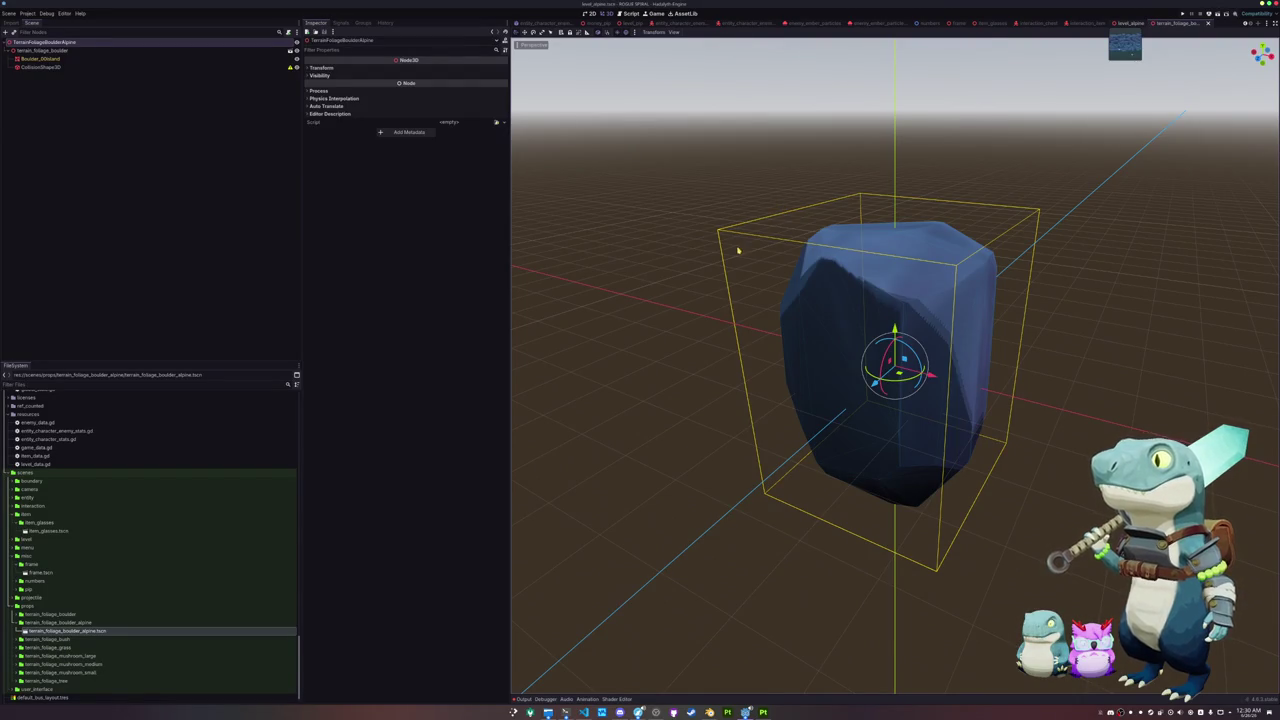
Step: Close the boulder scene and select RockMultiMeshPlacerCache in the alpine level
key(ctrl+shift+w)
scroll(716, 277, down, 3)
scroll(706, 294, up, 2)
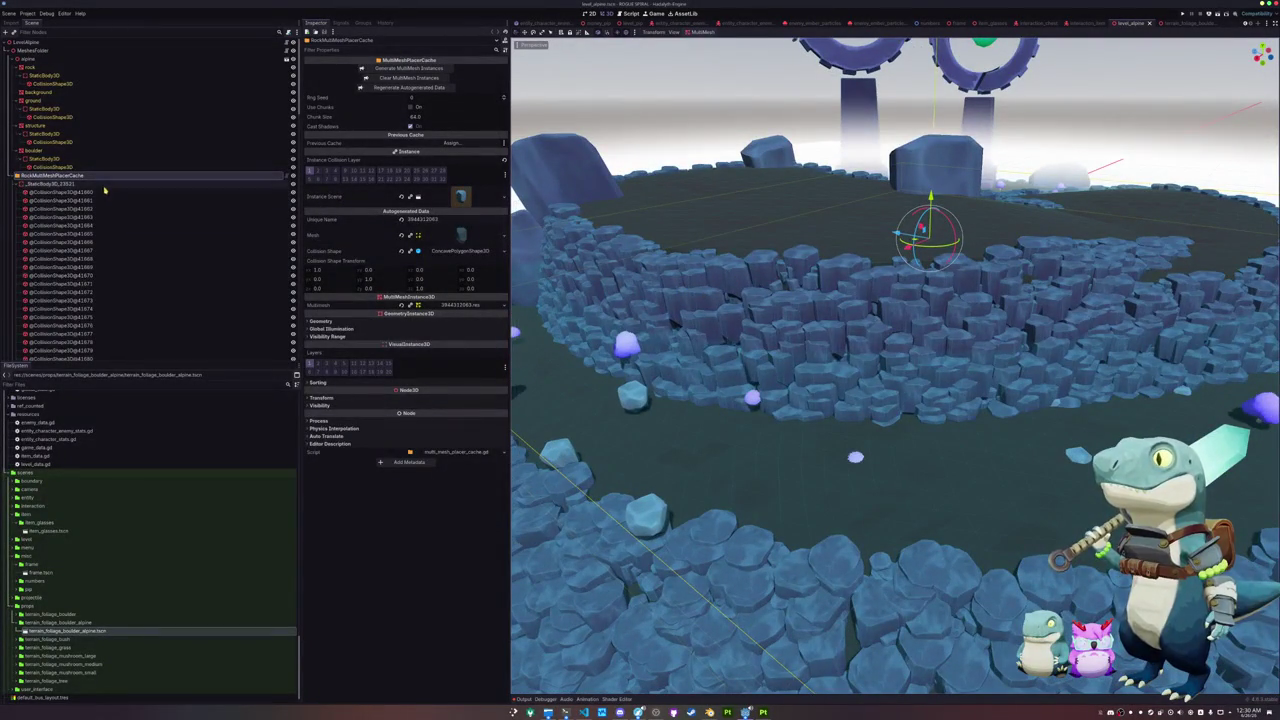
click(106, 184)
click(106, 175)
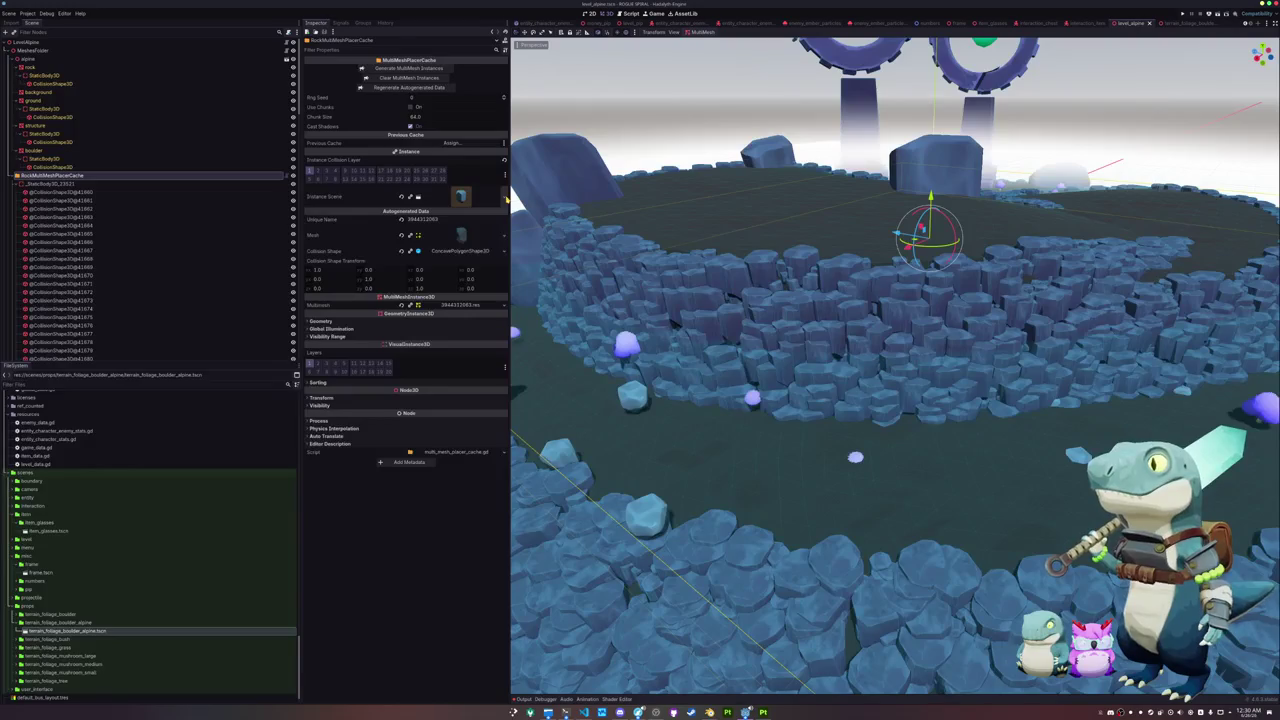
Step: Set the rock placer's Instance Scene to the alpine boulder scene and save the level
click(506, 197)
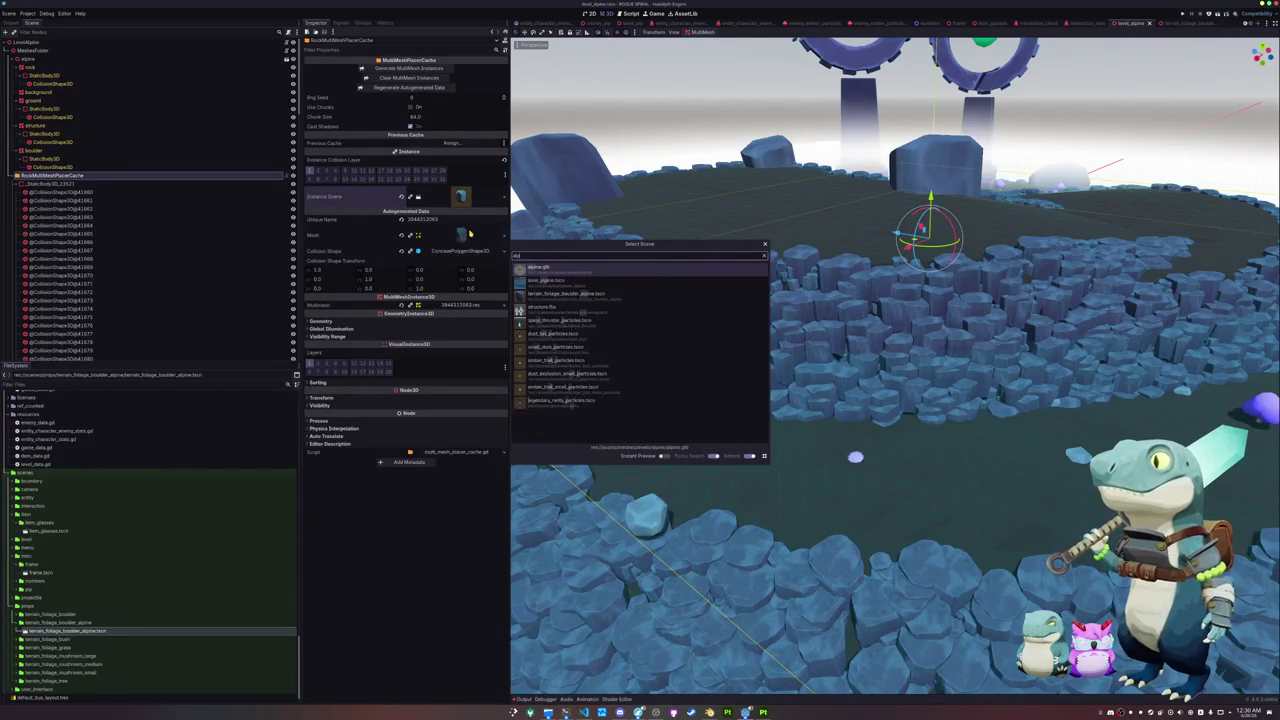
text(ine)
key(Down)
key(Return)
key(ctrl+s)
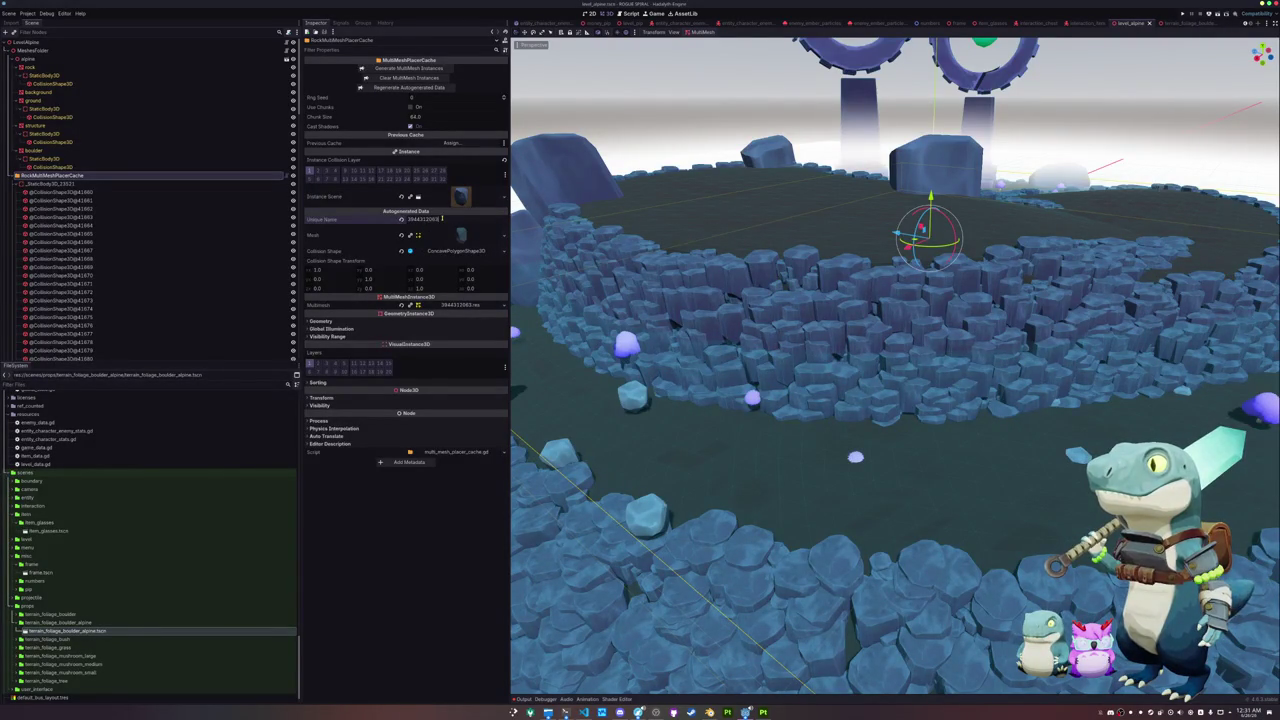
Step: Change the rock placer's Unique Name number to 1645645
click(441, 218)
key(BackSpace)
key(BackSpace)
key(BackSpace)
text(1645645)
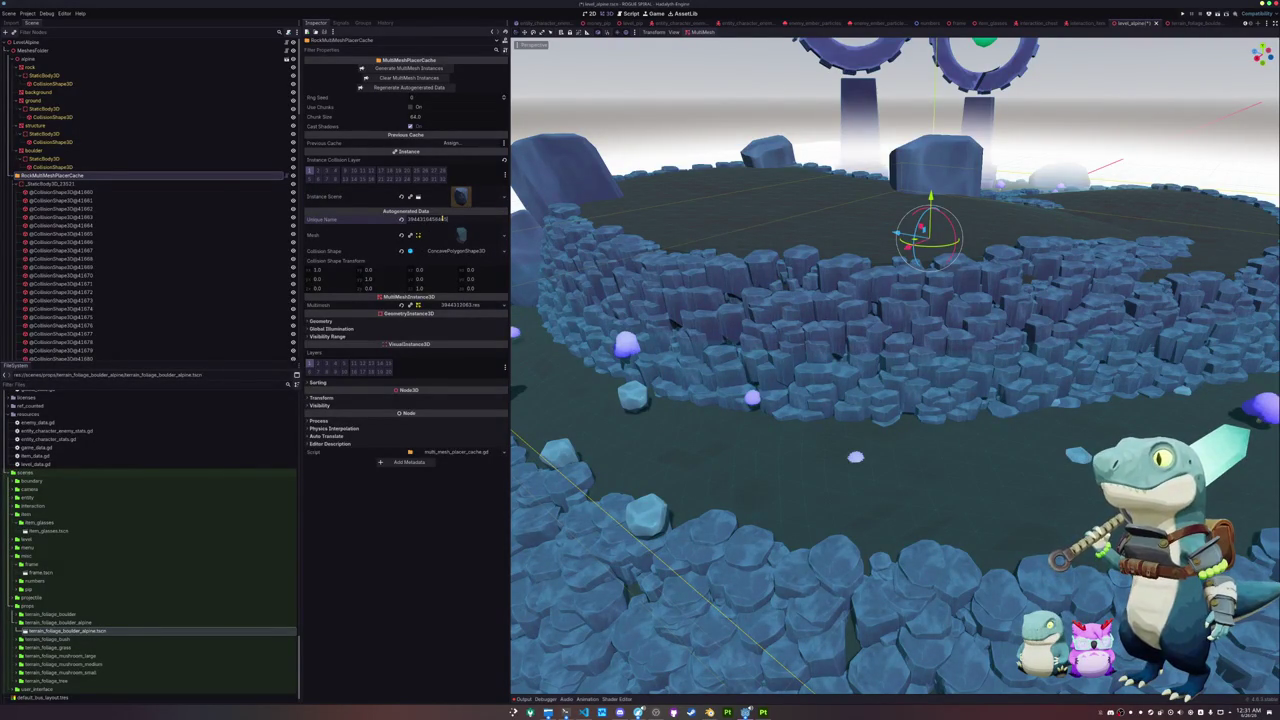
Step: Regenerate the placer data and generate the rock MultiMesh instances, then bring up the Project Manager
click(408, 87)
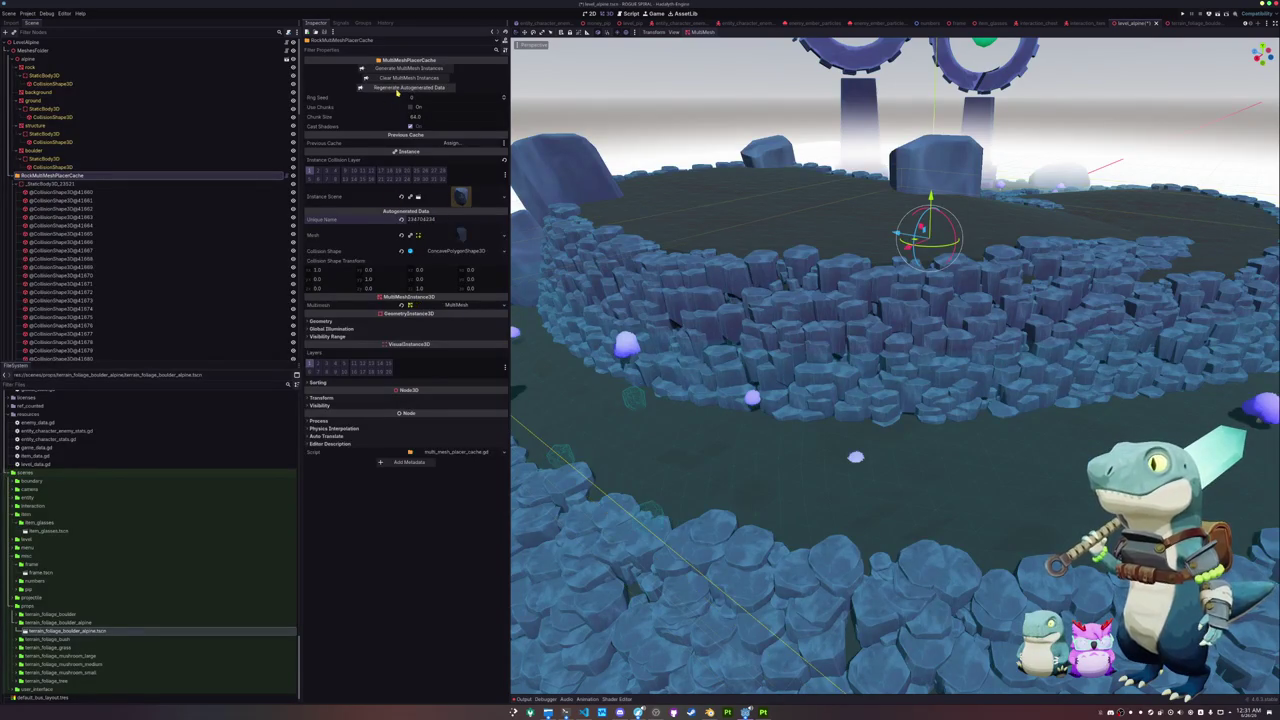
click(400, 68)
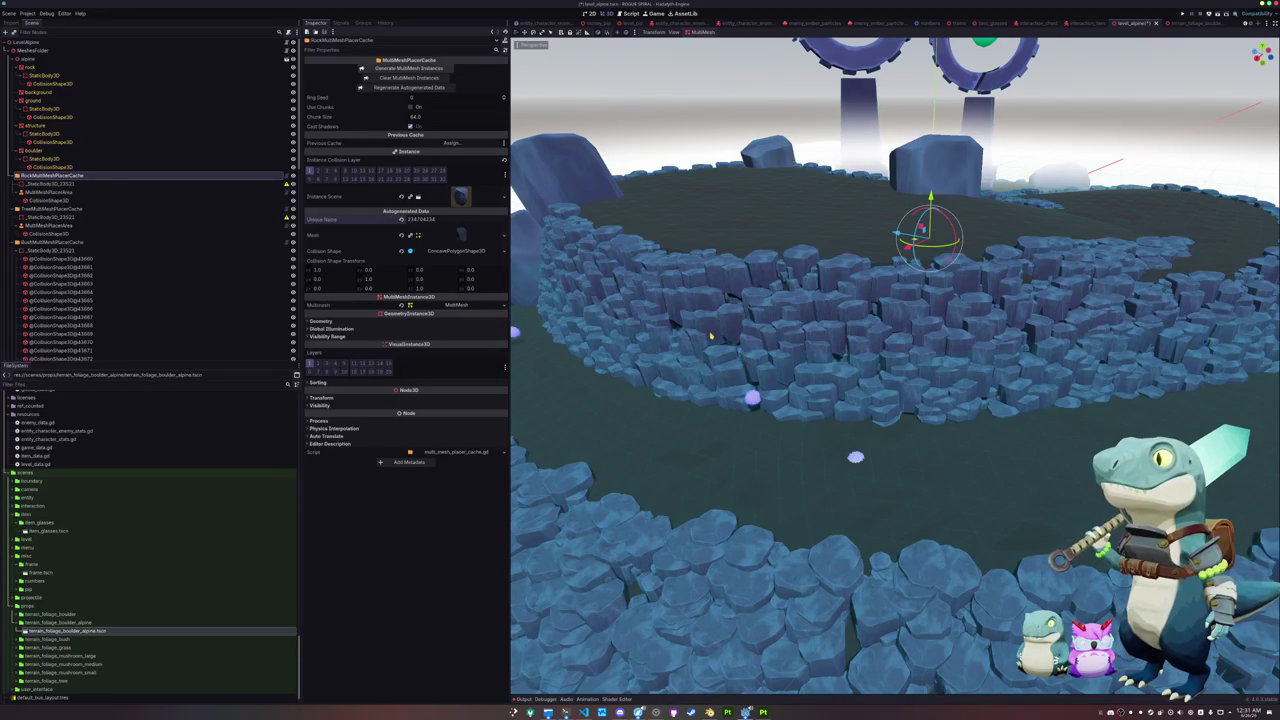
mouse_move(745, 712)
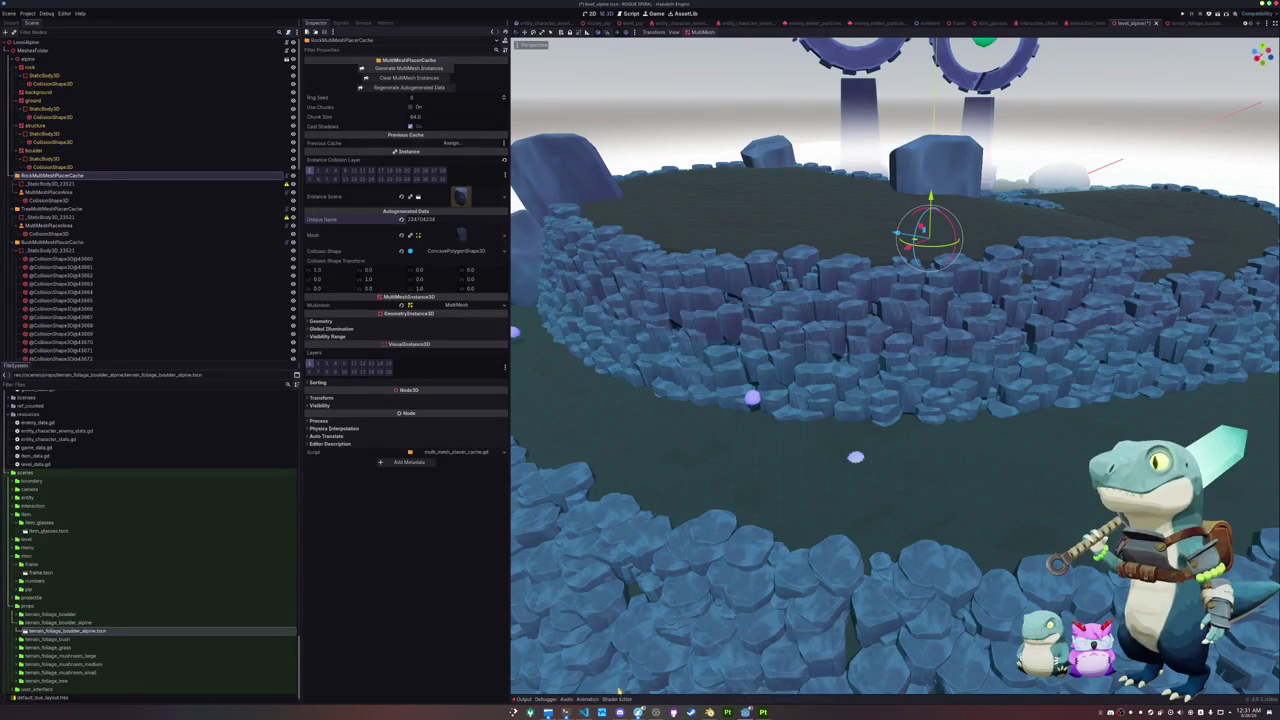
click(785, 662)
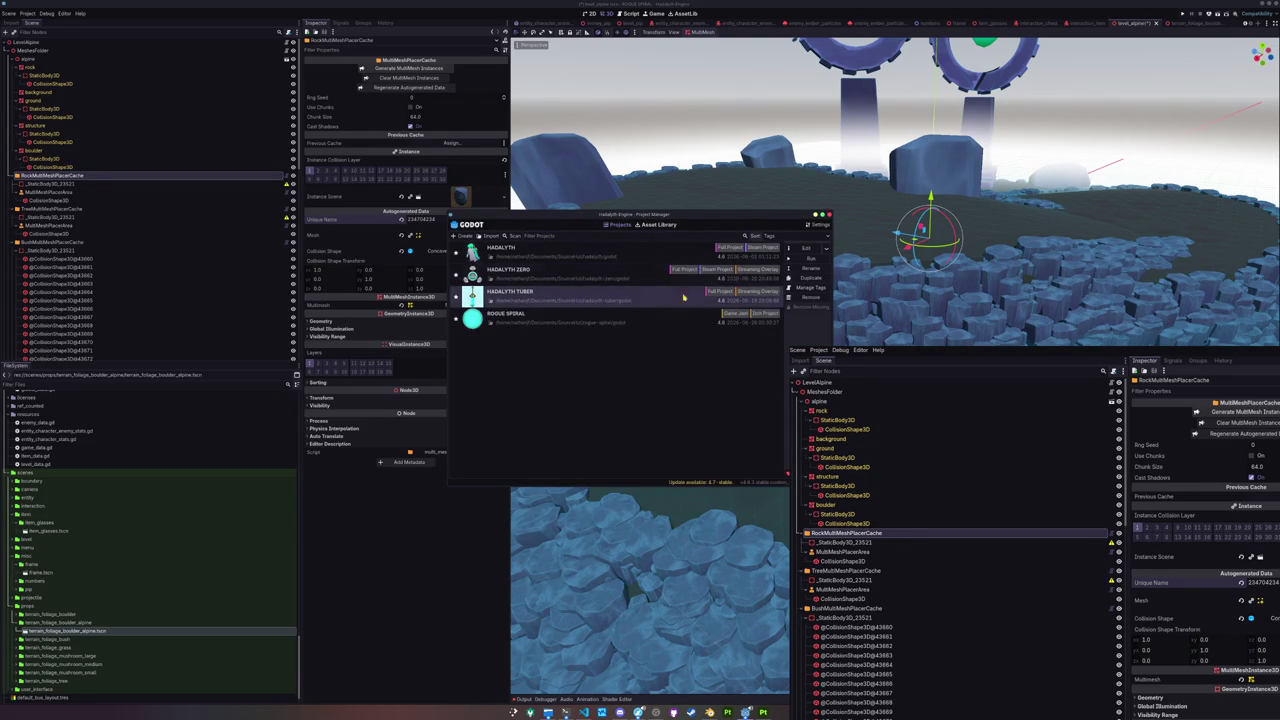
Step: Run the Hadalyth Tuber project and re-point OBS's tuber capture source to its HADALYTH TUBER (DEBUG) window
click(804, 259)
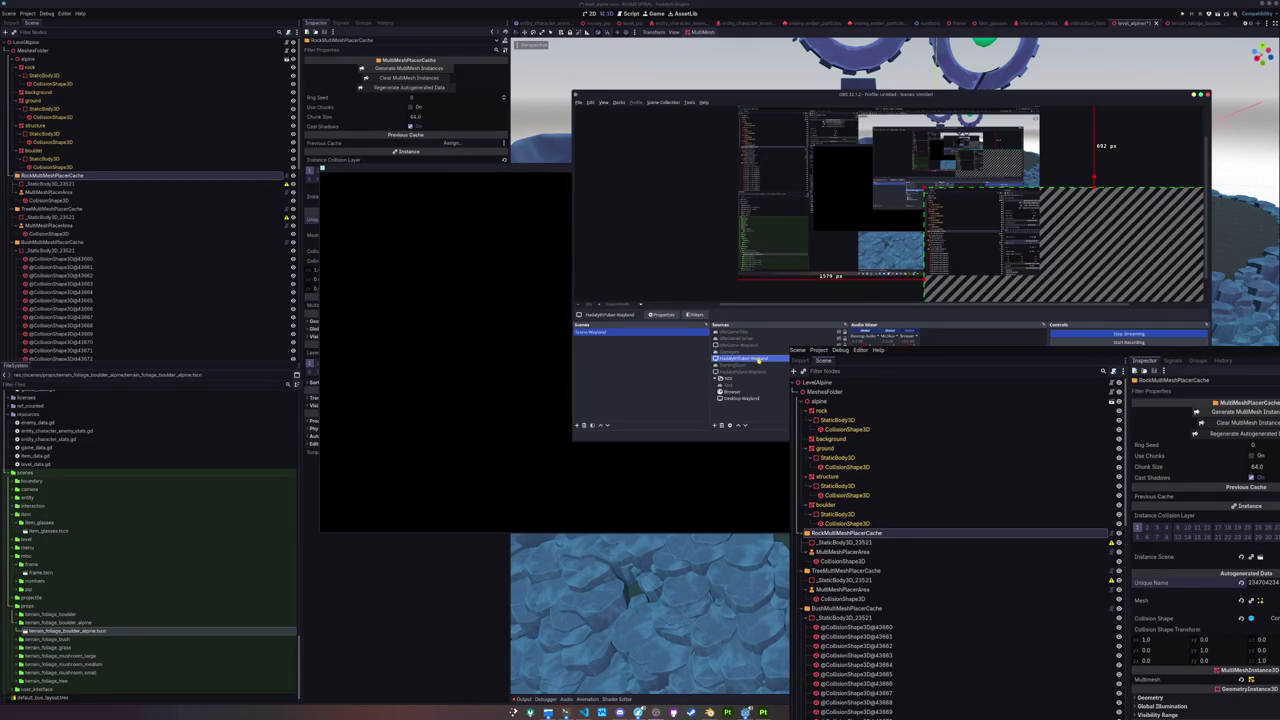
double_click(760, 358)
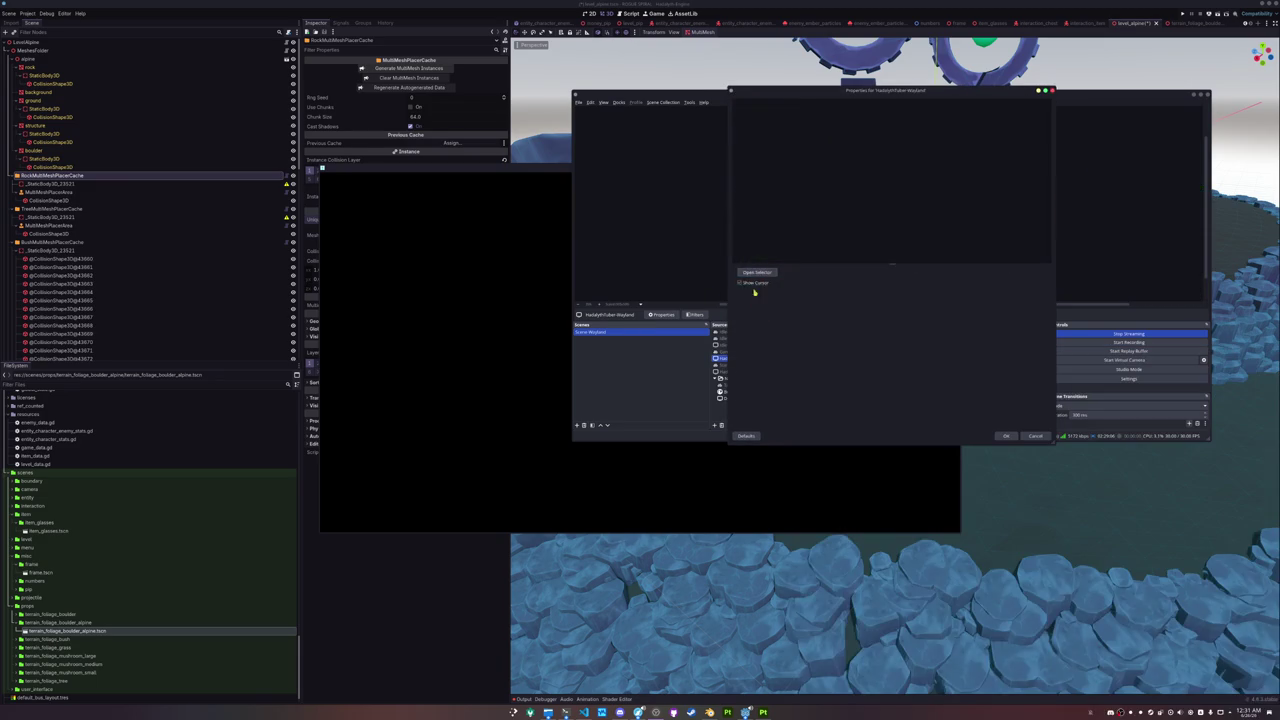
double_click(686, 371)
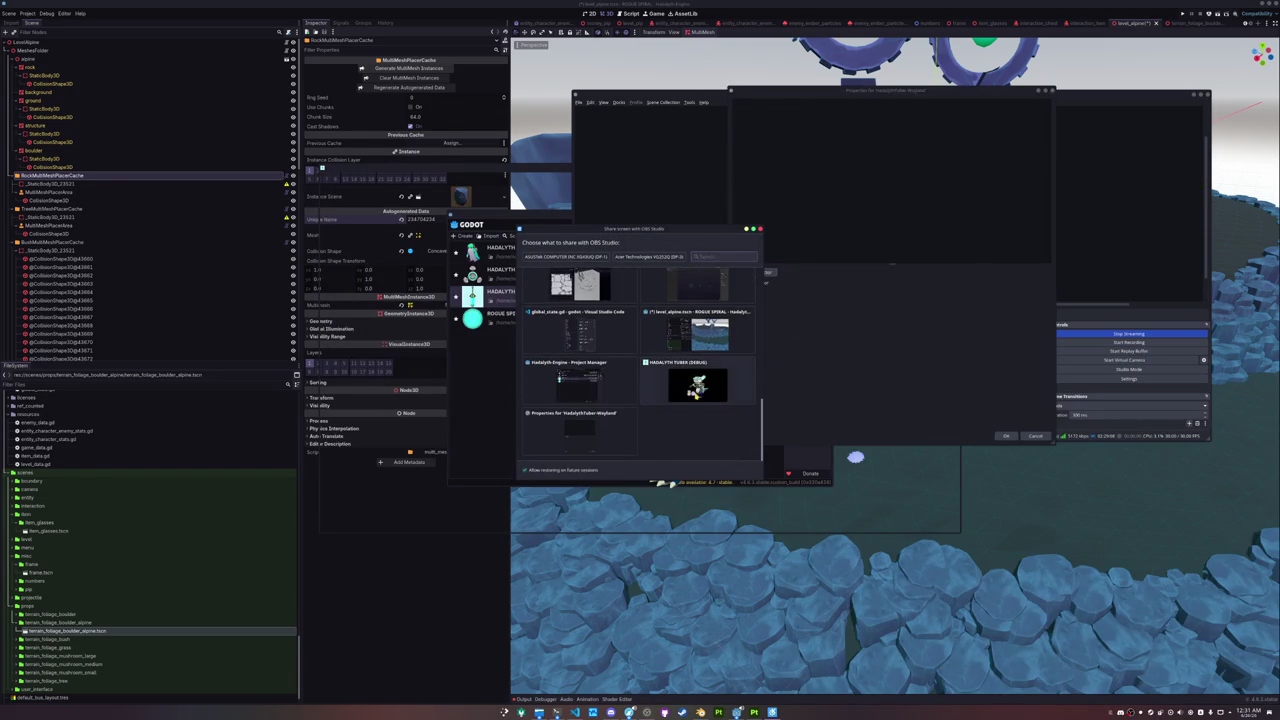
click(996, 433)
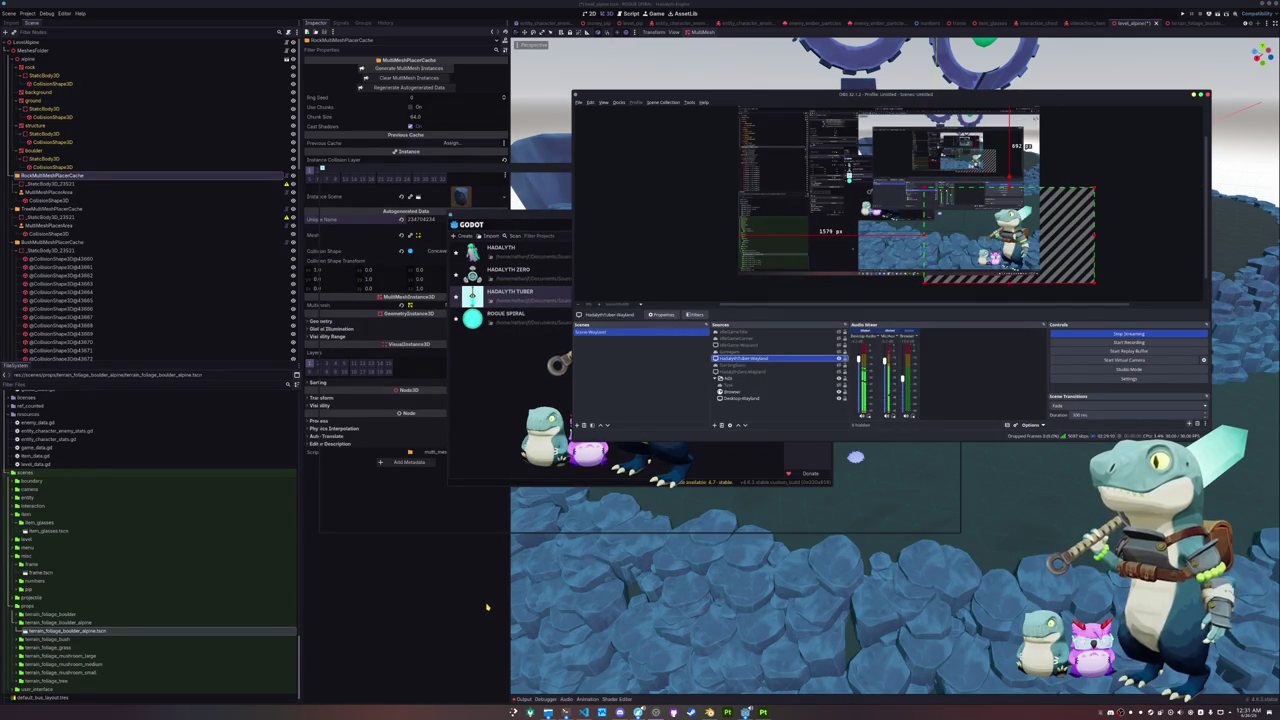
click(486, 603)
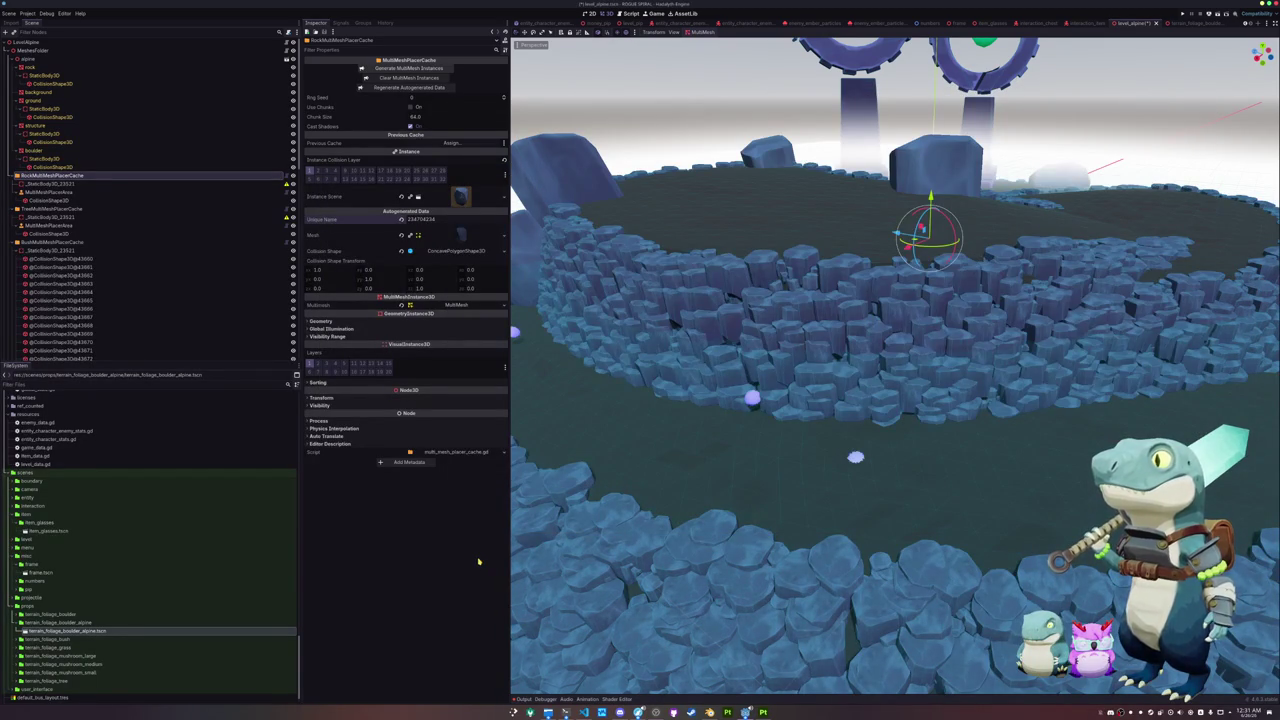
Step: Open a Konsole terminal and launch btop
key(ctrl+alt+t)
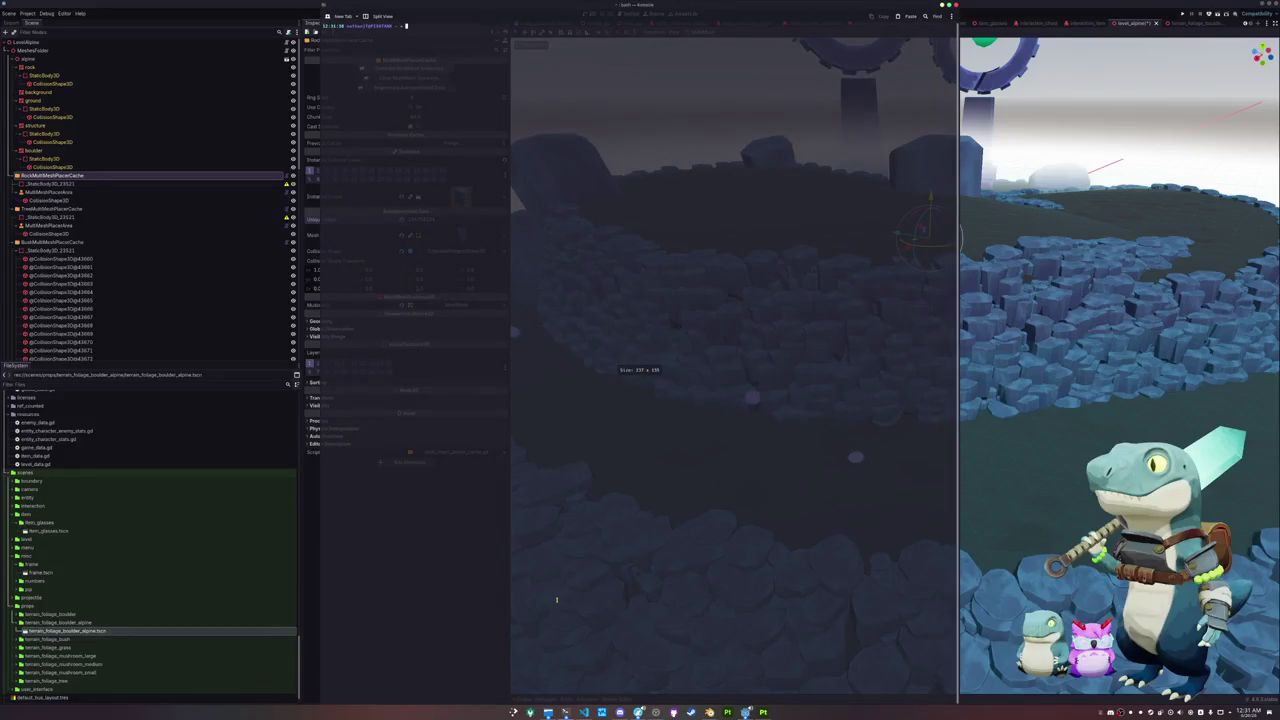
text(i)
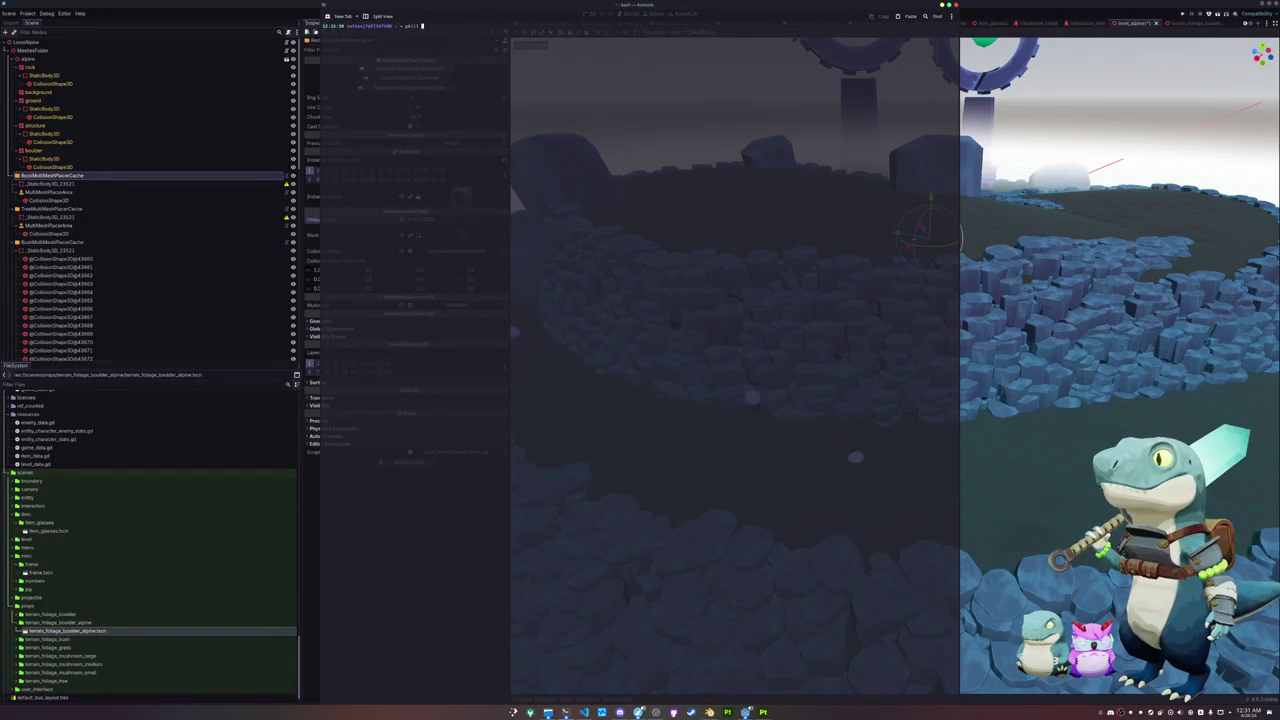
key(BackSpace)
key(BackSpace)
key(BackSpace)
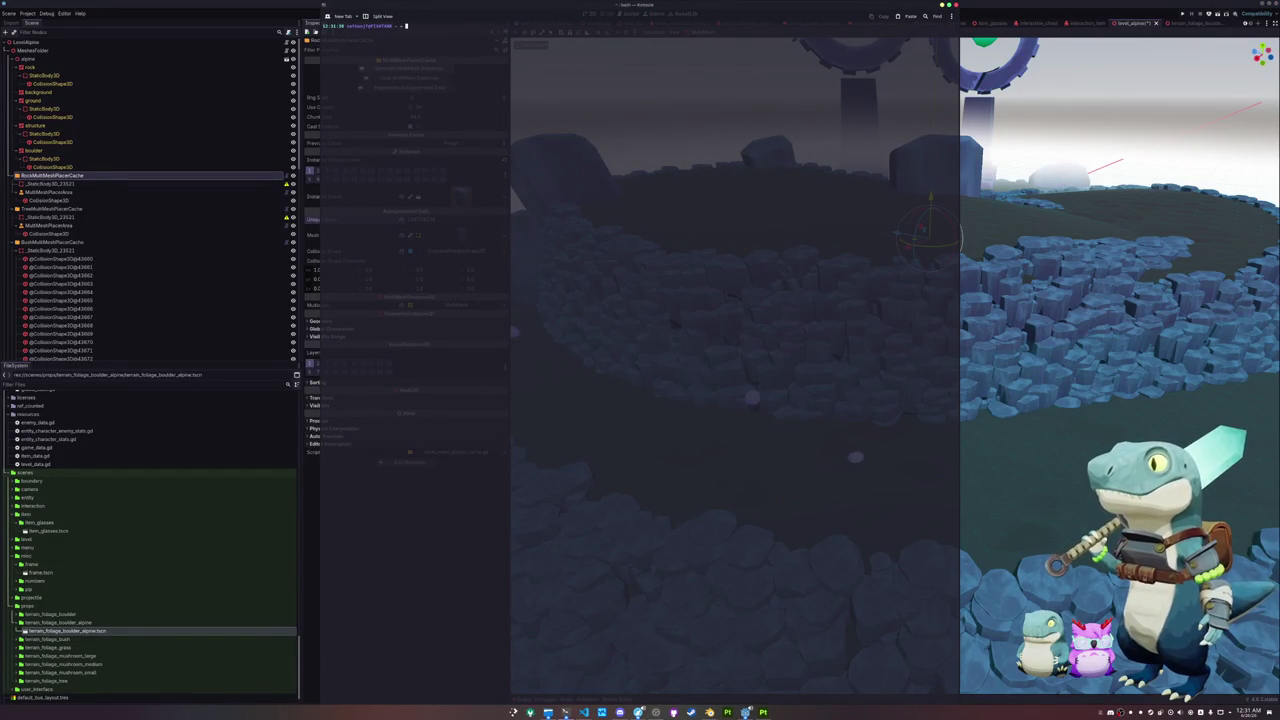
text(btop)
key(Return)
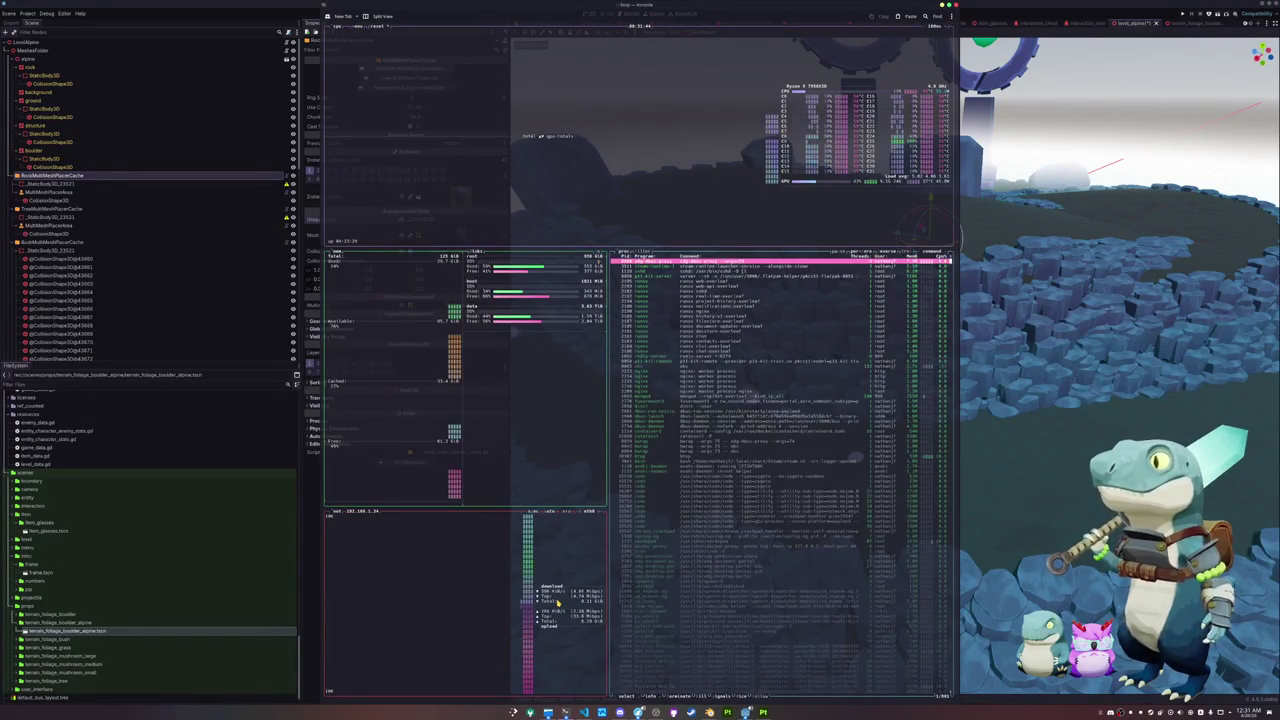
Step: Kill the Godot editor process in btop and reopen the ROGUE SPIRAL project
key(Down)
key(Down)
key(Down)
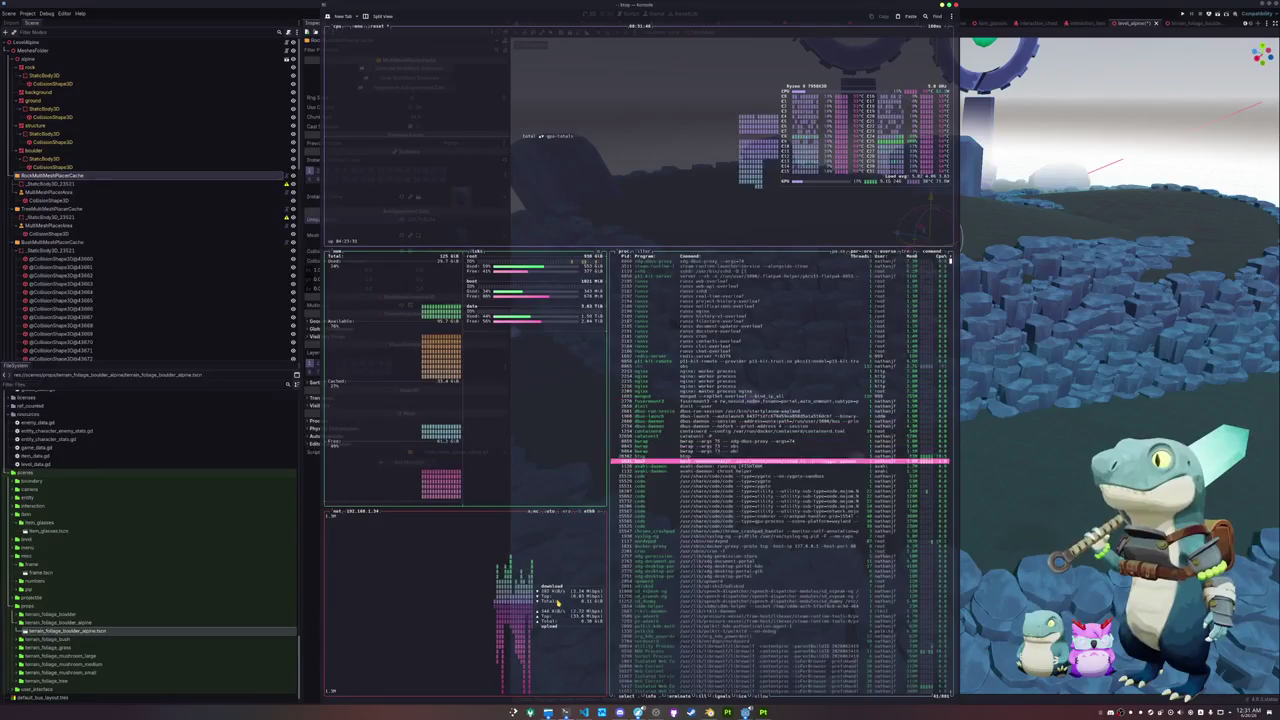
key(Down)
key(Down)
key(Down)
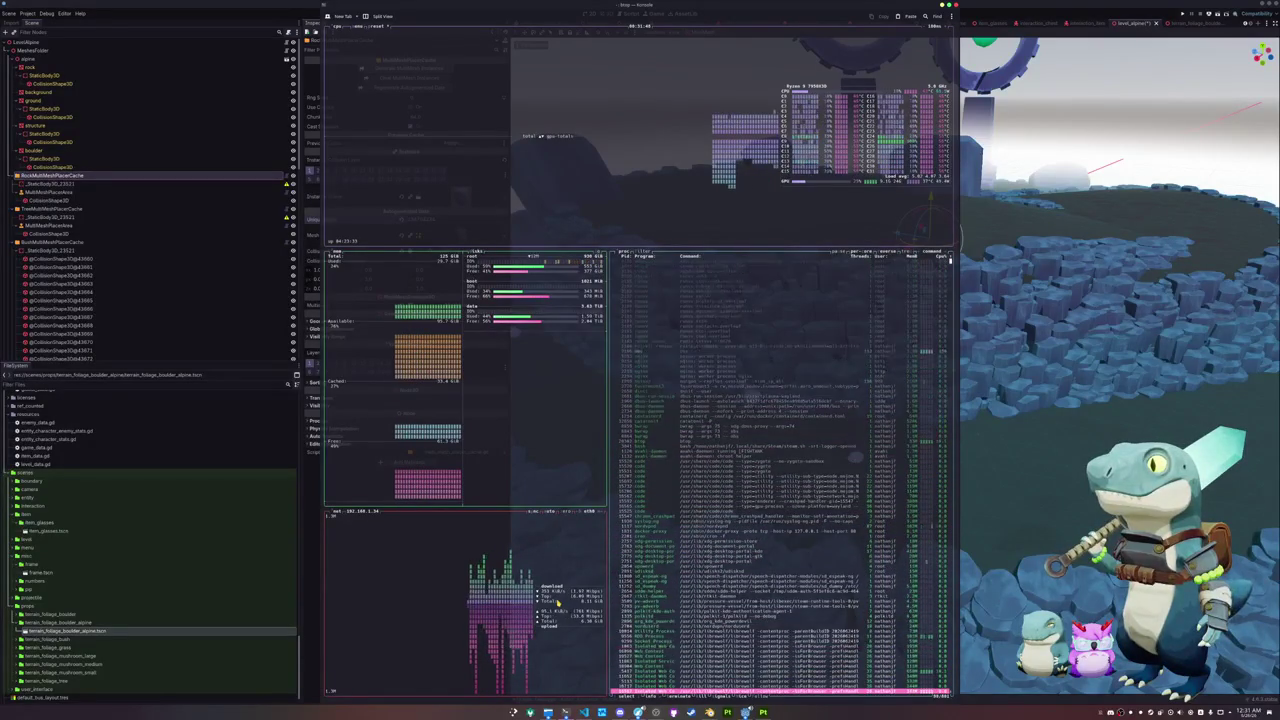
key(Down)
key(Down)
key(Down)
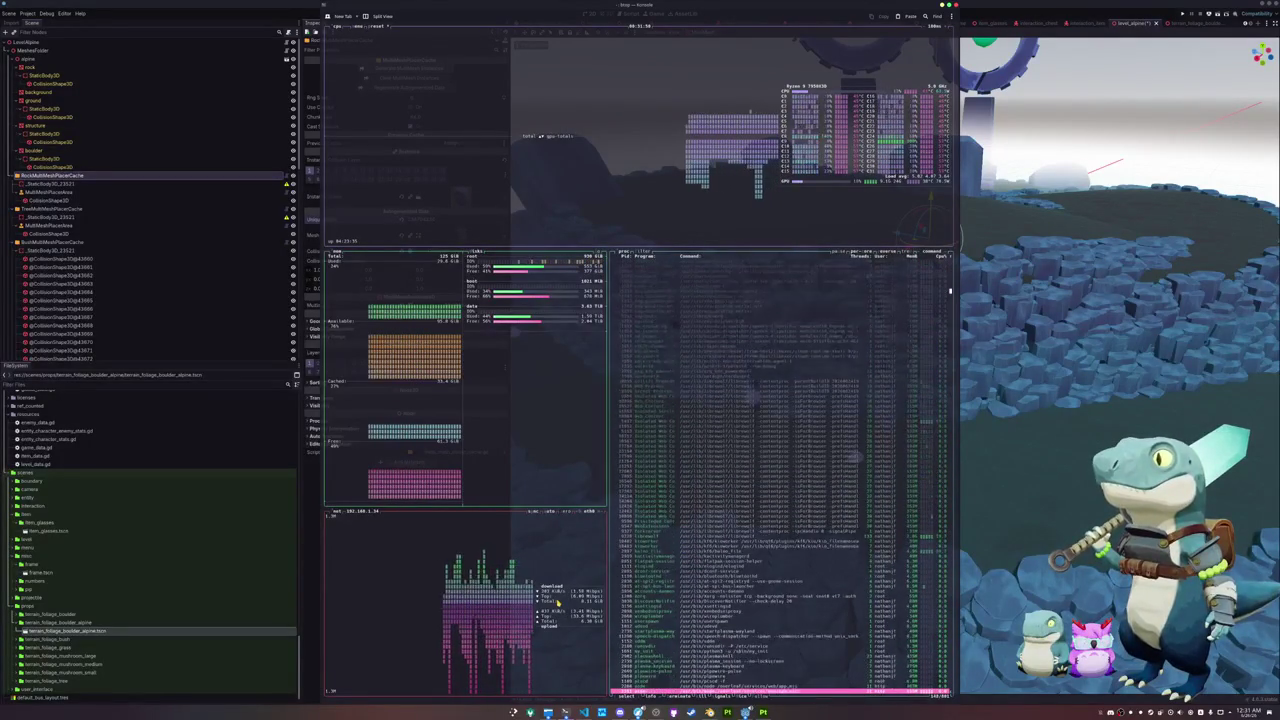
key(Down)
key(Down)
key(Down)
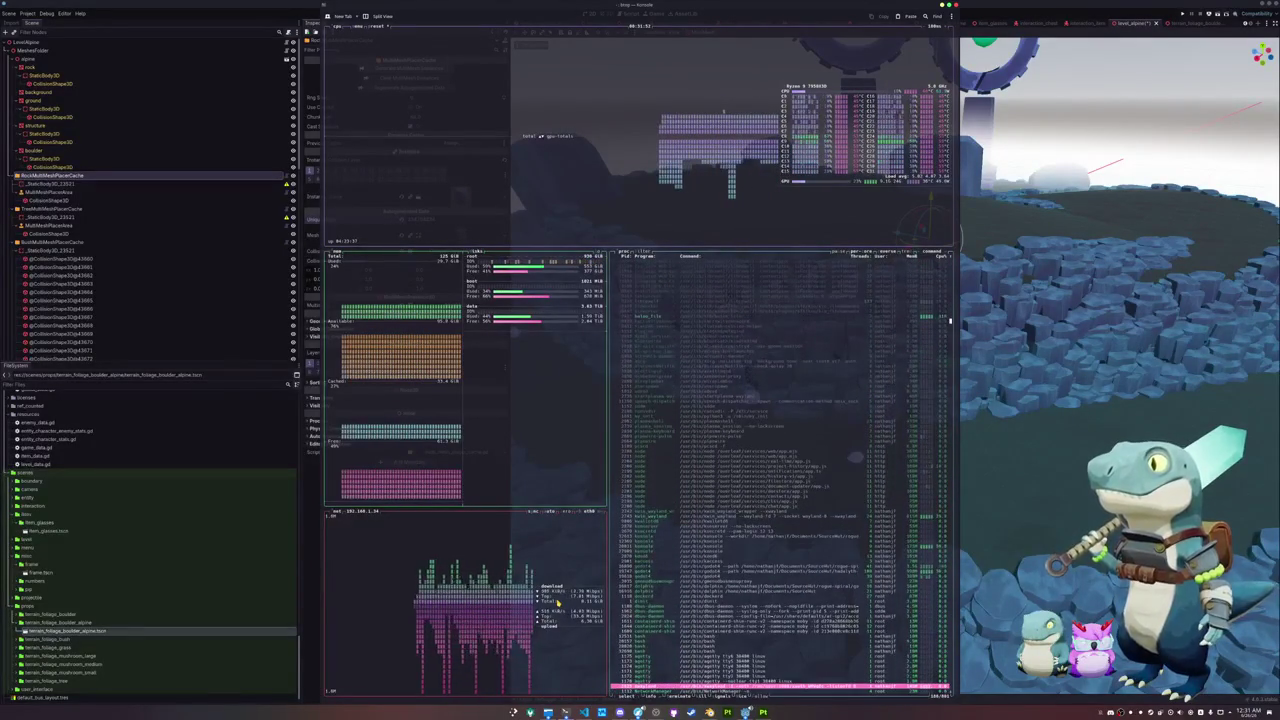
key(Up)
key(Up)
key(Up)
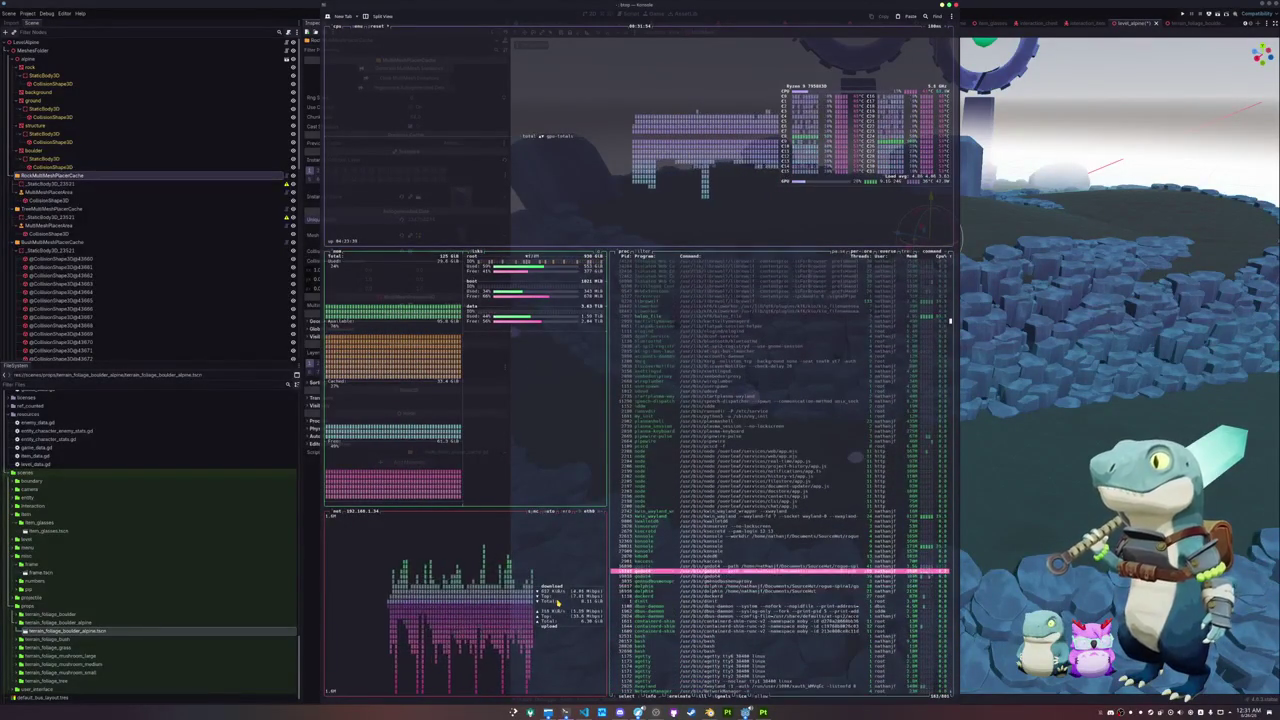
key(k)
key(Return)
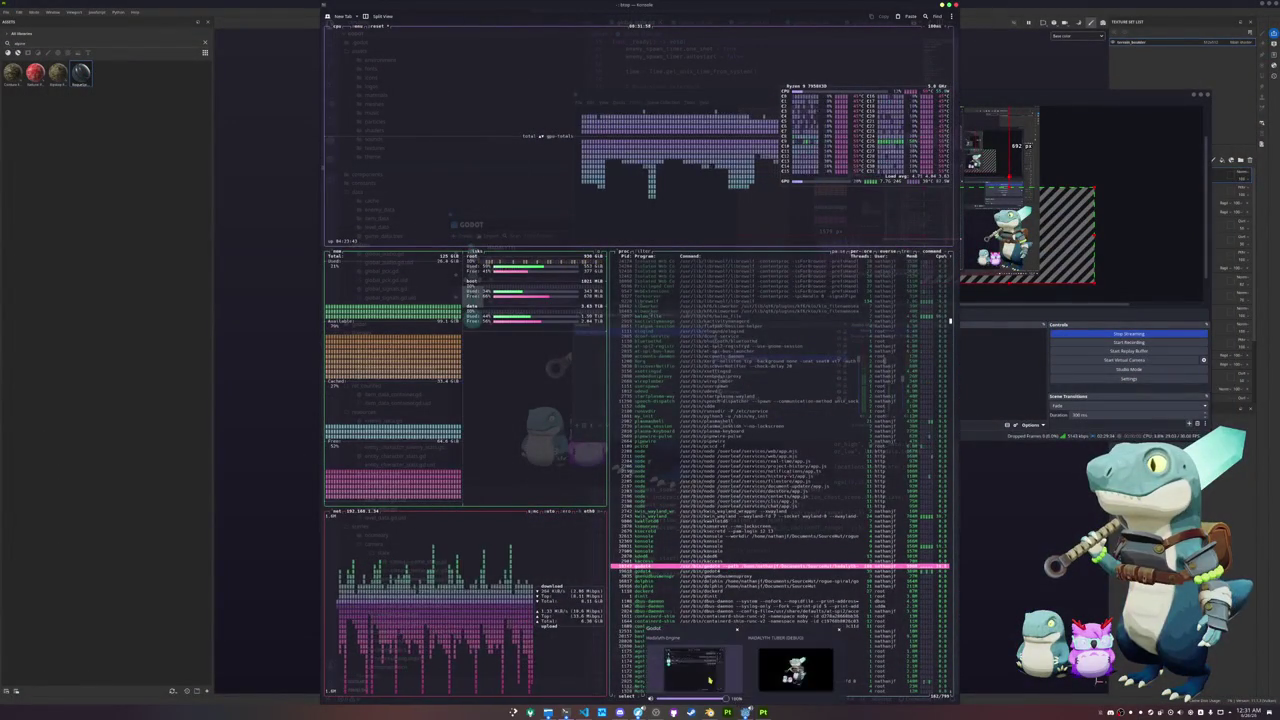
click(705, 668)
double_click(600, 320)
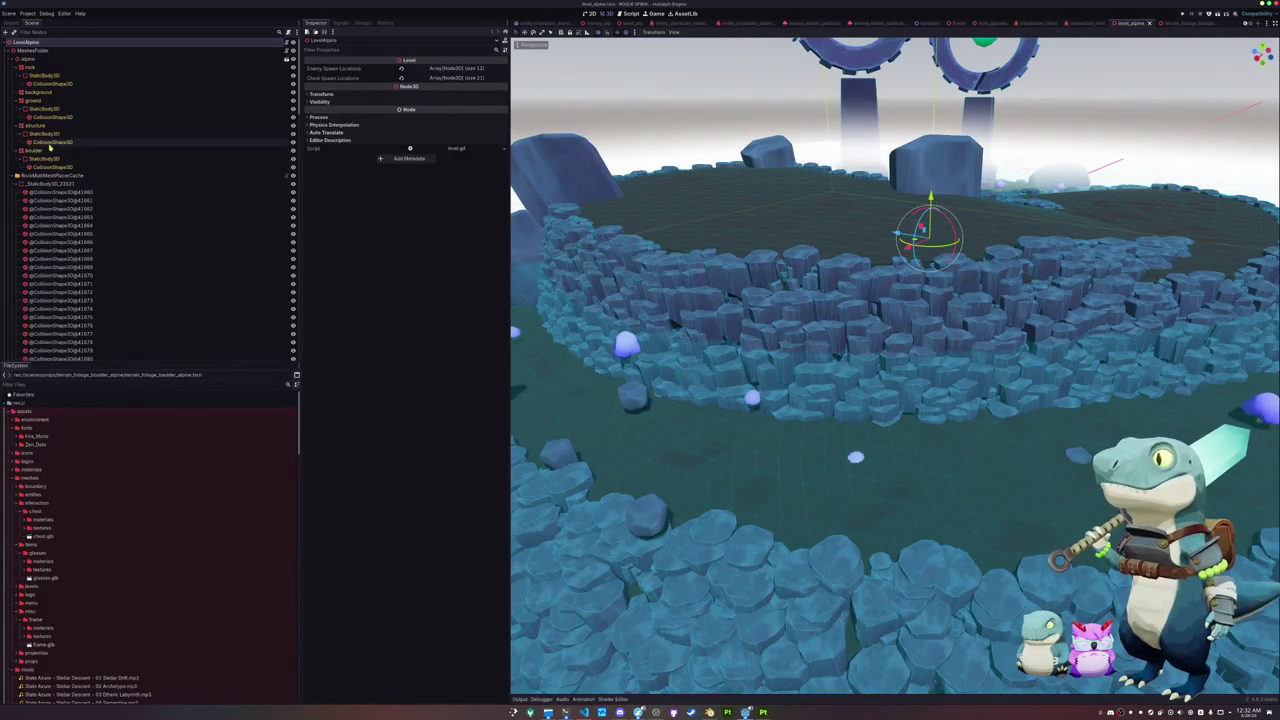
Step: Enable collision layer 25 (terrain_grass) on the ground's StaticBody3D
click(34, 101)
click(44, 108)
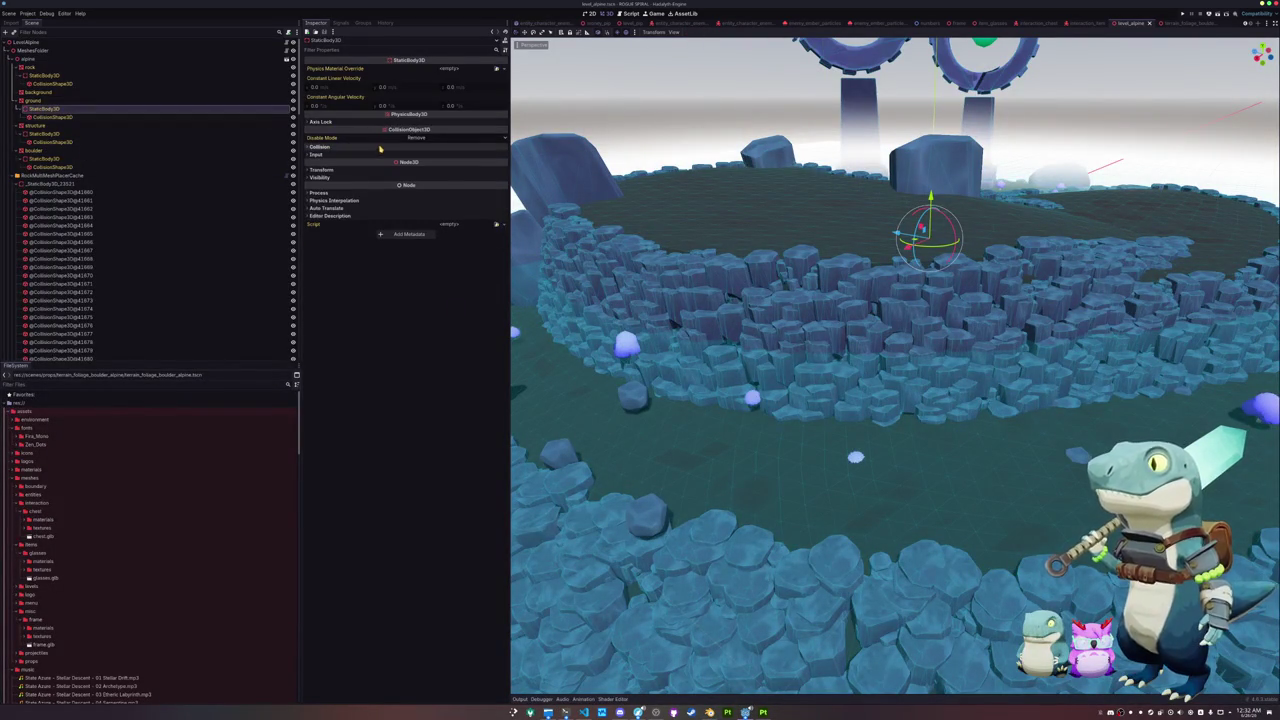
click(320, 147)
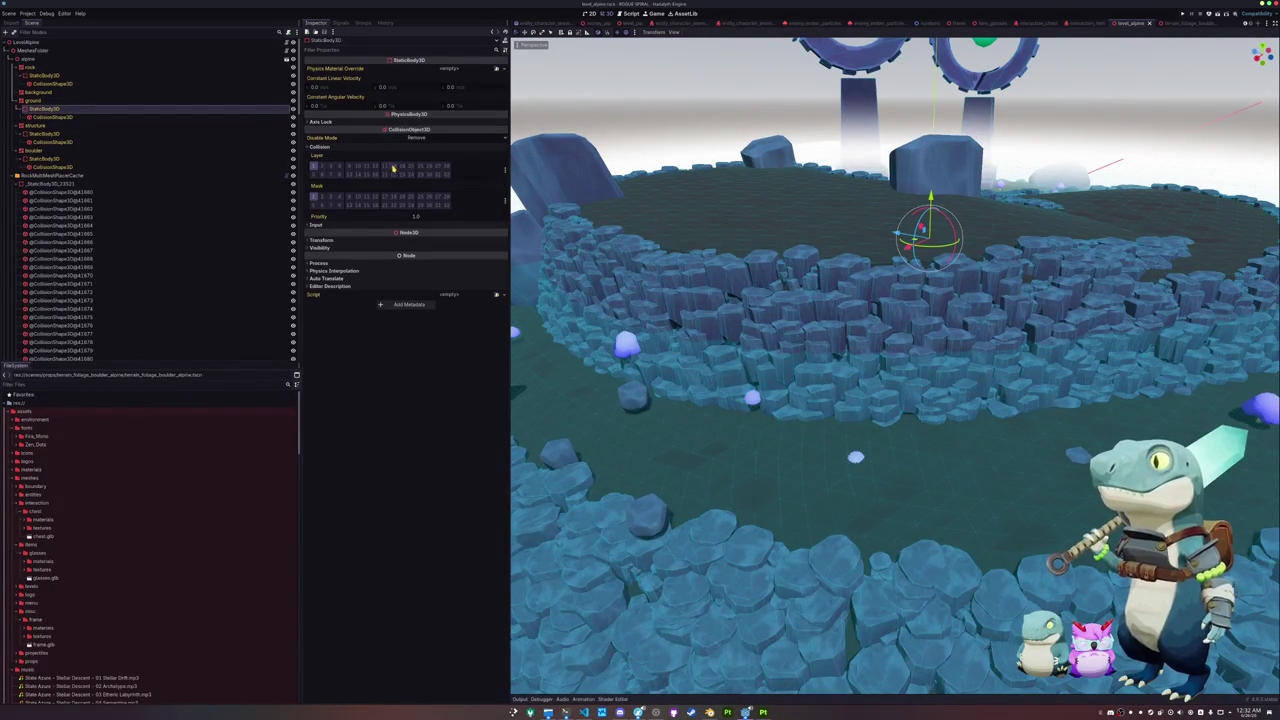
click(420, 167)
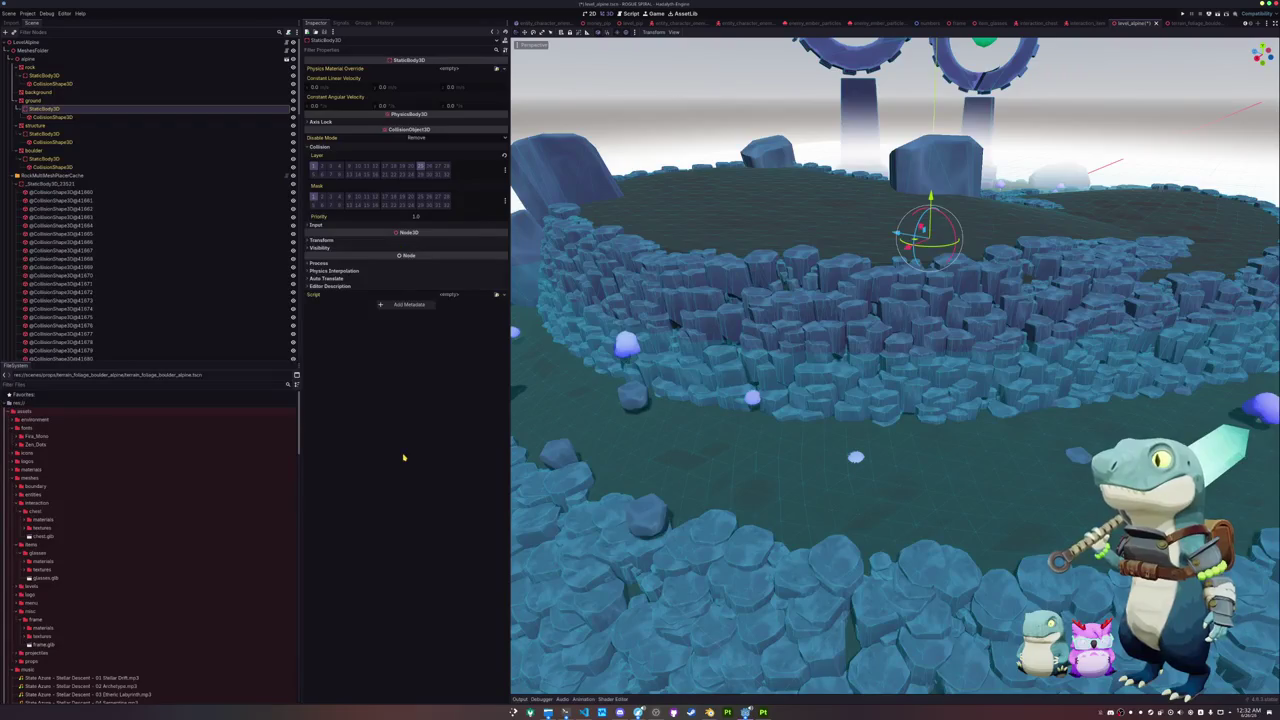
Step: Generate the RockMultiMeshPlacerCache instances again and look into the rock ring
click(70, 175)
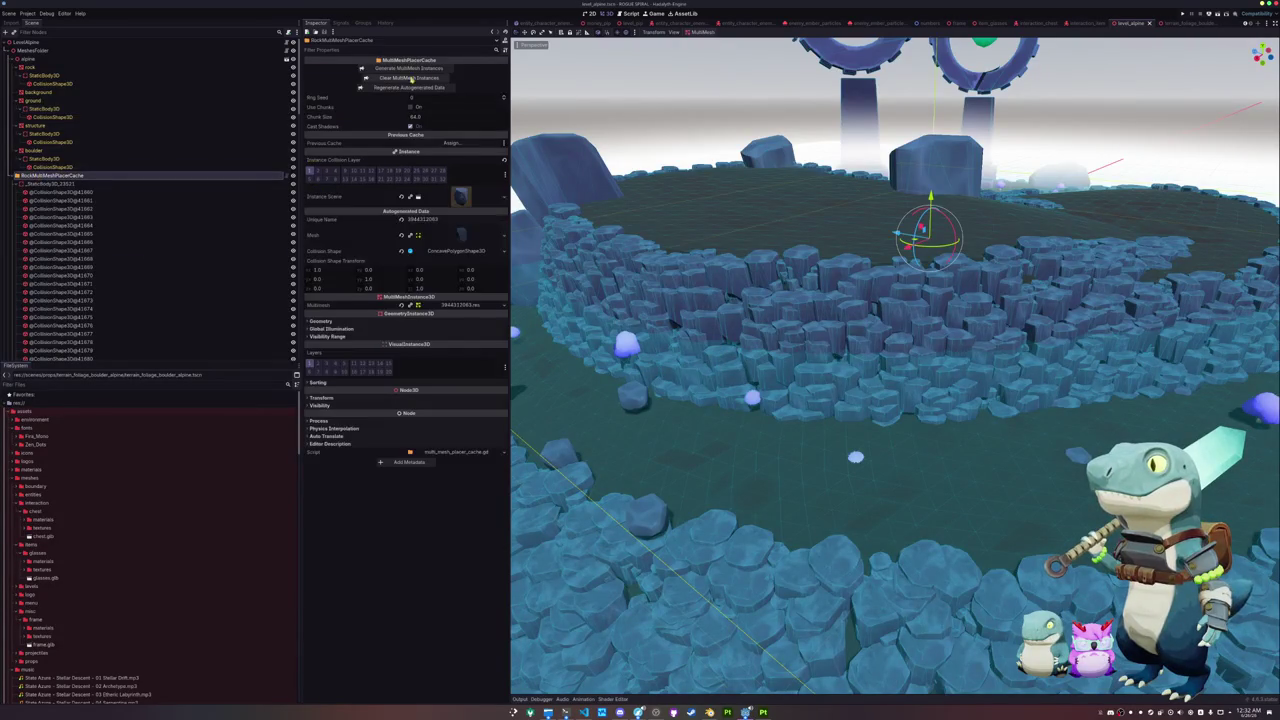
click(408, 67)
mouse_move(600, 400)
mouse_down()
mouse_move(630, 370)
mouse_move(658, 410)
mouse_move(843, 389)
mouse_move(851, 374)
mouse_move(560, 340)
mouse_move(588, 299)
mouse_move(575, 305)
mouse_up()
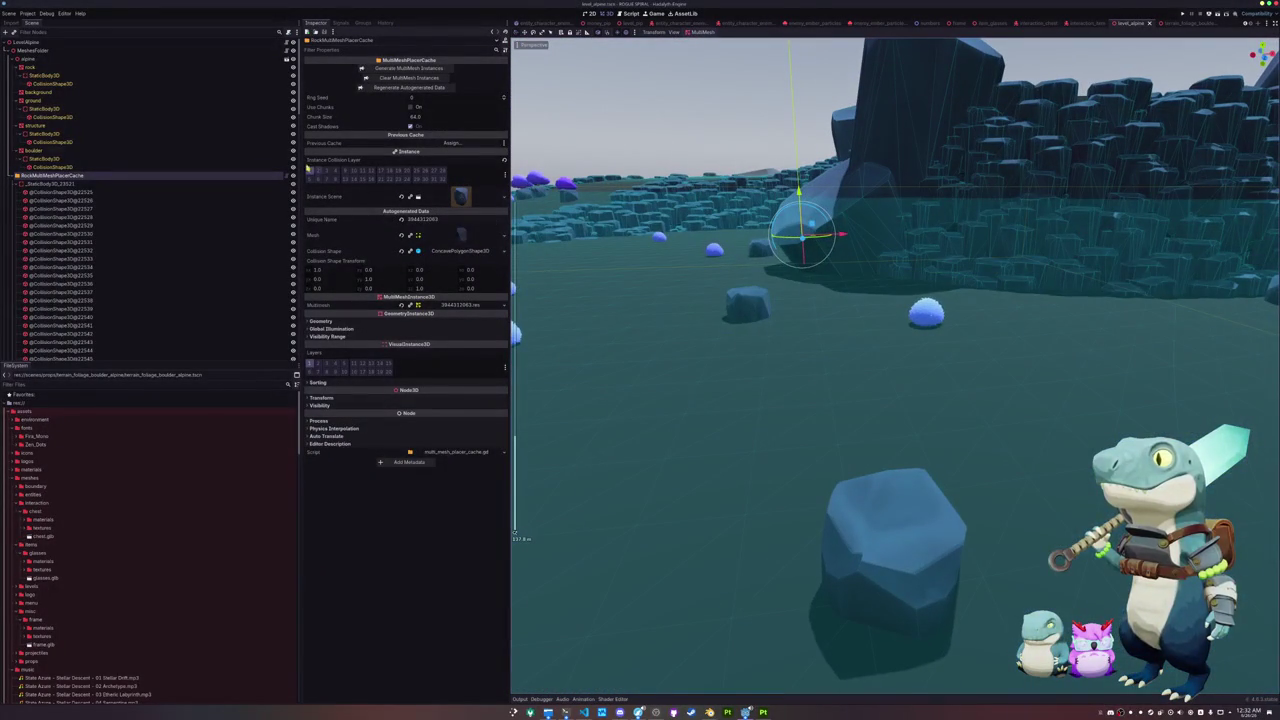
Step: Open the Shader Globals list in Project Settings
click(27, 13)
click(35, 21)
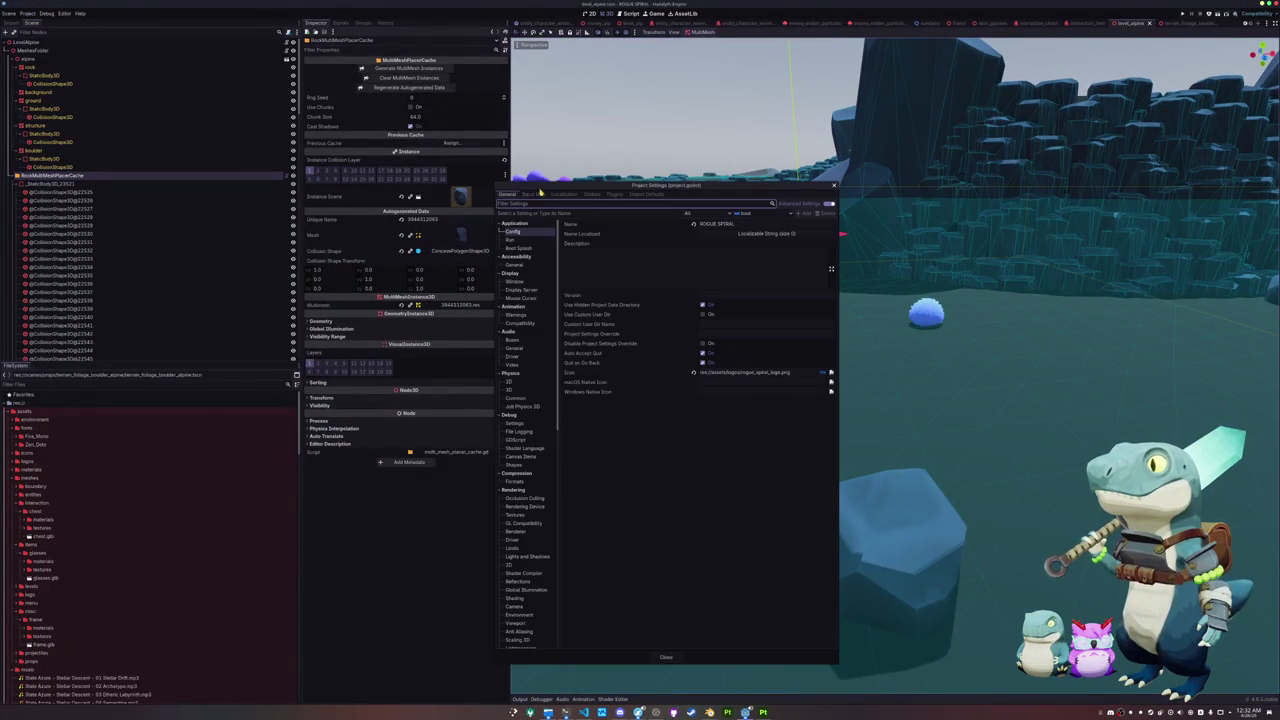
click(532, 194)
click(564, 194)
click(593, 195)
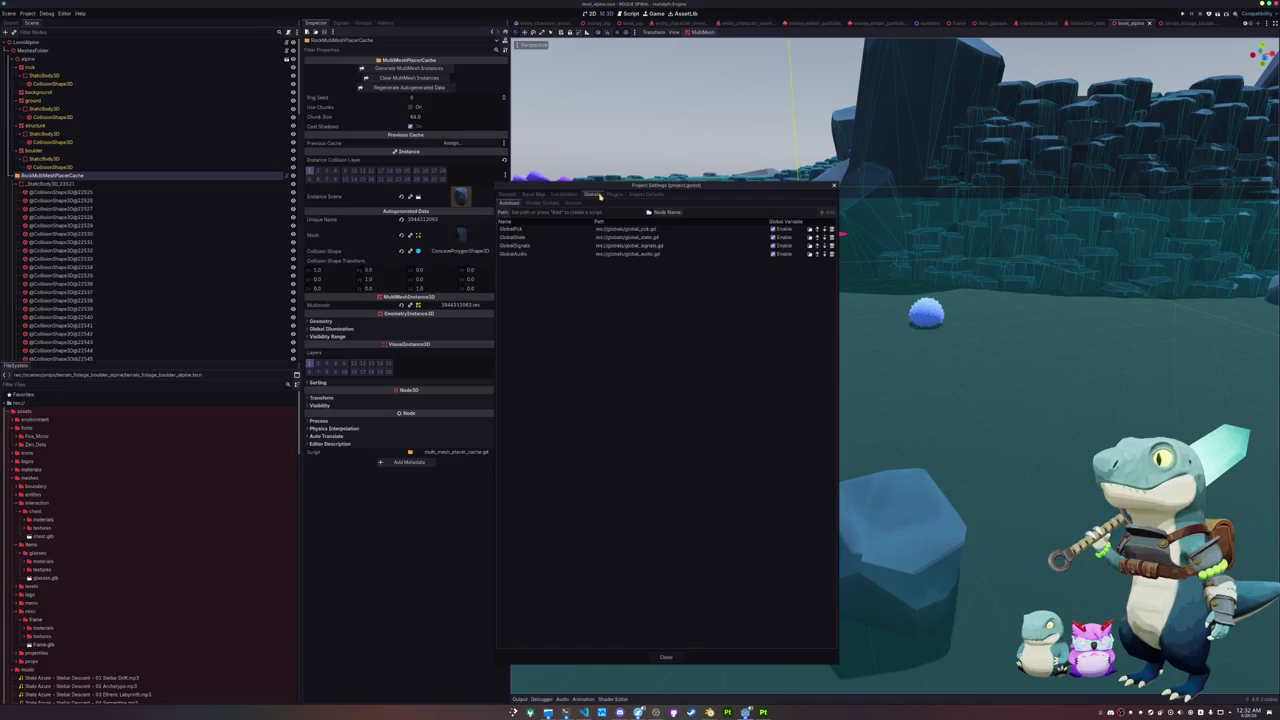
click(541, 202)
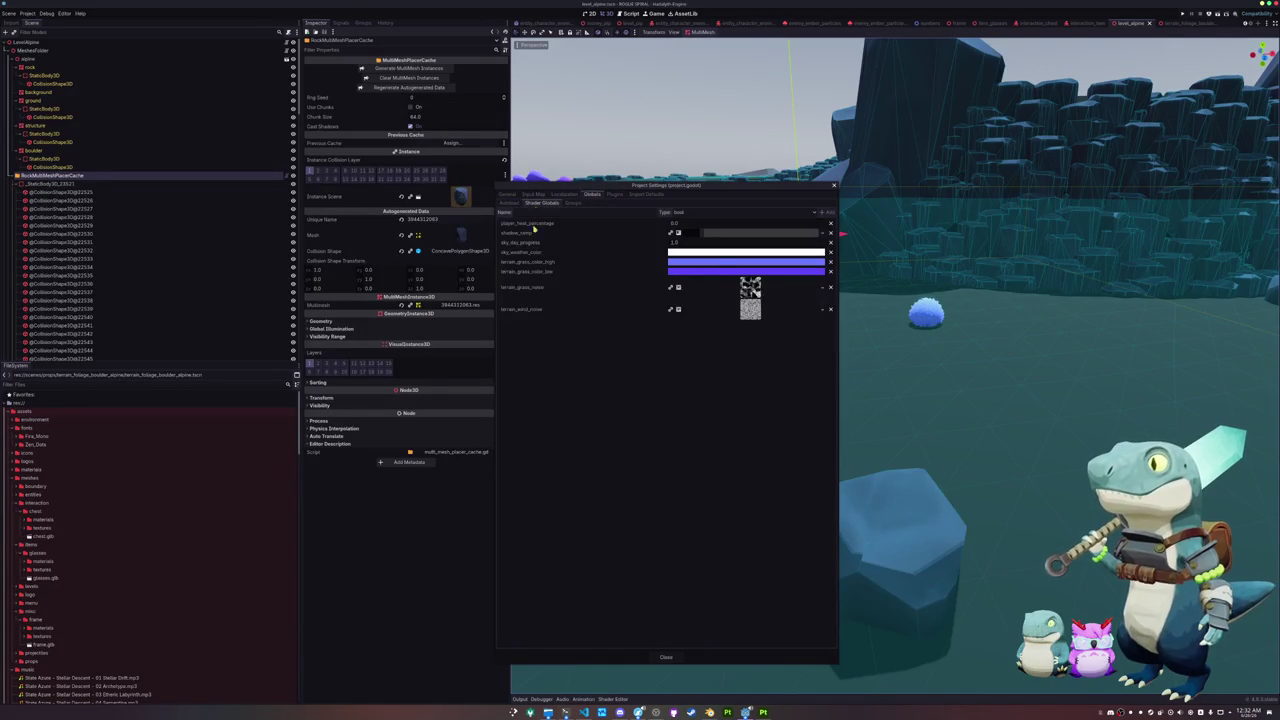
Step: Set terrain_grass_color_high to cyan 0797c3 and terrain_grass_color_low from purple to blue
click(722, 264)
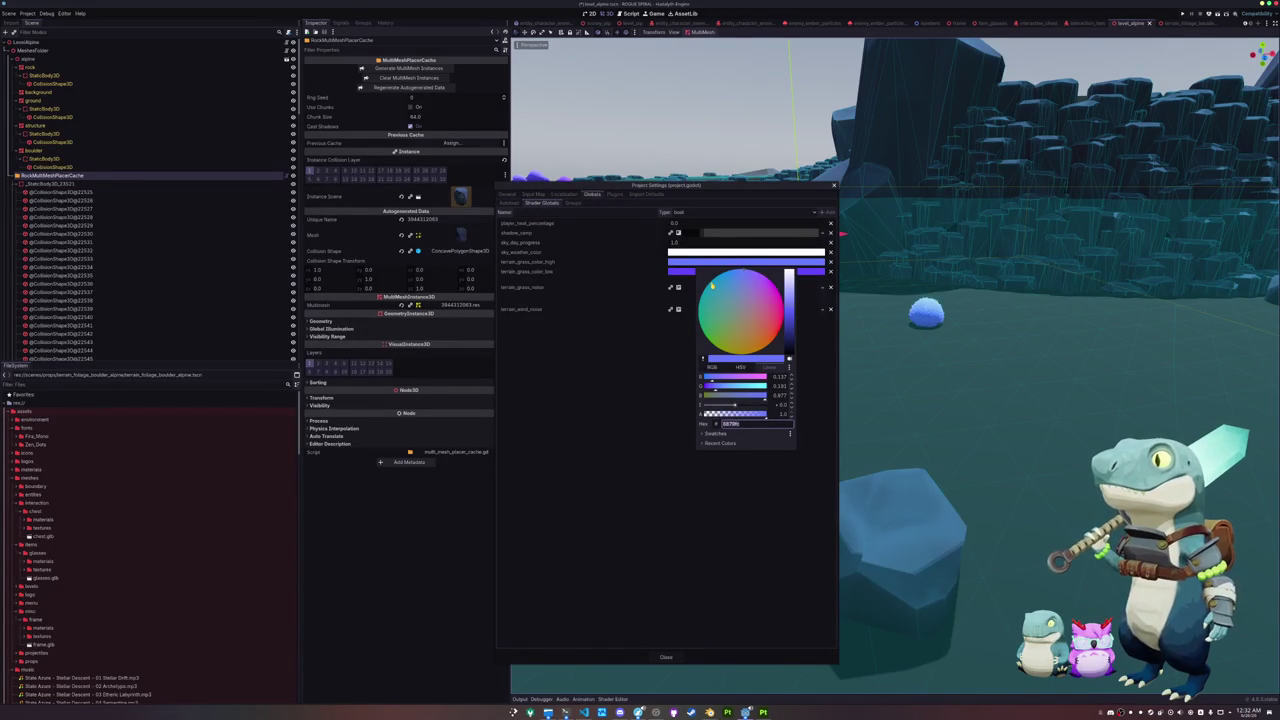
text(0797c3)
key(Return)
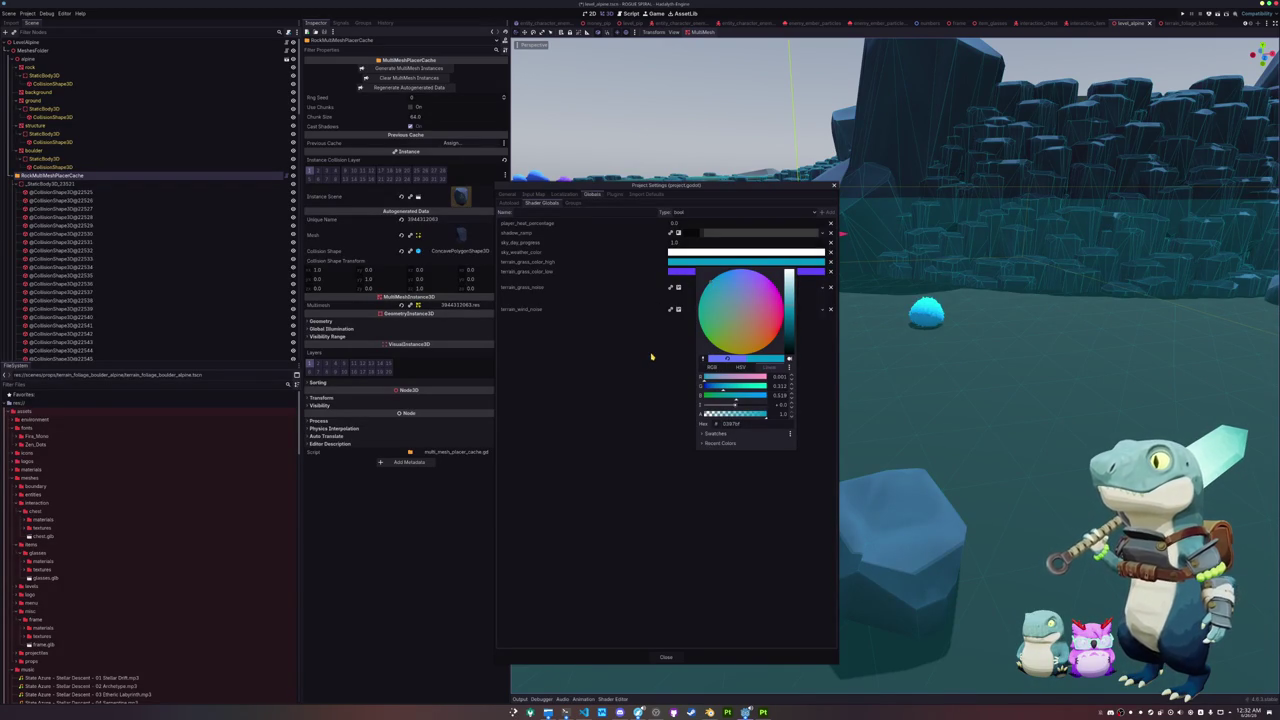
click(746, 271)
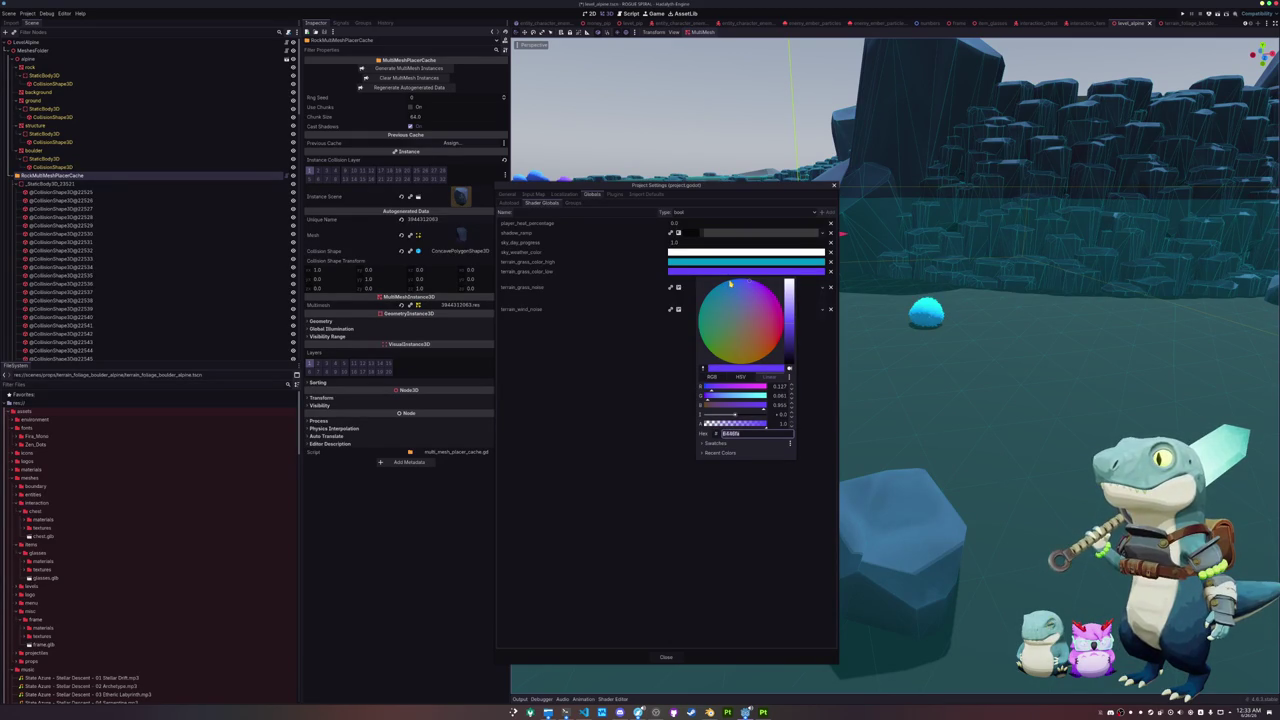
drag(718, 325, 727, 298)
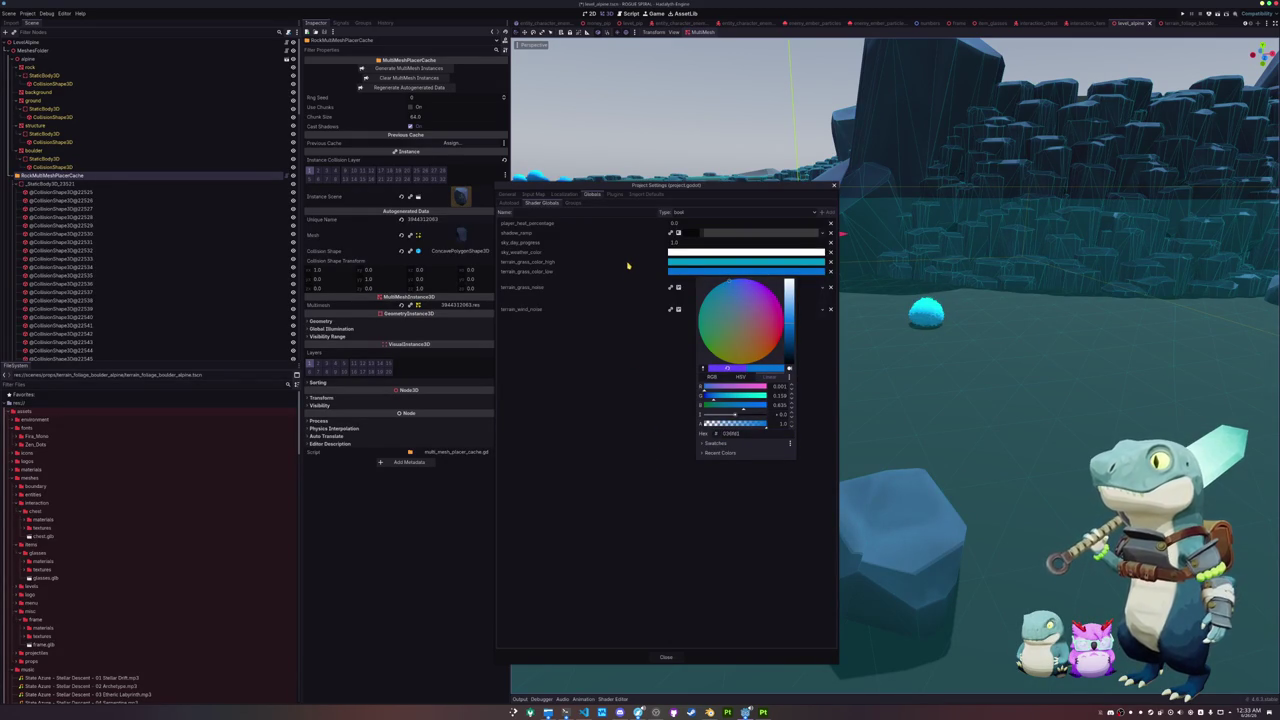
click(551, 264)
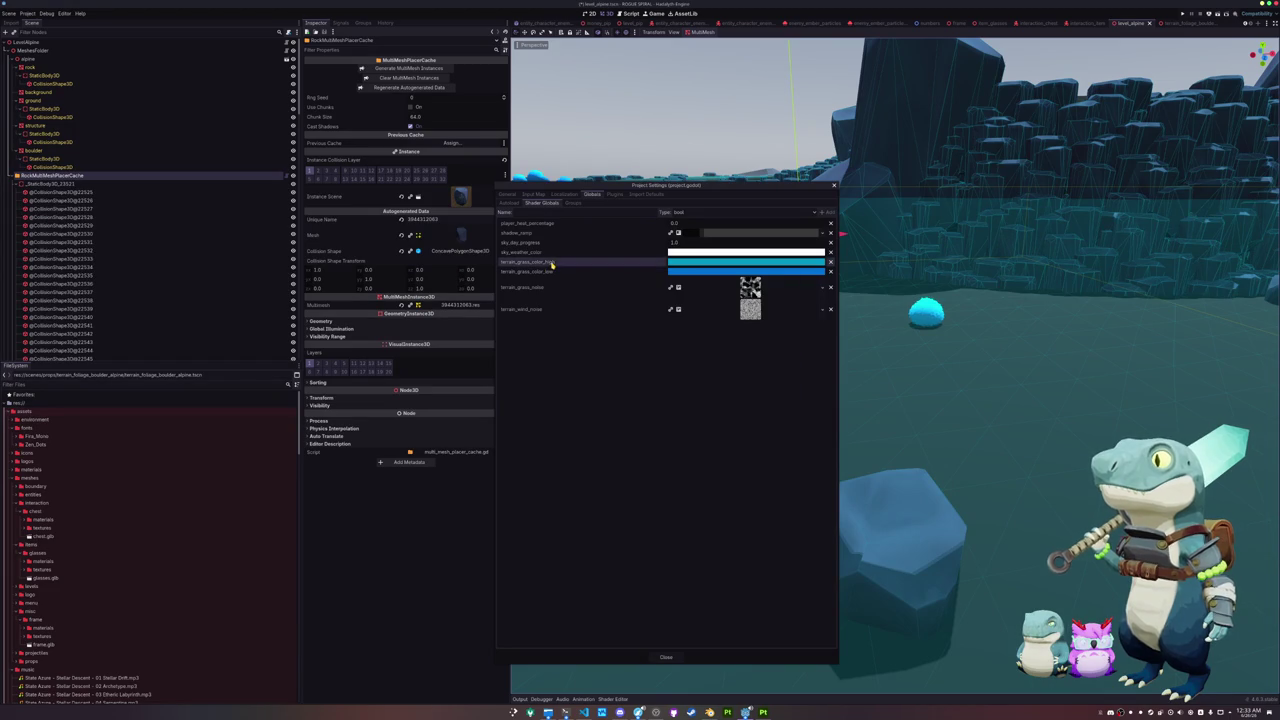
Step: Copy the terrain_grass_color_high value and close Project Settings
right_click(551, 264)
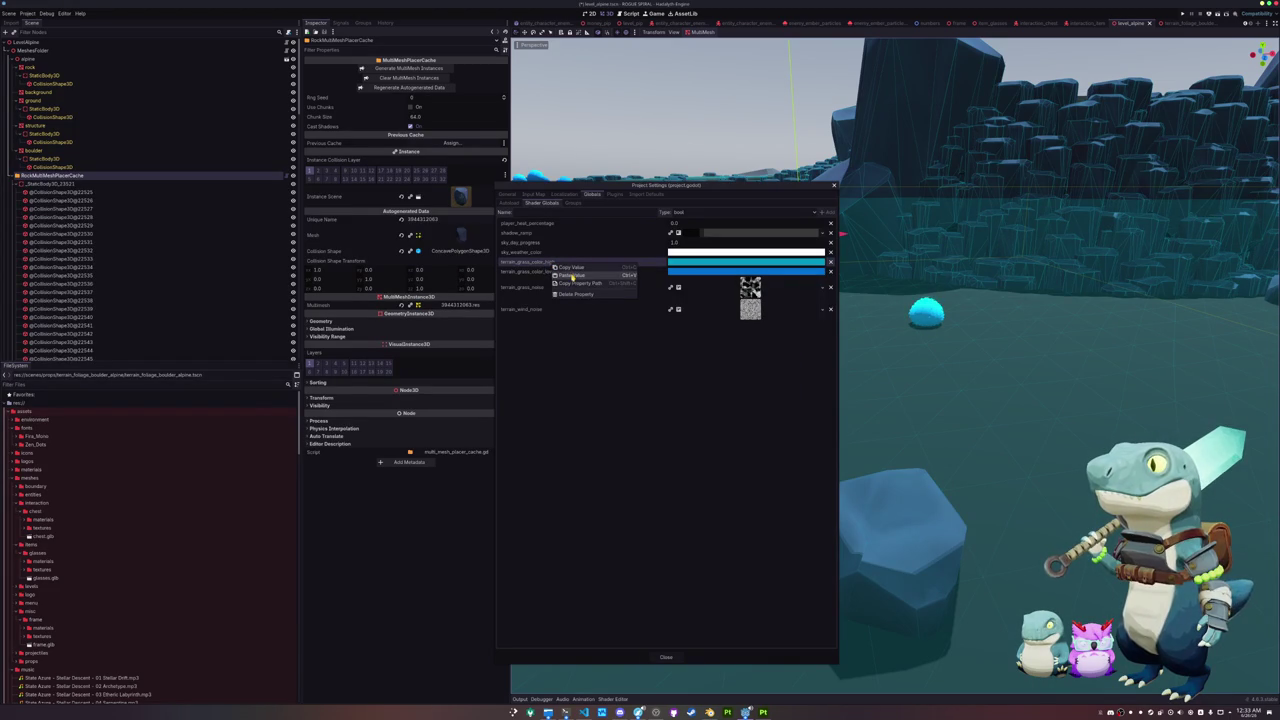
click(573, 277)
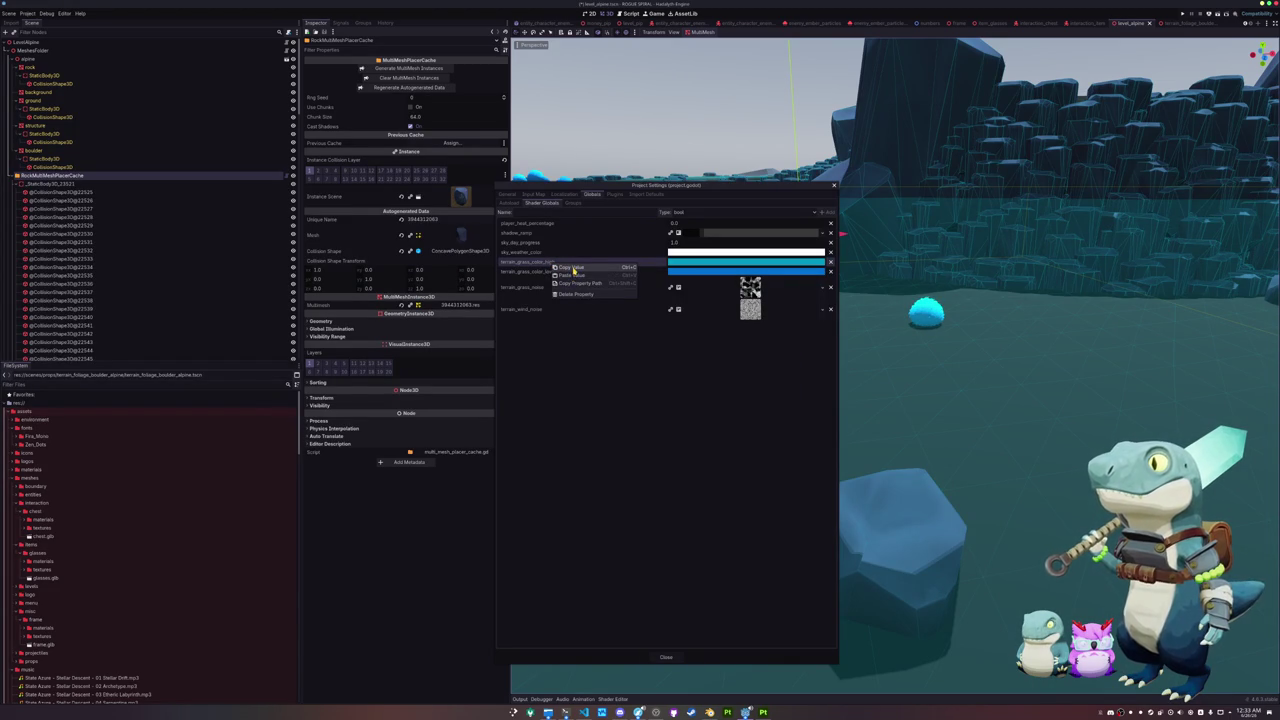
click(666, 657)
scroll(140, 550, down, 4)
scroll(135, 563, down, 10)
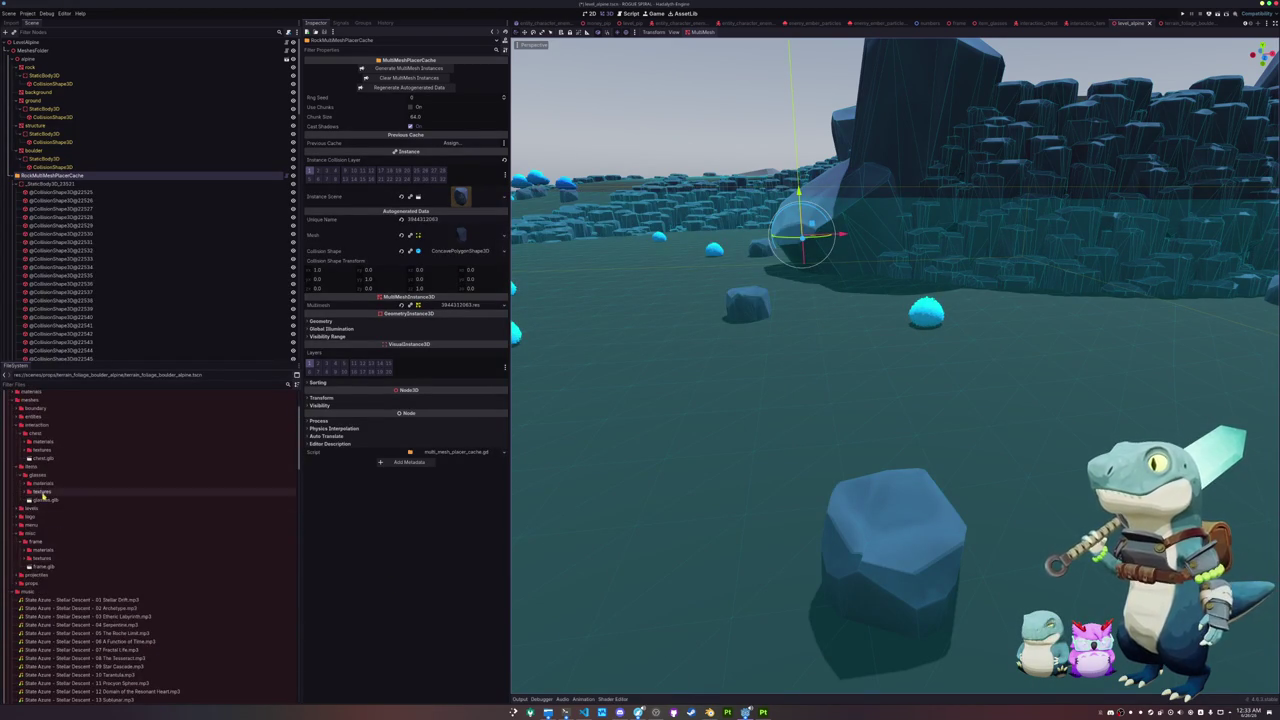
Step: Paste the copied cyan into Terrain Grass Color High of level_data_alpine.tres
scroll(46, 533, down, 5)
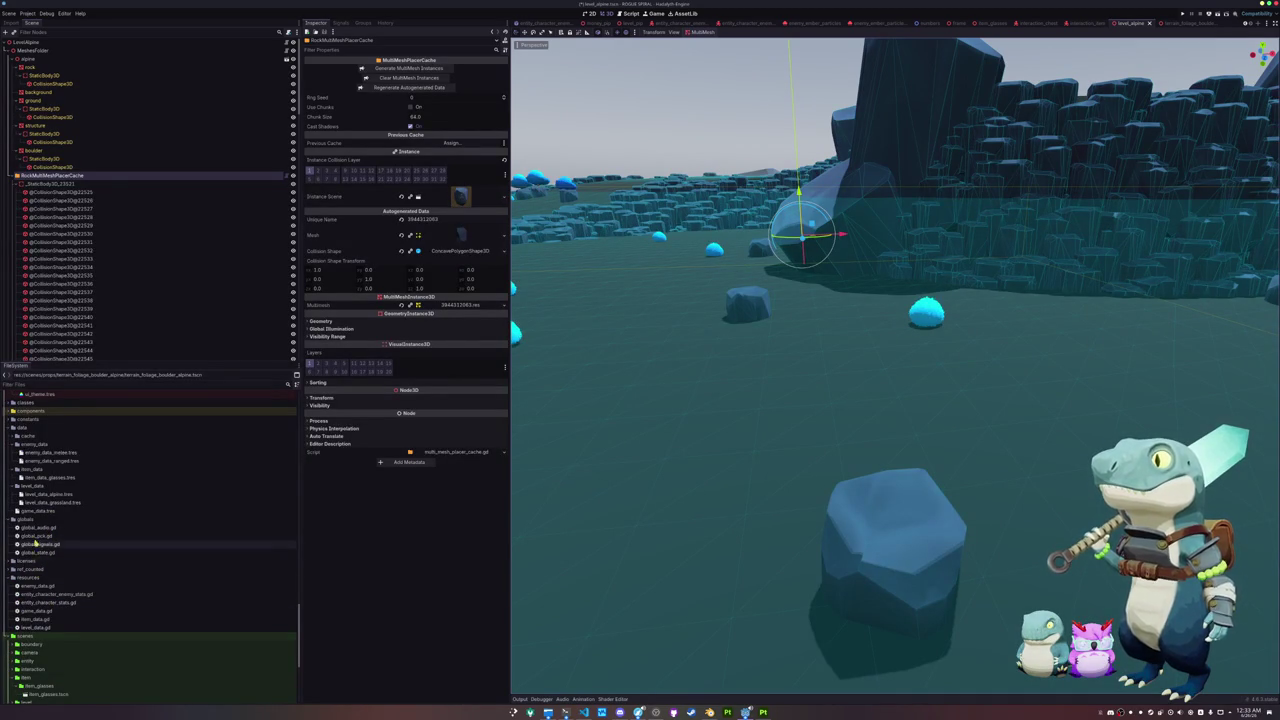
scroll(33, 549, down, 5)
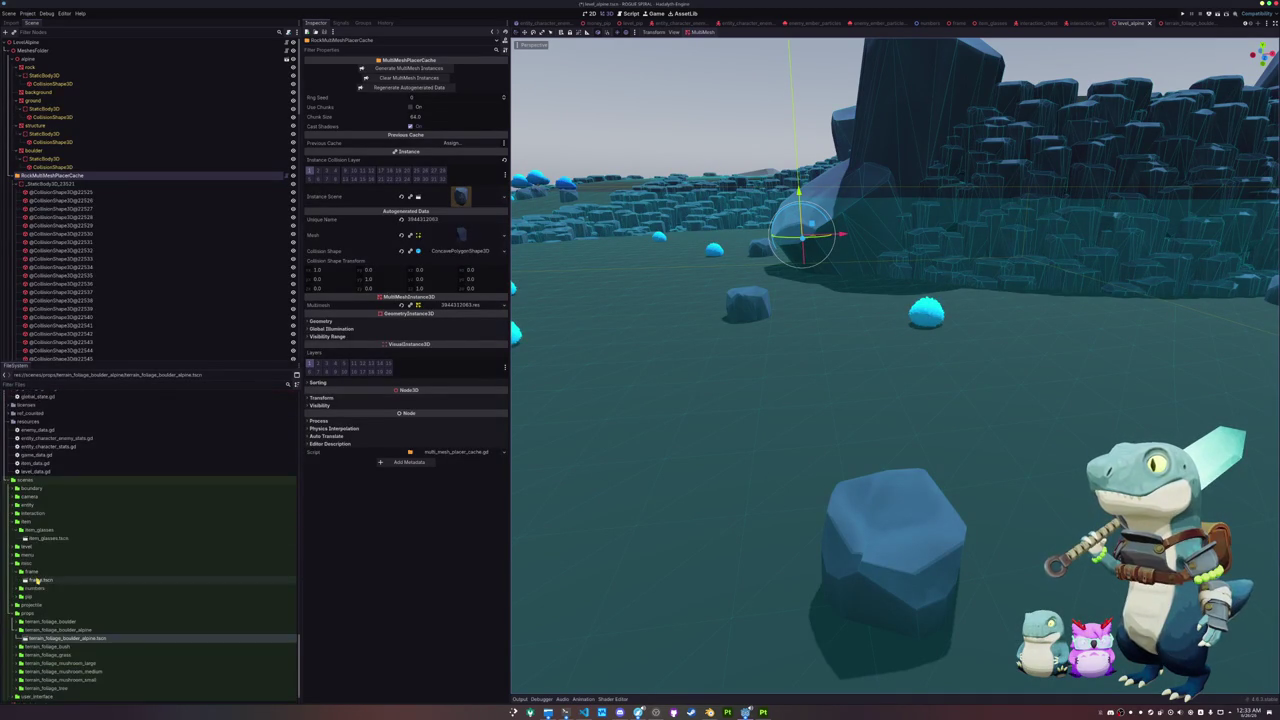
scroll(36, 585, up, 12)
scroll(36, 588, up, 15)
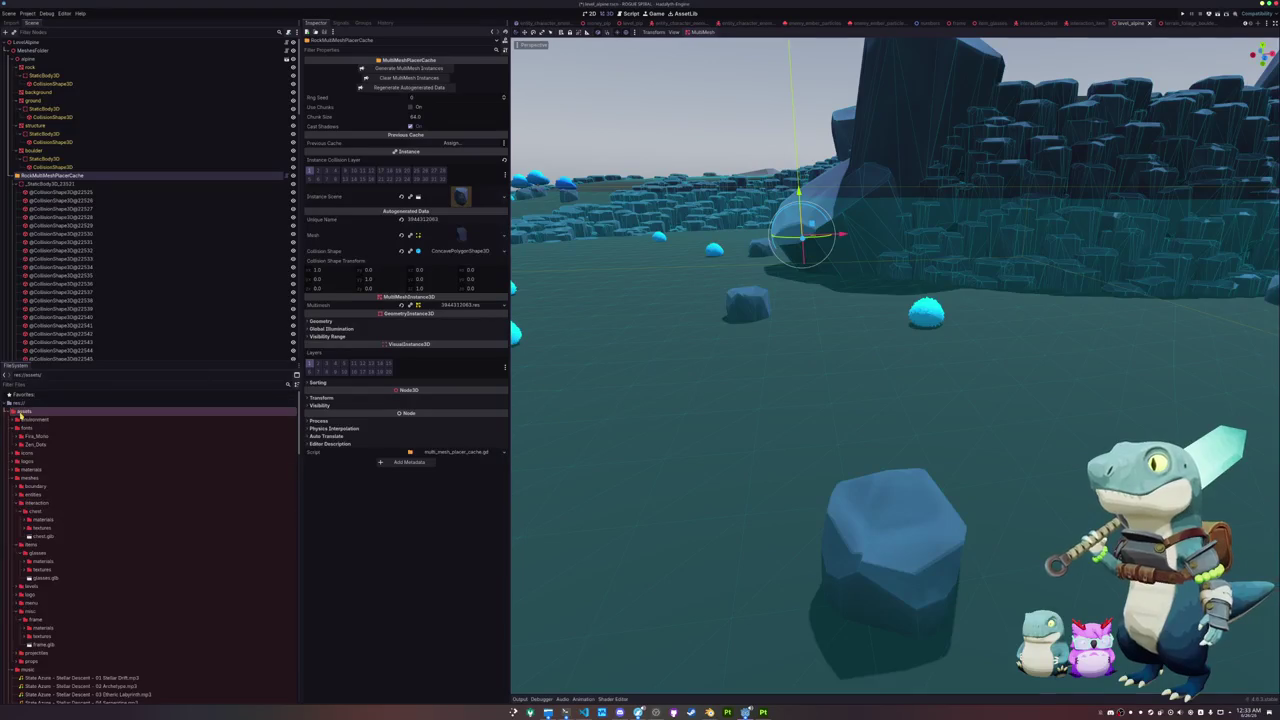
double_click(23, 411)
scroll(31, 525, down, 2)
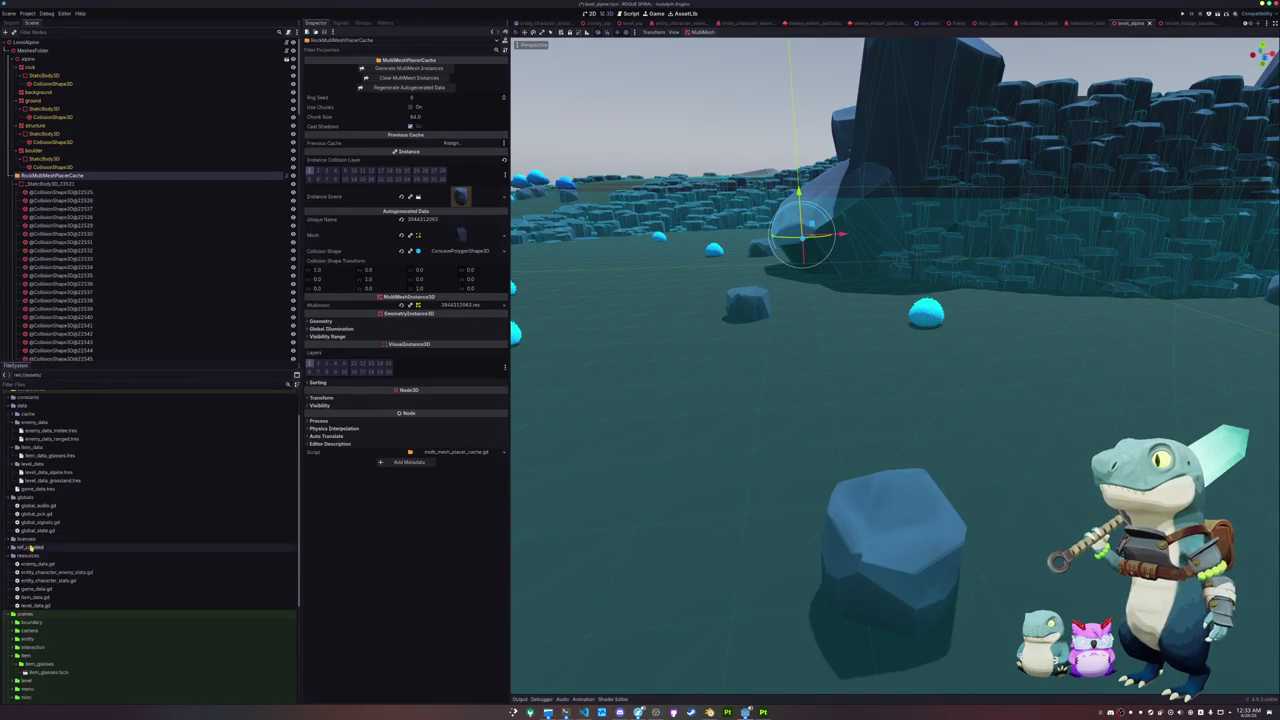
click(39, 473)
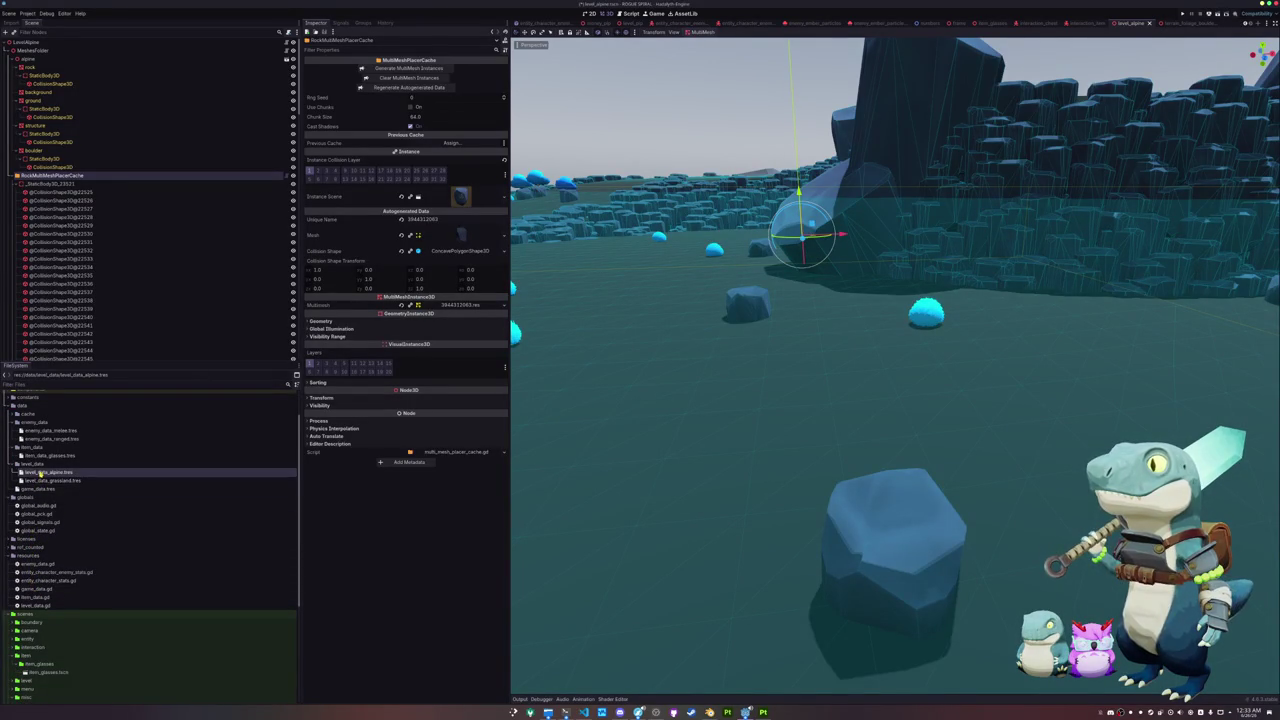
right_click(333, 107)
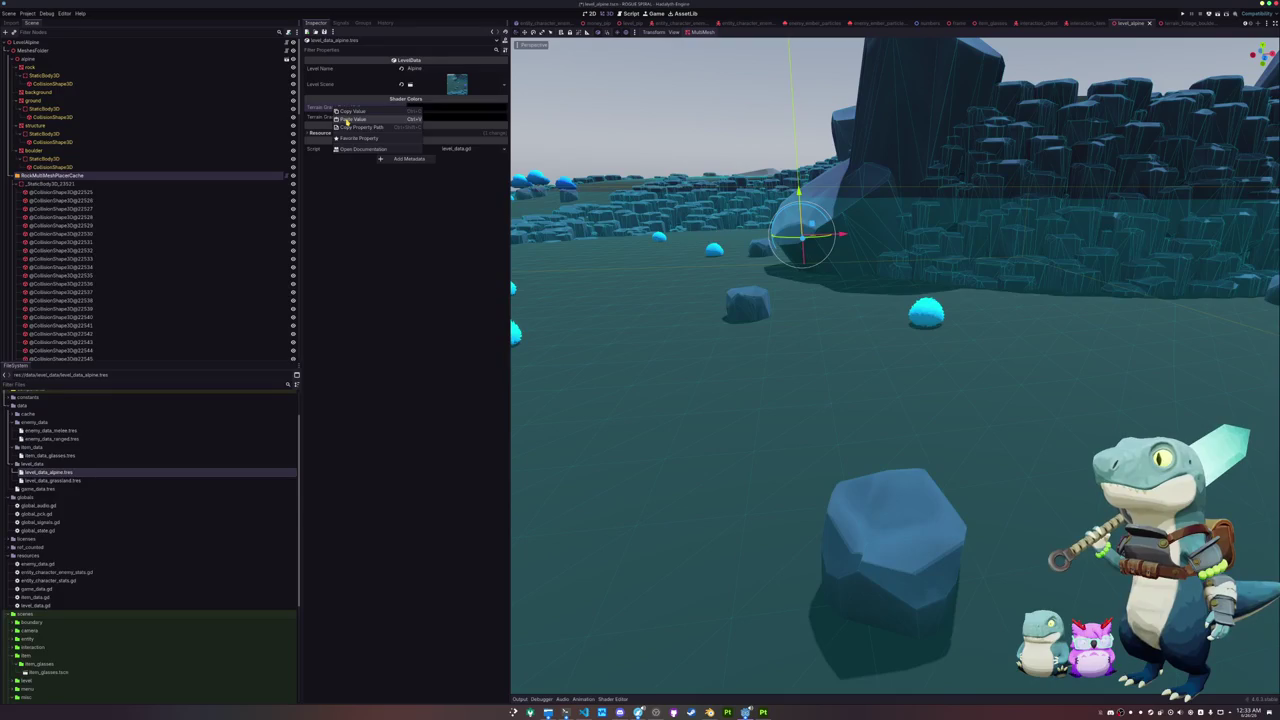
click(347, 120)
Step: Copy the terrain_grass_color_low shader global value from Project Settings
click(27, 13)
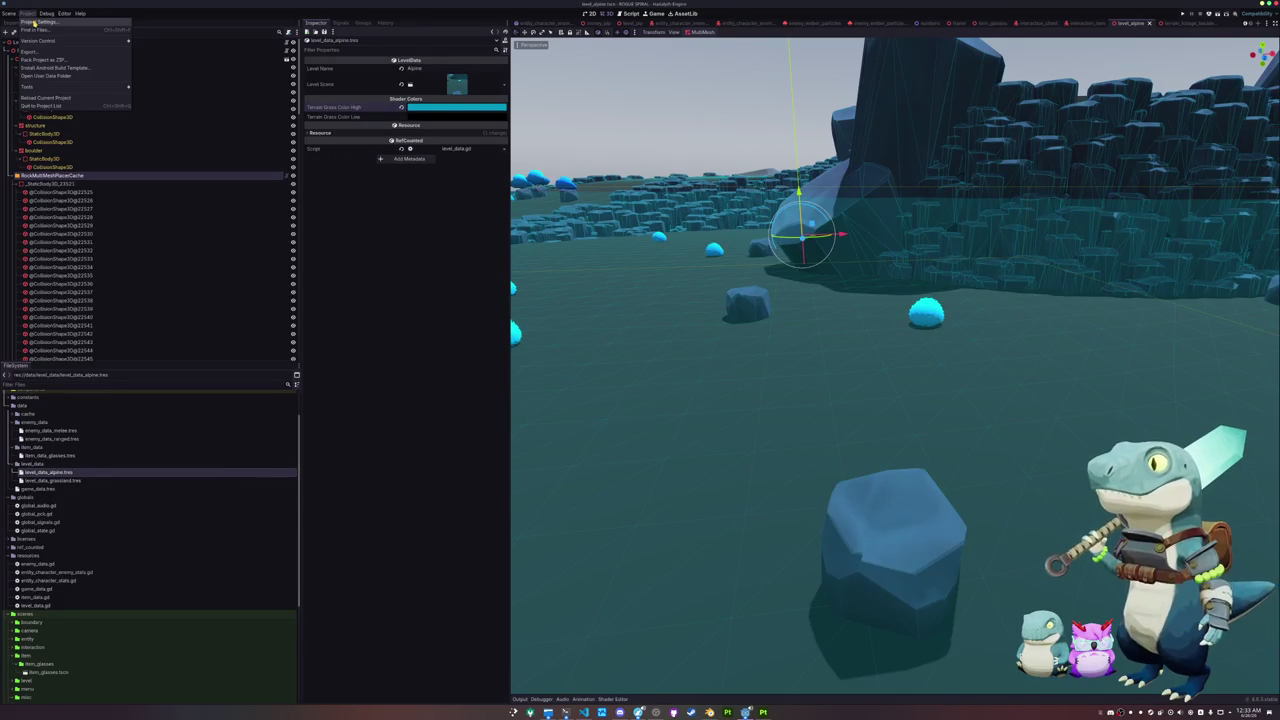
click(35, 22)
right_click(528, 272)
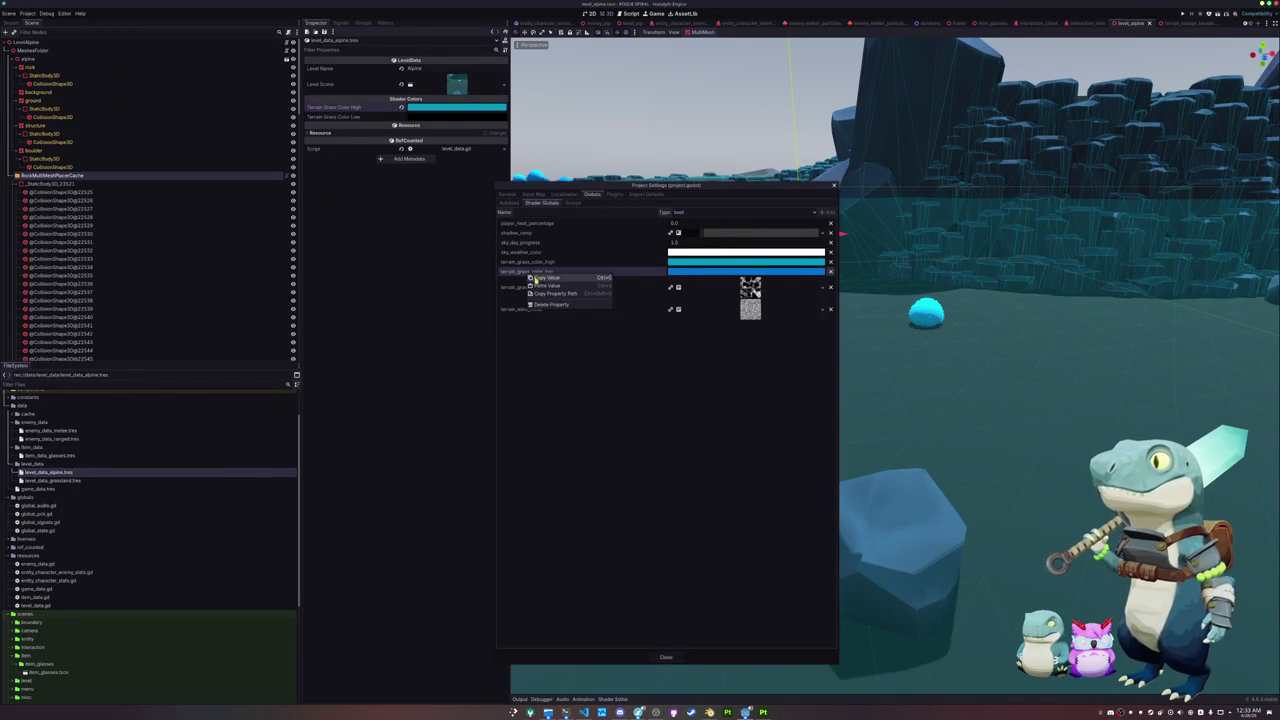
click(542, 279)
click(665, 657)
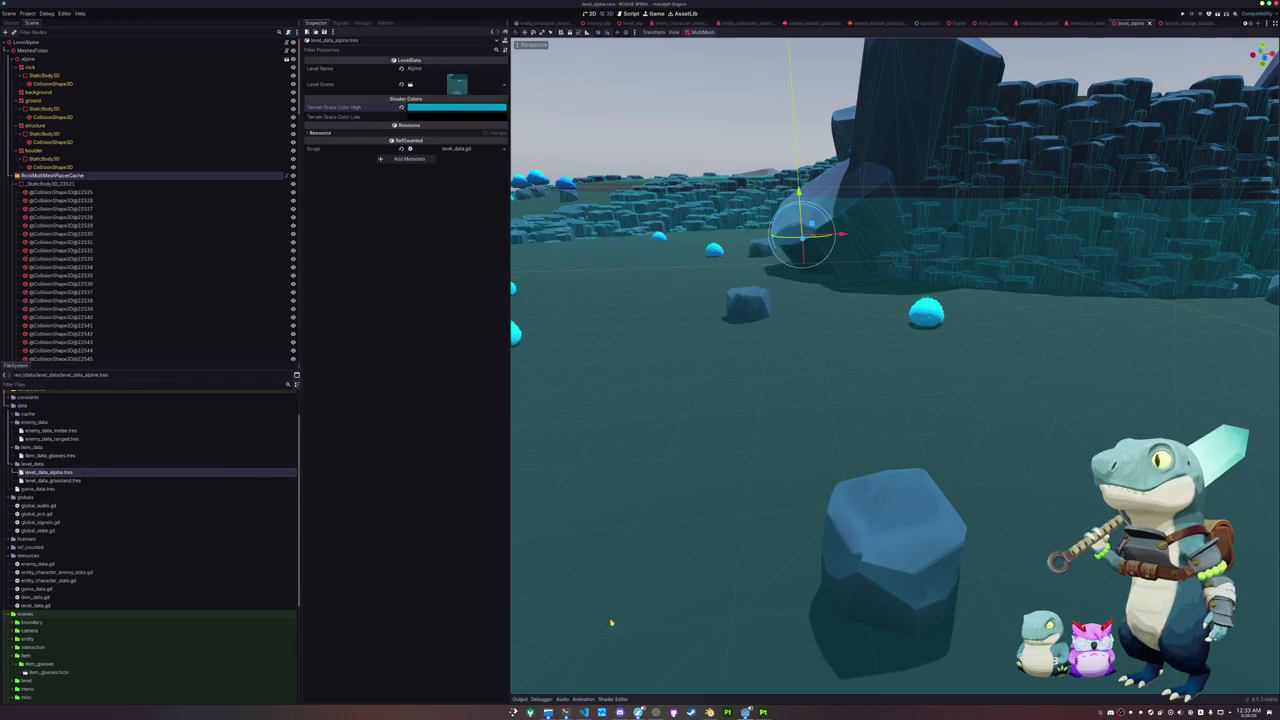
right_click(346, 117)
Step: Paste the blue into Terrain Grass Color Low and collapse the ground and placer branches
click(366, 131)
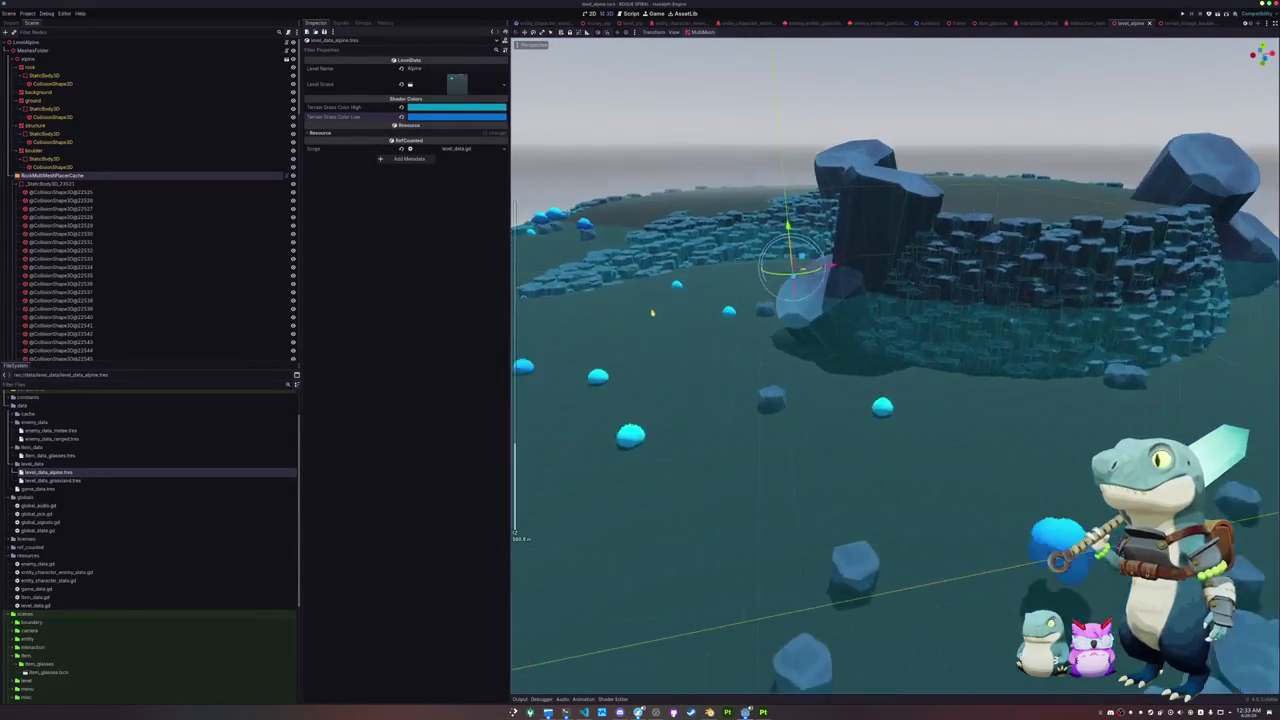
scroll(695, 313, up, 10)
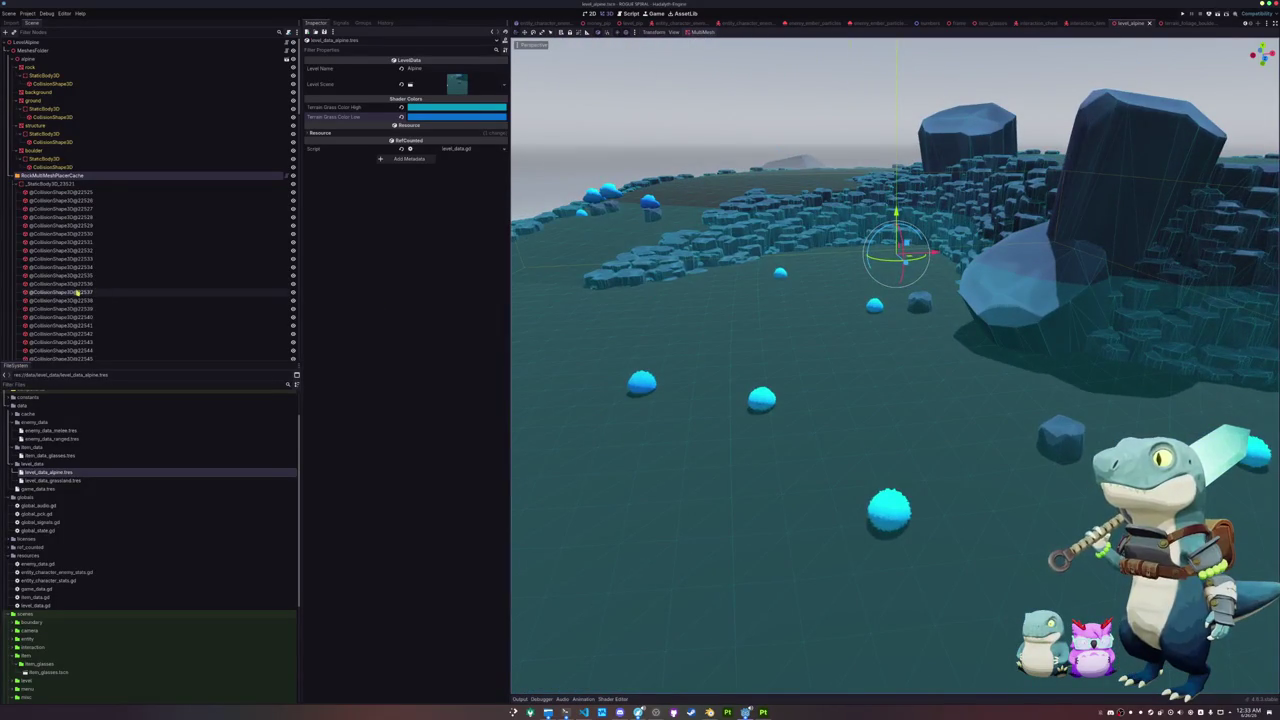
click(14, 184)
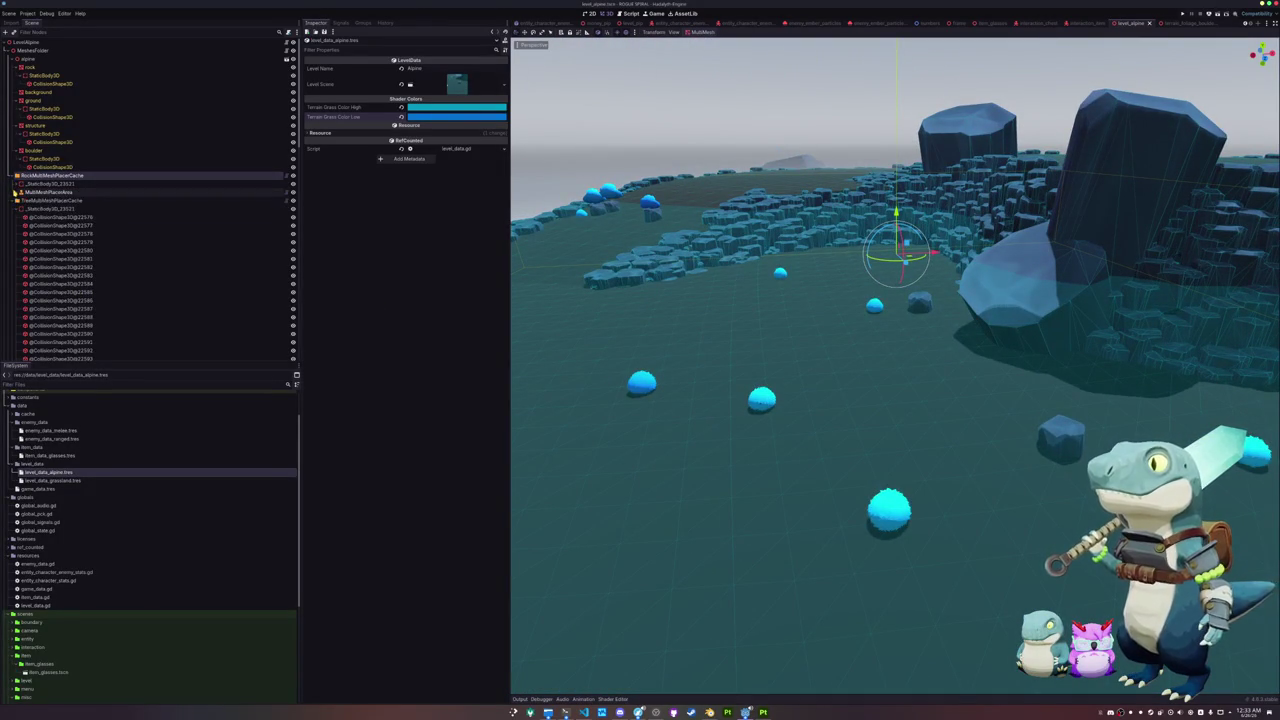
click(14, 192)
click(10, 200)
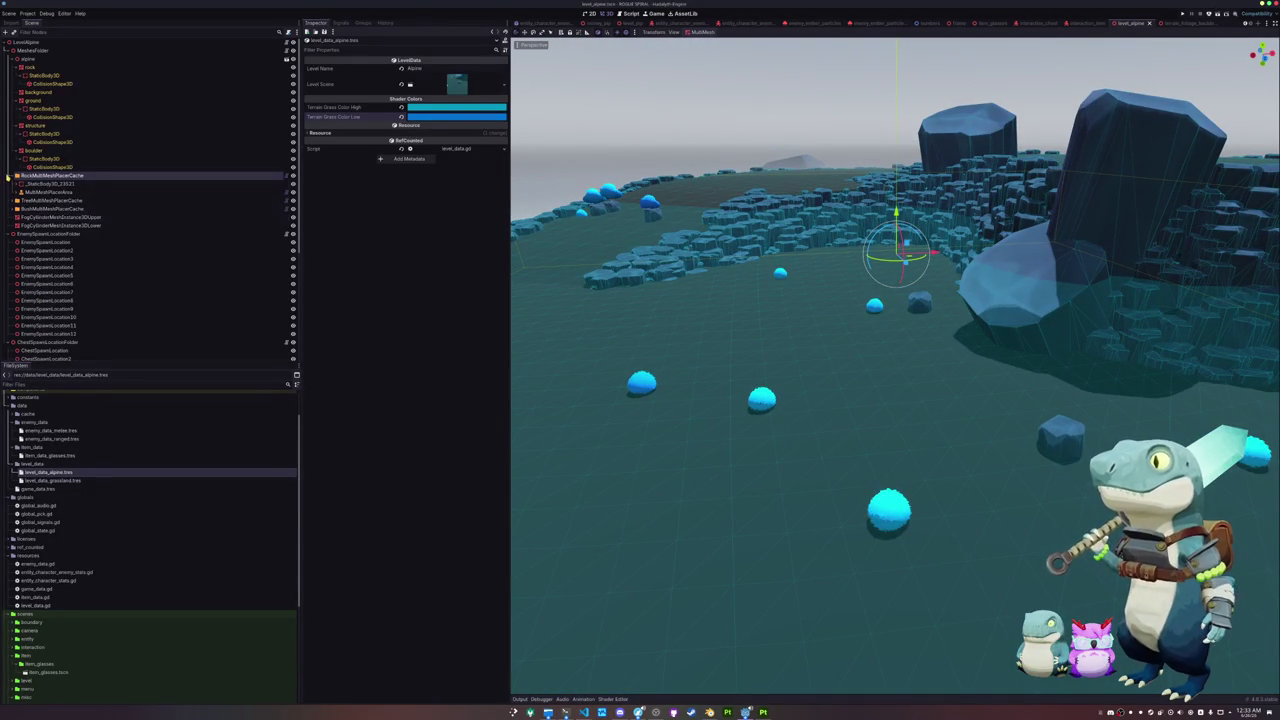
click(10, 175)
Step: Select all twelve enemy spawn locations, frame them and snap them down onto the ground
scroll(80, 258, down, 2)
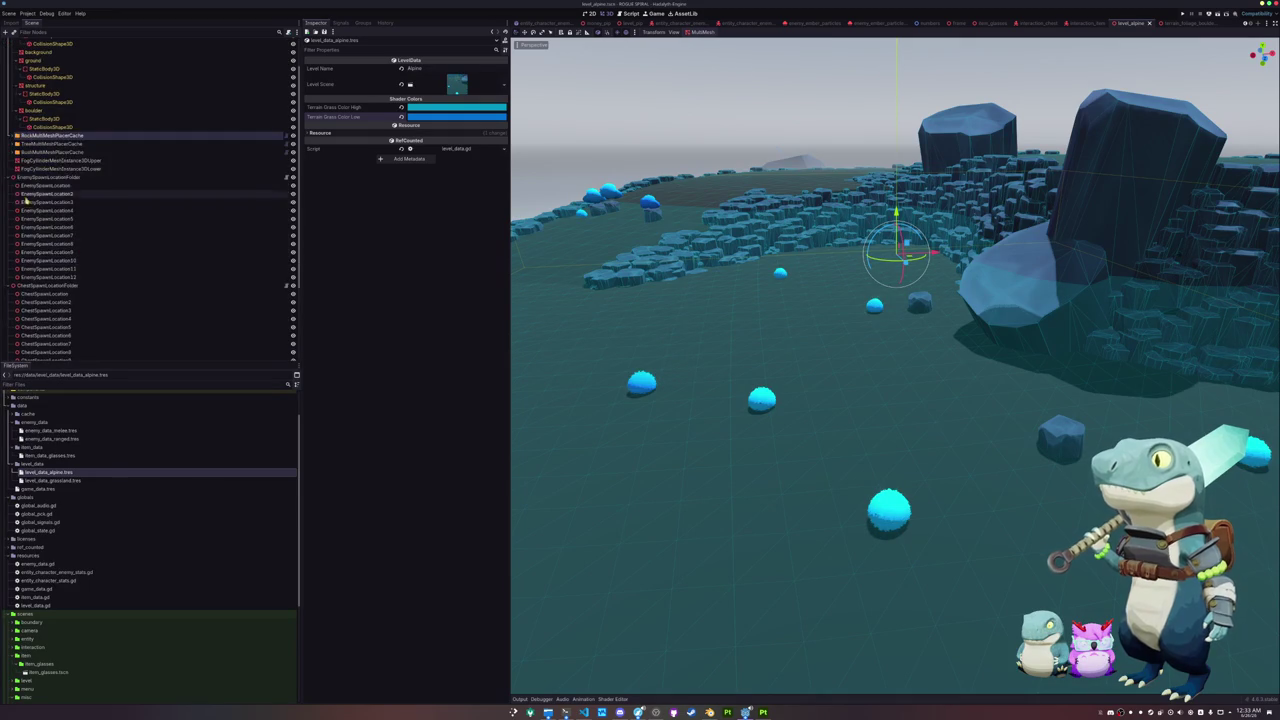
click(45, 185)
shift+click(48, 278)
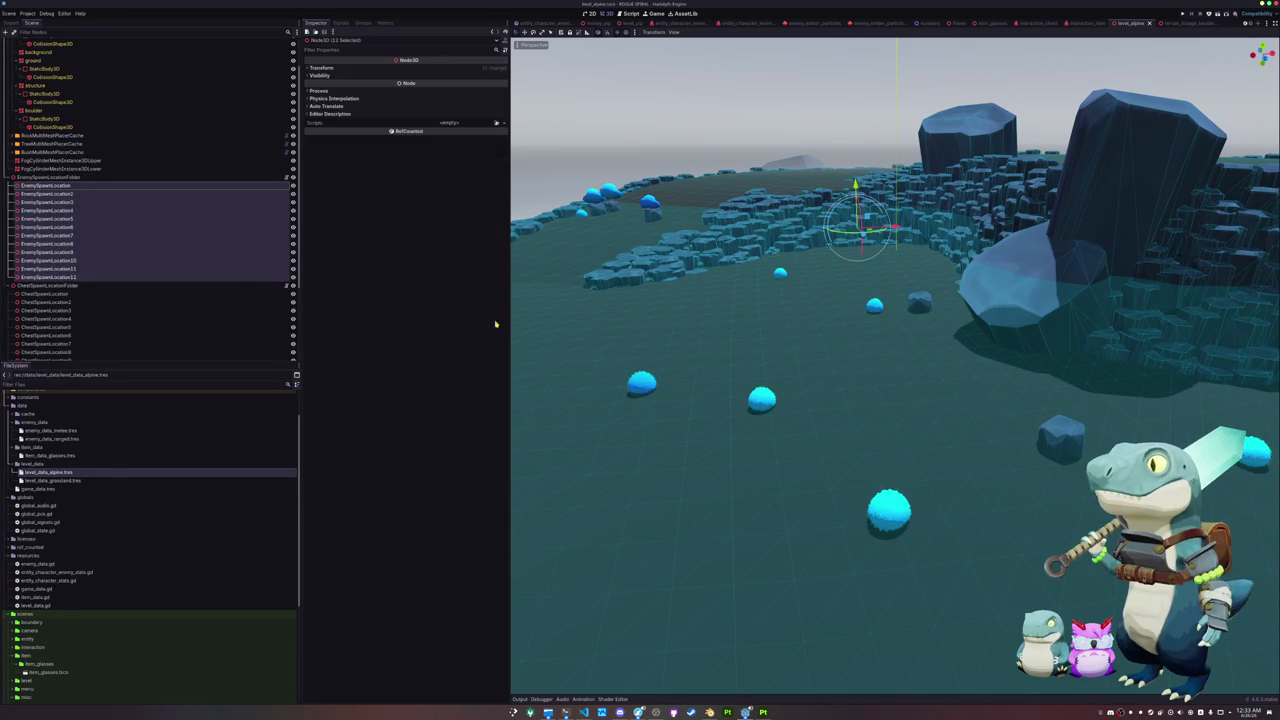
key(f)
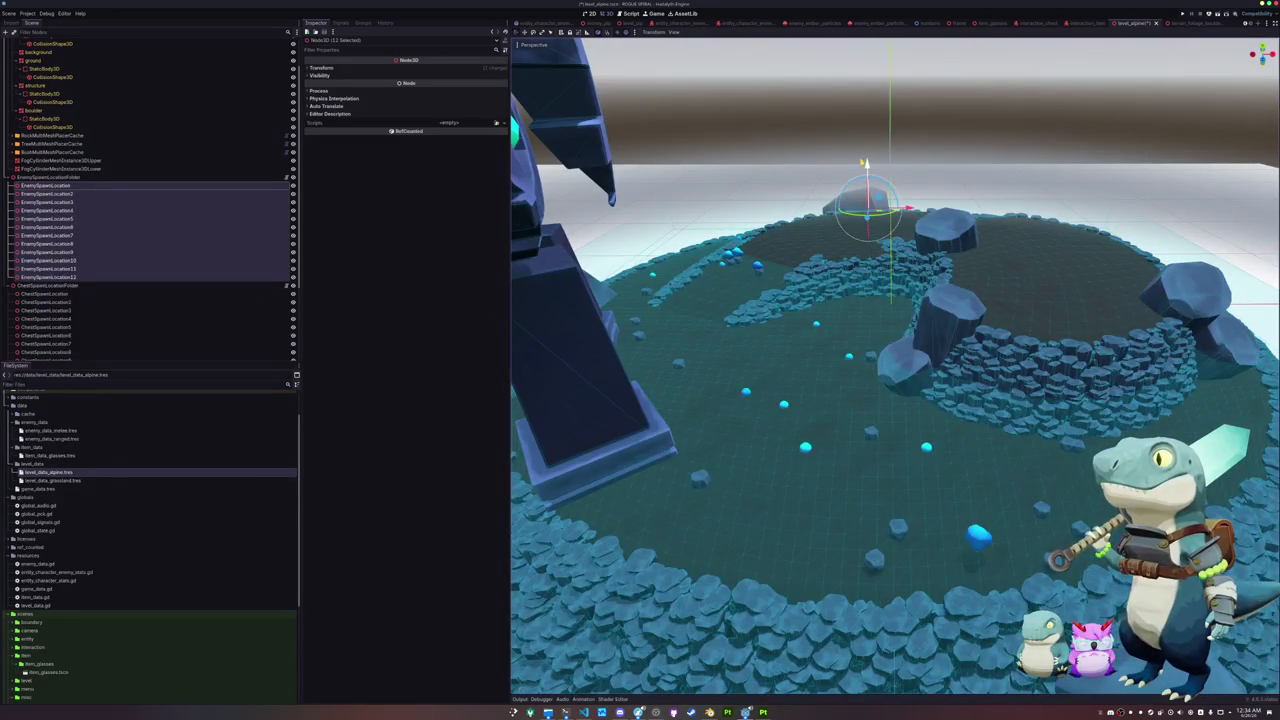
key(Page_Down)
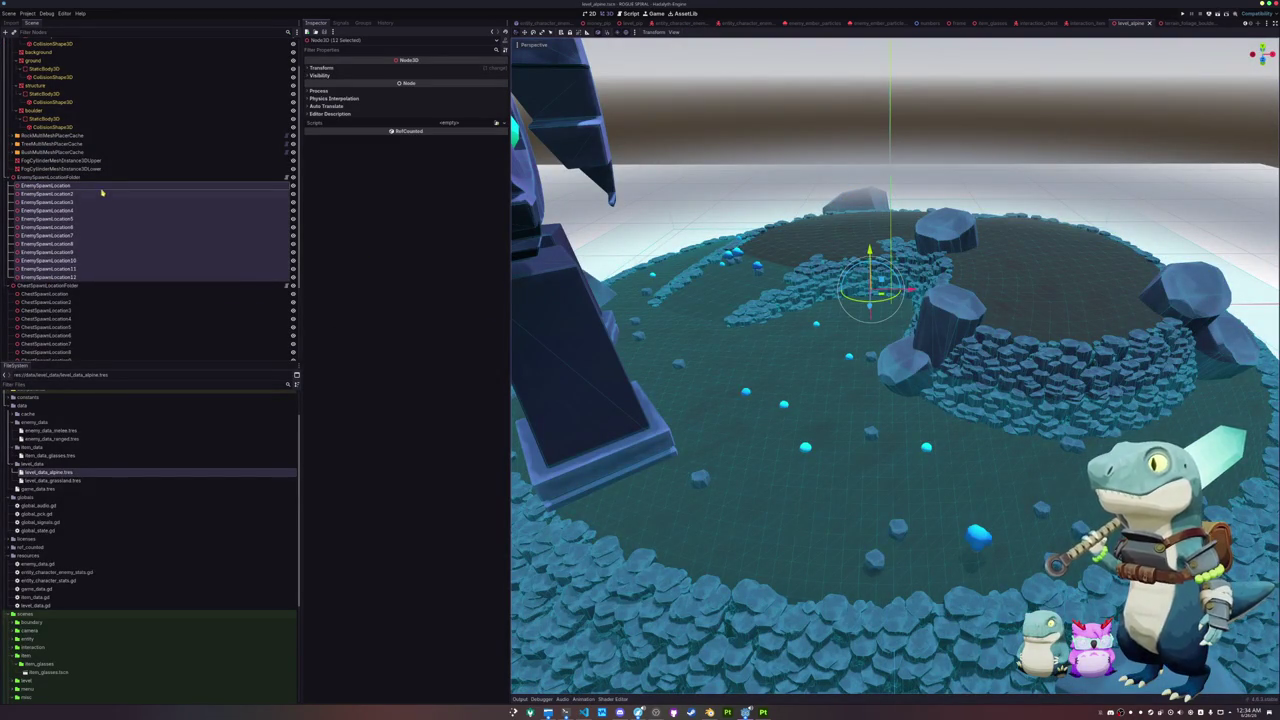
click(100, 187)
Step: In Top View, reposition the first two enemy spawn points on the island
key(KP_7)
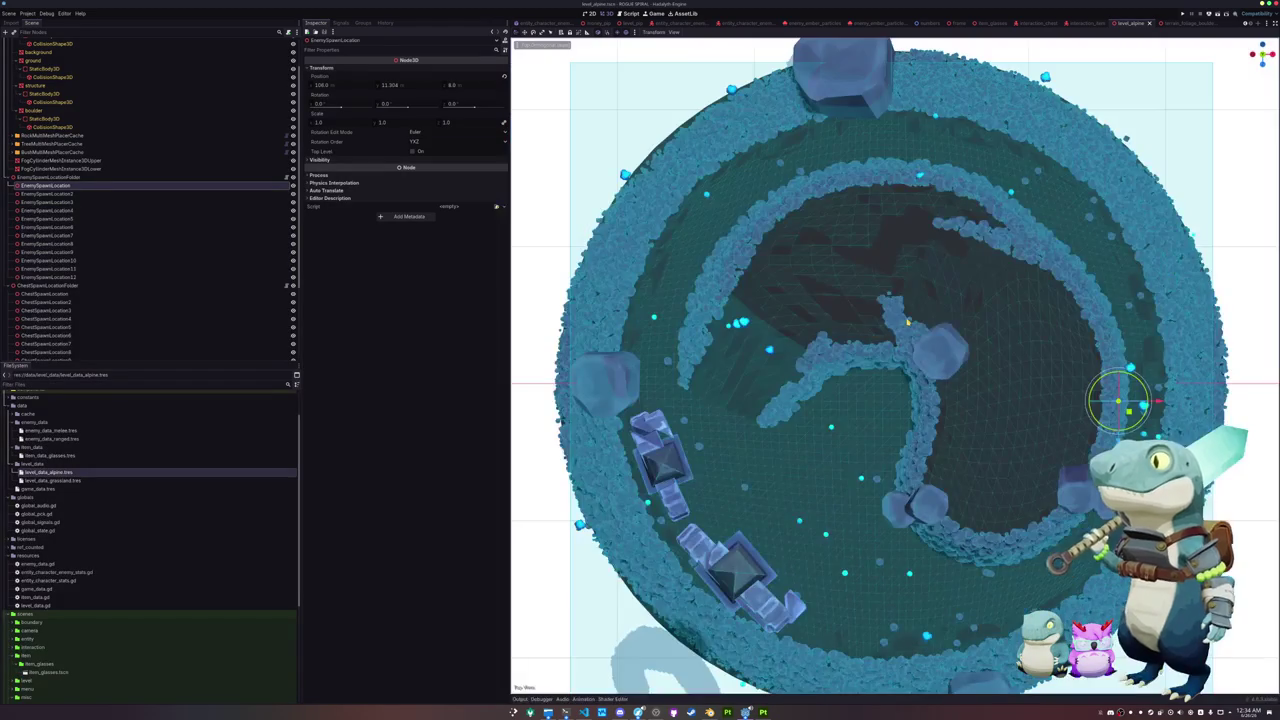
drag(1128, 408, 965, 380)
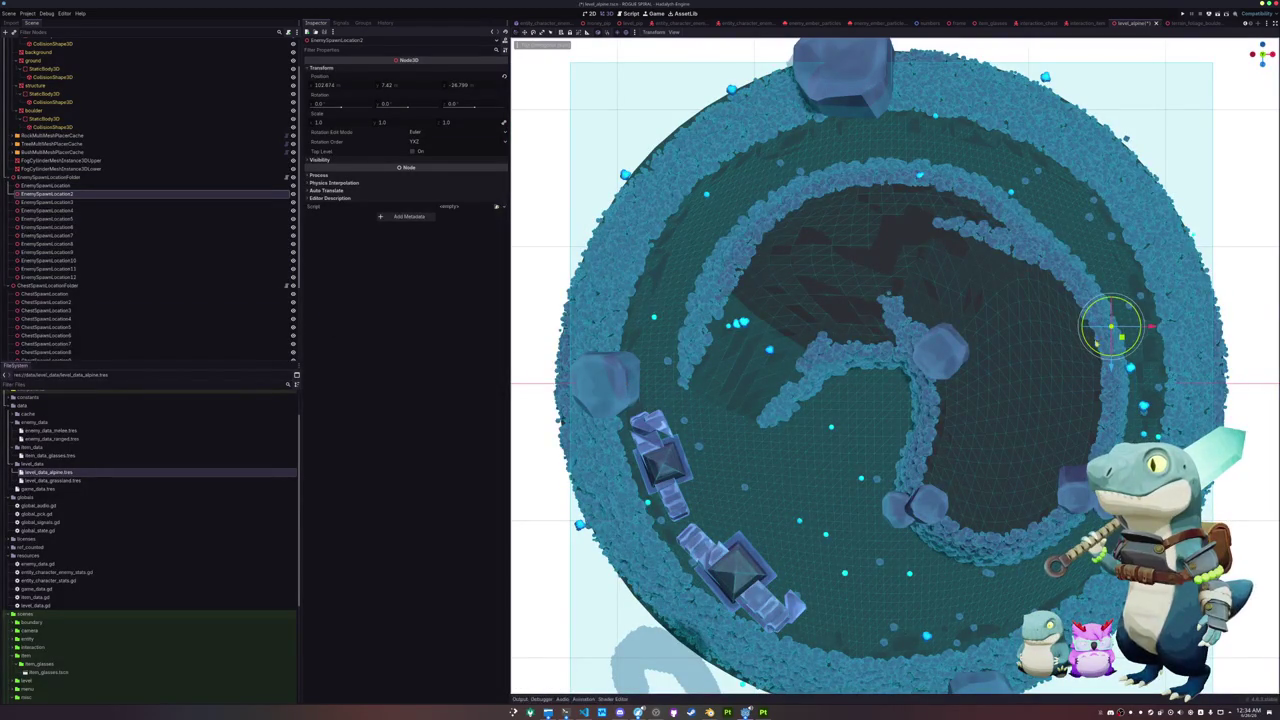
drag(1121, 338, 1067, 319)
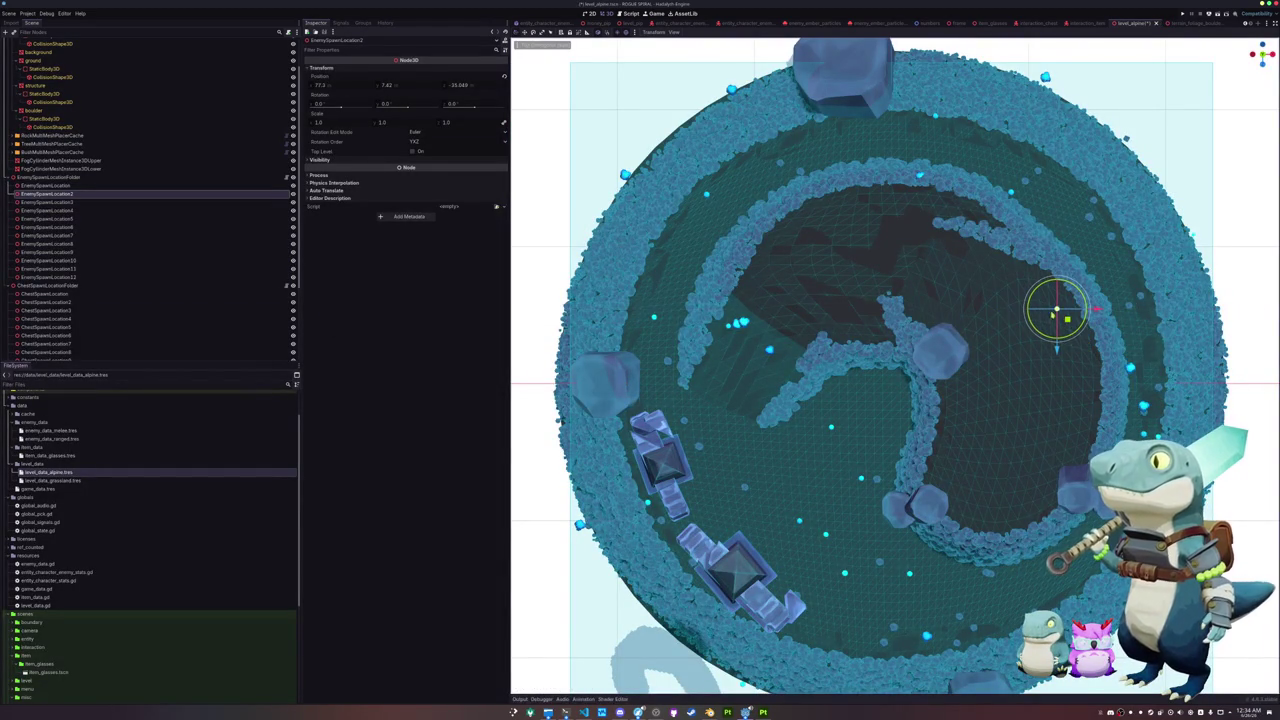
Step: Inspect the placement of EnemySpawnLocation3 through EnemySpawnLocation12
click(47, 202)
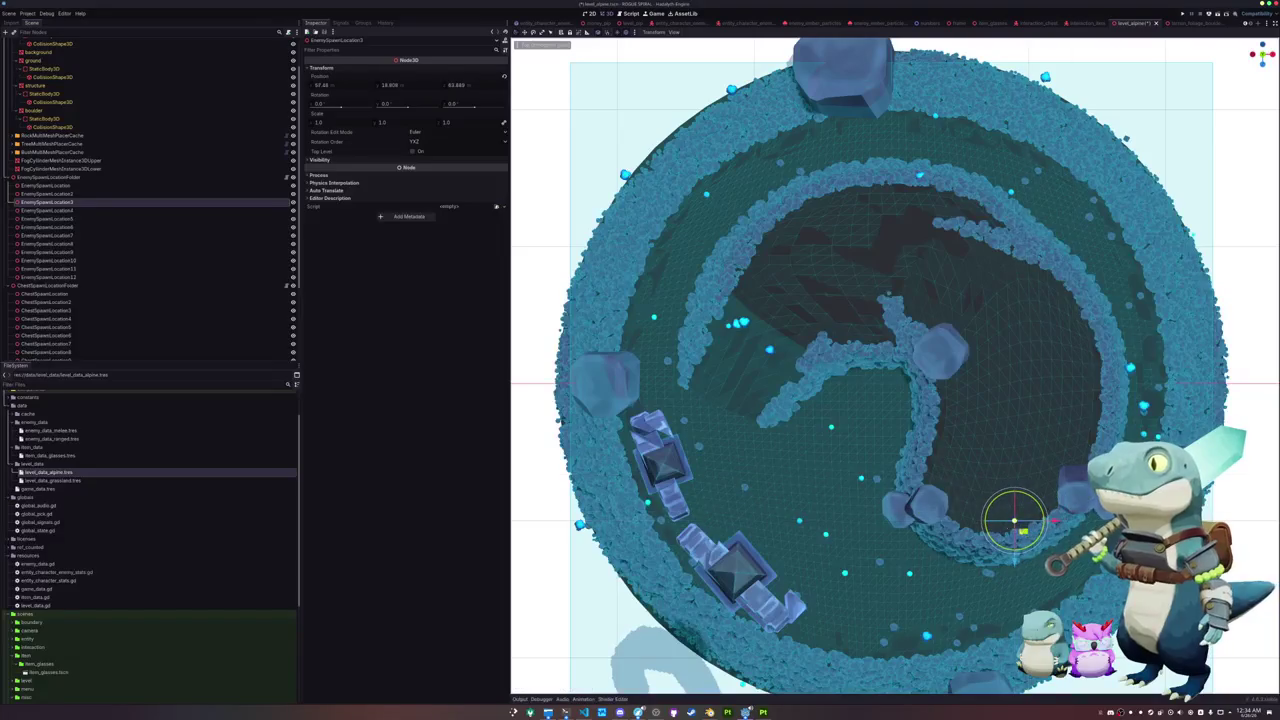
click(149, 211)
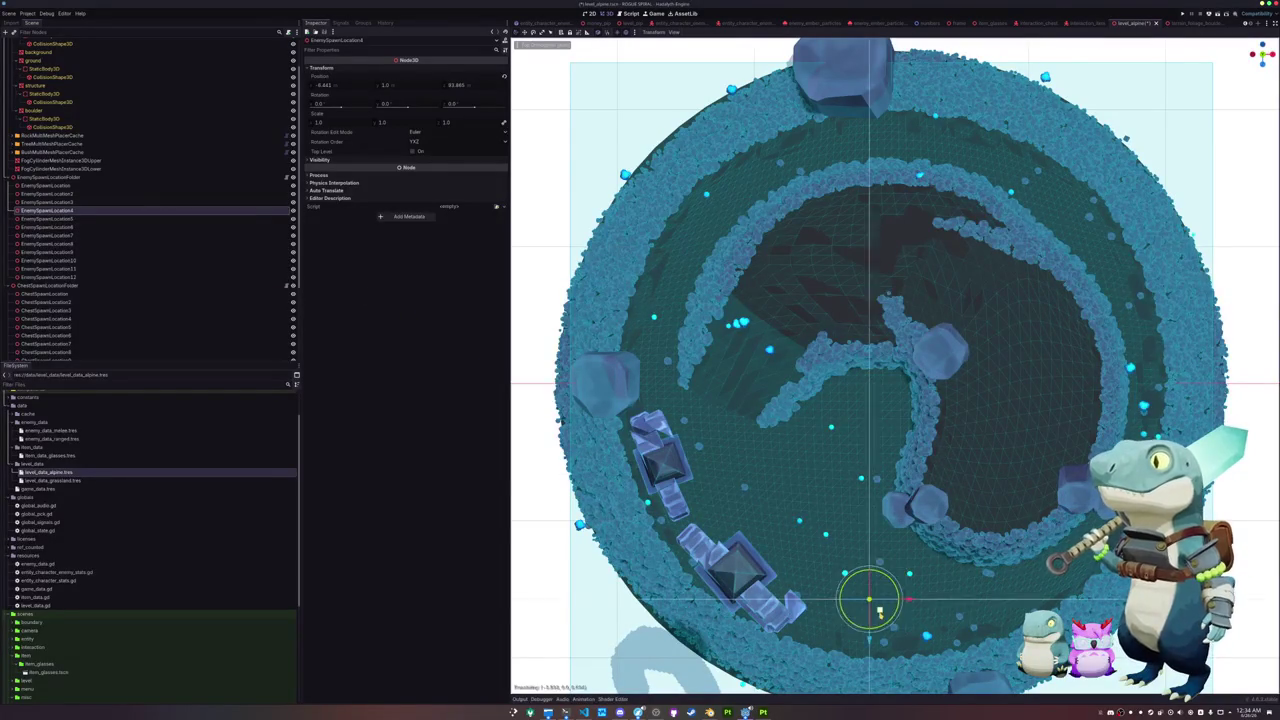
click(118, 219)
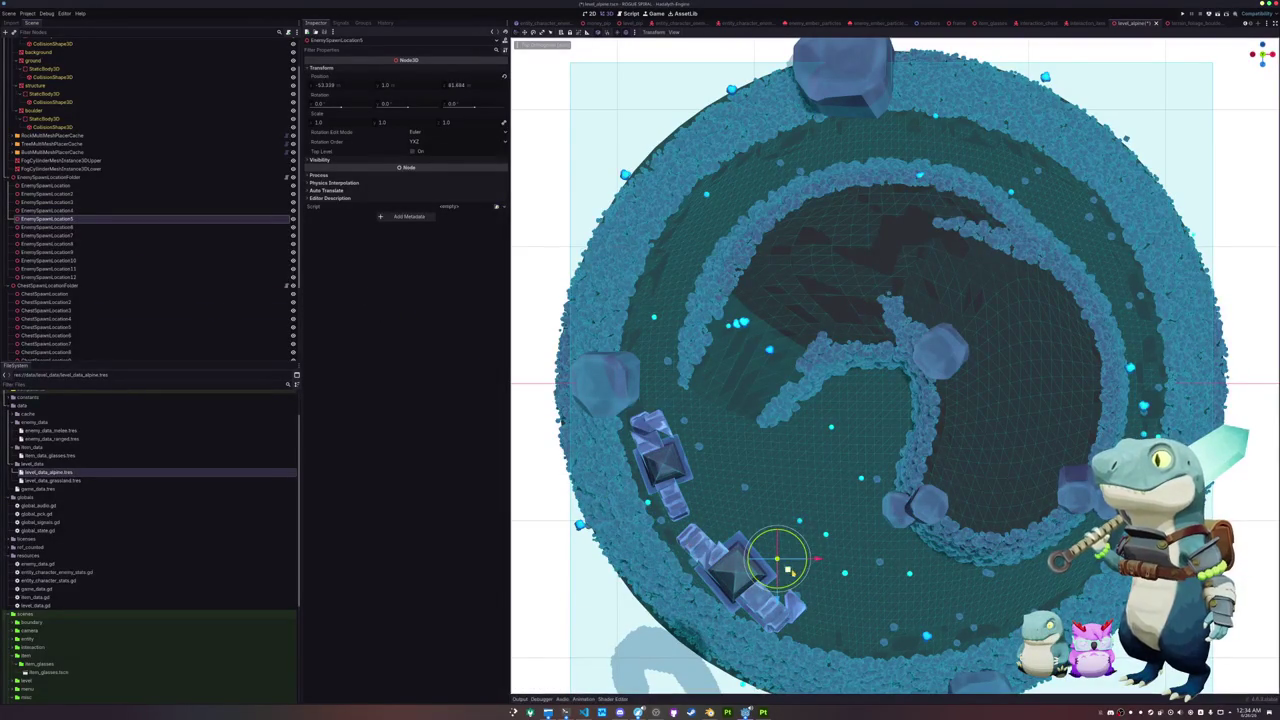
click(120, 228)
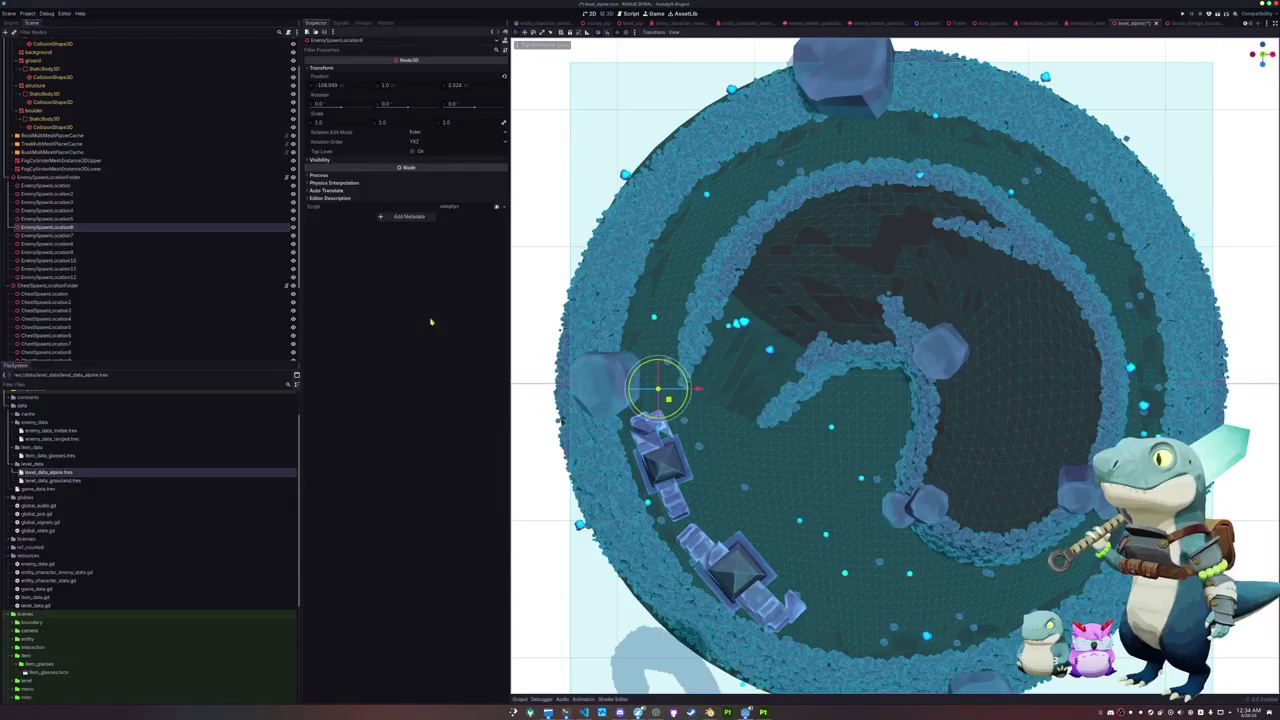
click(108, 235)
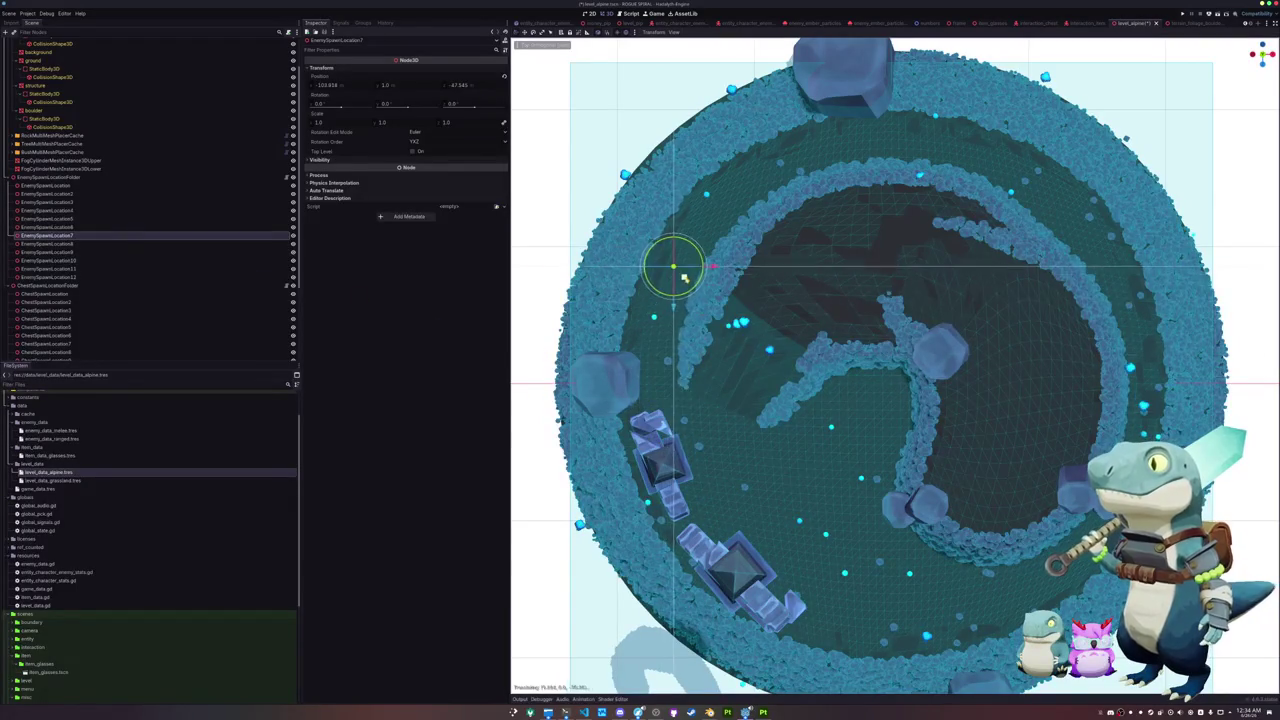
click(86, 244)
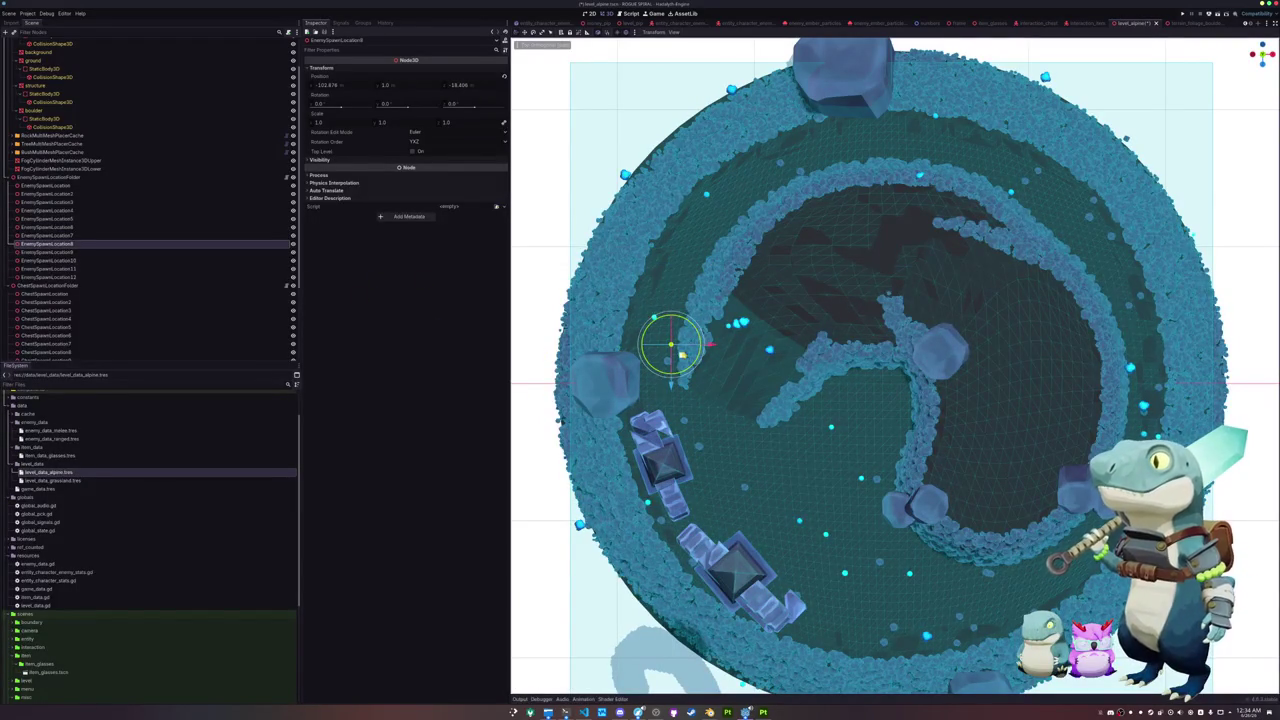
click(100, 252)
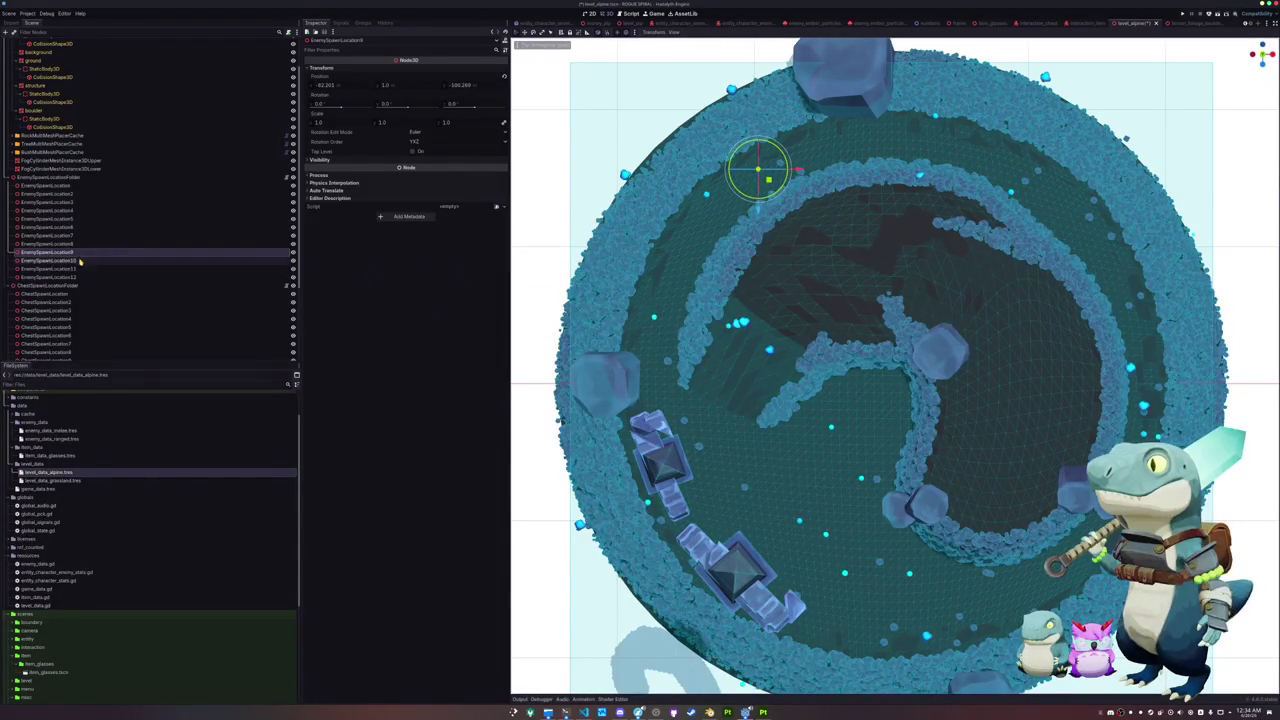
click(117, 260)
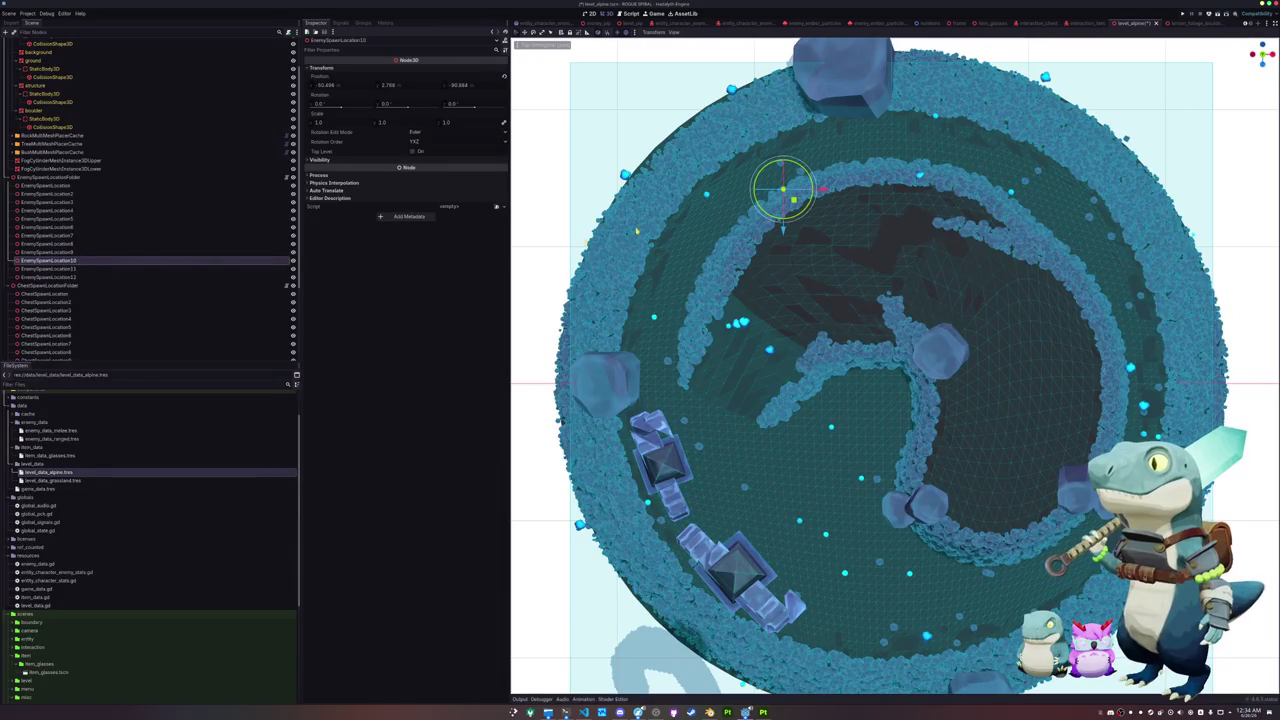
click(94, 268)
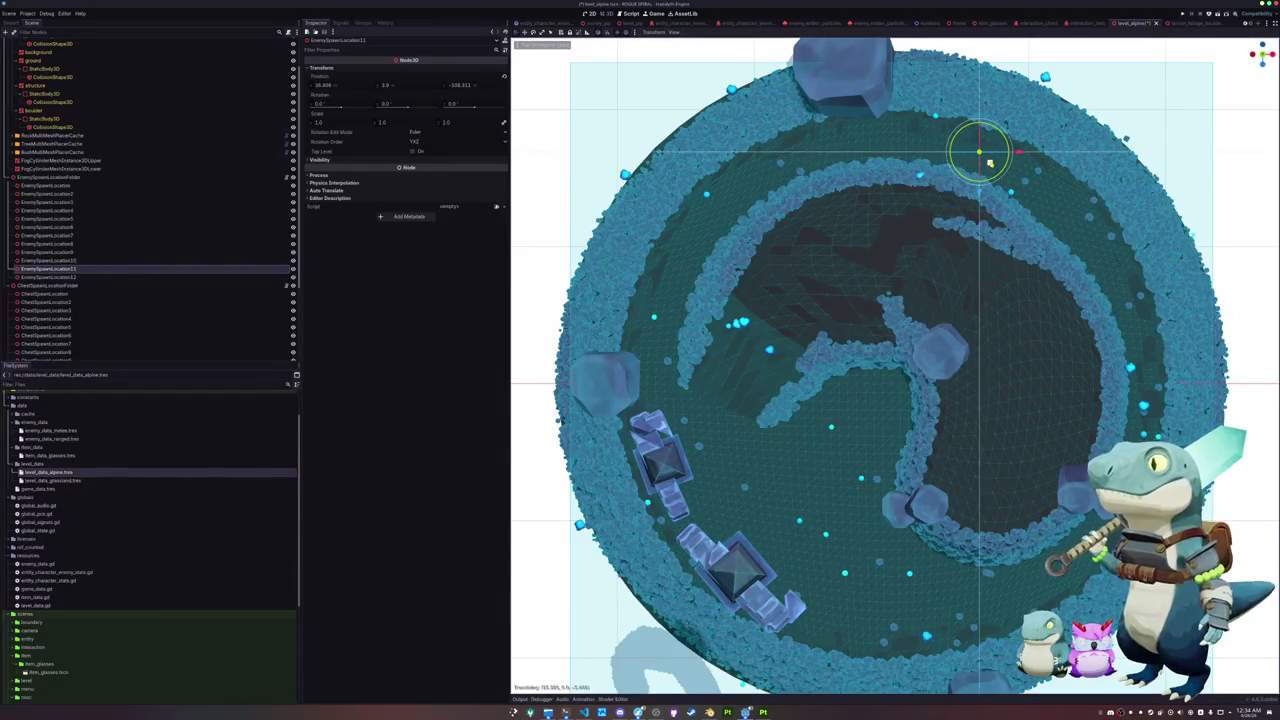
click(60, 277)
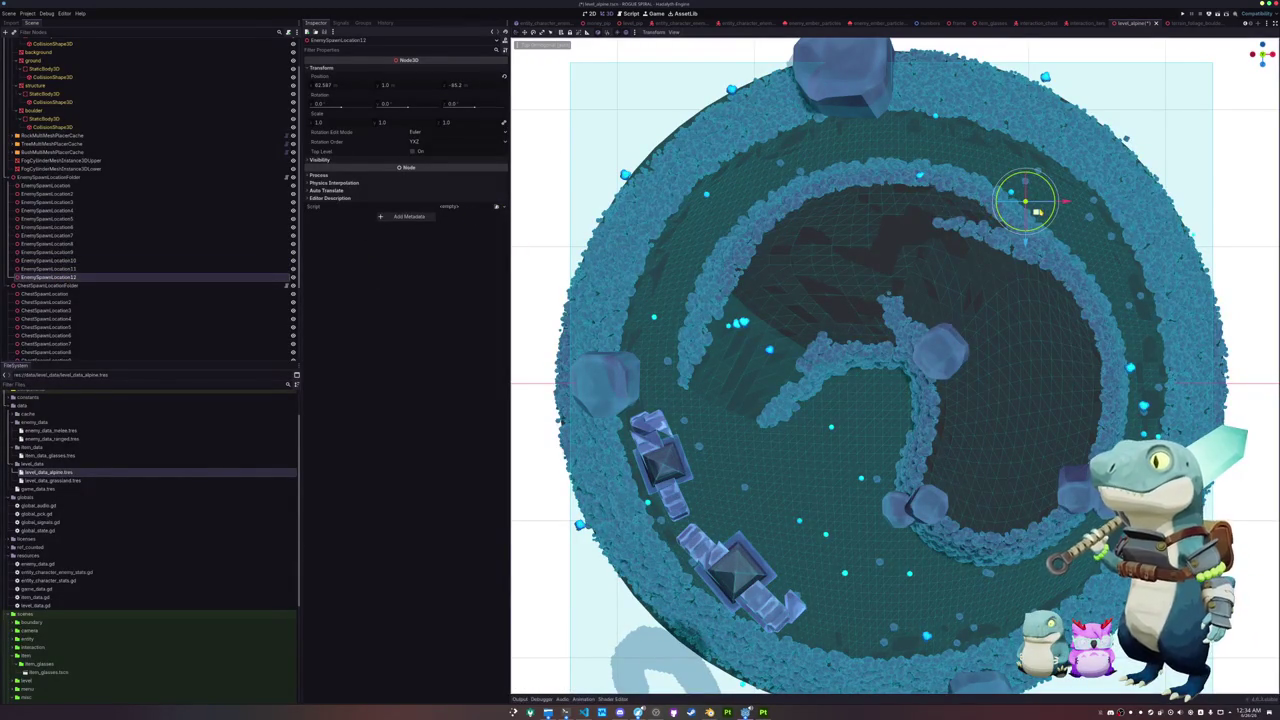
Step: Drag EnemySpawnLocation12 toward the arena's right edge, then reselect all twelve spawn points
drag(1025, 200, 1100, 251)
click(73, 186)
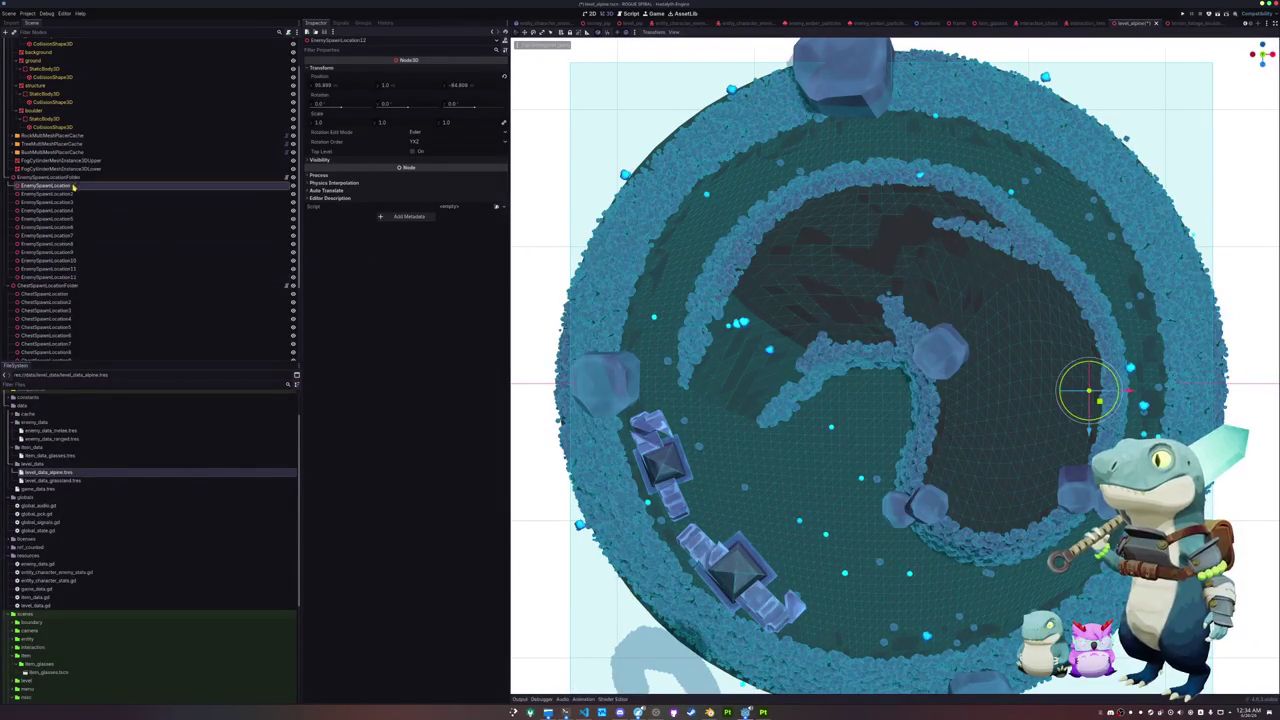
shift+click(60, 277)
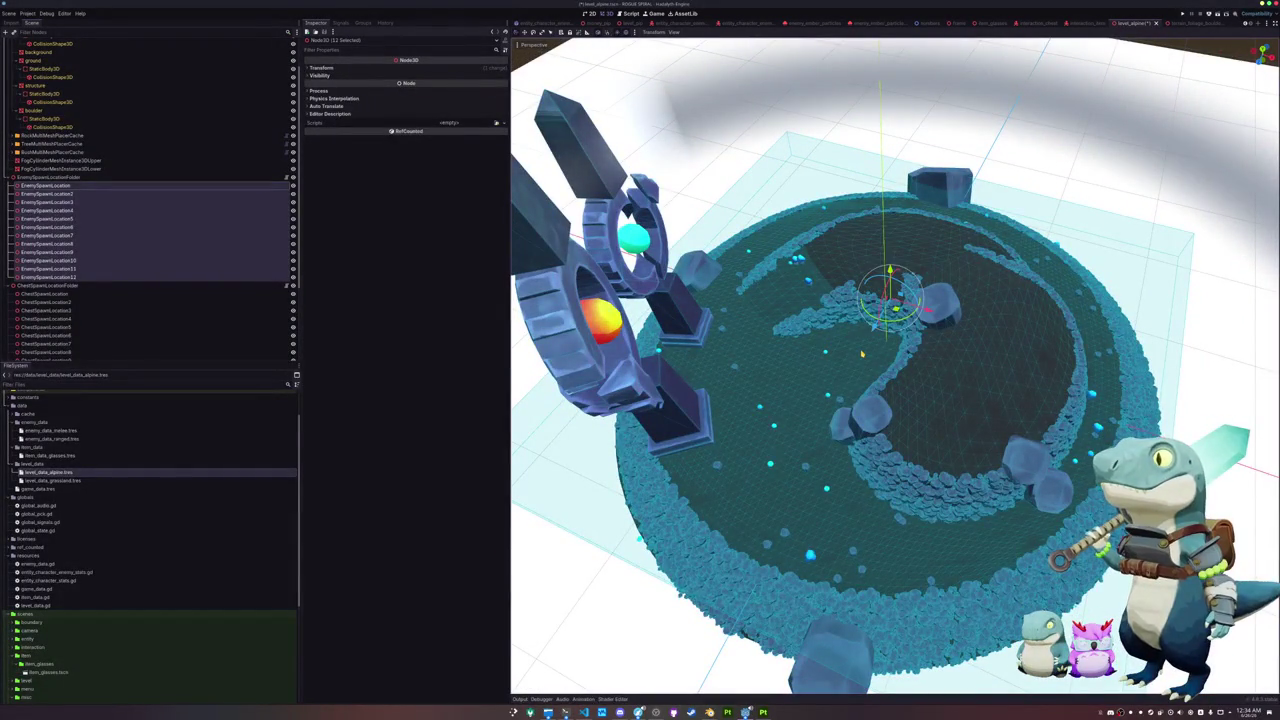
Step: Review the enemy spawn points one by one from EnemySpawnLocation2, then save the alpine level
scroll(868, 357, up, 5)
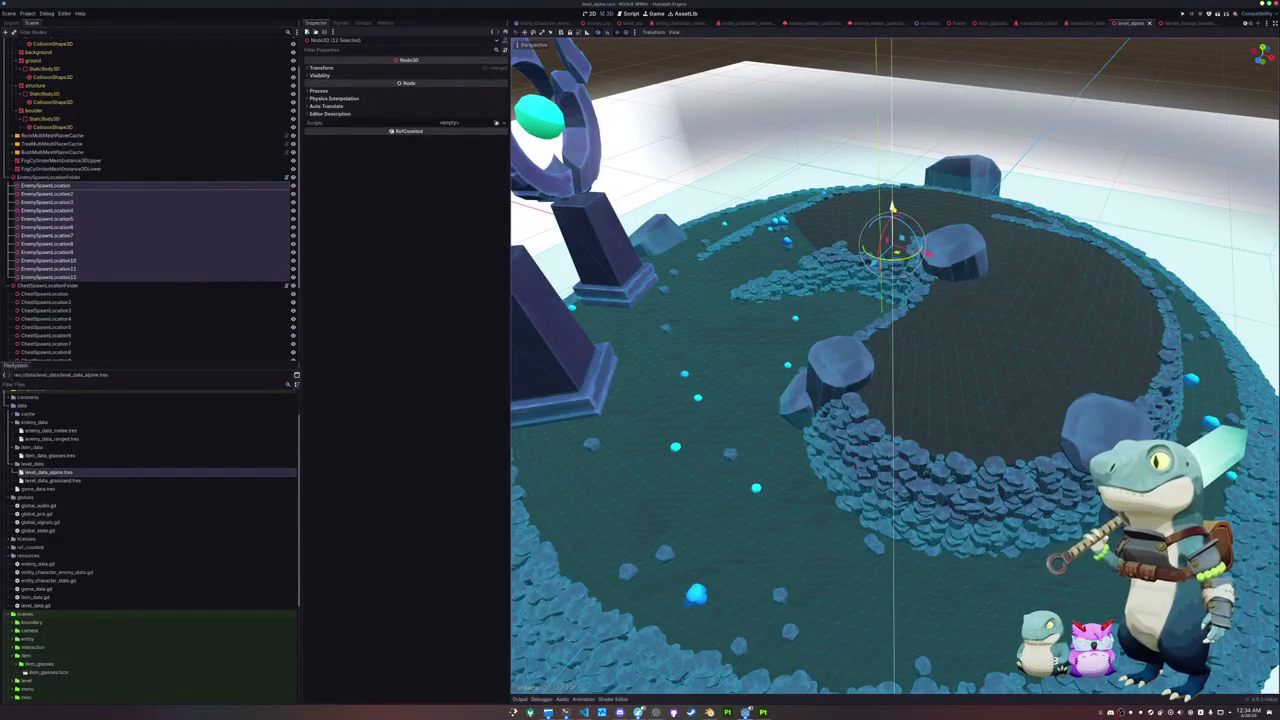
click(60, 193)
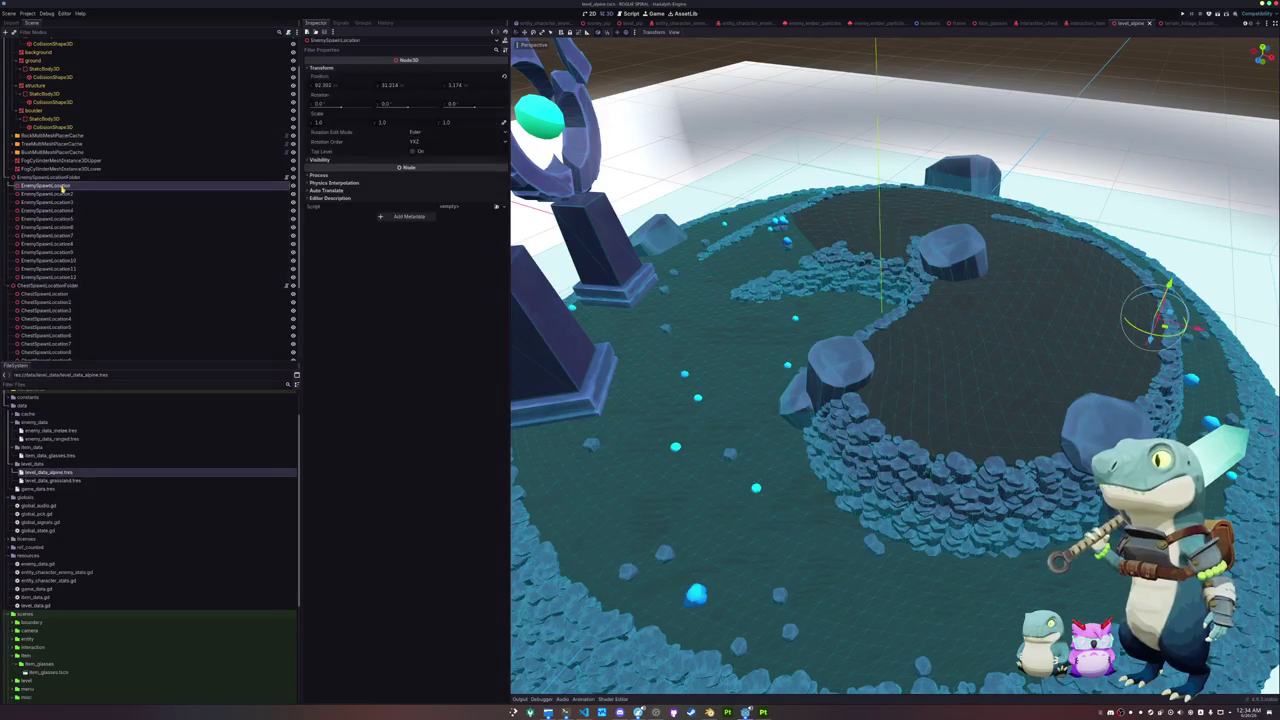
key(Down)
key(Down)
key(Down)
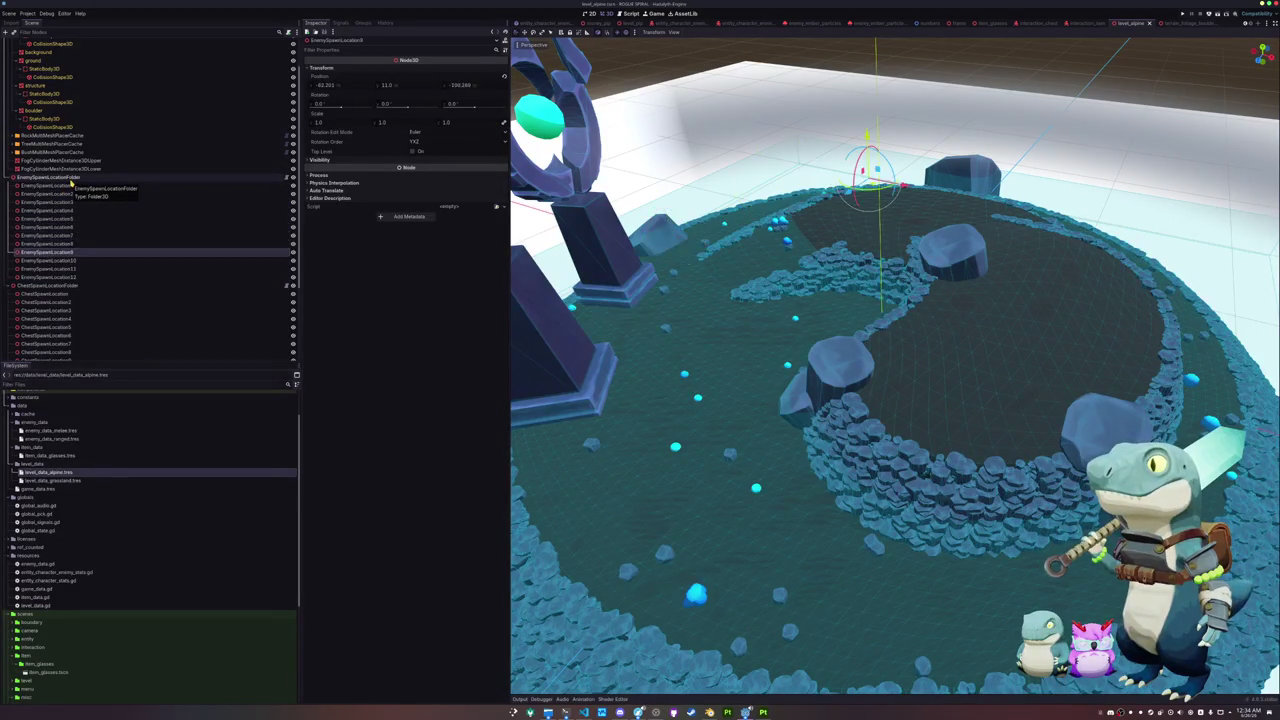
key(Up)
key(Up)
key(Up)
key(Down)
key(Down)
key(Down)
key(Up)
key(Up)
key(Up)
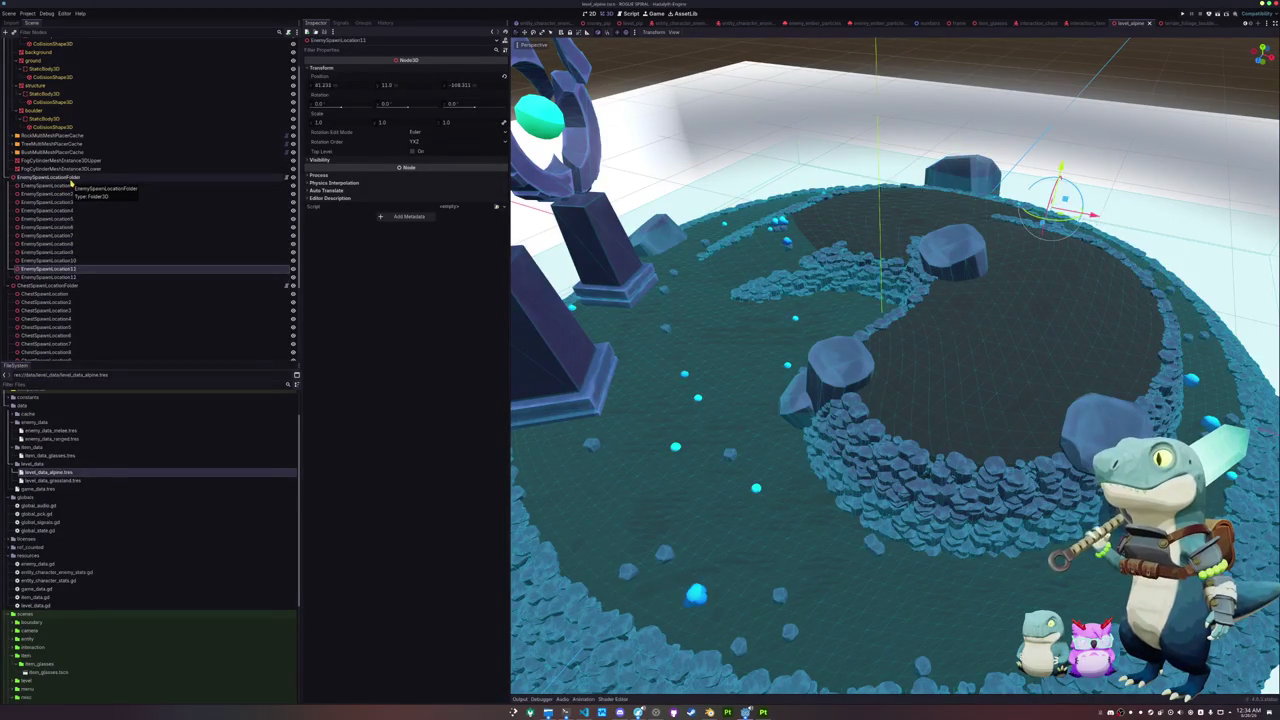
key(Down)
key(Down)
key(Down)
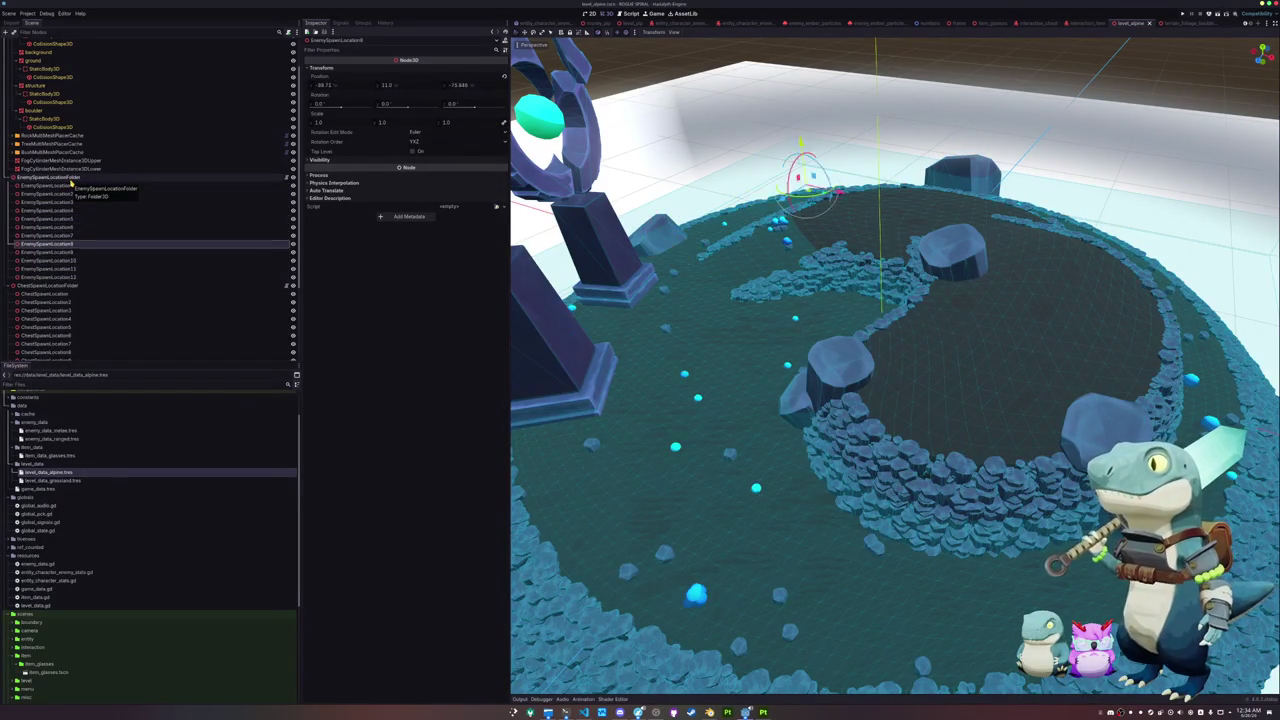
key(Up)
key(Up)
key(ctrl+s)
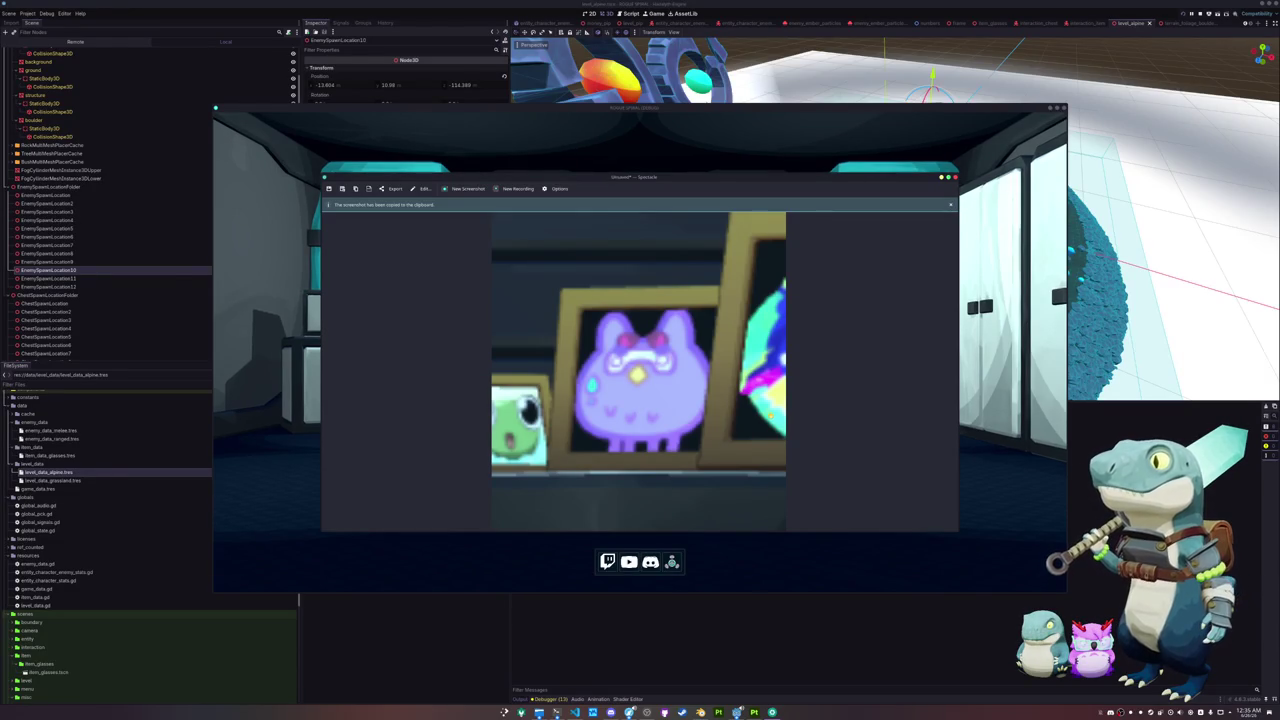
Step: Close the screenshot preview and stop the Rogue Spiral debug run with F8
click(955, 178)
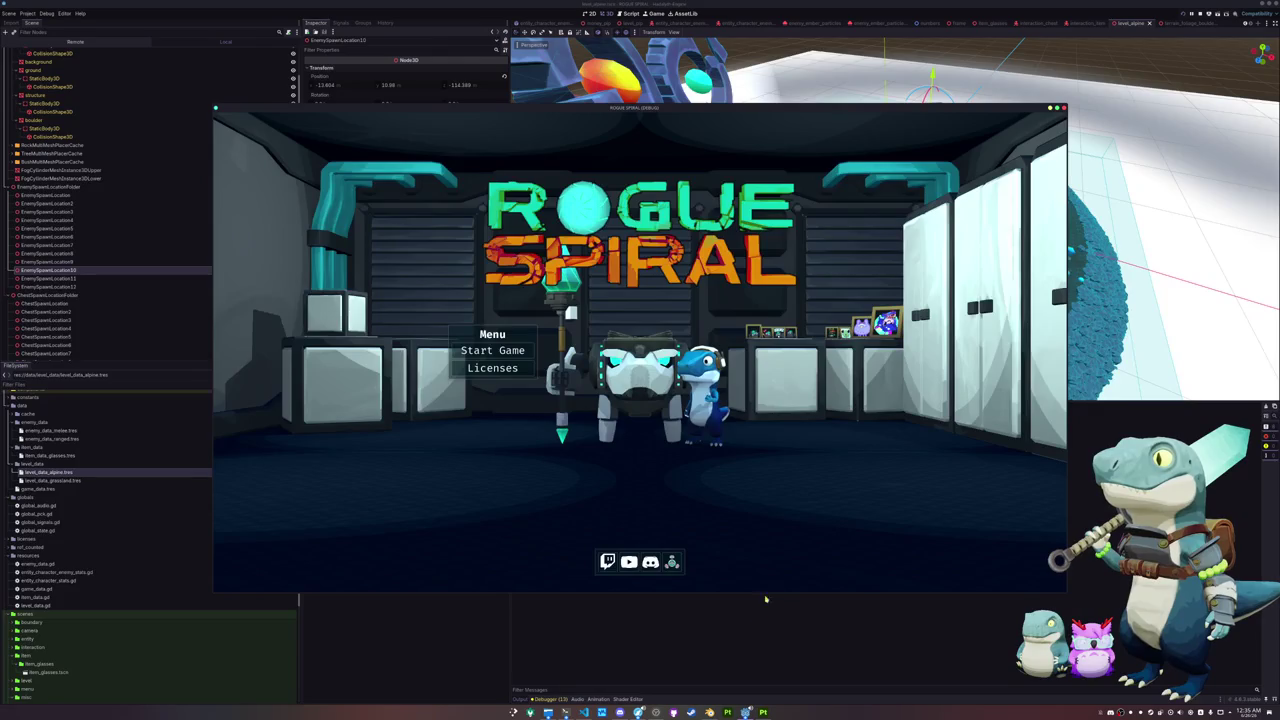
key(F8)
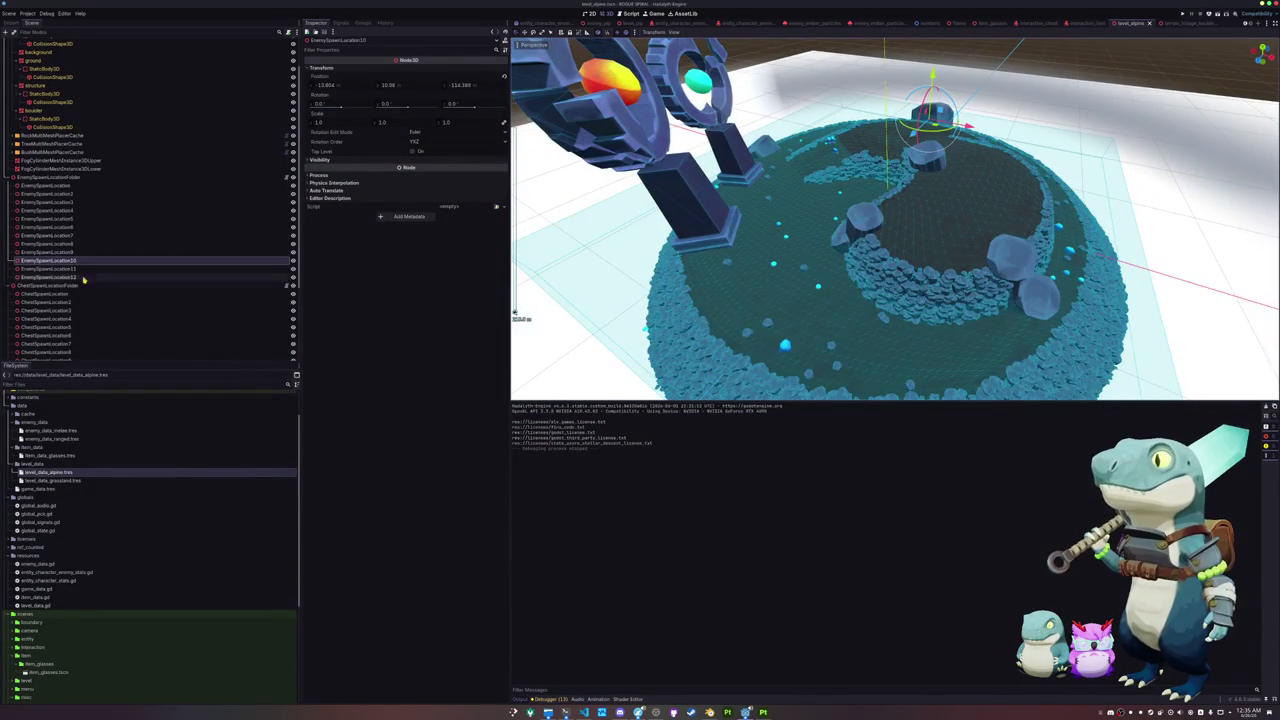
Step: In Top View, move ChestSpawnLocation down-left and ChestSpawnLocation3 further right
click(54, 295)
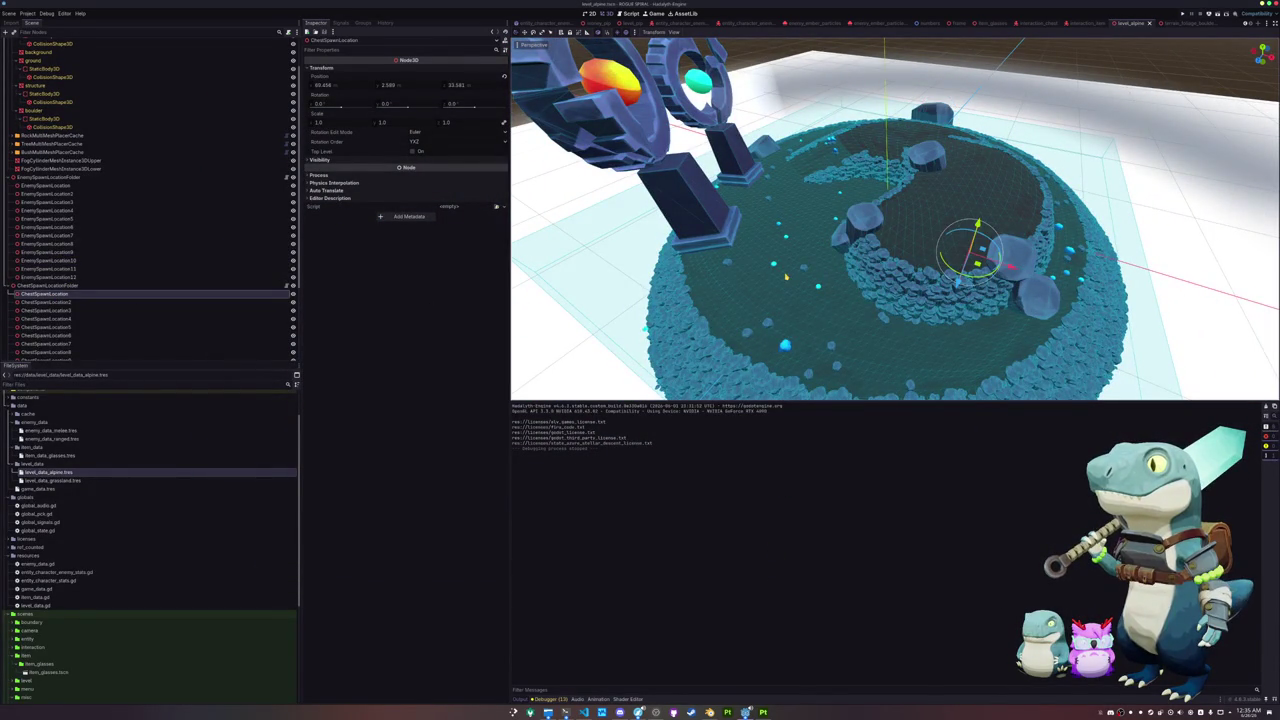
key(KP_7)
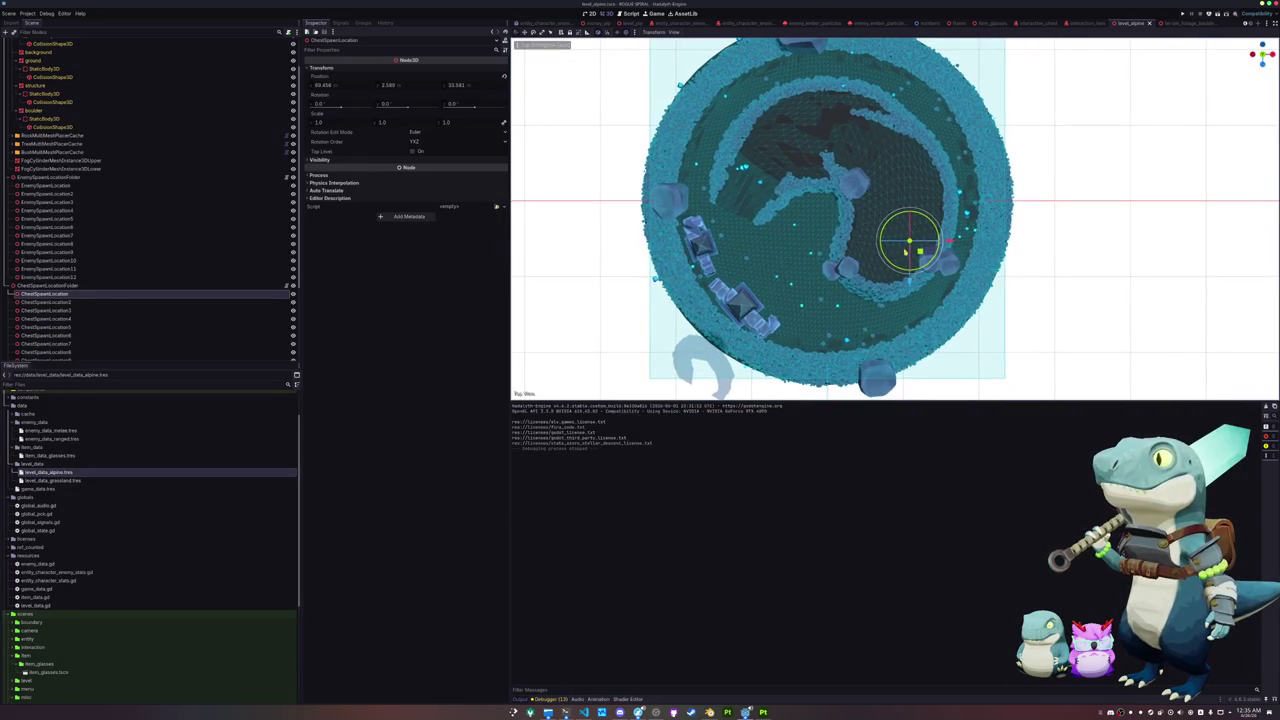
drag(920, 252, 903, 279)
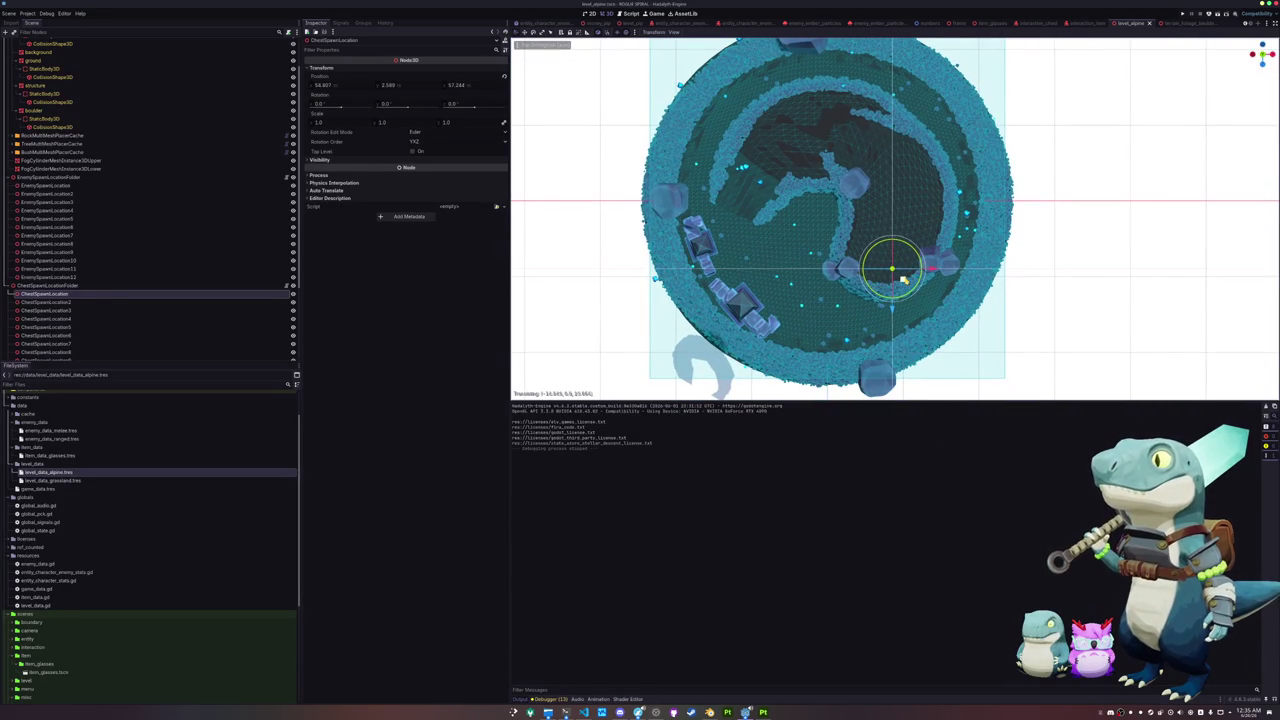
click(94, 303)
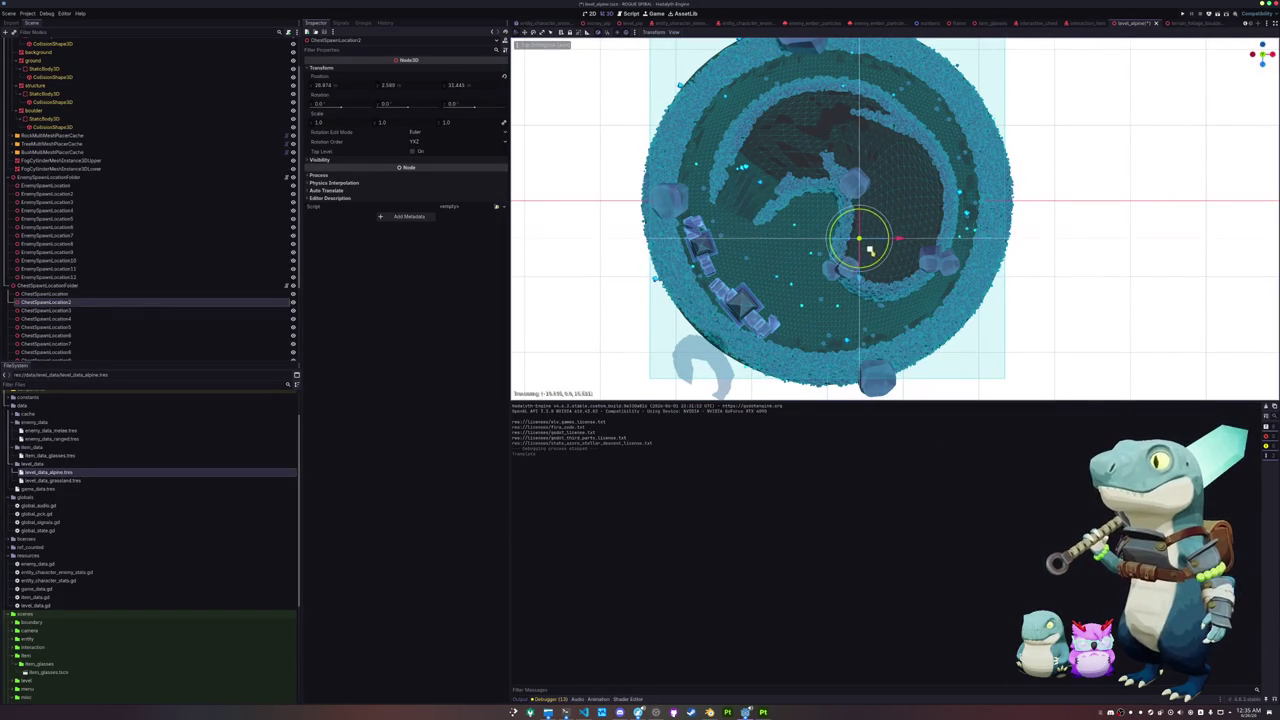
click(120, 311)
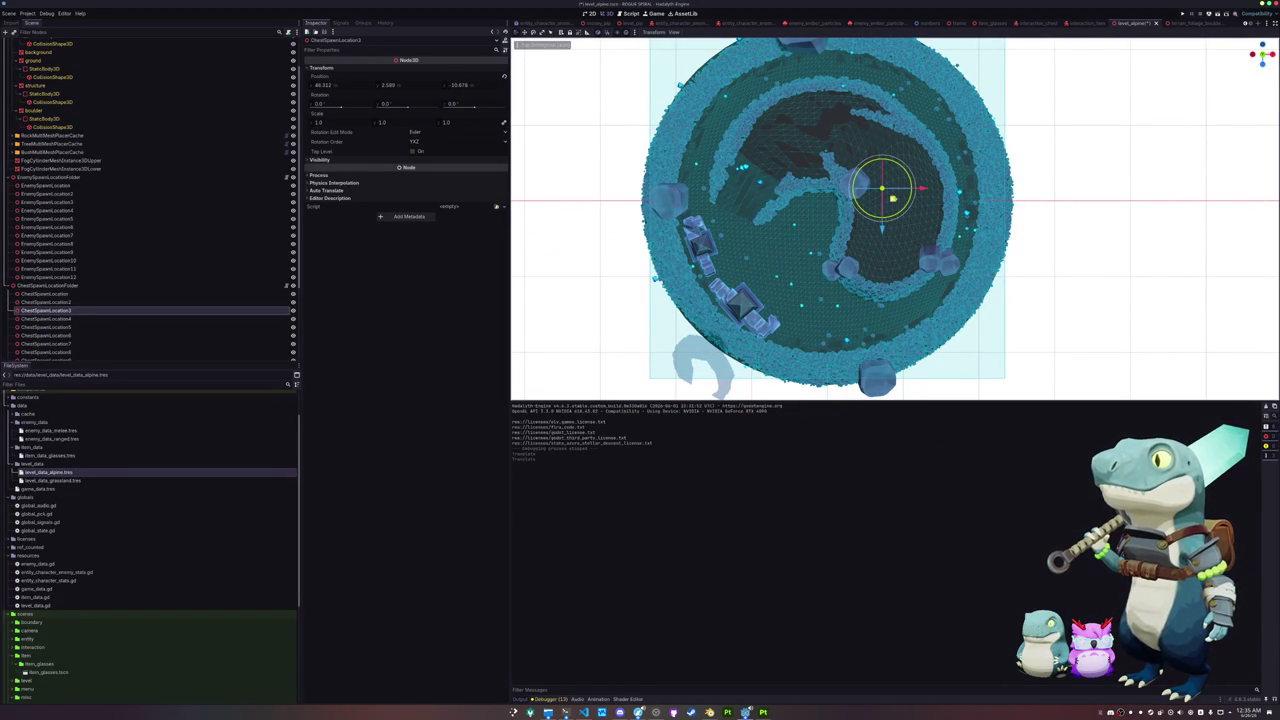
drag(894, 199, 948, 212)
Step: Move ChestSpawnLocation4 upward and ChestSpawnLocation7 up-left, then select ChestSpawnLocation8
scroll(256, 248, down, 2)
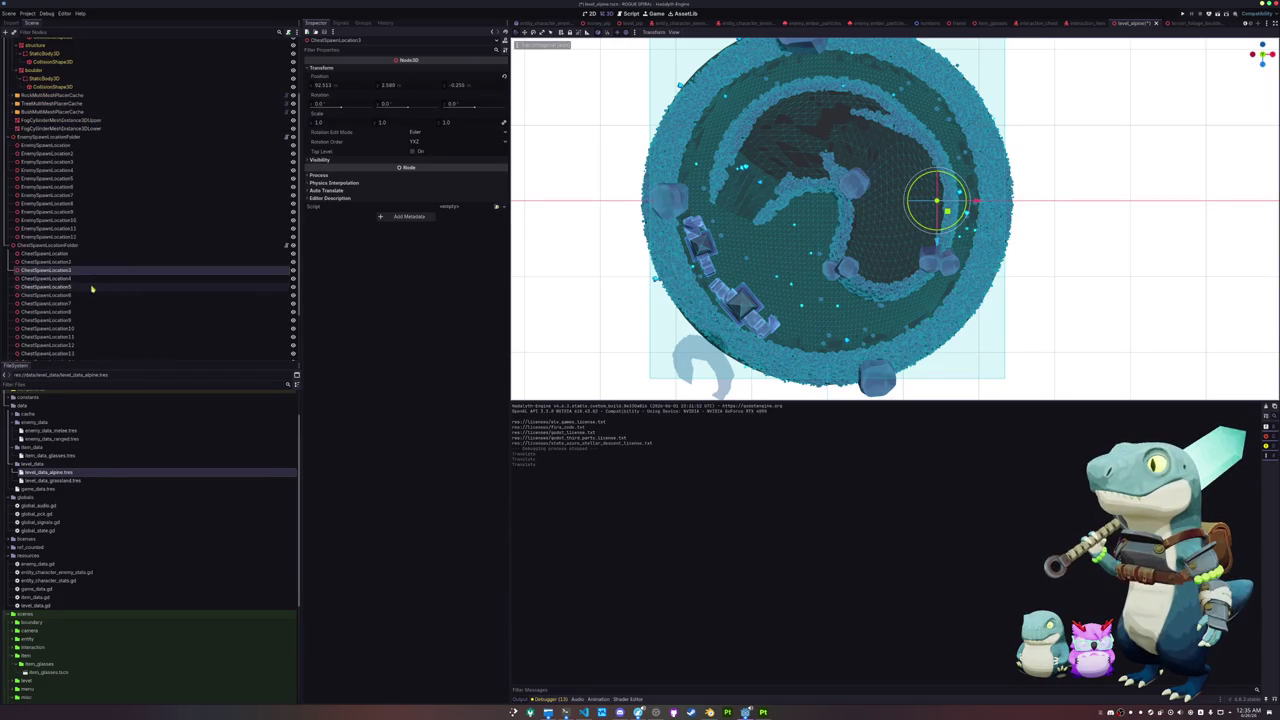
click(89, 278)
mouse_move(923, 220)
mouse_down()
mouse_move(916, 160)
mouse_move(958, 145)
mouse_move(904, 92)
mouse_up()
click(126, 286)
click(120, 296)
click(90, 304)
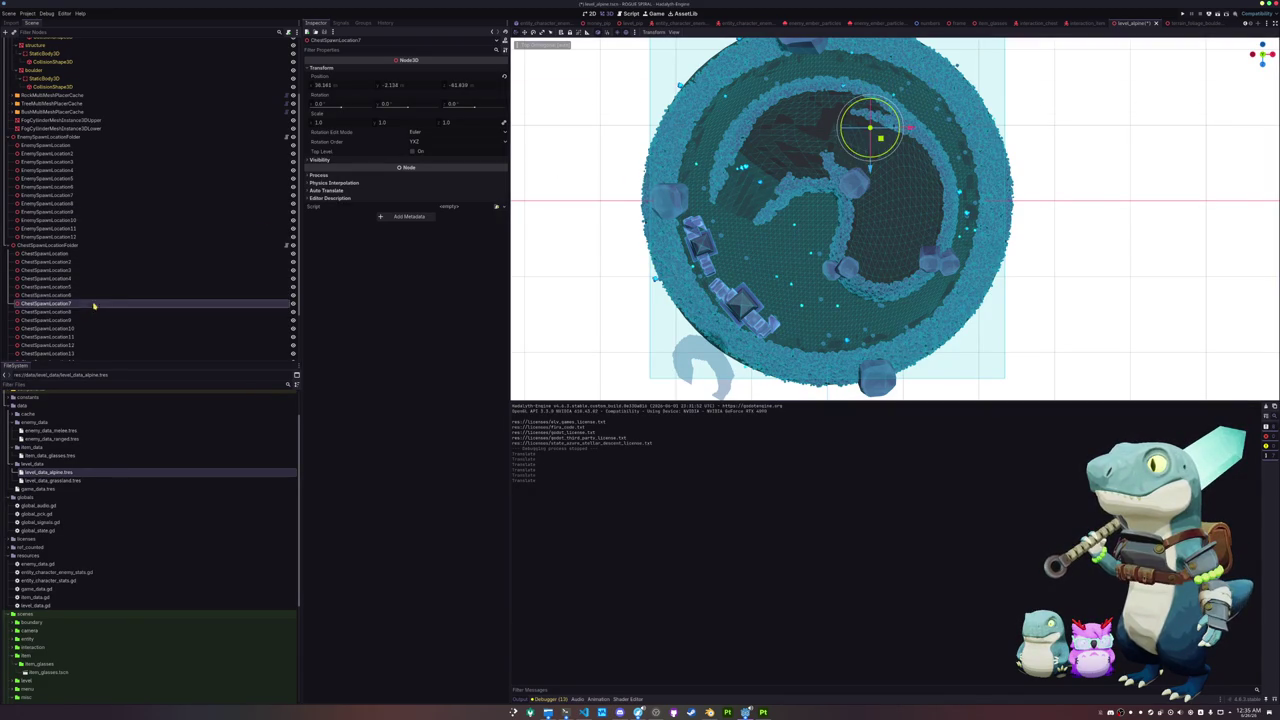
mouse_move(884, 139)
mouse_down()
mouse_move(845, 72)
mouse_move(748, 86)
mouse_up()
click(123, 312)
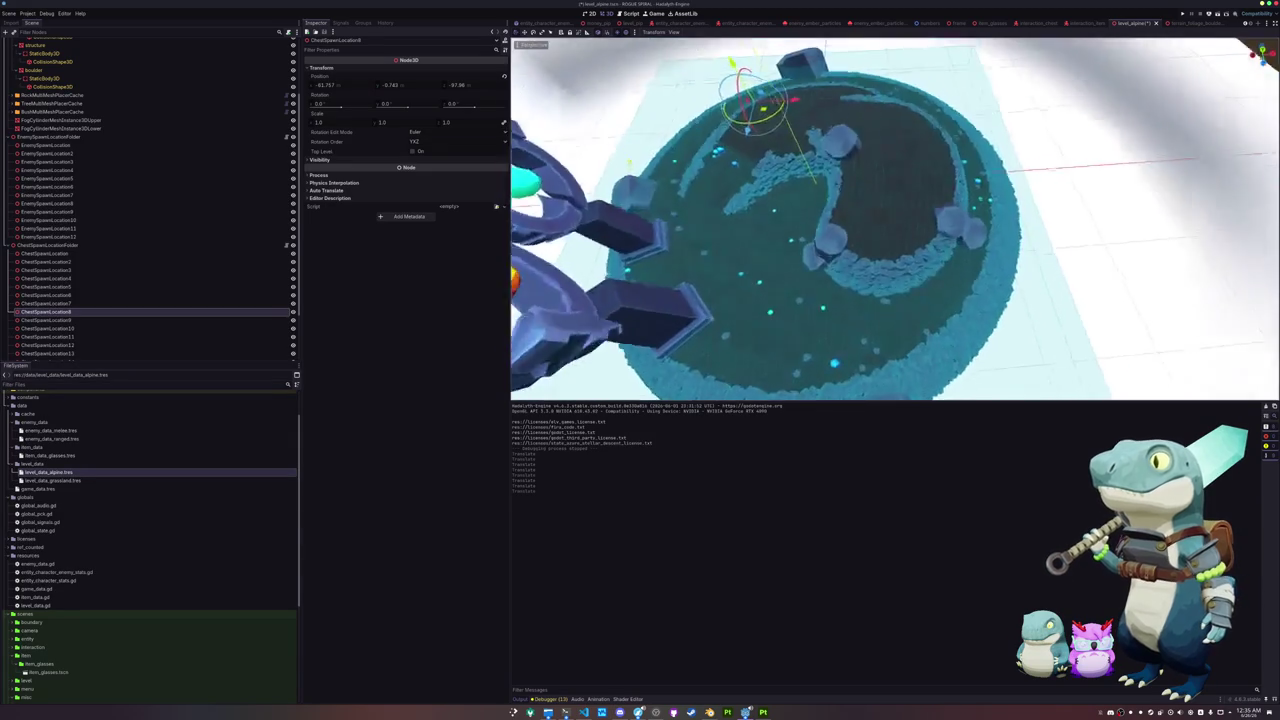
mouse_move(628, 163)
mouse_down()
mouse_move(659, 104)
mouse_move(738, 94)
mouse_up()
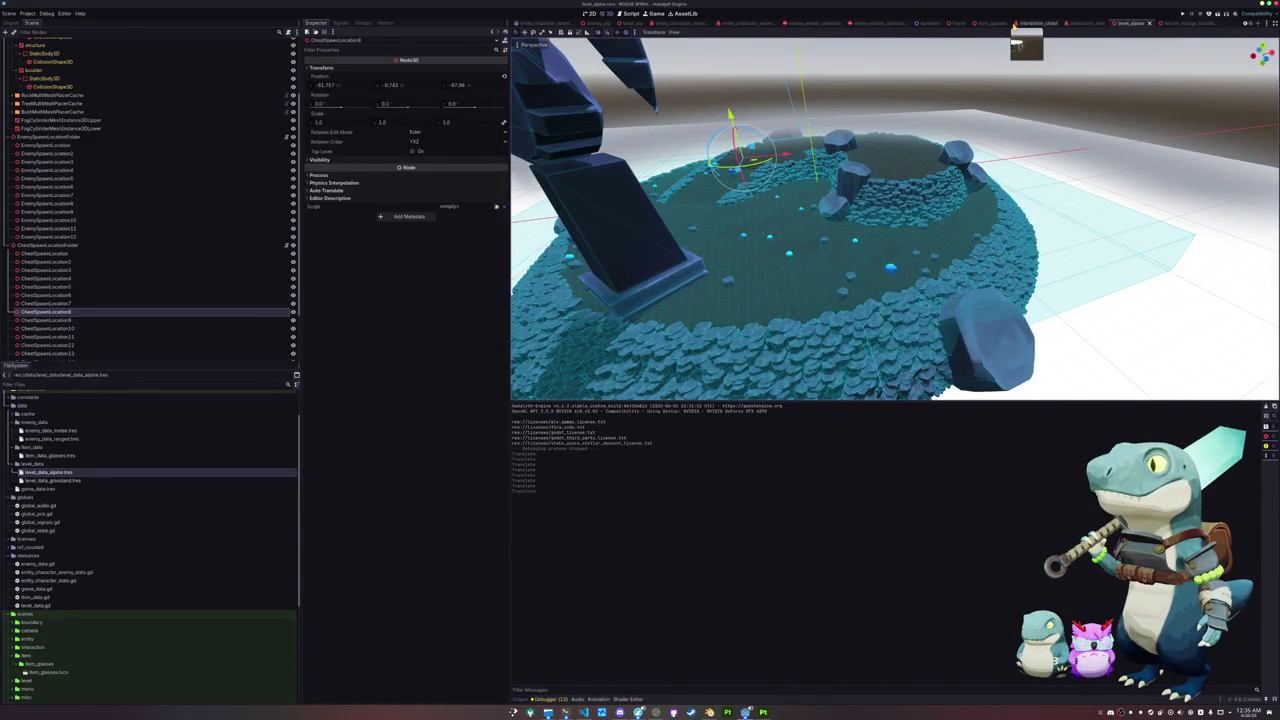
scroll(1013, 26, up, 5)
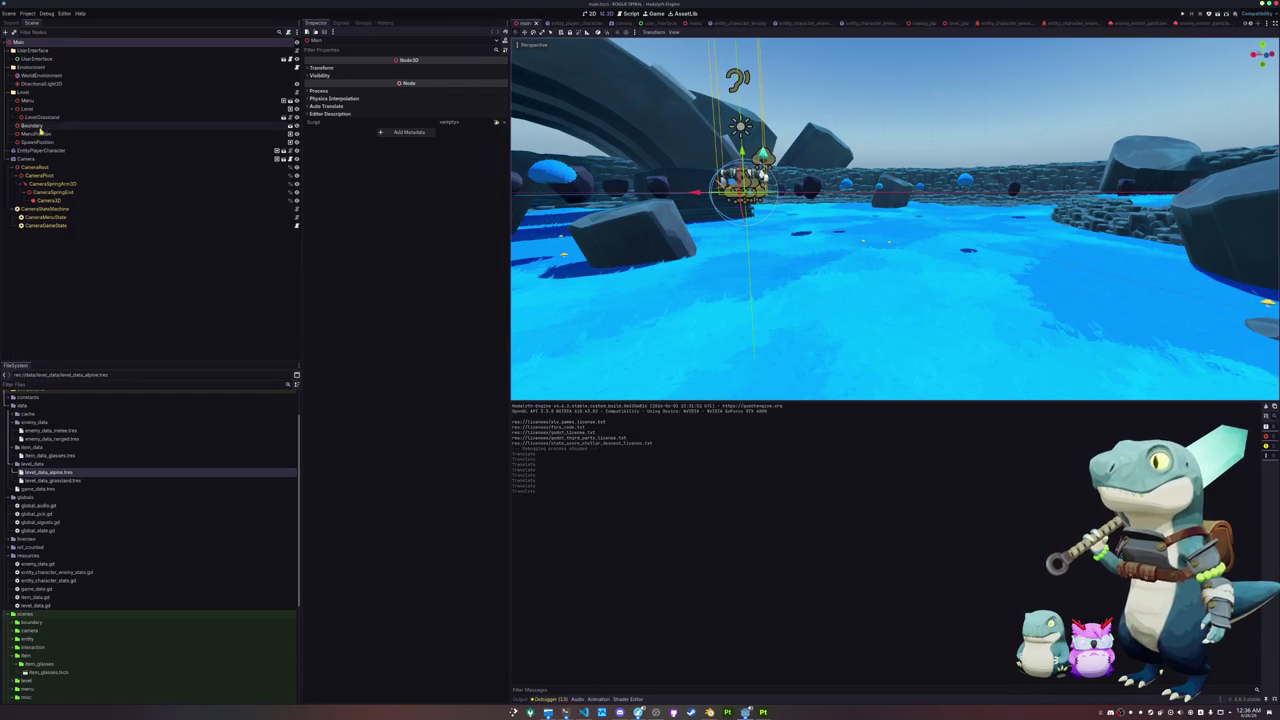
Step: Inspect the tree, bush and rock scatter caches and the rock mesh's surface material
click(164, 119)
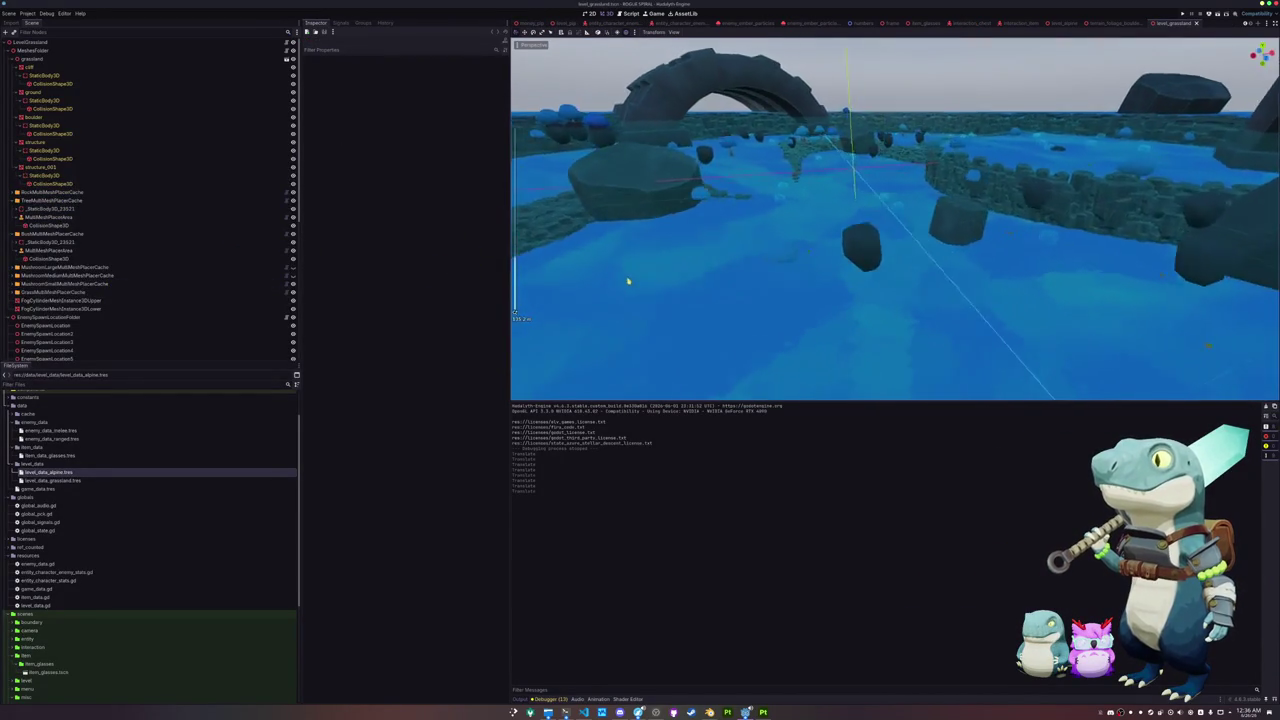
click(52, 200)
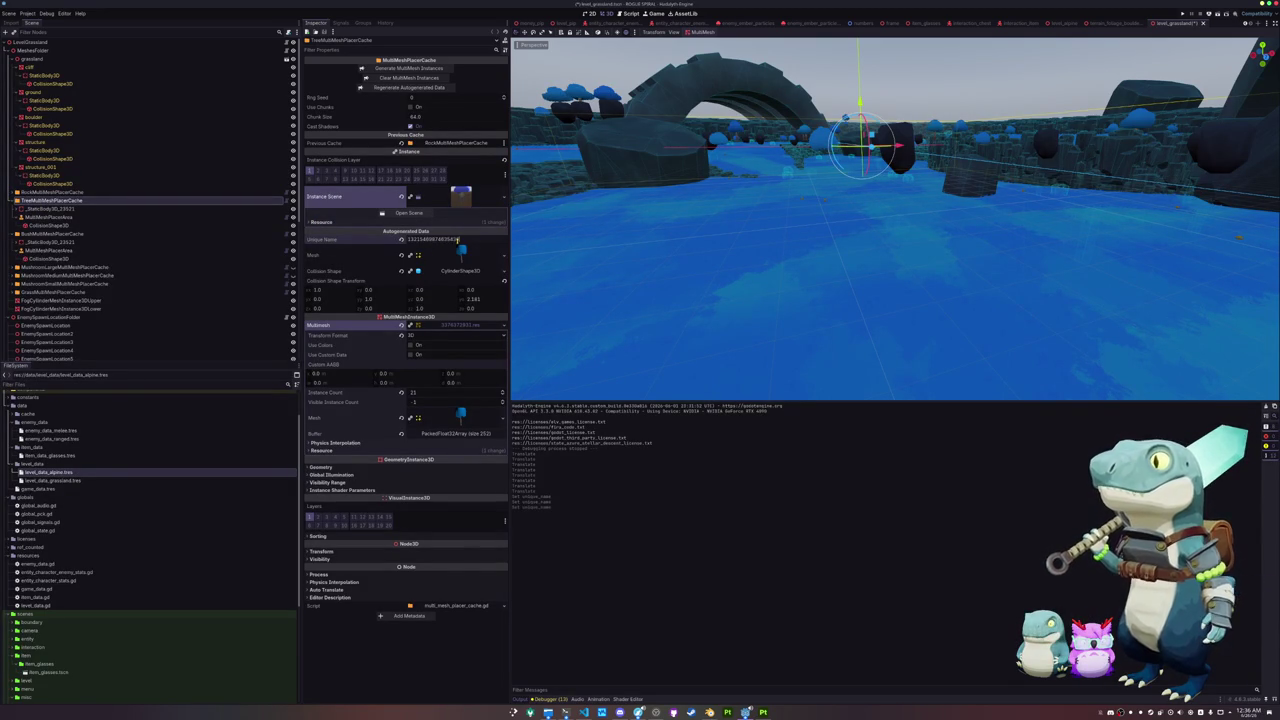
click(80, 233)
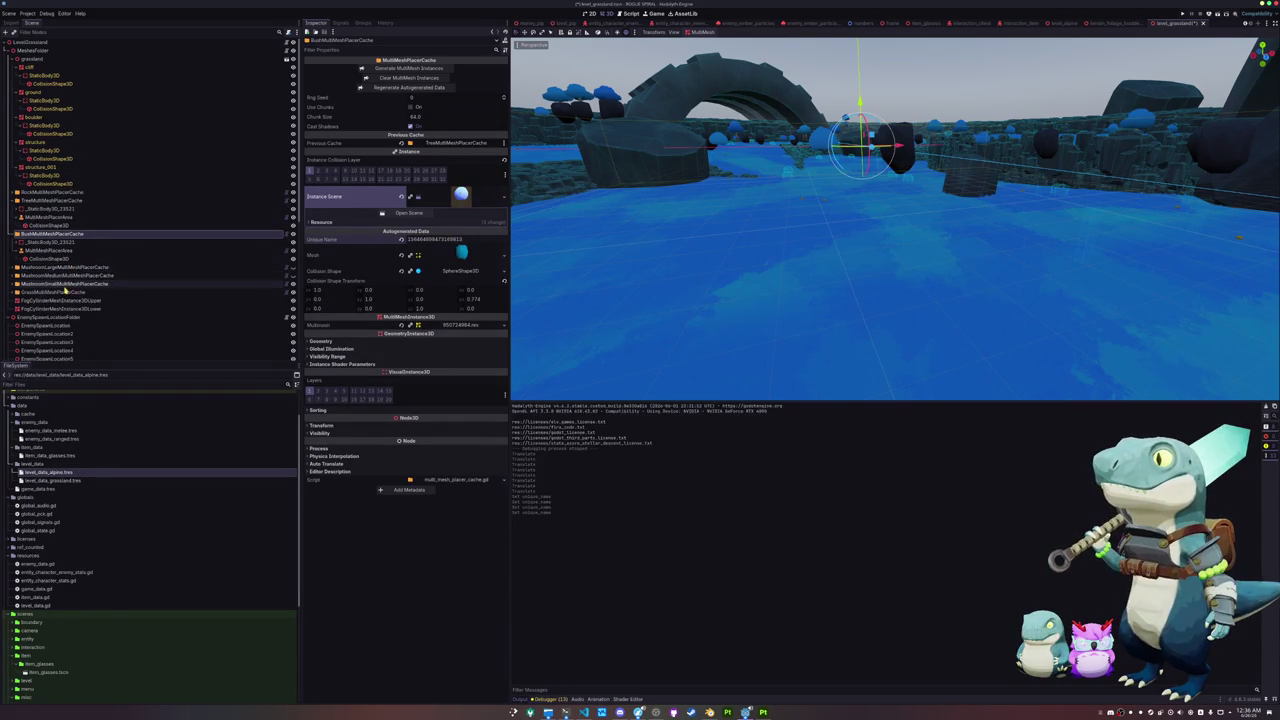
click(55, 192)
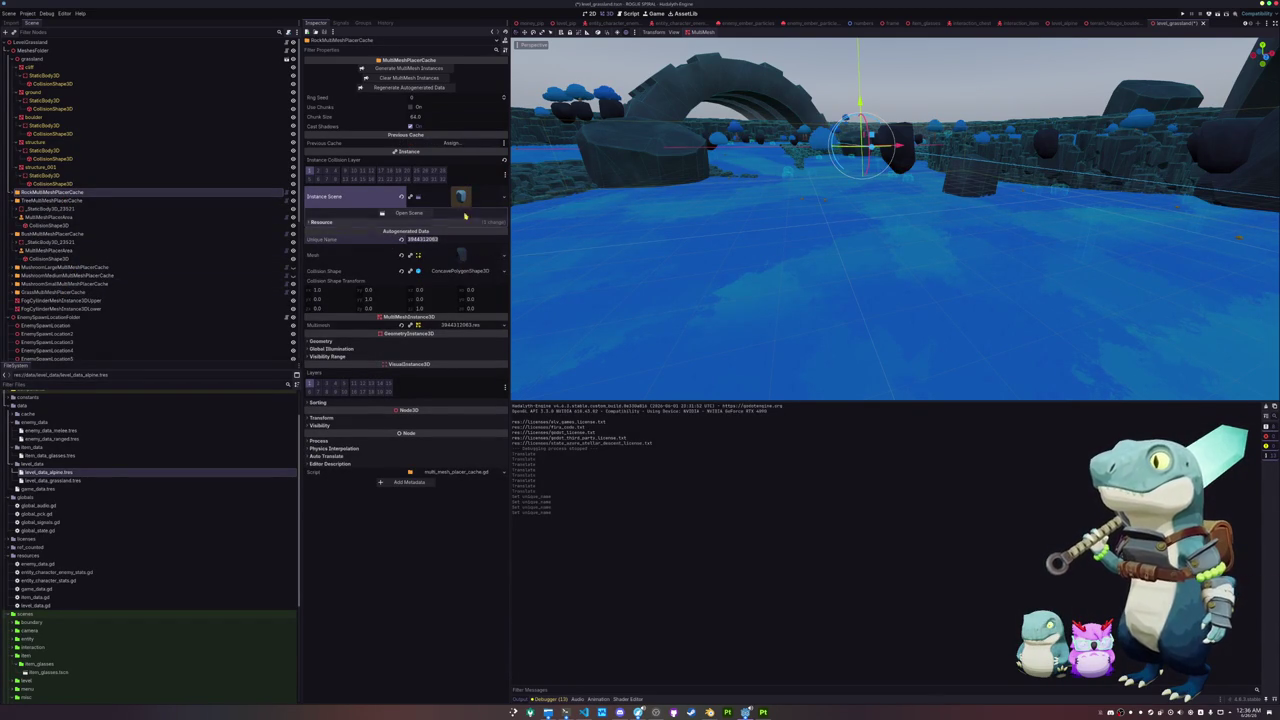
click(462, 256)
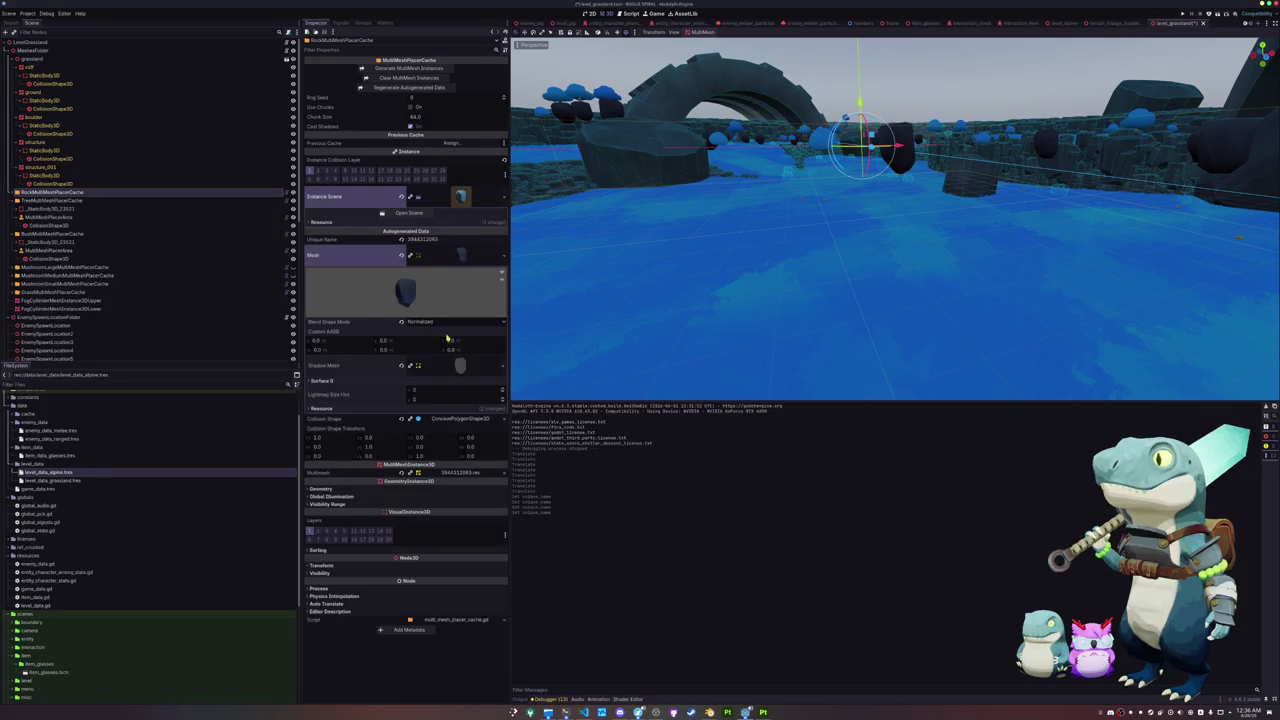
click(440, 381)
click(456, 404)
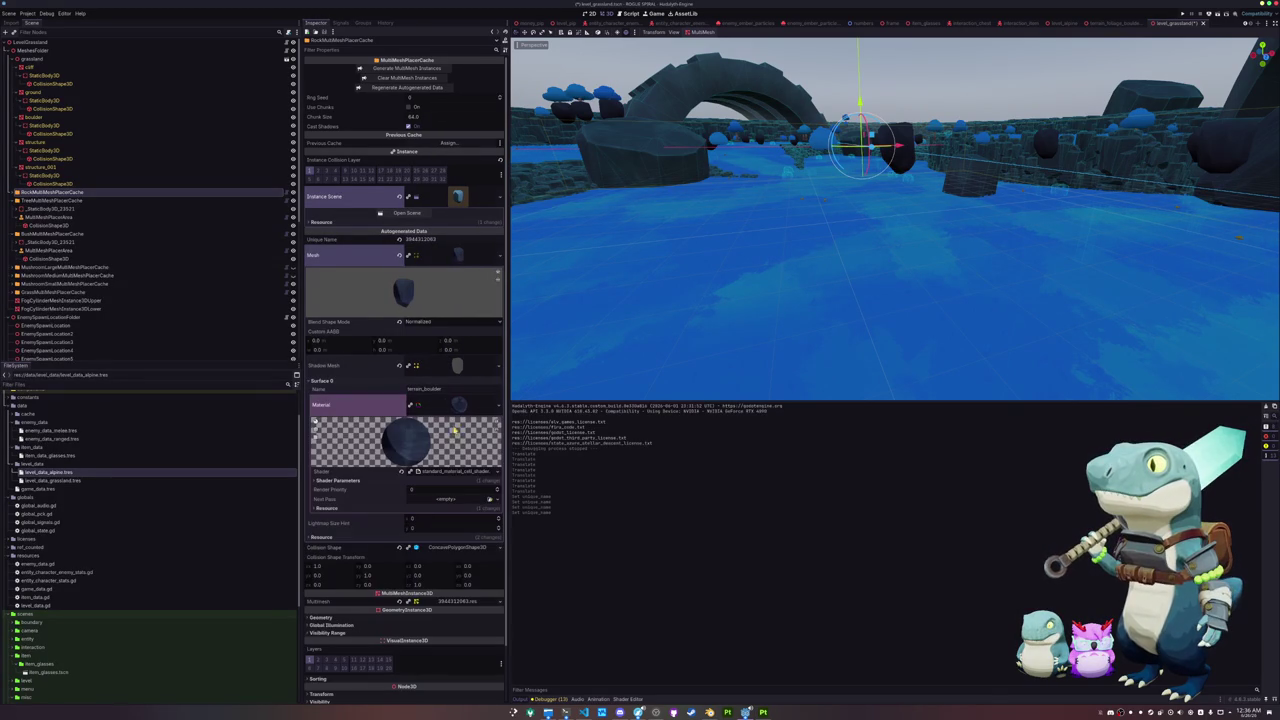
click(455, 481)
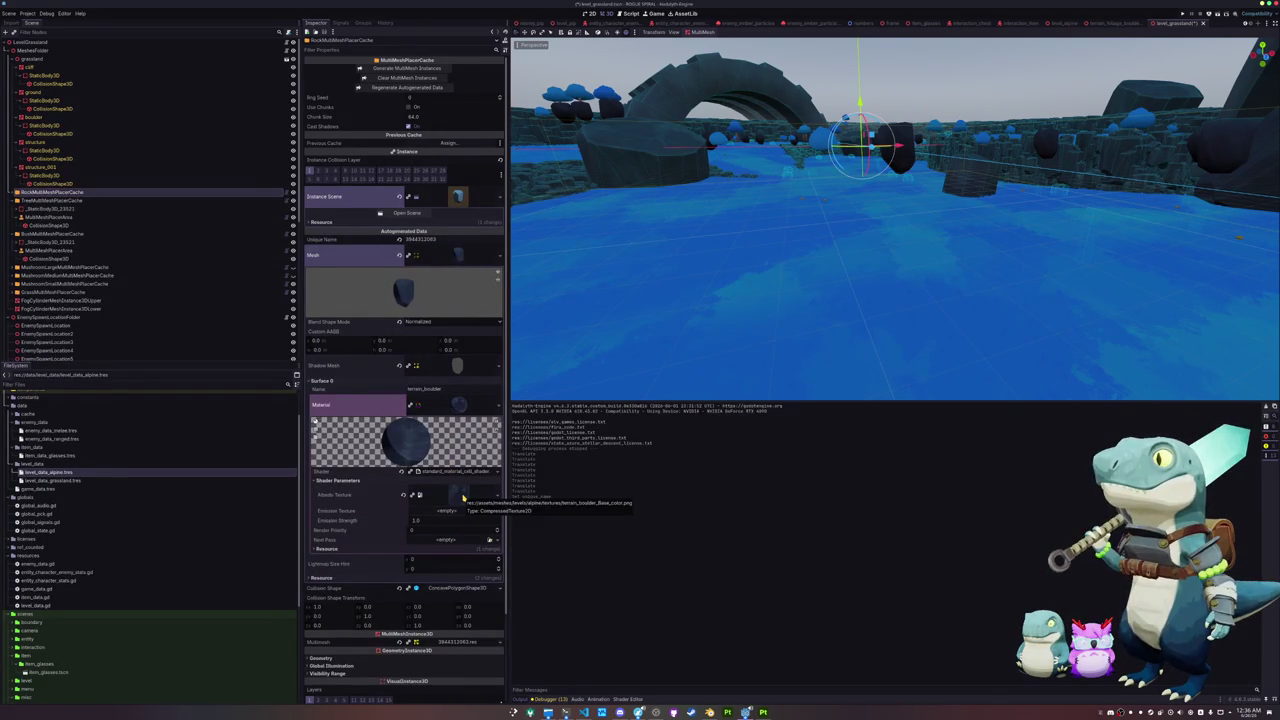
click(457, 258)
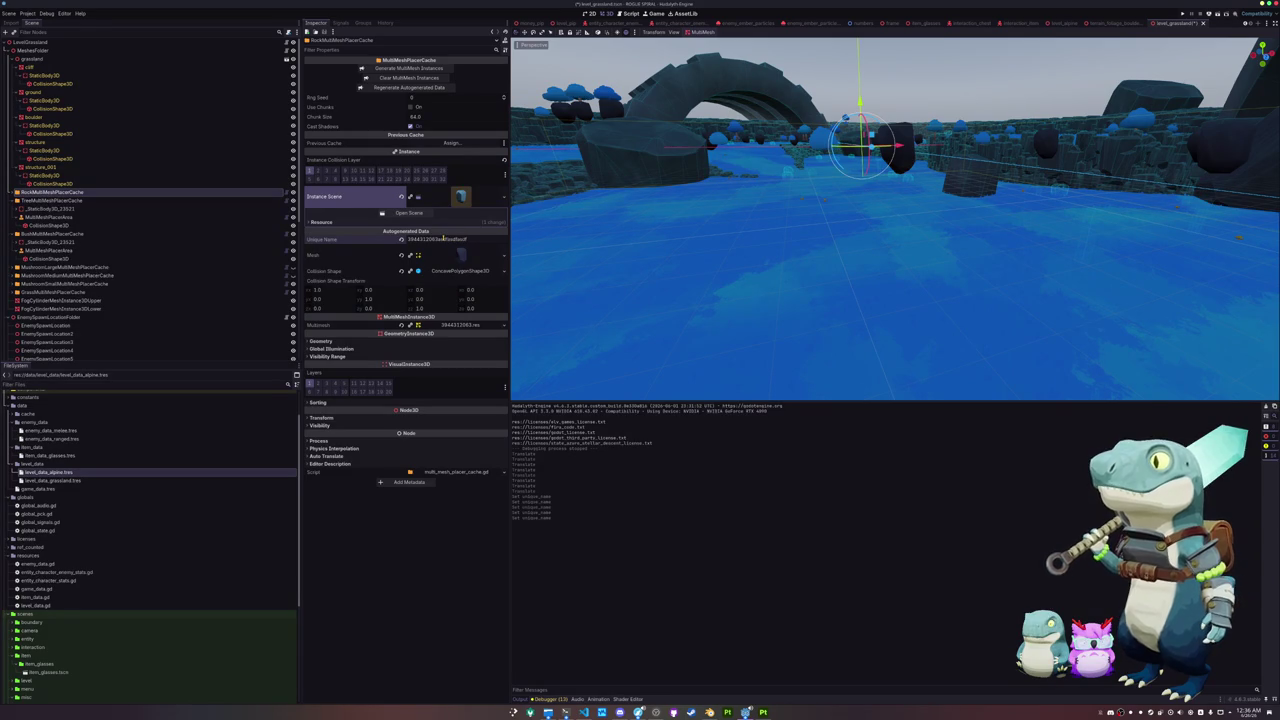
Step: Generate the rock MultiMesh instances from RockMultiMeshPlacerCache and check the viewport
click(420, 68)
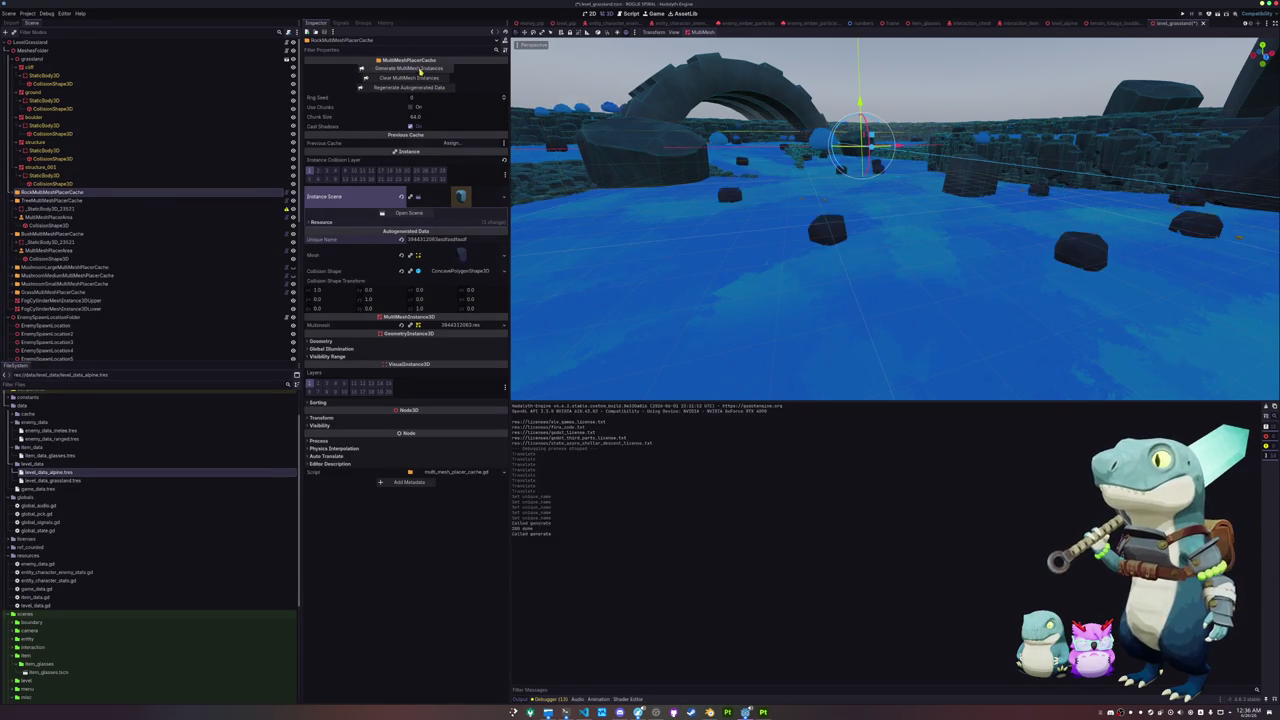
scroll(737, 240, down, 3)
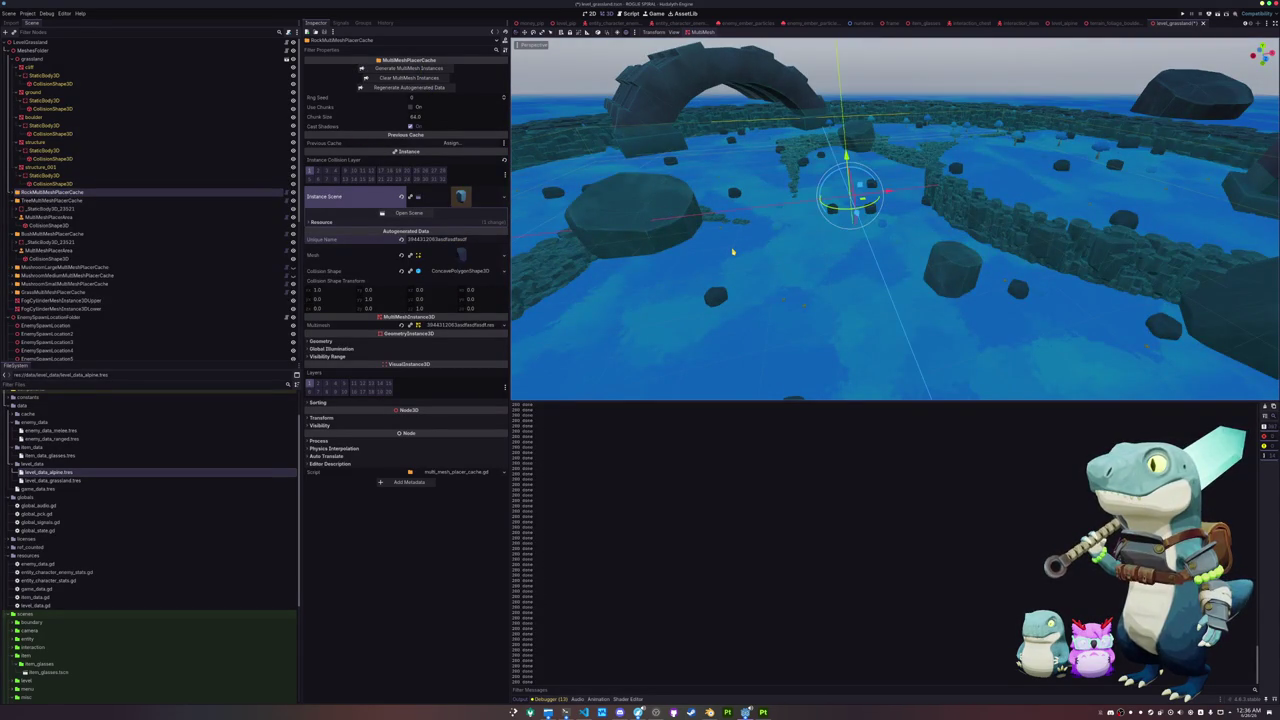
scroll(734, 240, up, 5)
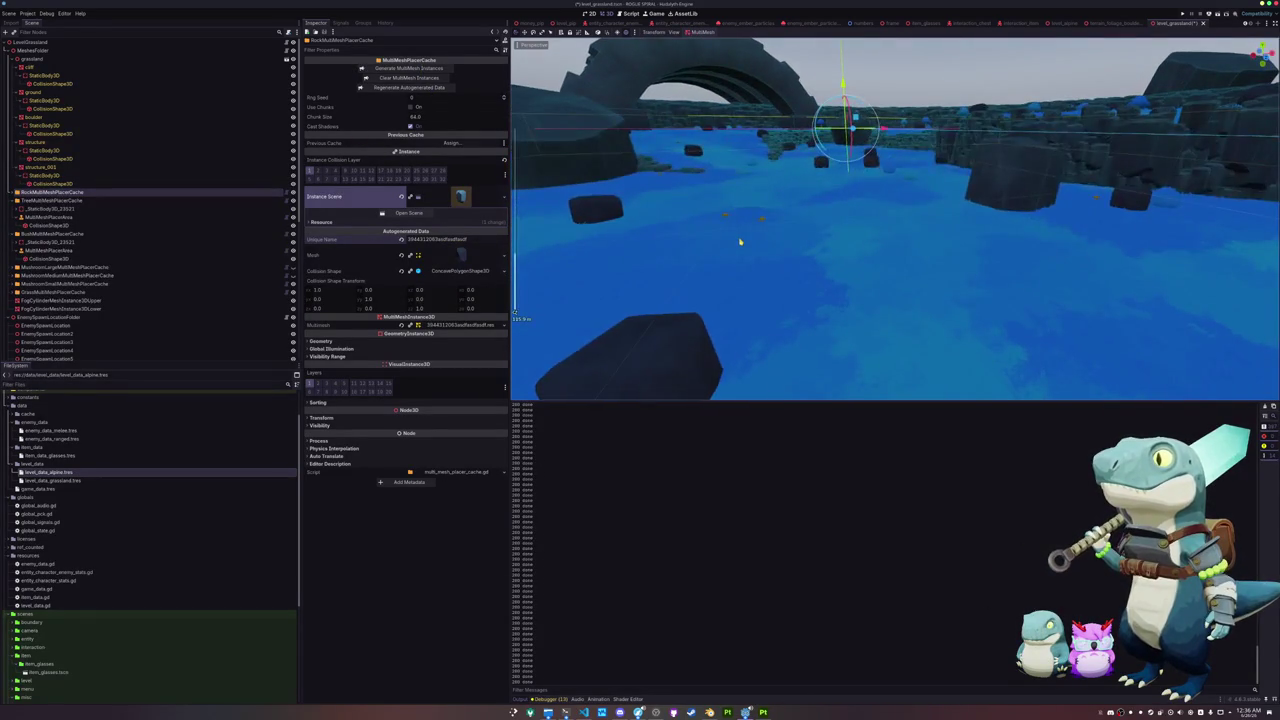
scroll(747, 235, up, 3)
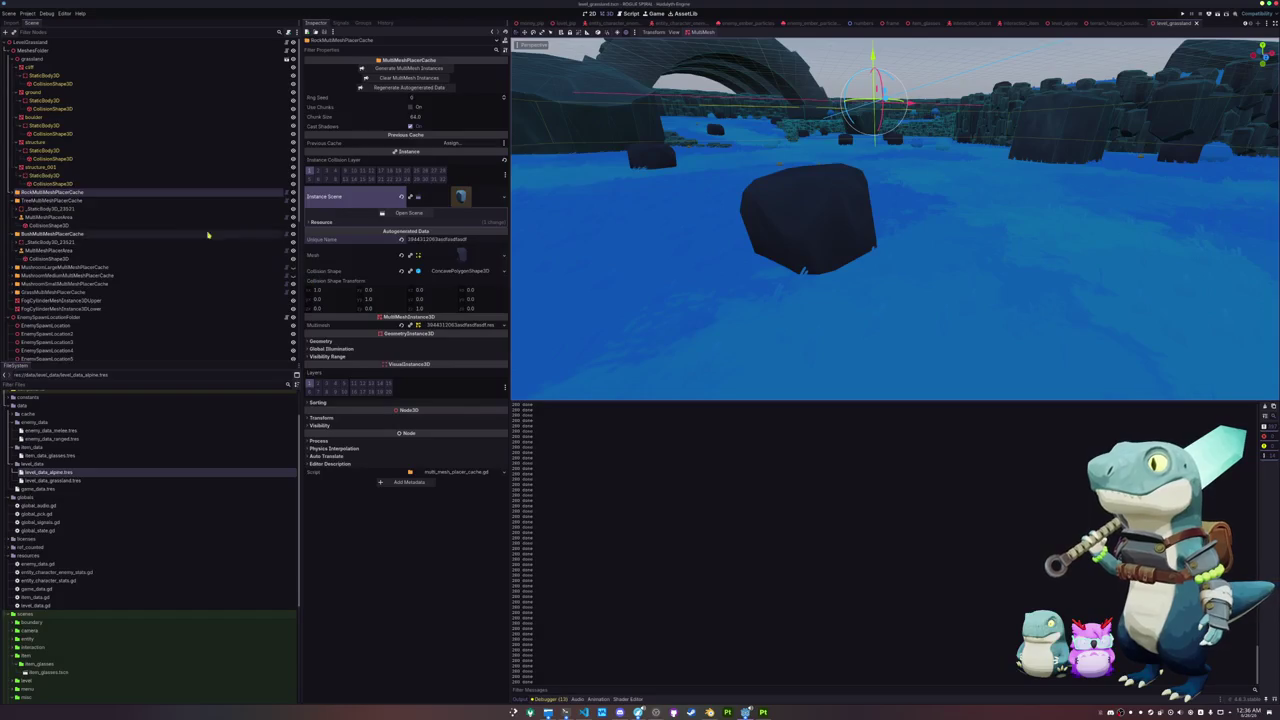
Step: Quick Load terrain_boulder_Base_color, found by searching 'albedo', as the boulder material's Albedo Texture
click(457, 256)
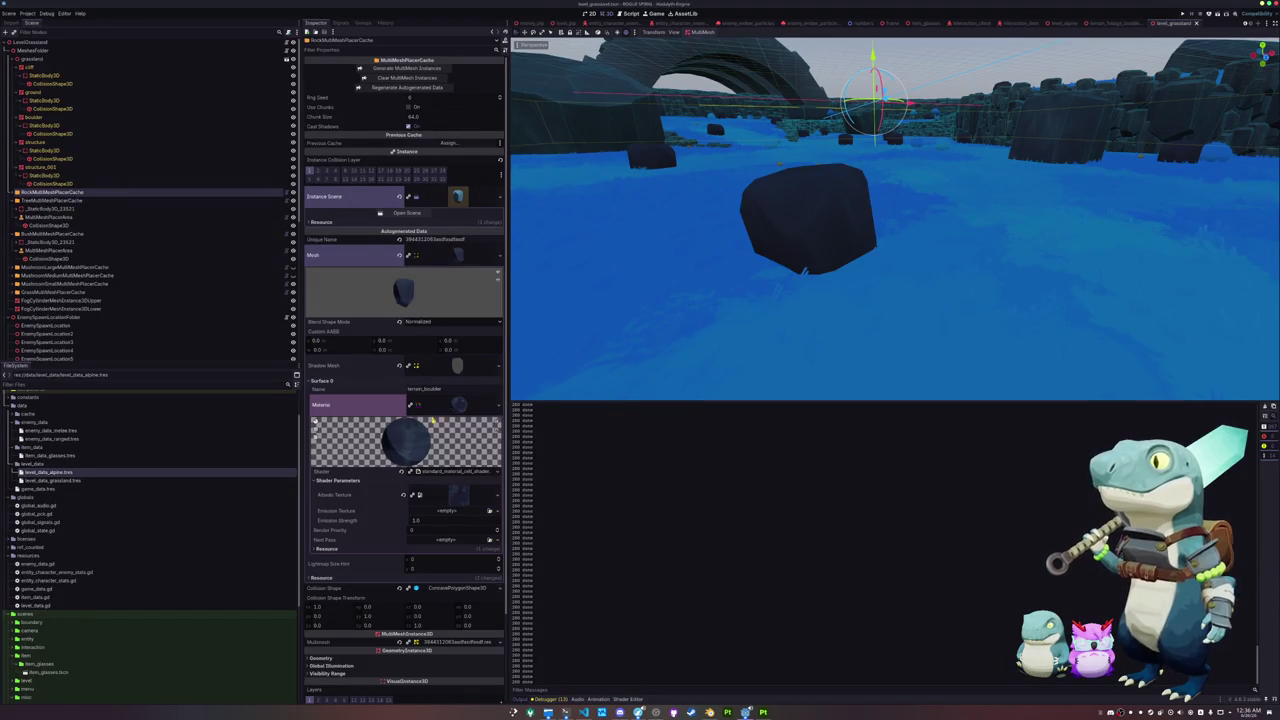
click(453, 497)
click(493, 497)
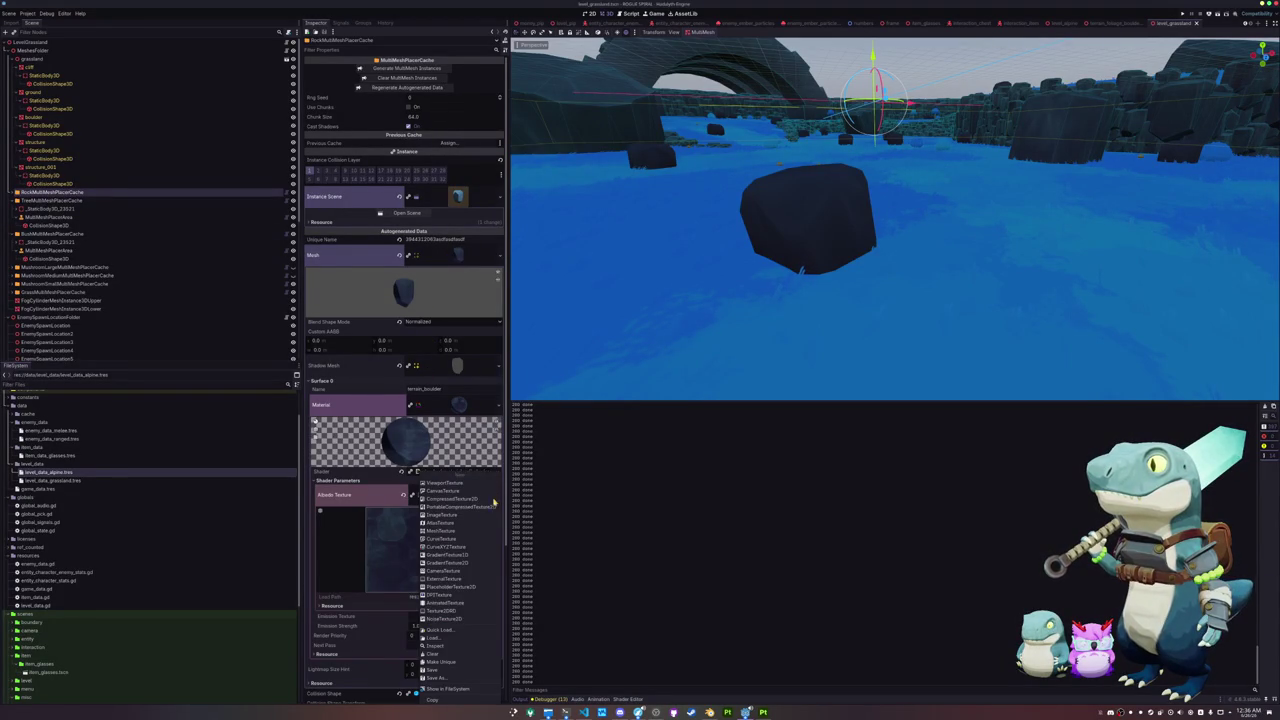
click(454, 631)
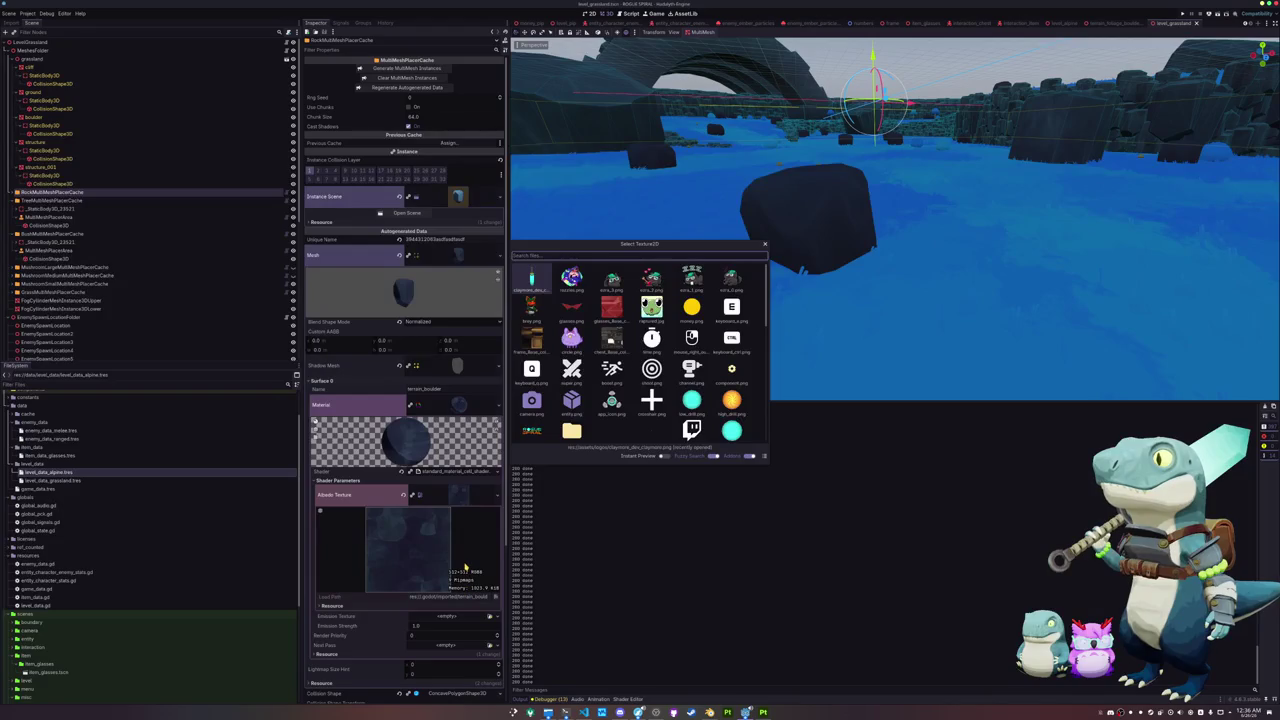
text(albedo)
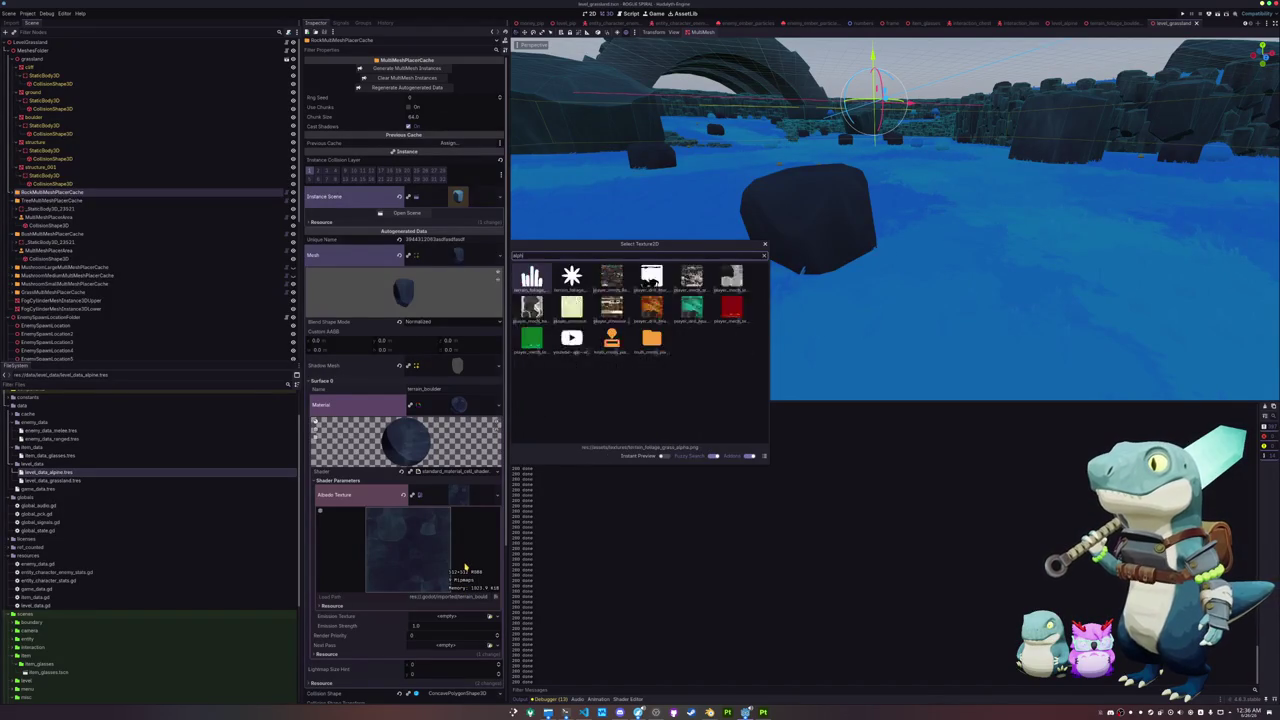
key(Right)
key(Right)
key(Return)
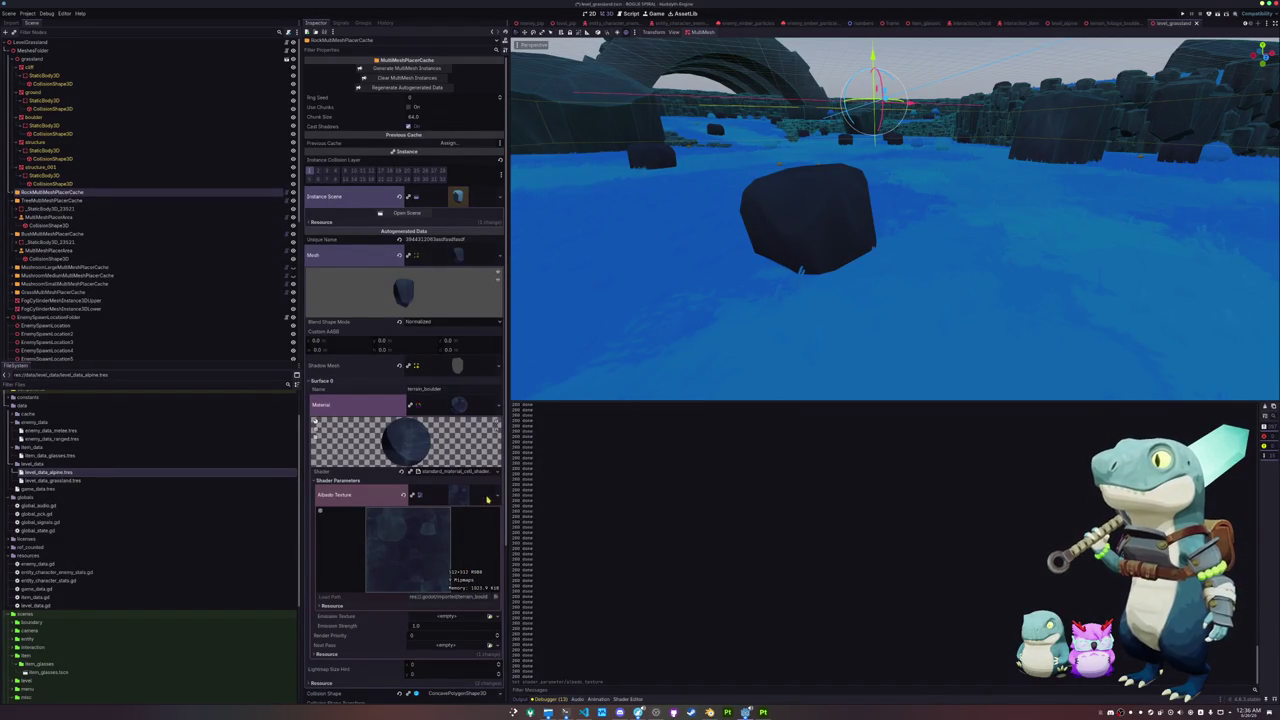
double_click(470, 596)
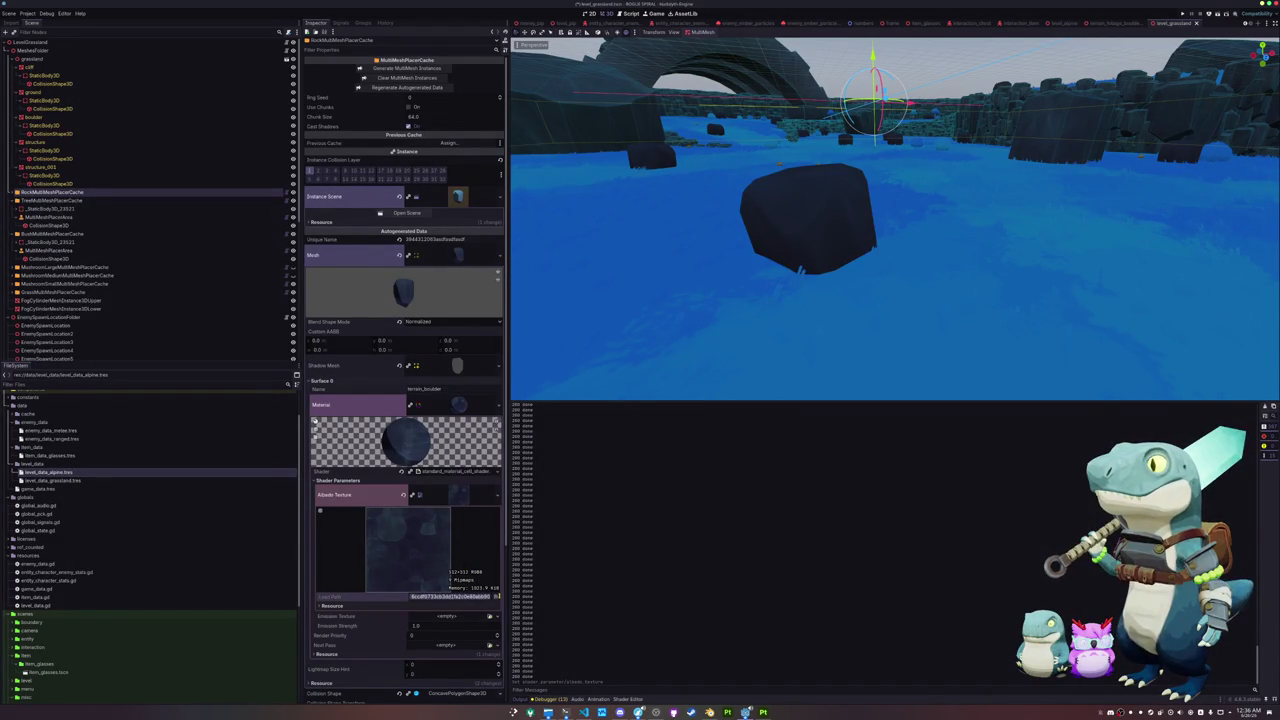
mouse_move(451, 495)
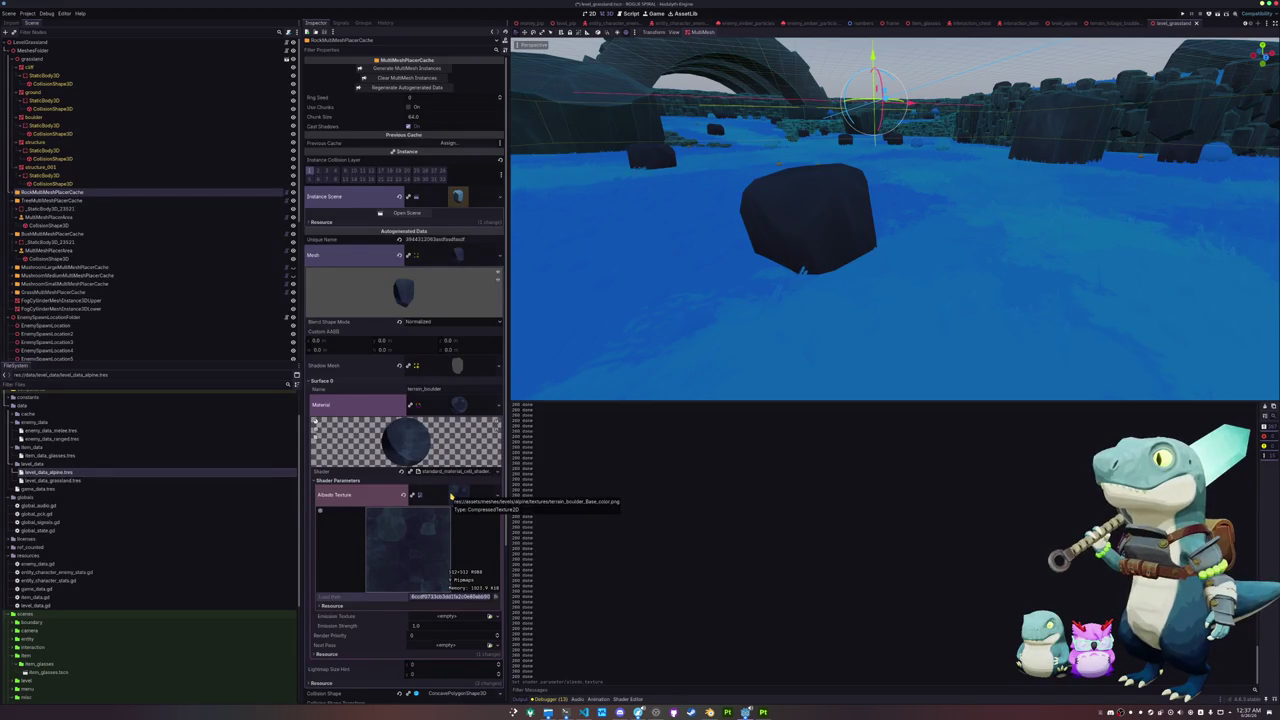
Step: Regenerate the rock cache's autogenerated data and rebuild its MultiMesh instances
click(462, 407)
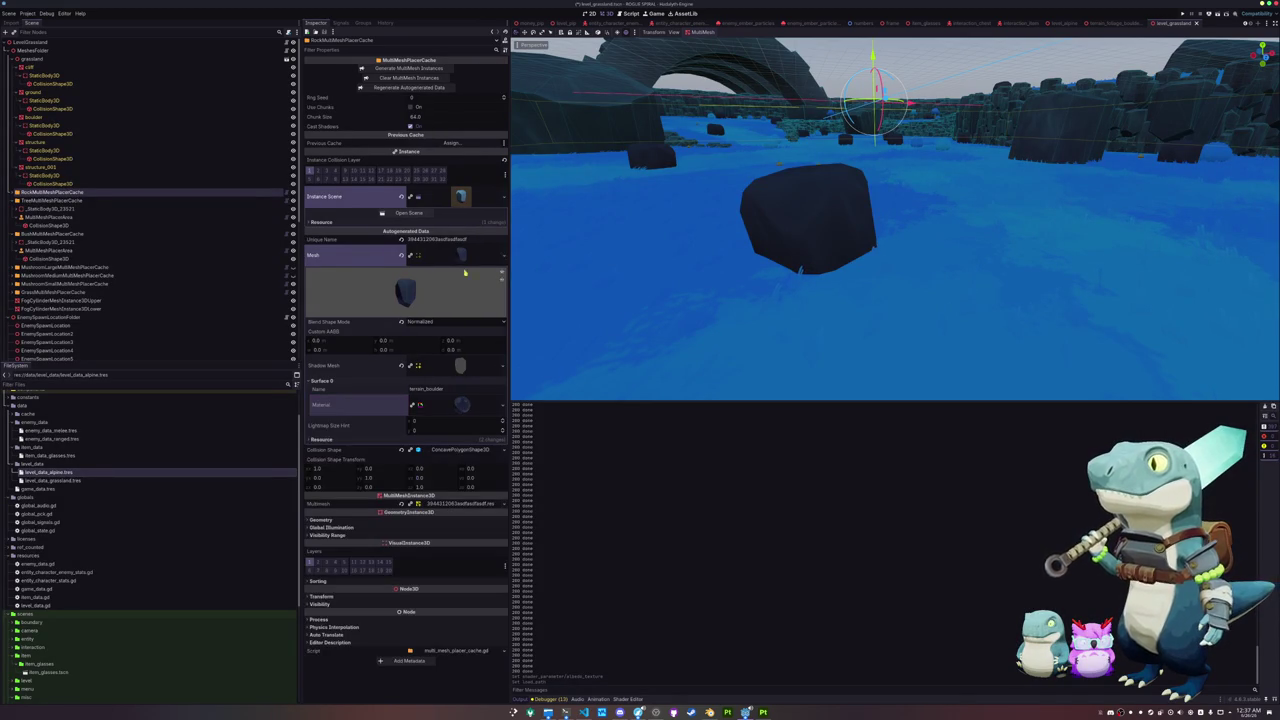
mouse_move(462, 196)
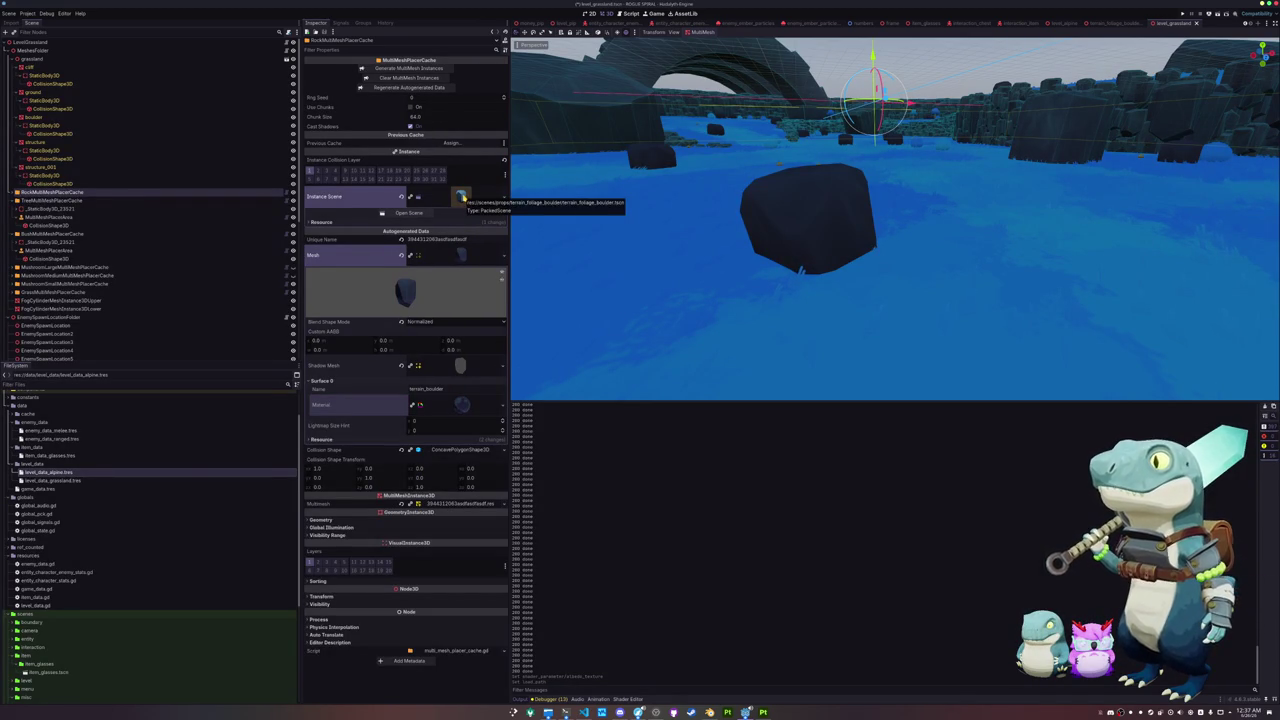
click(415, 89)
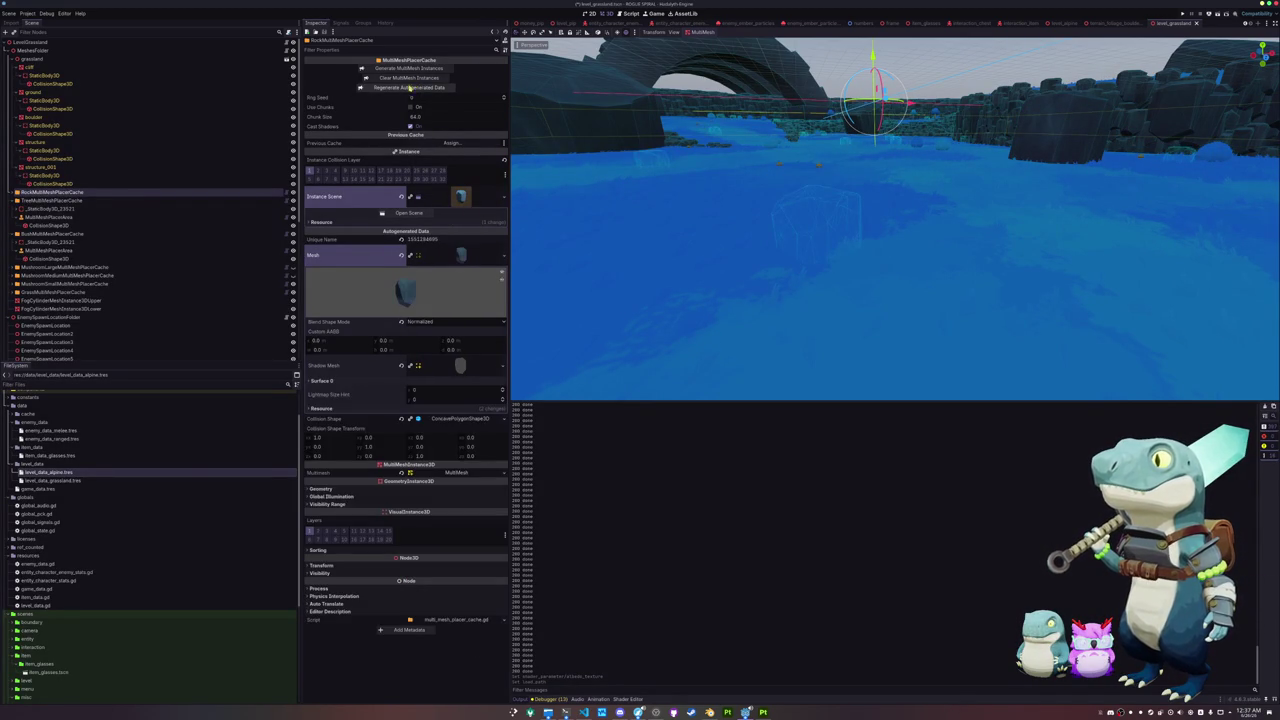
click(409, 68)
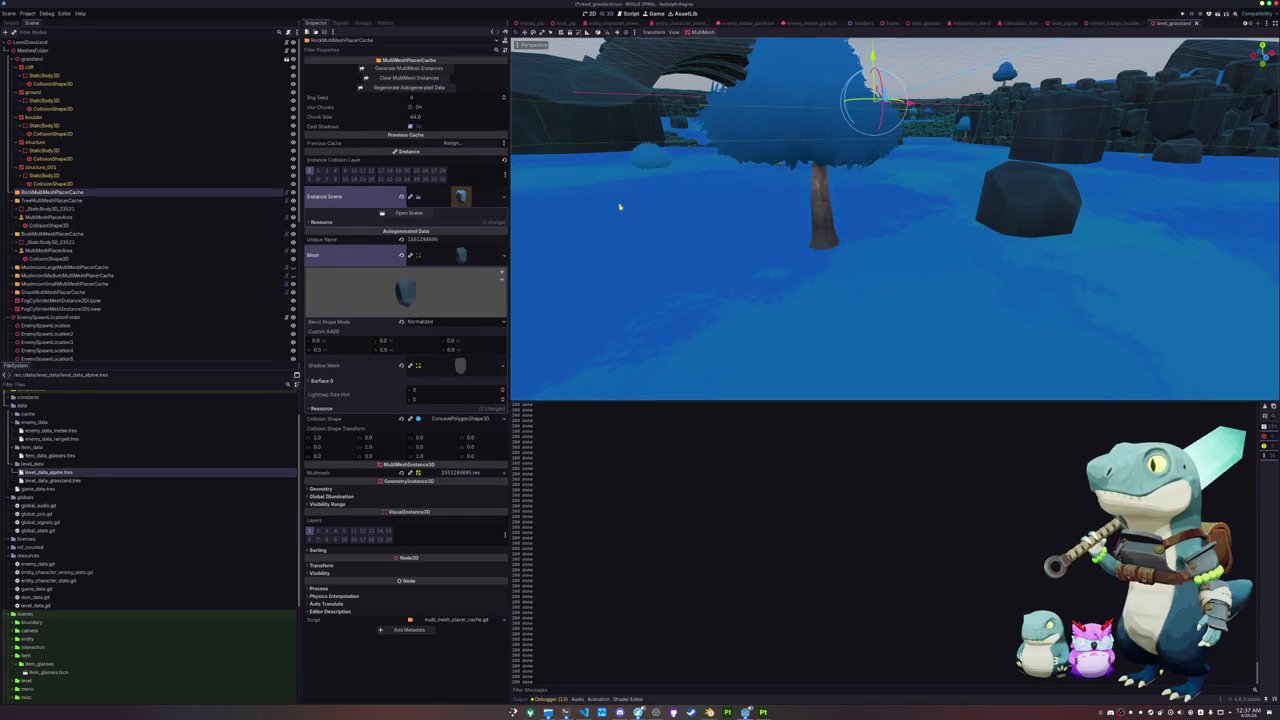
scroll(619, 207, down, 5)
scroll(725, 261, up, 5)
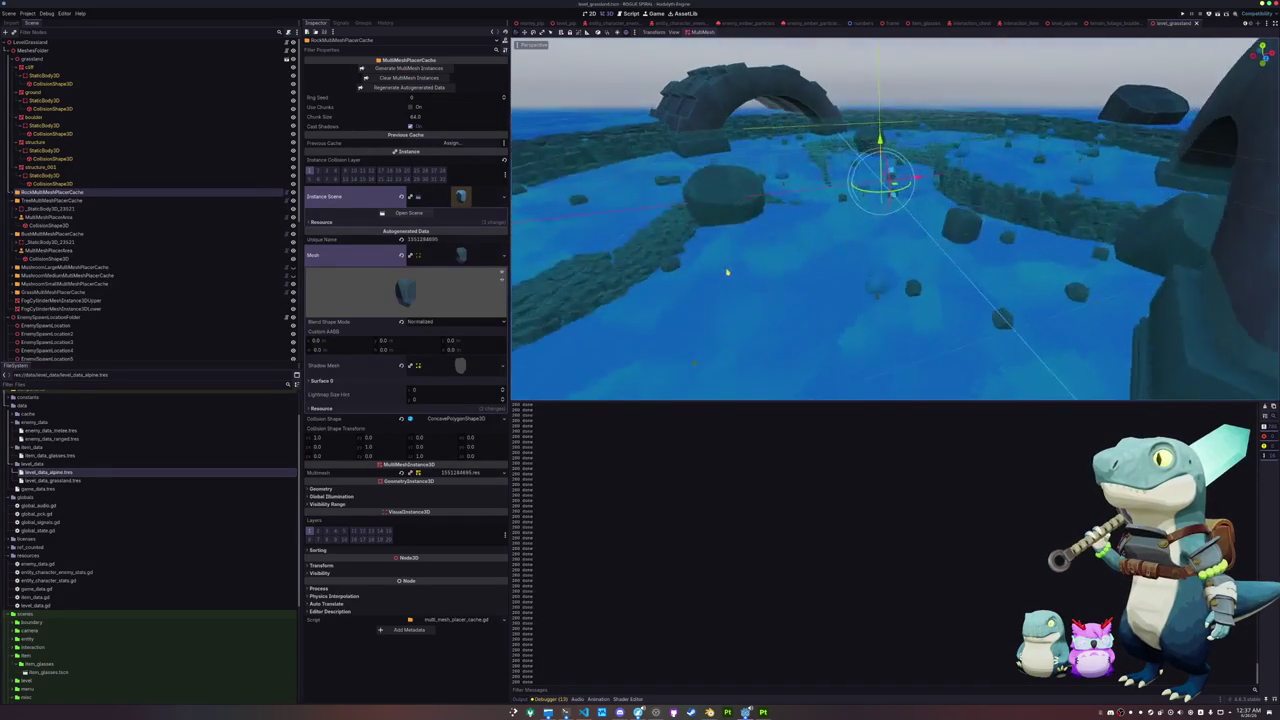
scroll(795, 254, down, 5)
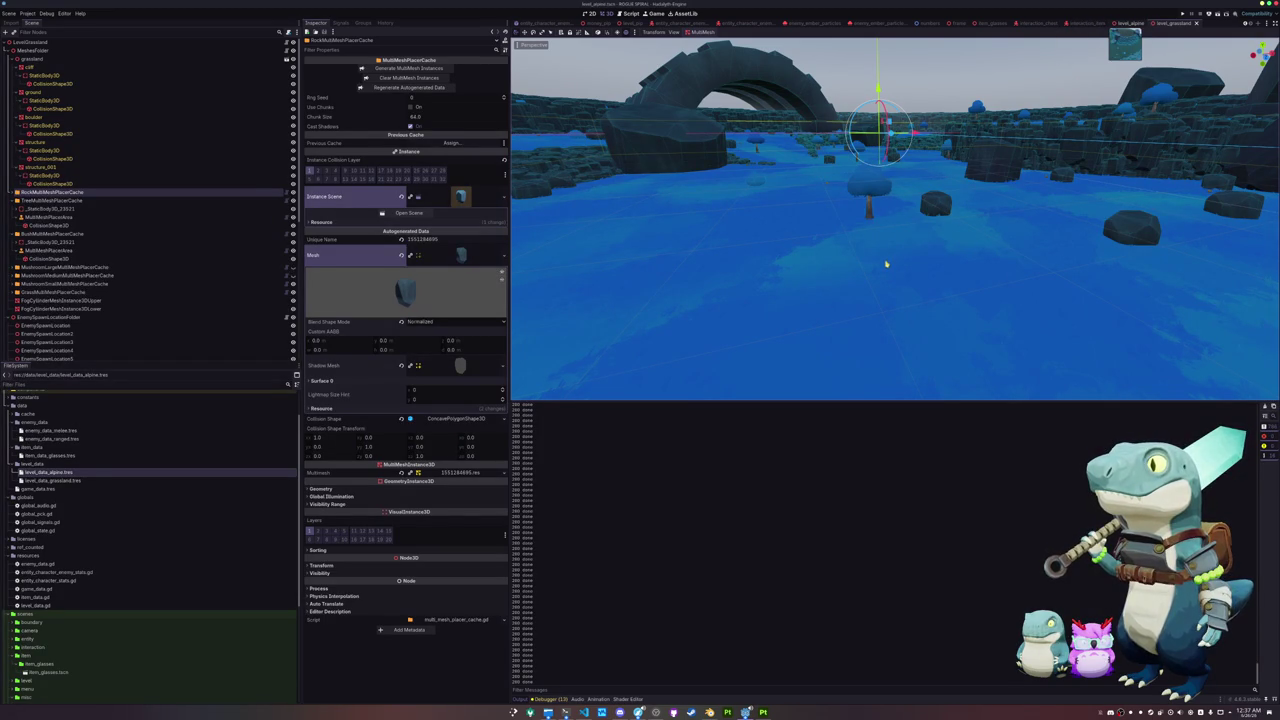
Step: Switch to level_alpine and inspect its rock and tree scatter caches
key(ctrl+shift+Tab)
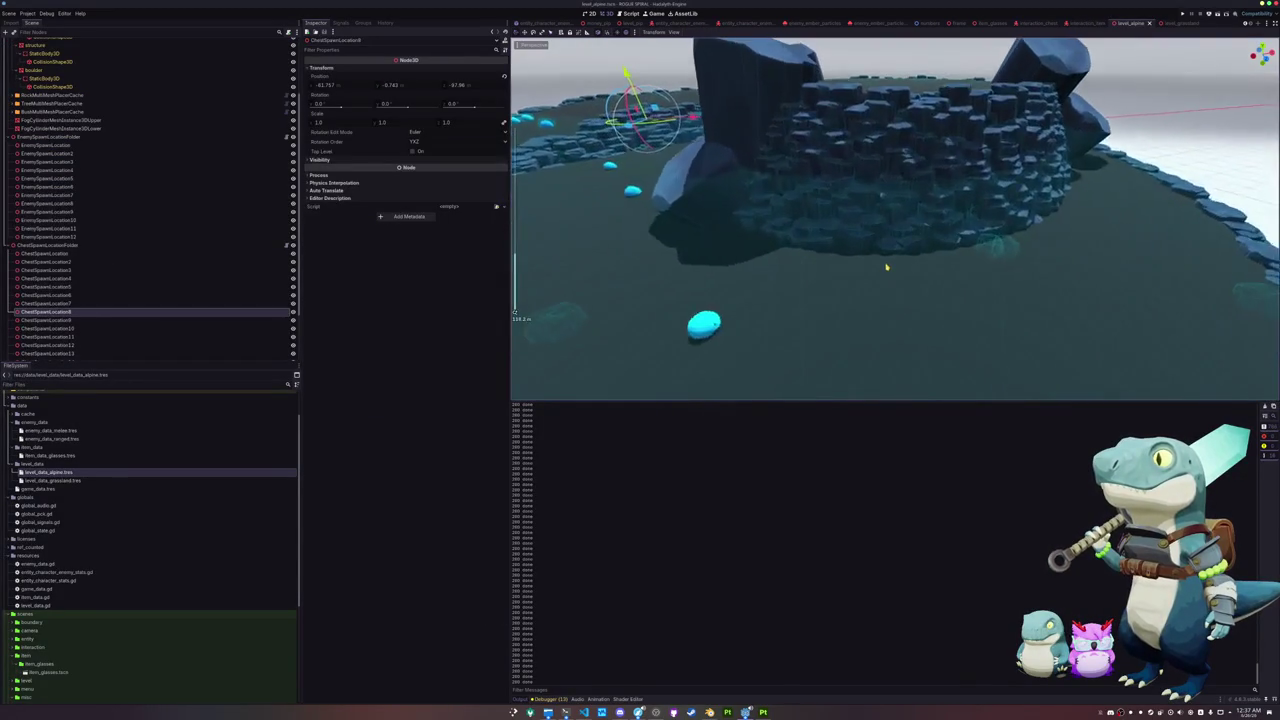
scroll(866, 266, up, 5)
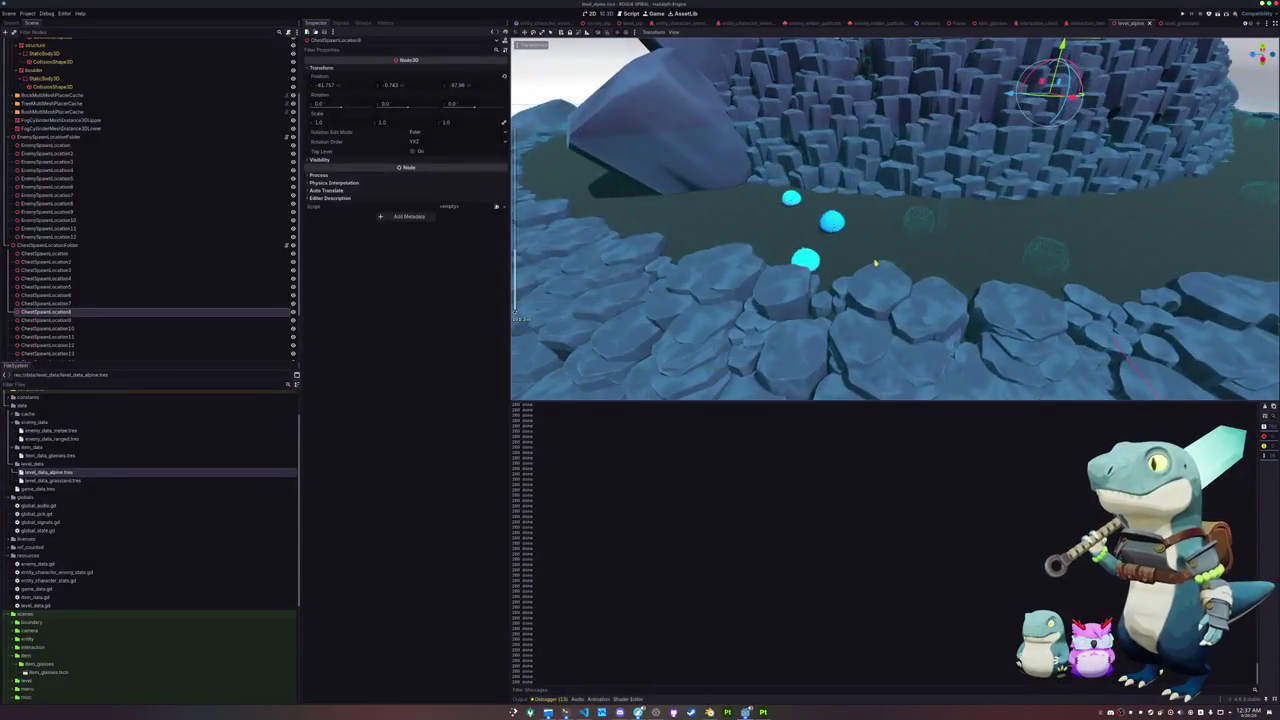
scroll(780, 270, down, 5)
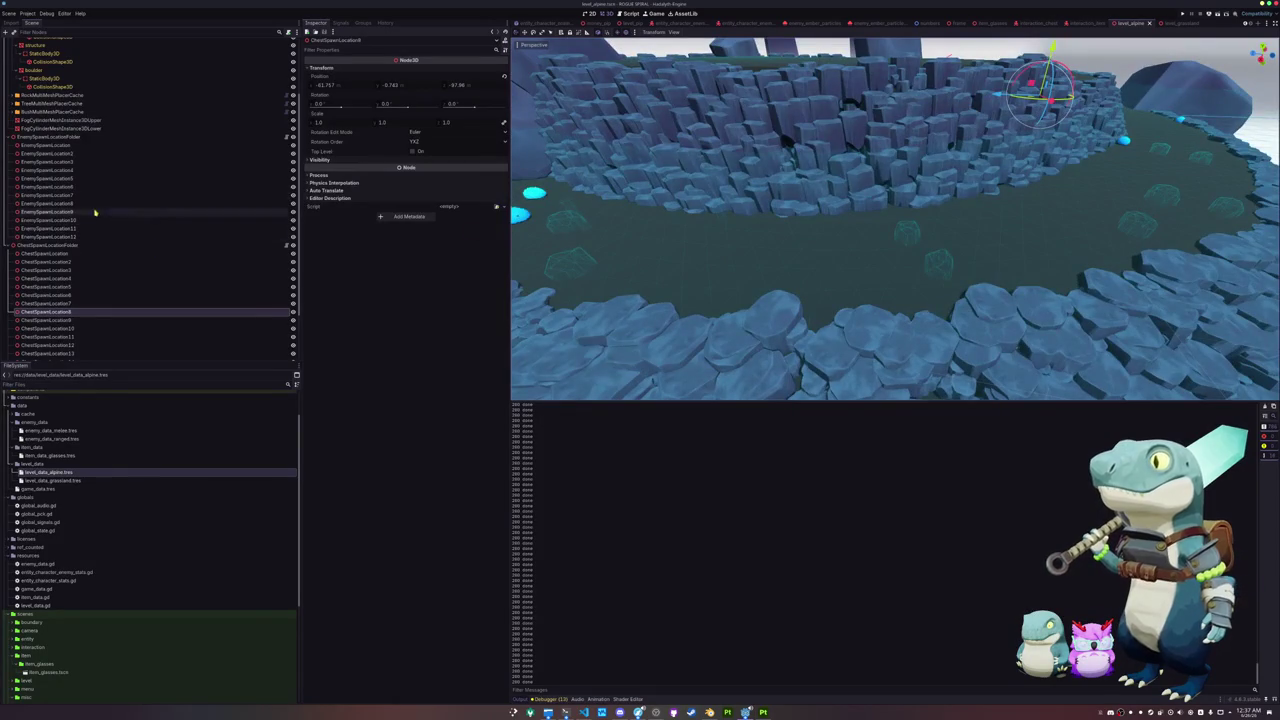
click(43, 97)
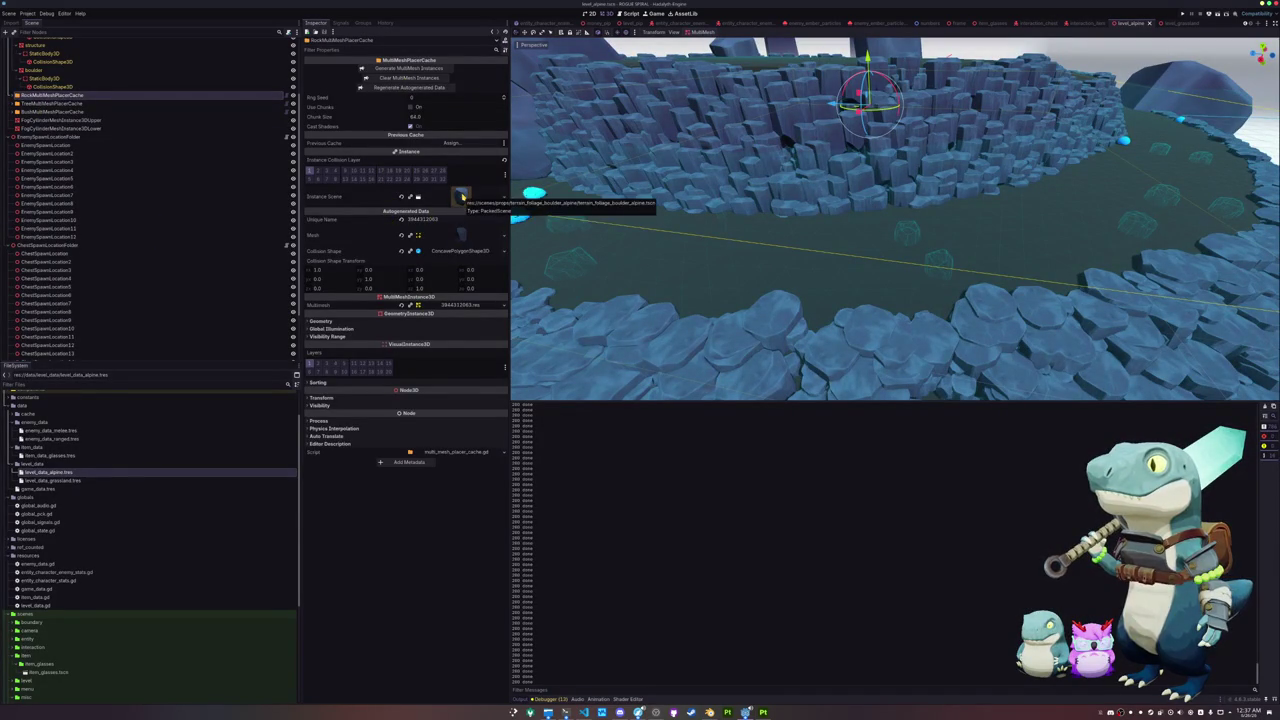
click(462, 236)
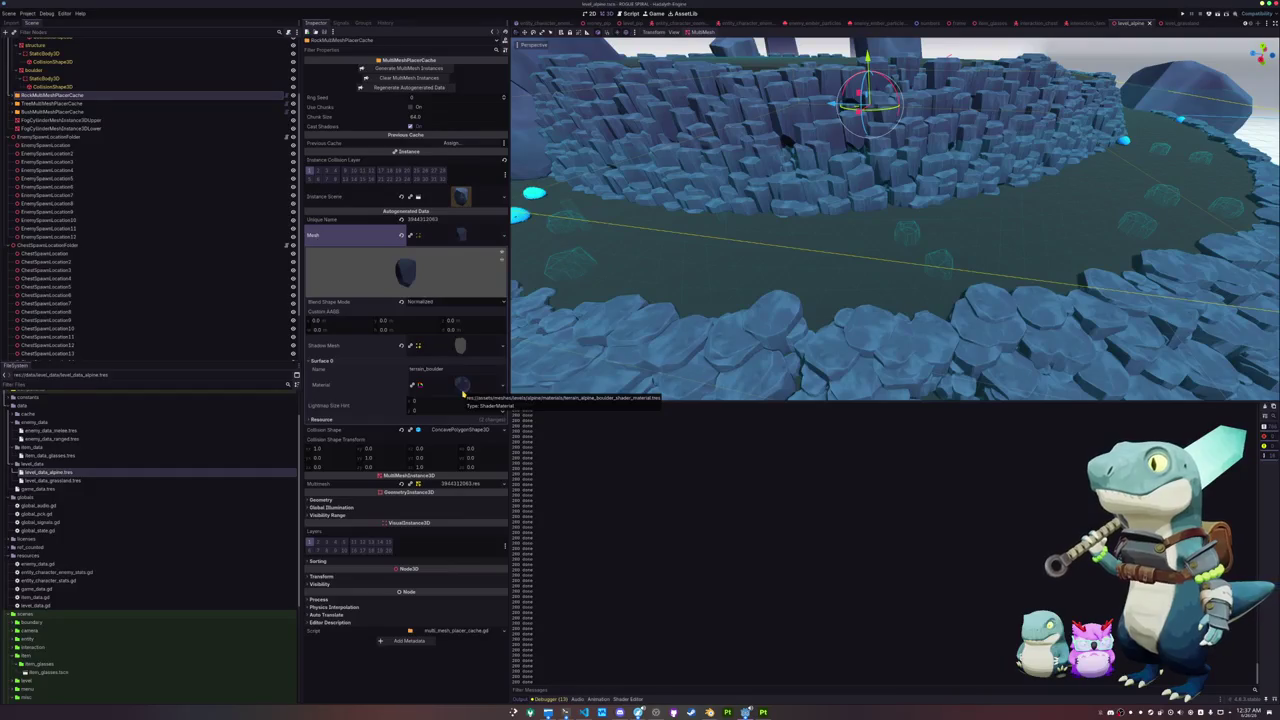
click(240, 103)
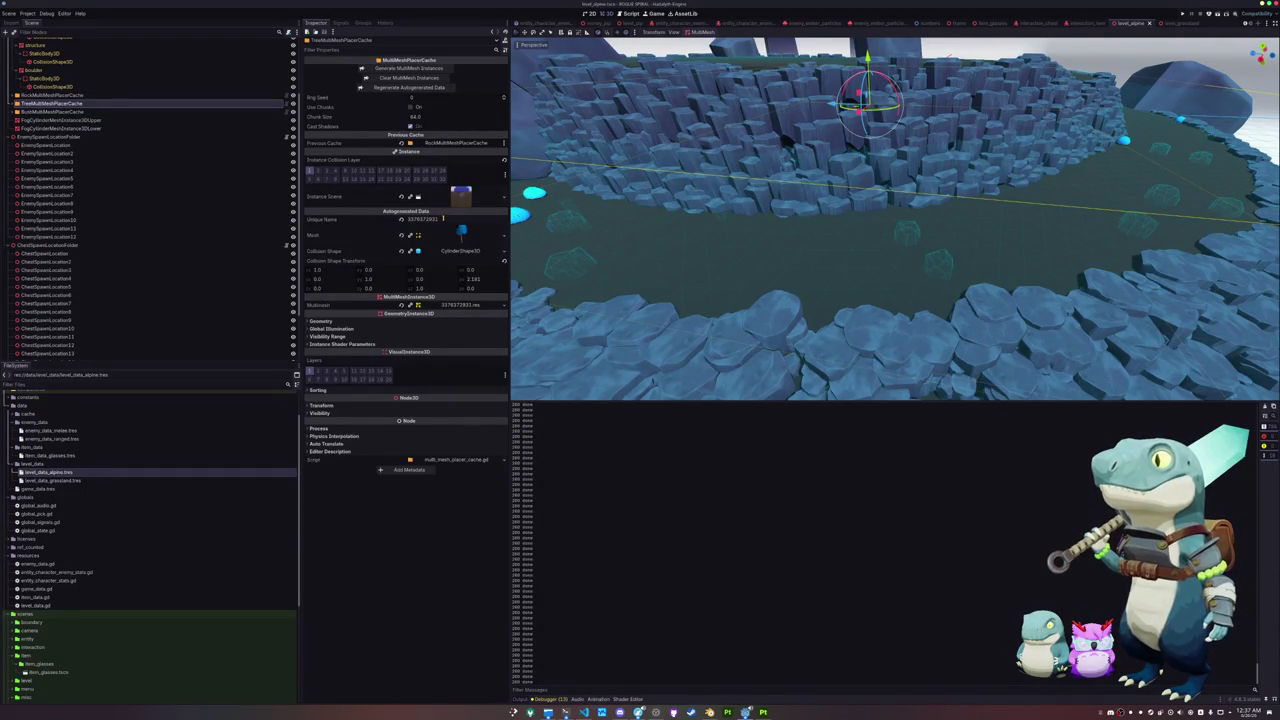
click(88, 95)
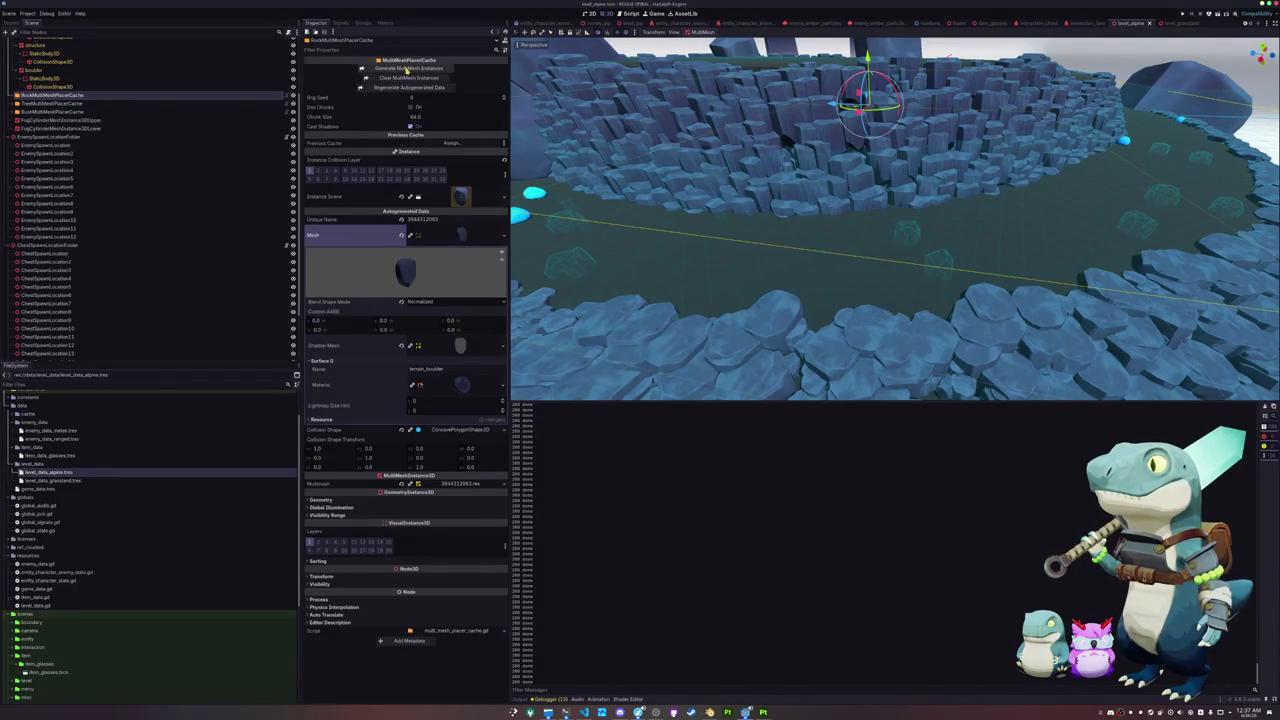
Step: Regenerate the alpine rock scatter instances and orbit to check the result
click(173, 104)
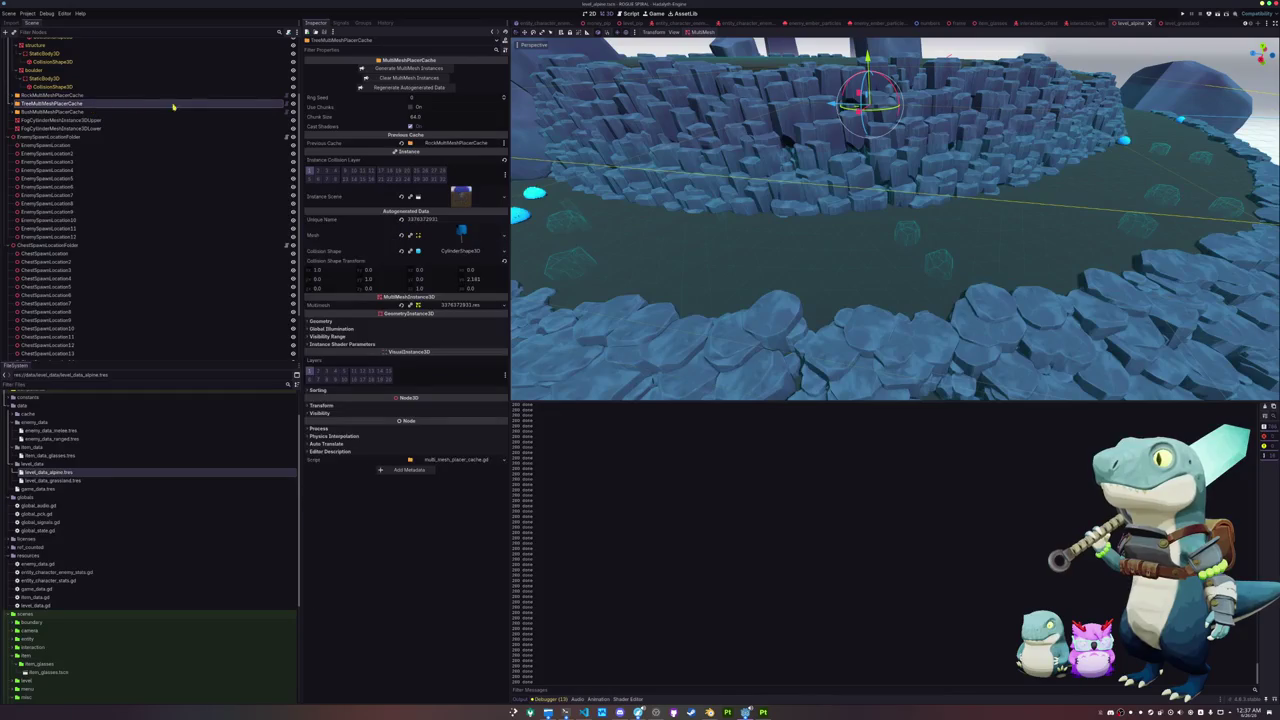
click(150, 111)
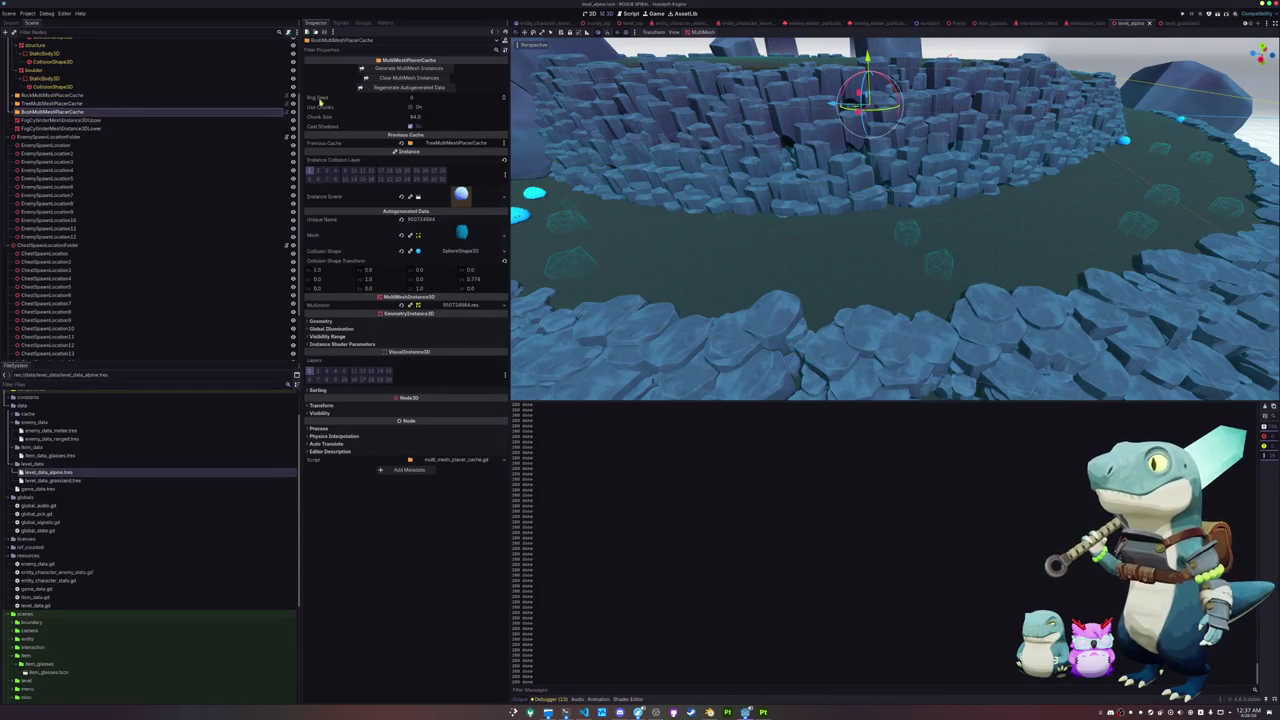
click(80, 95)
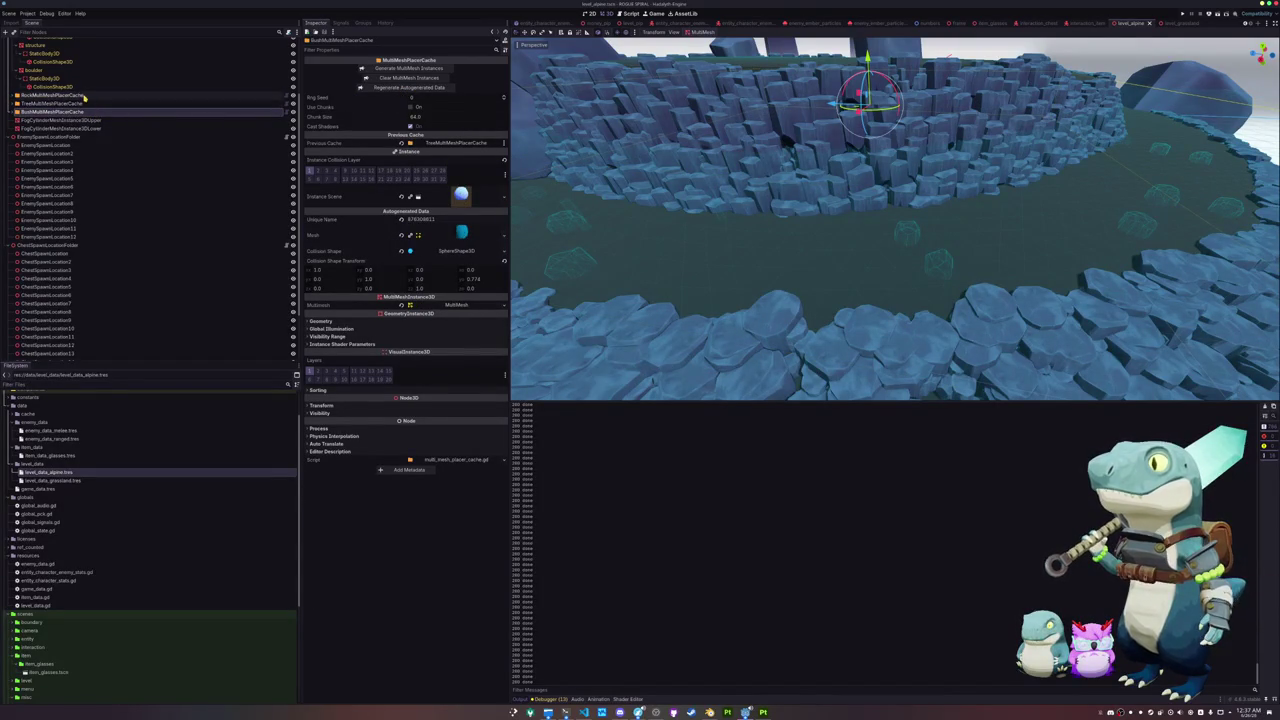
click(396, 70)
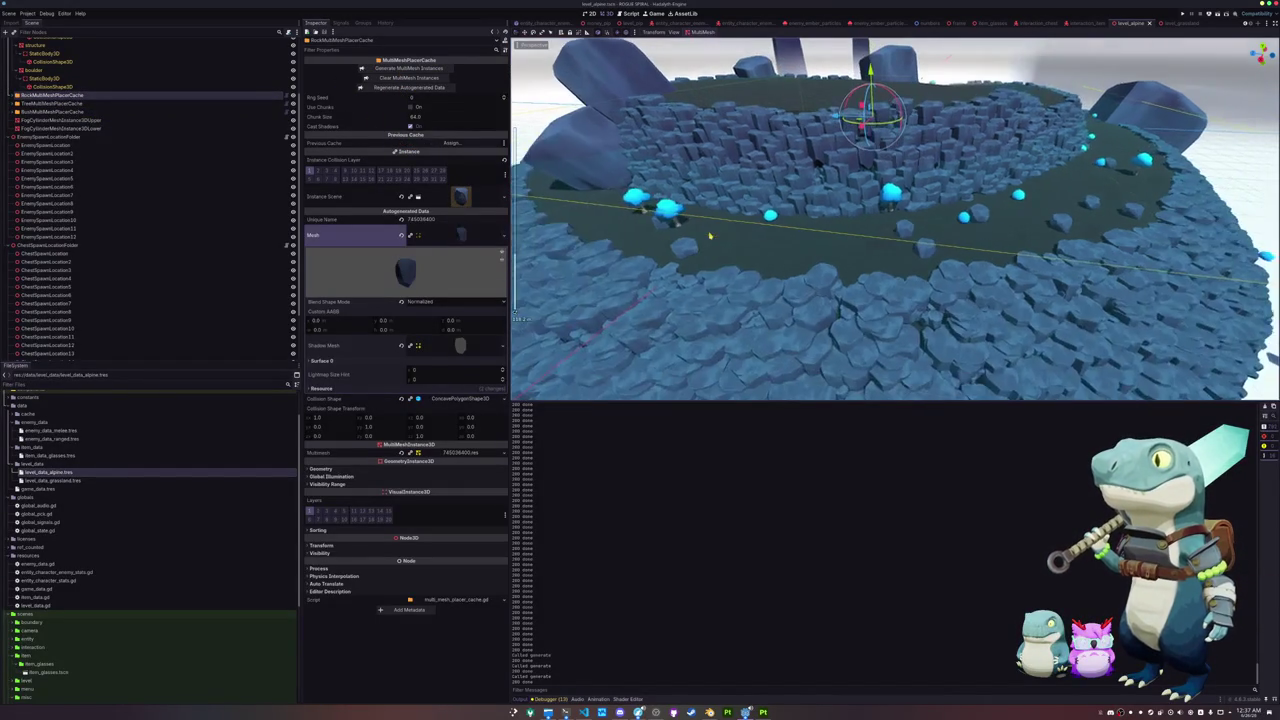
drag(713, 237, 735, 240)
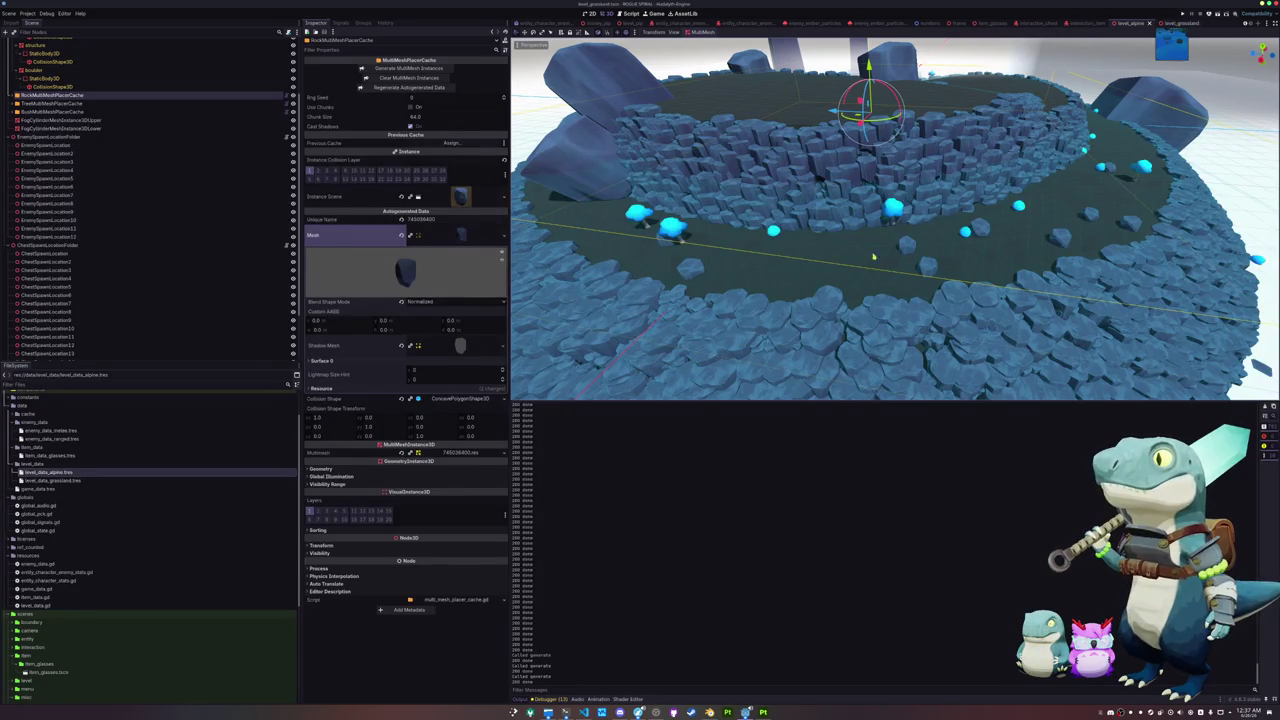
Step: Briefly check level_grassland, then return to level_alpine's bush cache and spawn nodes
click(1177, 23)
mouse_move(860, 275)
mouse_down()
mouse_move(851, 291)
mouse_move(899, 237)
mouse_up()
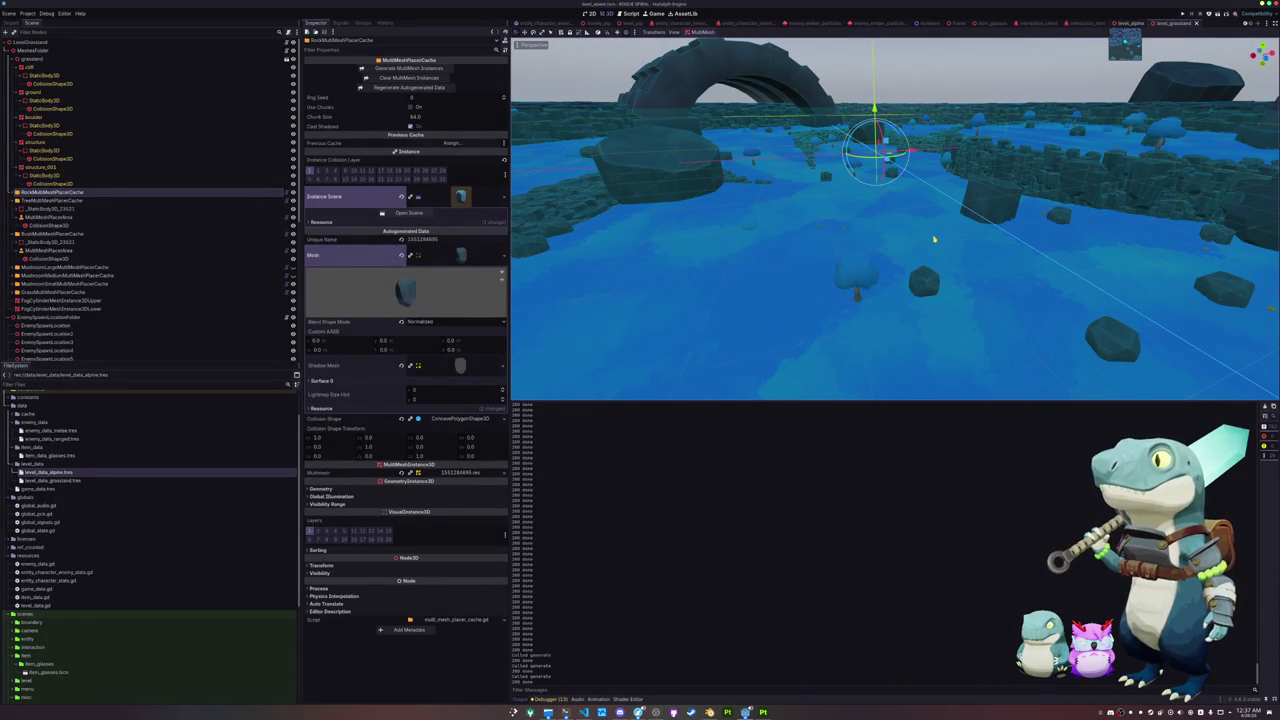
key(ctrl+shift+Tab)
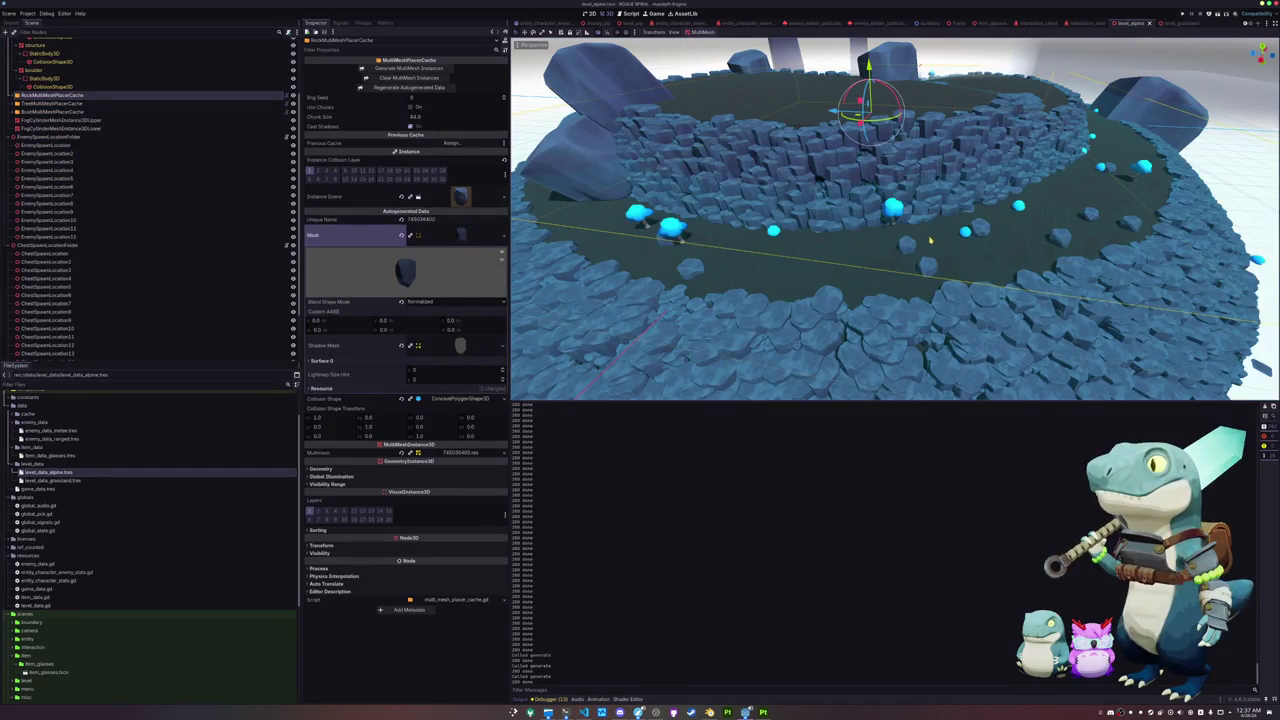
scroll(934, 238, up, 3)
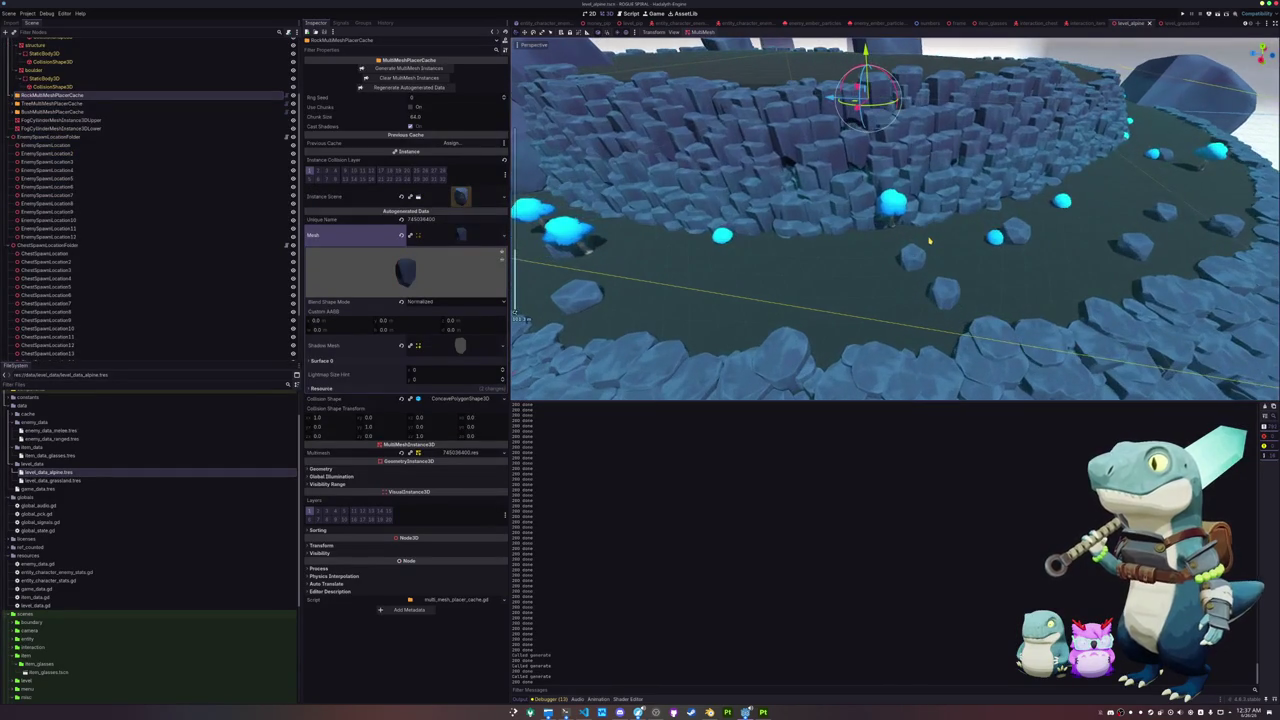
click(45, 111)
click(40, 136)
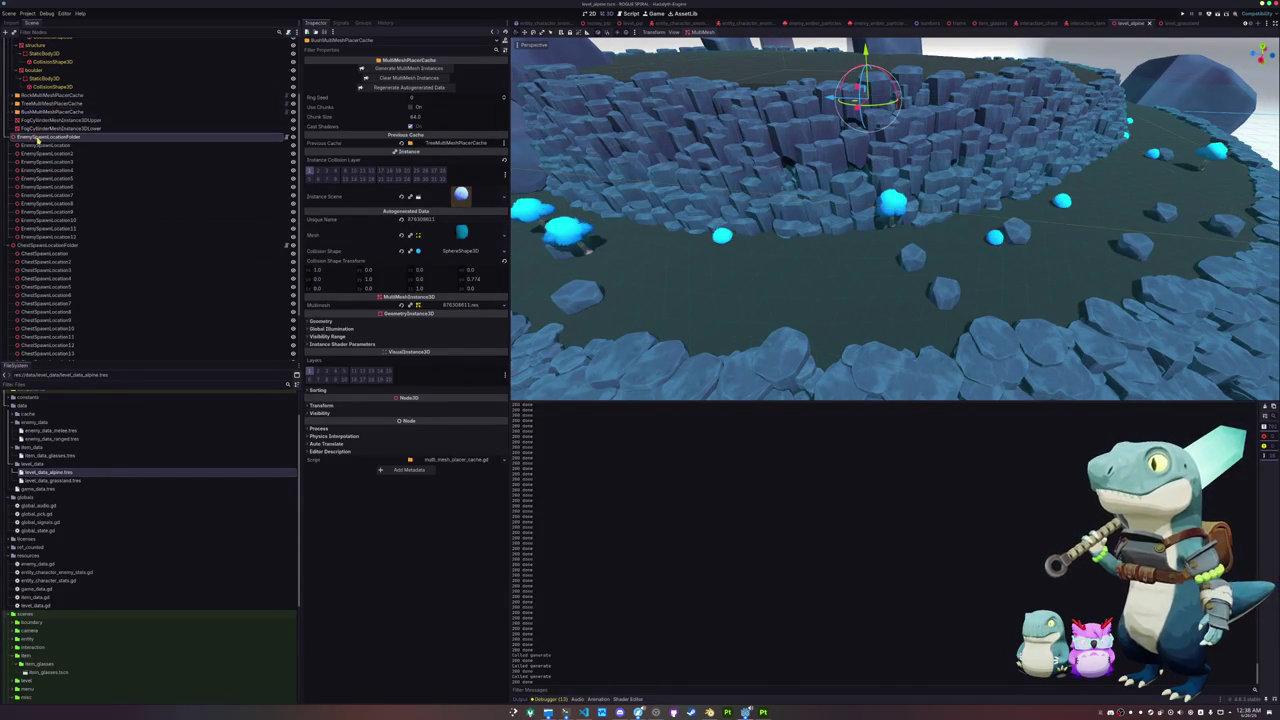
Step: In Top Orthogonal view, move ChestSpawnLocation8 to a new spot
click(45, 253)
key(KP_5)
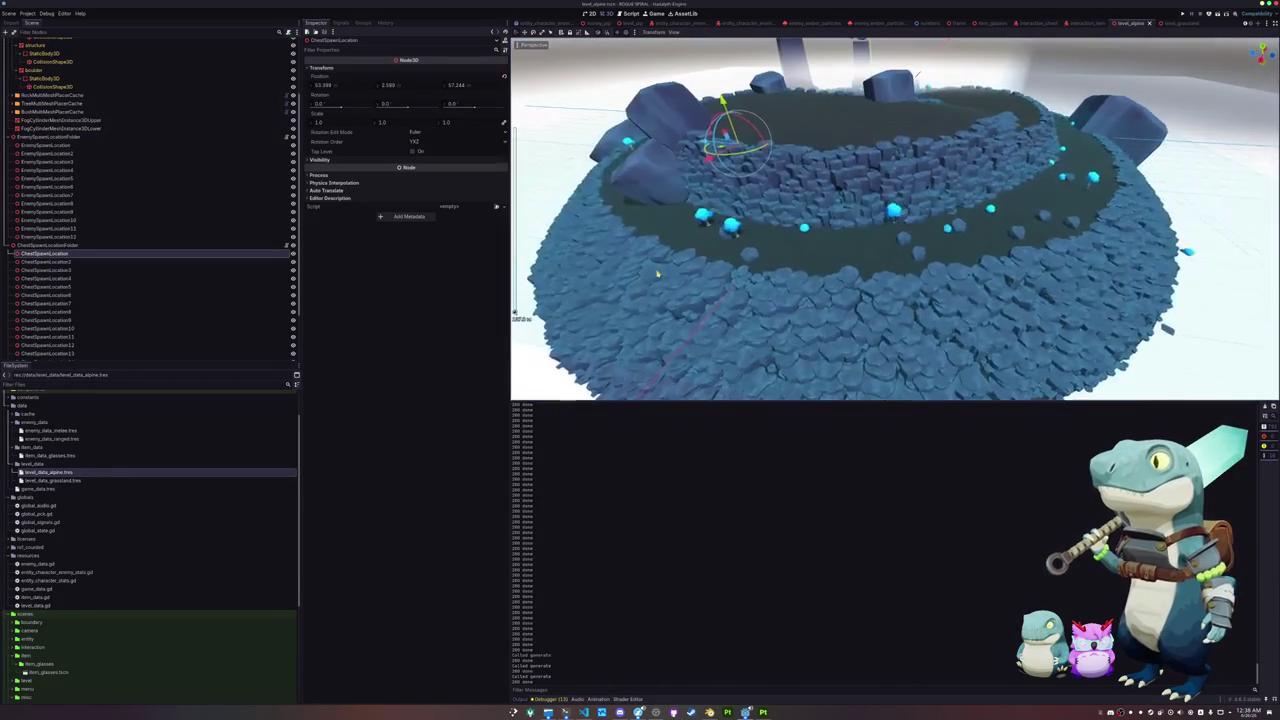
key(KP_7)
scroll(195, 290, down, 2)
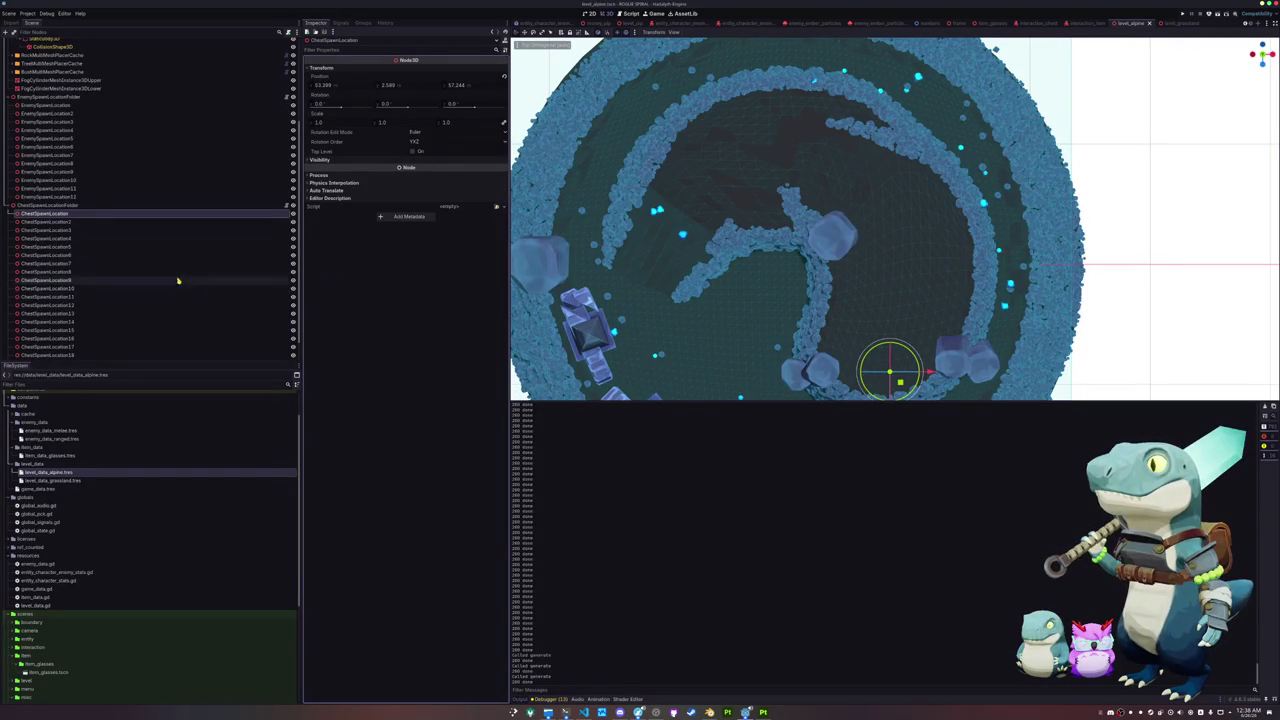
click(123, 224)
key(Down)
key(Down)
key(Down)
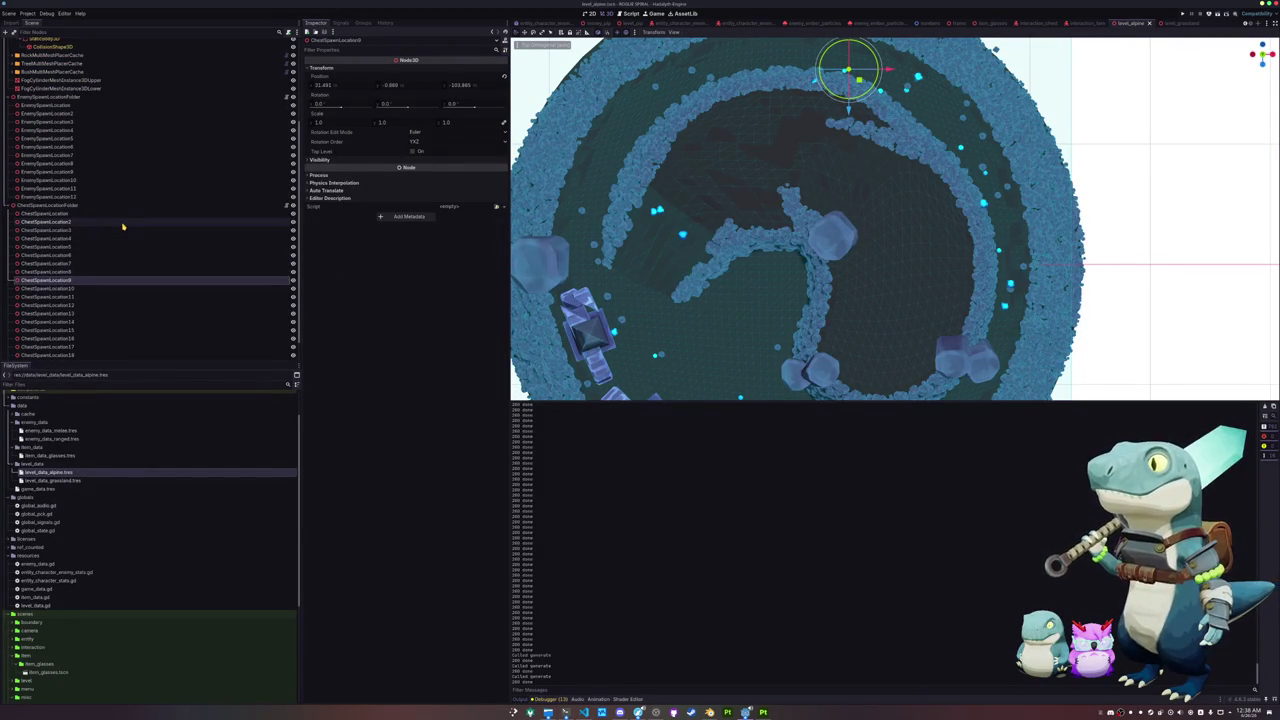
drag(748, 102, 736, 156)
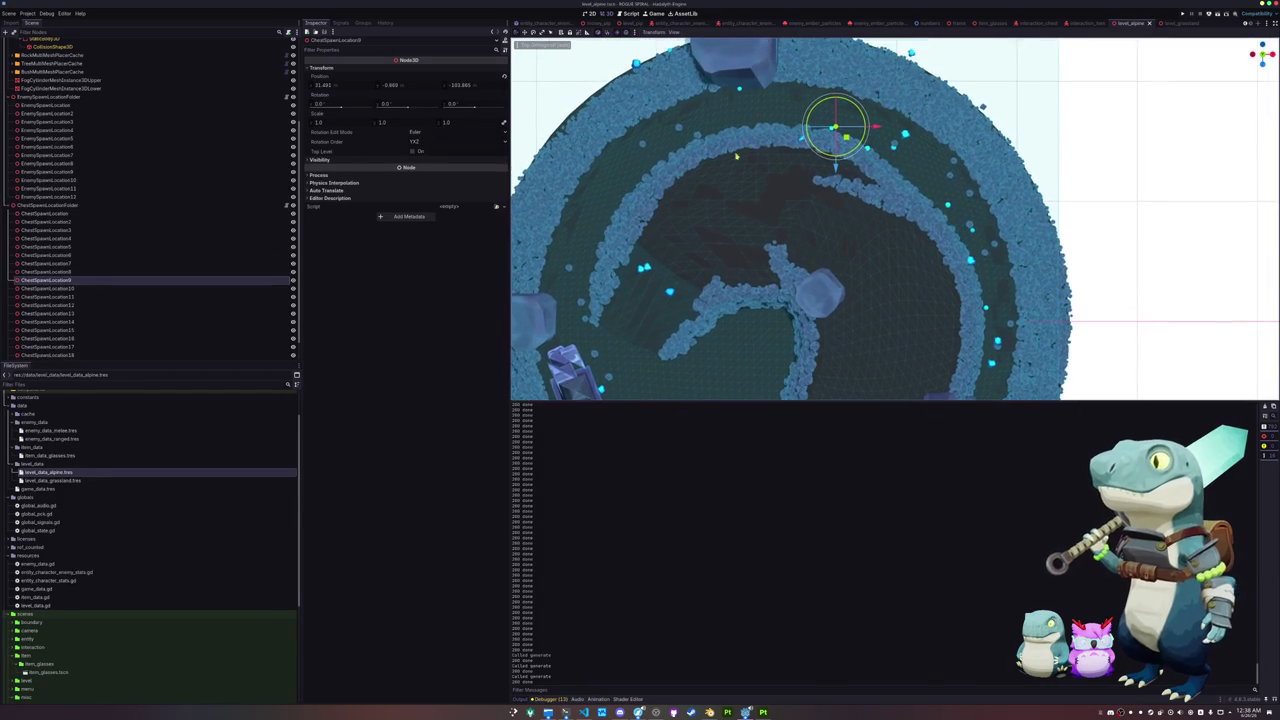
drag(847, 137, 864, 71)
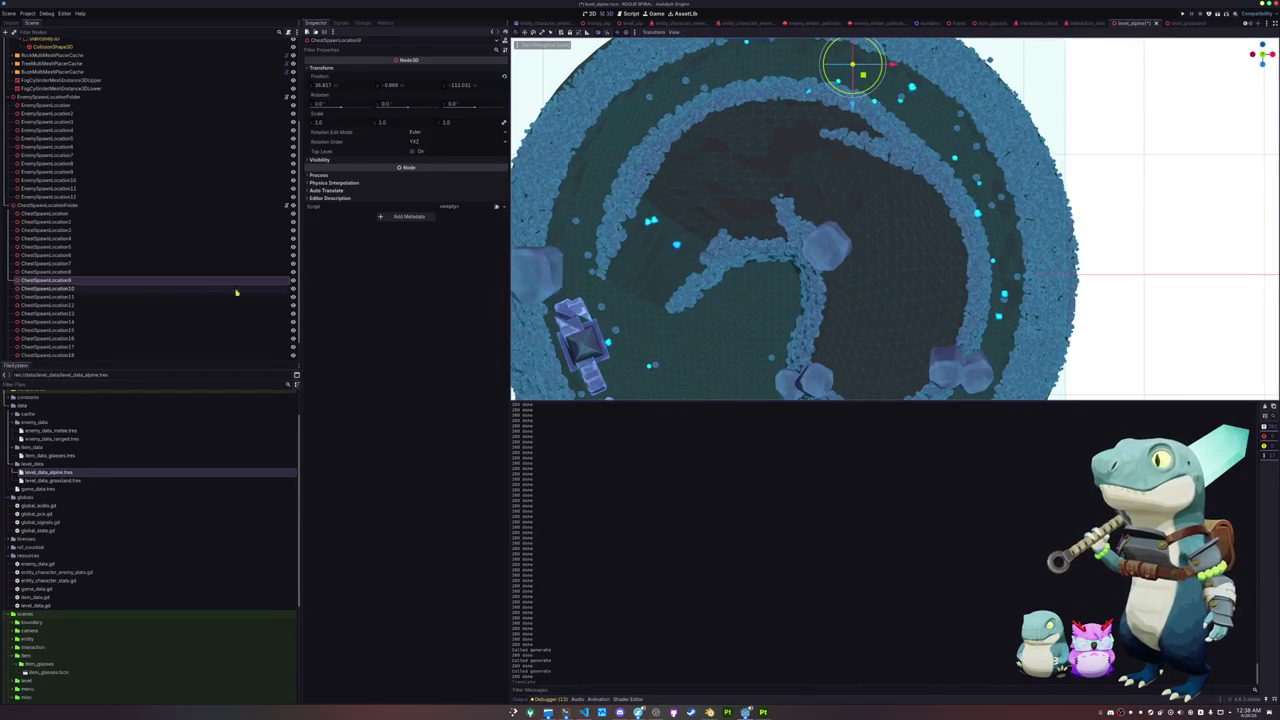
Step: Step through ChestSpawnLocation11 to 17 and move ChestSpawnLocation17 to a new spot
click(119, 290)
click(119, 299)
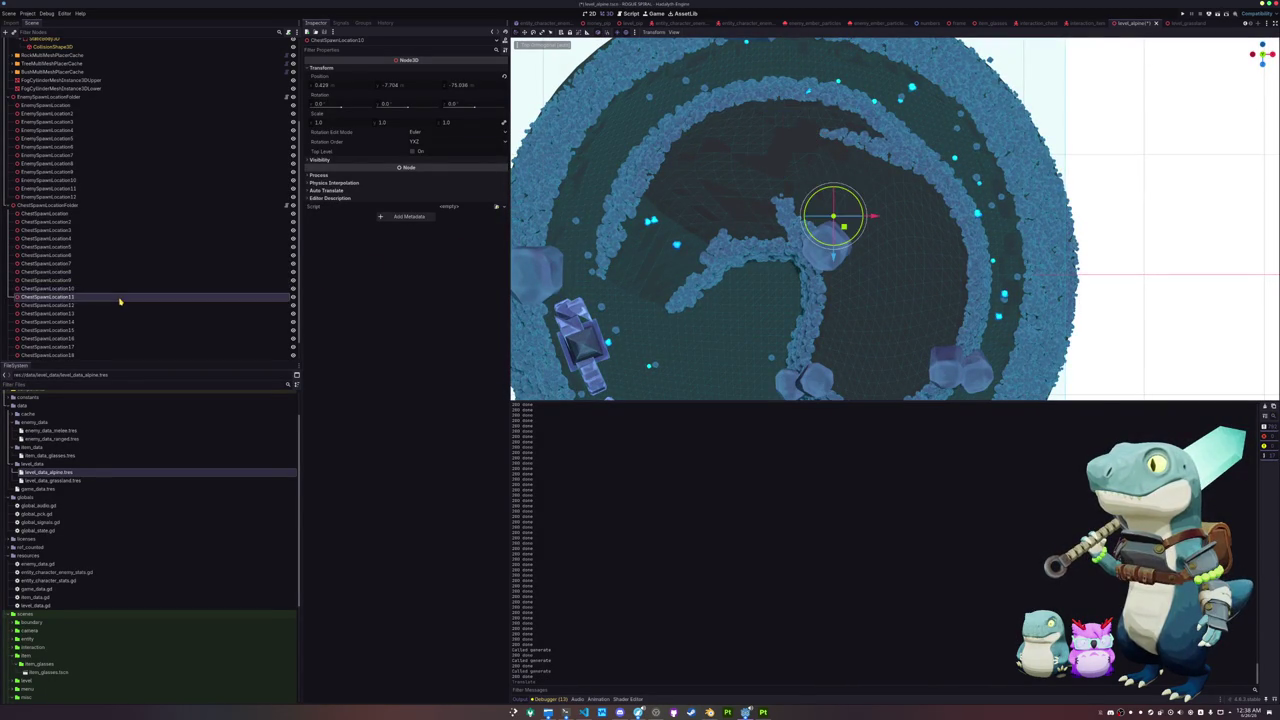
click(119, 313)
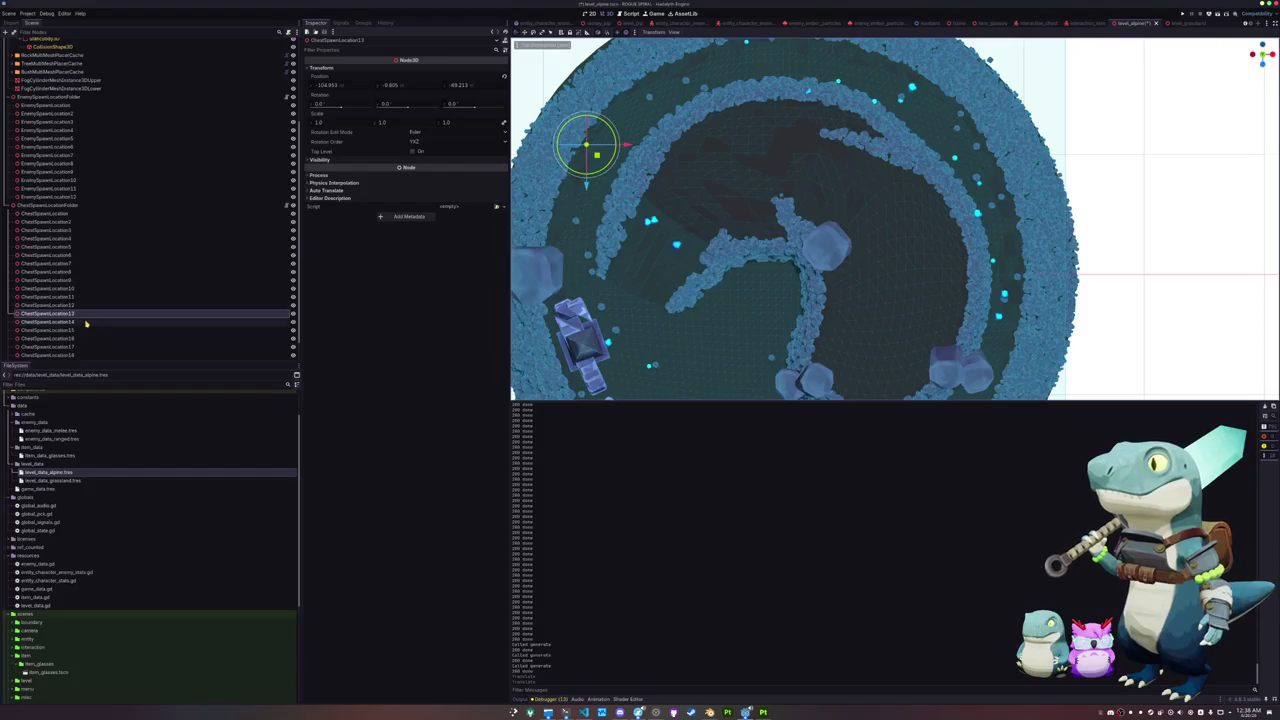
click(173, 322)
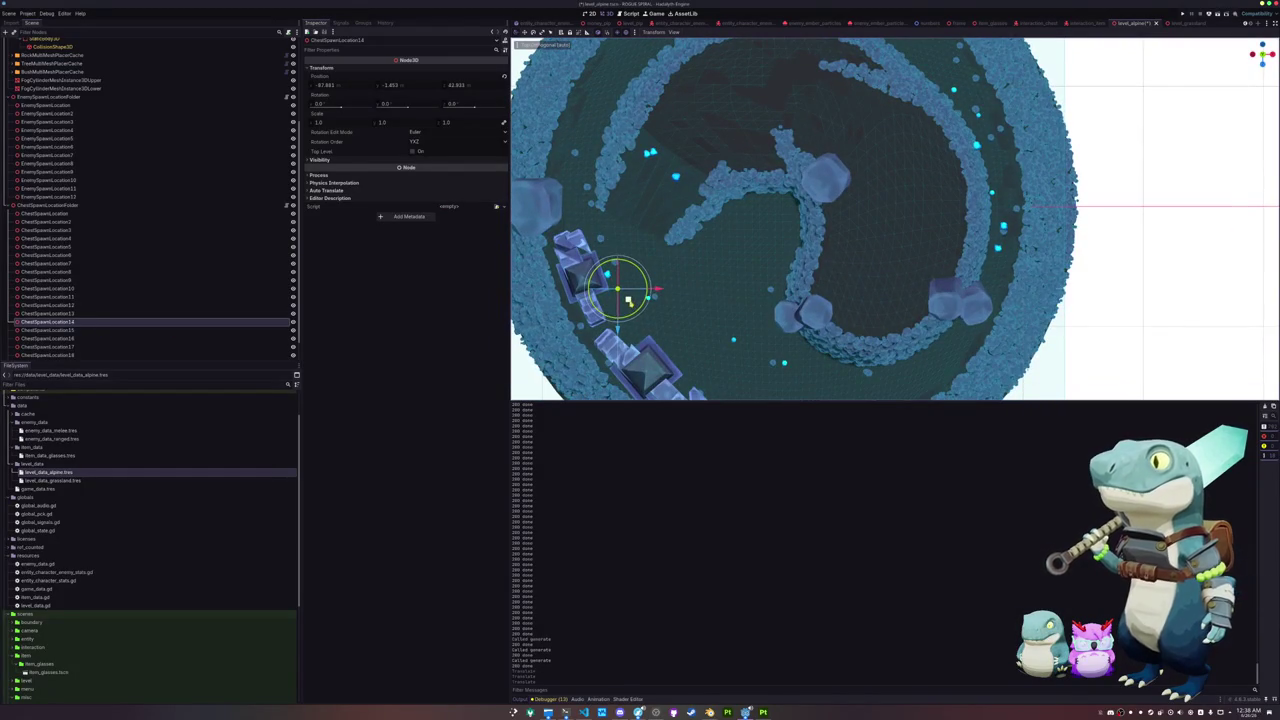
click(134, 330)
click(134, 330)
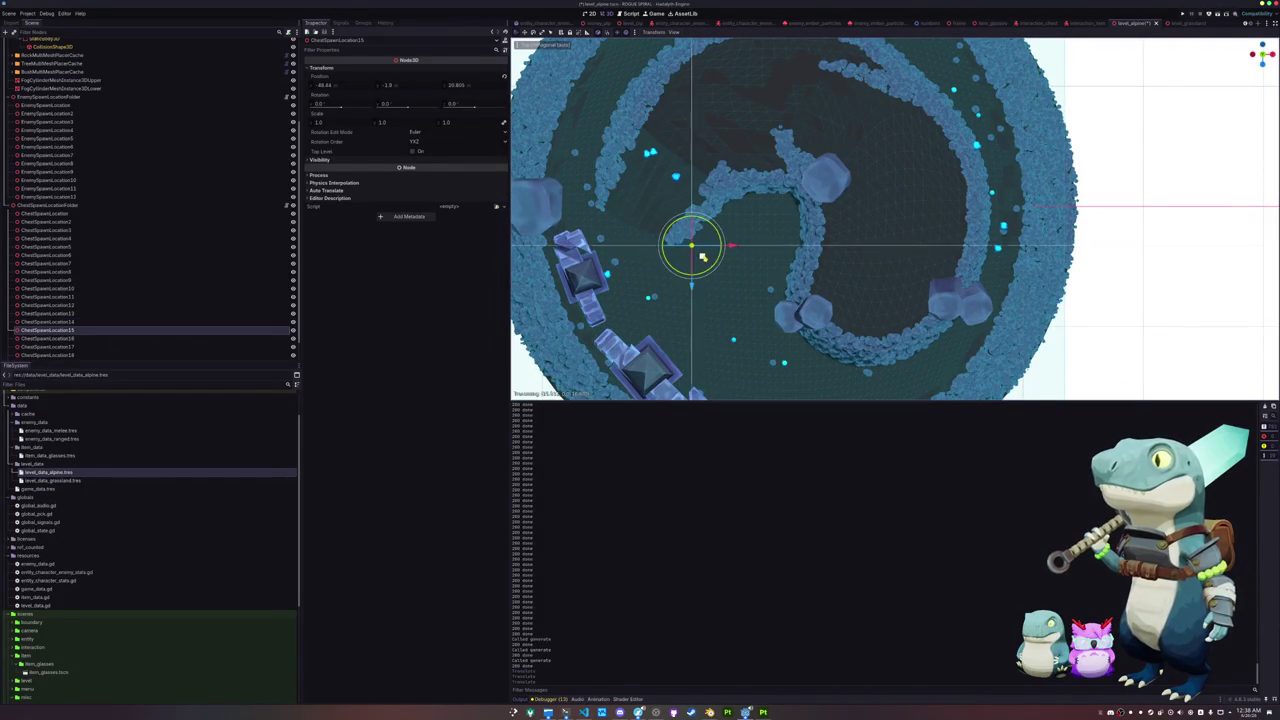
click(63, 340)
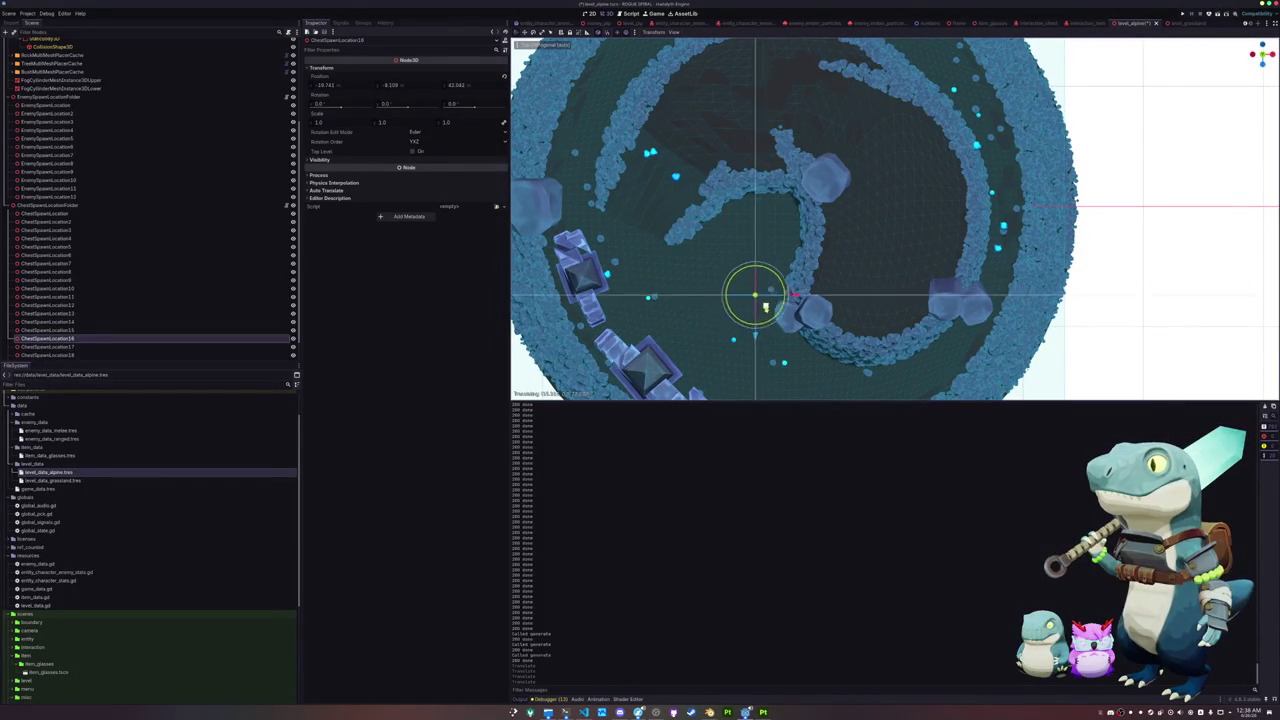
click(63, 347)
scroll(63, 347, down, 1)
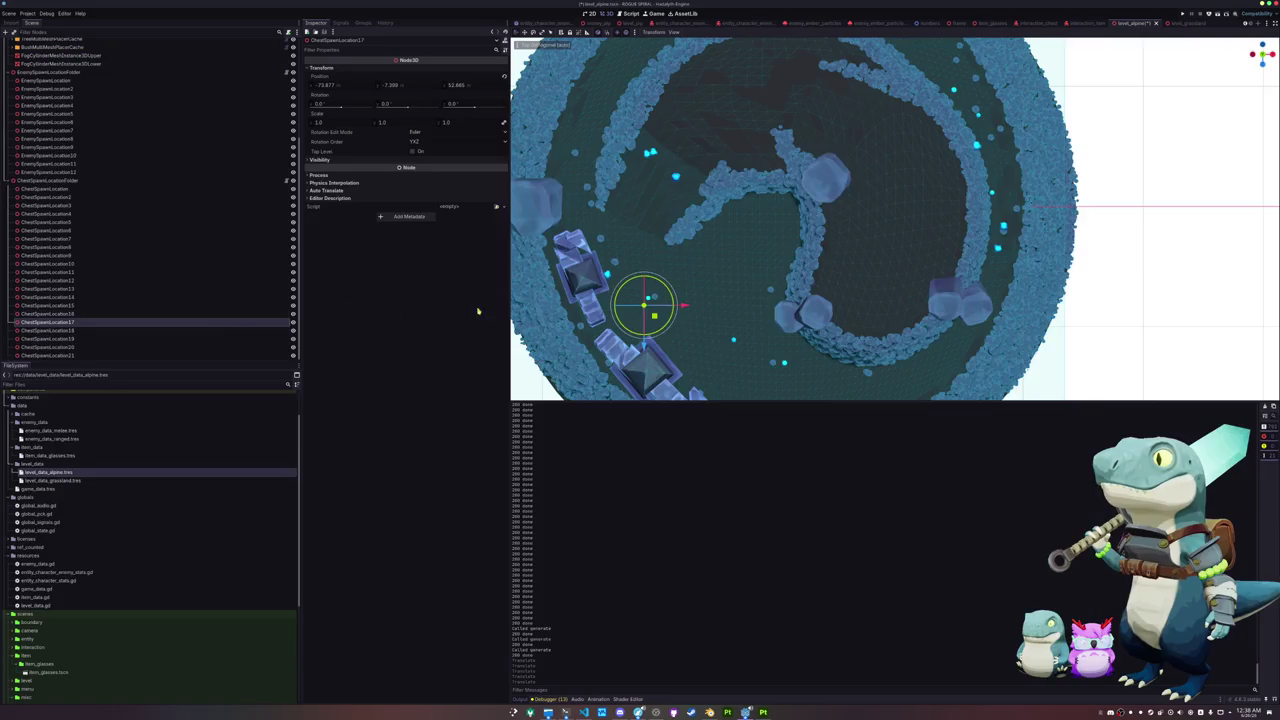
mouse_move(648, 180)
mouse_down()
mouse_move(720, 286)
mouse_move(705, 300)
mouse_up()
Step: Move ChestSpawnLocation19, 20 and 21 rightward along the ring and save the level
click(94, 330)
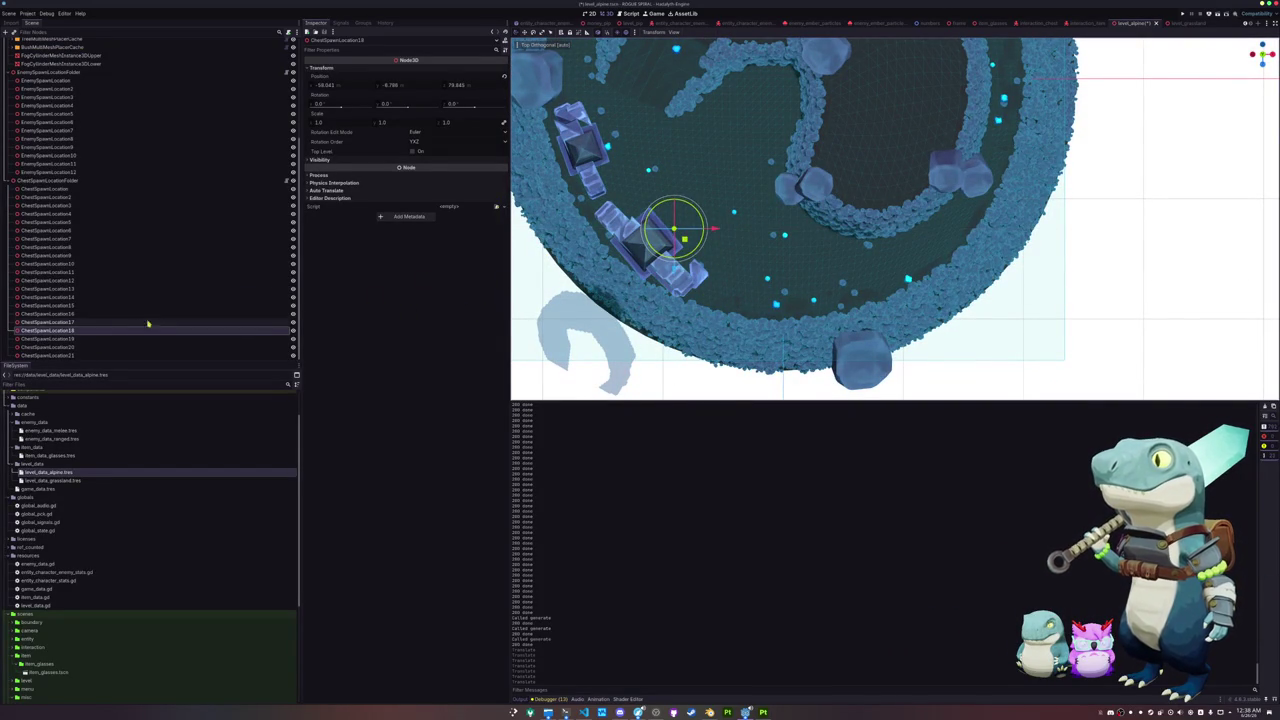
click(97, 341)
drag(747, 264, 803, 227)
click(91, 347)
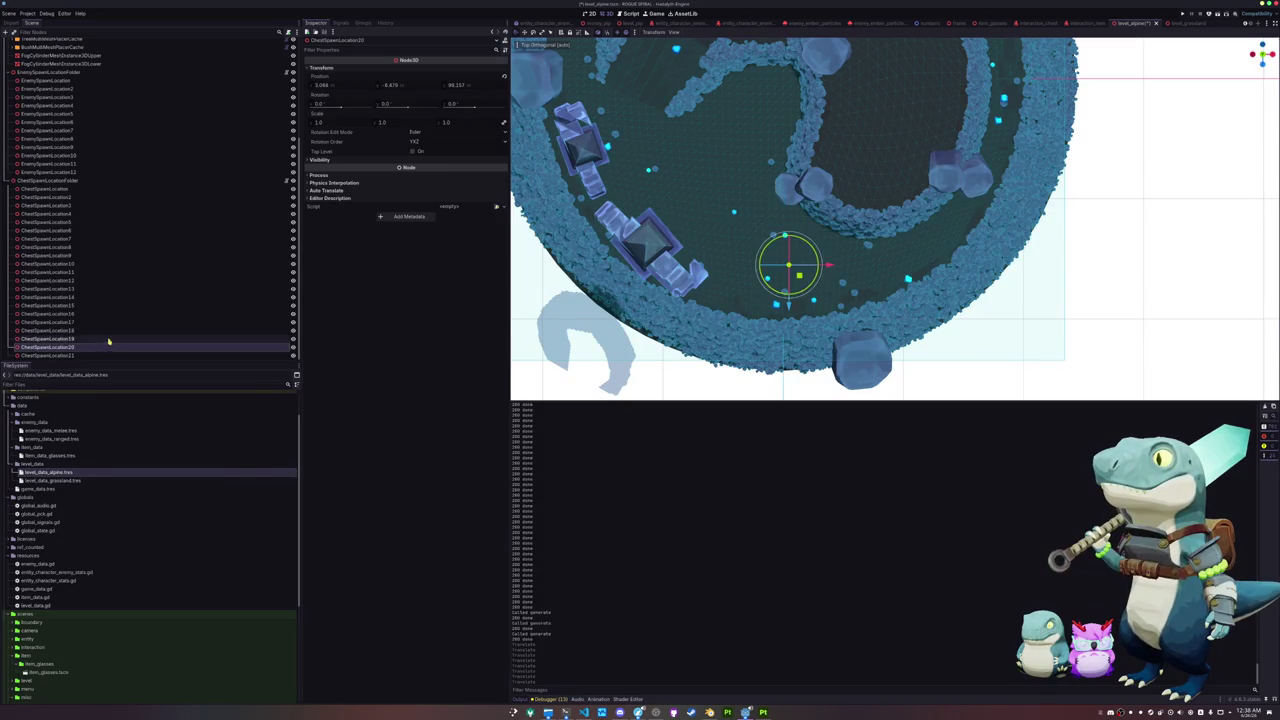
drag(800, 278, 885, 301)
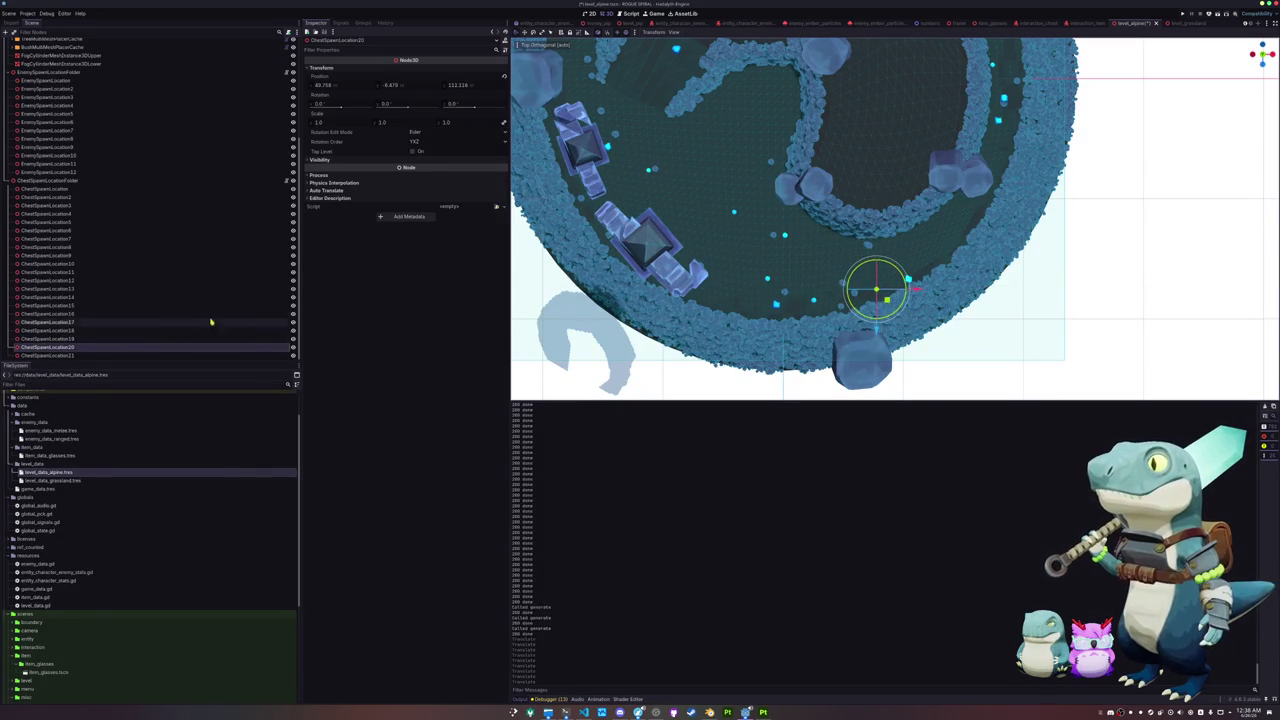
click(95, 357)
drag(877, 242, 977, 218)
key(ctrl+s)
mouse_move(748, 259)
mouse_down()
mouse_move(640, 250)
mouse_move(343, 277)
mouse_up()
Step: Snap all 21 chest spawn points to the floor with PgDn and save level_alpine
shift+click(38, 190)
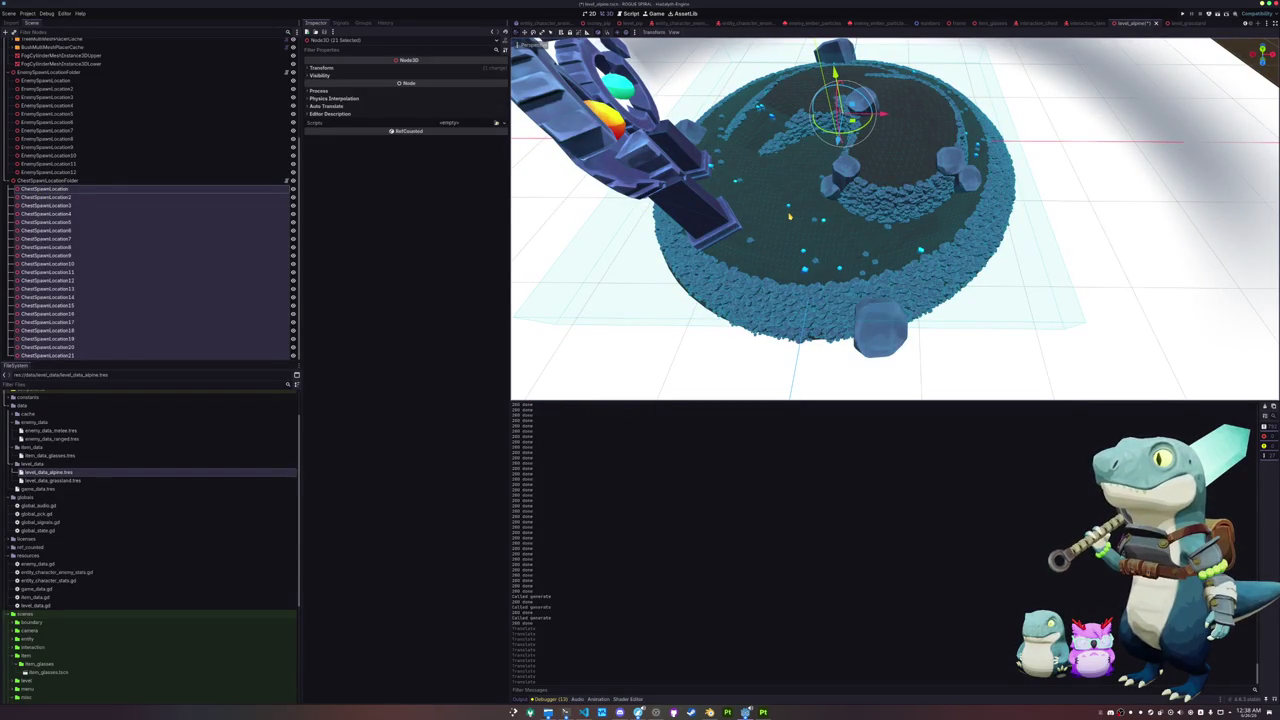
key(Page_Down)
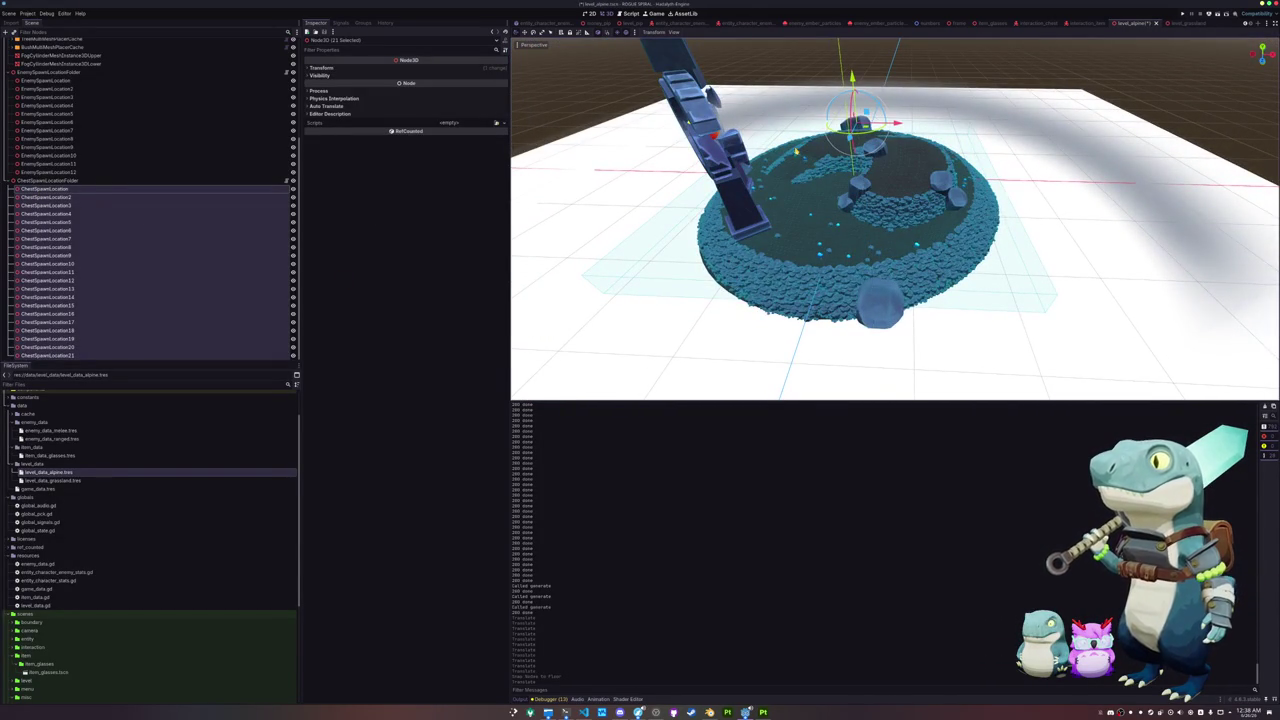
key(Page_Down)
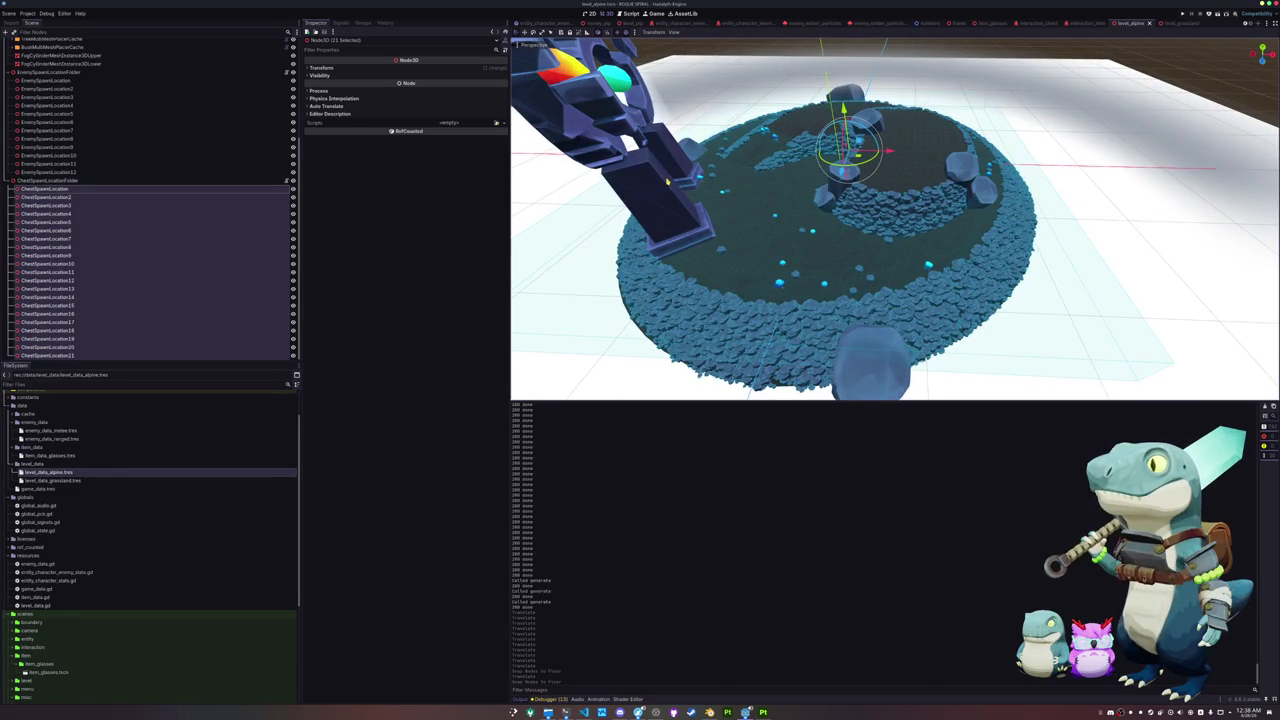
key(ctrl+s)
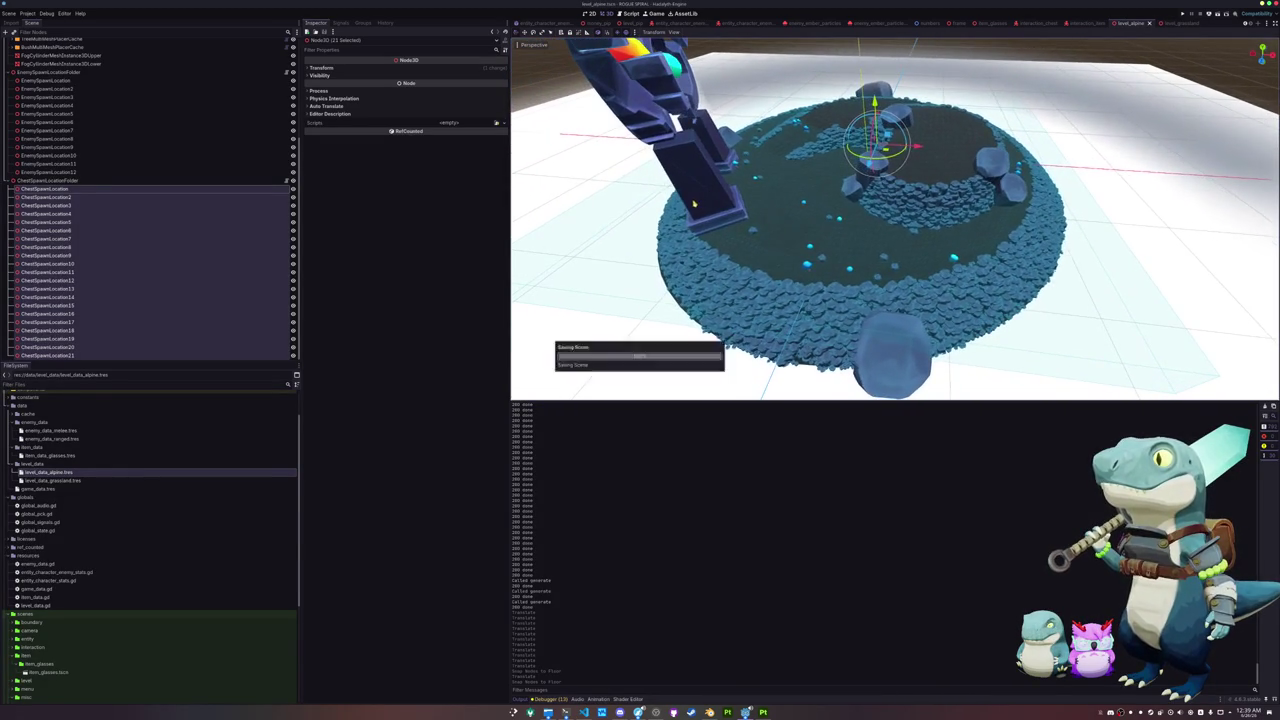
Step: Inspect the rock scatter cache, then select the meshes folder node
scroll(97, 249, up, 5)
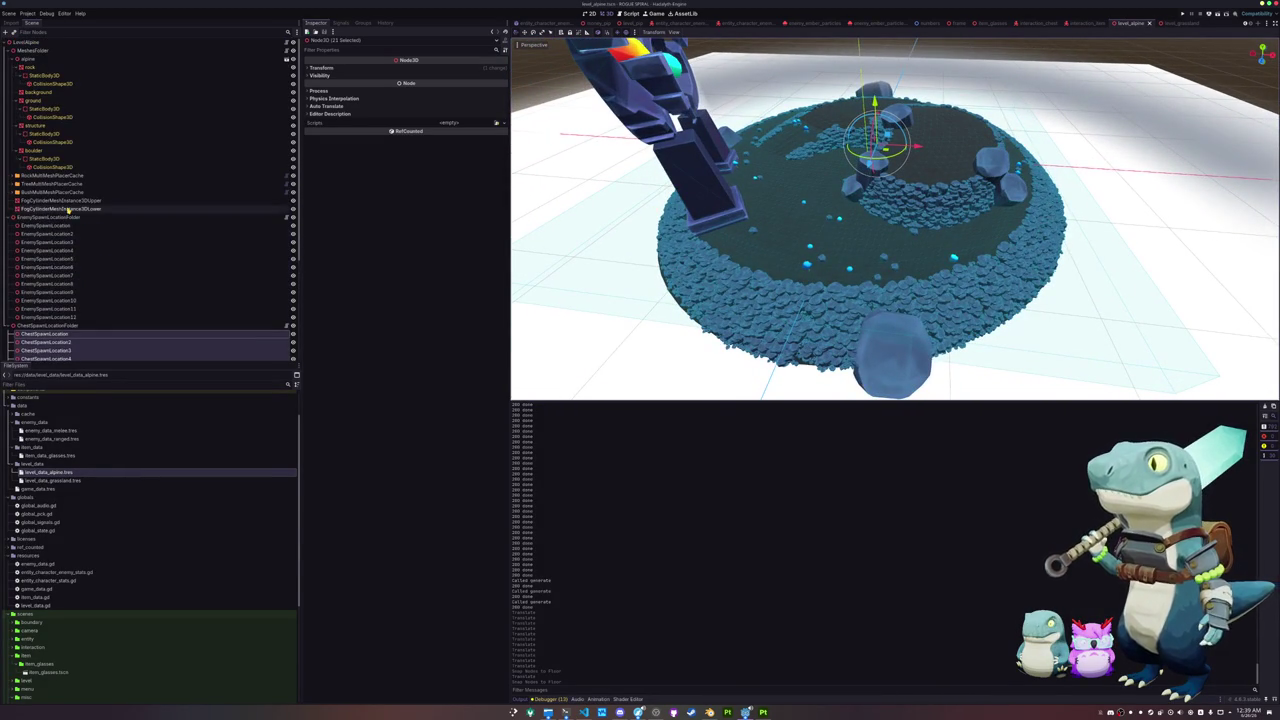
click(52, 175)
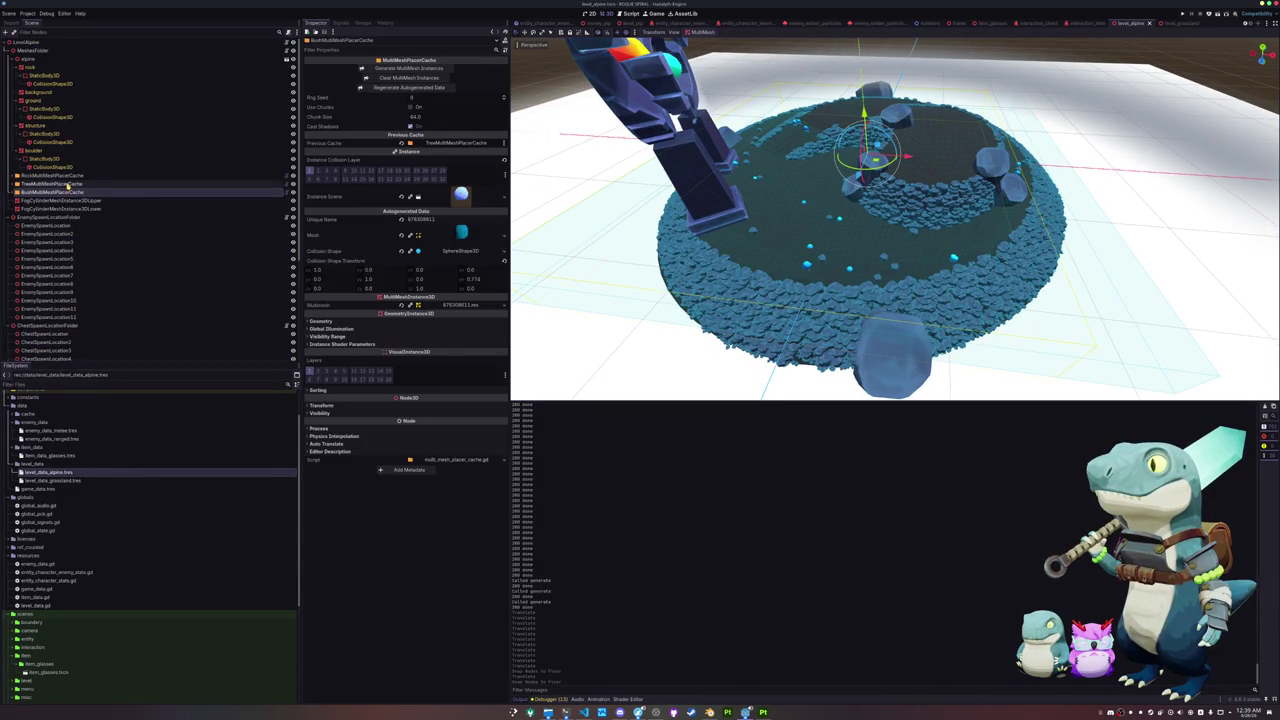
click(38, 50)
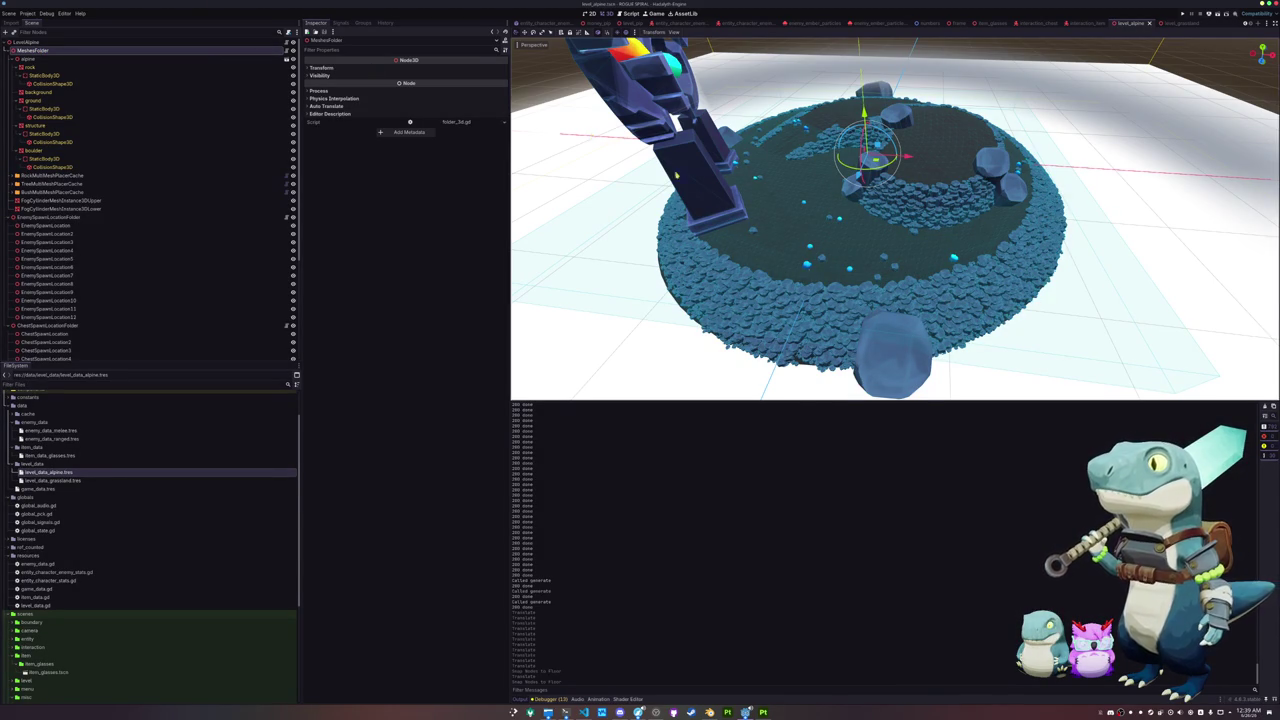
scroll(729, 196, up, 3)
scroll(740, 196, up, 2)
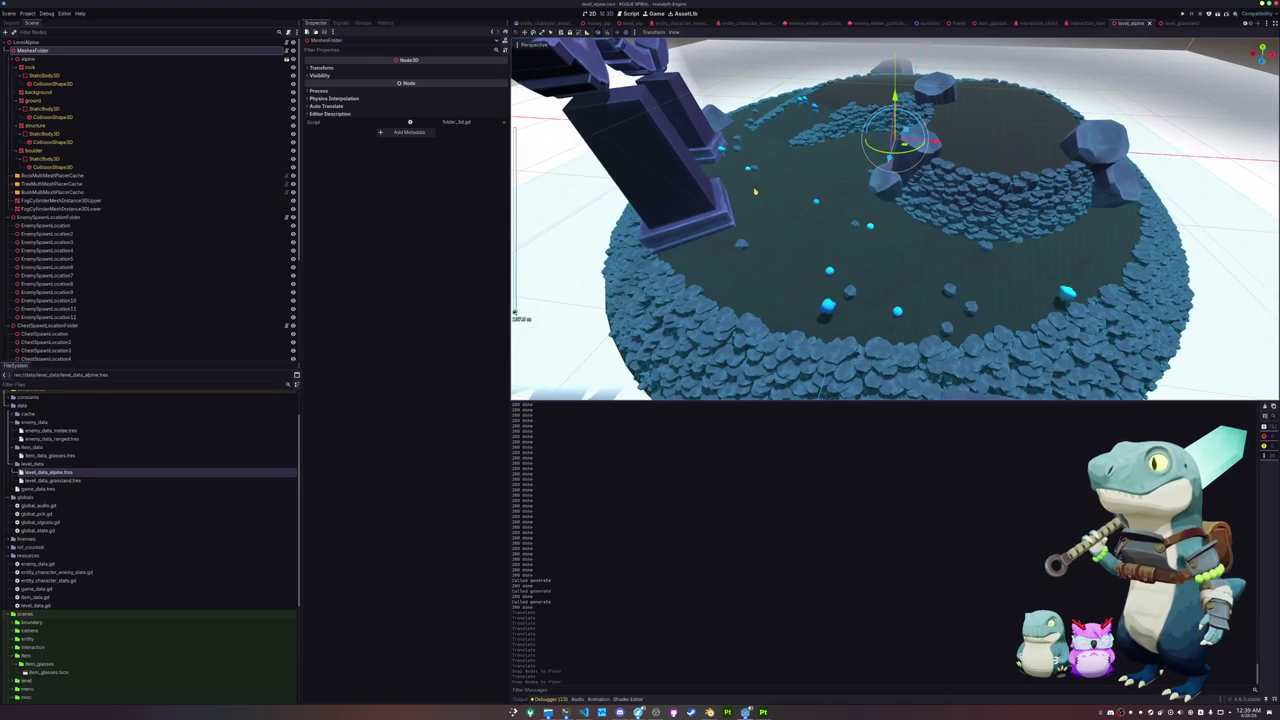
Step: Run the game with F5, start a new game, then pause and exit to the title menu
key(F5)
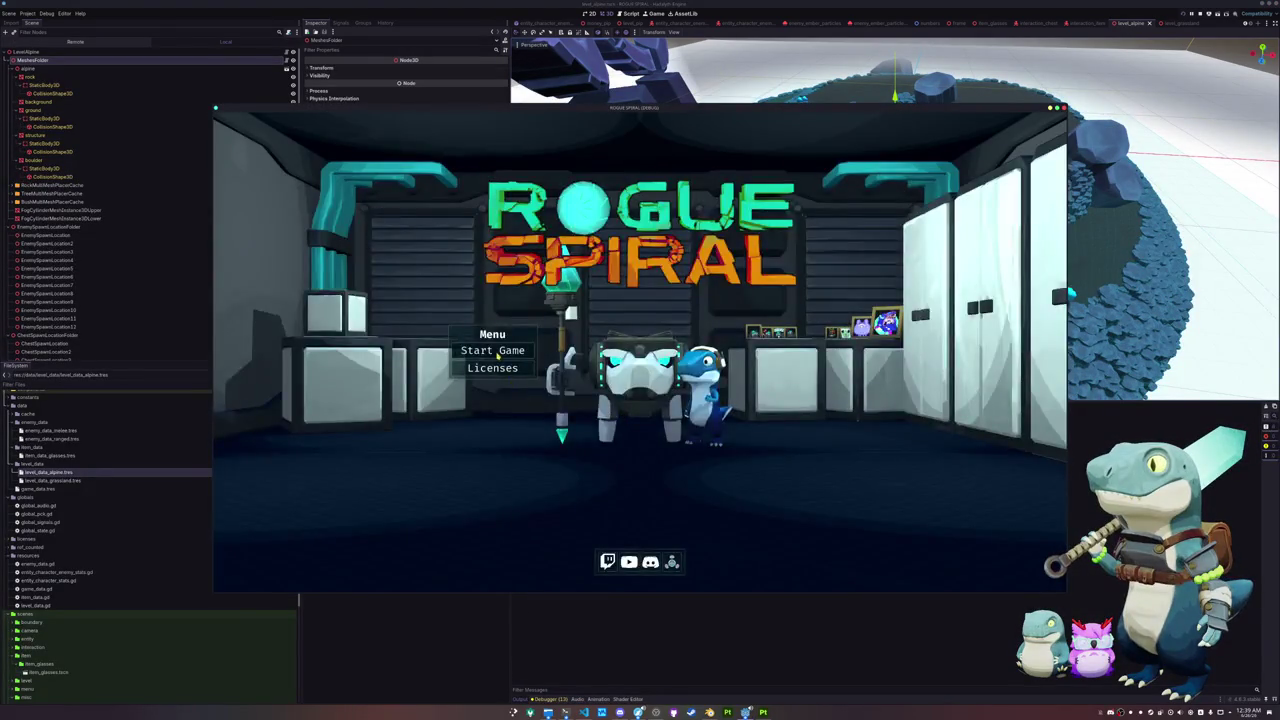
click(490, 350)
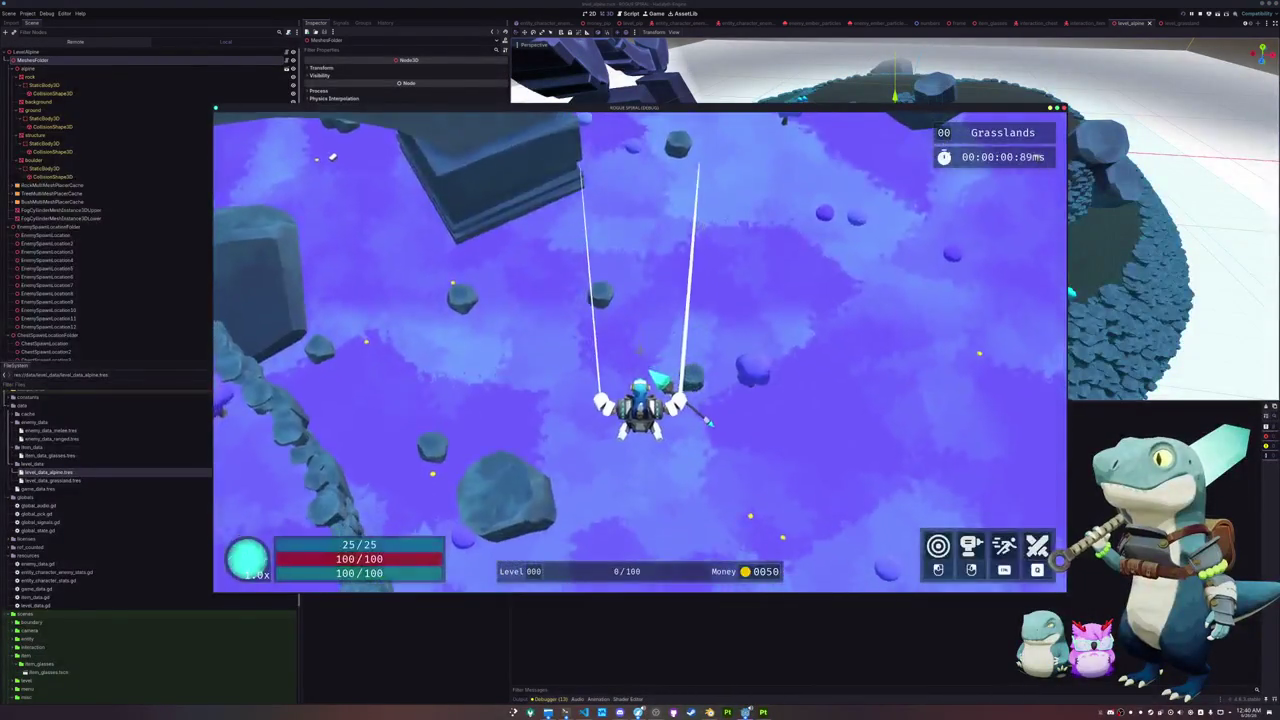
key(Escape)
click(640, 369)
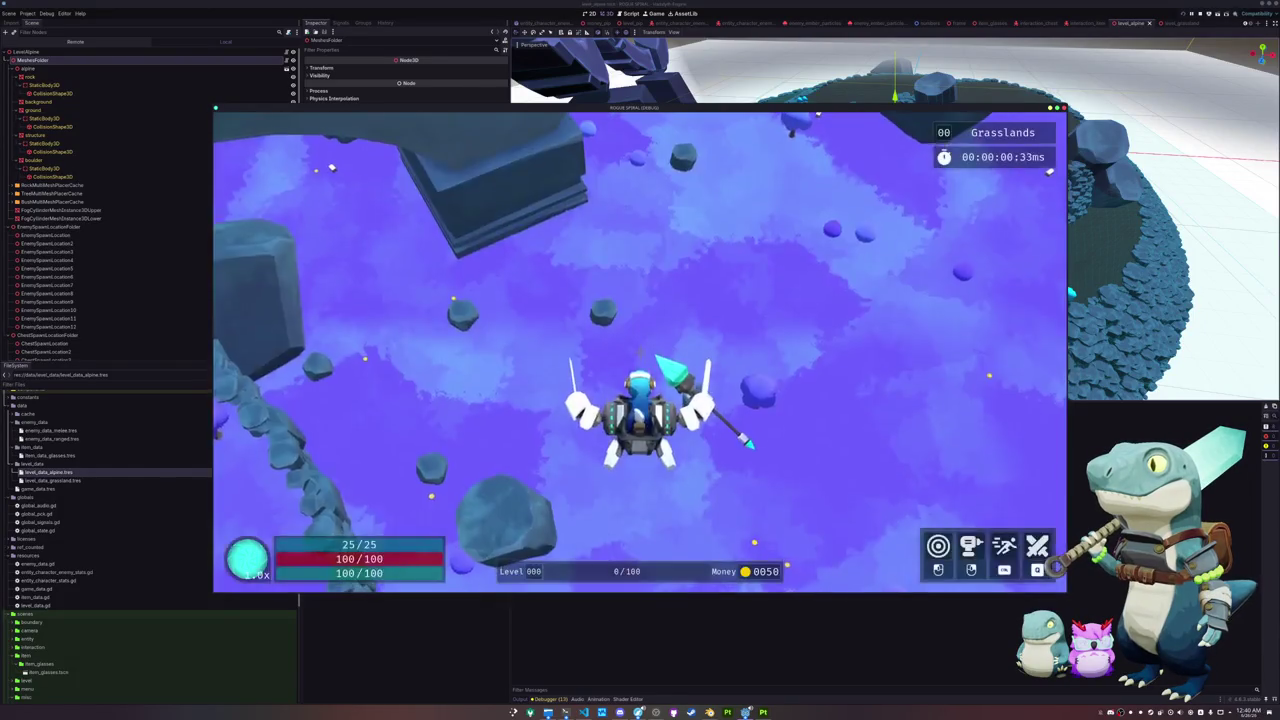
key(Escape)
click(636, 369)
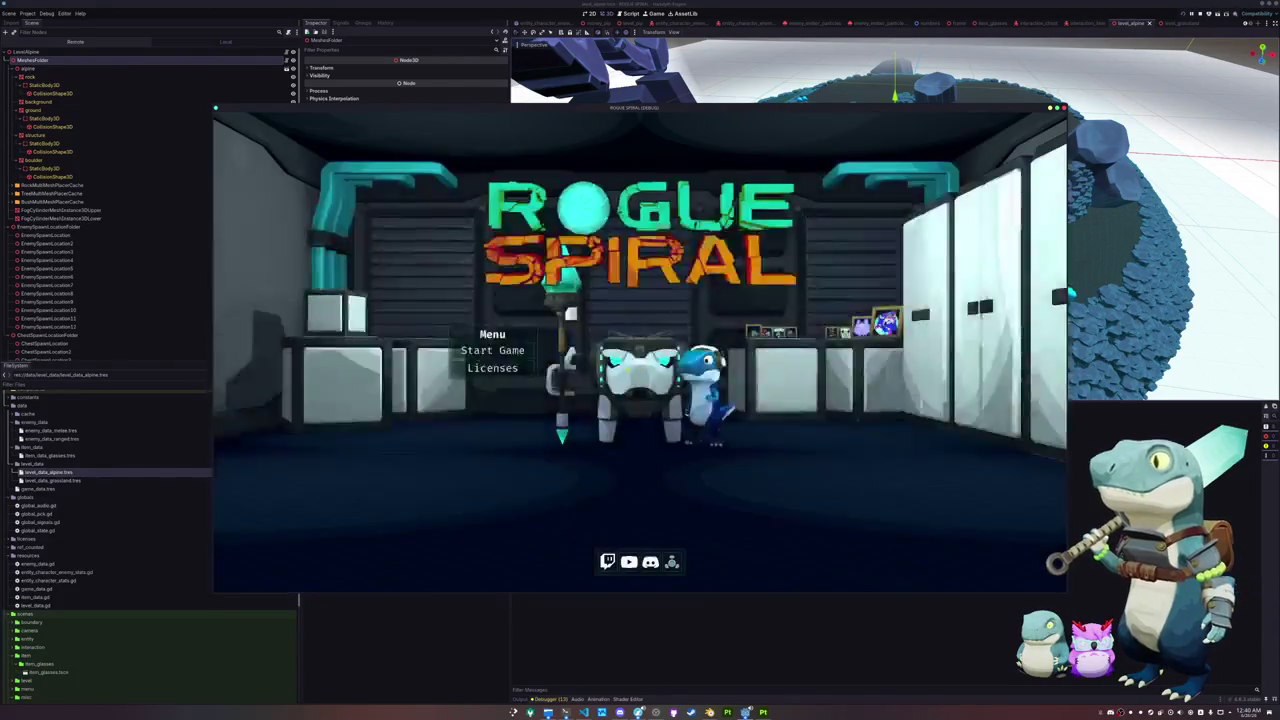
Step: Start another run, pause it, and stop the game with F8
click(513, 350)
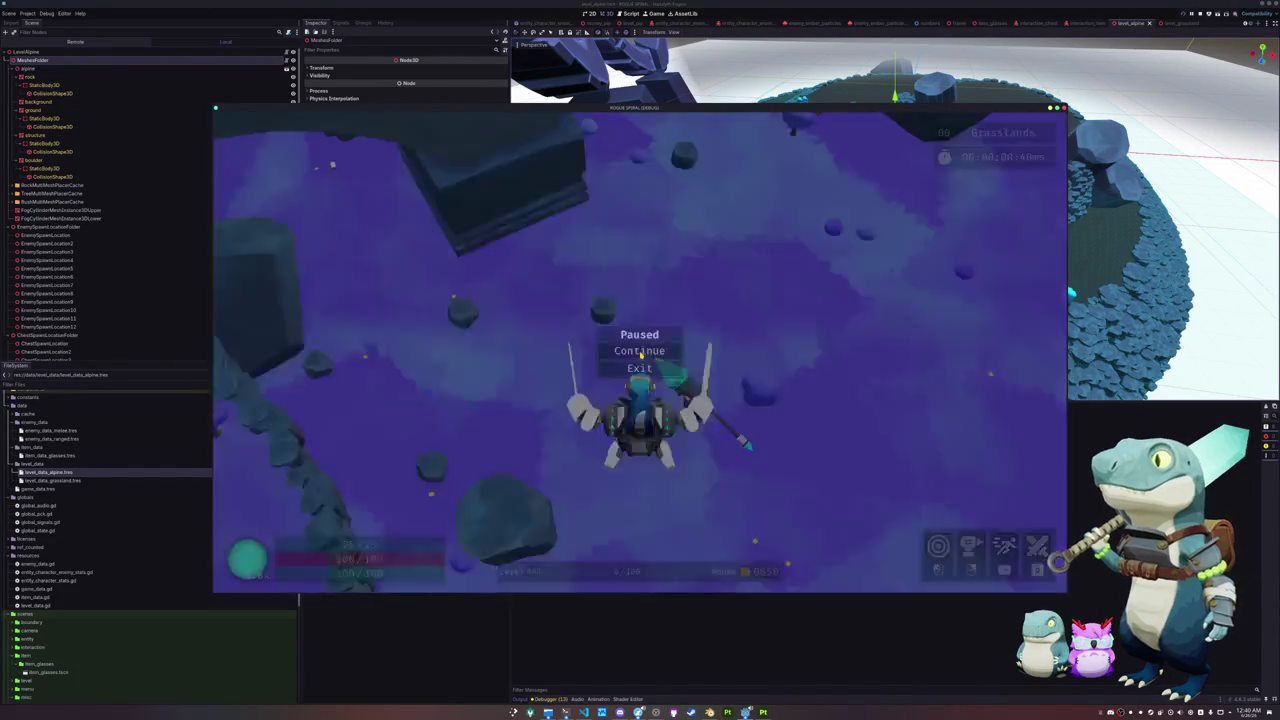
key(Escape)
key(F8)
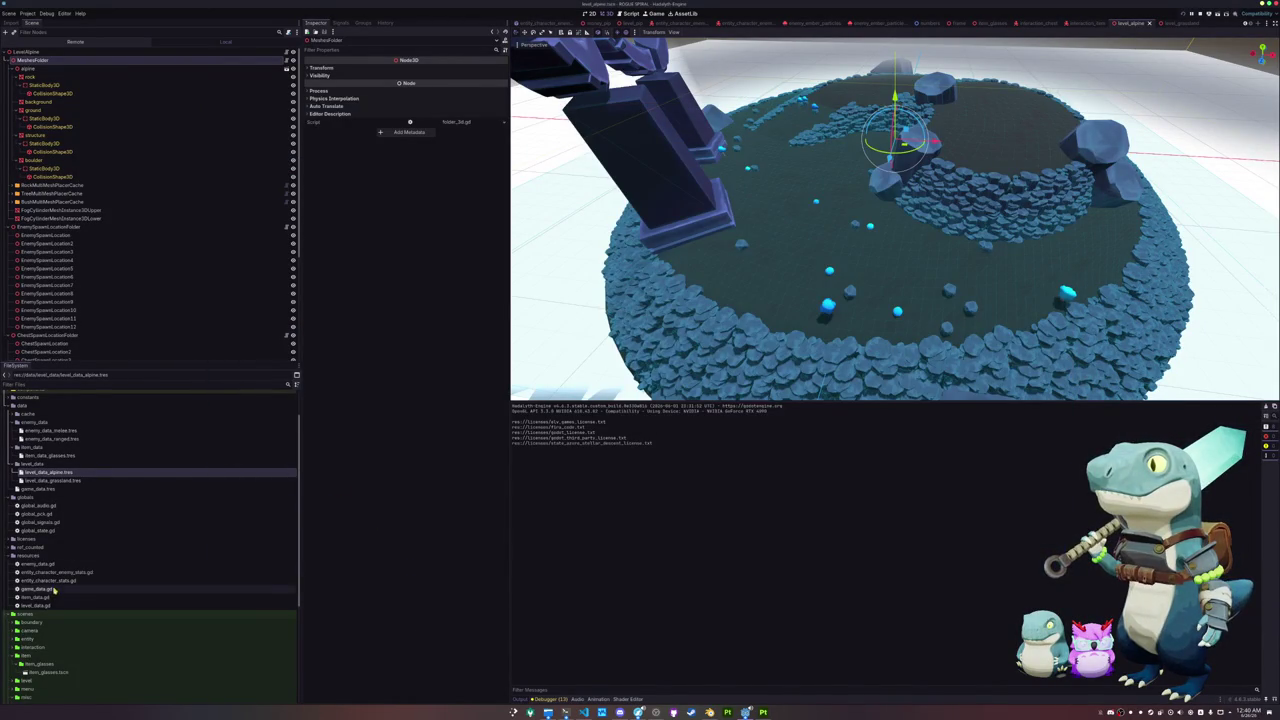
Step: Add level_data_alpine.tres as a new element in game_data.tres's Level Data Array
scroll(53, 511, up, 2)
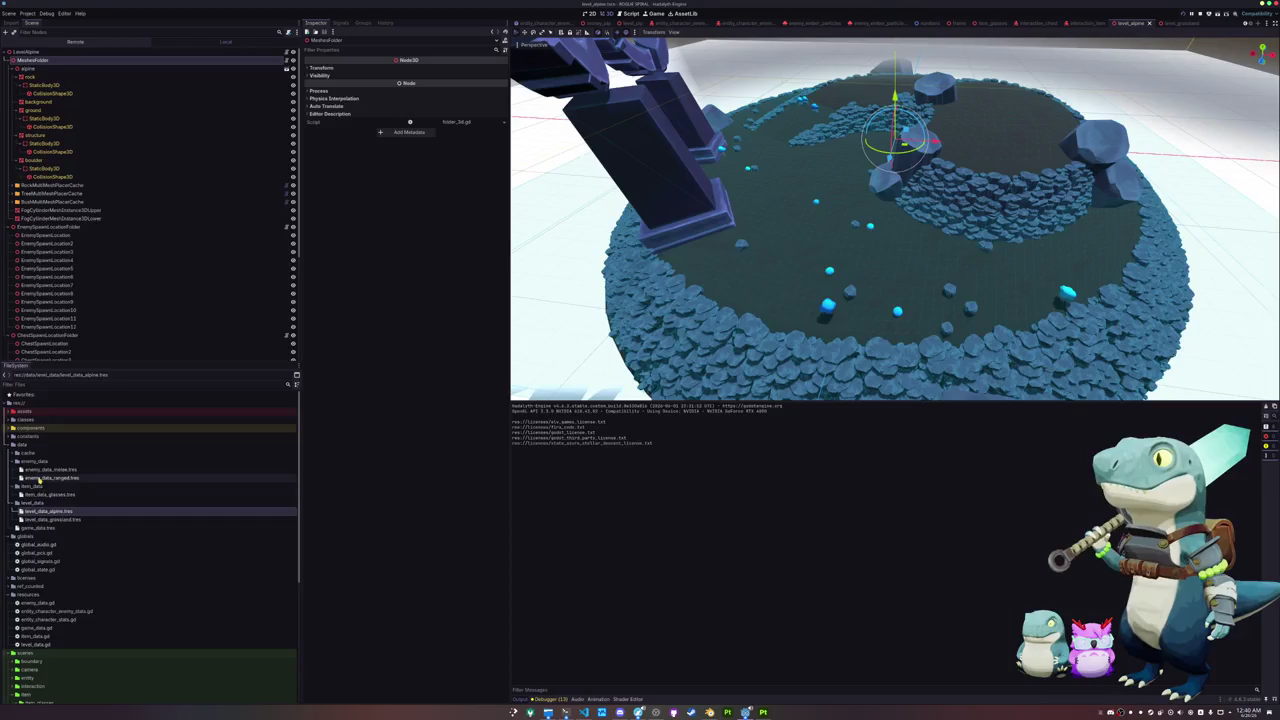
click(36, 528)
double_click(36, 528)
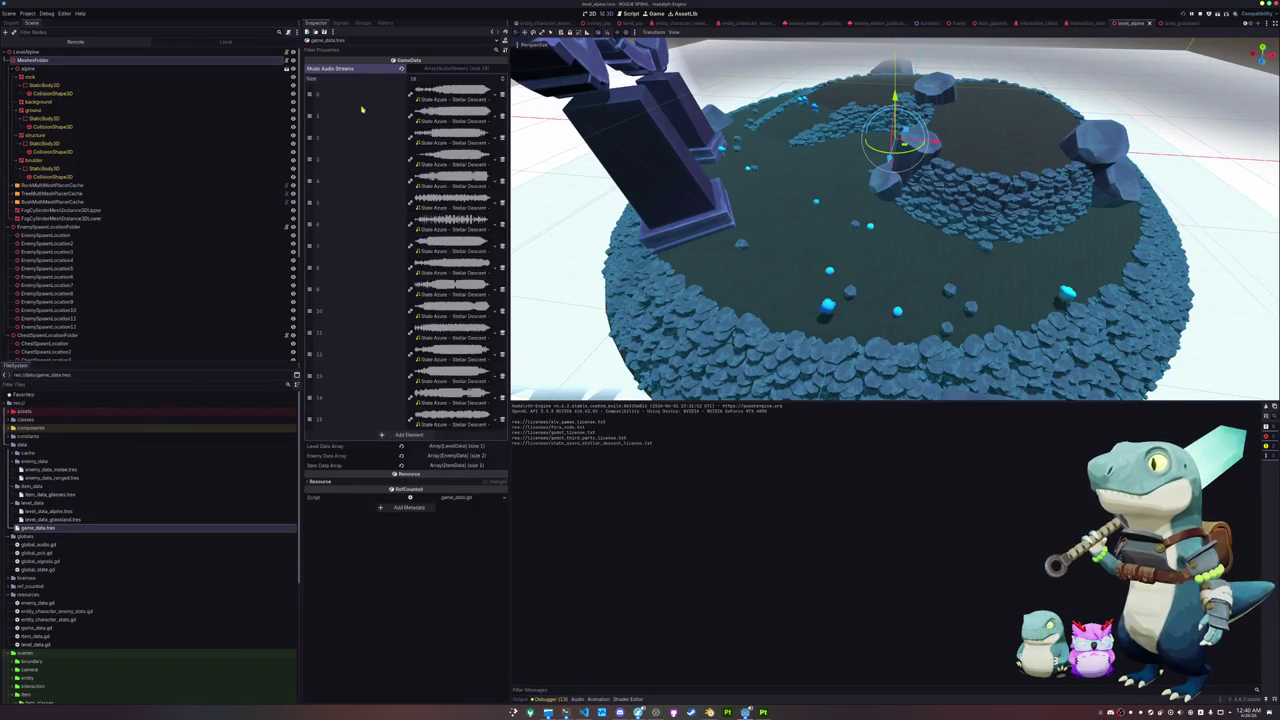
click(453, 447)
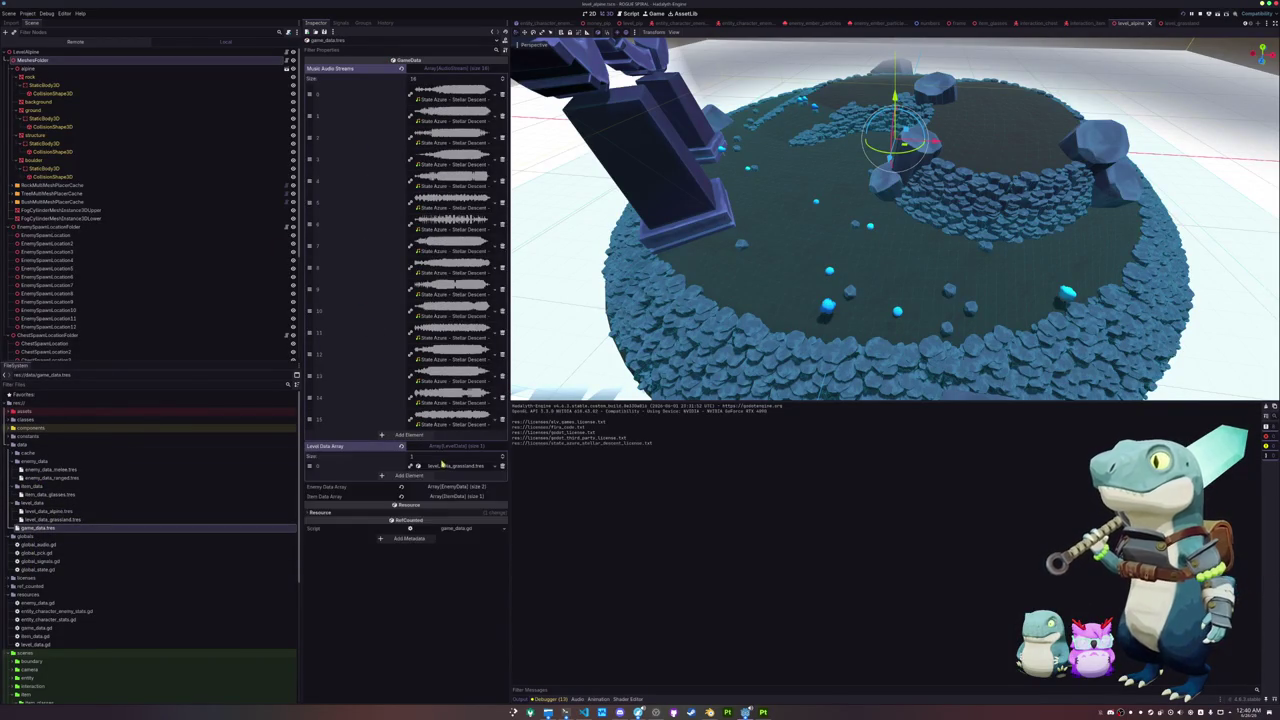
click(406, 477)
click(487, 476)
key(Return)
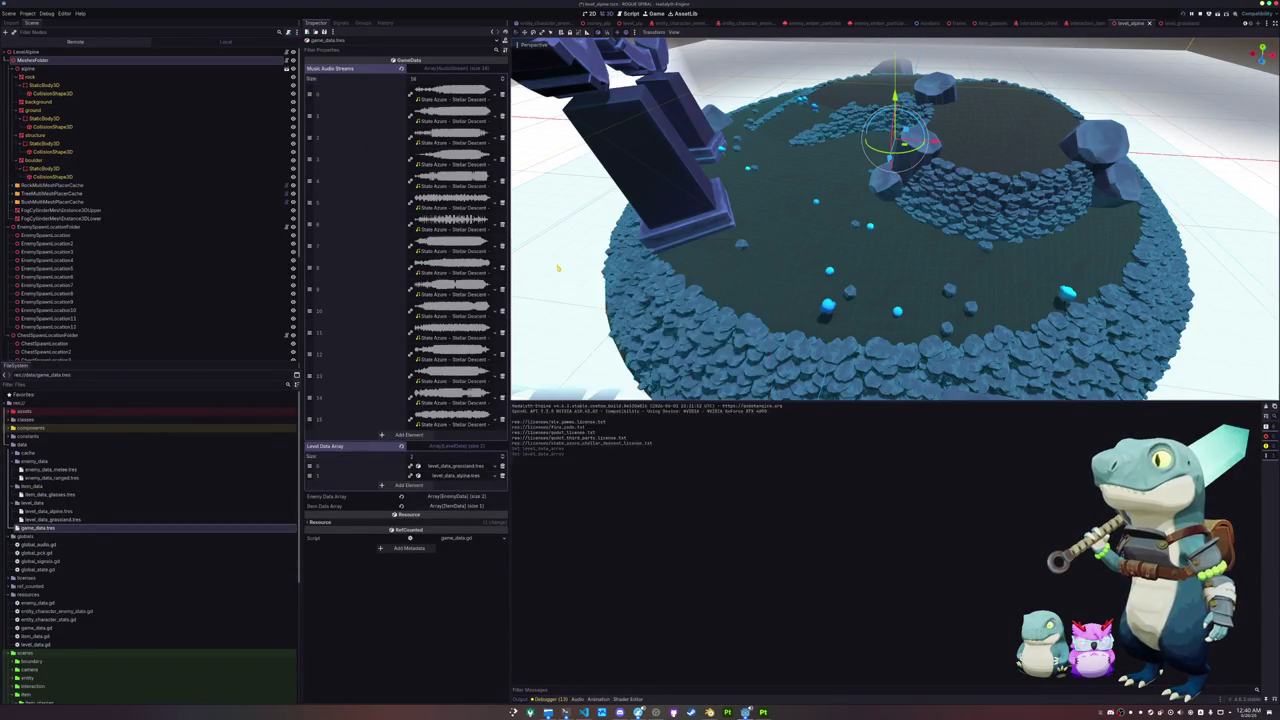
key(F5)
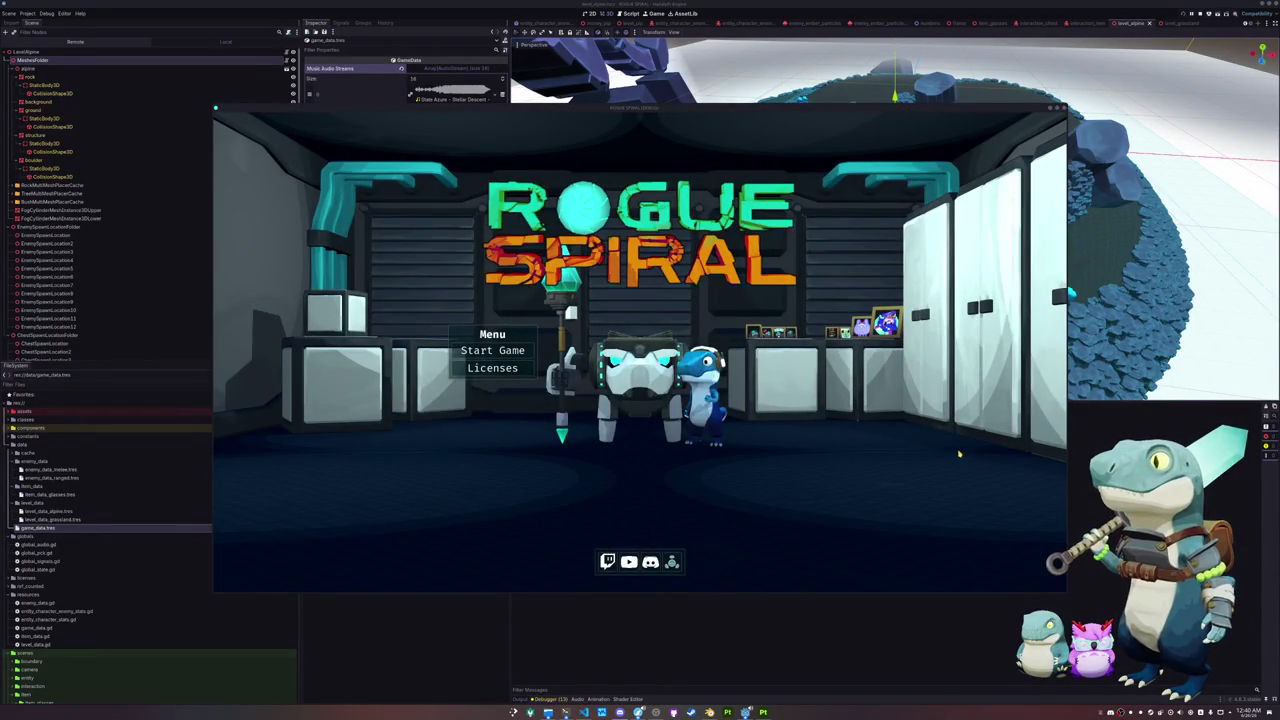
Step: Start a run and exit back to the title menu, twice, checking which level loads
click(492, 350)
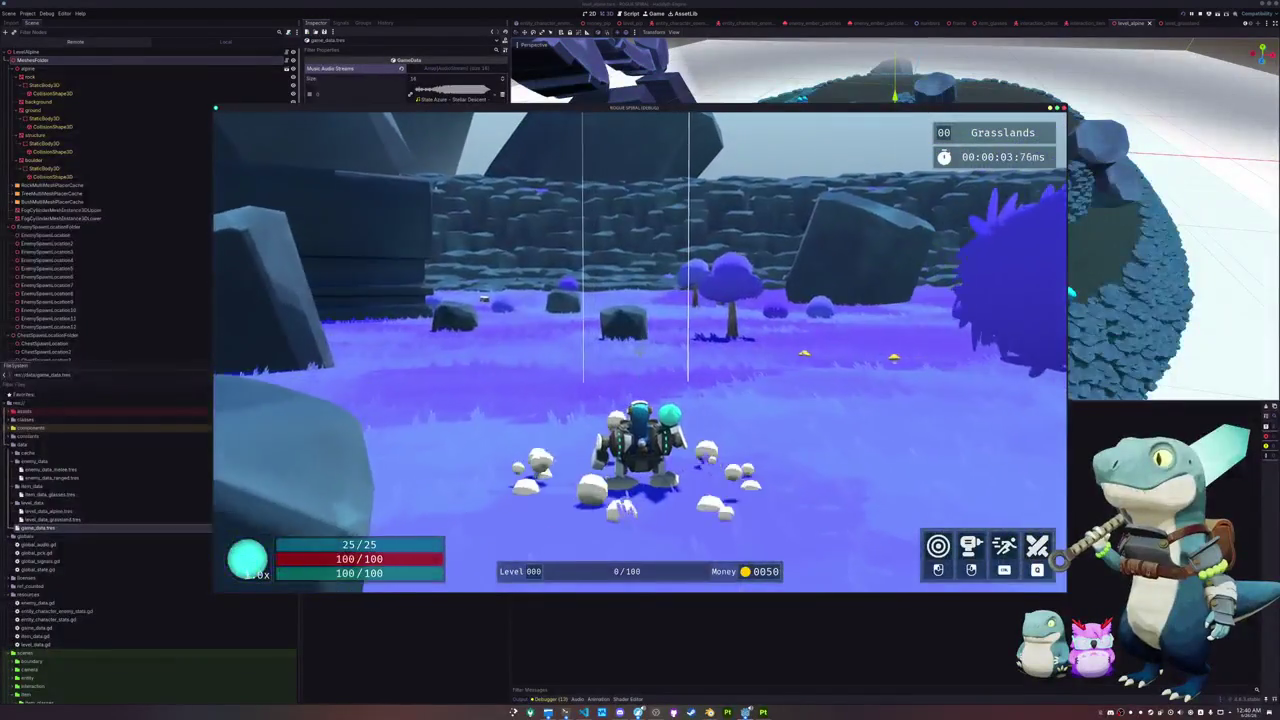
key(Escape)
key(Down)
key(Return)
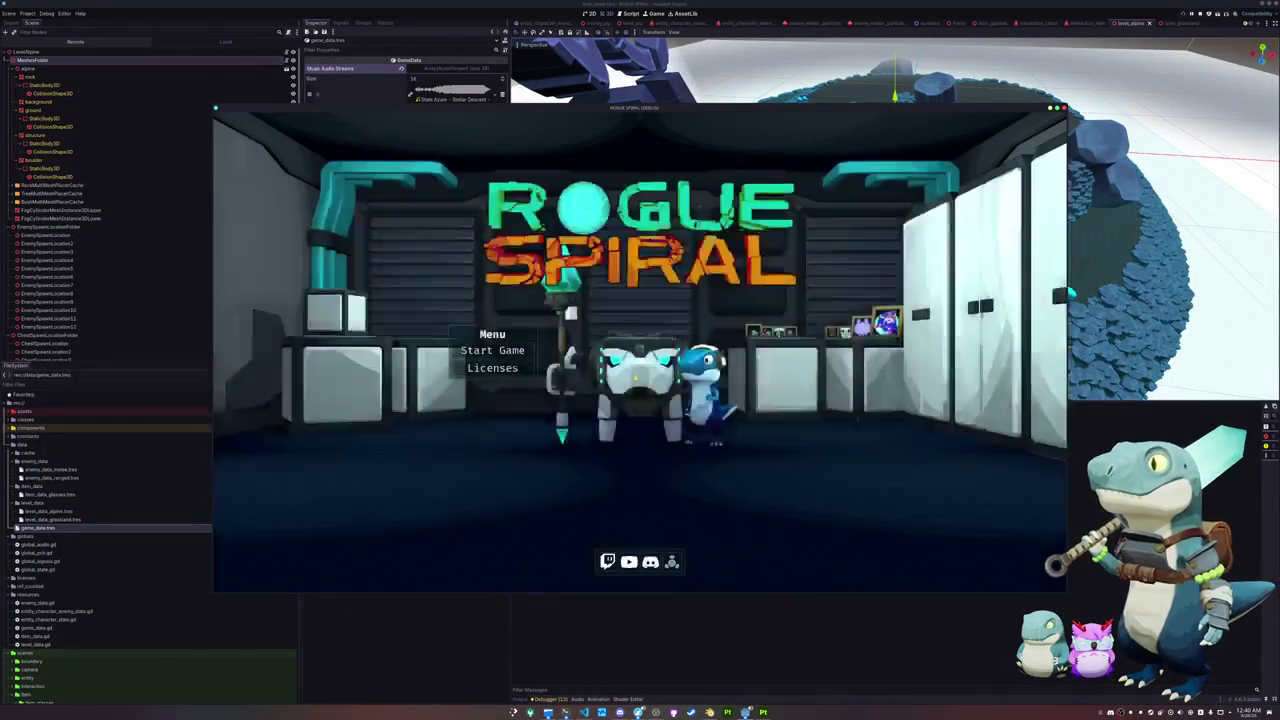
key(Return)
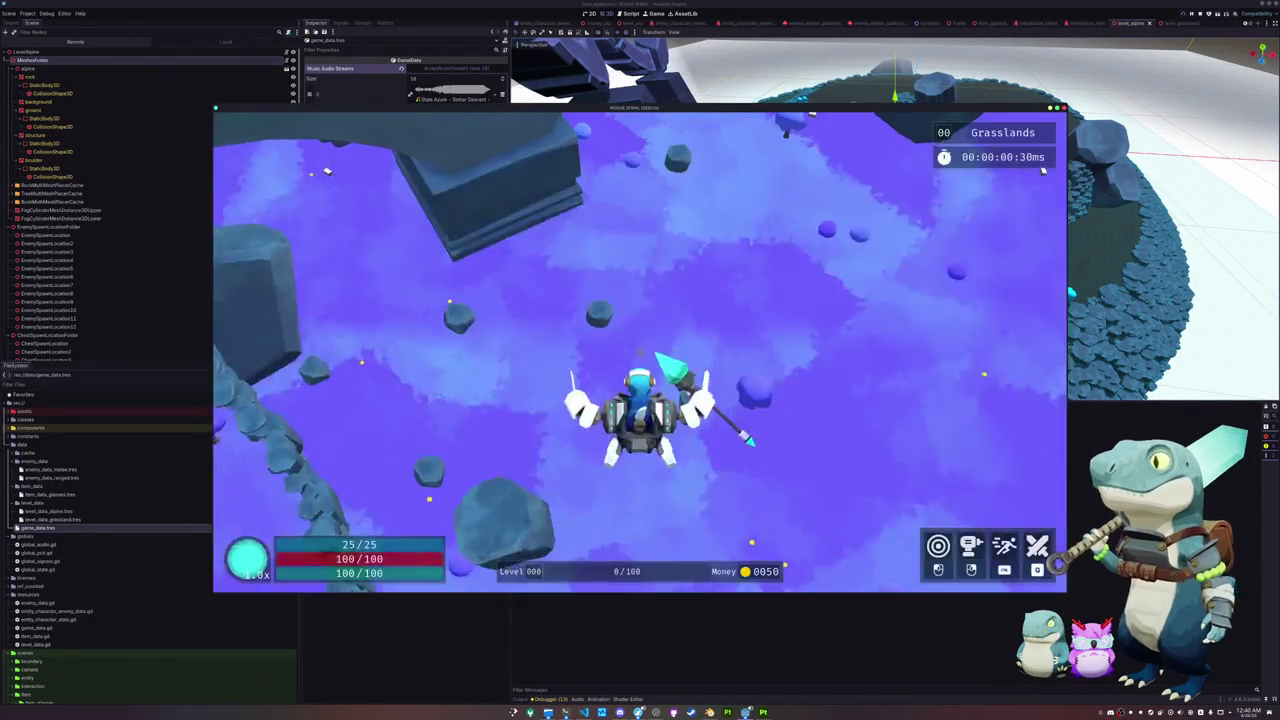
key(Escape)
key(Down)
key(Return)
Step: Repeat two more start-and-exit runs, each still loading Grasslands
click(497, 350)
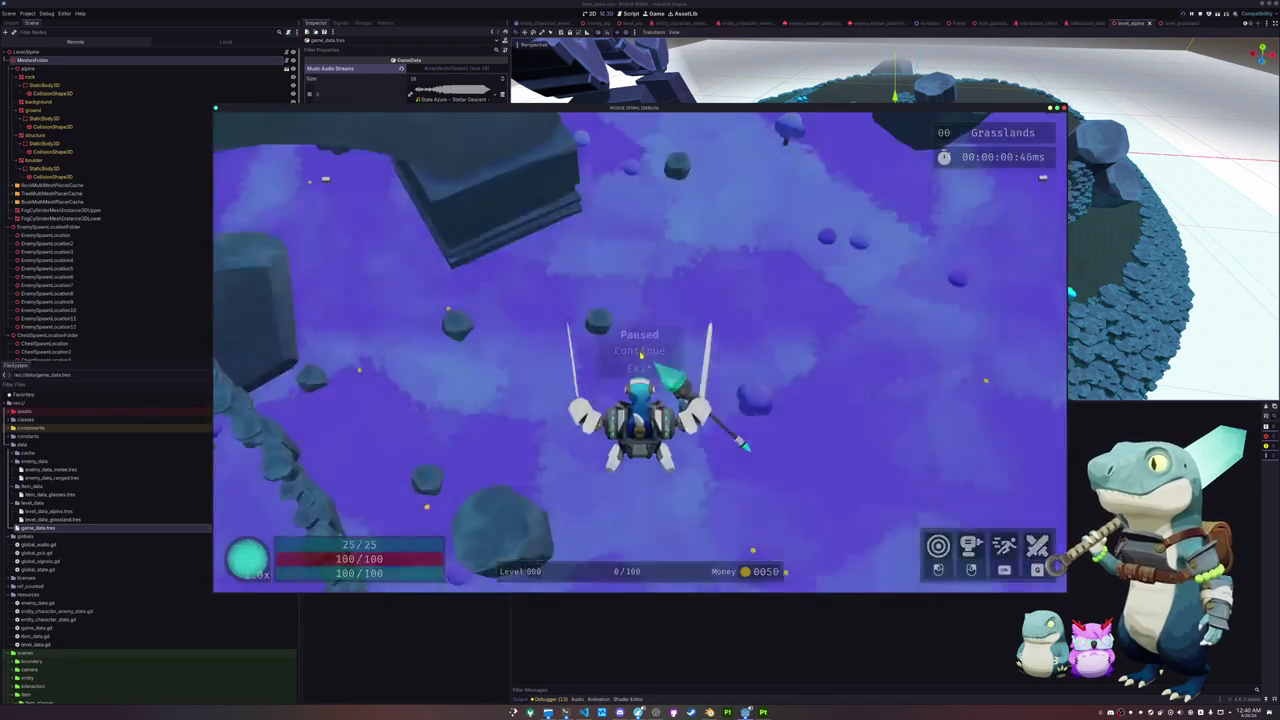
key(Escape)
click(627, 369)
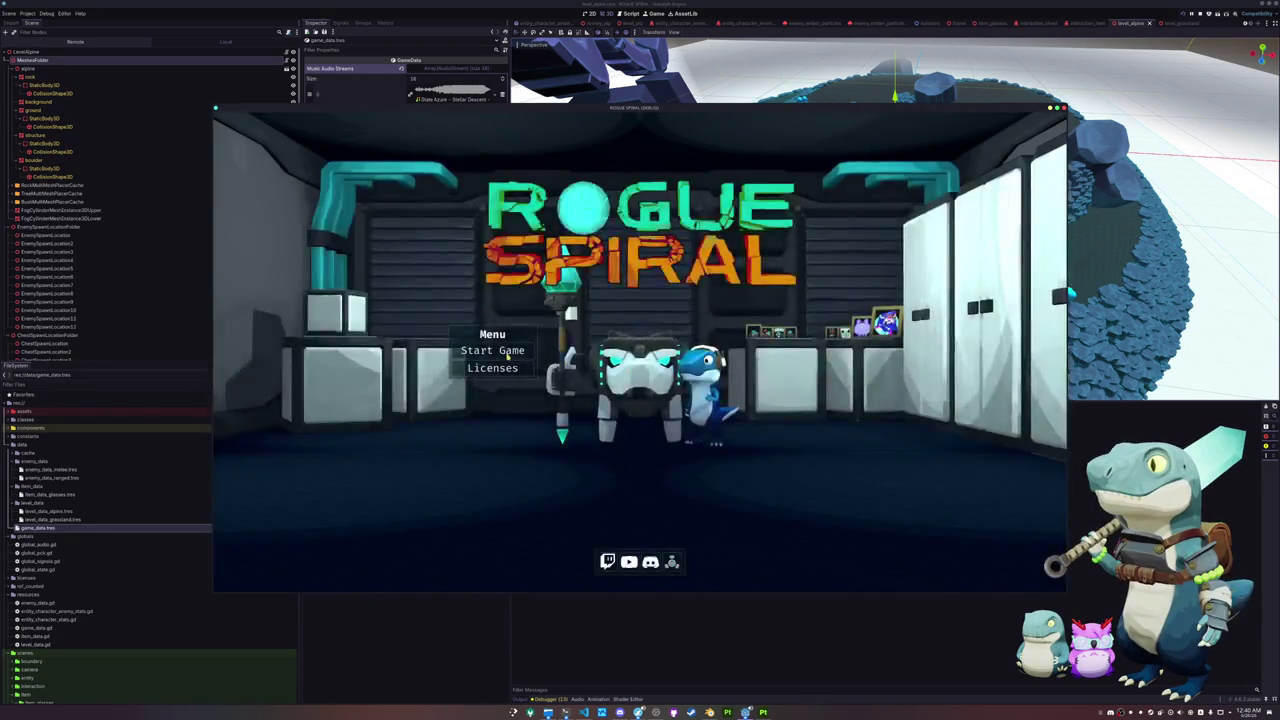
key(Return)
key(Escape)
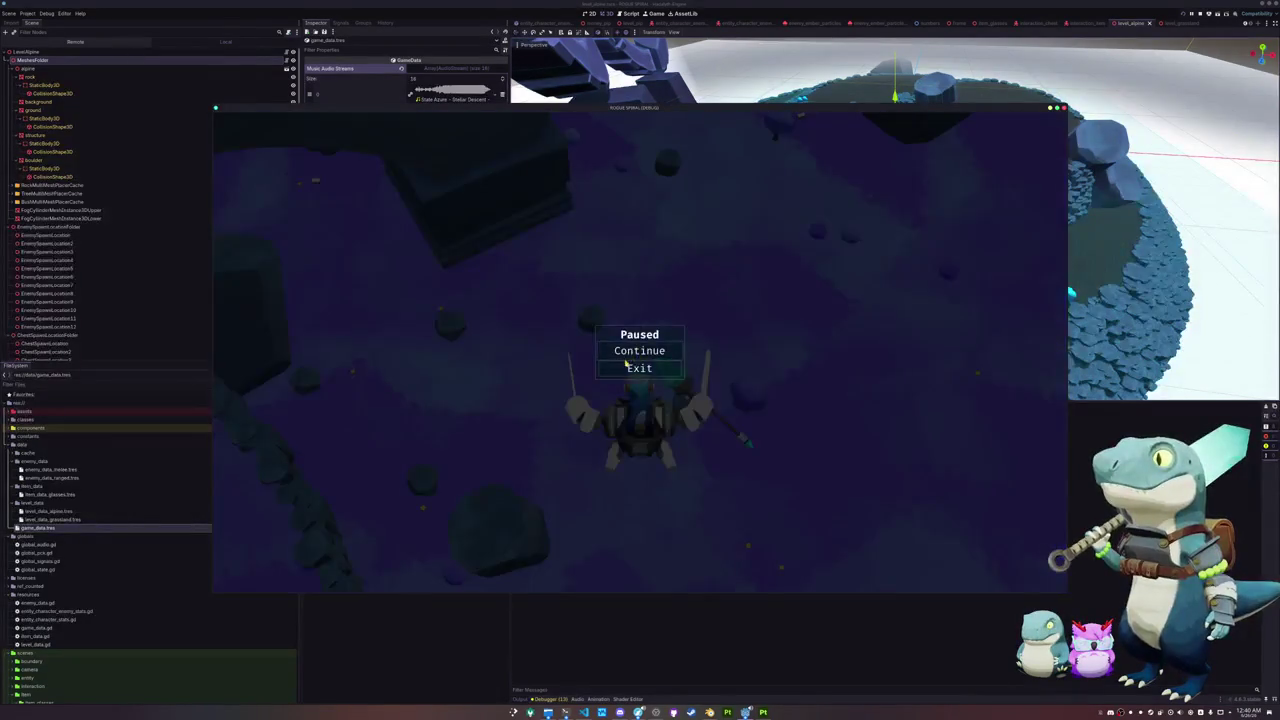
click(629, 367)
Step: Find level_data_array's declaration in global_state.gd, delete the stray blank line, then save and relaunch with F5
key(alt+Tab)
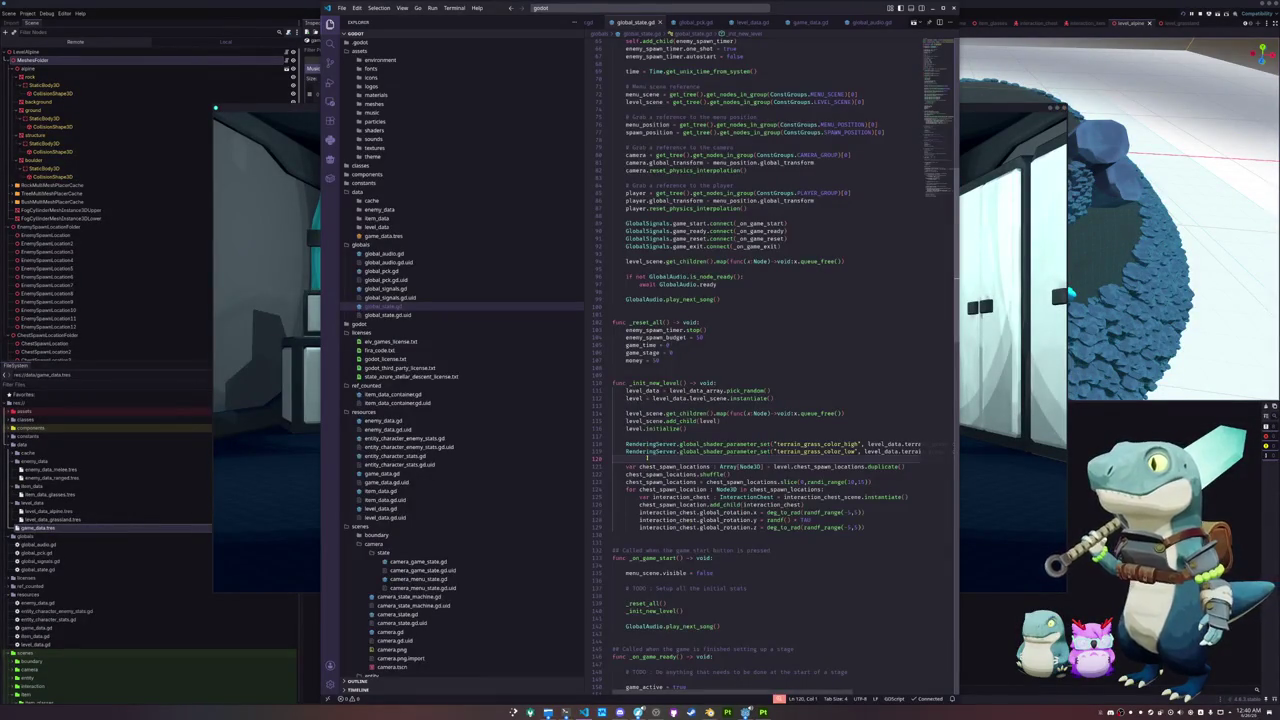
scroll(647, 459, down, 2)
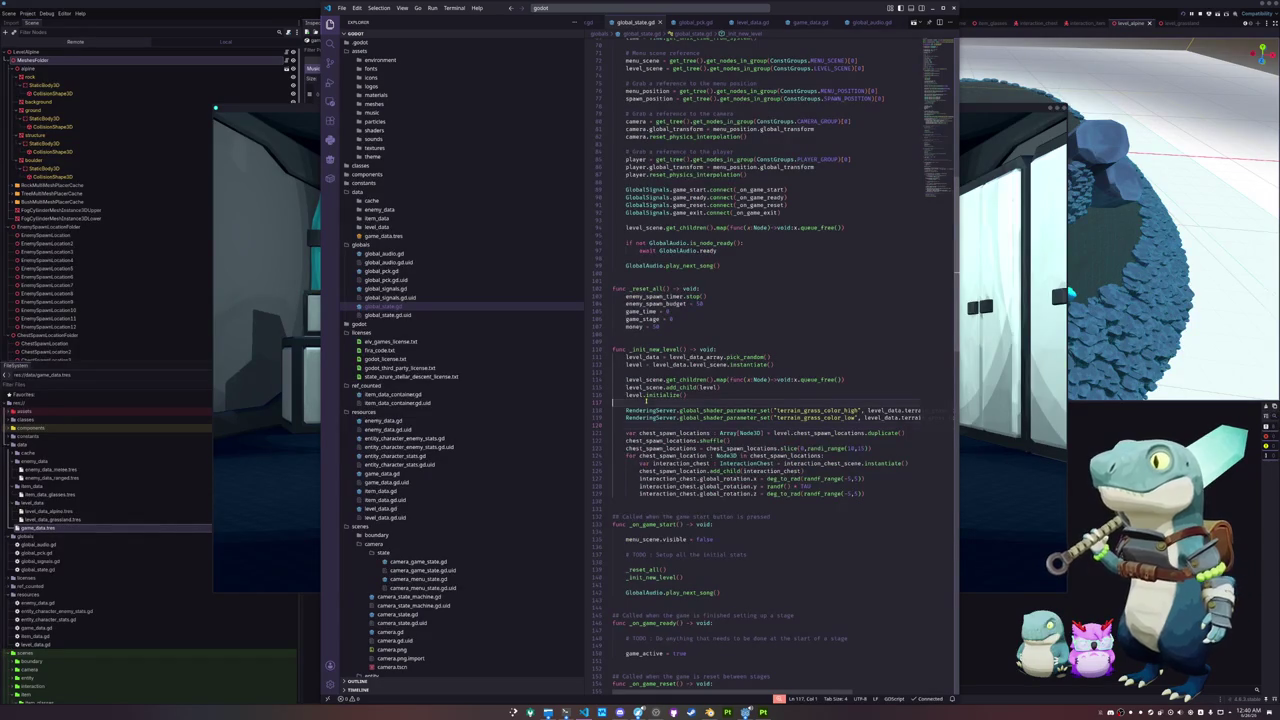
click(847, 379)
click(781, 370)
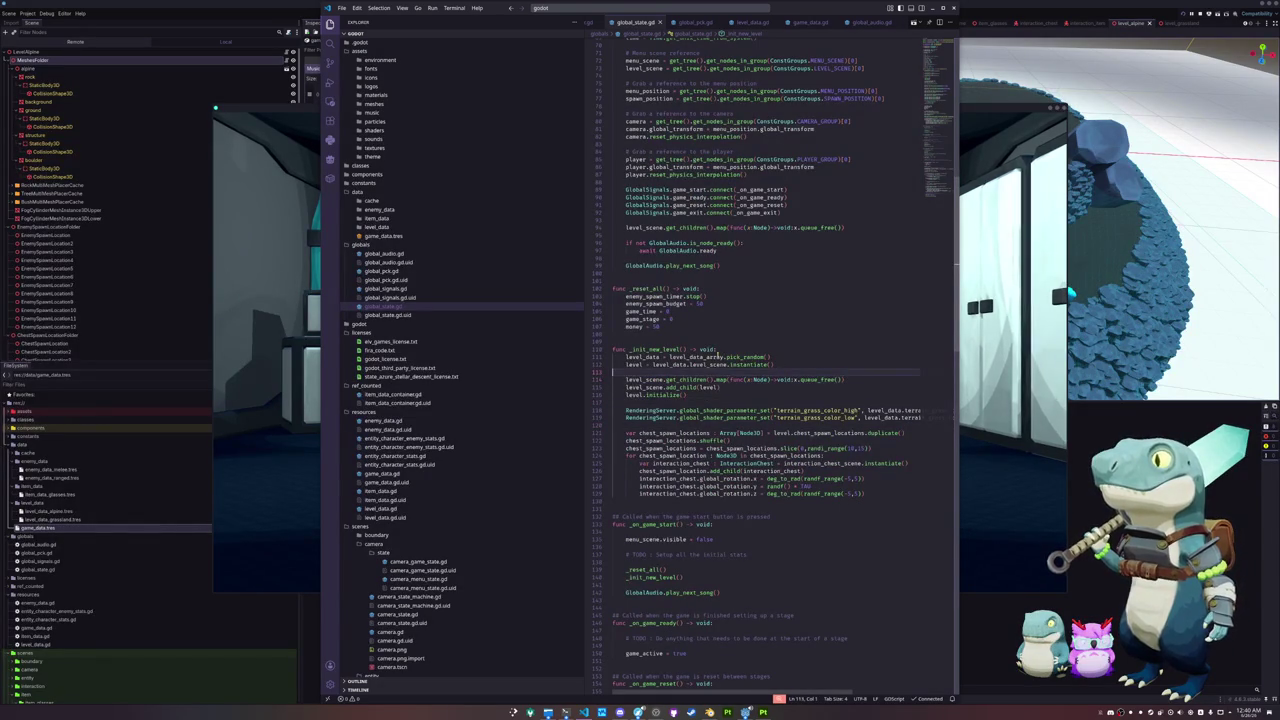
double_click(707, 356)
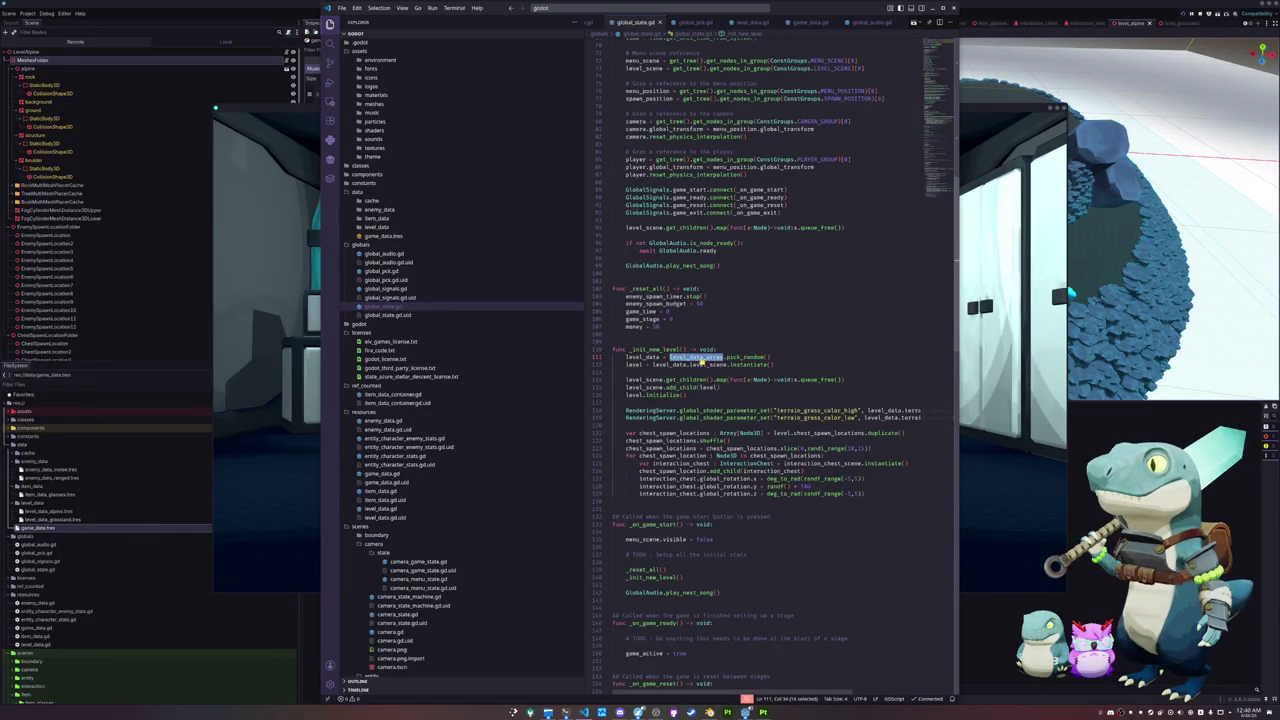
ctrl+click(702, 358)
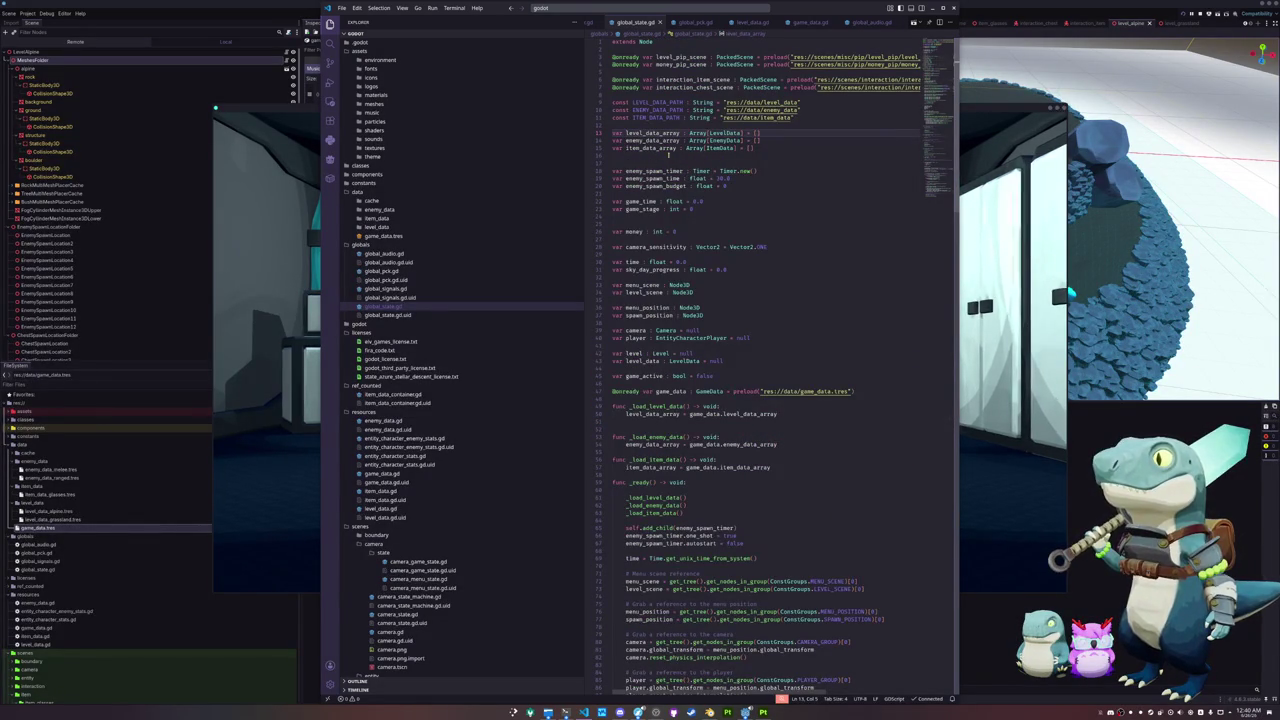
key(BackSpace)
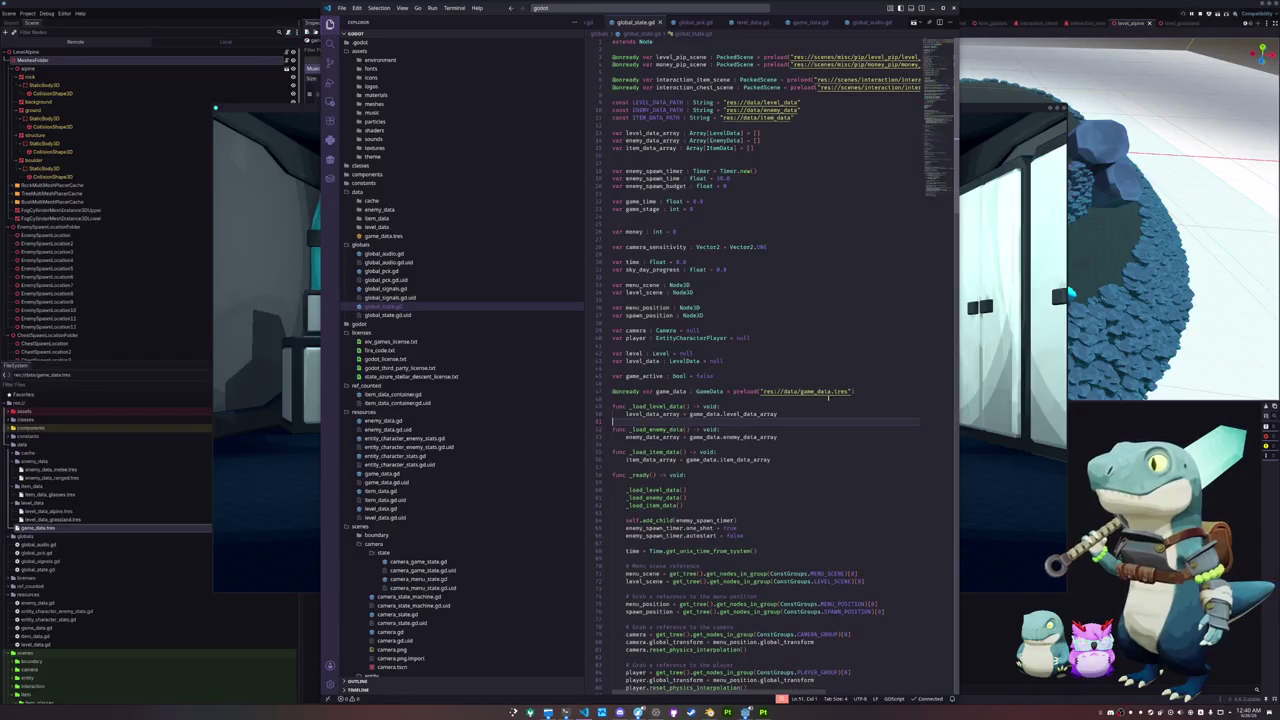
key(F5)
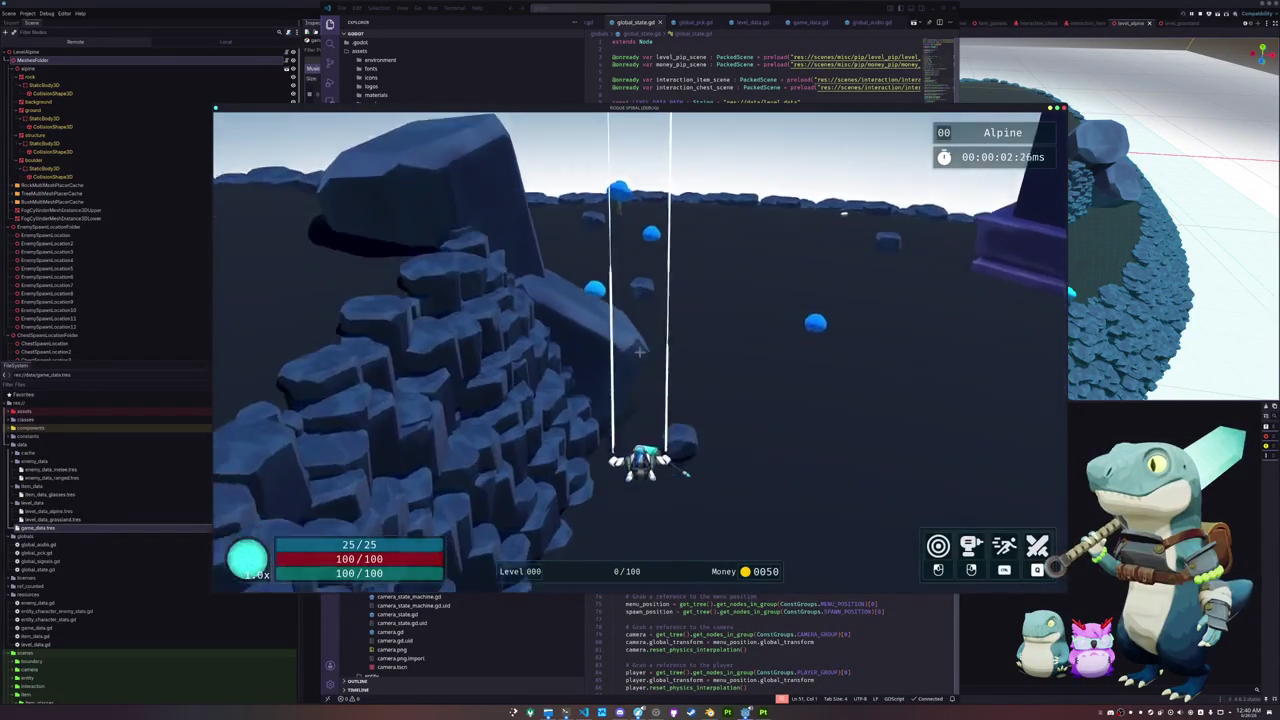
Step: Run and dash across the Alpine ground past the pillars, tower, blue trees and stone wall to the rocks
key(shift)
key(w)
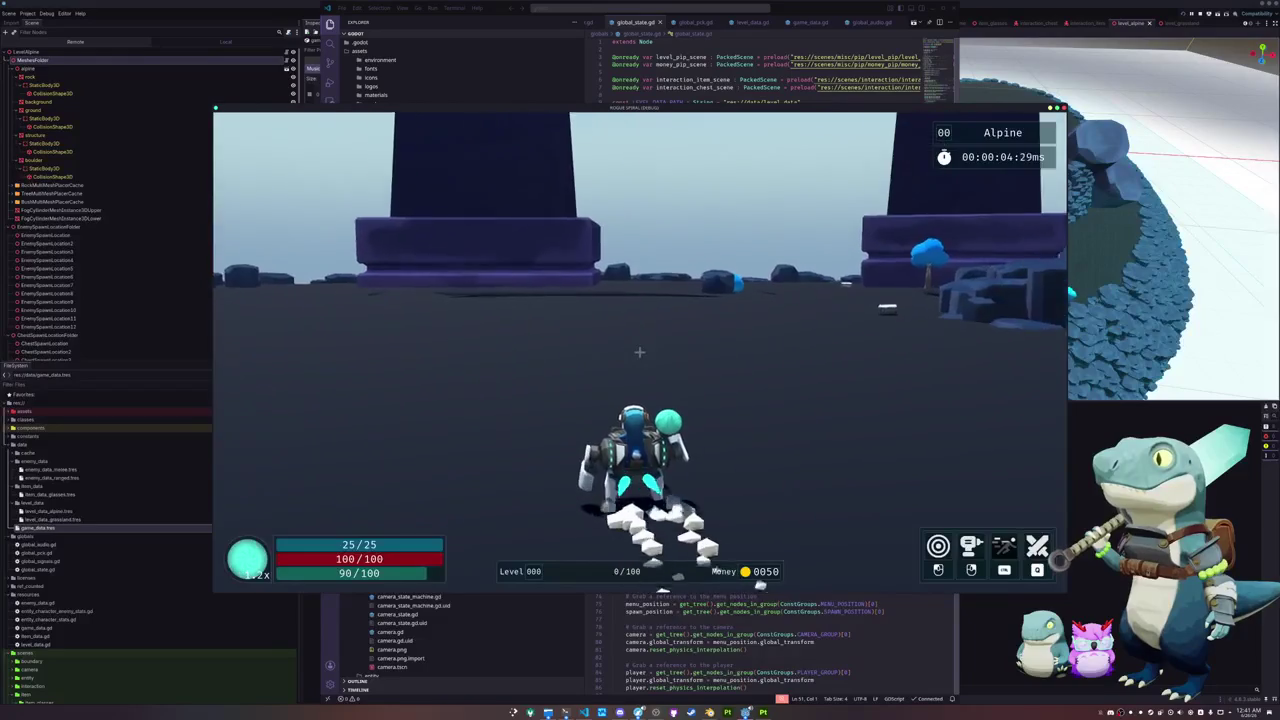
key(shift)
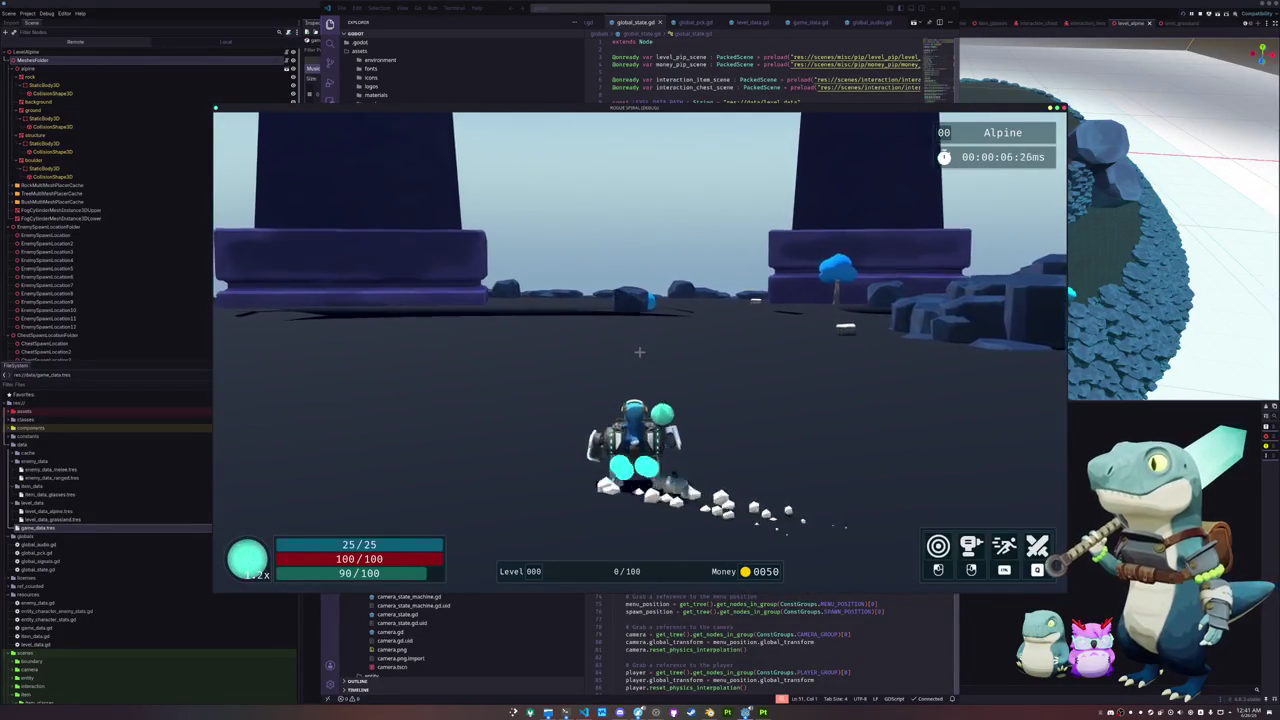
key(w)
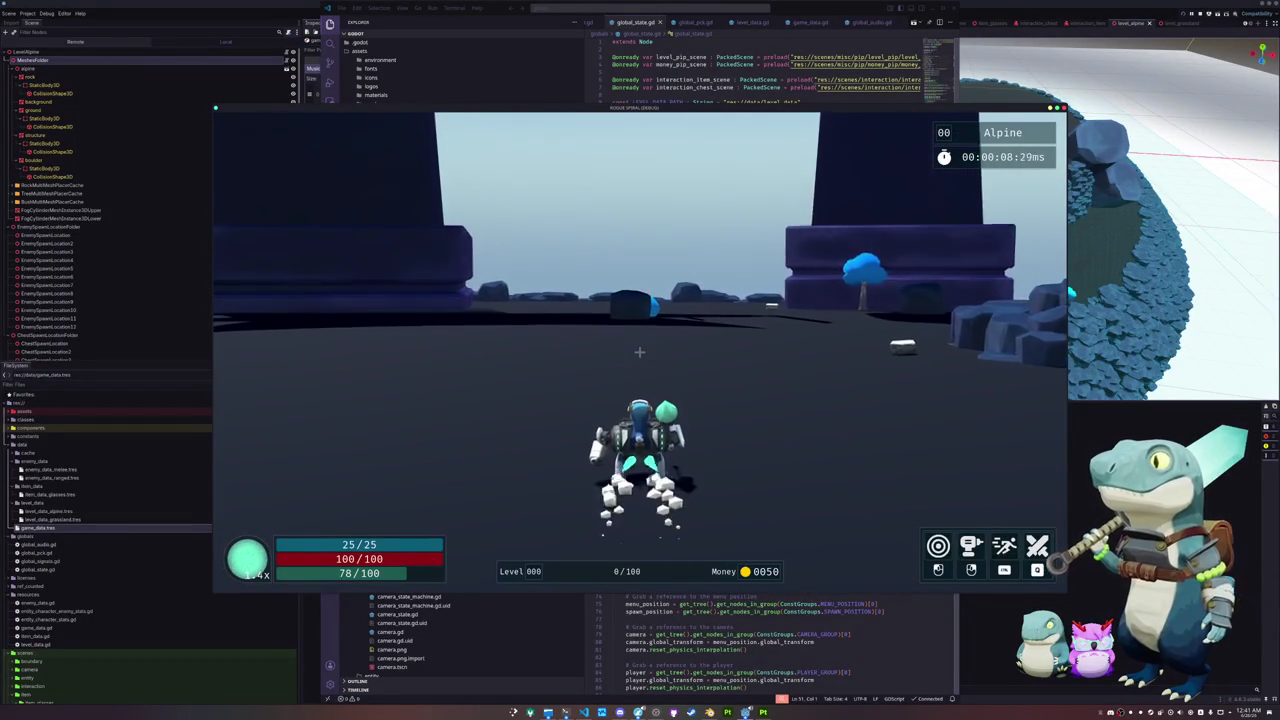
key(w)
key(shift)
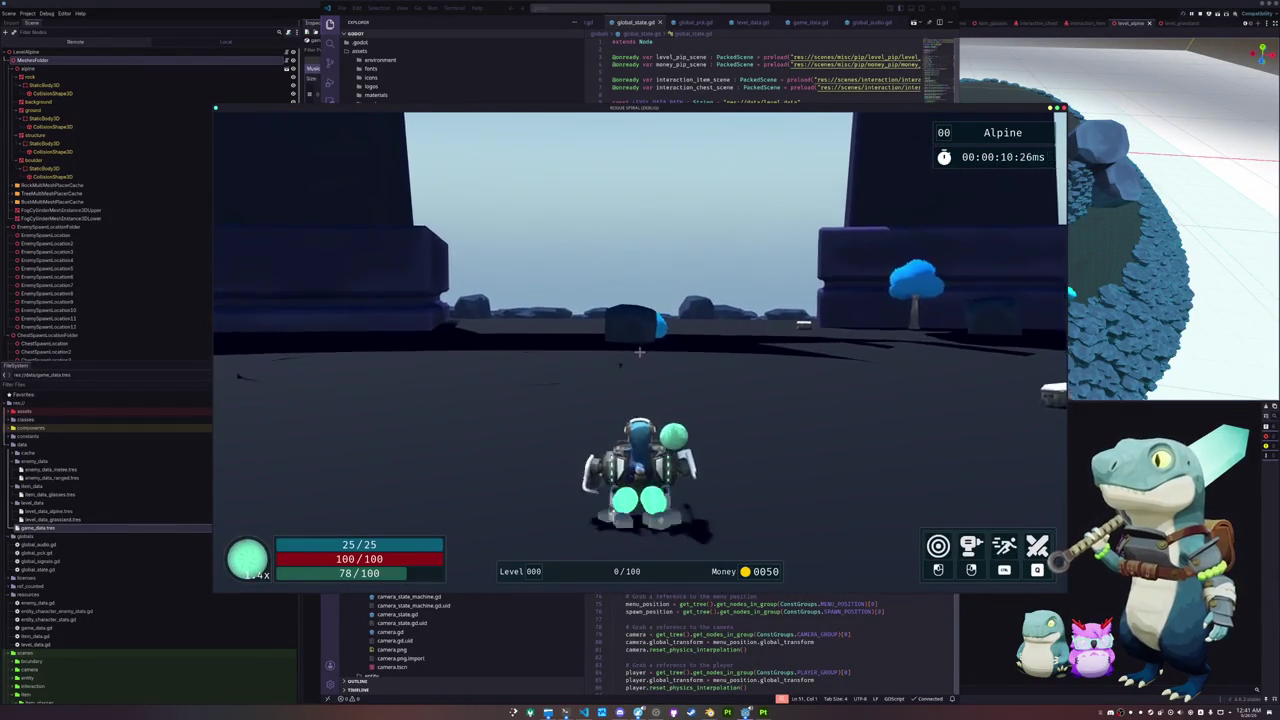
key(w)
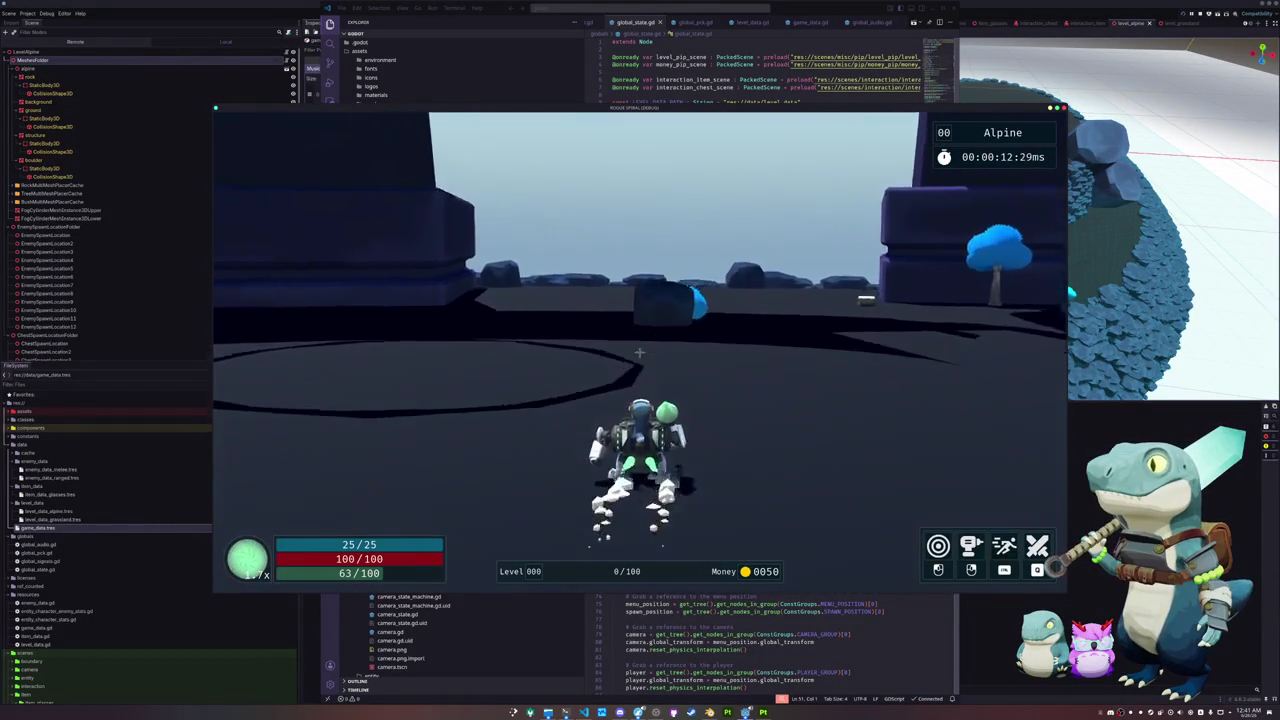
key(w)
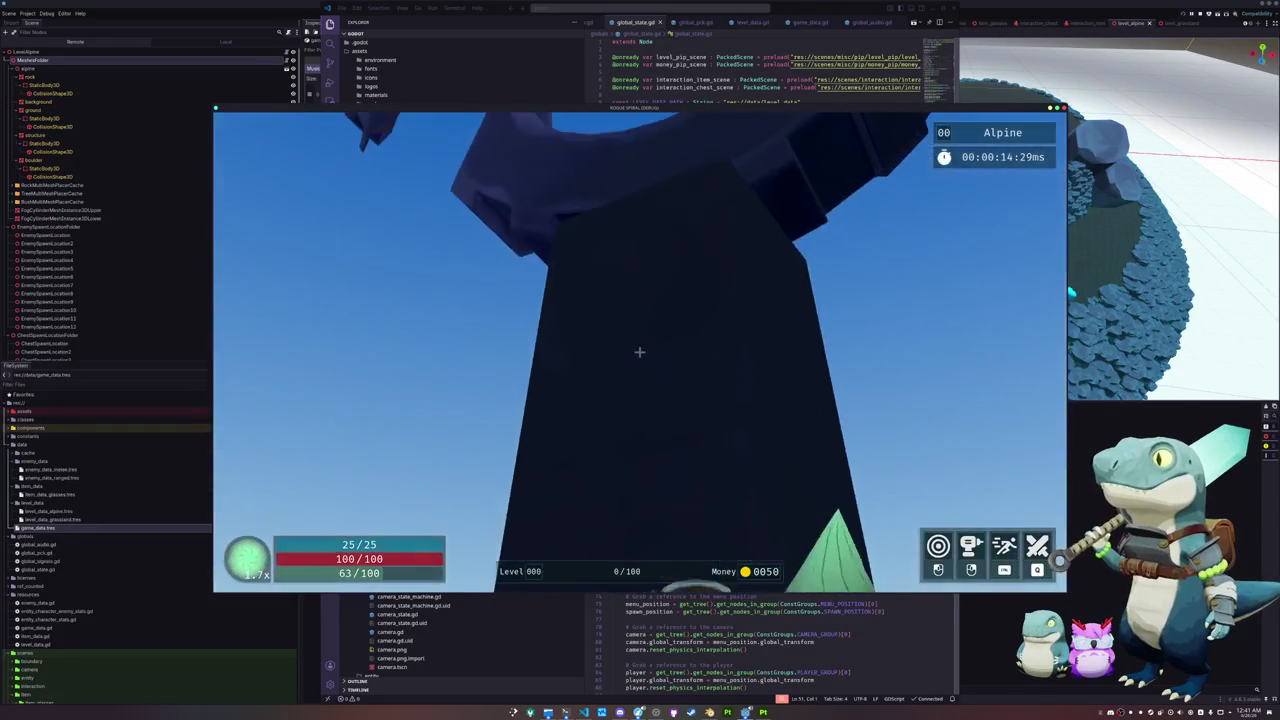
key(w)
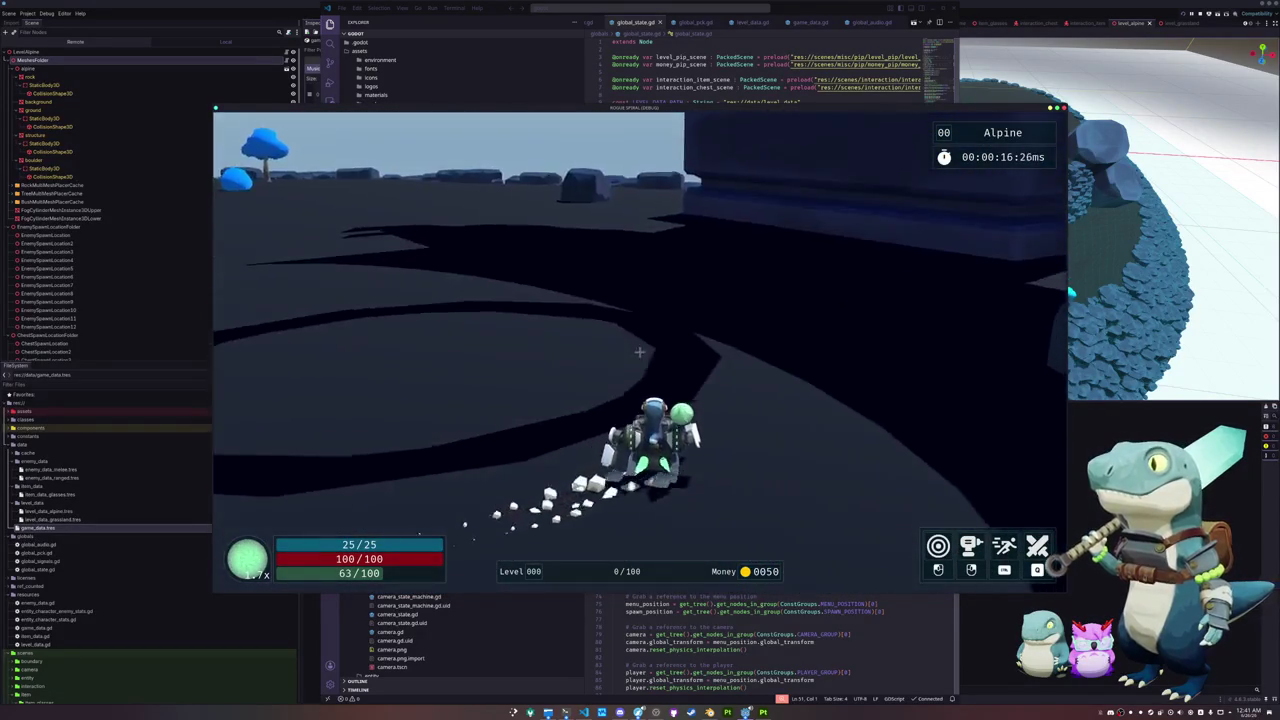
key(w)
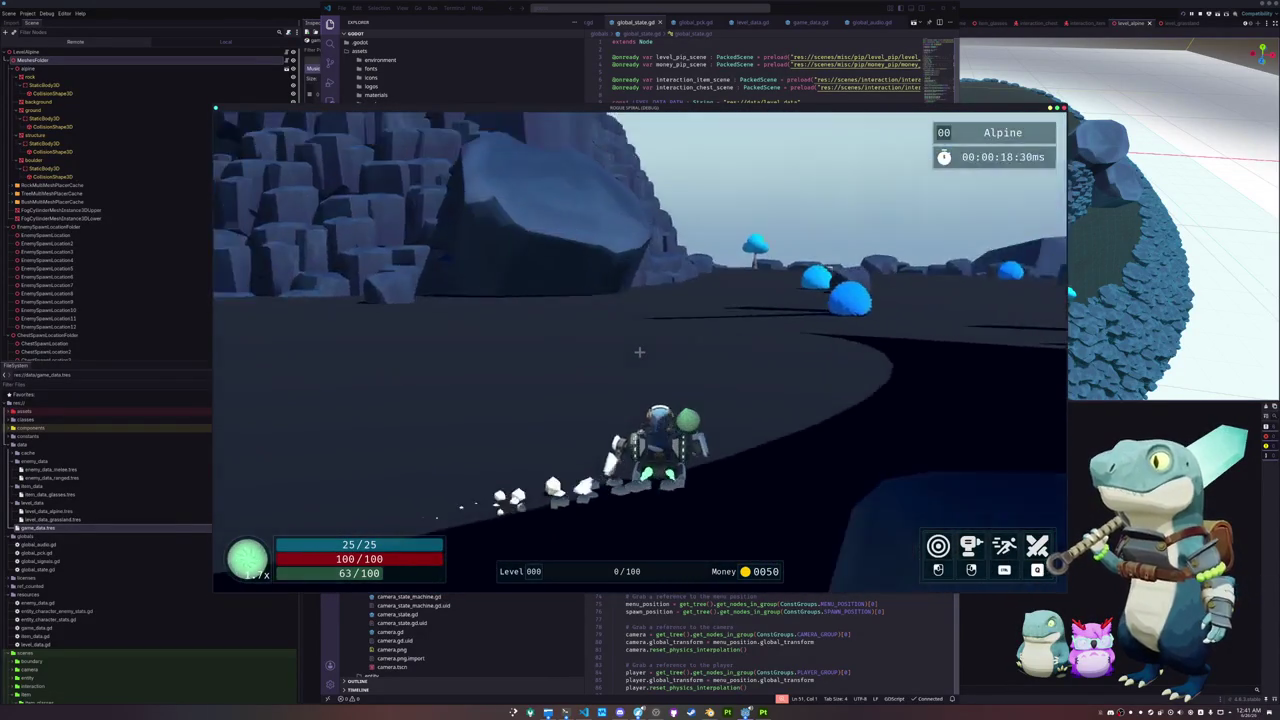
key(w)
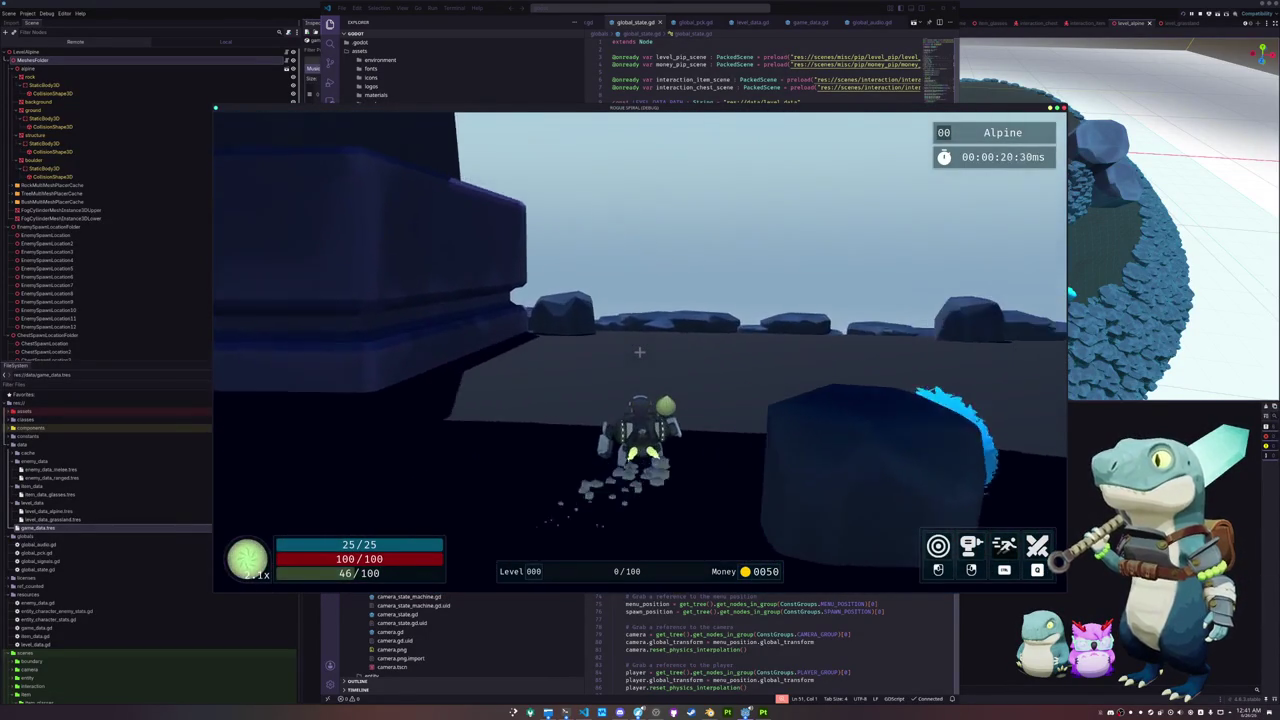
key(d)
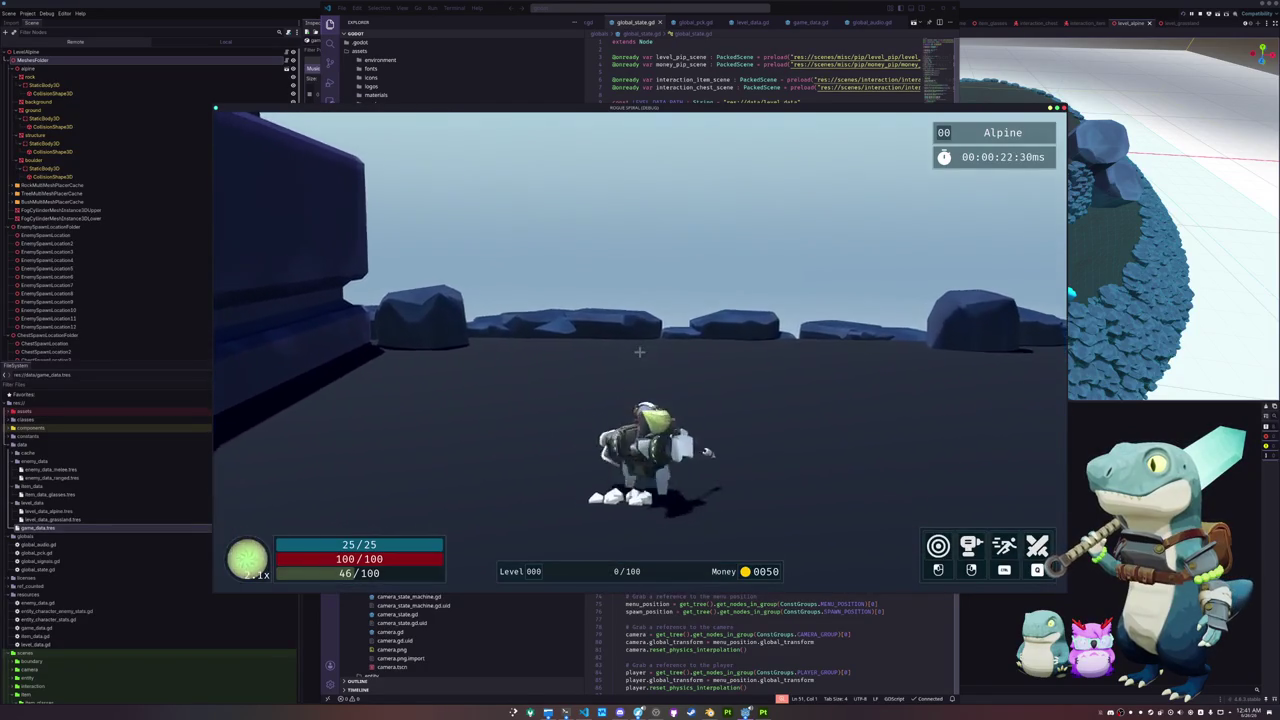
key(w)
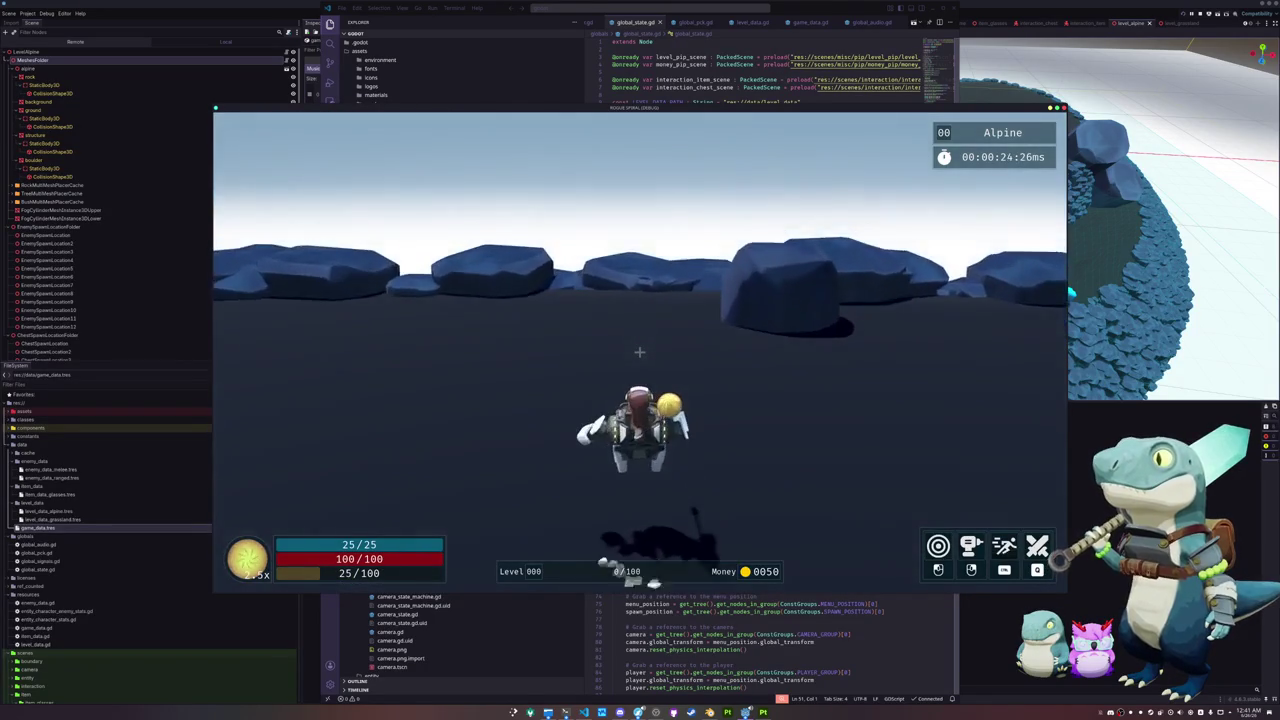
key(w)
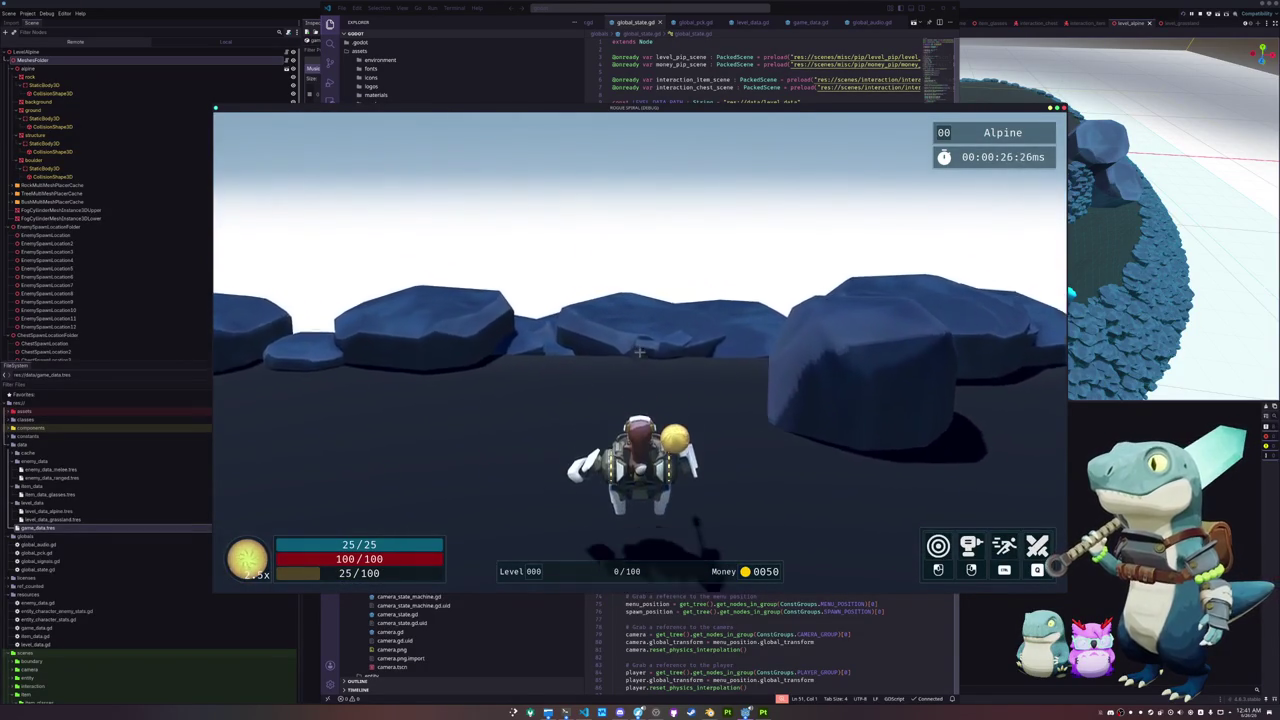
key(w)
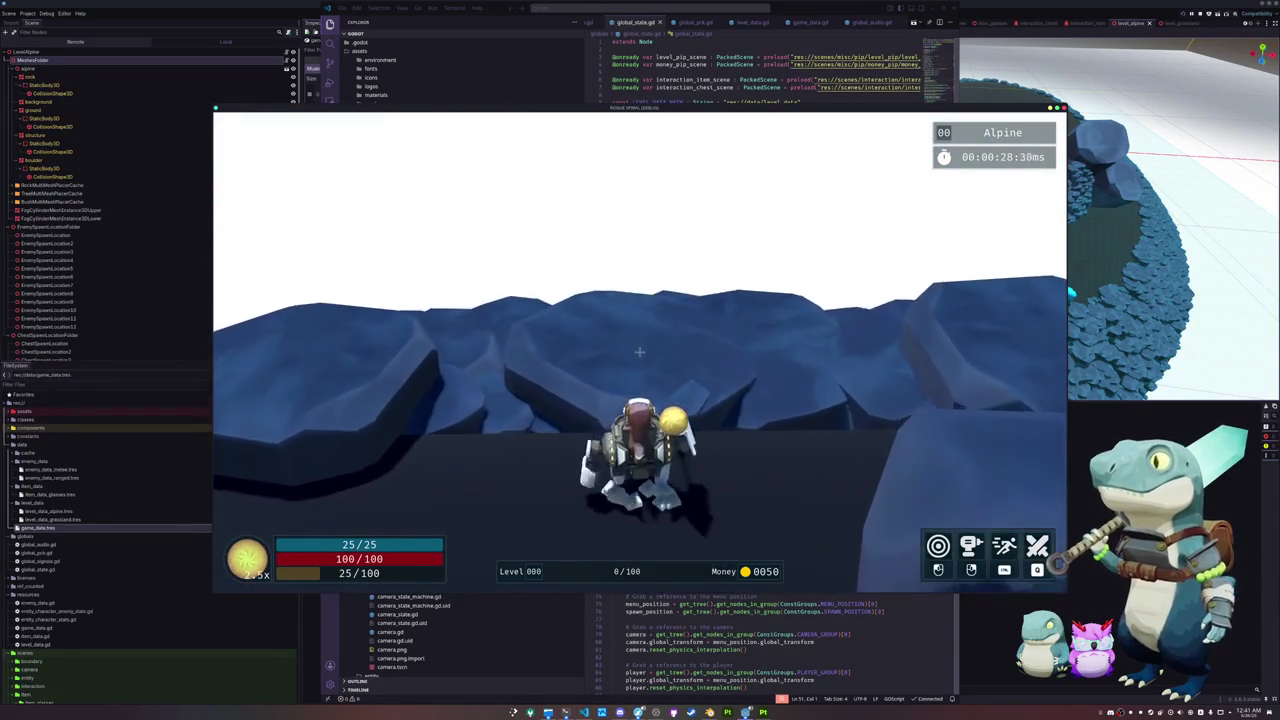
Step: Climb onto the row of rocks, up the blue slope, and across to the stepping-stone rocks
key(space)
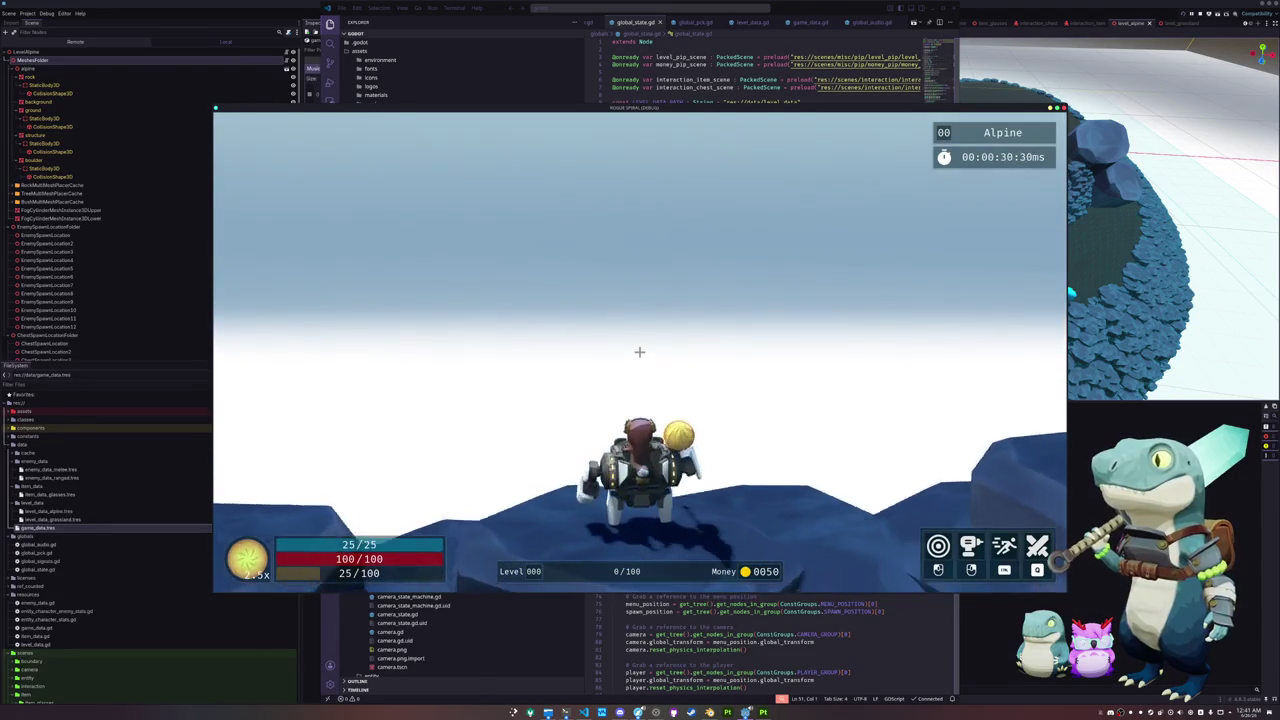
key(w)
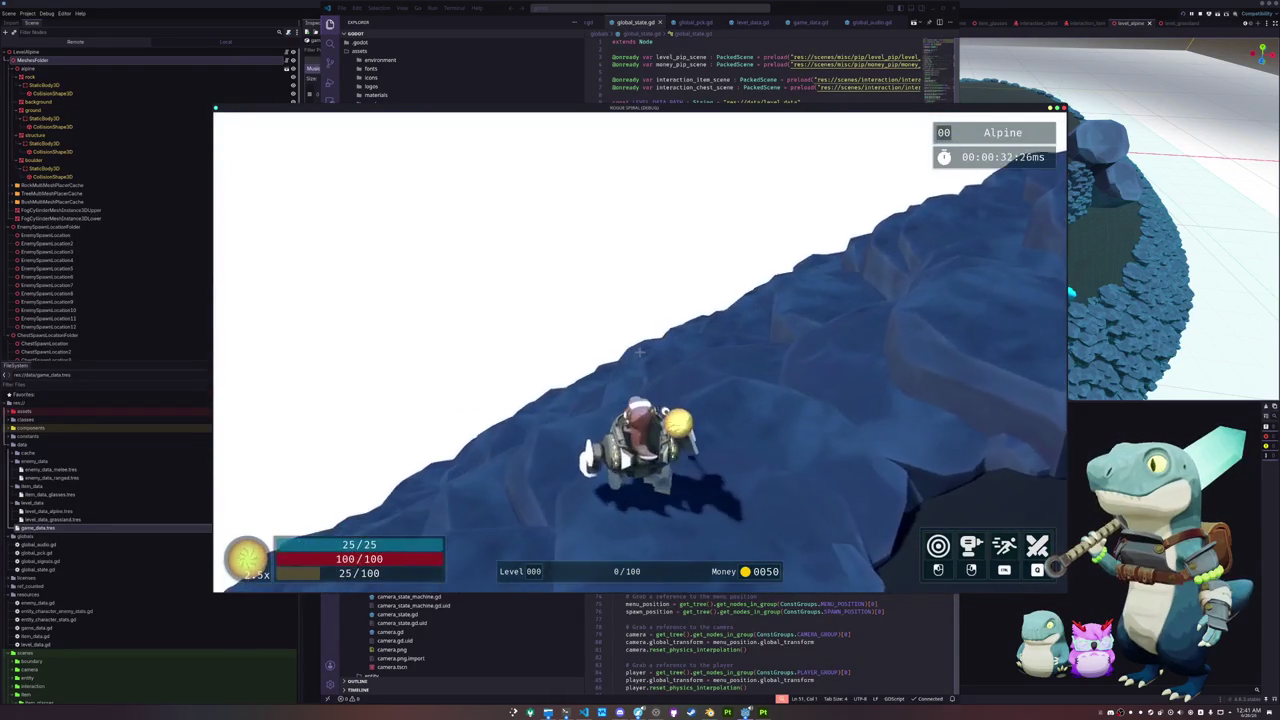
key(w)
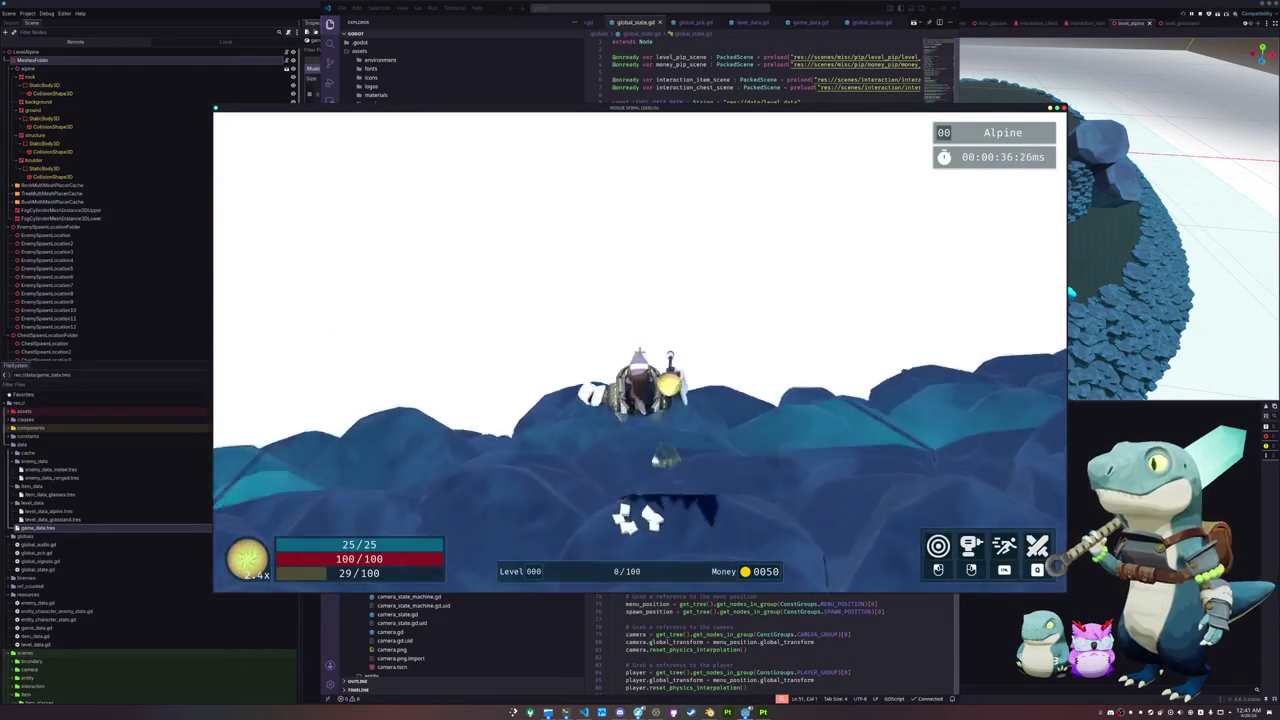
key(w)
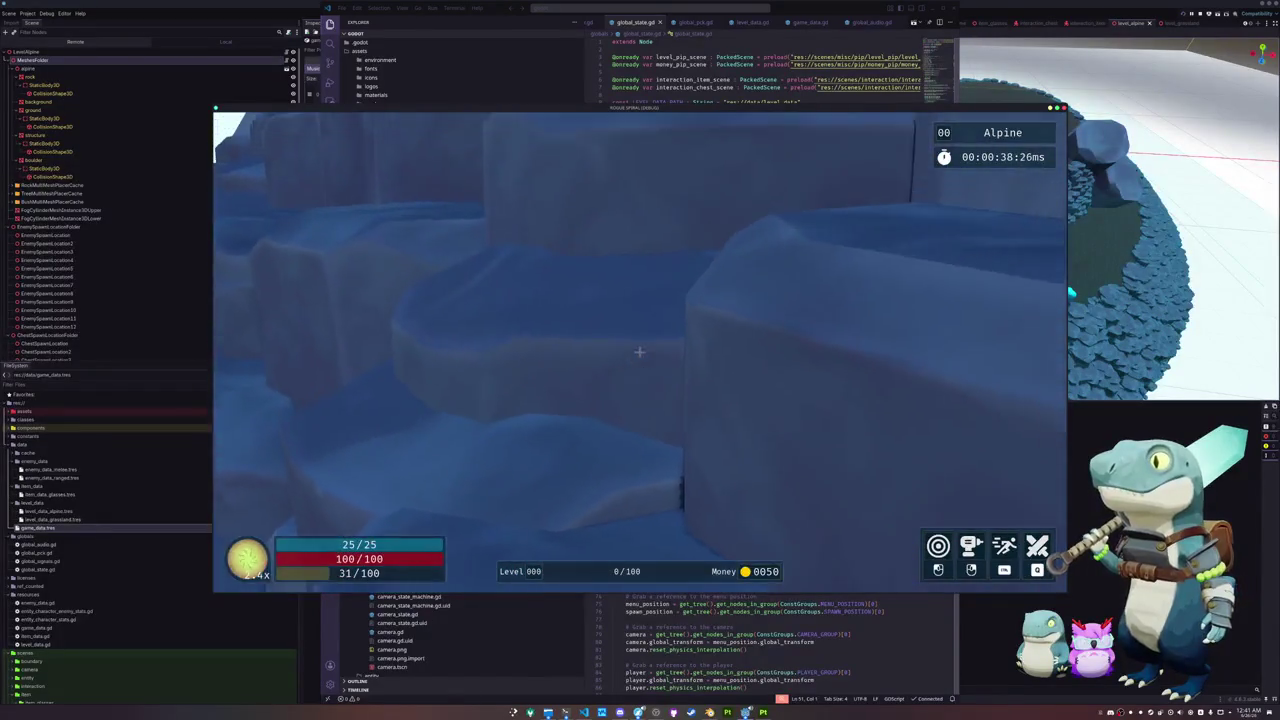
key(w)
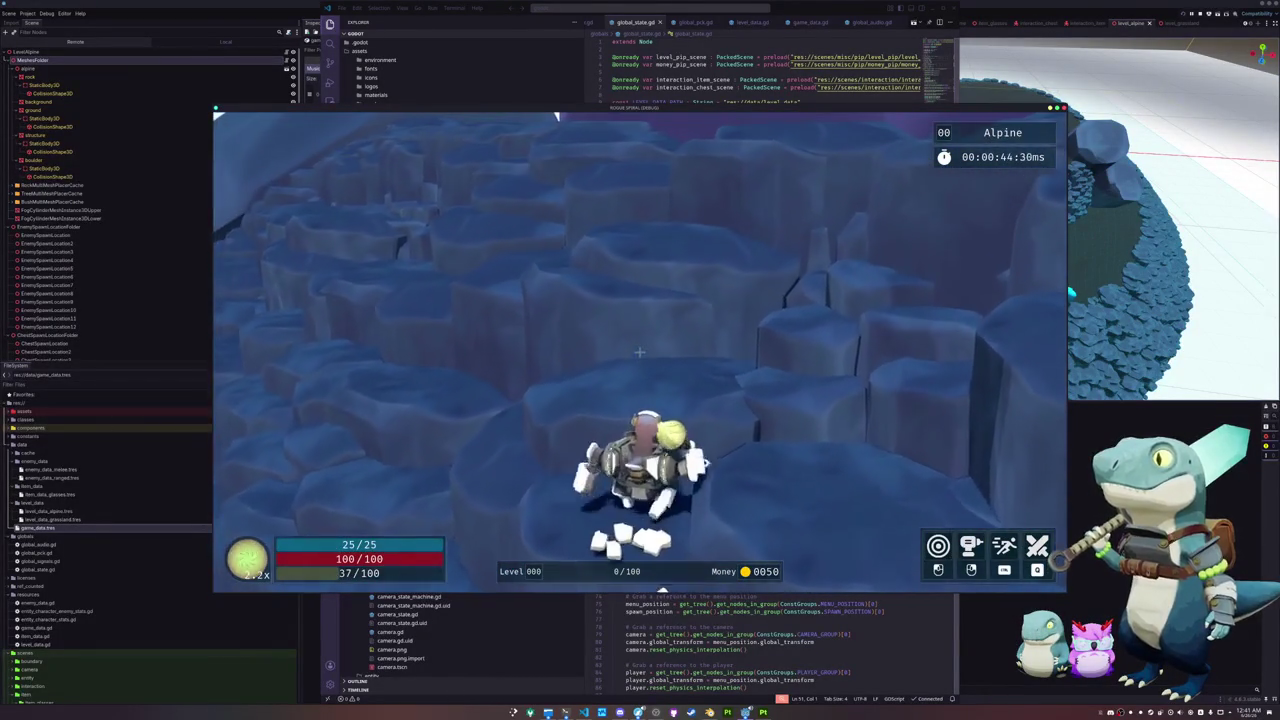
key(w)
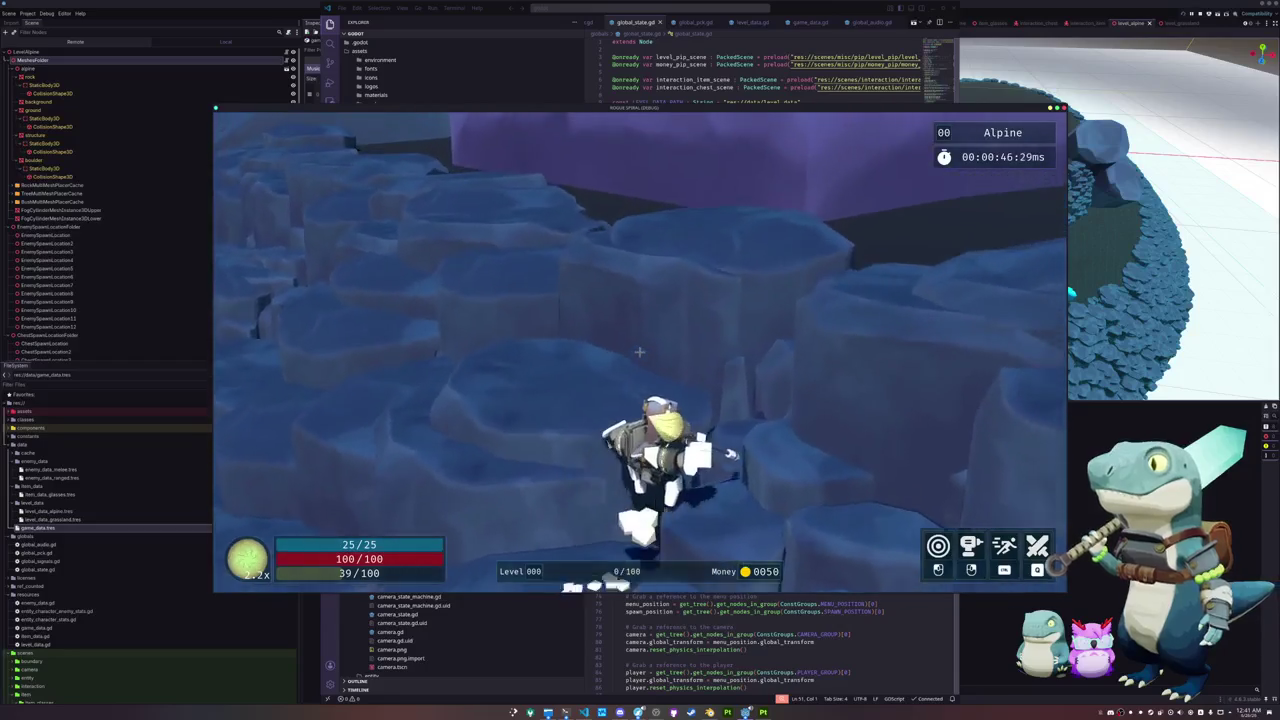
key(w)
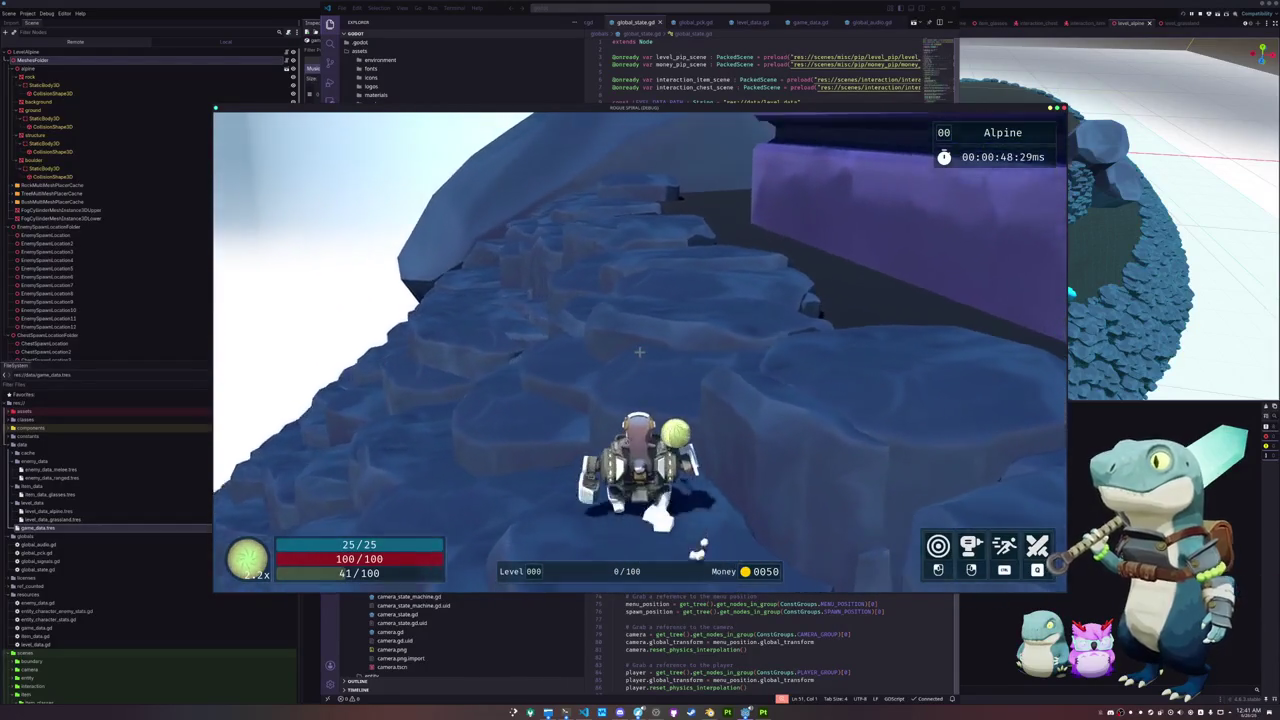
key(w)
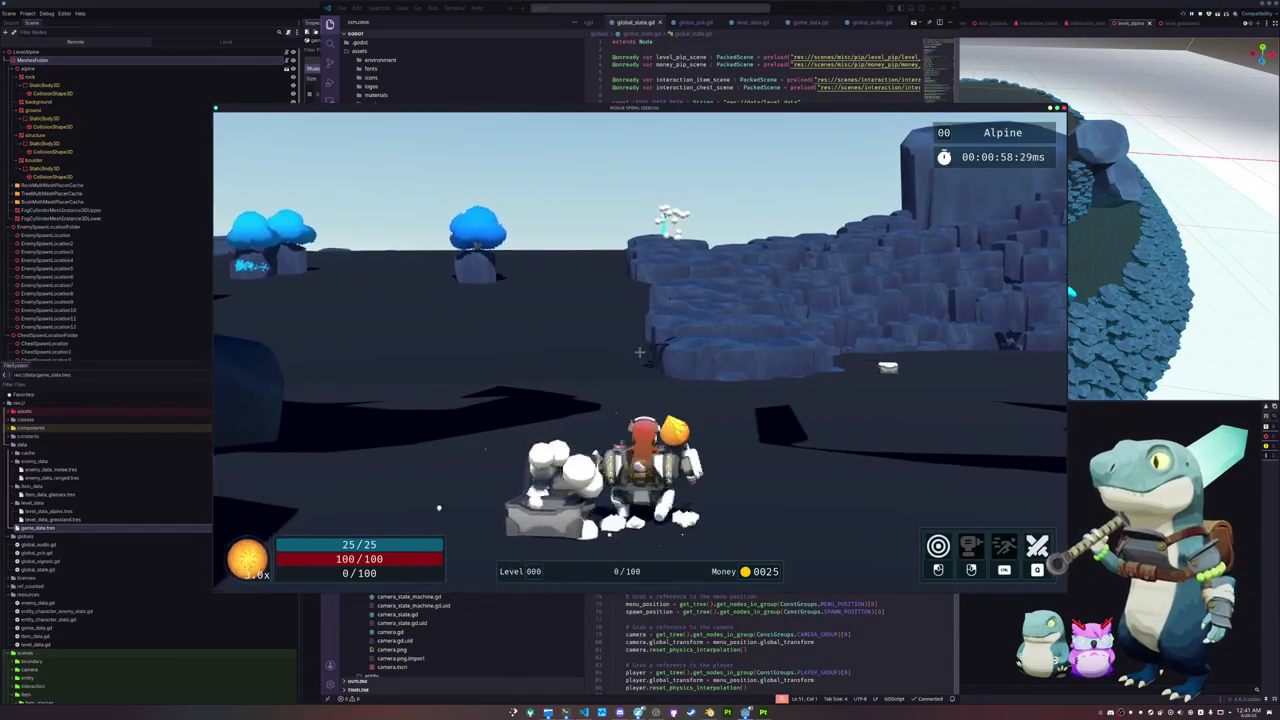
Step: Fight the flying enemy, run to the blue tree on the rock, circle it, and pause
key(w)
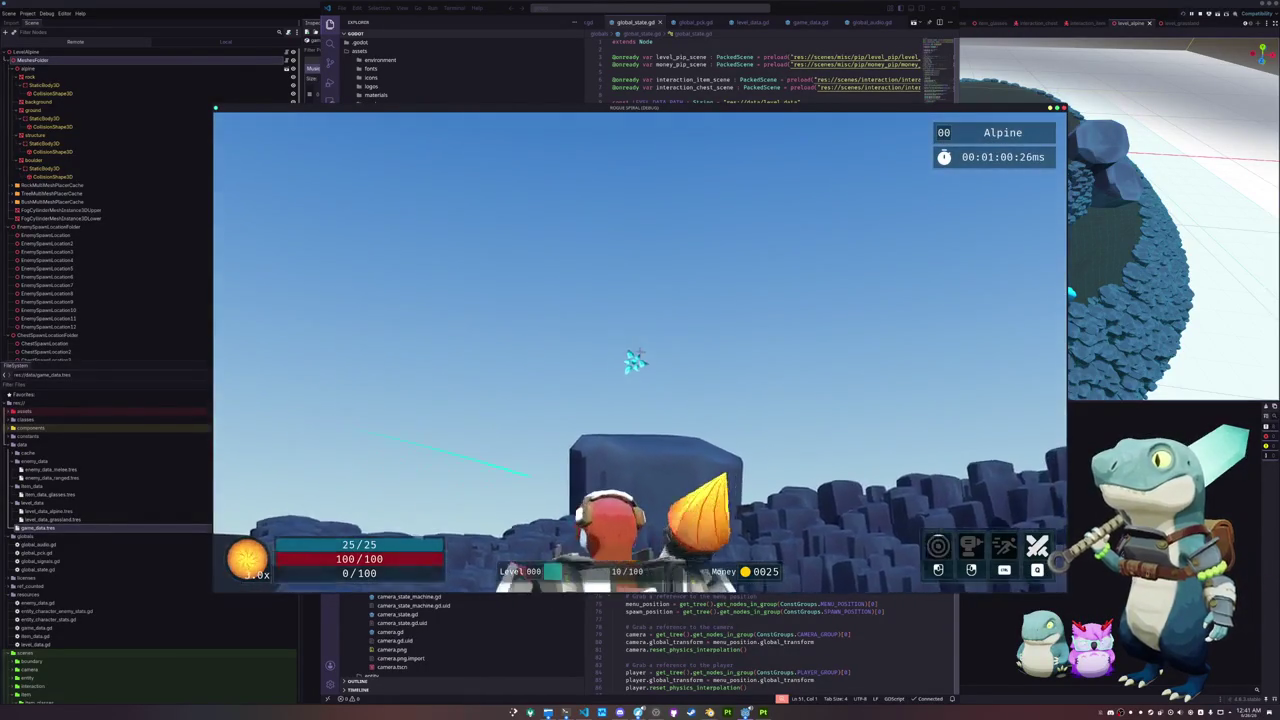
key(w)
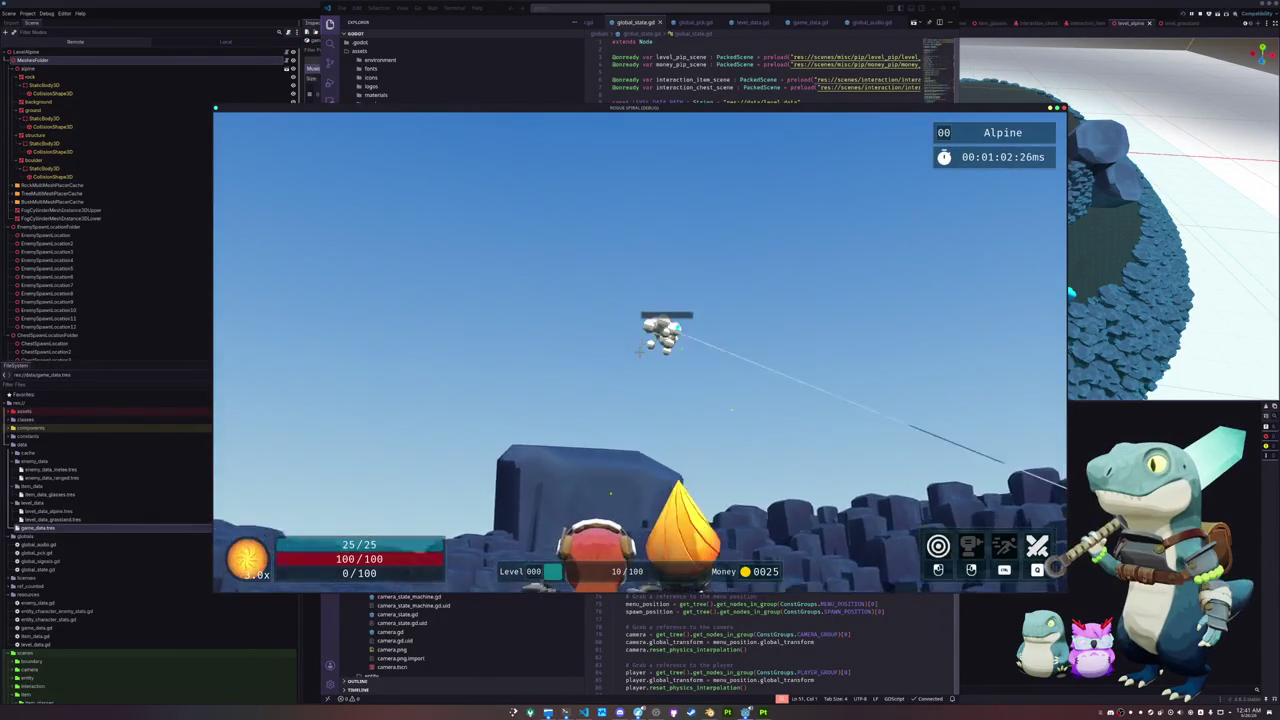
key(w)
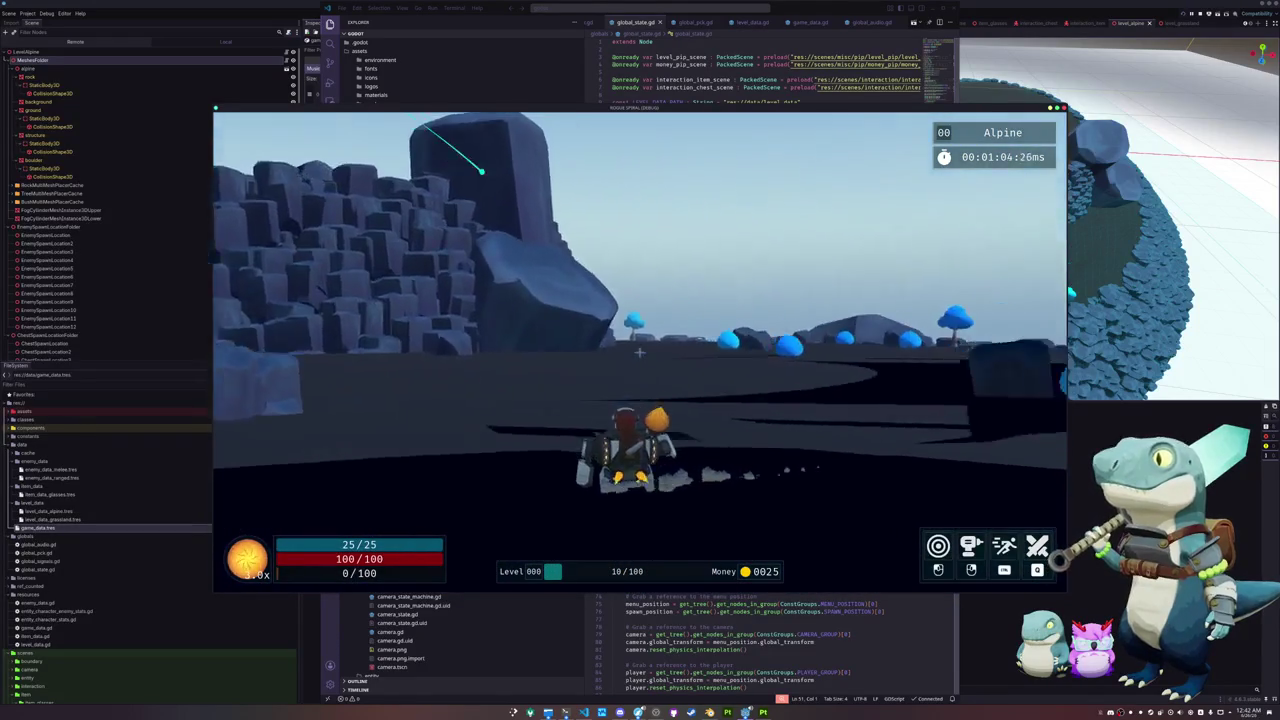
key(w)
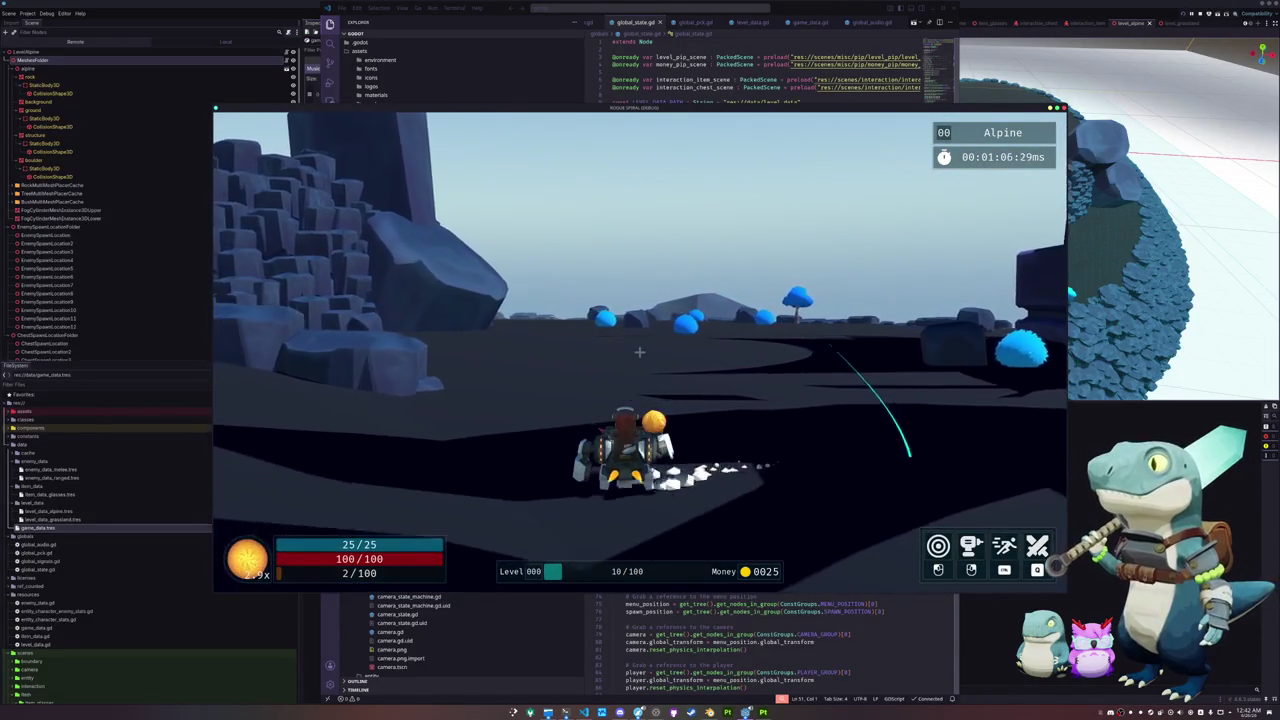
key(w)
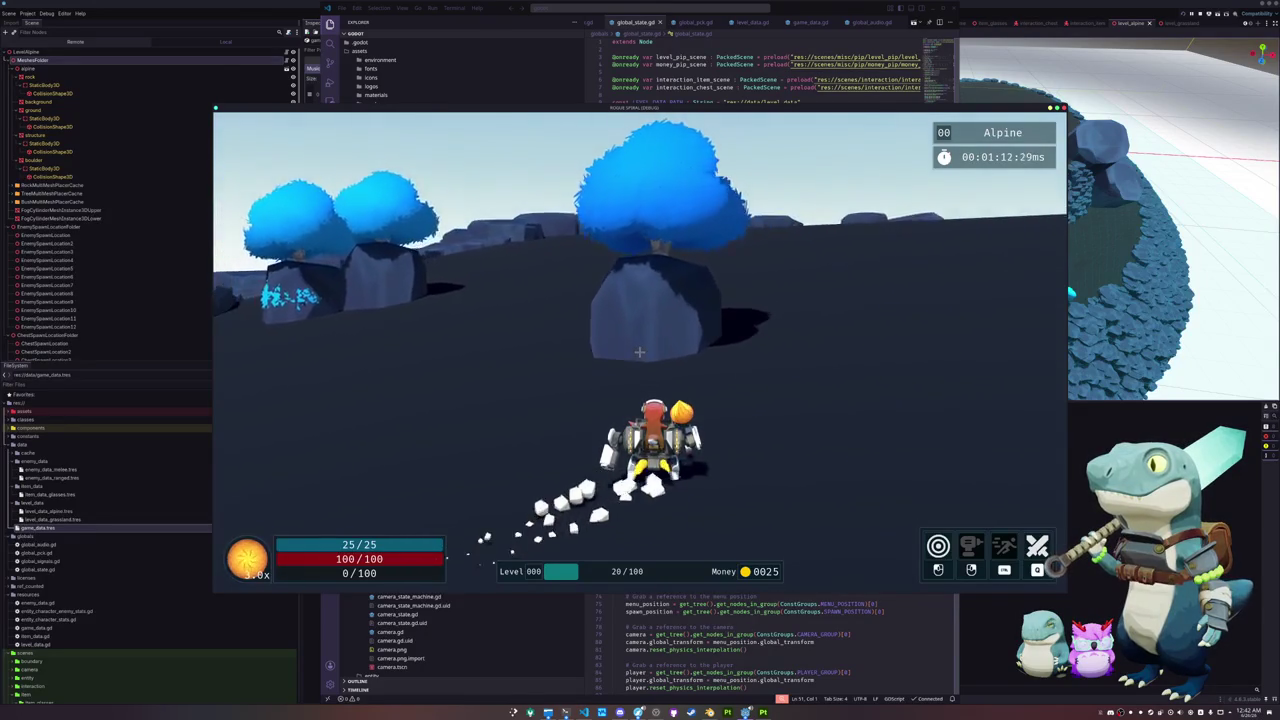
key(w)
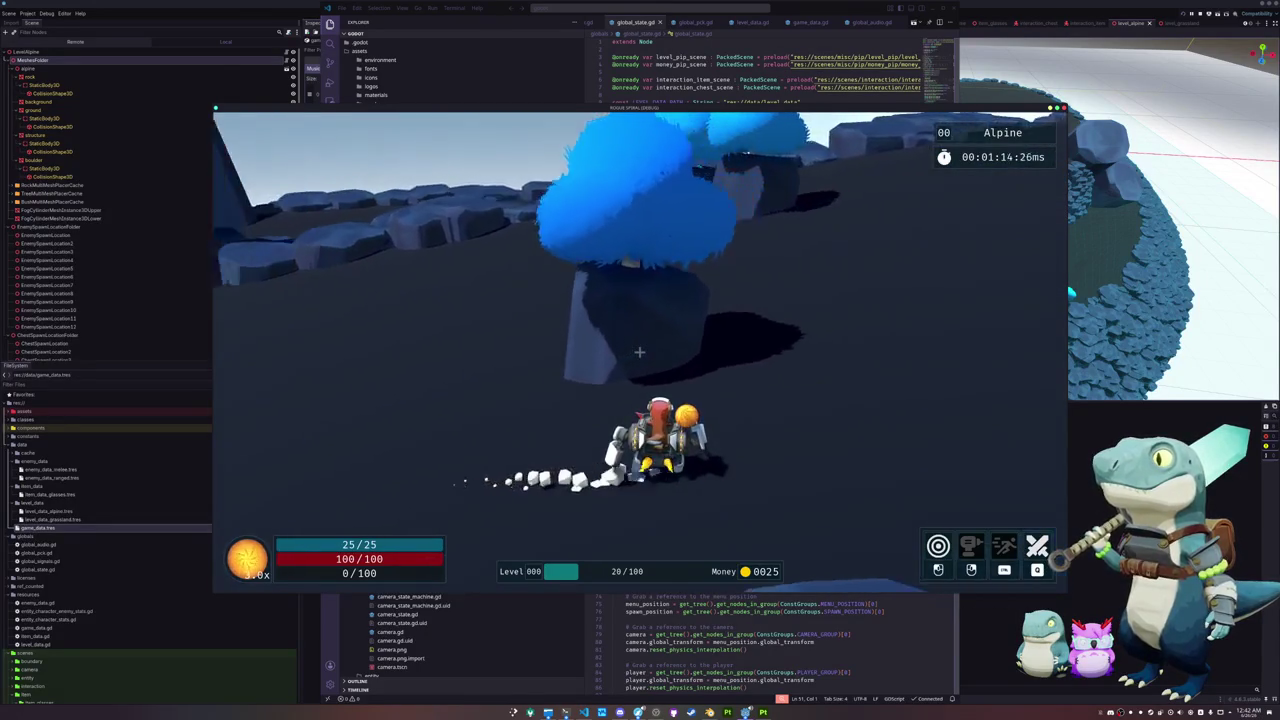
key(w)
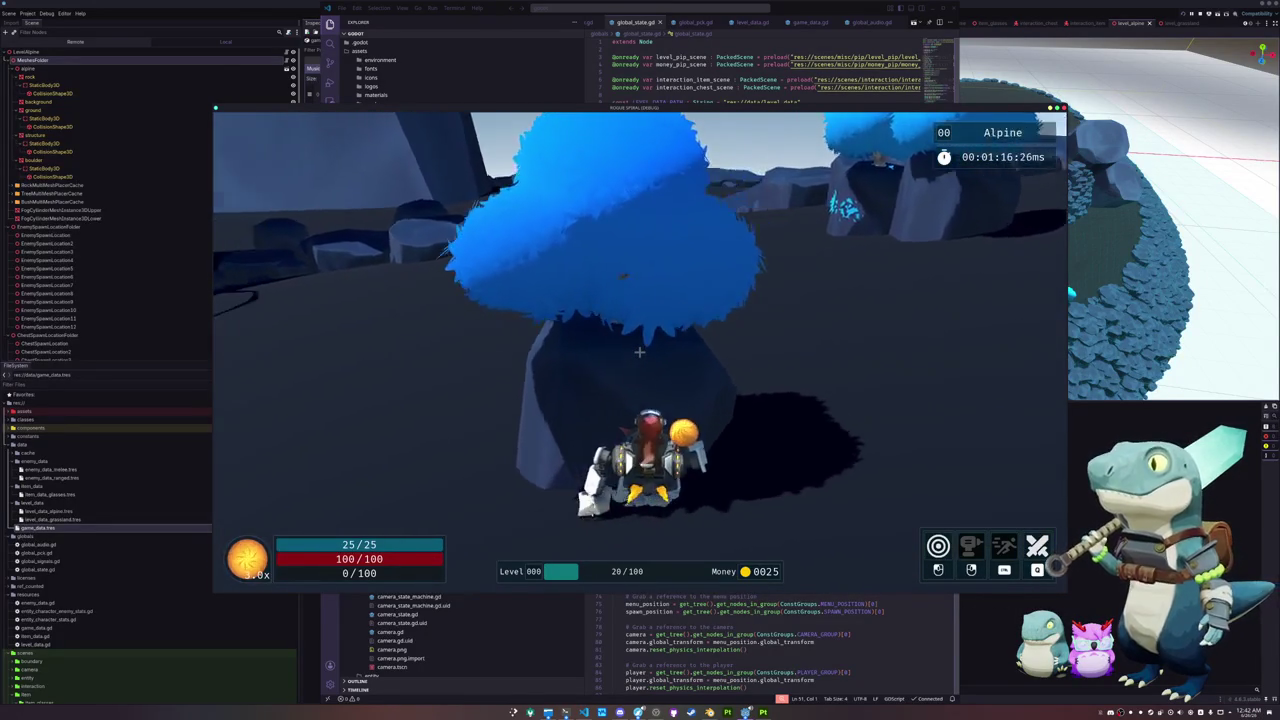
key(w)
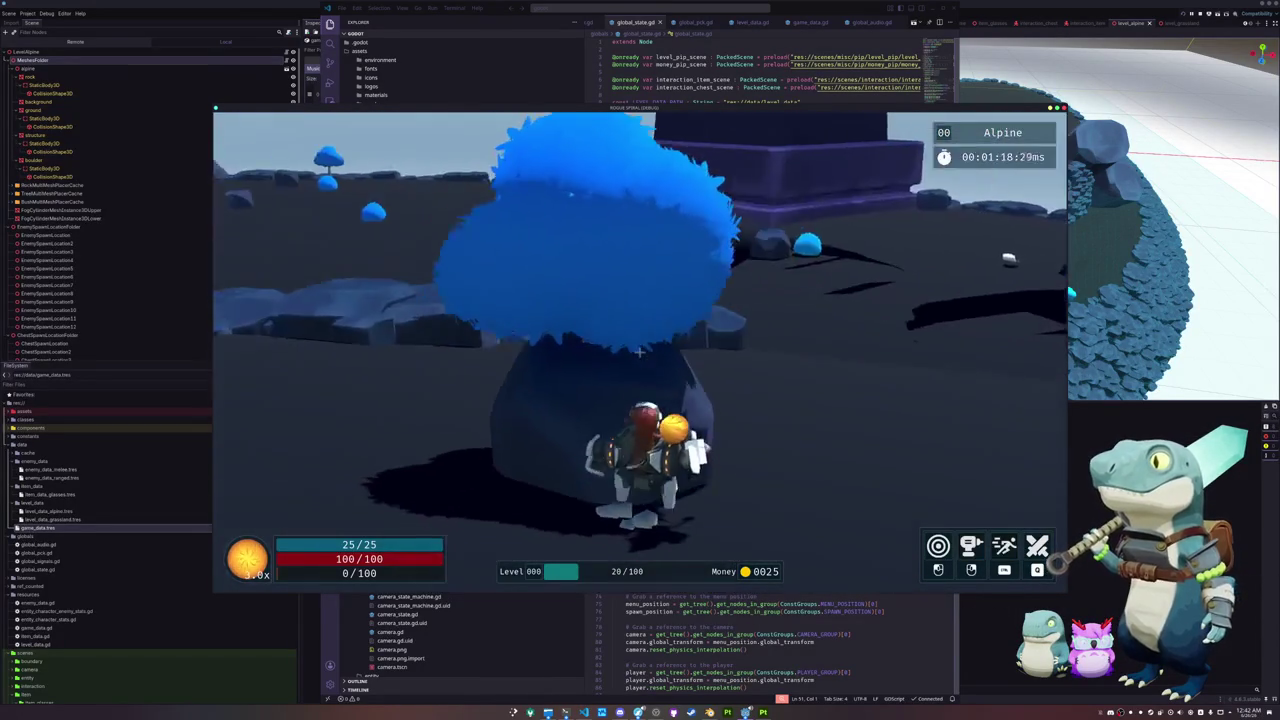
key(a)
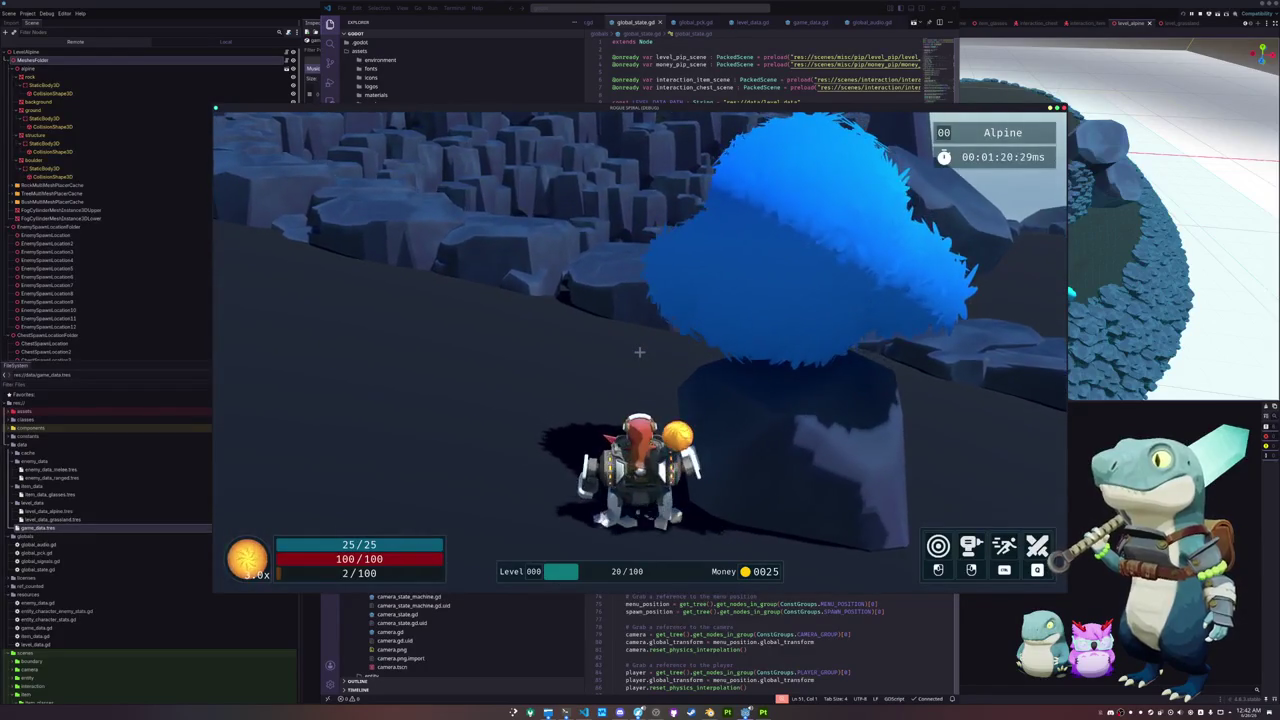
key(Escape)
Step: Quit the game back to the editor and inspect the Tree and Bush placer caches and their placement areas
click(640, 366)
key(F8)
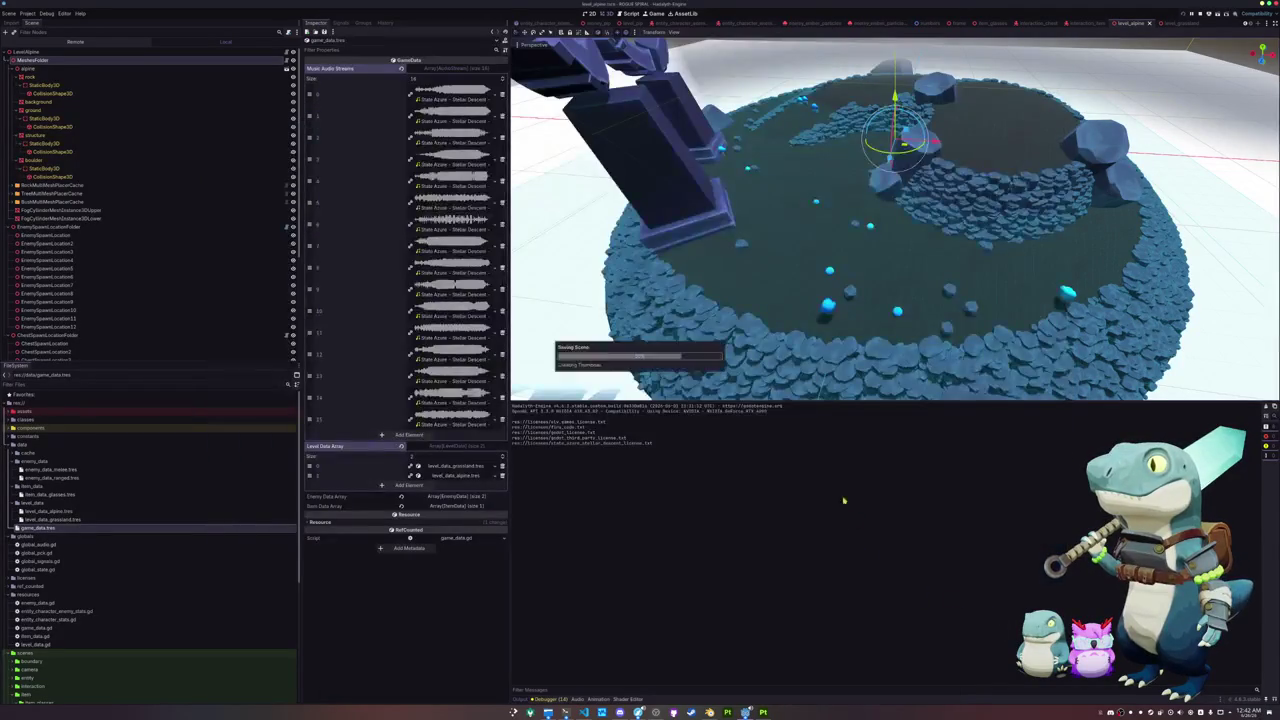
click(30, 194)
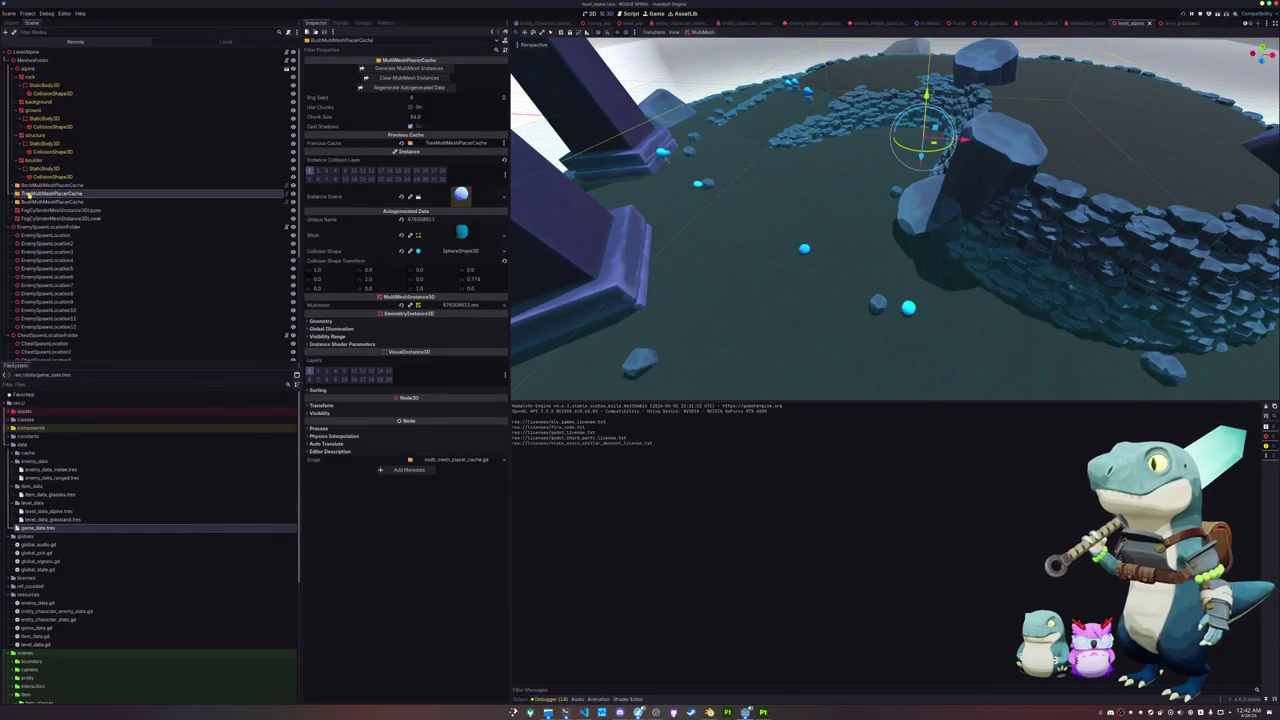
click(27, 201)
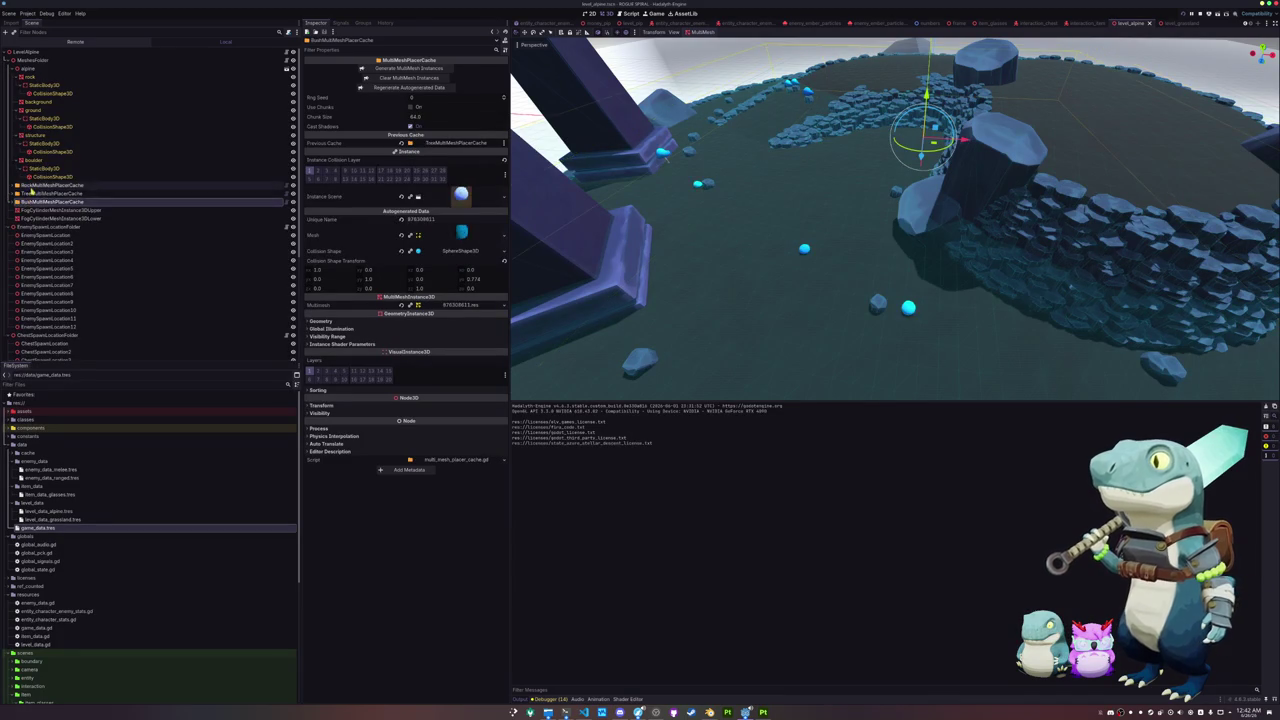
click(12, 202)
click(20, 210)
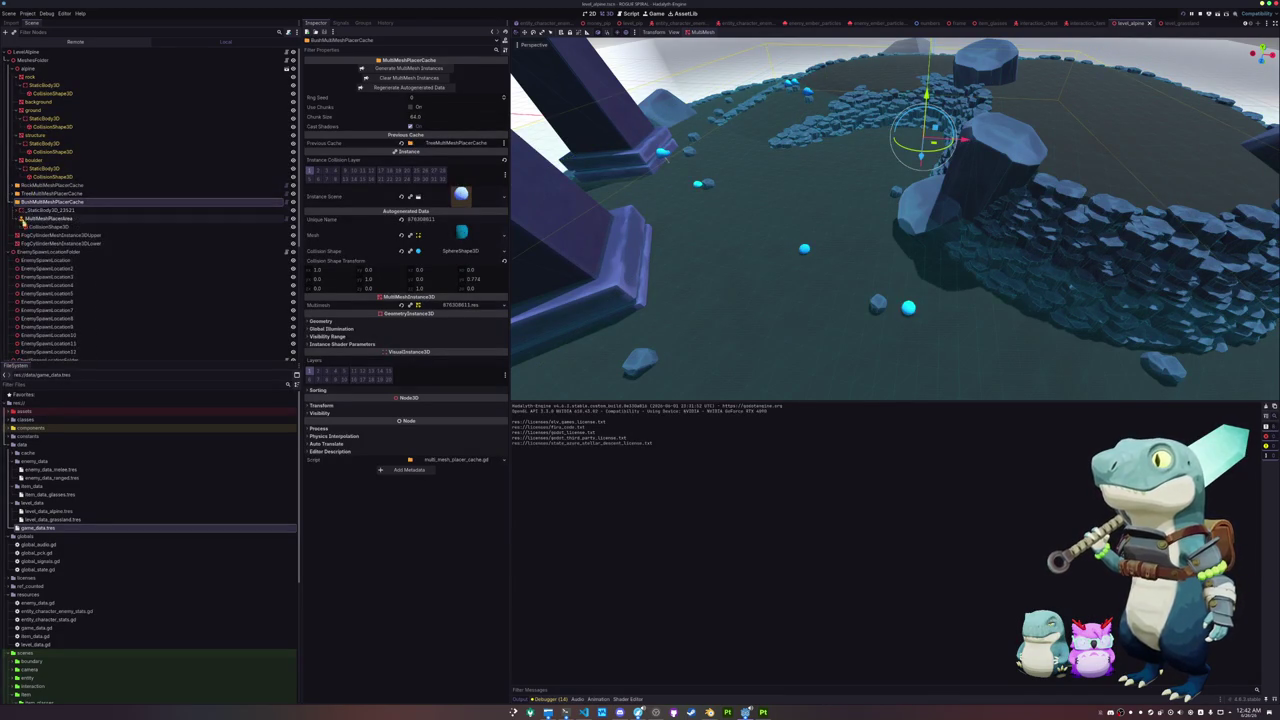
click(35, 219)
click(23, 203)
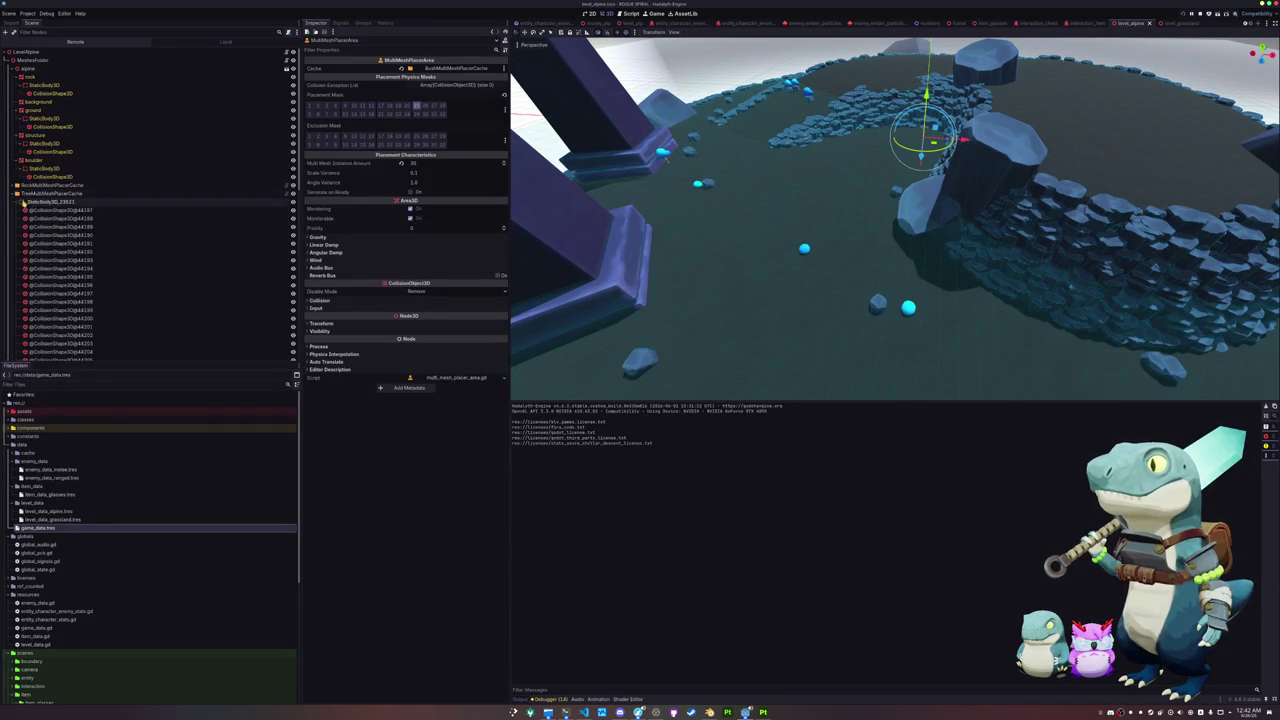
click(18, 203)
click(38, 211)
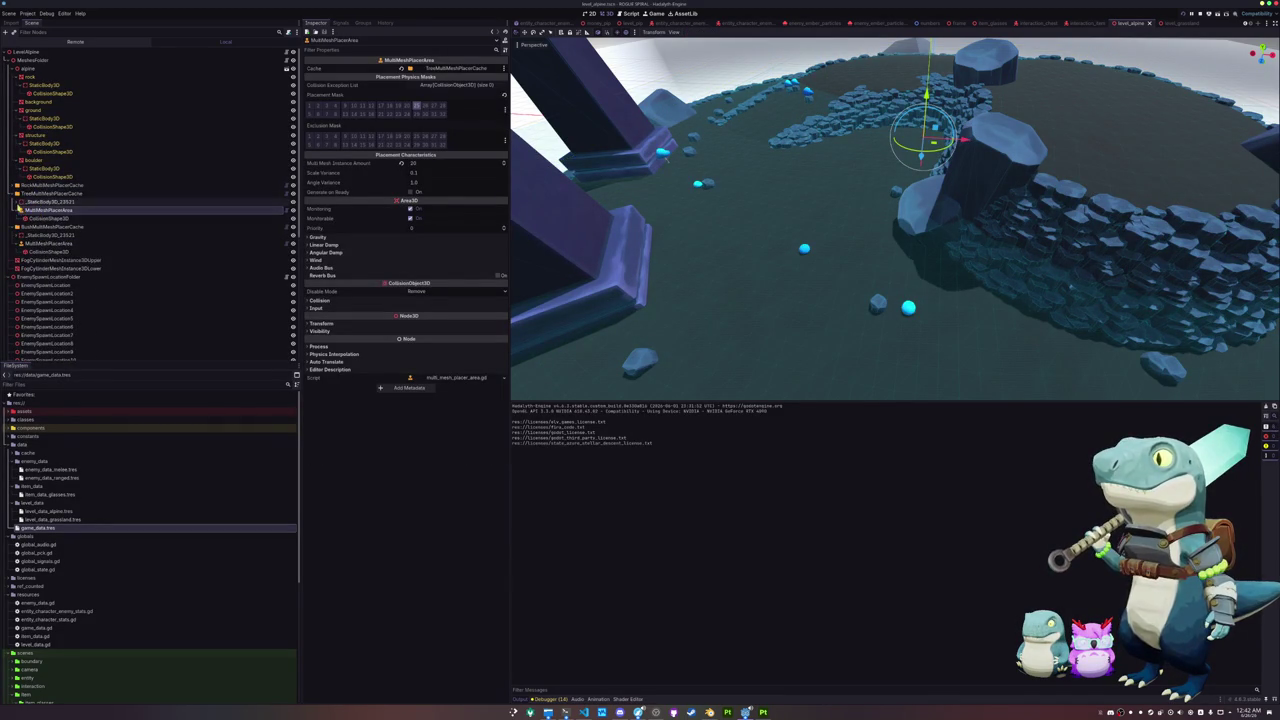
Step: Inspect RockMultiMeshPlacerCache and its placement area, then generate its 288 MultiMesh rock instances
click(12, 186)
click(40, 194)
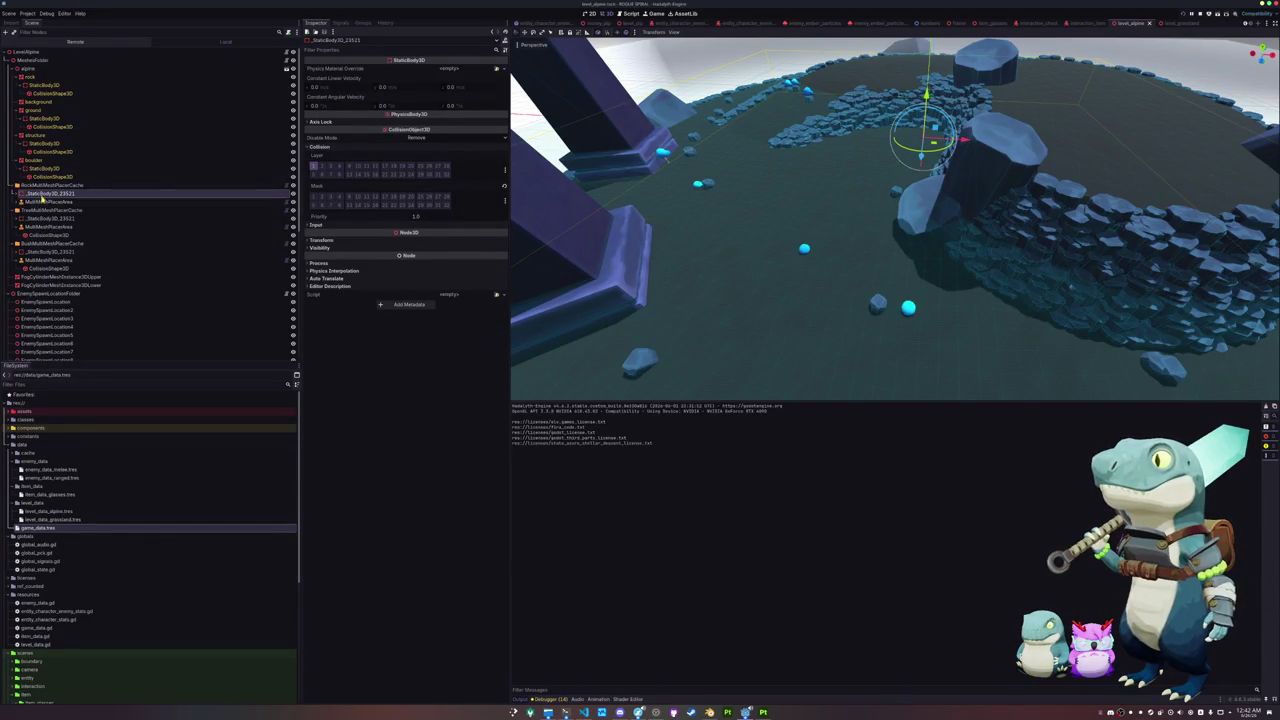
click(250, 201)
click(210, 183)
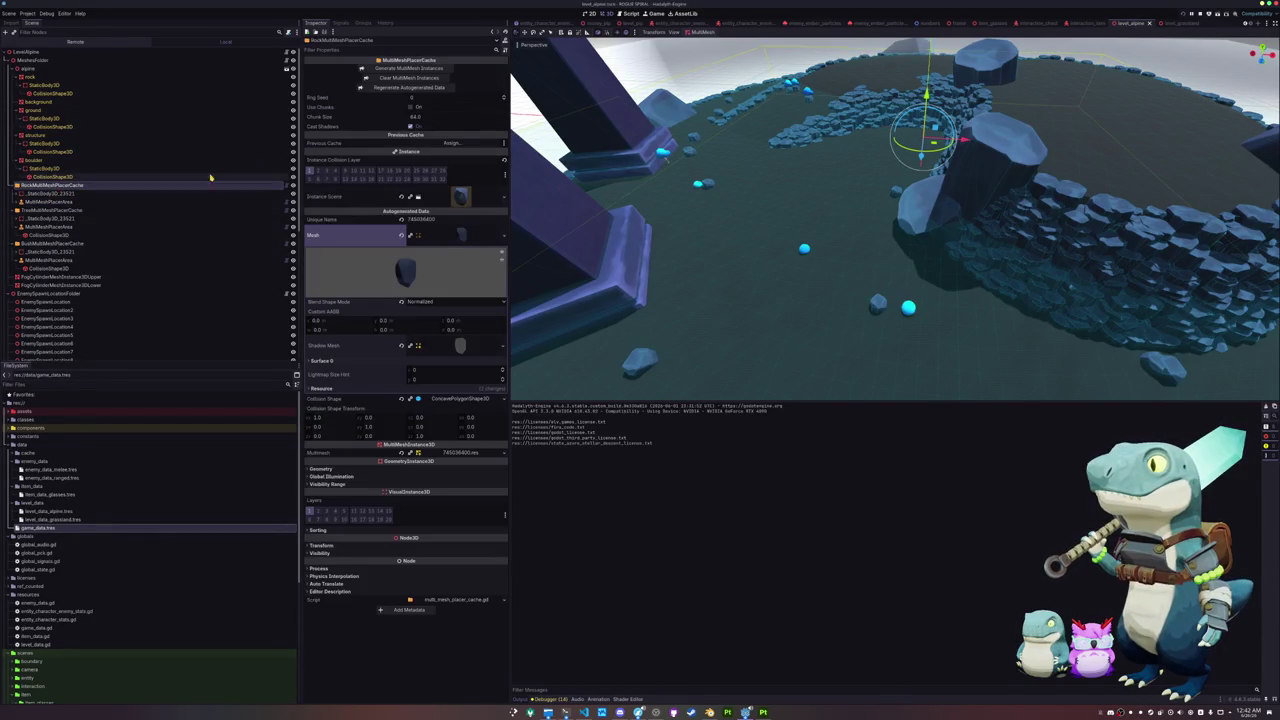
click(402, 67)
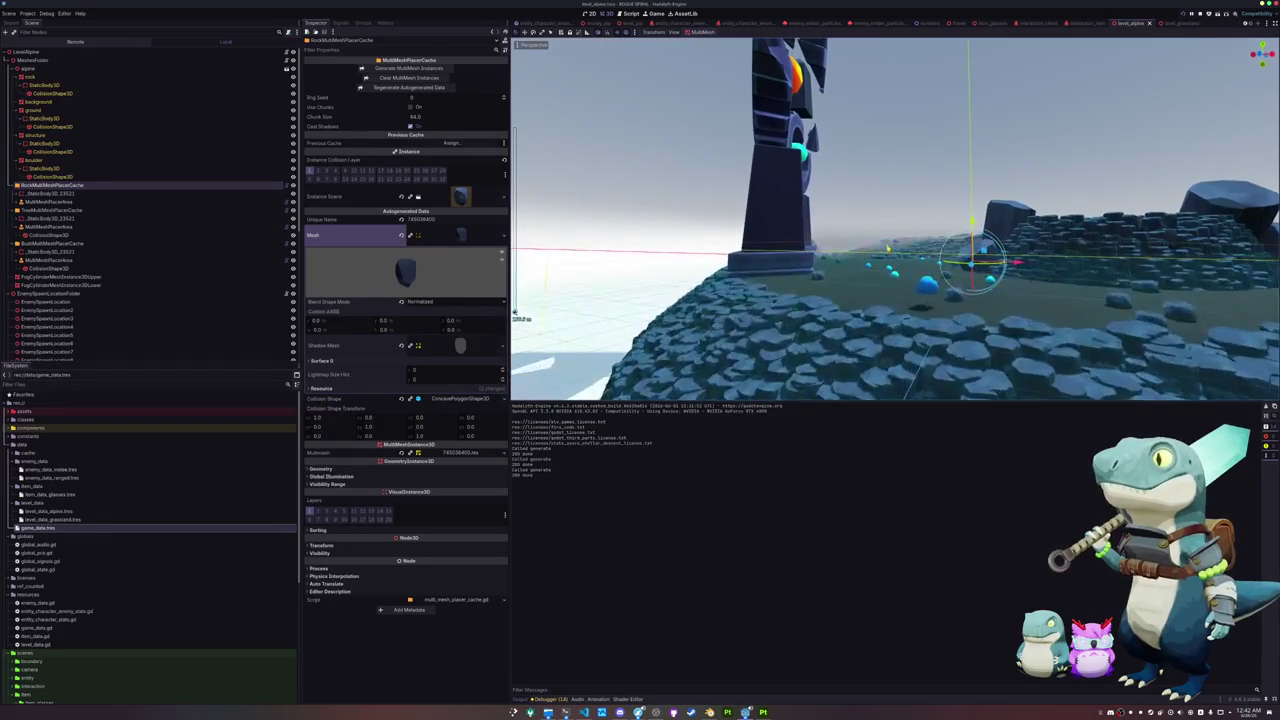
Step: Select the three placement-area collision boxes together and move them upward
click(60, 202)
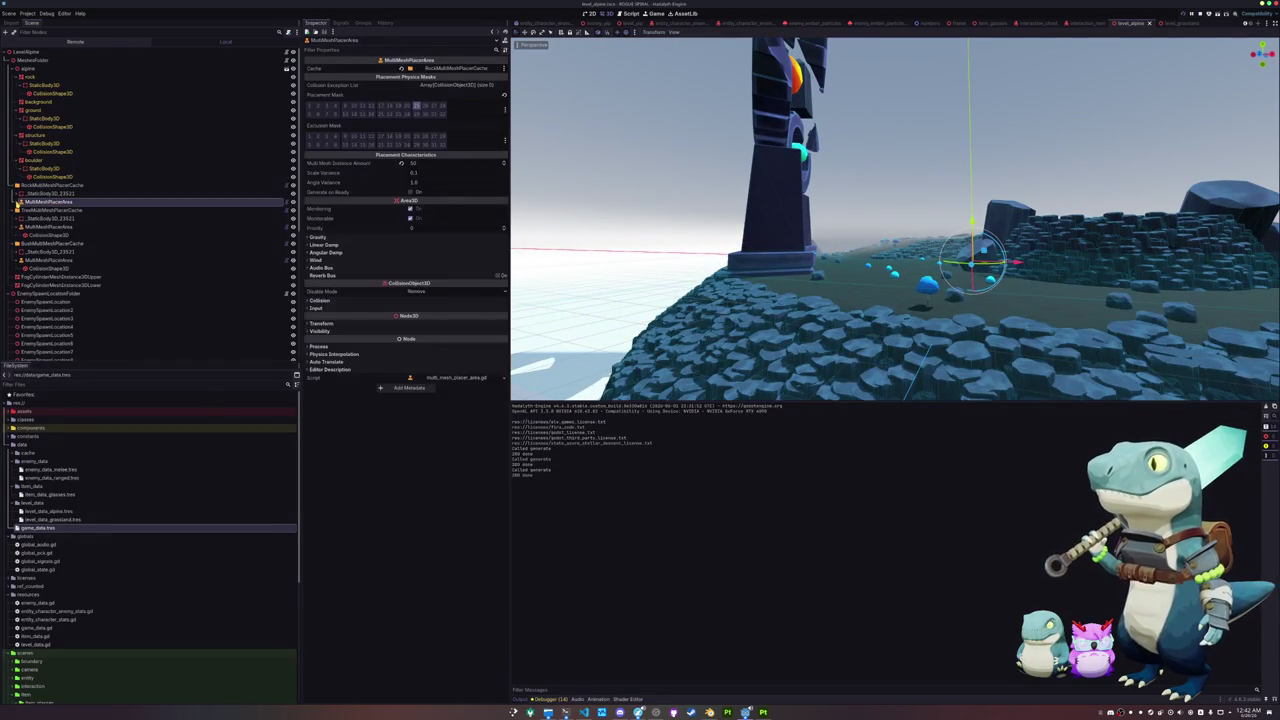
click(45, 276)
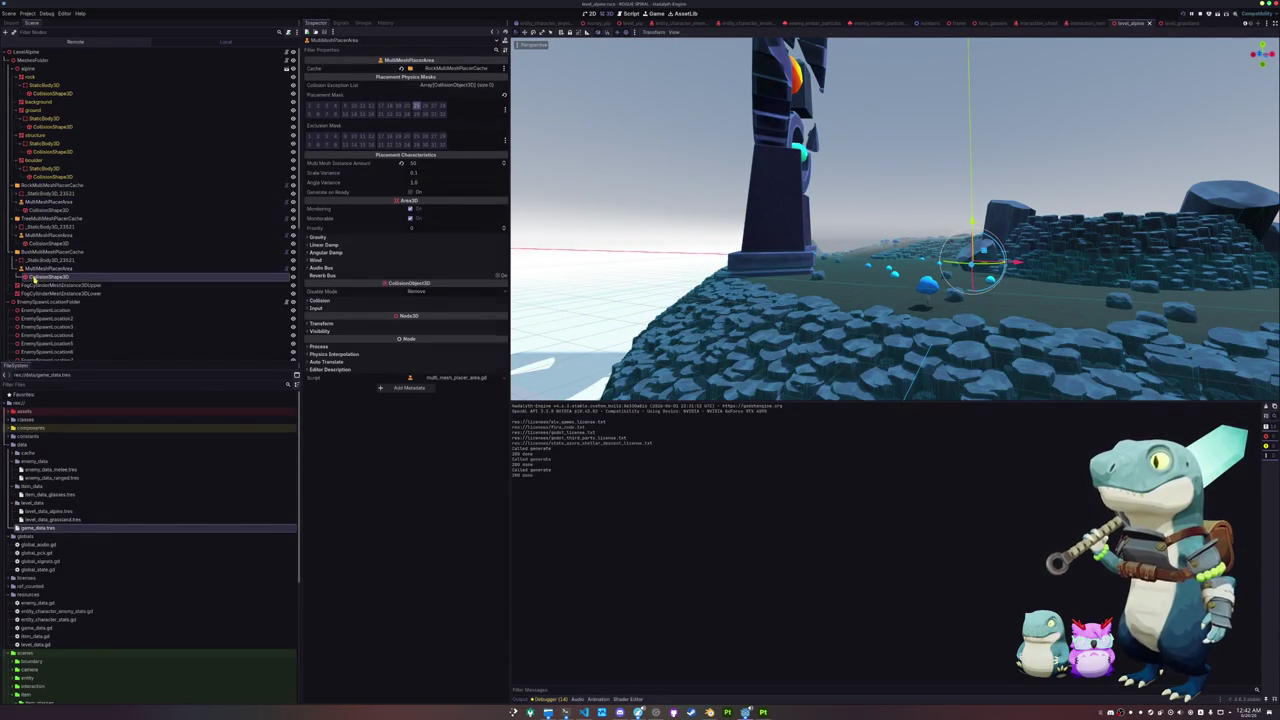
ctrl+click(40, 243)
ctrl+click(45, 210)
key(f)
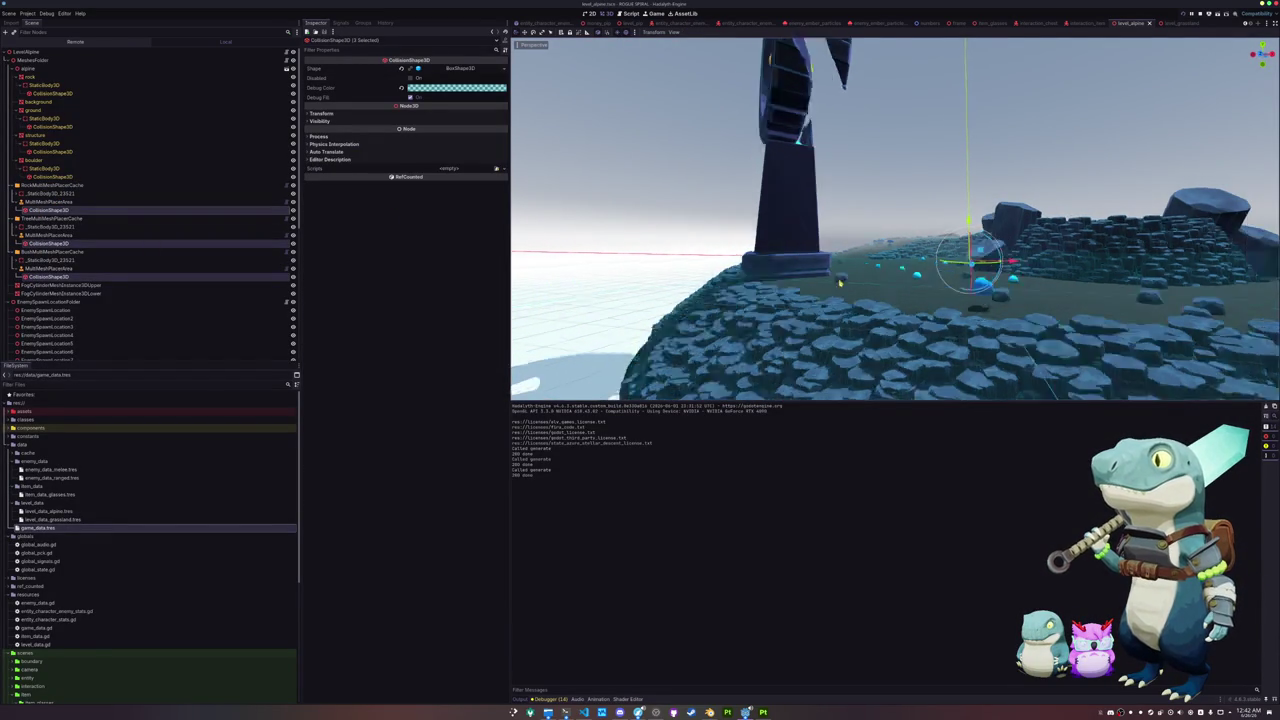
drag(945, 216, 944, 205)
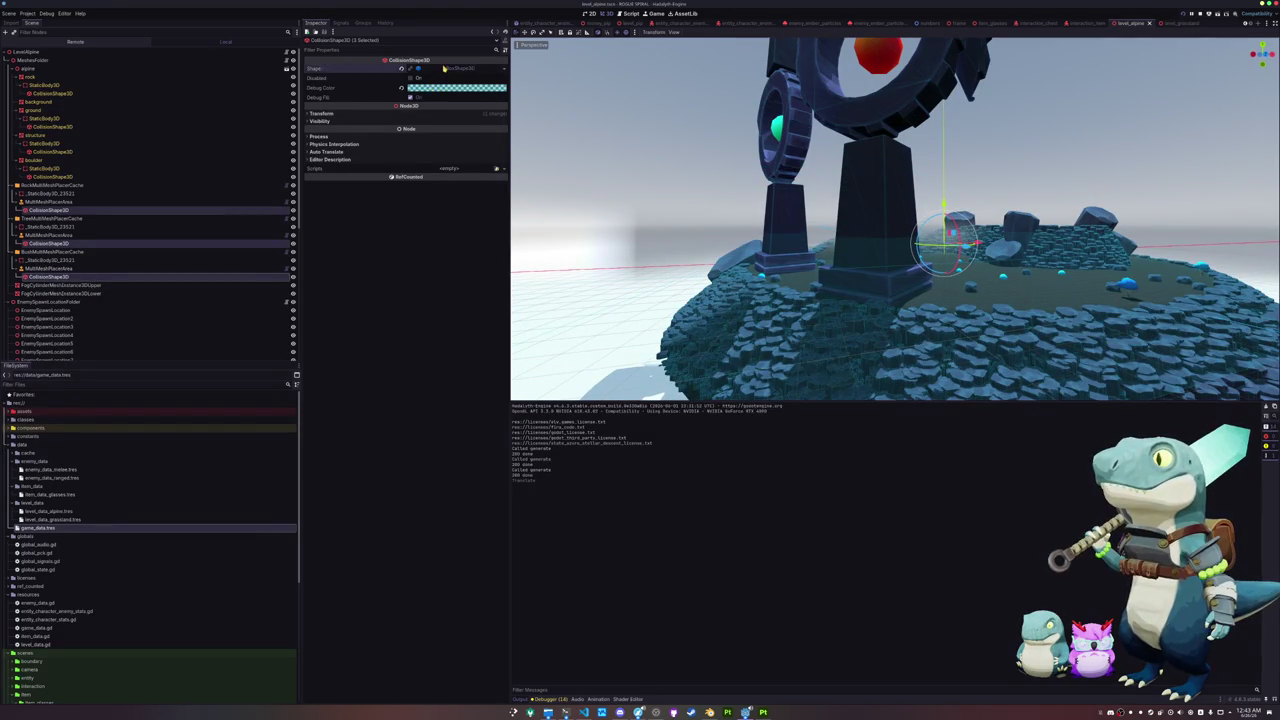
Step: Set the three boxes' BoxShape3D Size Y to 30
click(400, 68)
text(0)
key(Return)
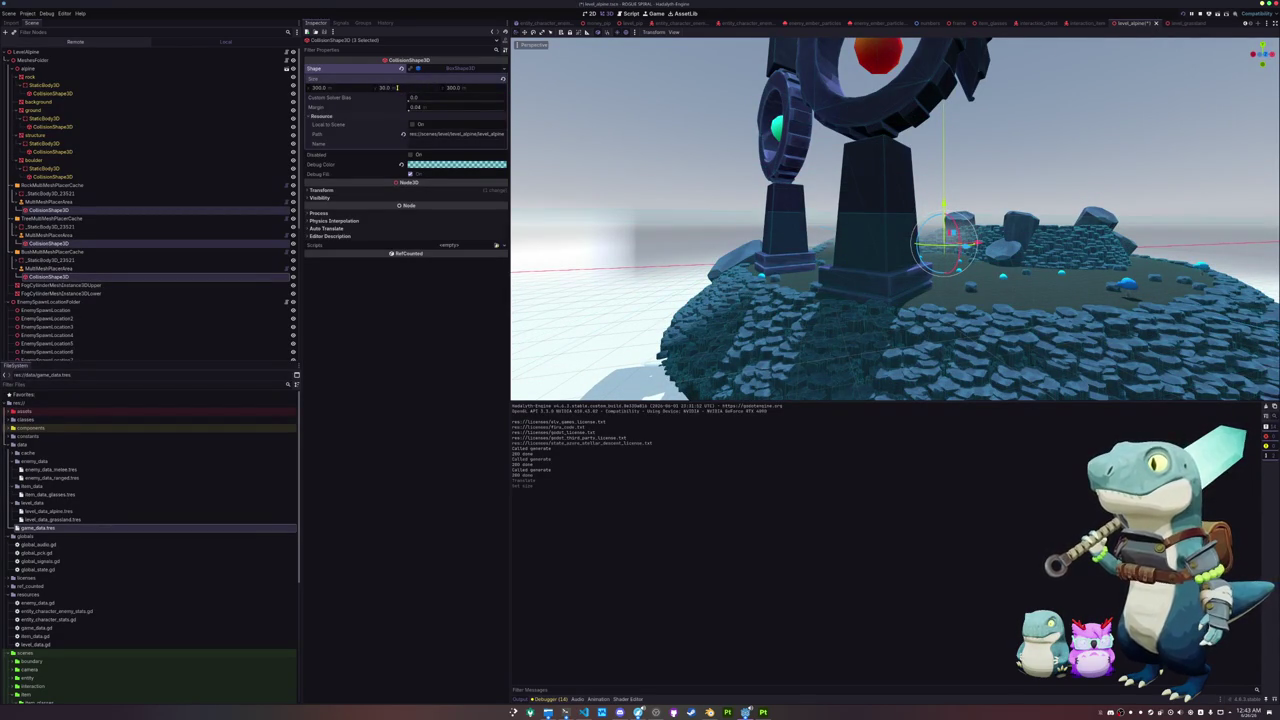
drag(760, 250, 690, 285)
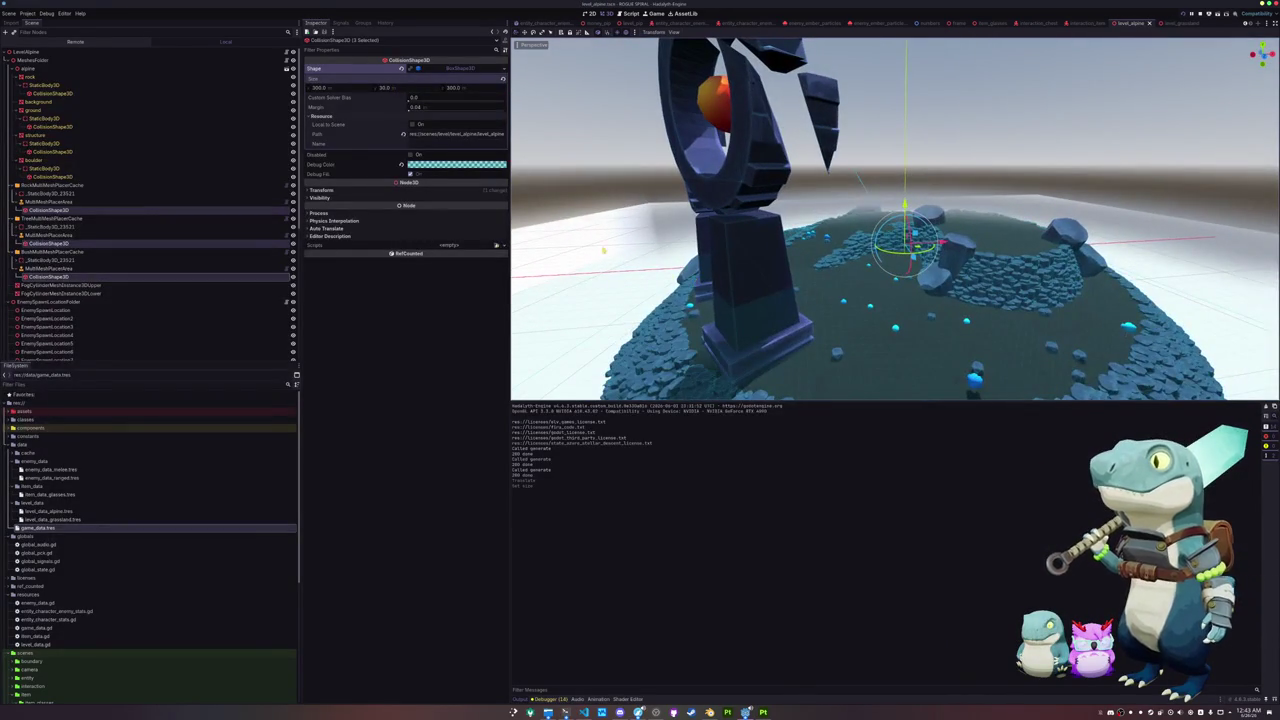
click(55, 186)
Step: Generate the RockMultiMeshPlacerCache instances to fill the resized areas
click(421, 69)
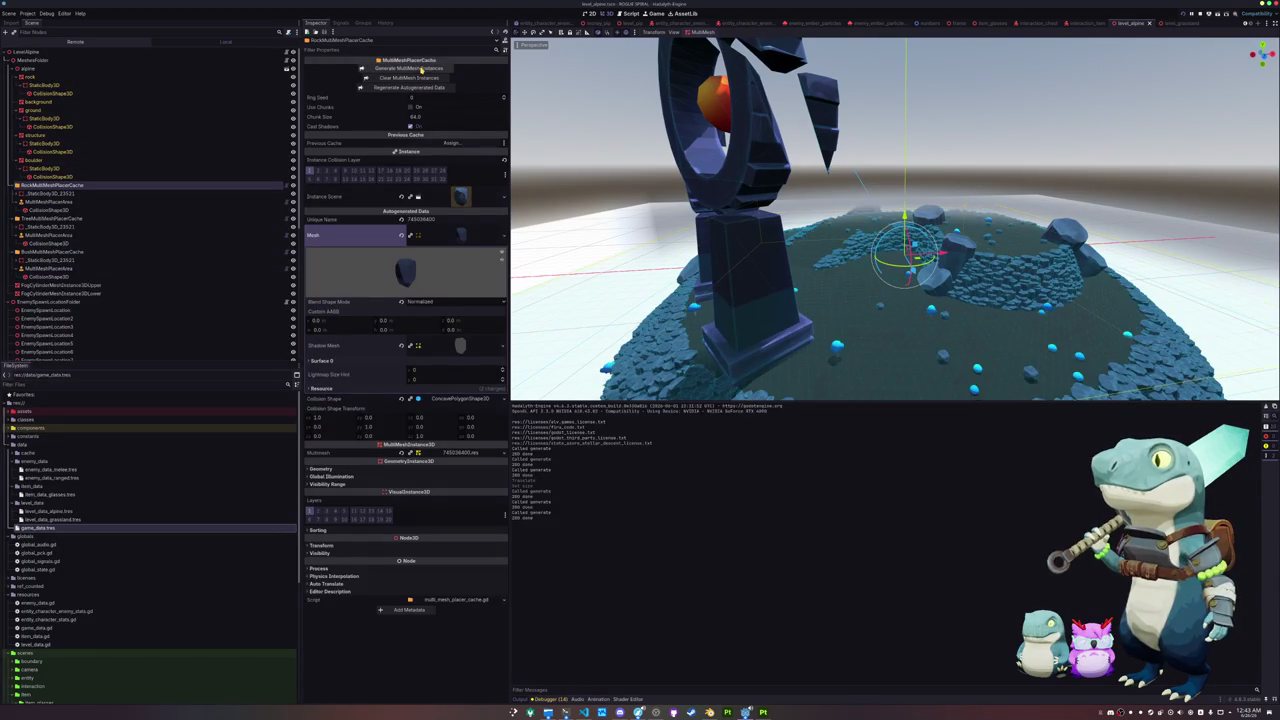
mouse_move(714, 270)
mouse_down()
mouse_move(797, 274)
mouse_move(765, 268)
mouse_up()
scroll(750, 272, up, 5)
Step: Generate the TreeMultiMeshPlacerCache instances, then switch to the lobby menu scene
click(50, 218)
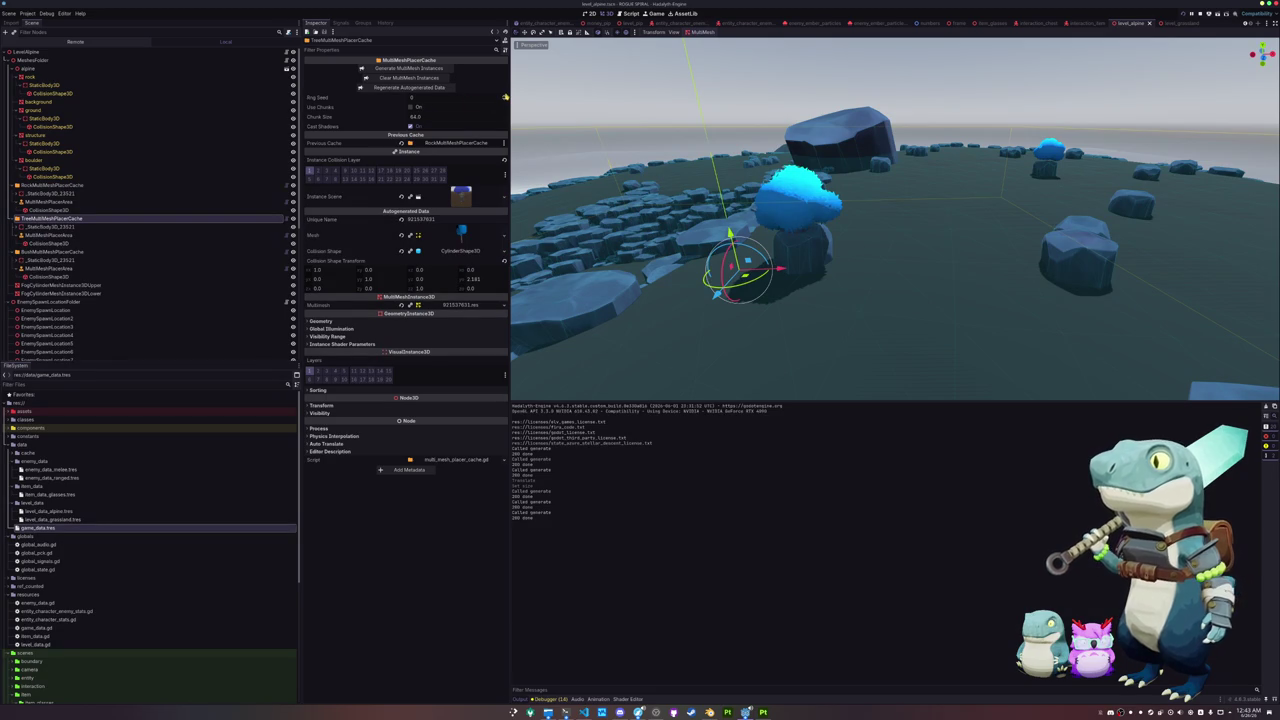
click(422, 69)
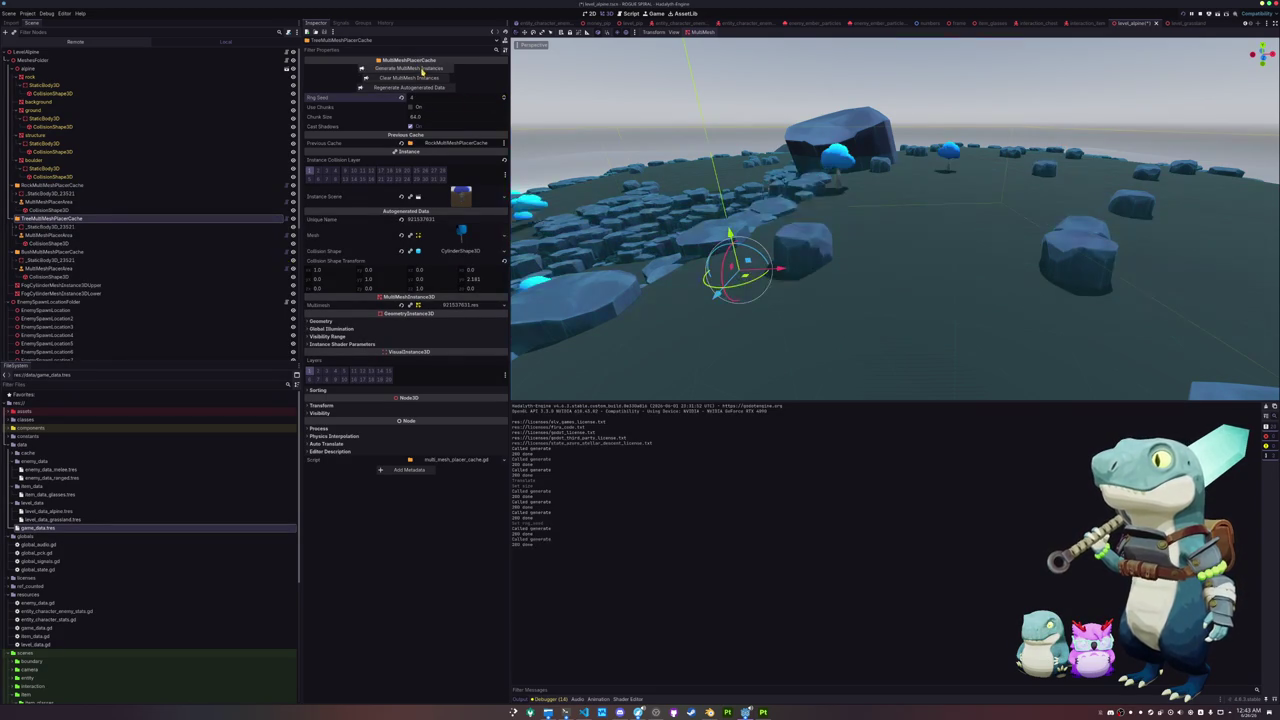
drag(706, 242, 707, 242)
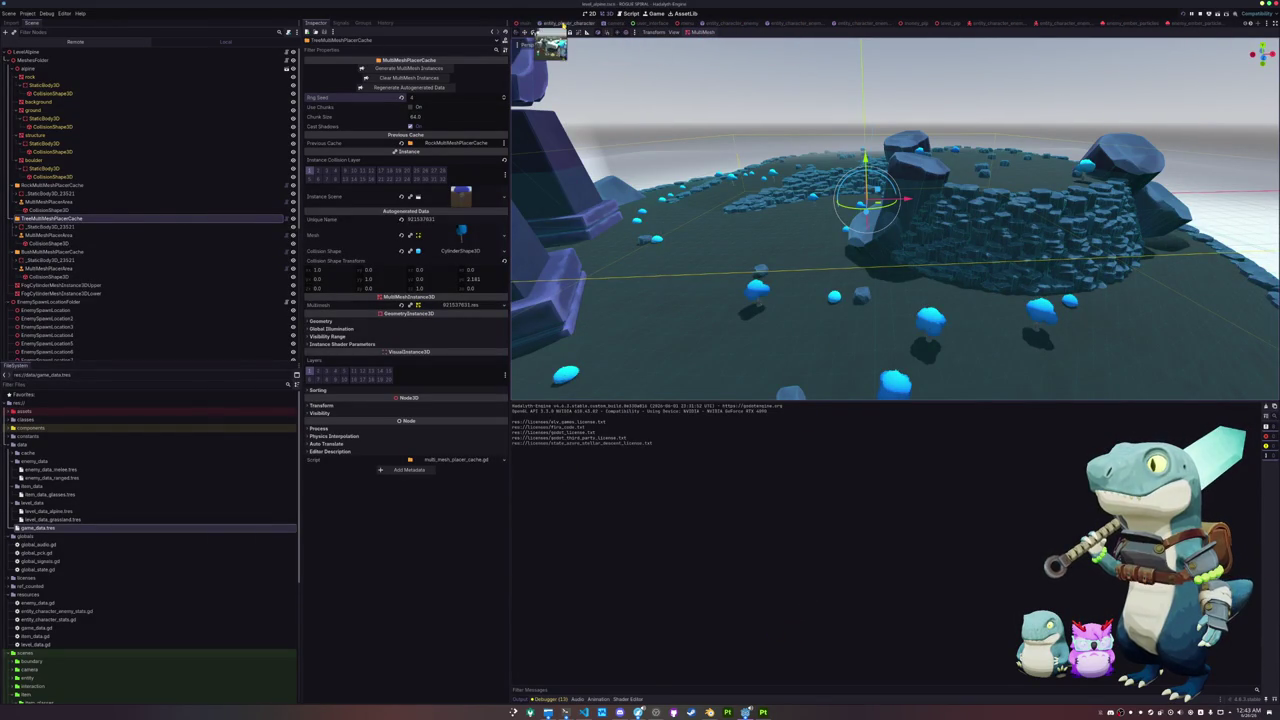
click(688, 22)
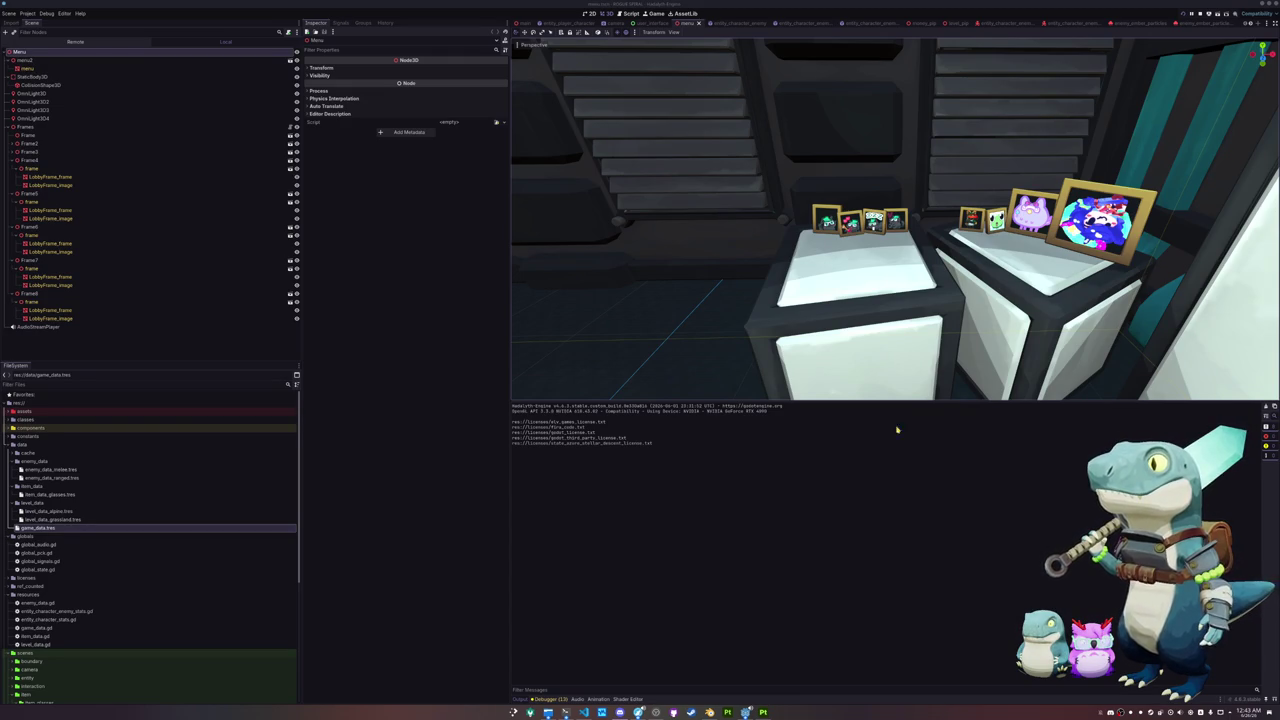
Step: Duplicate a single shelf frame mesh, then cancel the move and delete the copy
scroll(797, 268, down, 3)
click(50, 243)
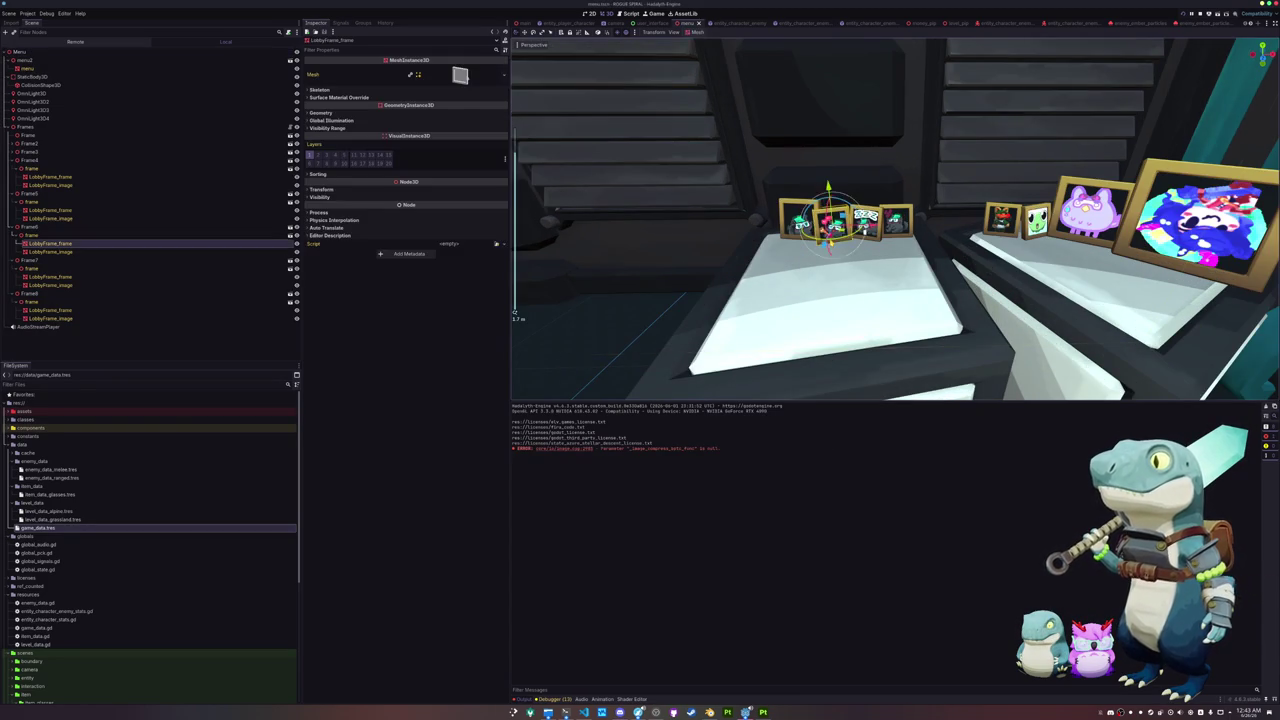
key(f)
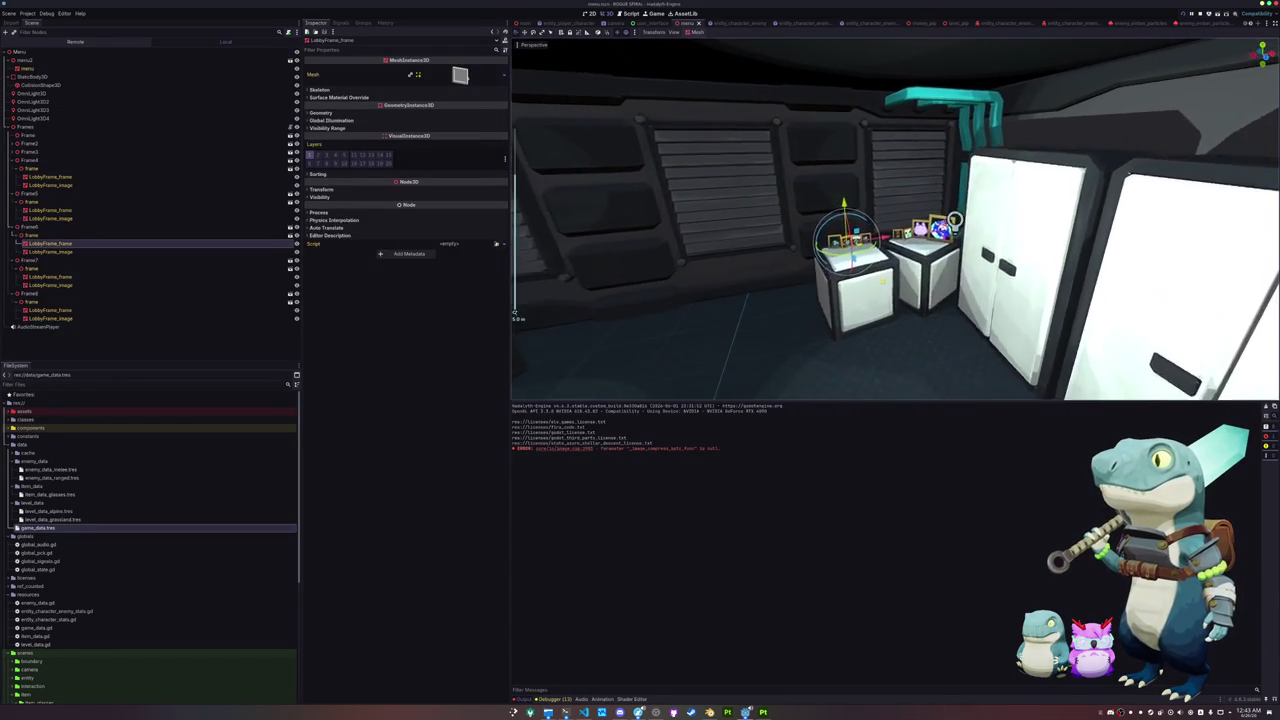
key(ctrl+d)
key(g)
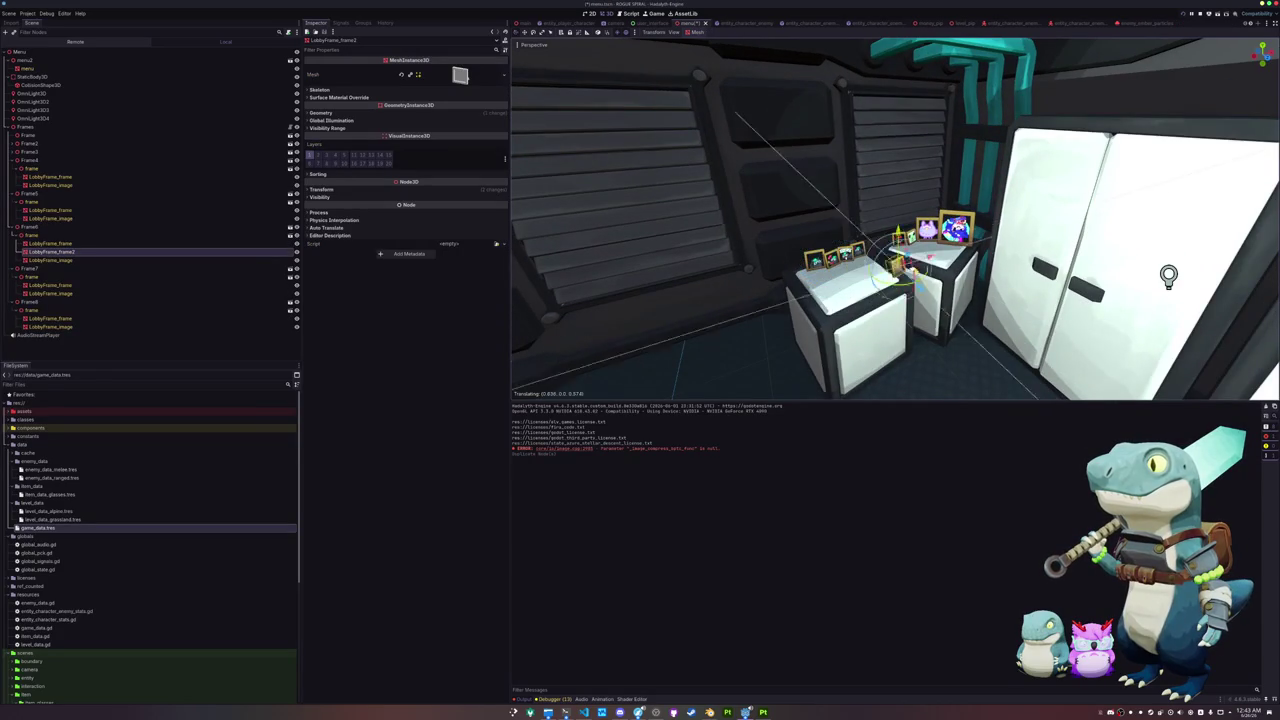
key(y)
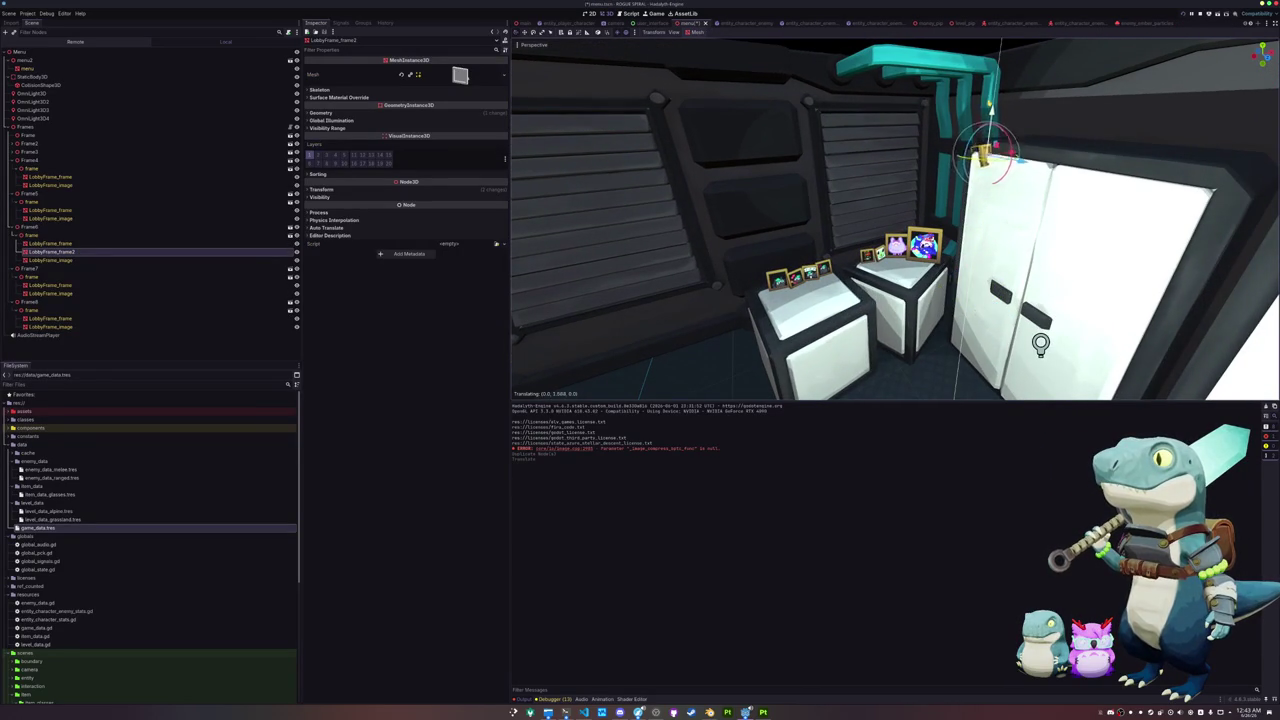
key(Escape)
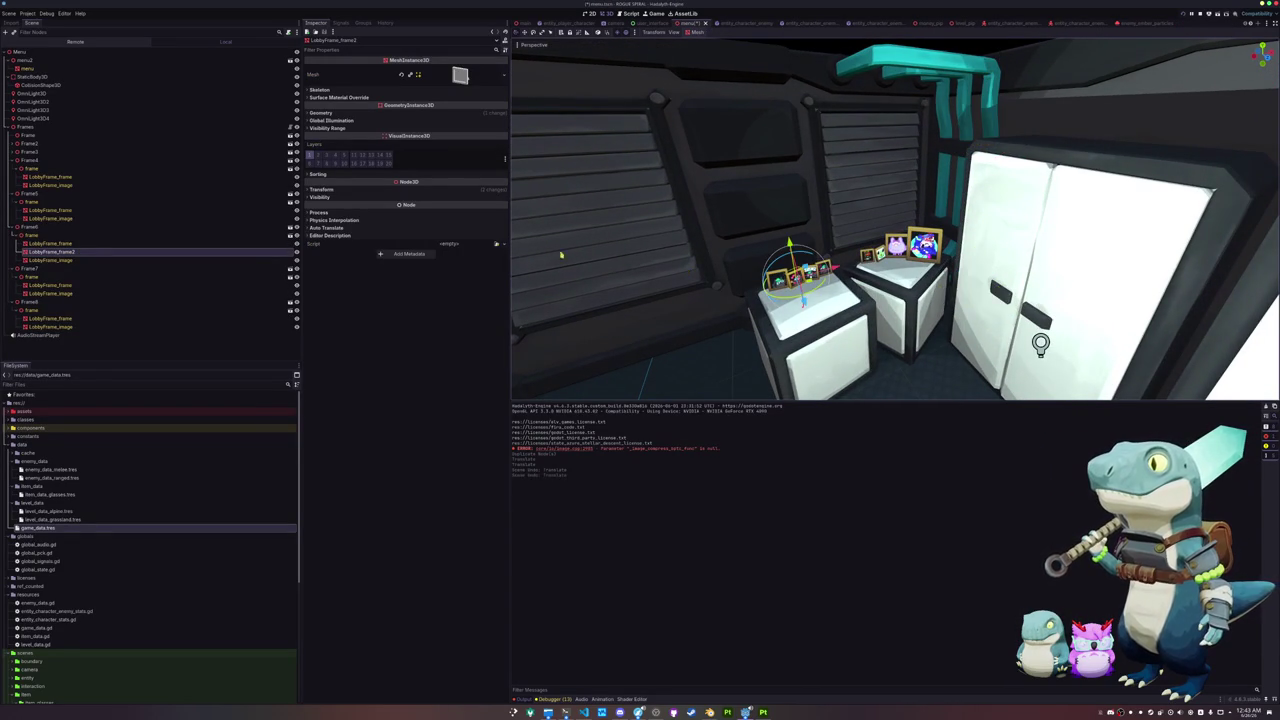
key(Delete)
Step: Duplicate the Frame4 group and place the copy high on the wall beside the cabinet and pipes
click(42, 227)
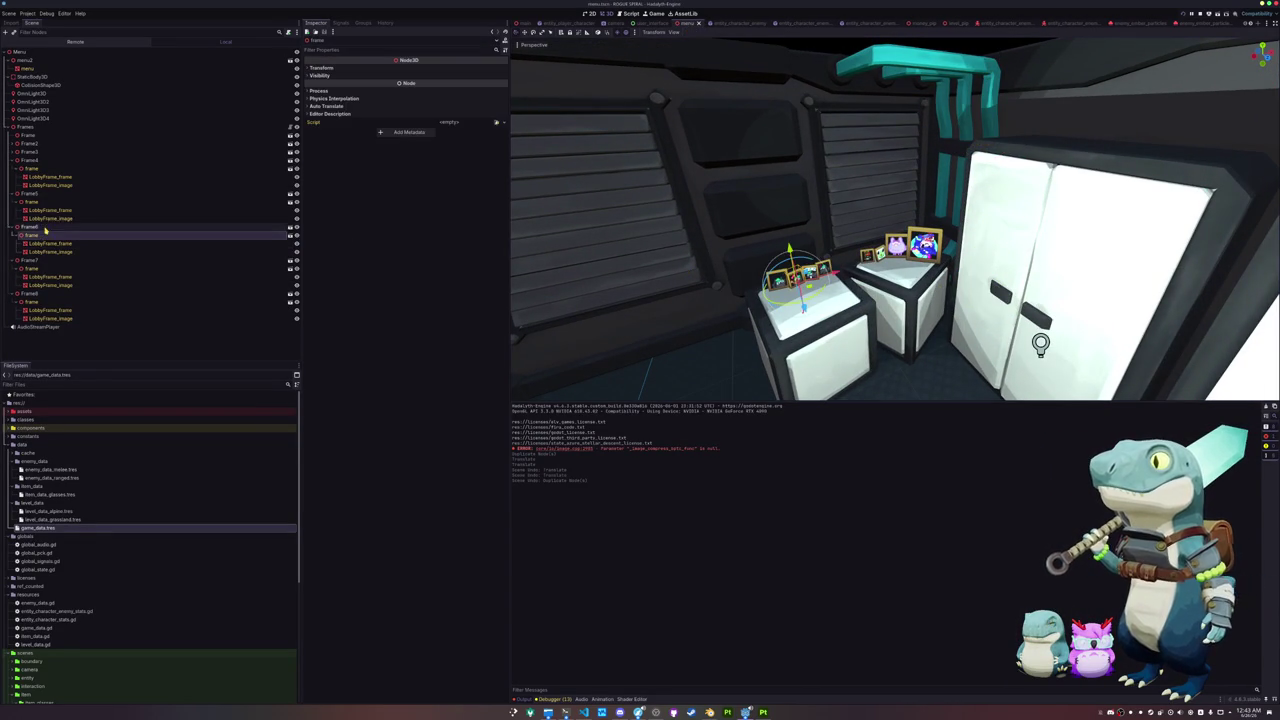
click(44, 295)
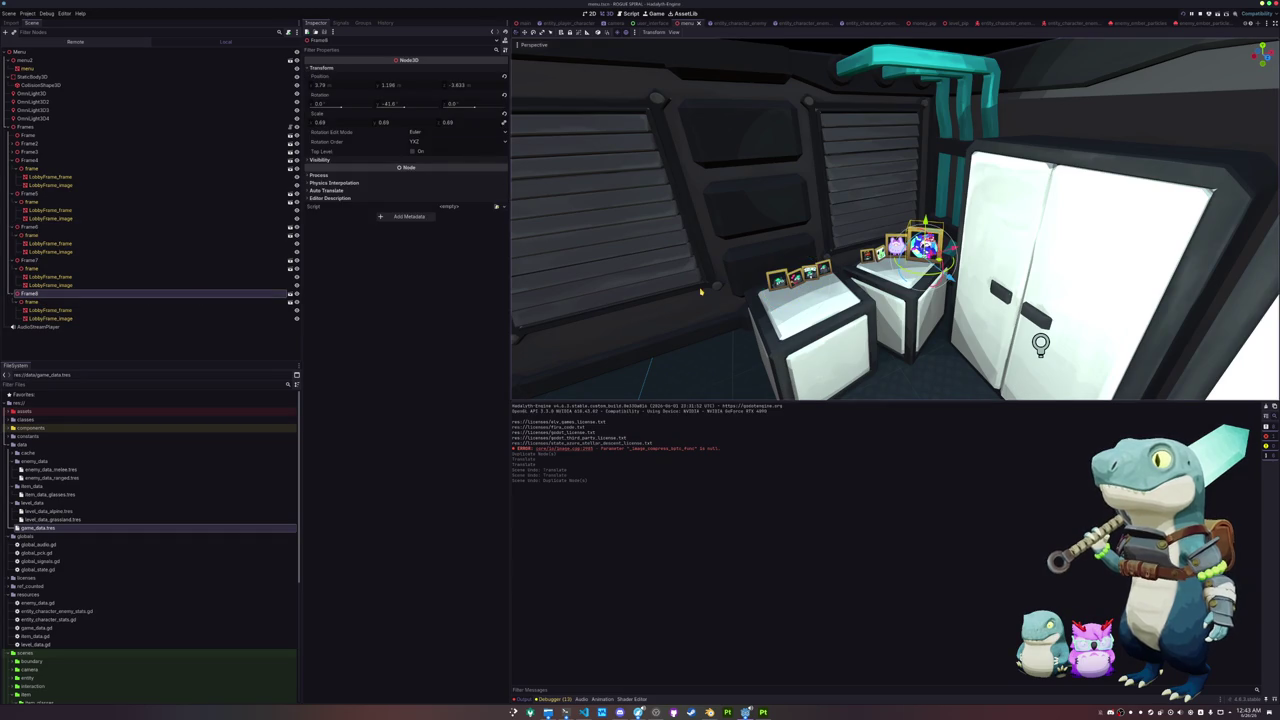
click(35, 160)
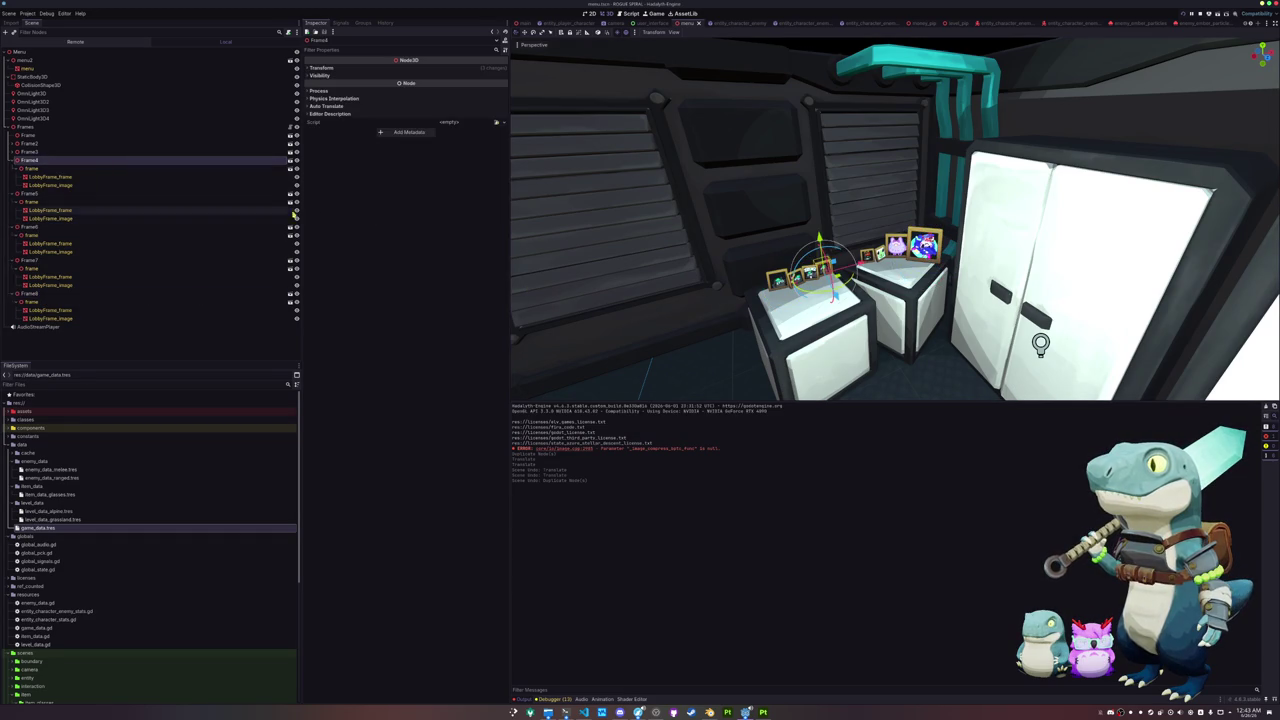
key(ctrl+d)
drag(1040, 343, 980, 352)
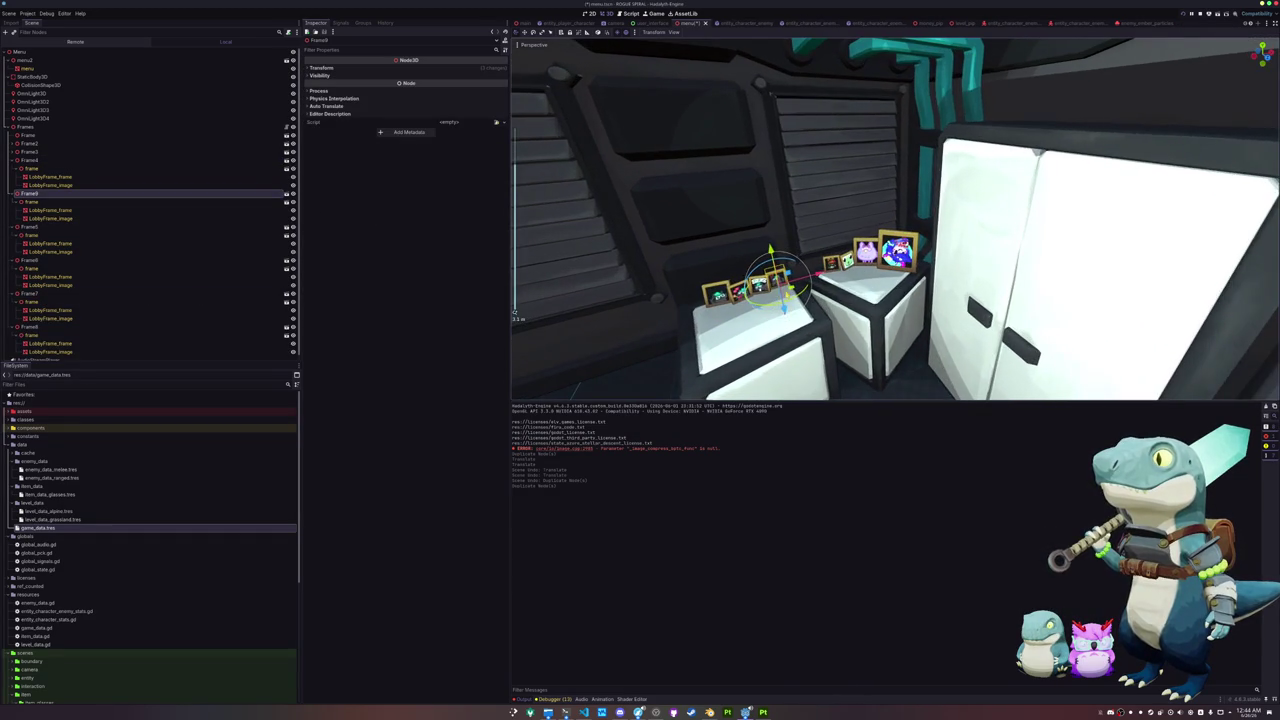
mouse_move(785, 284)
mouse_down()
mouse_move(962, 292)
mouse_move(971, 108)
mouse_up()
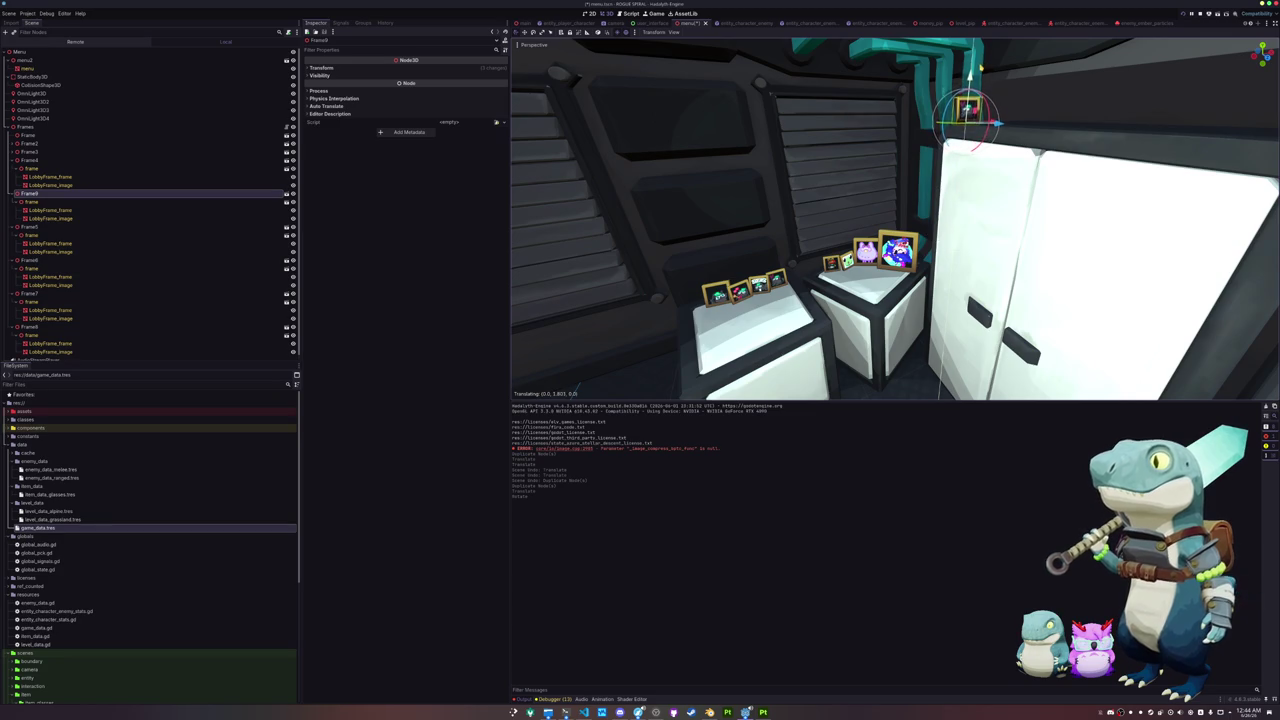
scroll(960, 200, up, 2)
scroll(895, 220, up, 2)
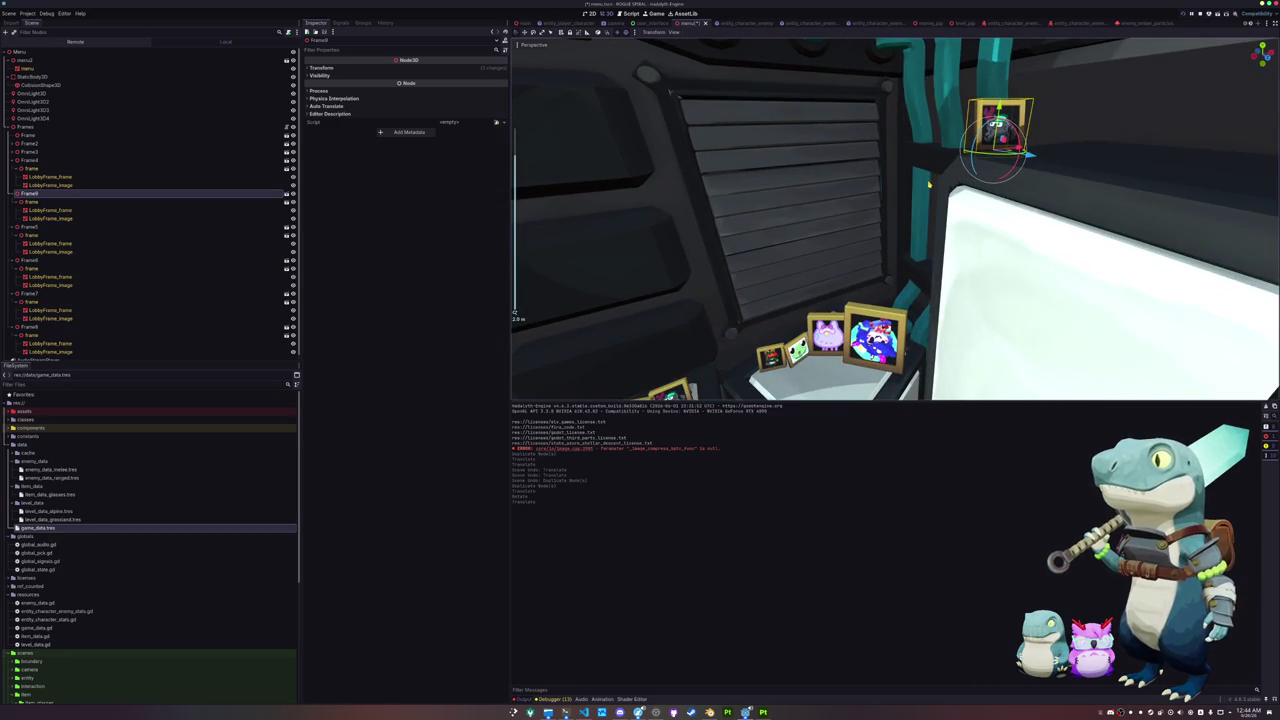
drag(928, 185, 880, 210)
mouse_move(918, 233)
mouse_down()
mouse_move(934, 230)
mouse_move(514, 313)
mouse_move(794, 214)
mouse_up()
Step: Set LobbyFrame_image's Albedo Texture to the purple character image via Quick Load
click(150, 218)
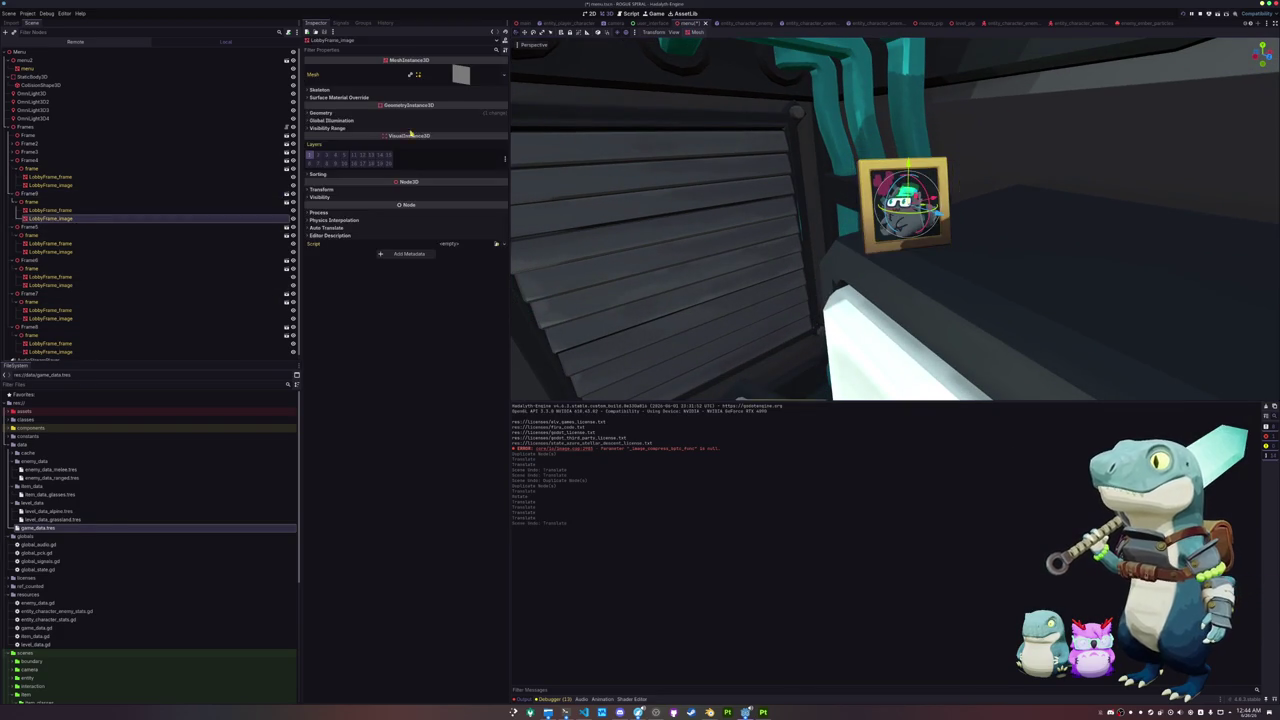
click(459, 128)
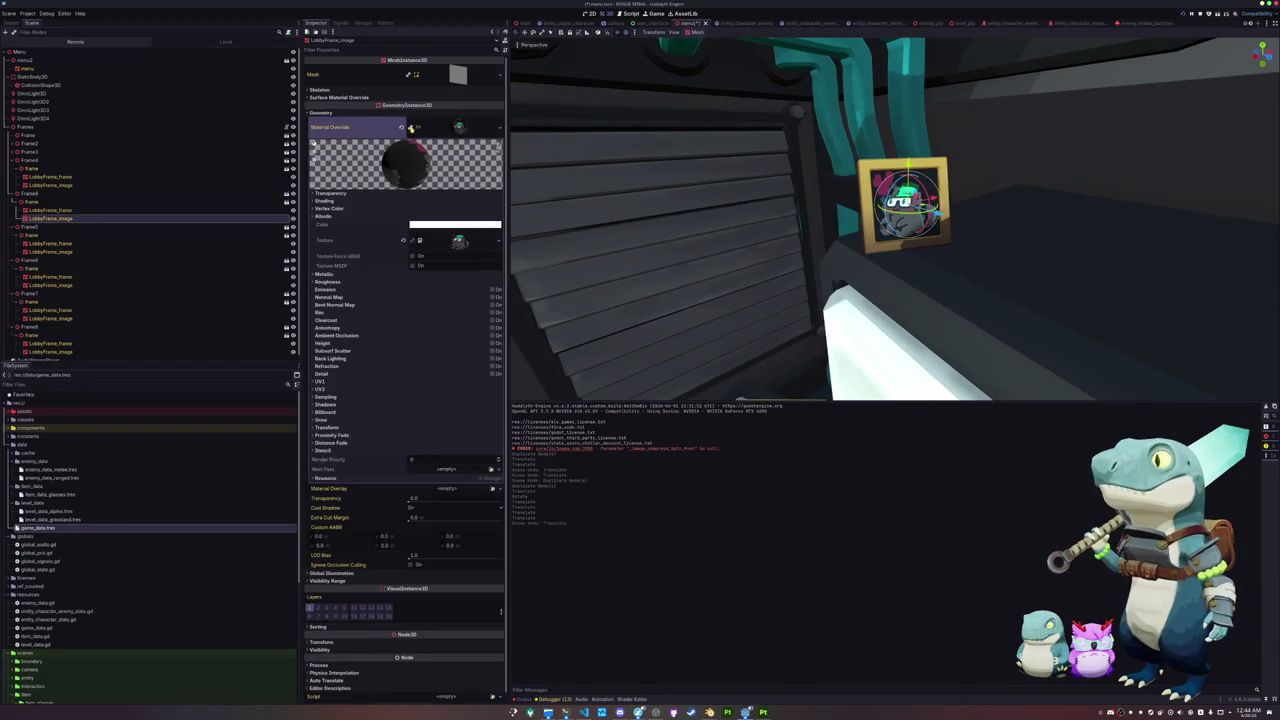
click(497, 241)
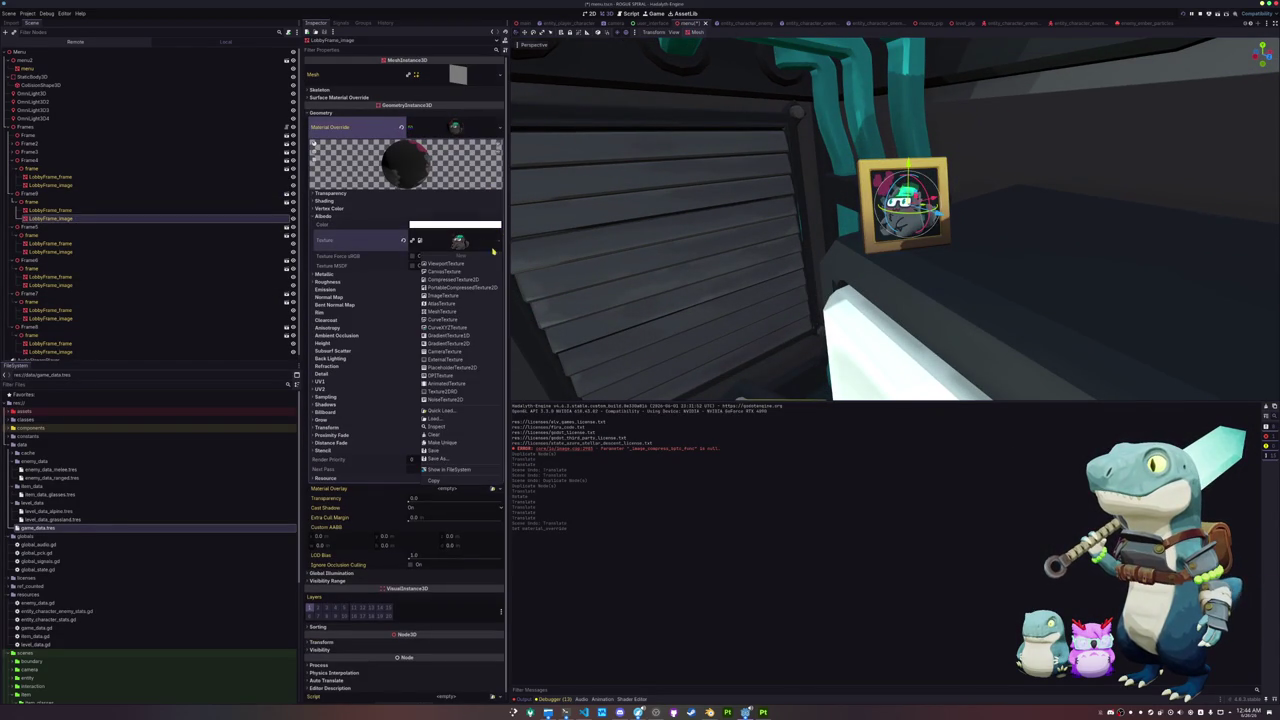
click(440, 411)
key(Up)
key(Return)
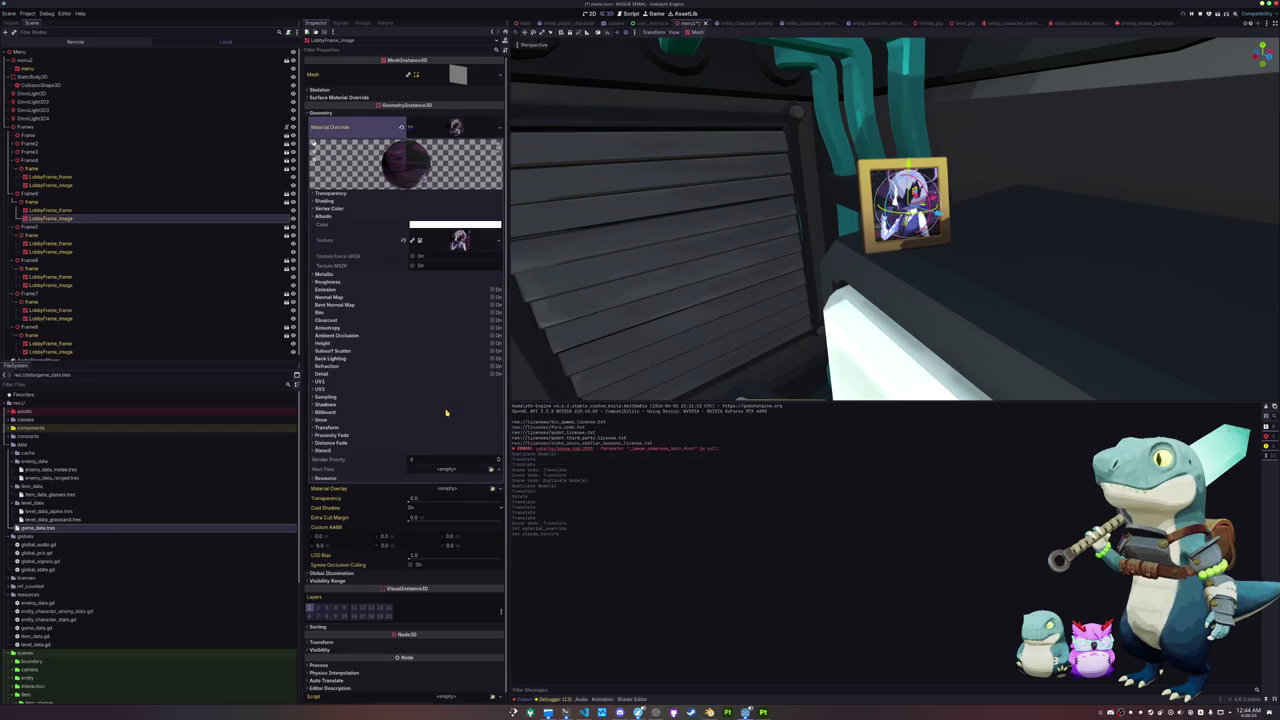
mouse_move(520, 355)
mouse_down()
mouse_move(771, 280)
mouse_move(762, 263)
mouse_up()
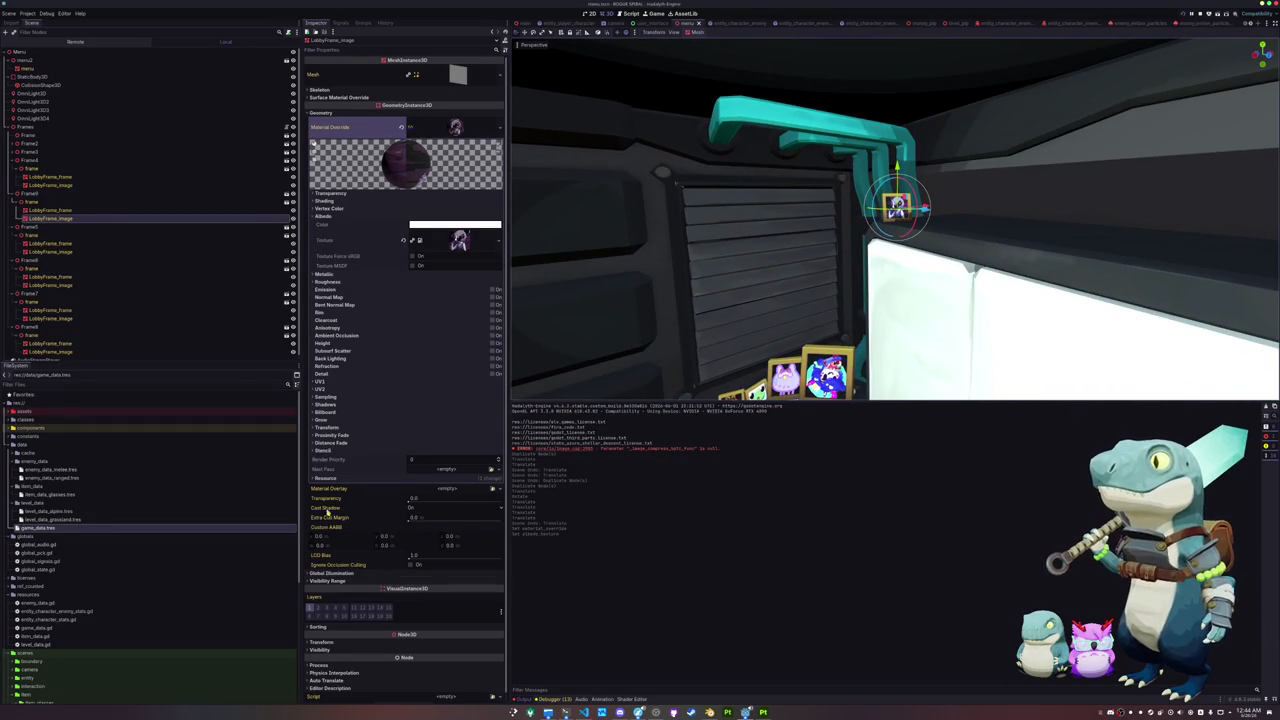
Step: Scale Frame9 to 0.33 and reorder the Frames list so it sits after Frame8
click(25, 193)
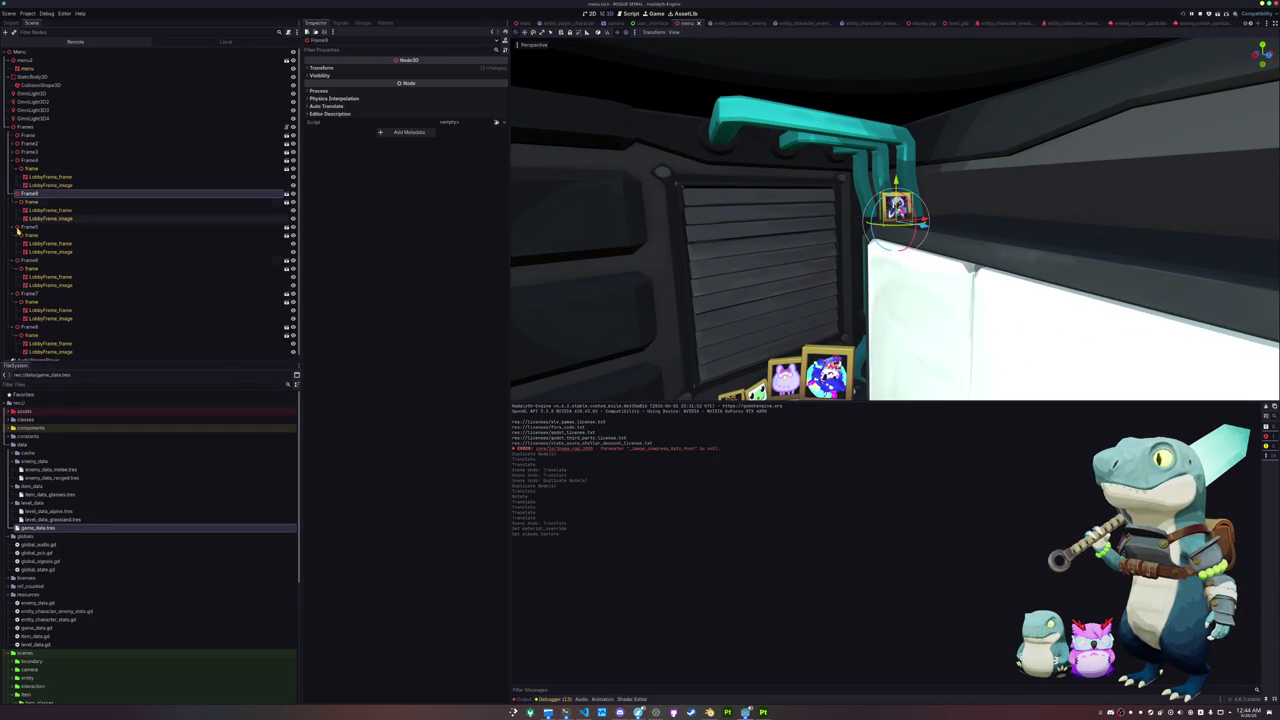
click(318, 67)
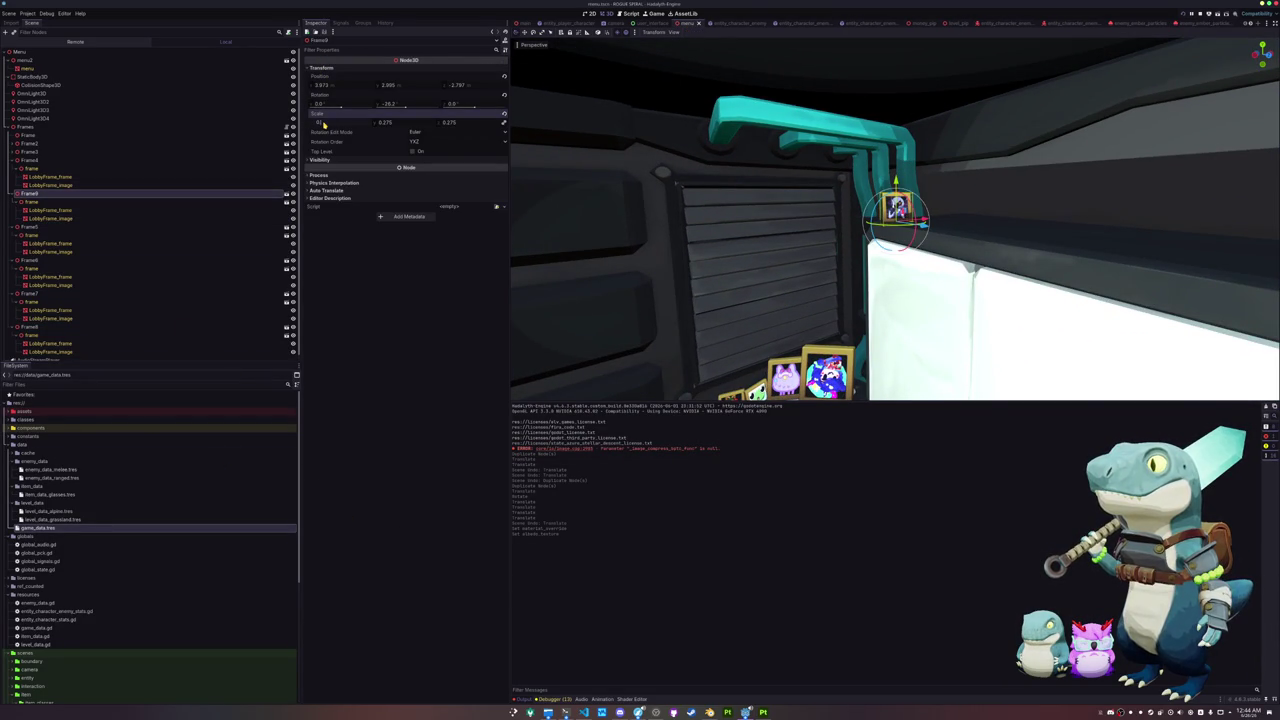
drag(323, 122, 345, 122)
scroll(694, 280, down, 5)
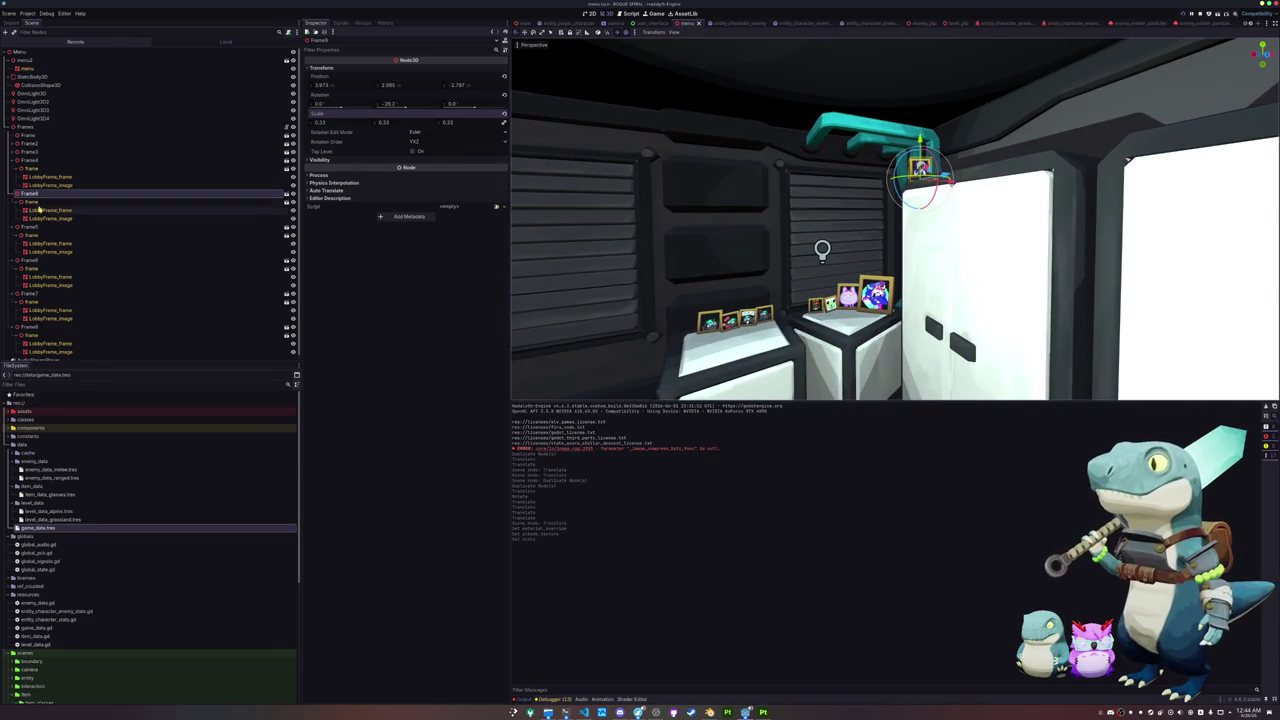
drag(22, 187, 28, 128)
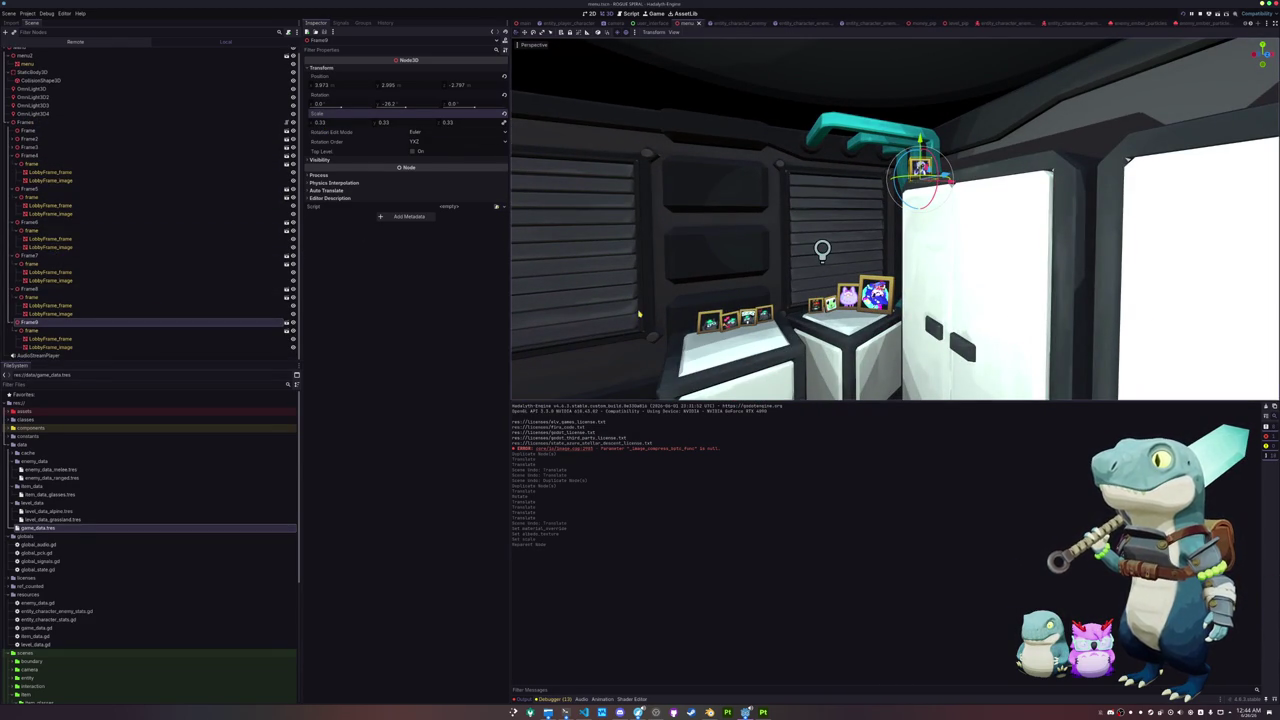
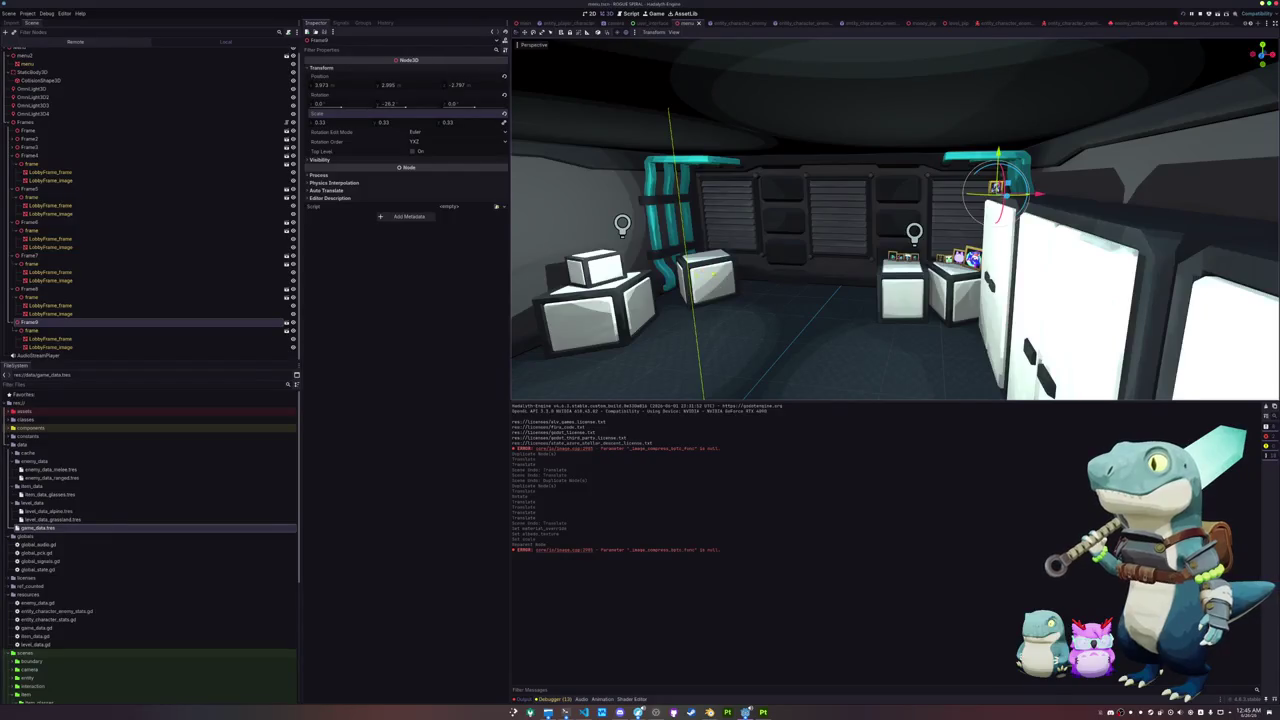
Step: Duplicate the picture frame as Frame10 and set the copy on the left white box
key(ctrl+d)
mouse_move(1037, 197)
mouse_down()
mouse_move(600, 205)
mouse_move(643, 200)
mouse_up()
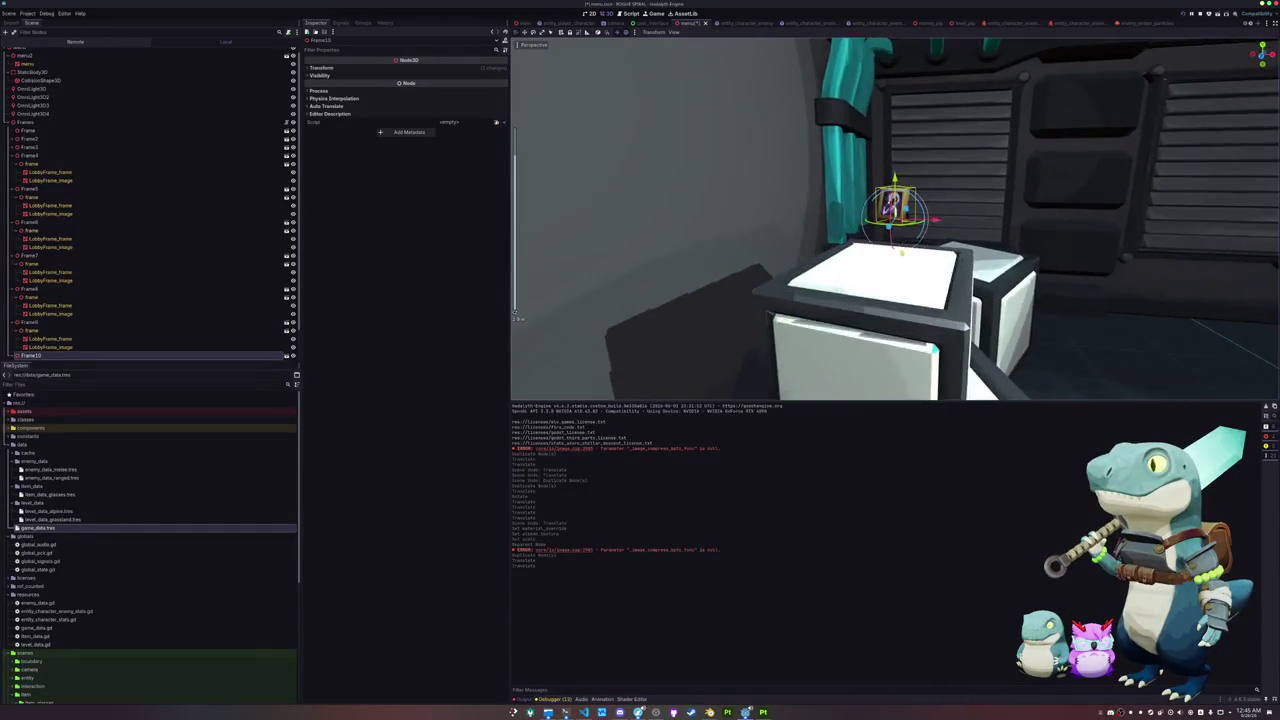
key(g)
key(z)
click(516, 314)
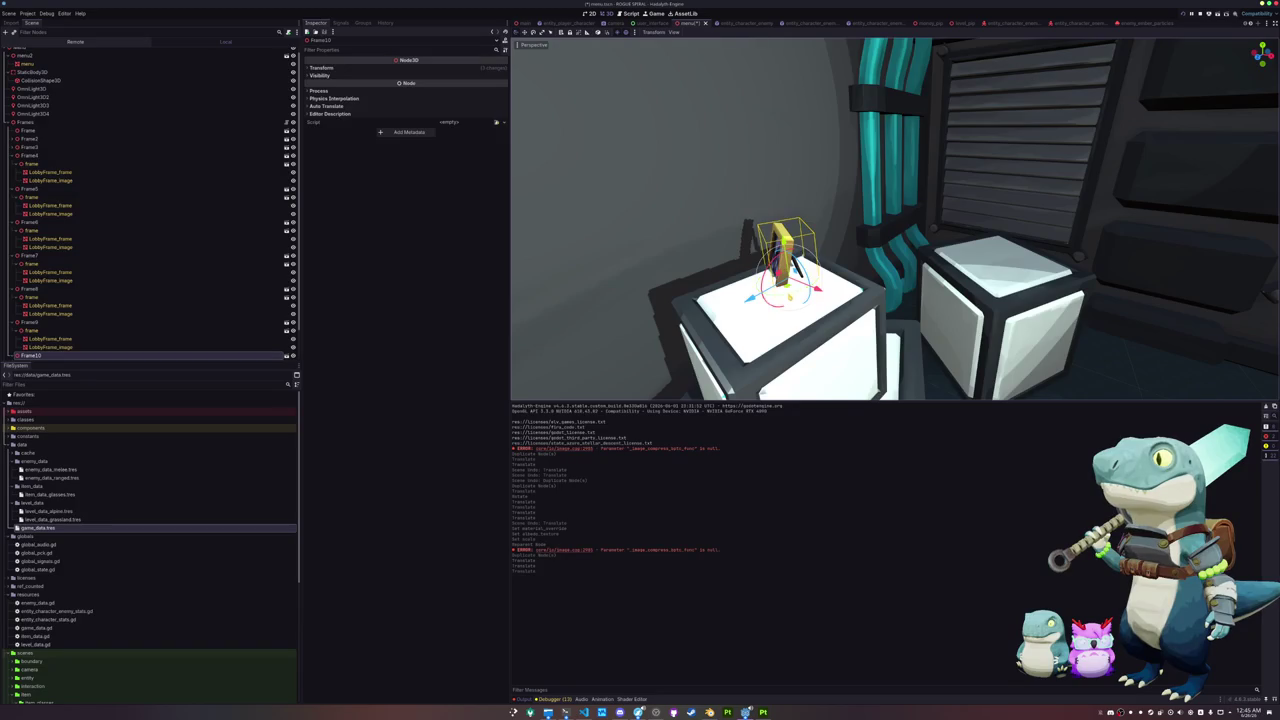
Step: Rotate Frame10 90 degrees about Y so it faces the room, snapping it onto the box
key(r)
key(y)
key(9)
key(0)
key(Return)
key(Page_Down)
key(Page_Down)
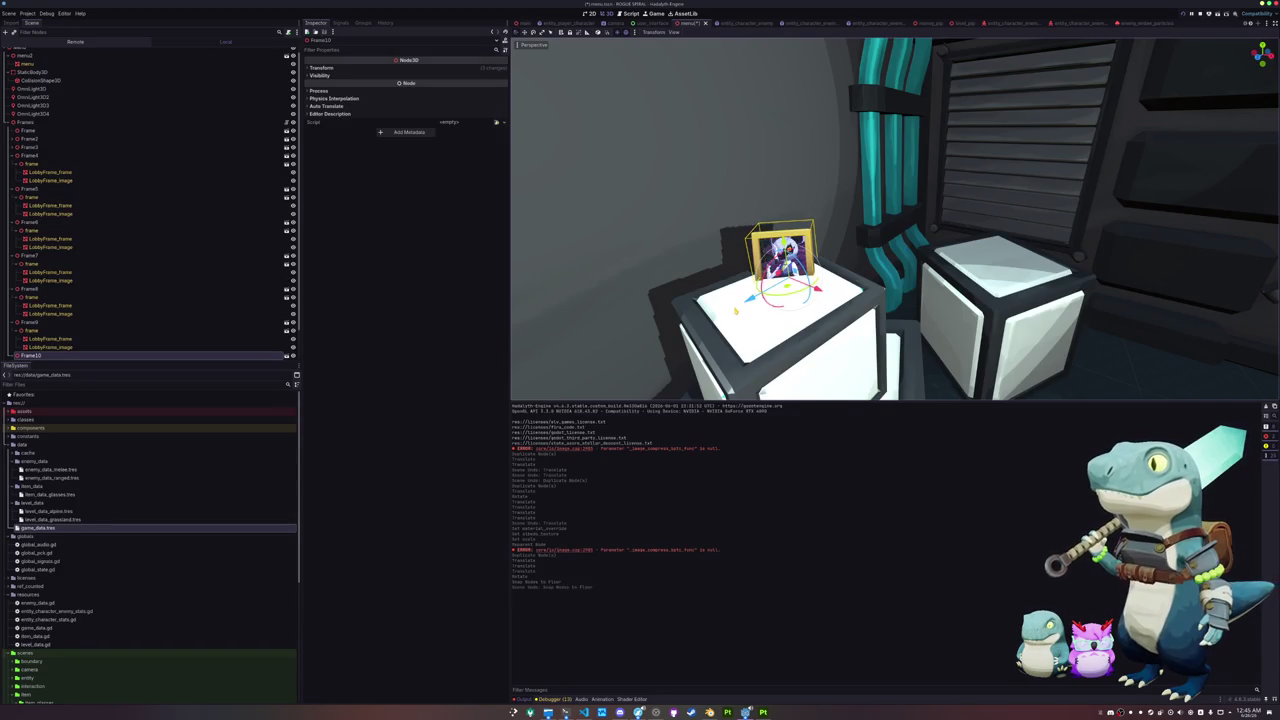
Step: Fine-tune Frame10's height on the box and give it a slight tilt
key(g)
key(y)
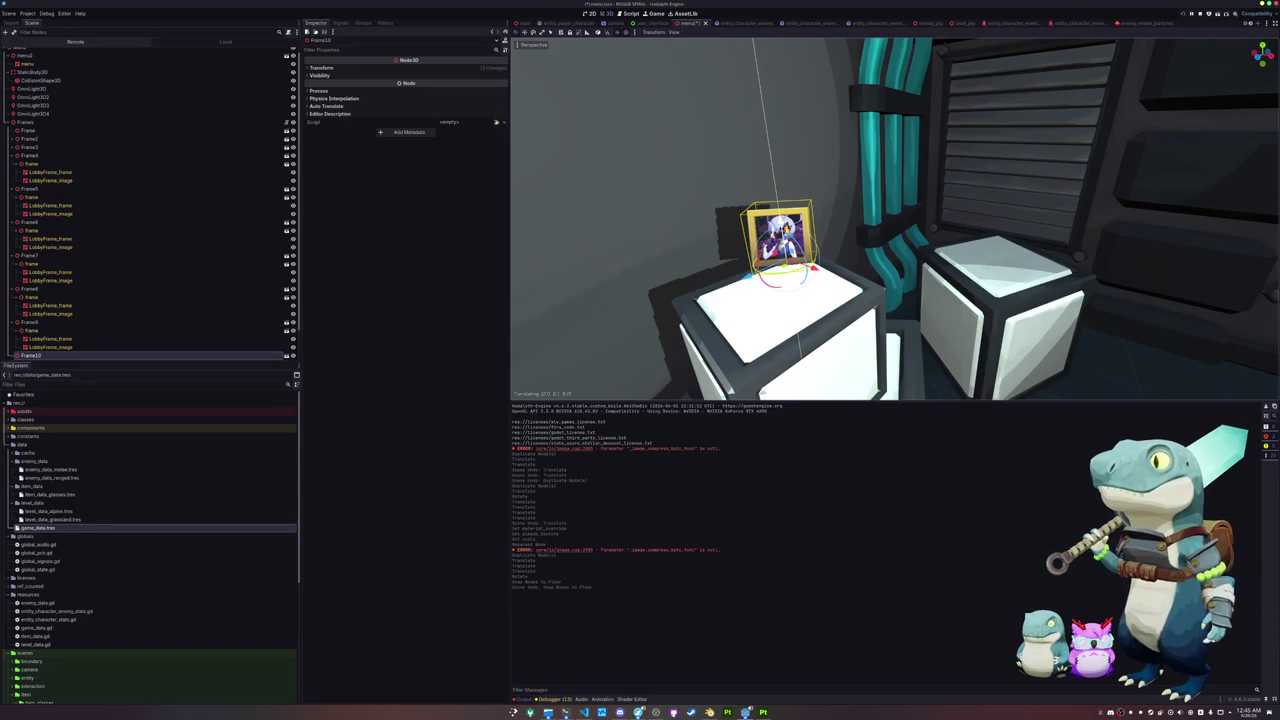
key(Page_Down)
key(ctrl+z)
scroll(729, 240, up, 5)
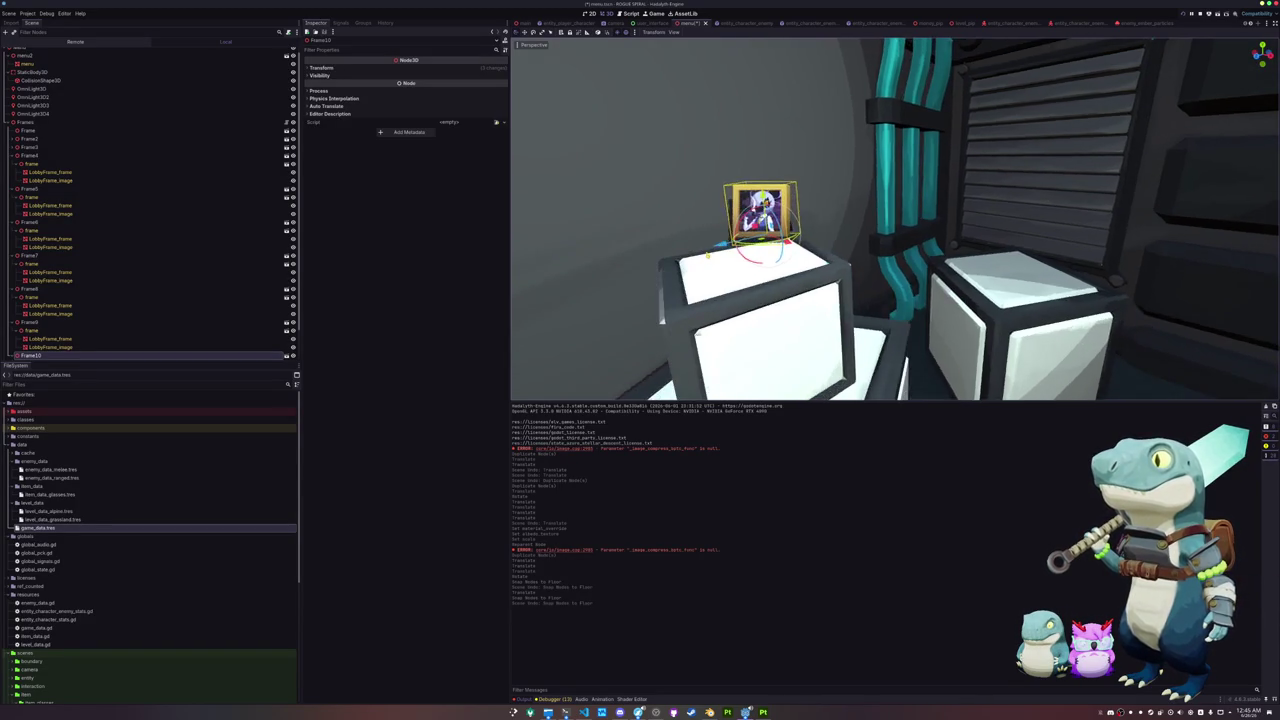
scroll(729, 240, down, 3)
key(g)
key(y)
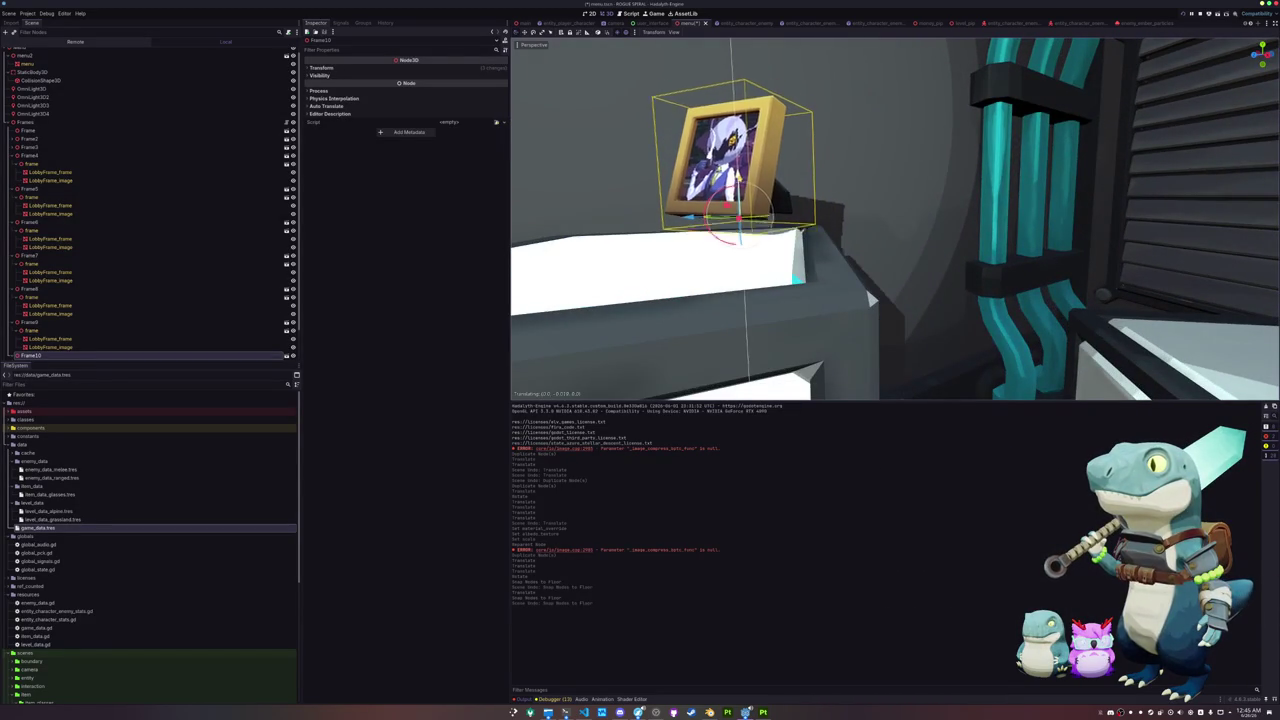
key(Return)
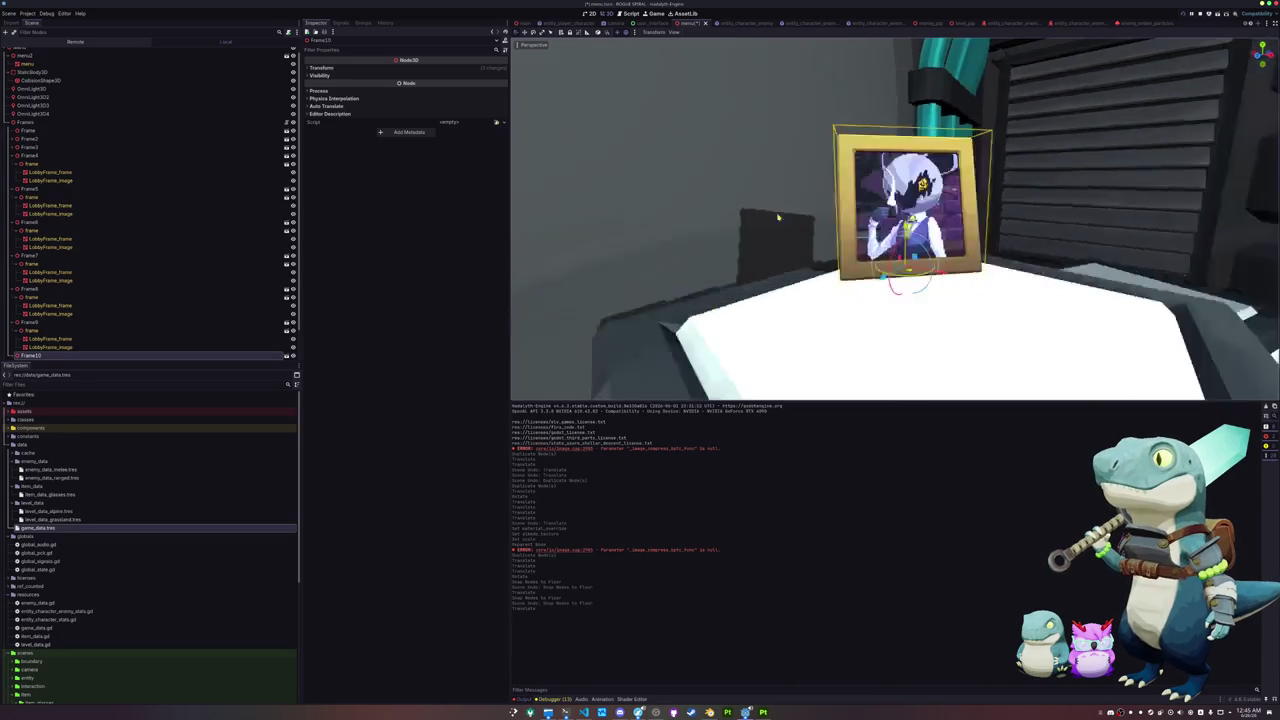
key(s)
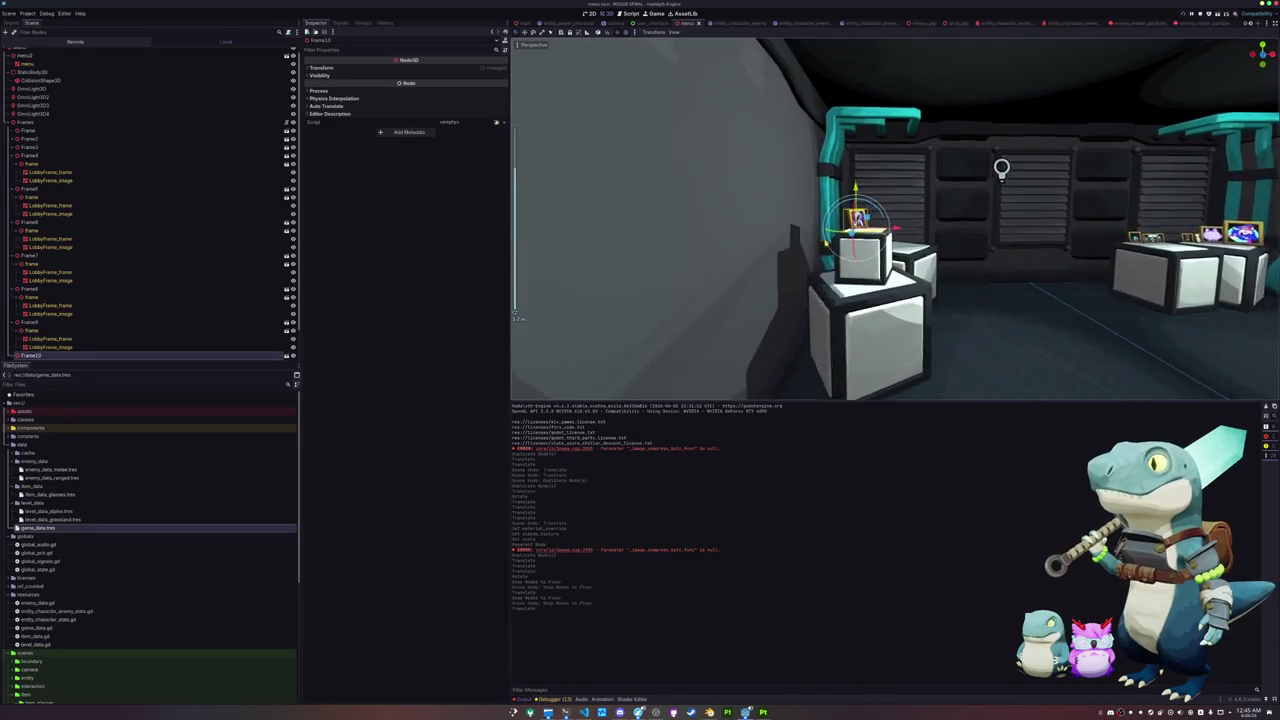
key(r)
key(Return)
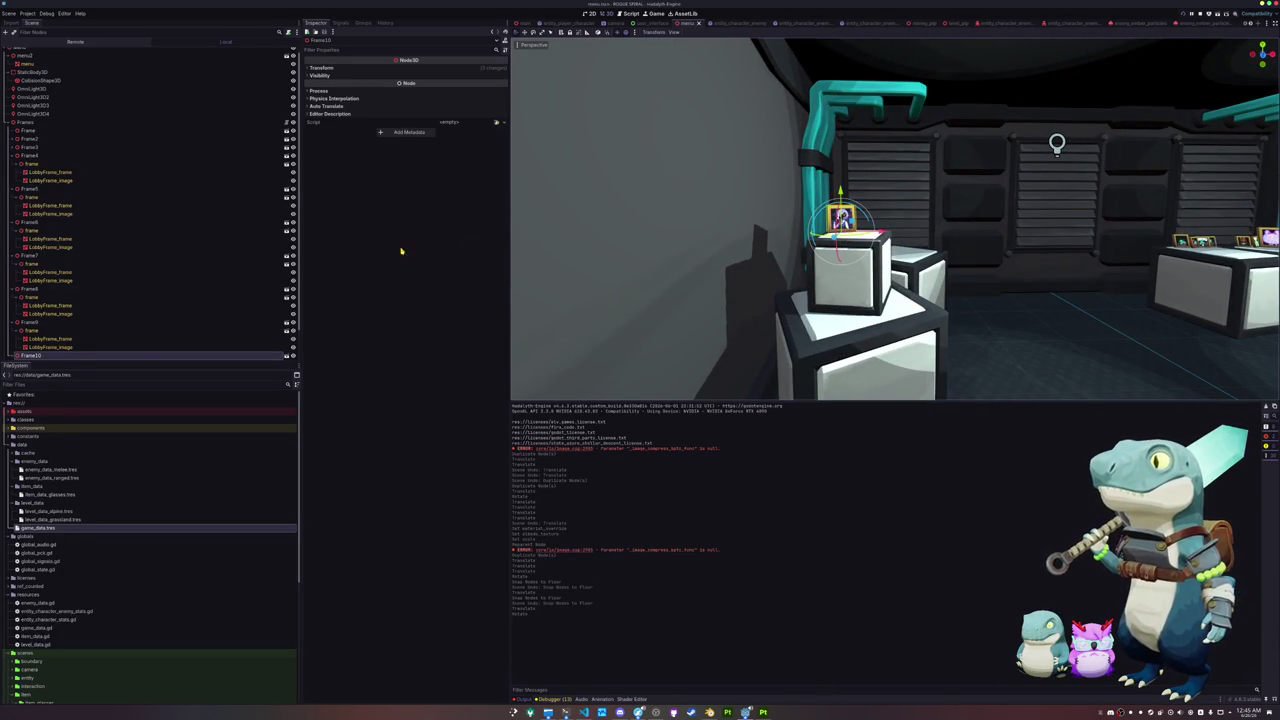
Step: Give Frame10's LobbyFrame_image a material override whose albedo texture is the 'folo' picture
click(12, 355)
click(18, 330)
click(50, 347)
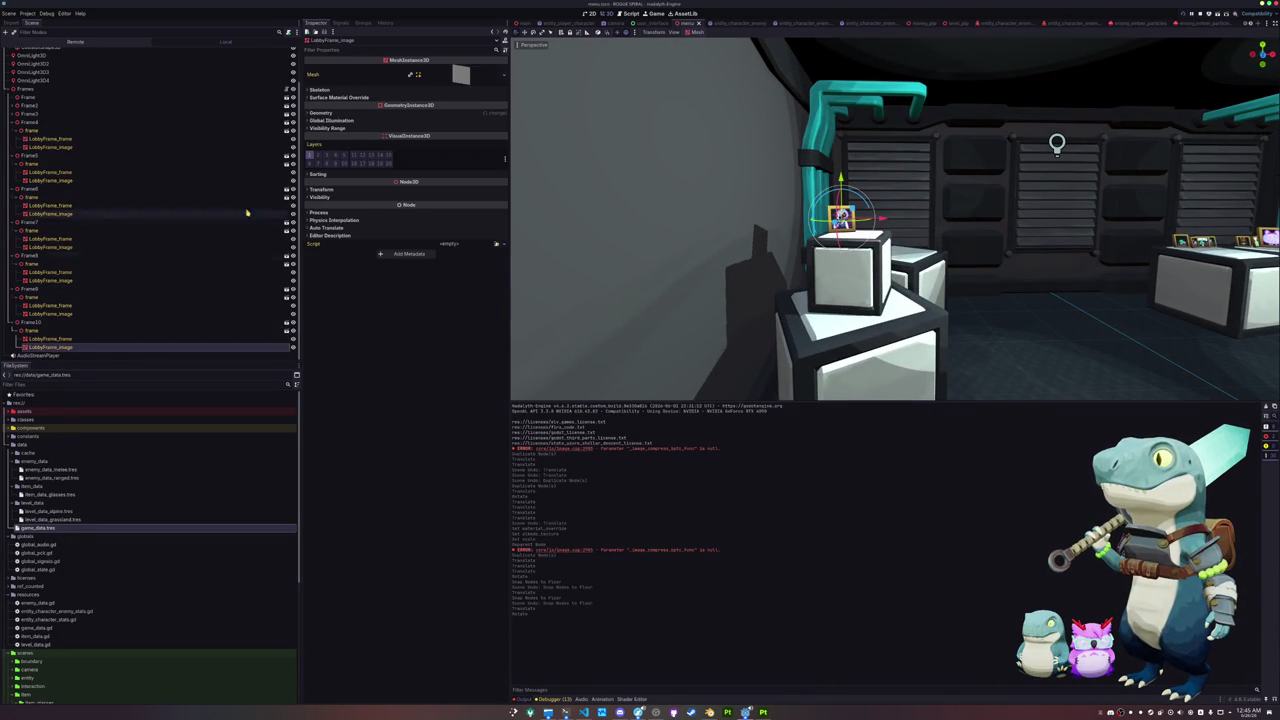
click(479, 113)
click(440, 126)
click(458, 126)
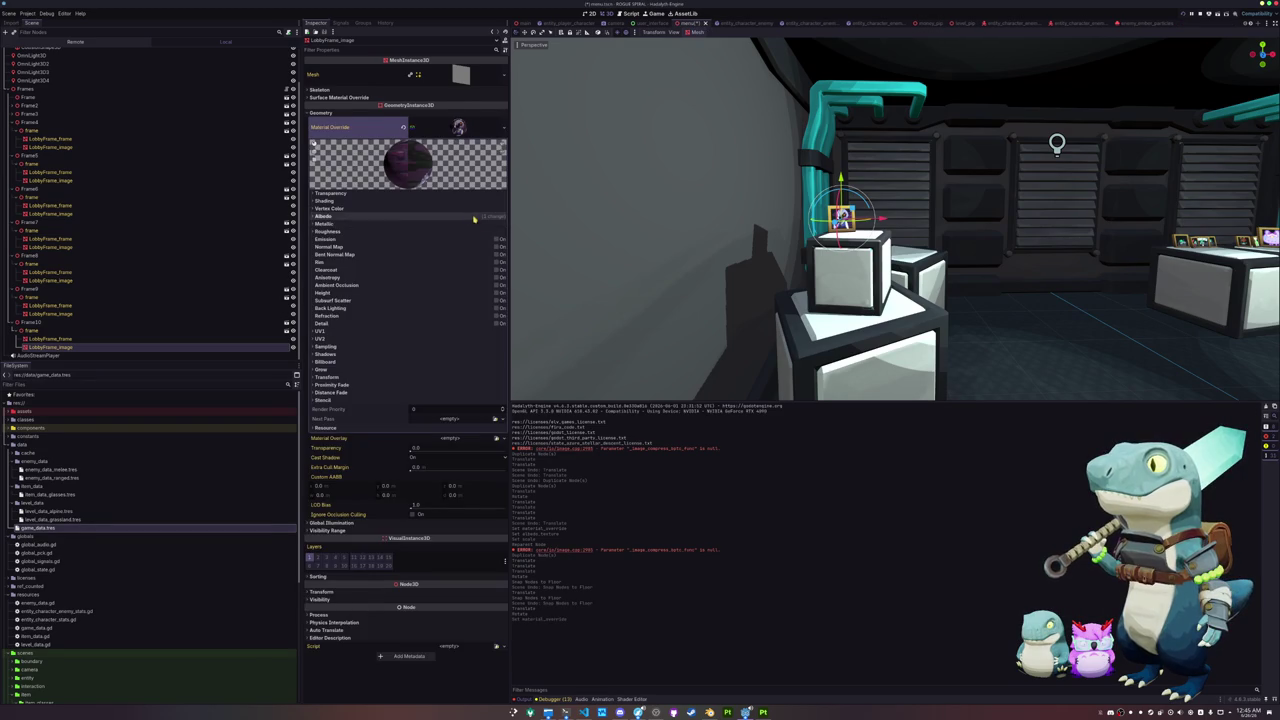
click(475, 218)
click(497, 240)
click(445, 410)
text(folo)
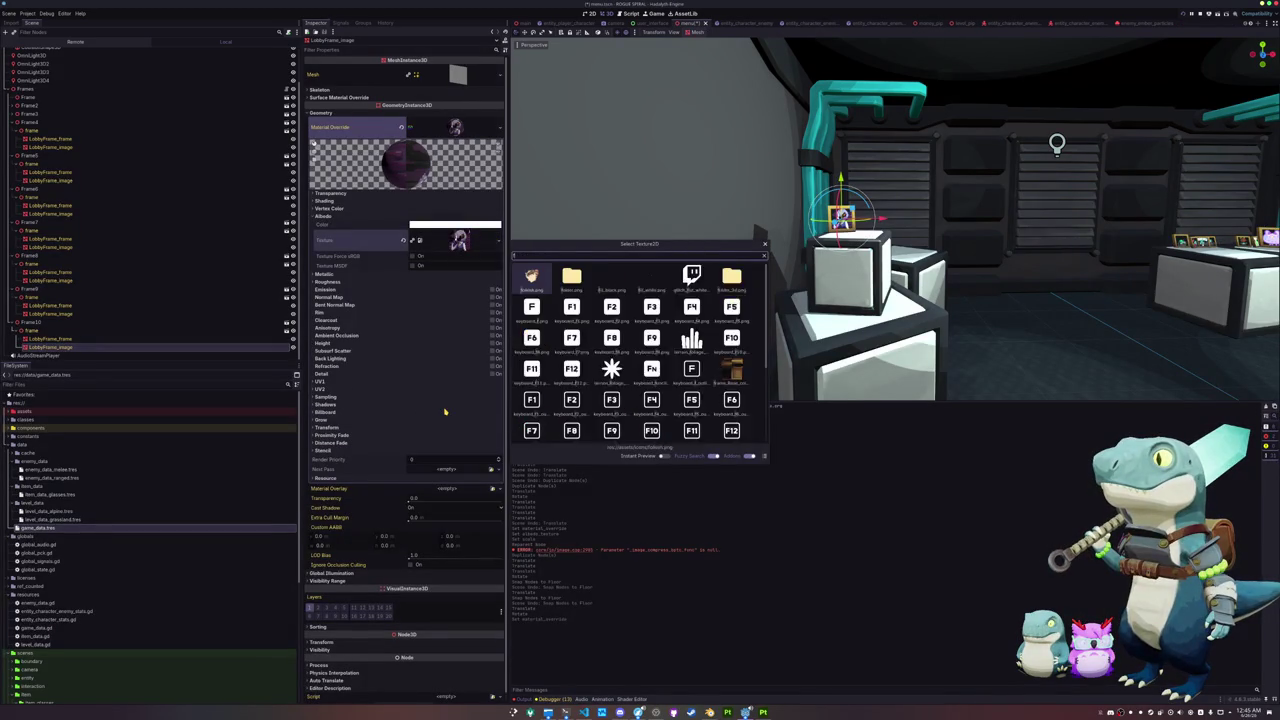
key(Return)
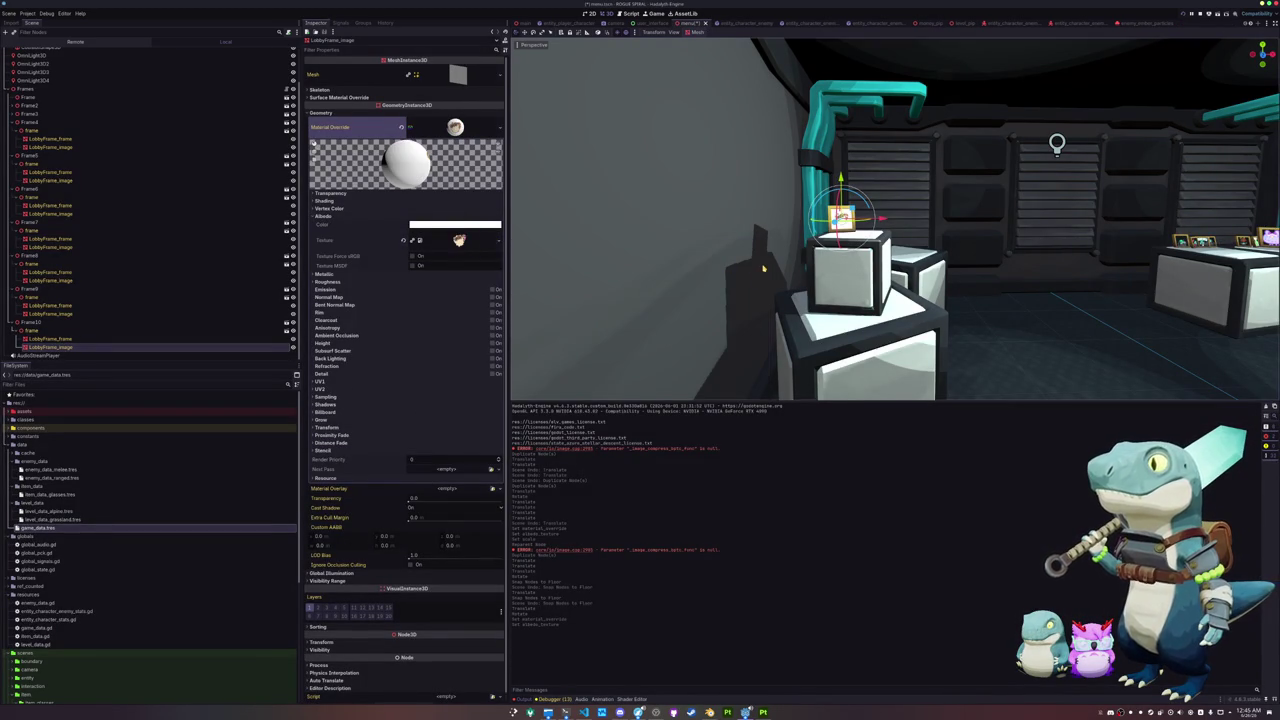
Step: Duplicate Frame10 to create Frame11
scroll(762, 265, up, 5)
scroll(762, 265, down, 2)
drag(762, 265, 741, 300)
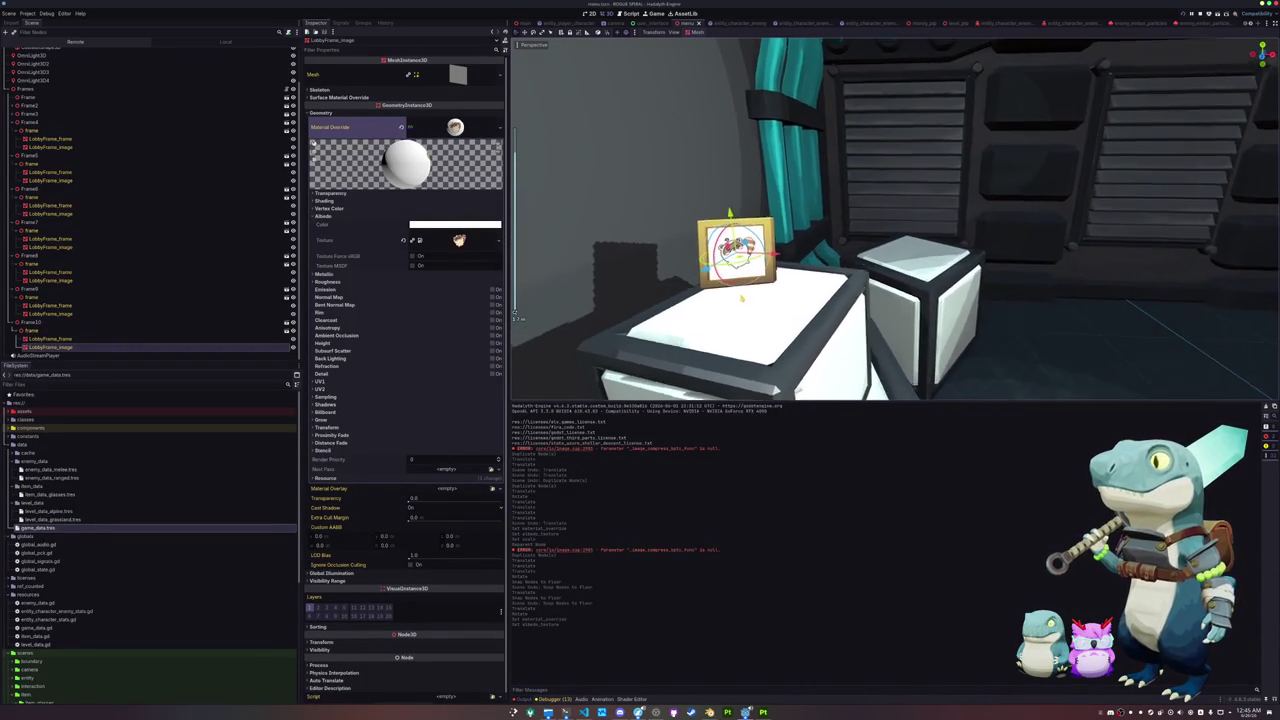
click(108, 323)
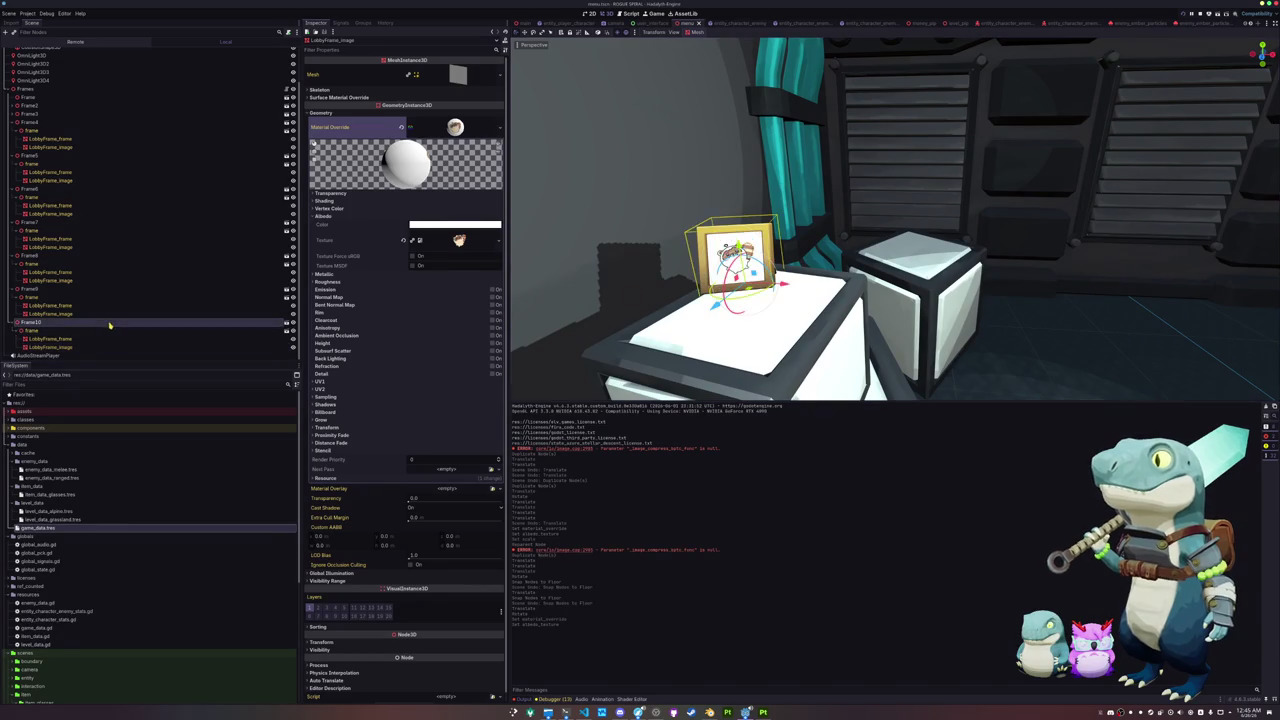
key(ctrl+d)
Step: Place Frame11 beside Frame10 and give its LobbyFrame_image the claymol override material
key(g)
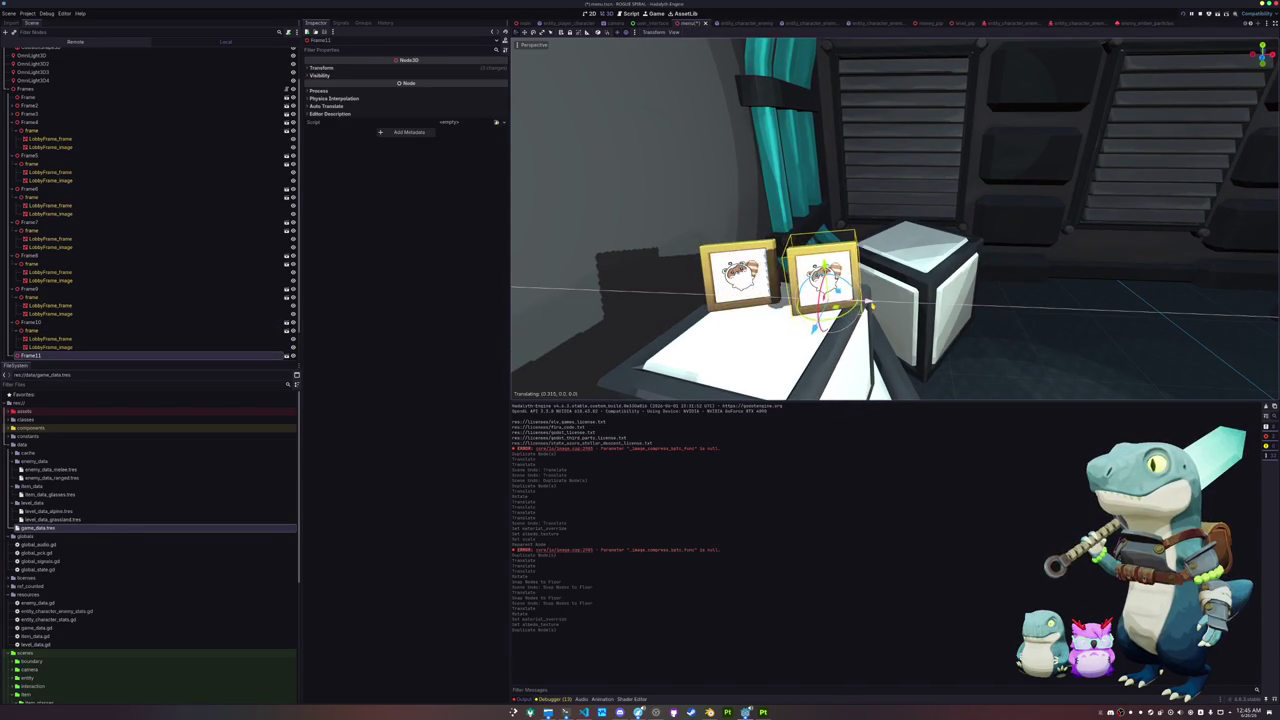
click(686, 319)
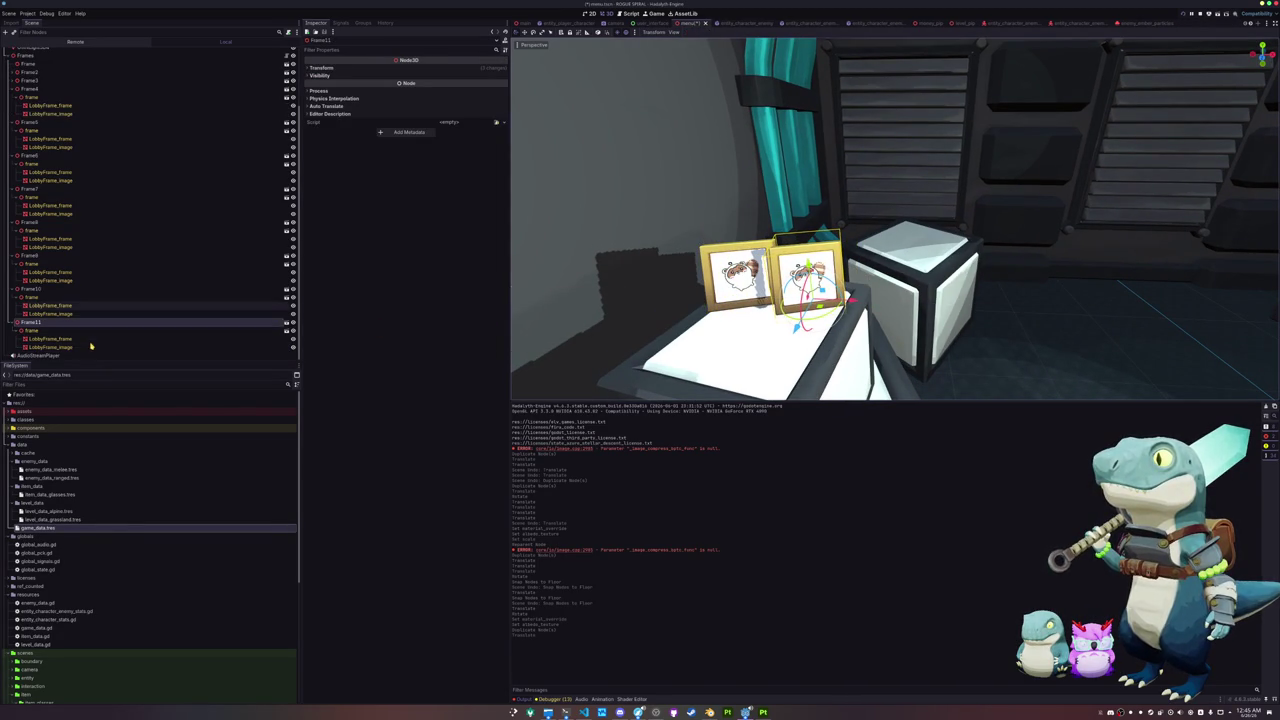
click(71, 347)
click(503, 127)
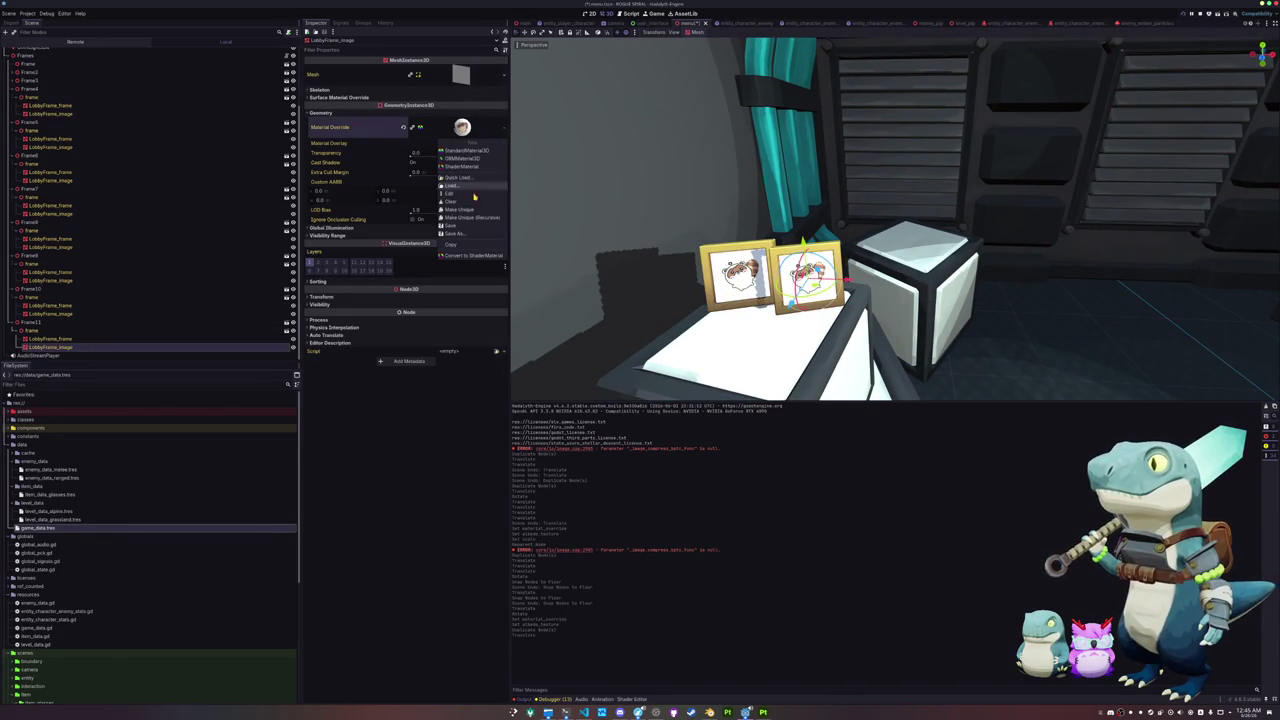
click(471, 178)
text(claymol)
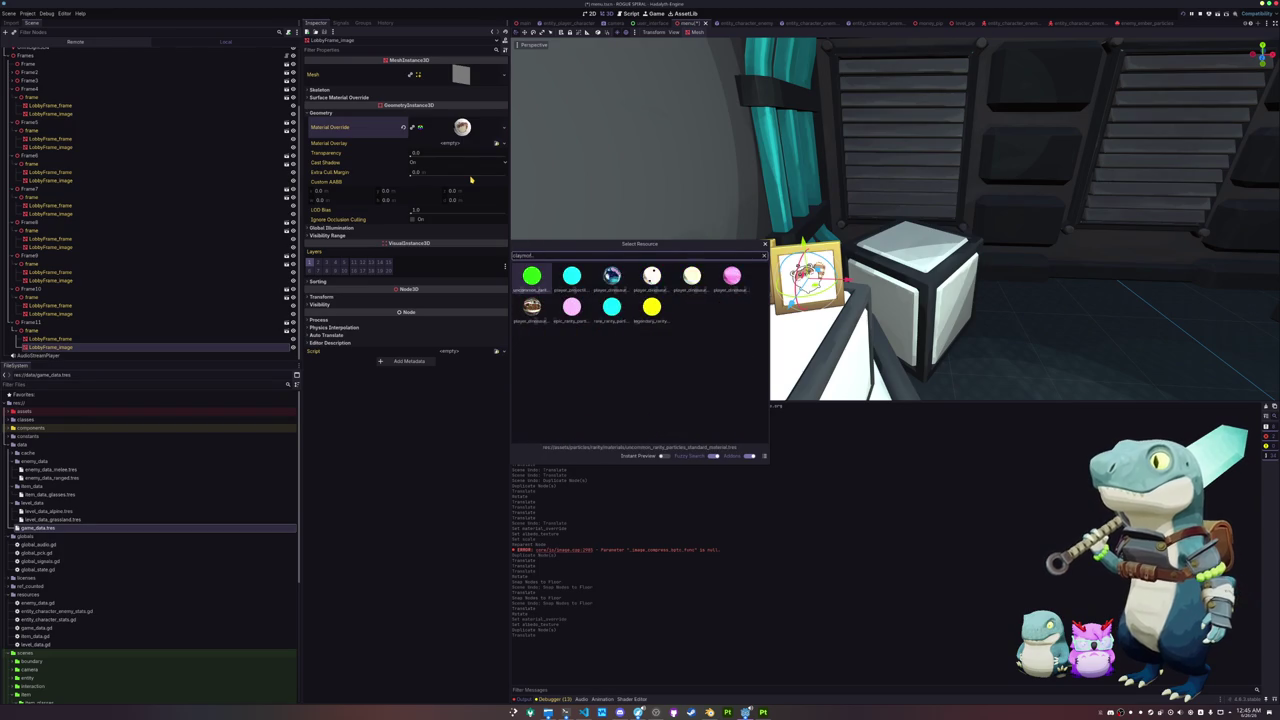
key(Return)
Step: Set the override material's albedo texture to the sword logo image
click(458, 126)
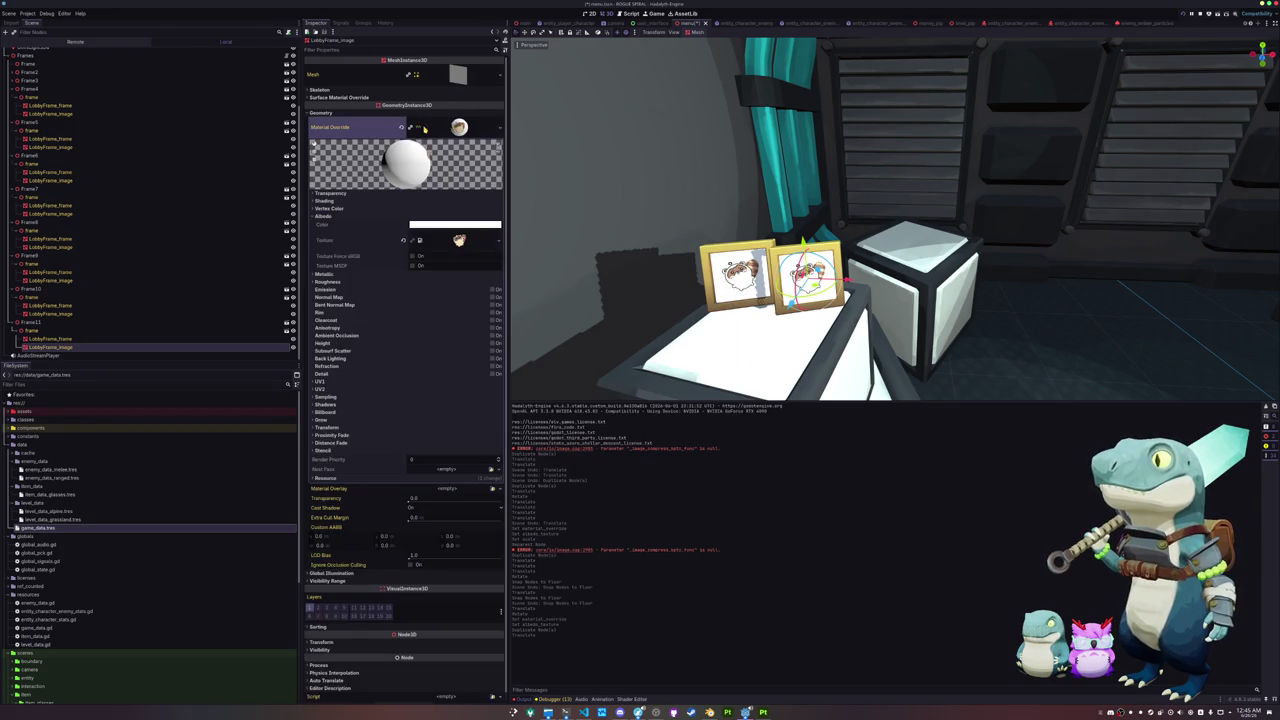
click(323, 215)
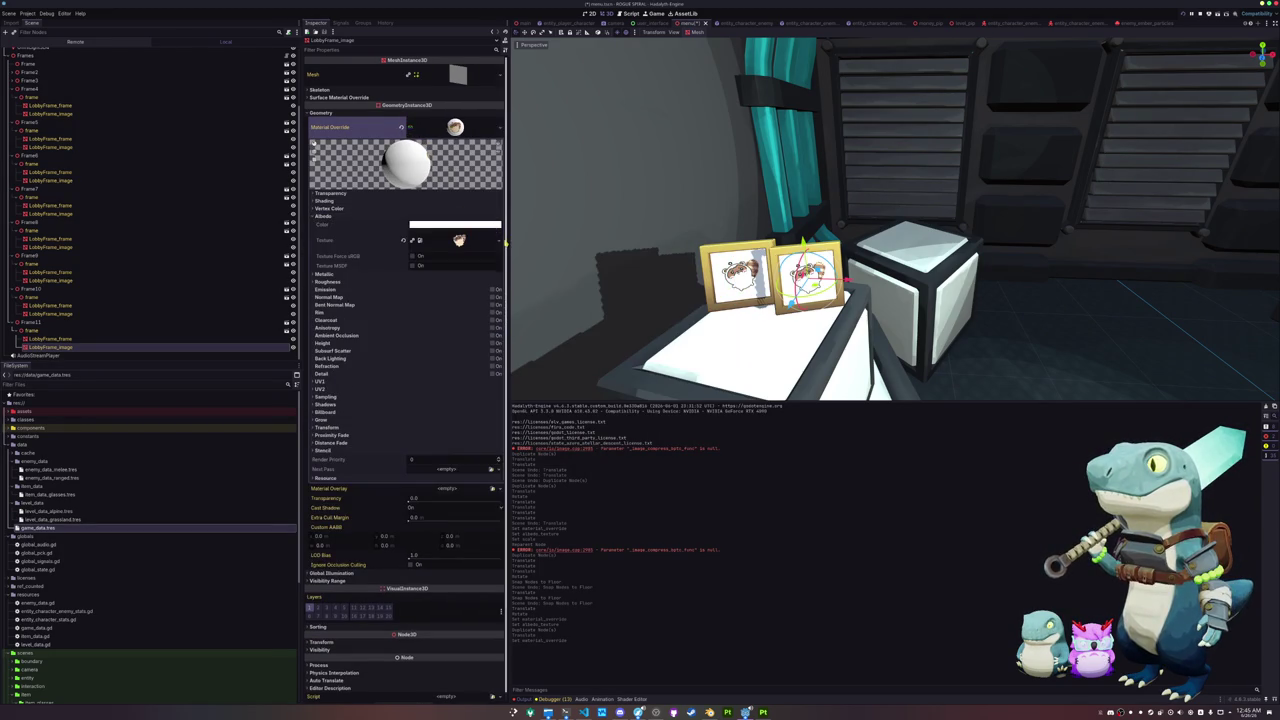
click(496, 240)
click(442, 412)
text(logo)
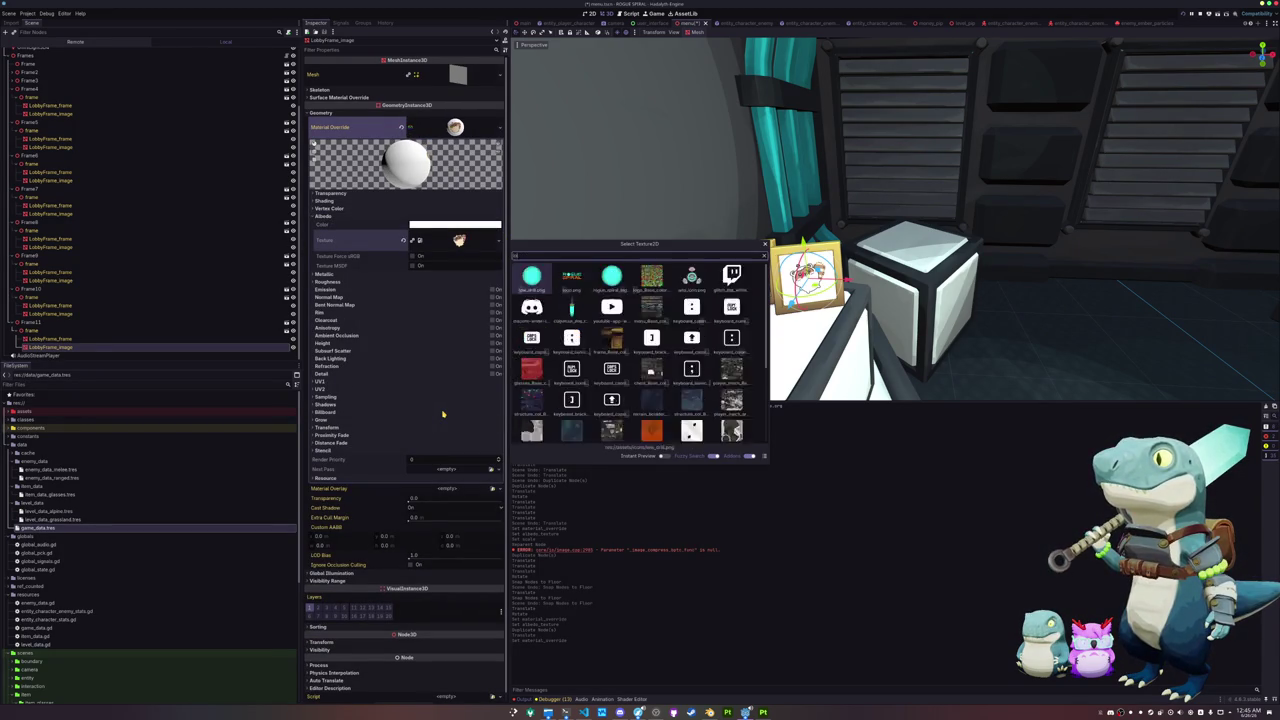
key(Return)
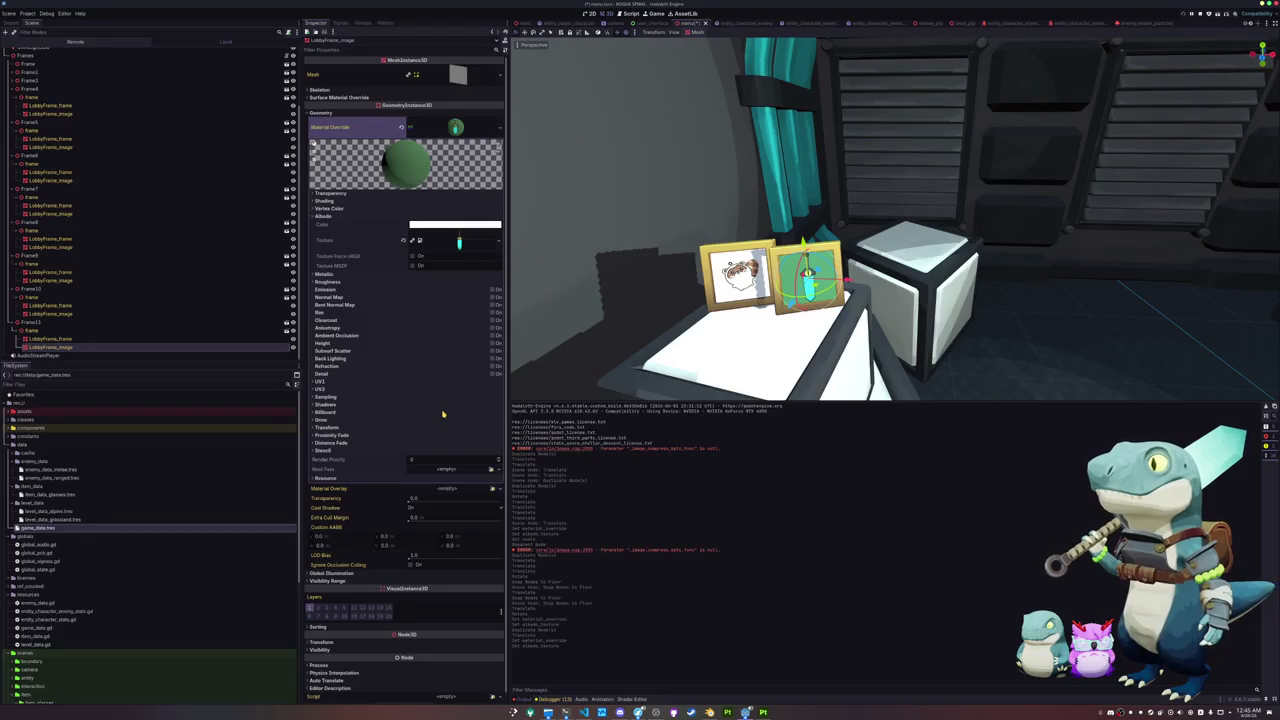
Step: Select Frame11 and its LobbyFrame_frame mesh
scroll(554, 346, up, 5)
scroll(554, 346, down, 1)
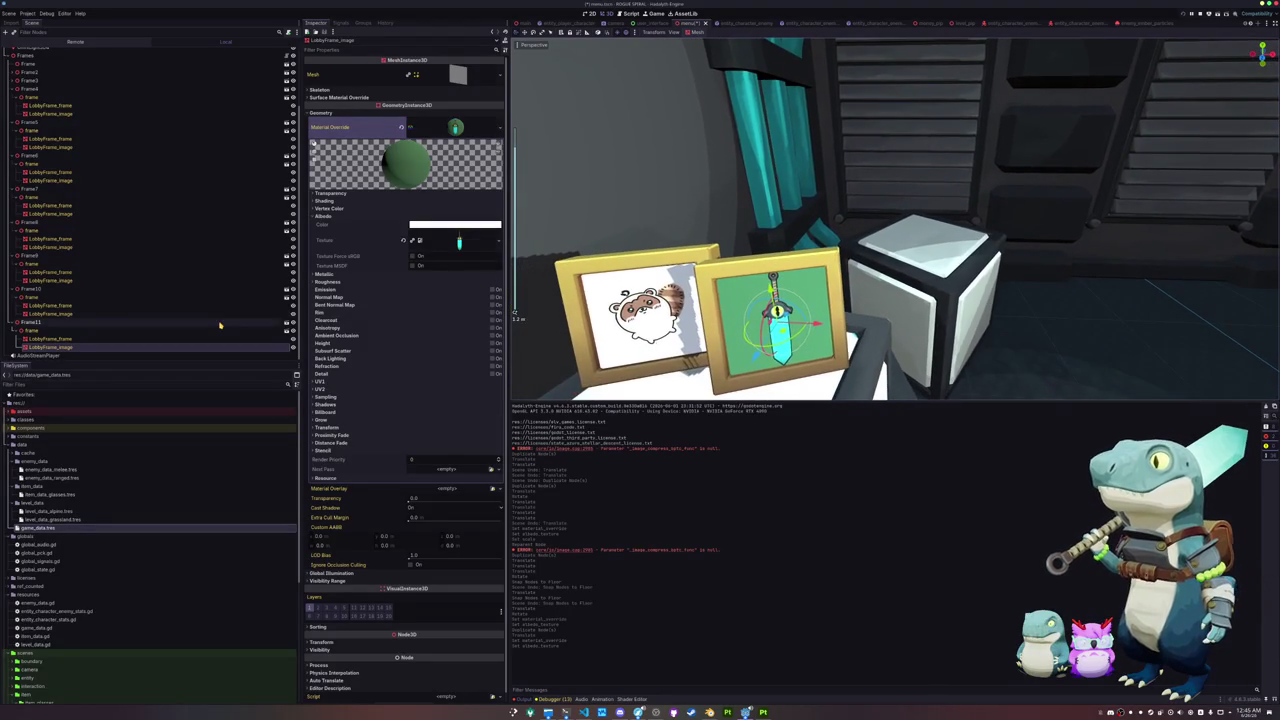
click(100, 323)
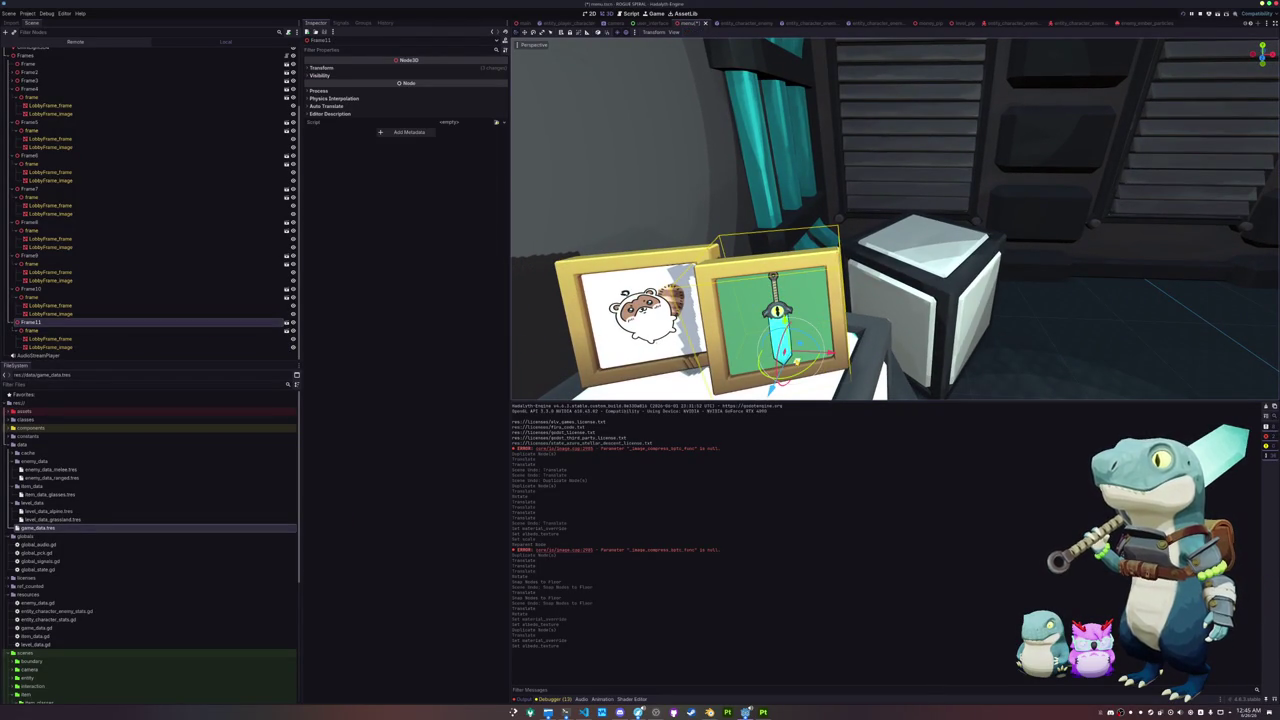
click(50, 339)
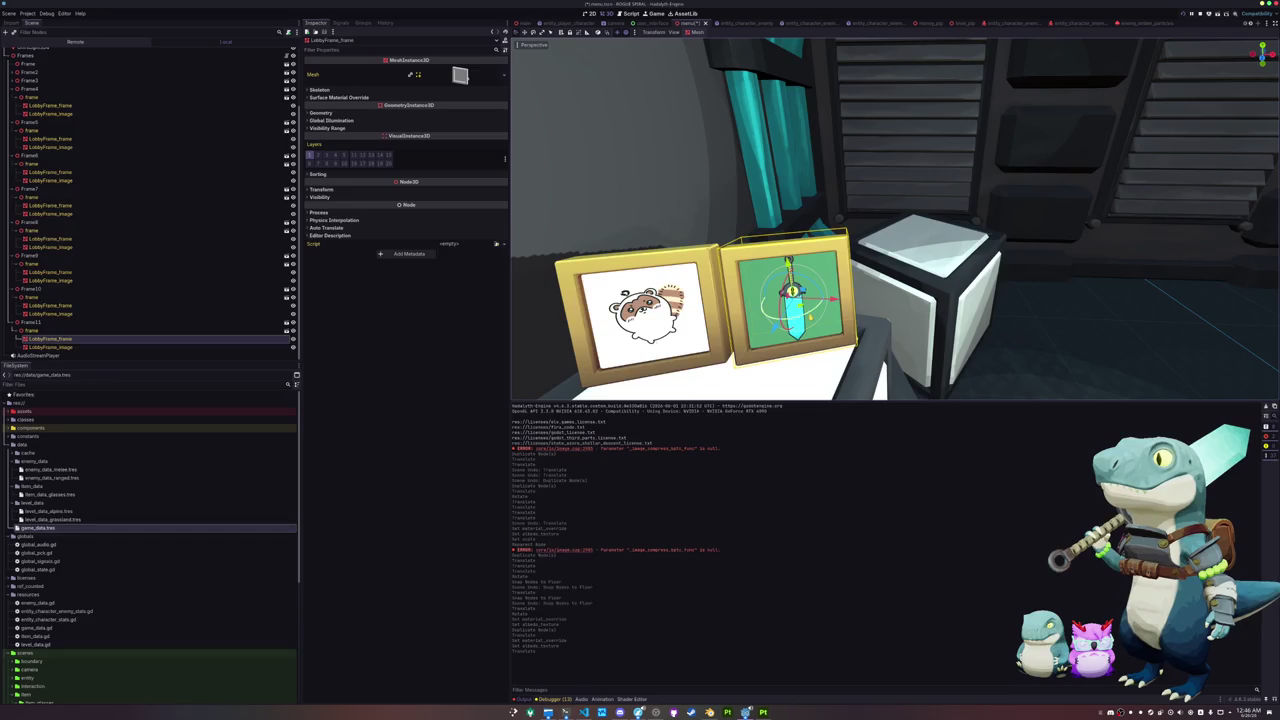
key(Up)
key(Up)
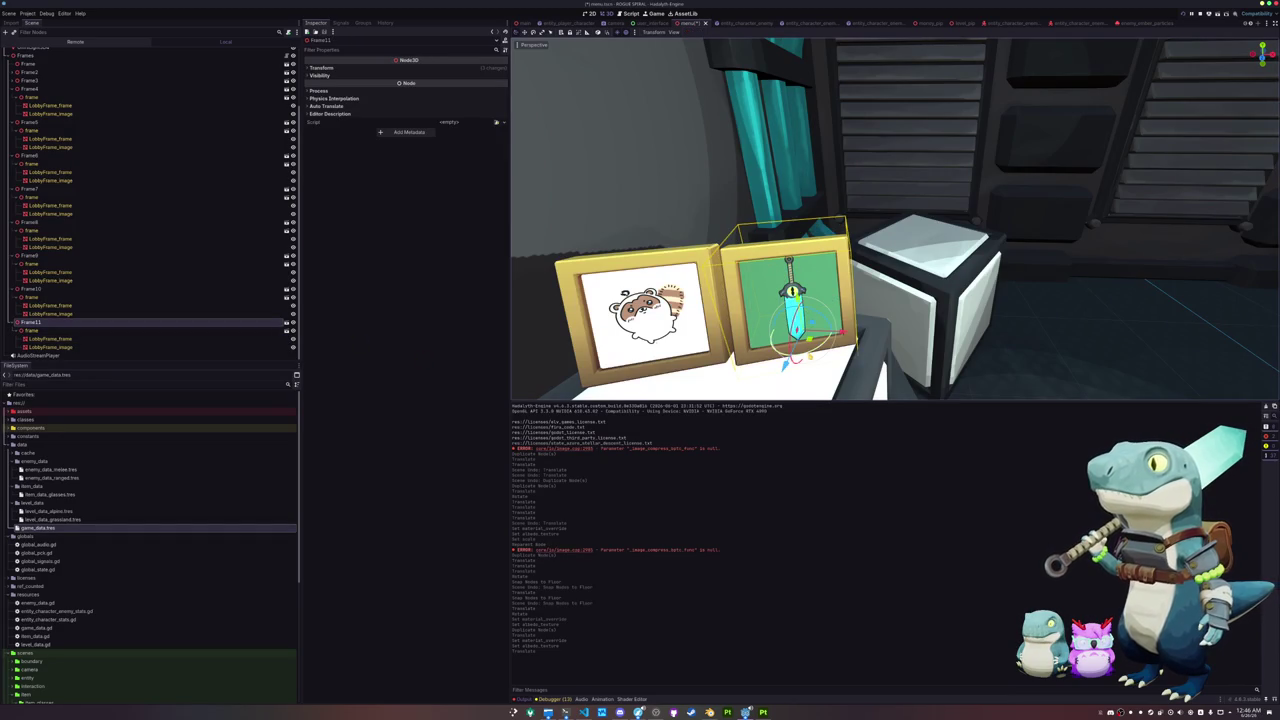
key(r)
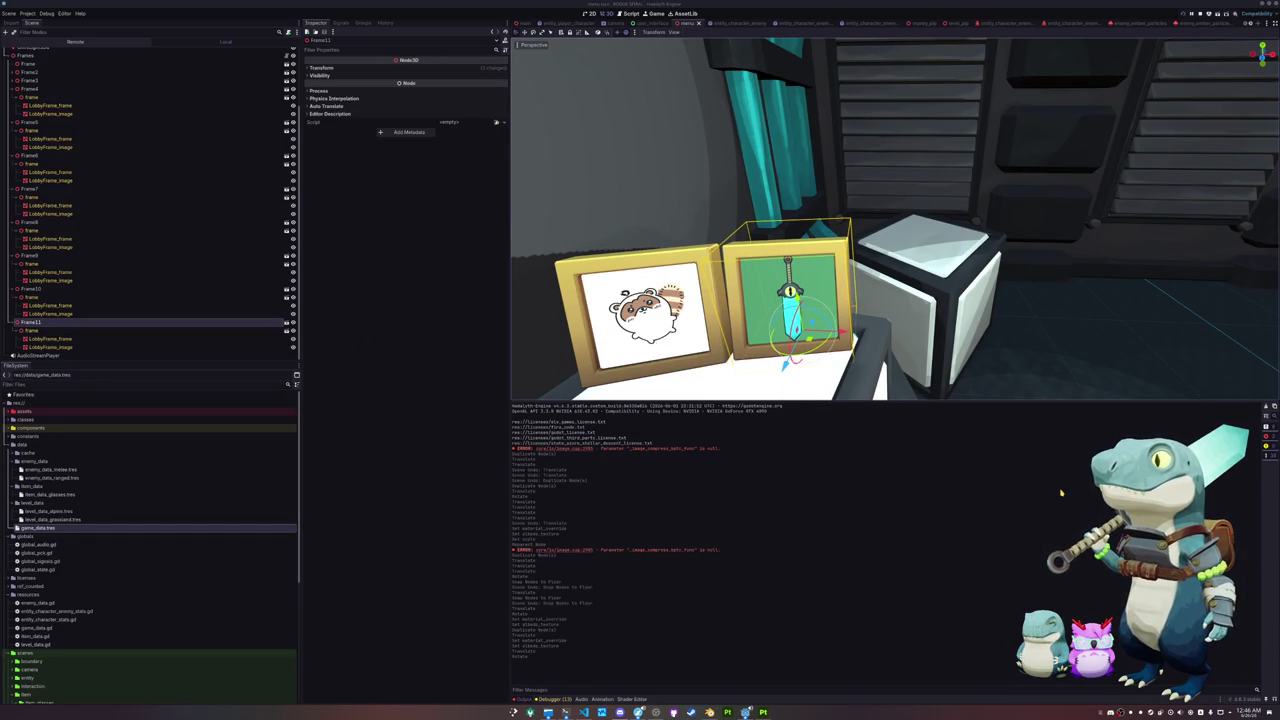
mouse_move(855, 327)
mouse_down()
mouse_move(1080, 323)
mouse_move(1007, 308)
mouse_move(963, 280)
mouse_move(950, 300)
mouse_up()
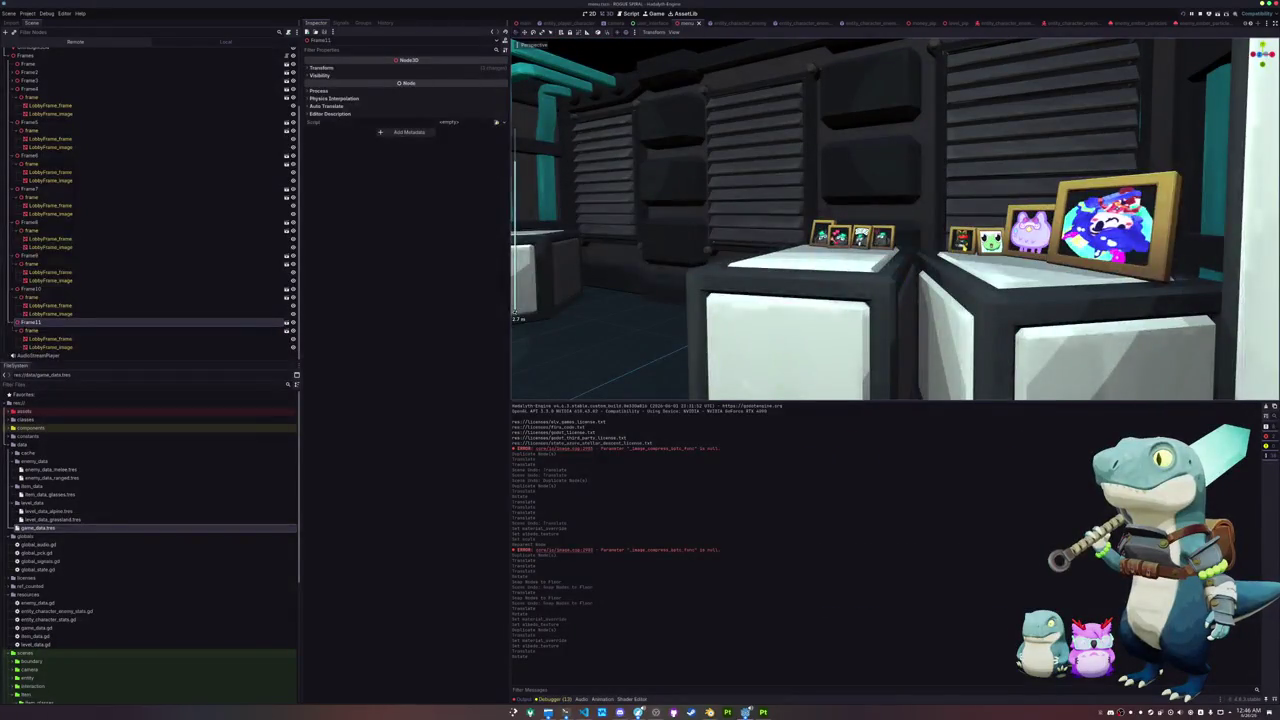
click(948, 308)
key(f)
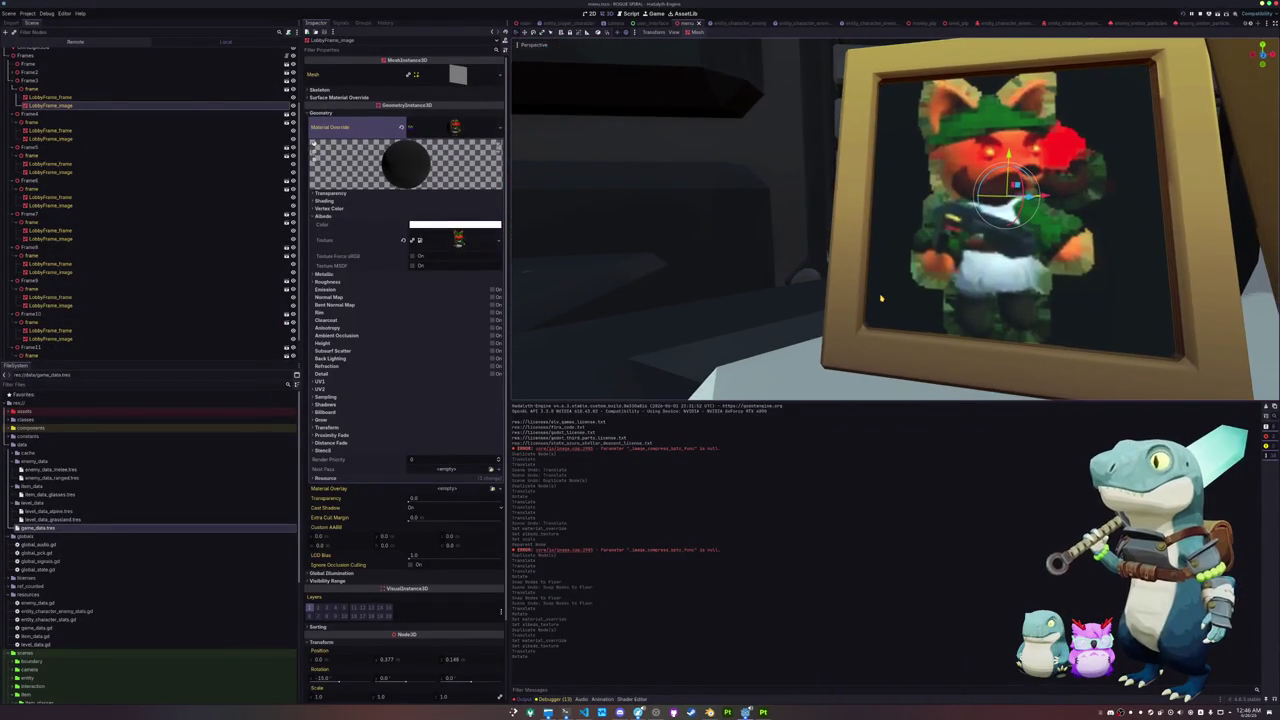
scroll(877, 303, down, 8)
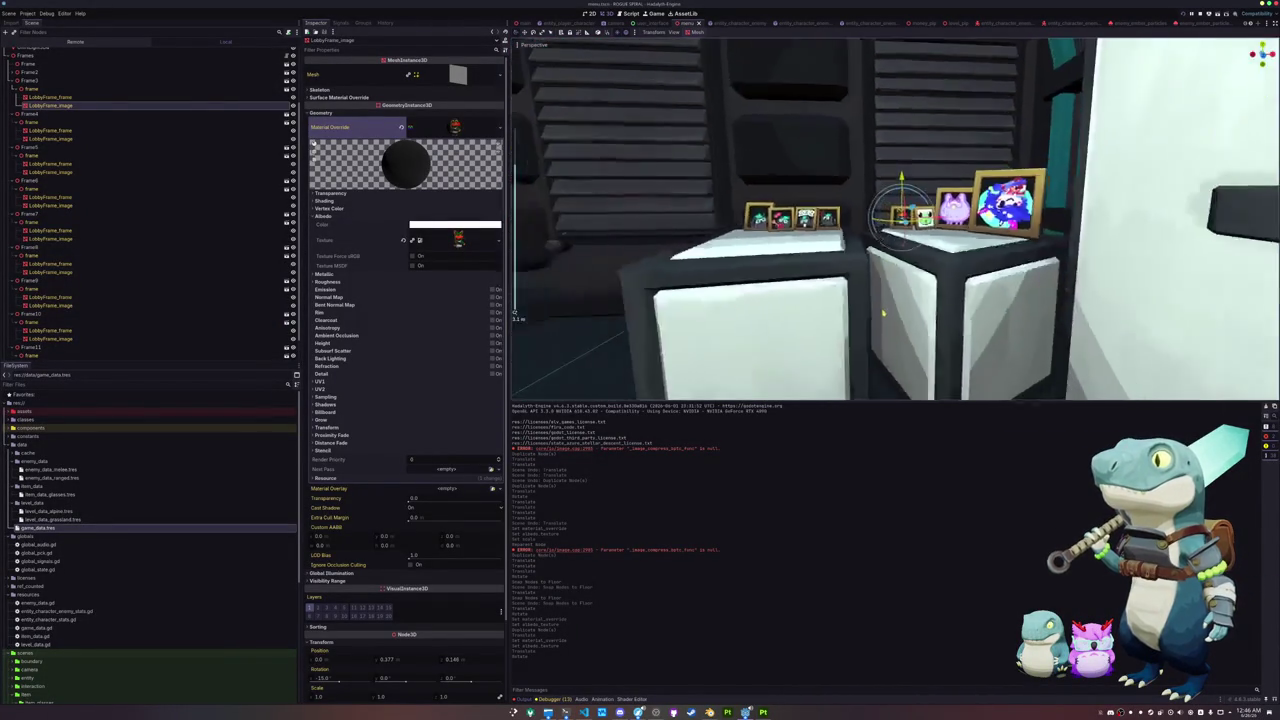
scroll(885, 316, down, 10)
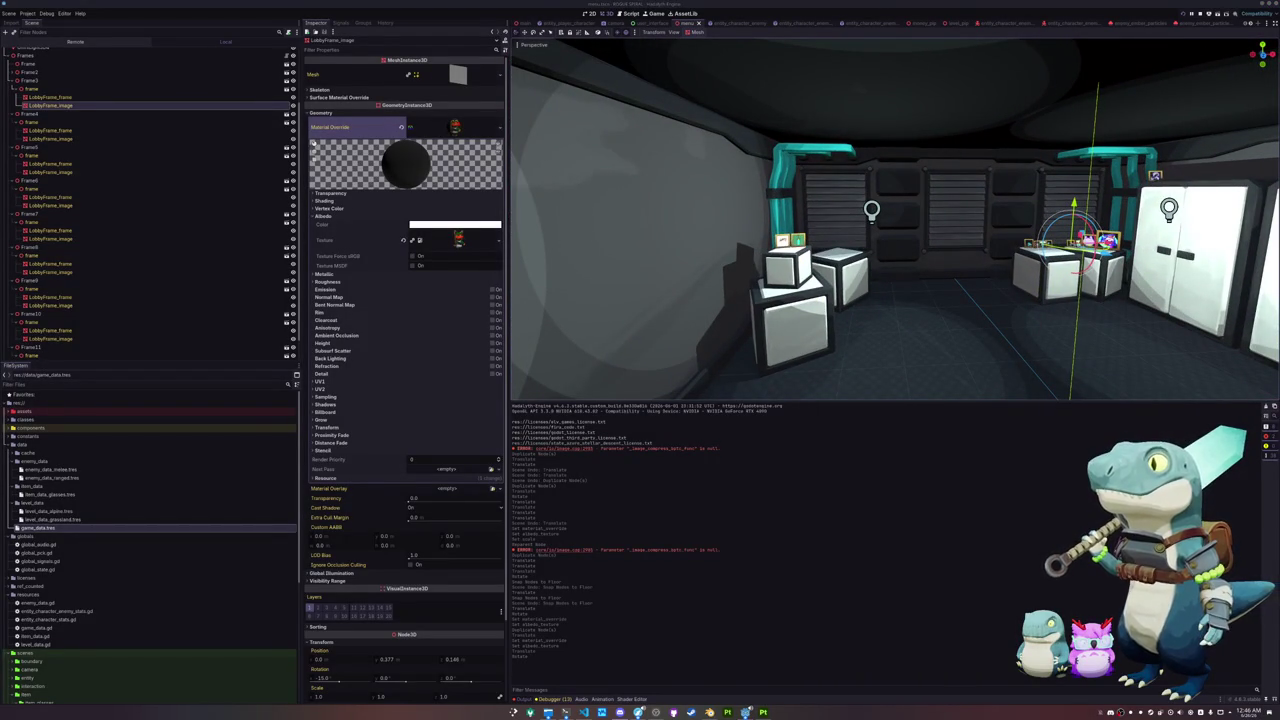
Step: Save the image as bray_2.png and load it as the frame's albedo texture
text(bray_2.png)
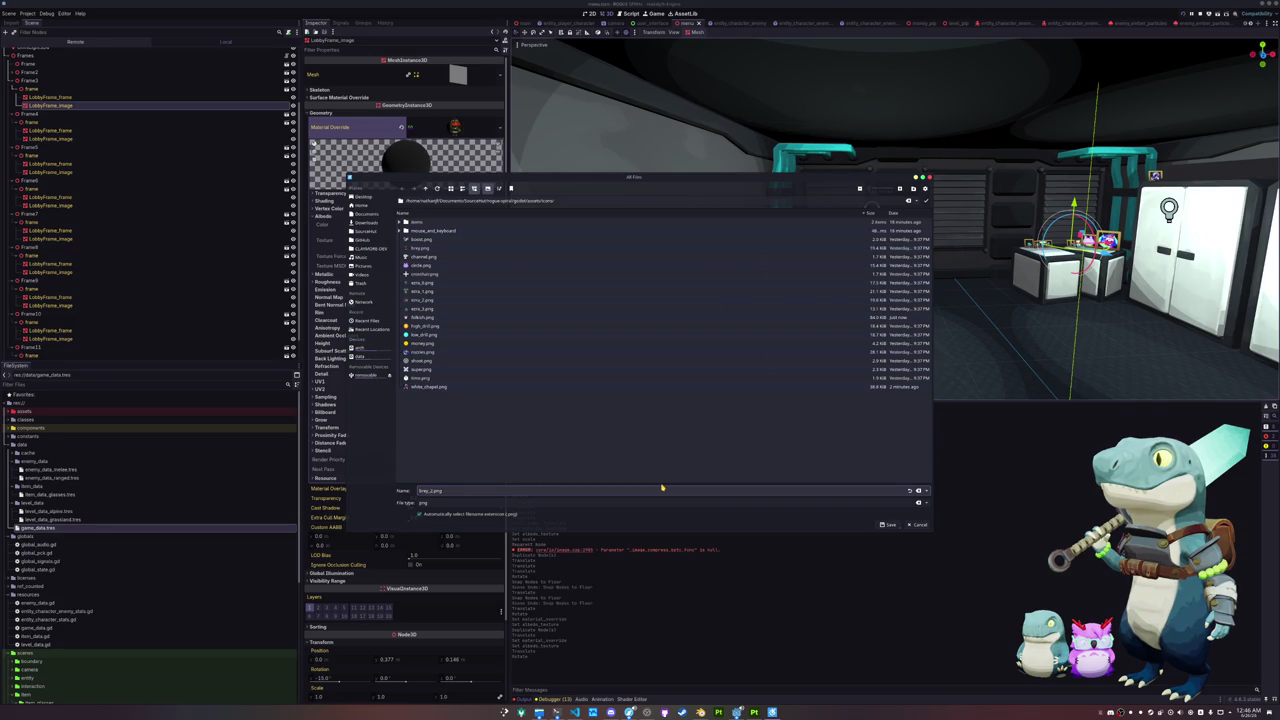
key(Return)
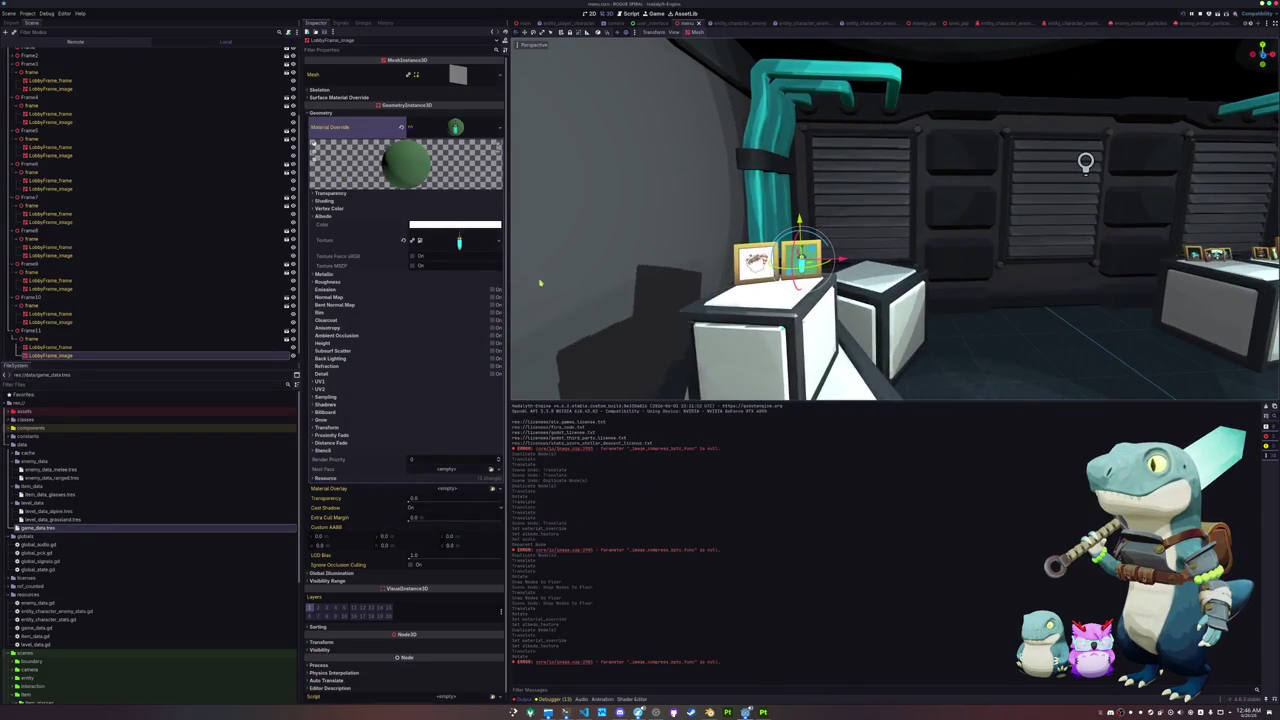
click(460, 240)
click(455, 412)
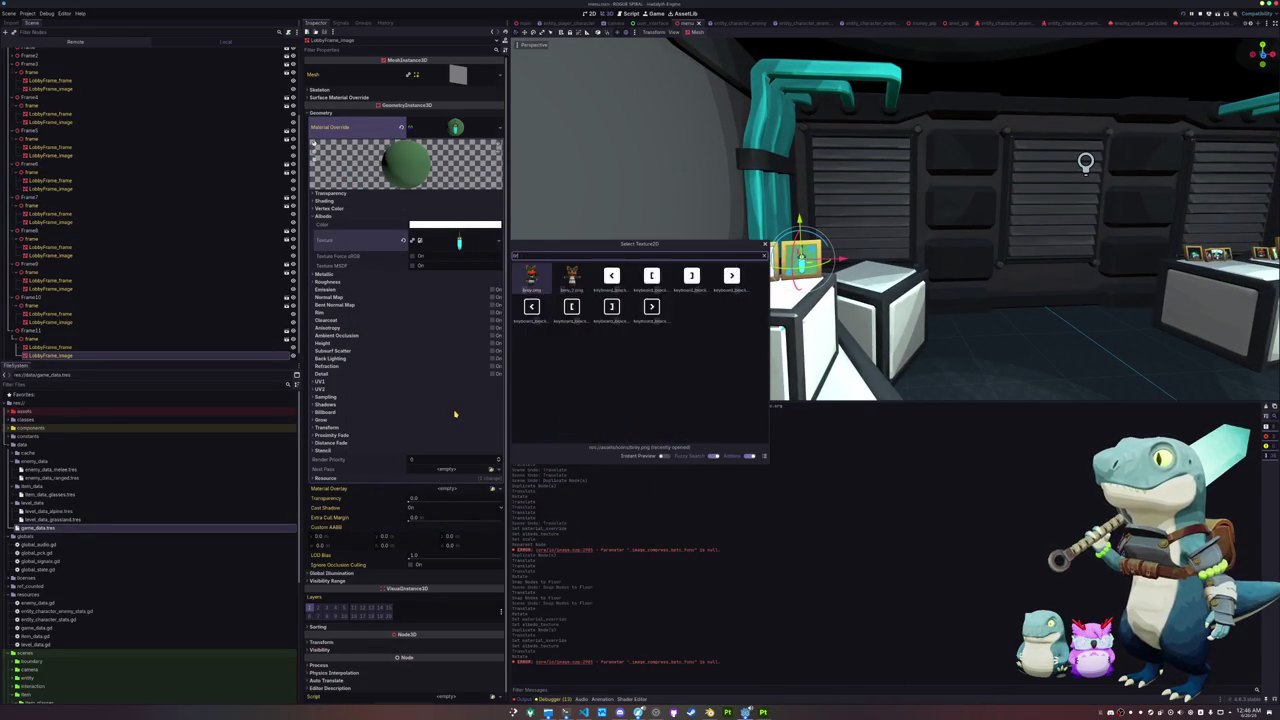
text(bray)
double_click(567, 288)
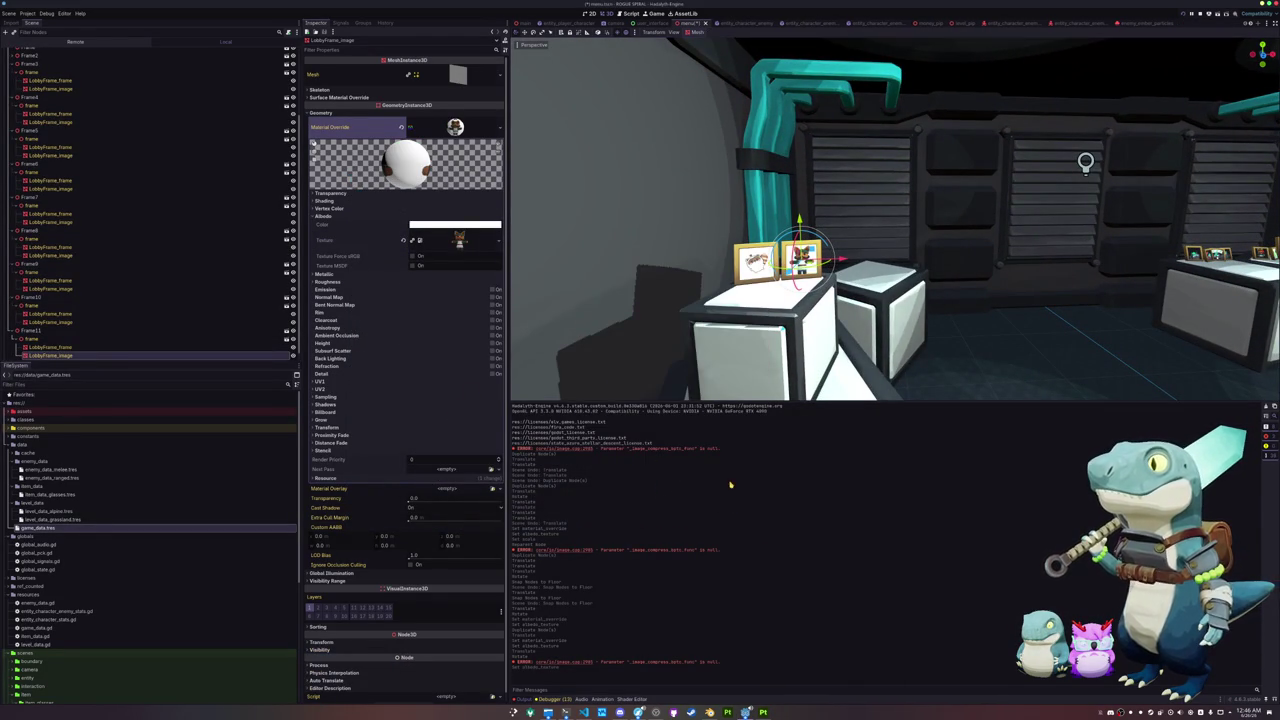
click(716, 355)
scroll(716, 355, down, 5)
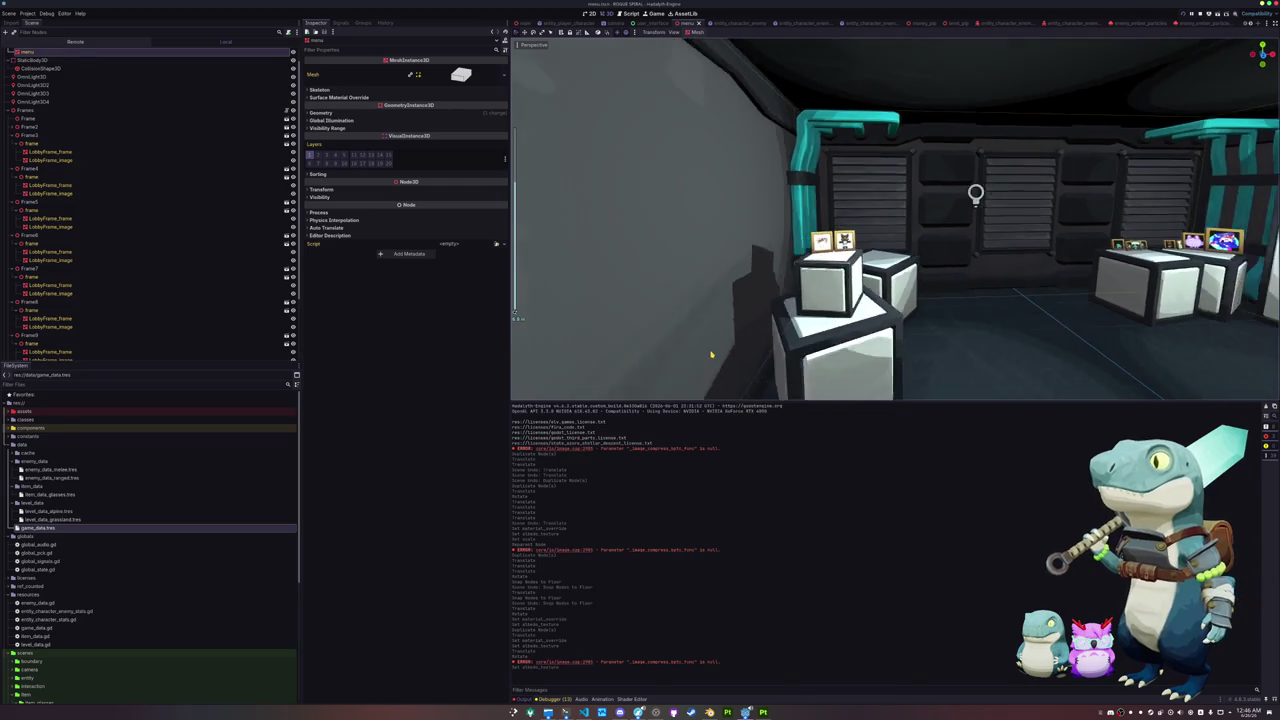
key(F5)
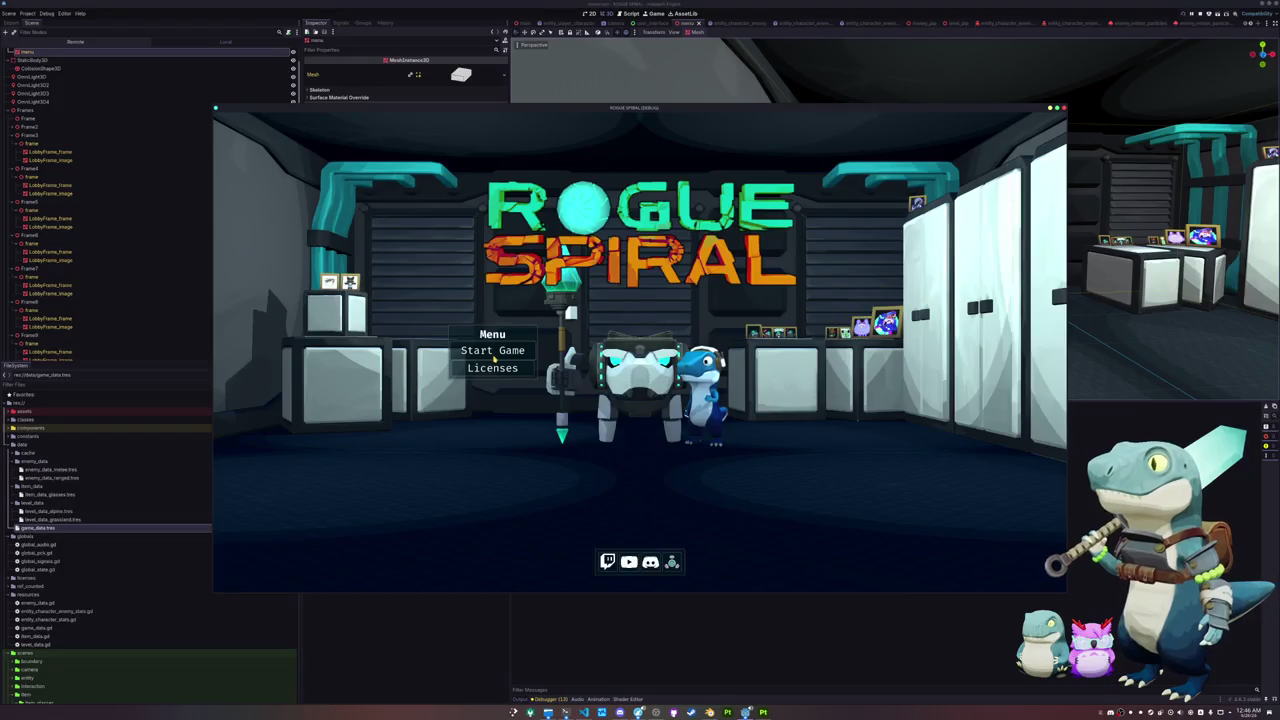
click(494, 356)
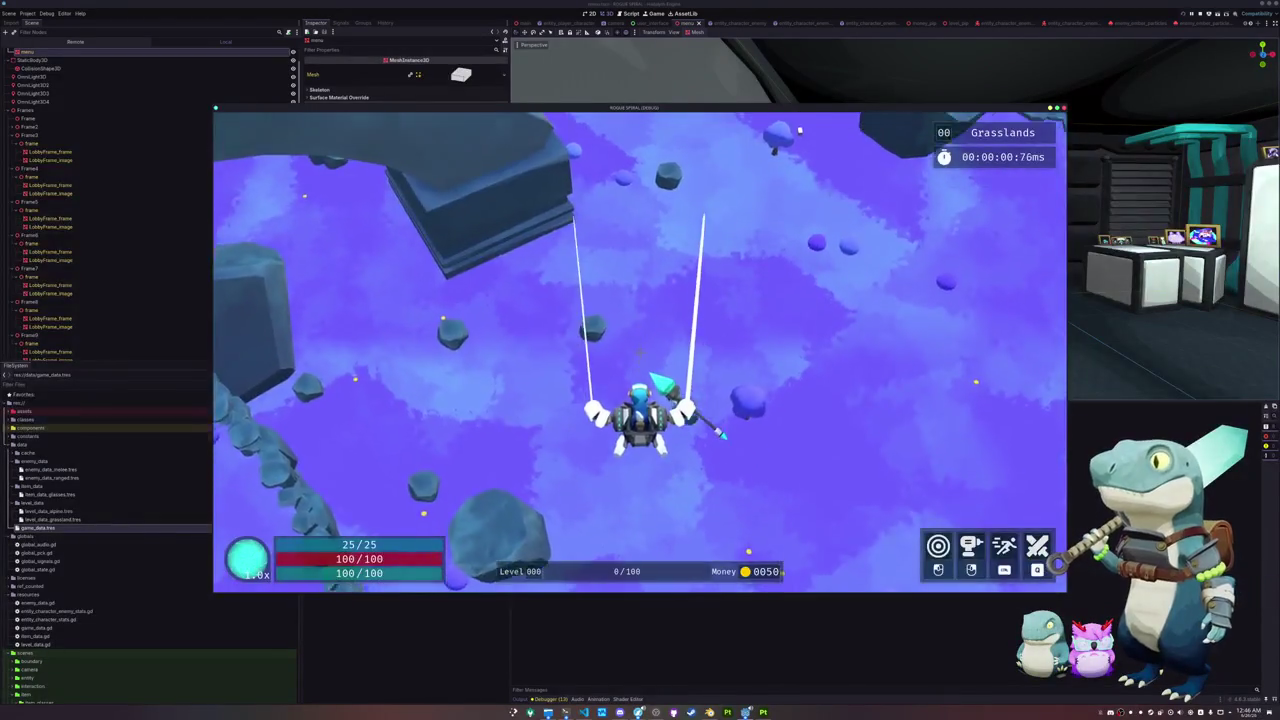
key(Escape)
click(640, 368)
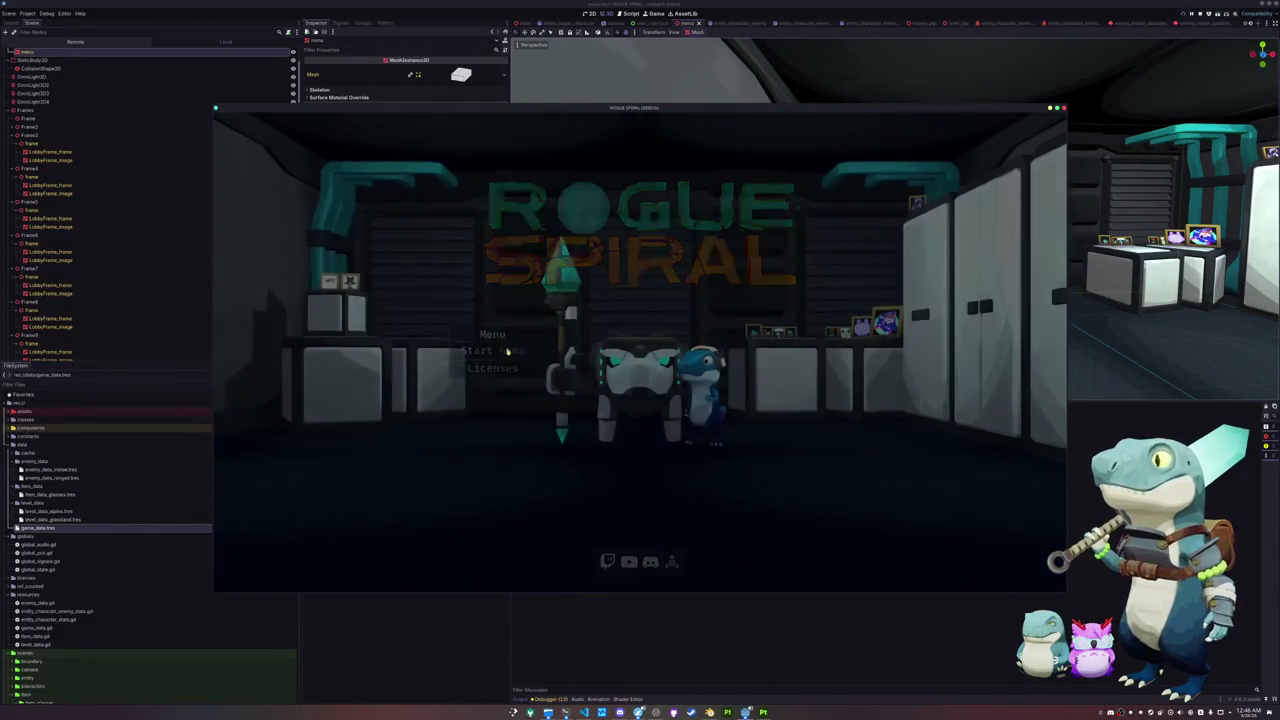
key(Escape)
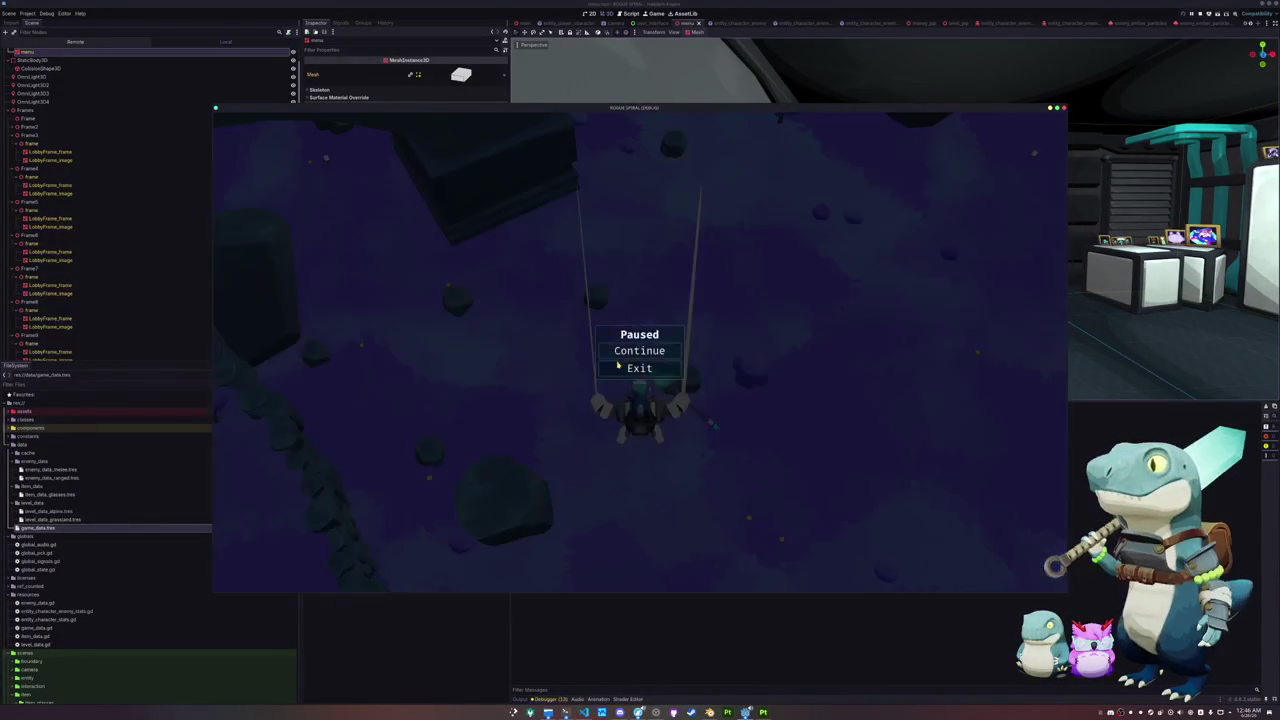
click(640, 368)
click(504, 352)
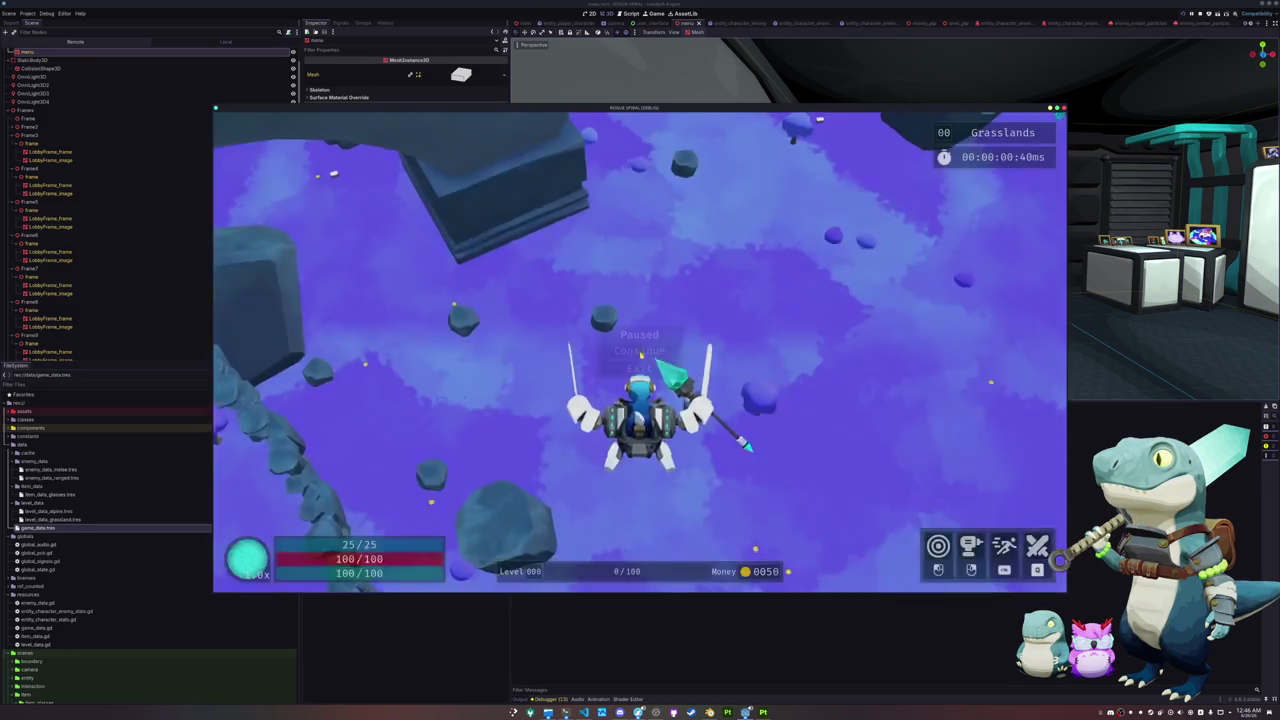
key(Escape)
click(640, 368)
click(536, 355)
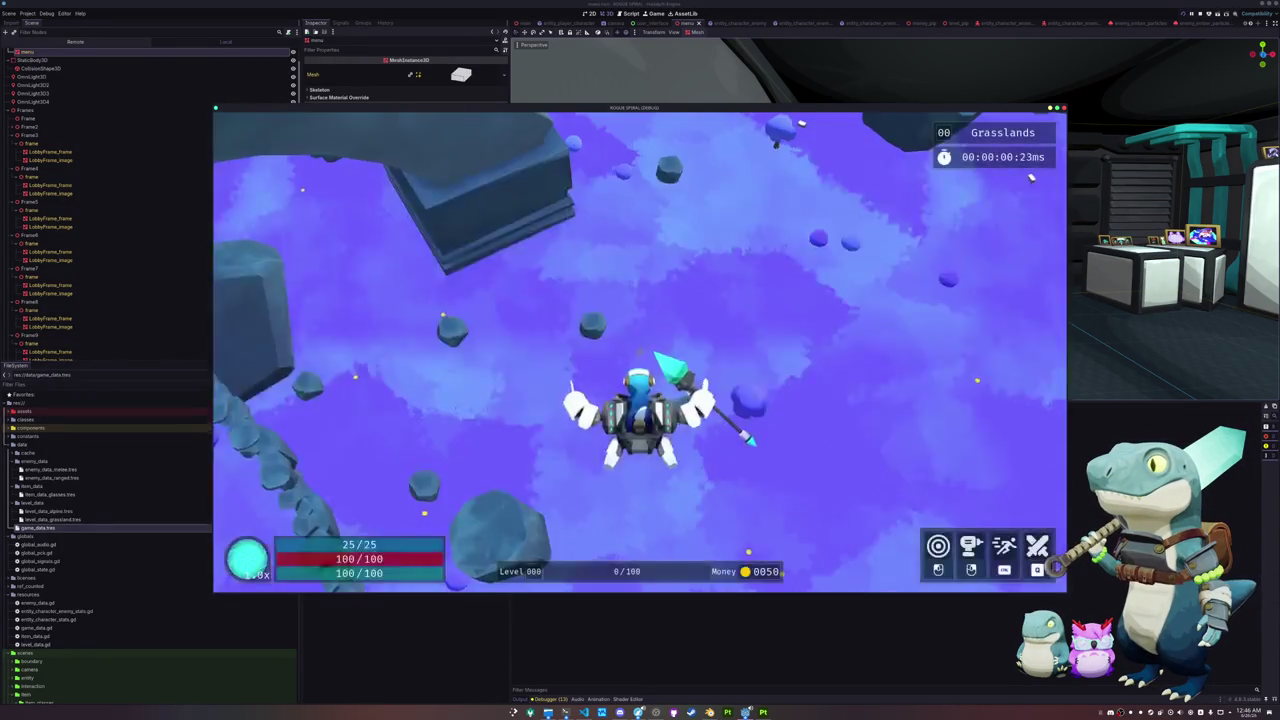
key(Escape)
click(640, 368)
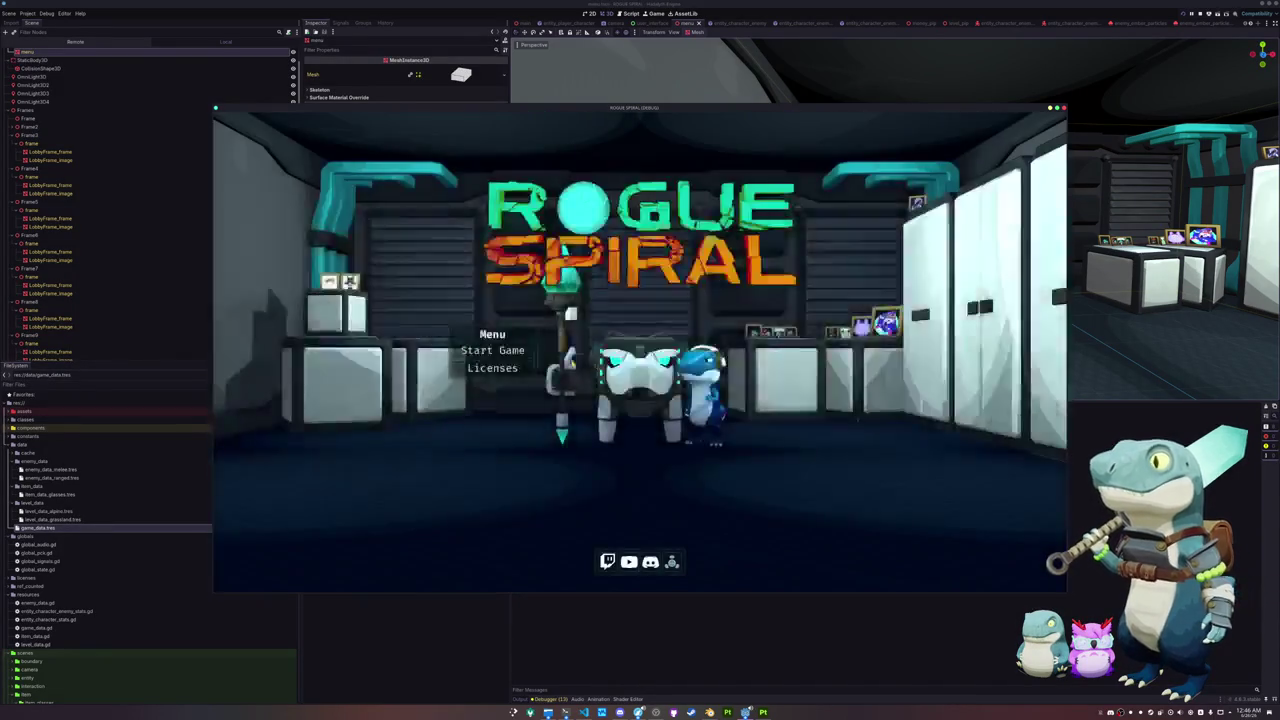
click(502, 355)
key(Escape)
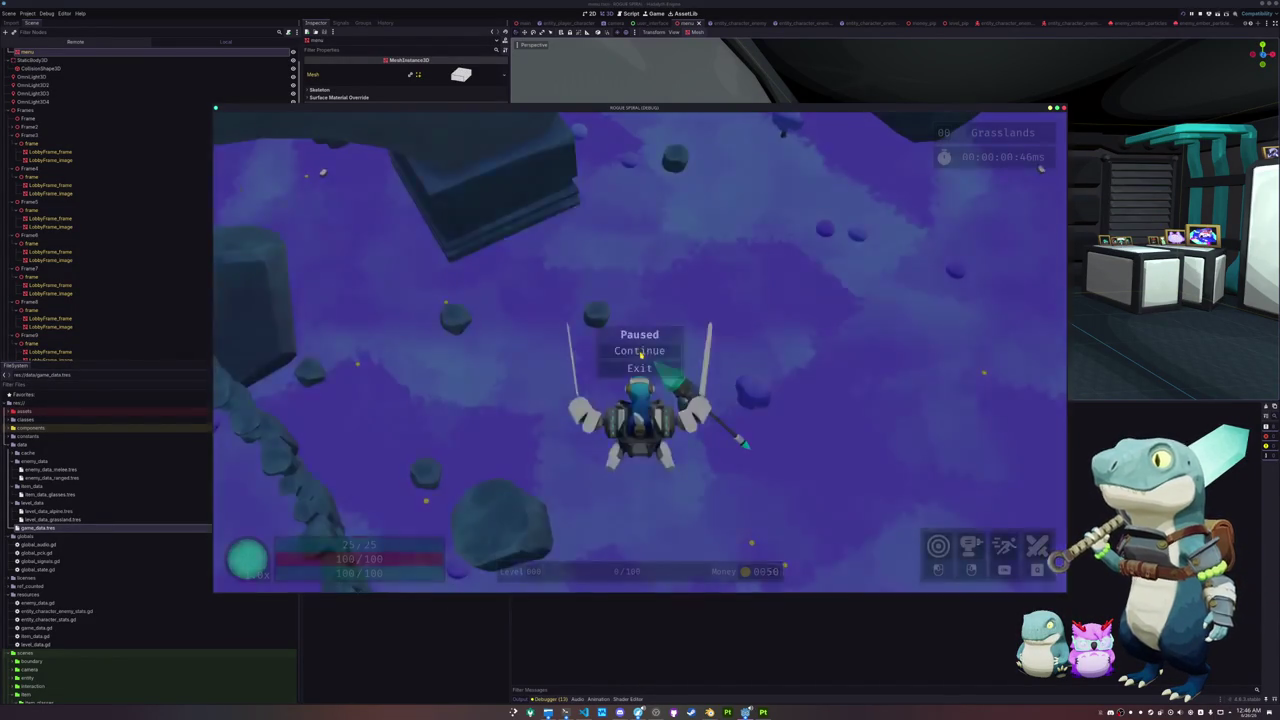
click(654, 370)
click(500, 352)
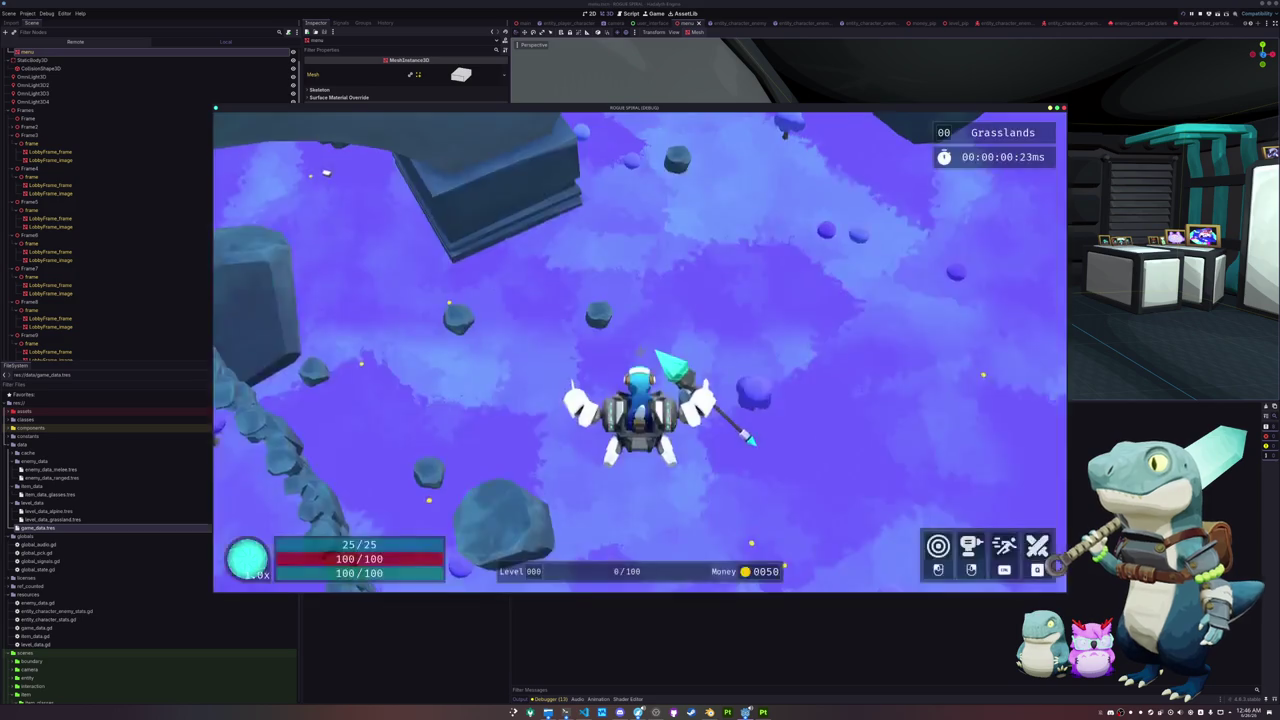
key(Escape)
click(640, 370)
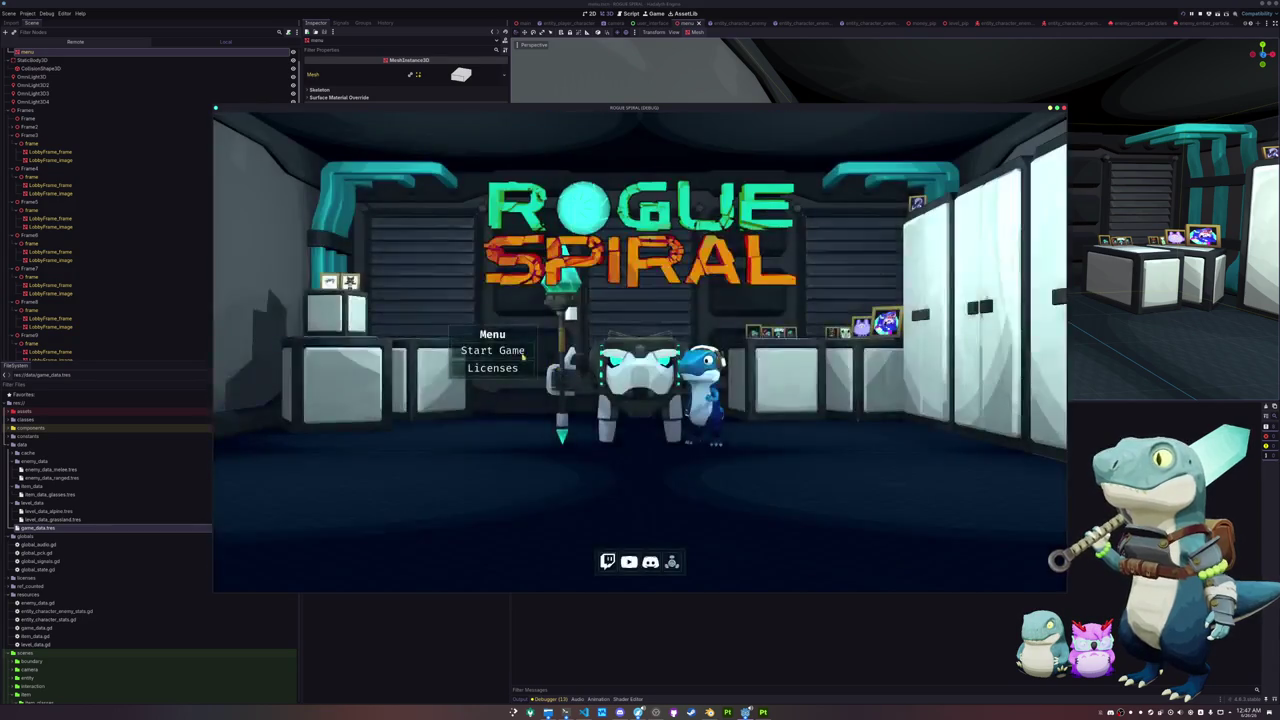
click(519, 350)
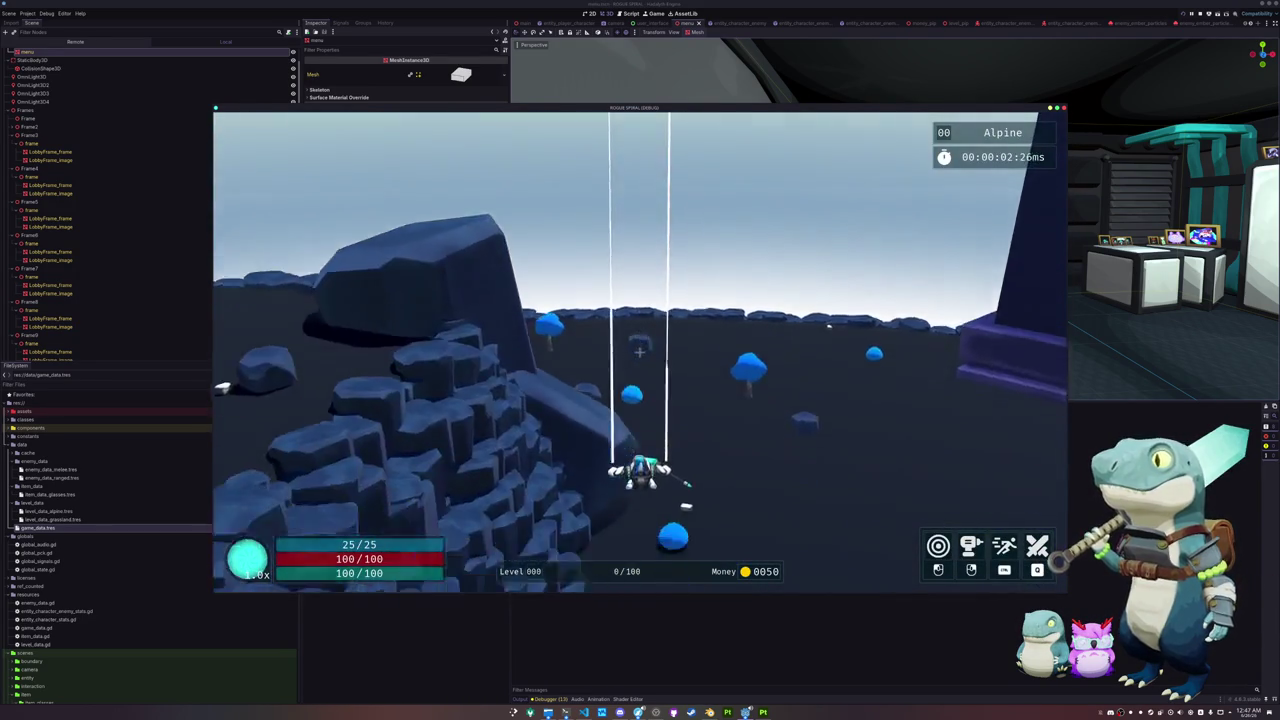
key(a)
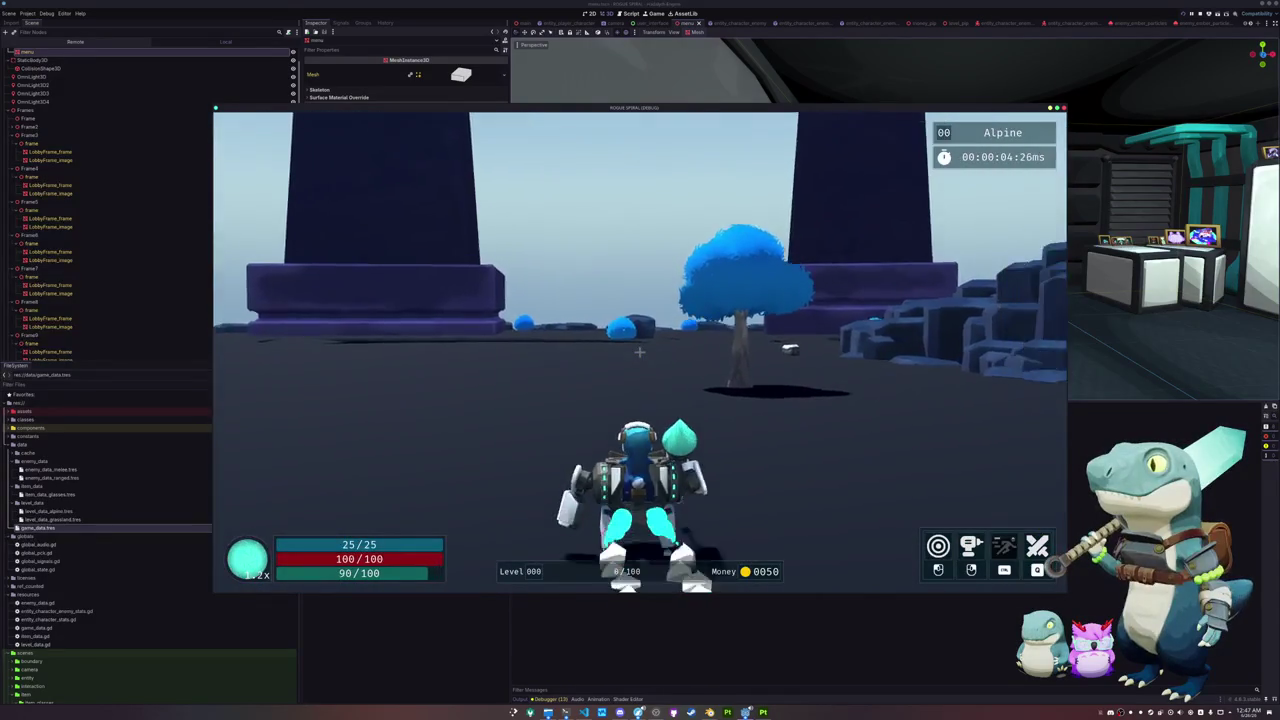
key(shift)
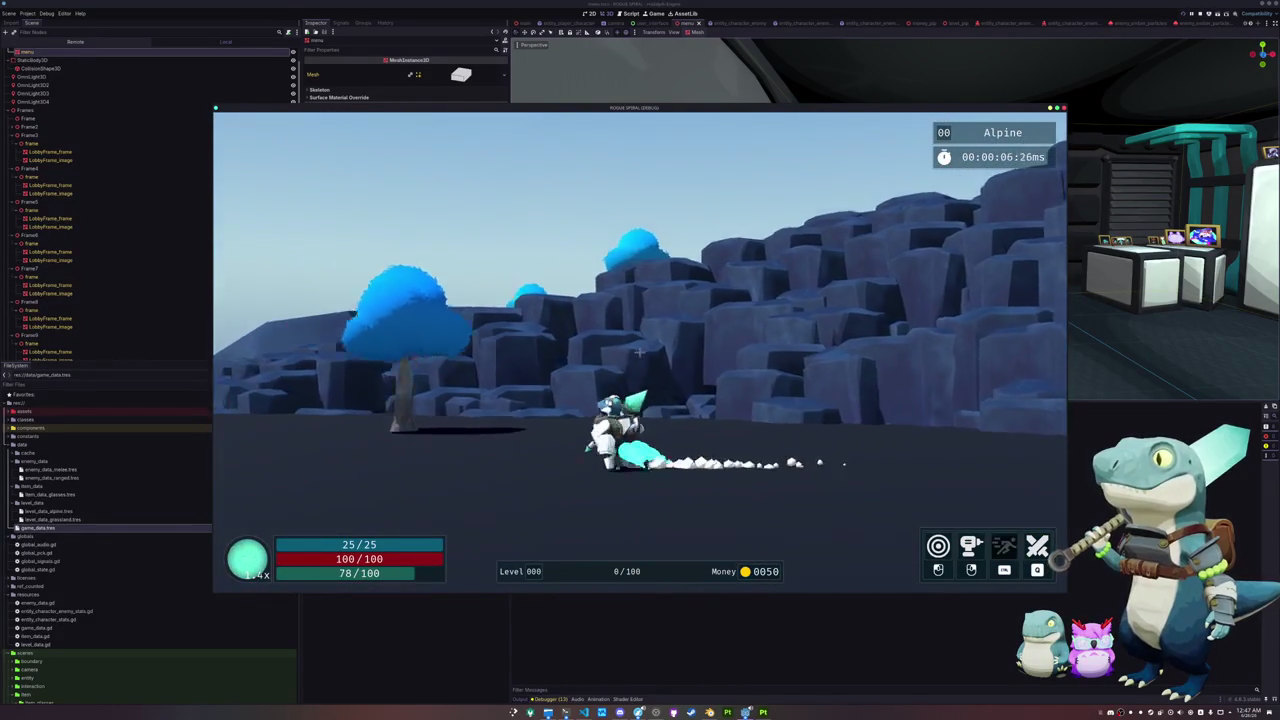
key(w)
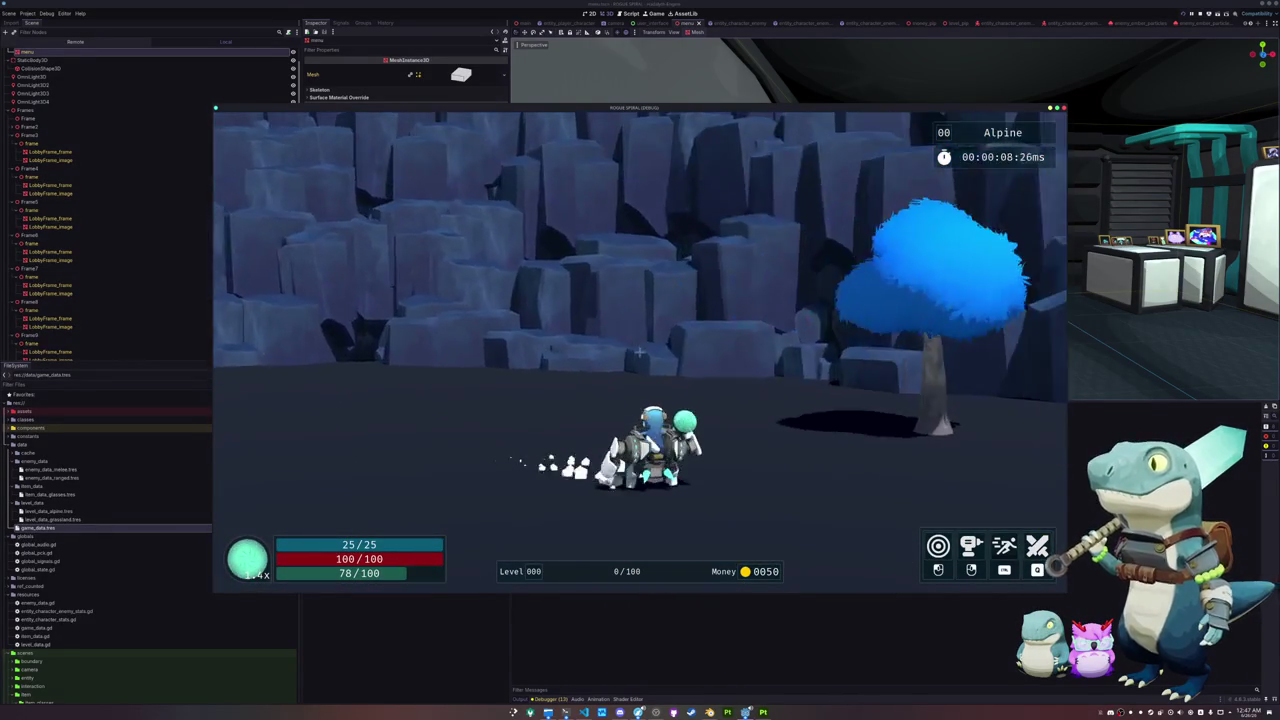
key(w)
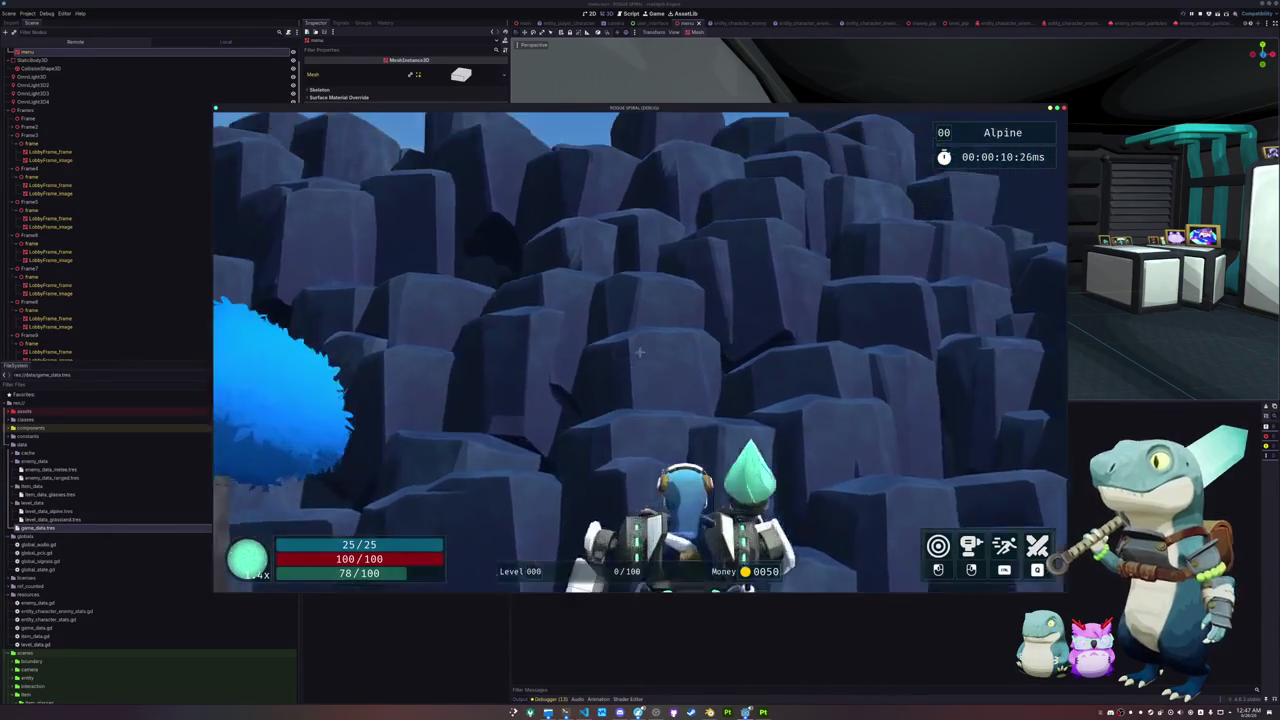
key(shift)
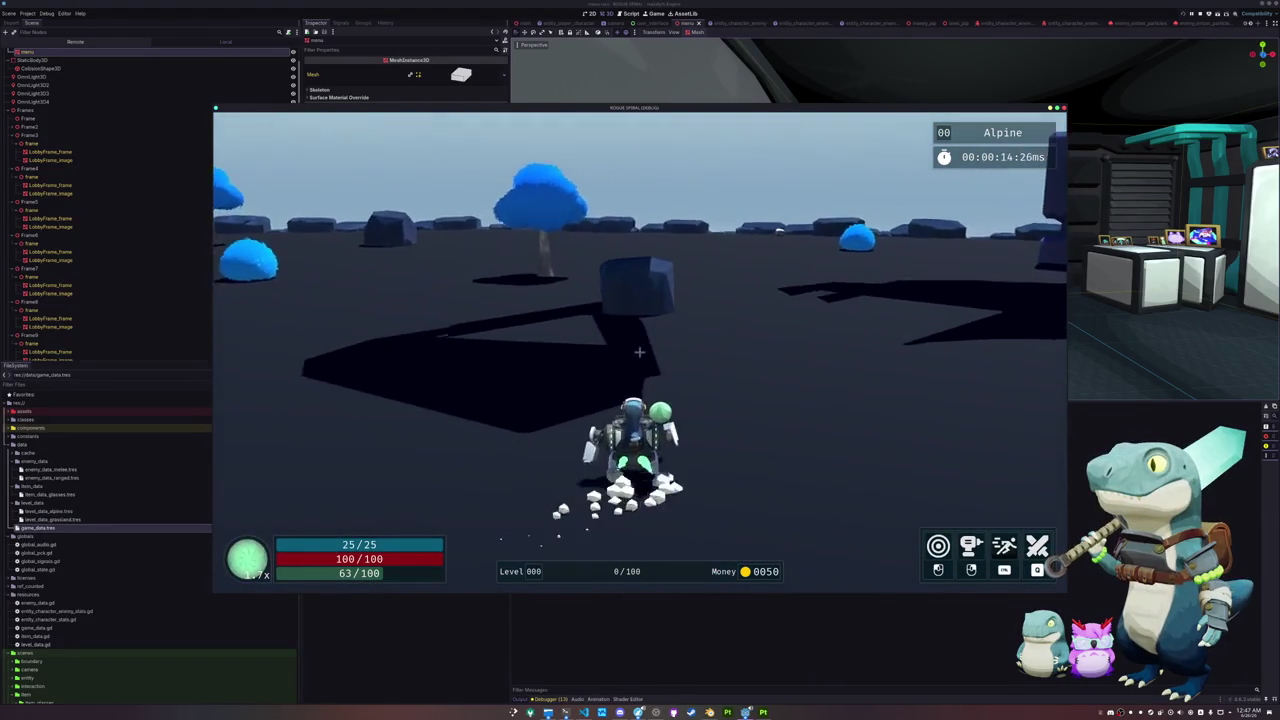
key(w)
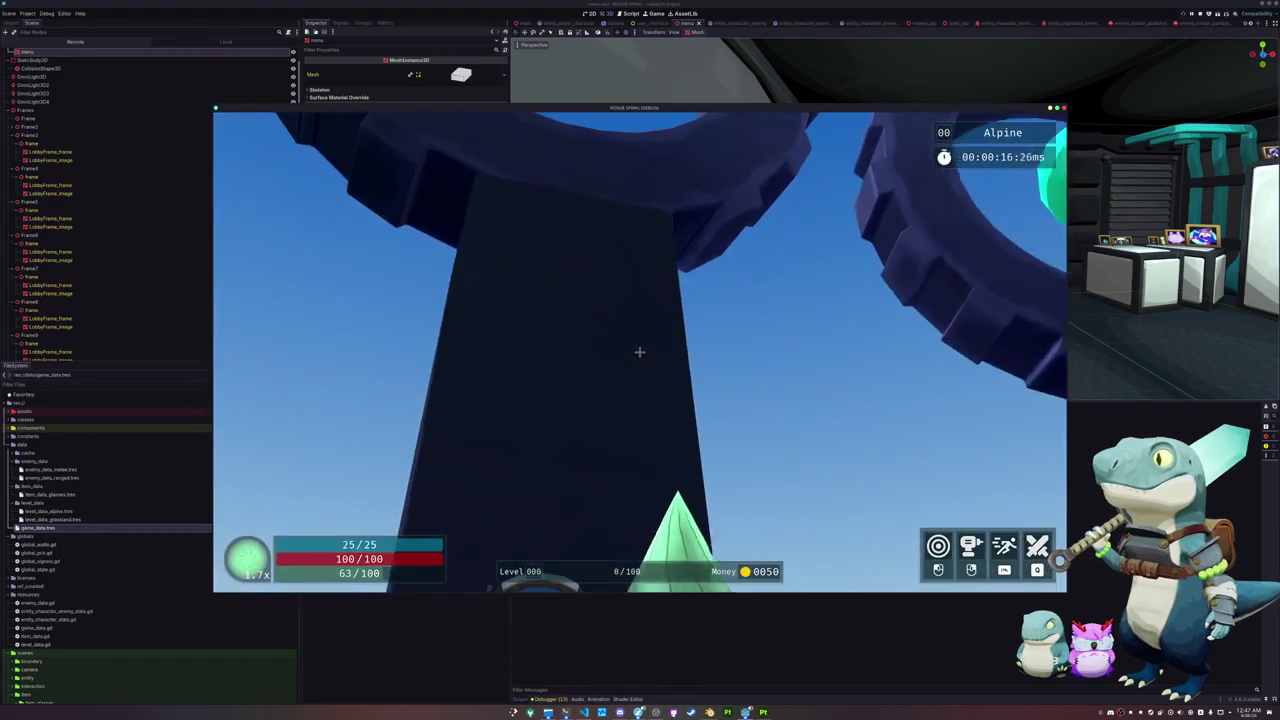
key(w)
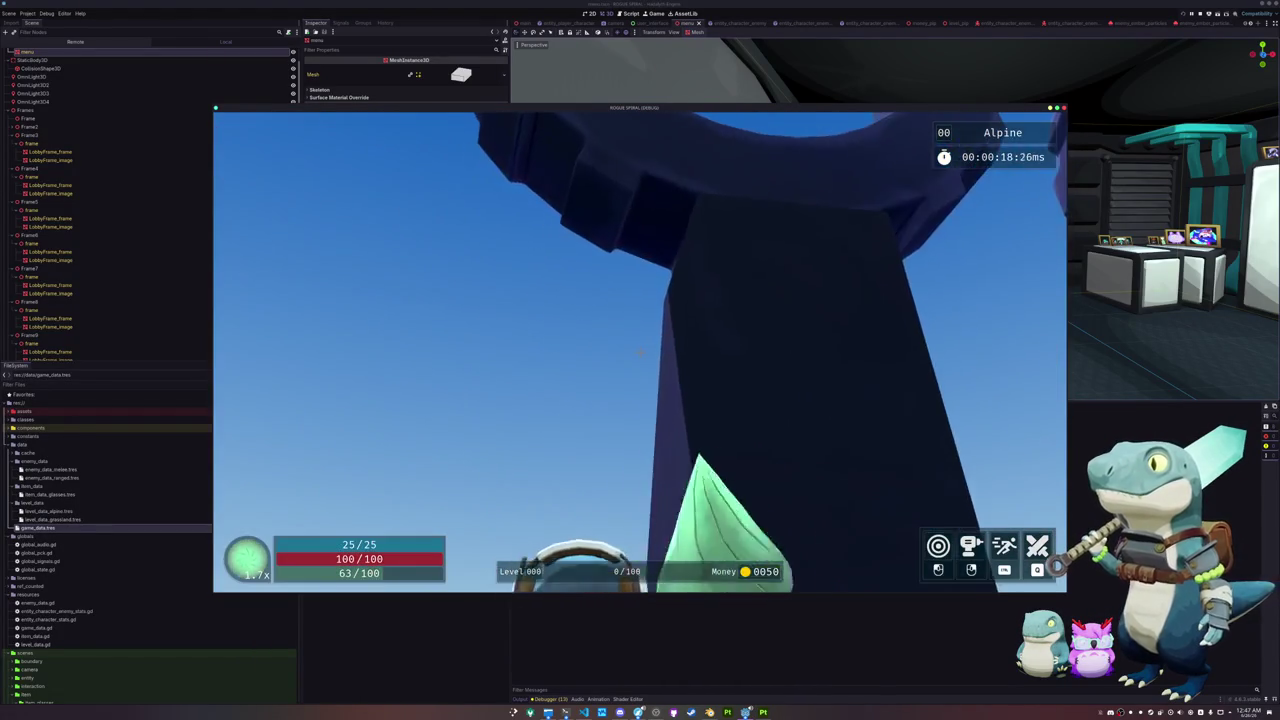
key(w)
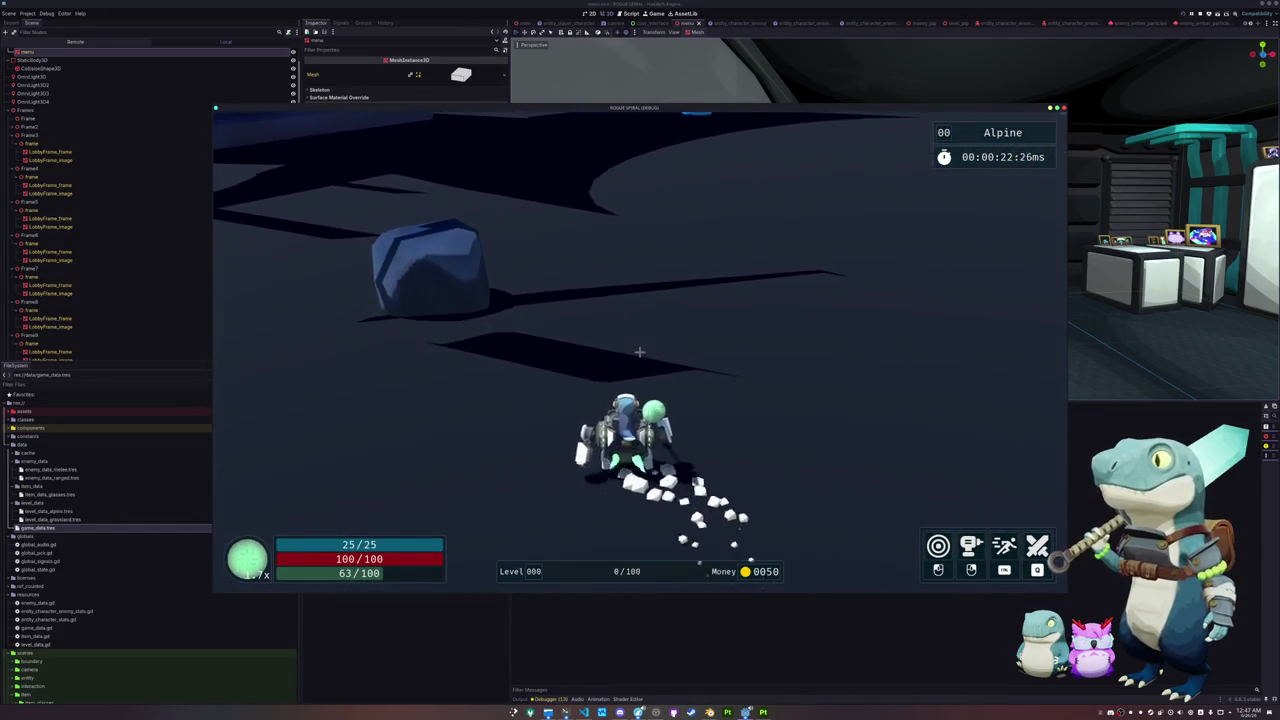
key(Escape)
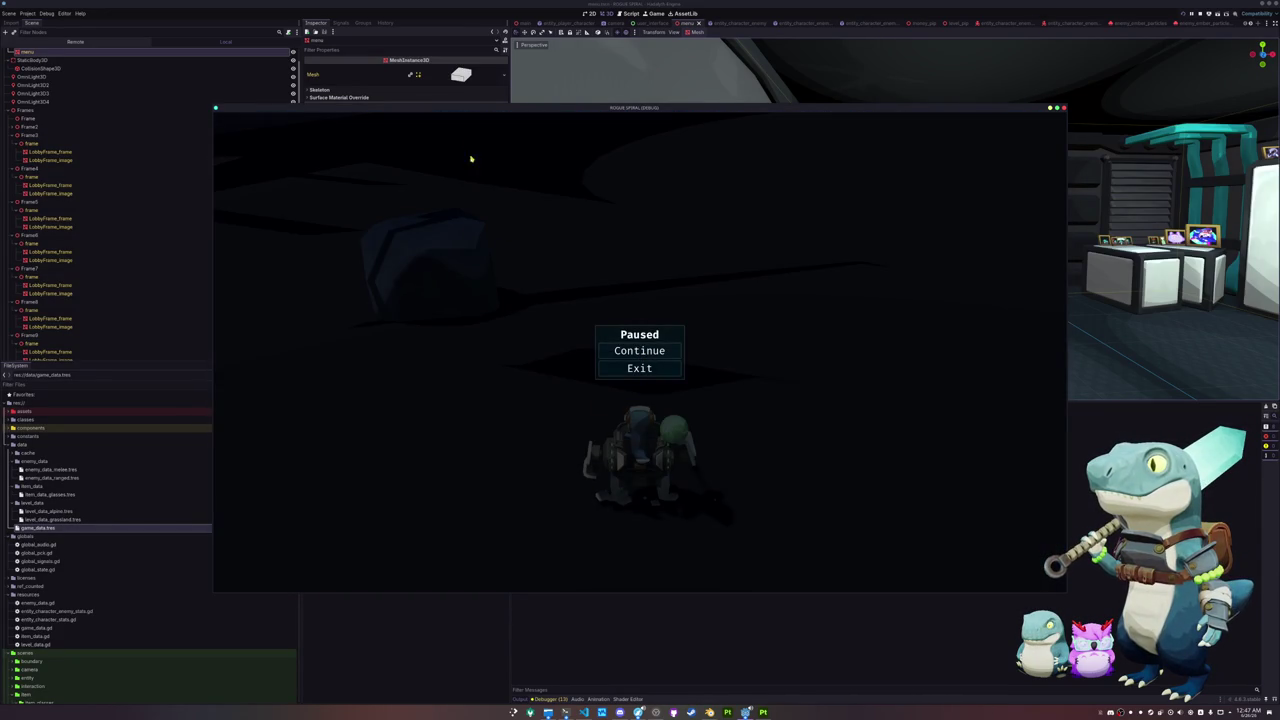
Step: Stop the game, check the main scene DirectionalLight3D's shadow max distance, and rerun with F5
key(F8)
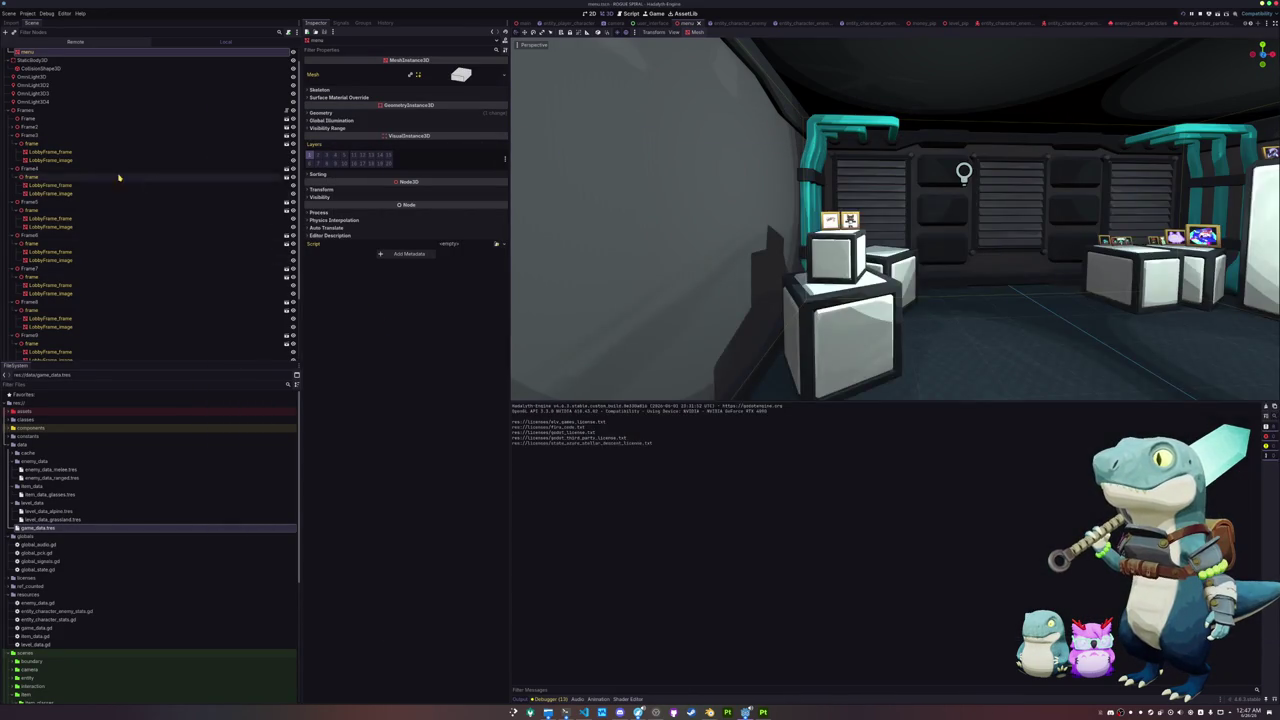
click(524, 22)
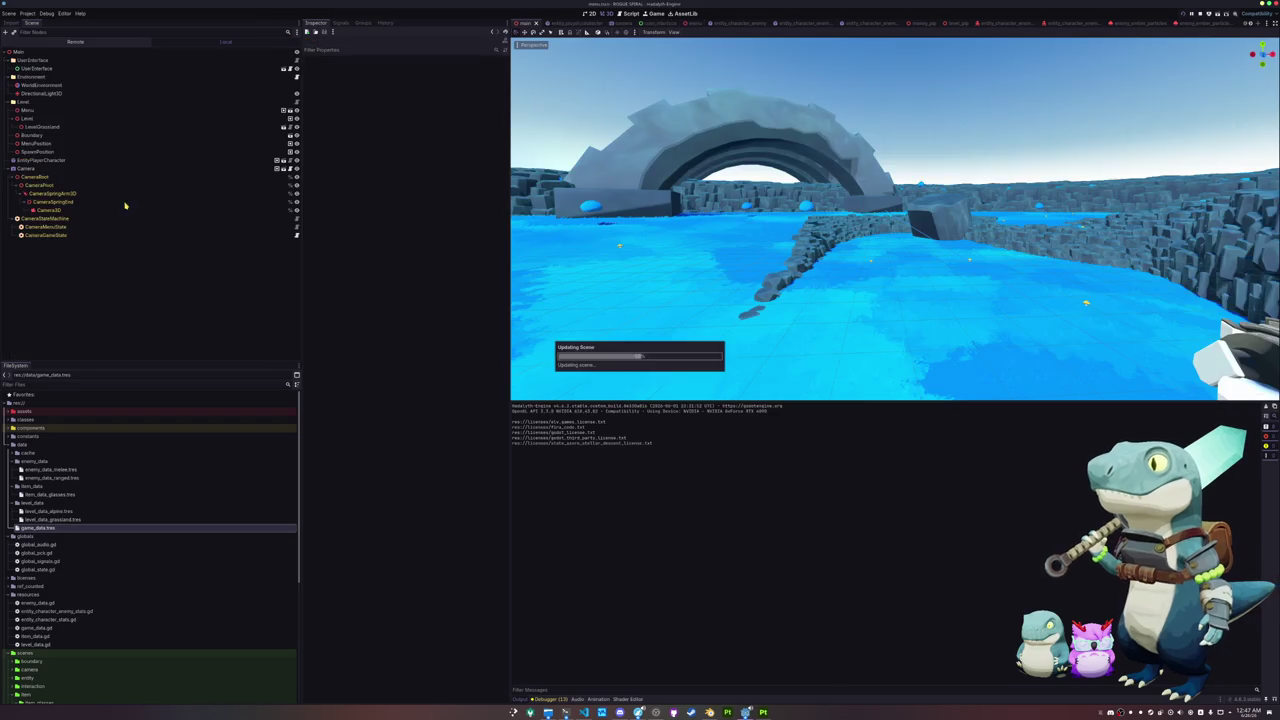
click(40, 93)
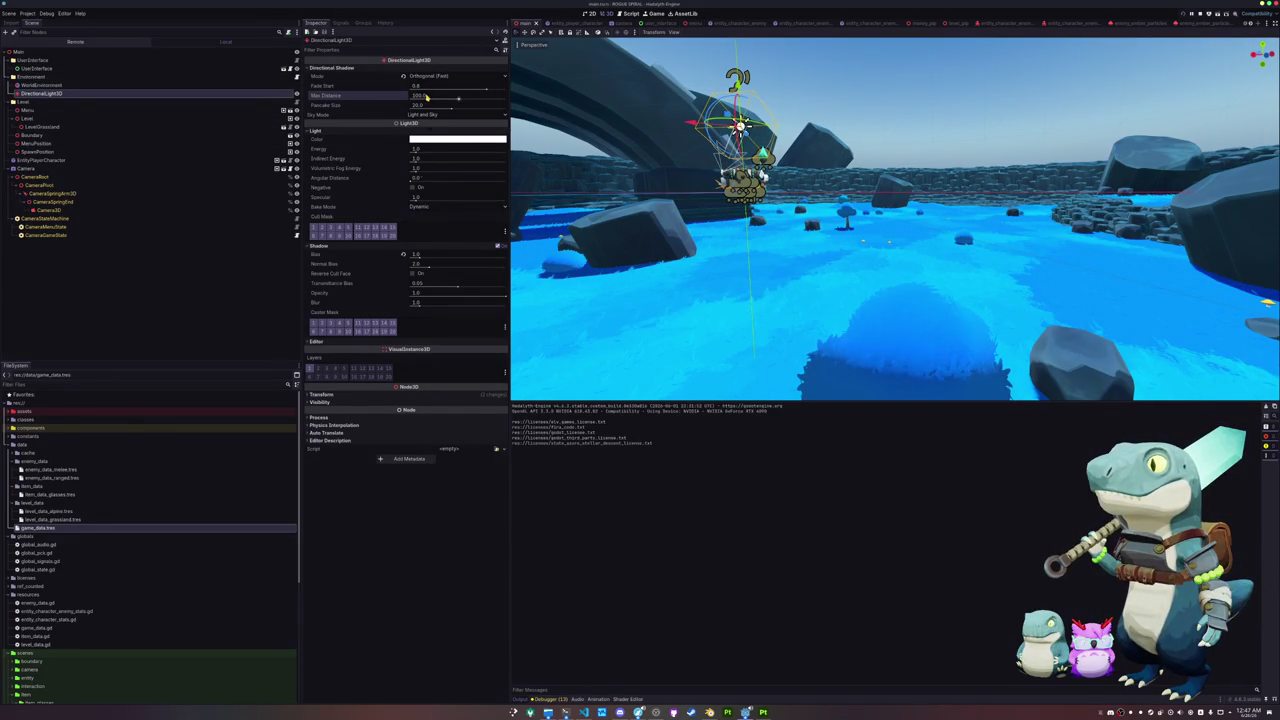
mouse_move(352, 99)
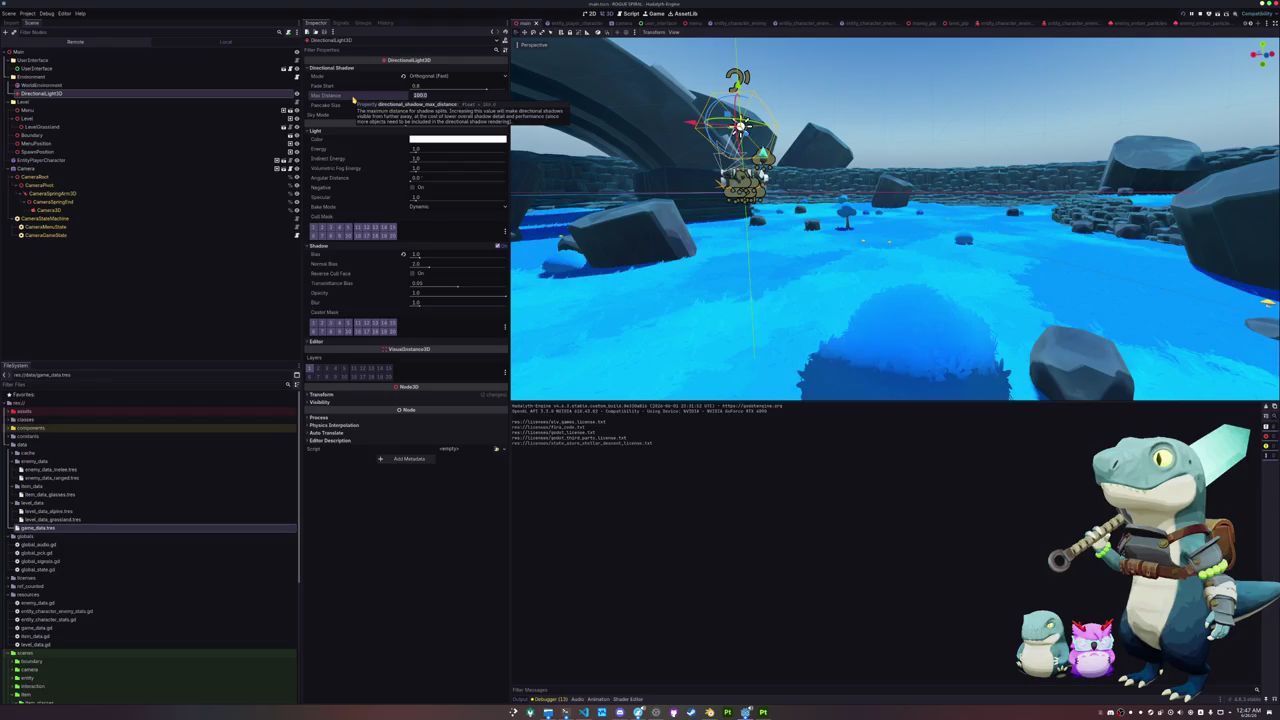
key(F5)
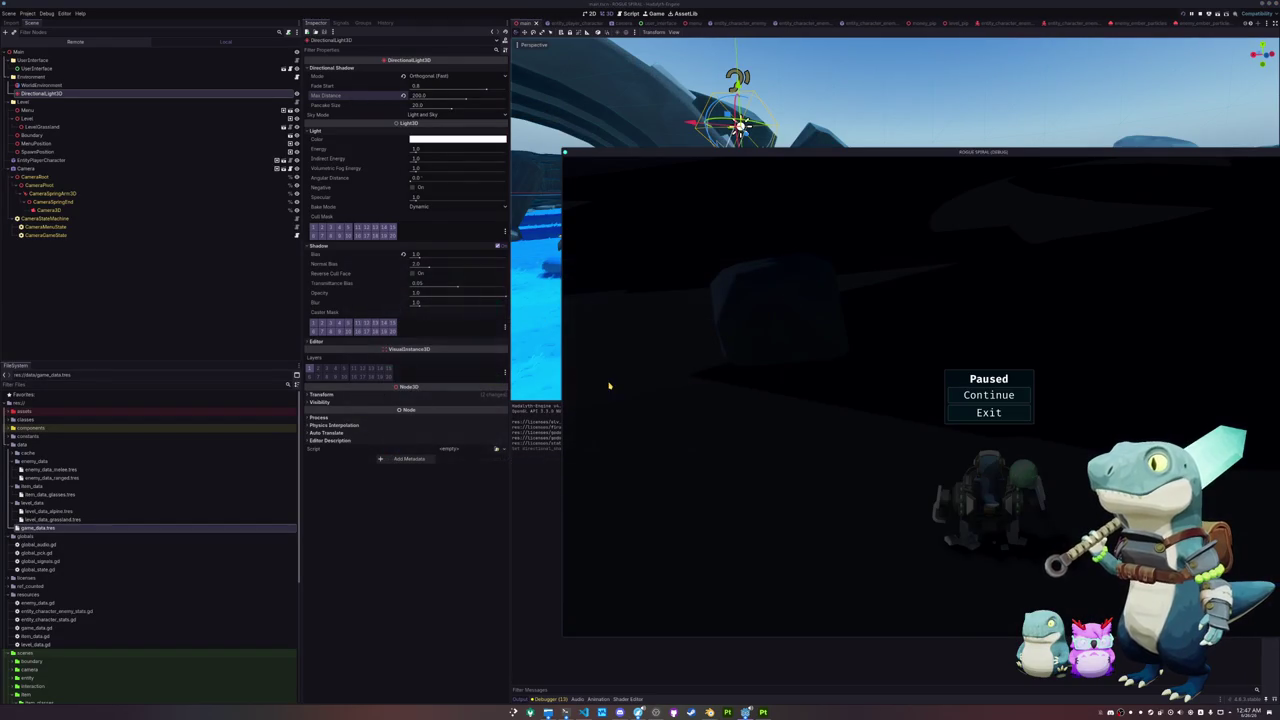
Step: Resume and walk the level past rocks, trees and cliffs checking shadows, then stop the game
click(988, 395)
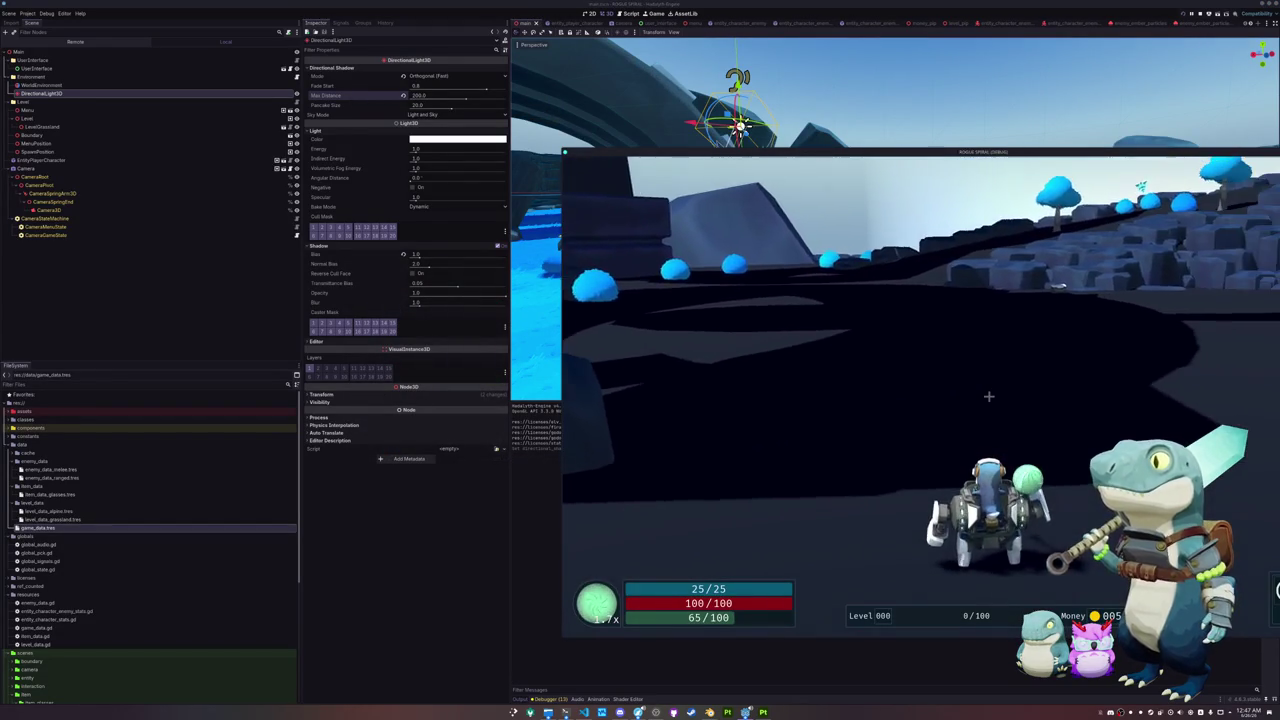
key(w)
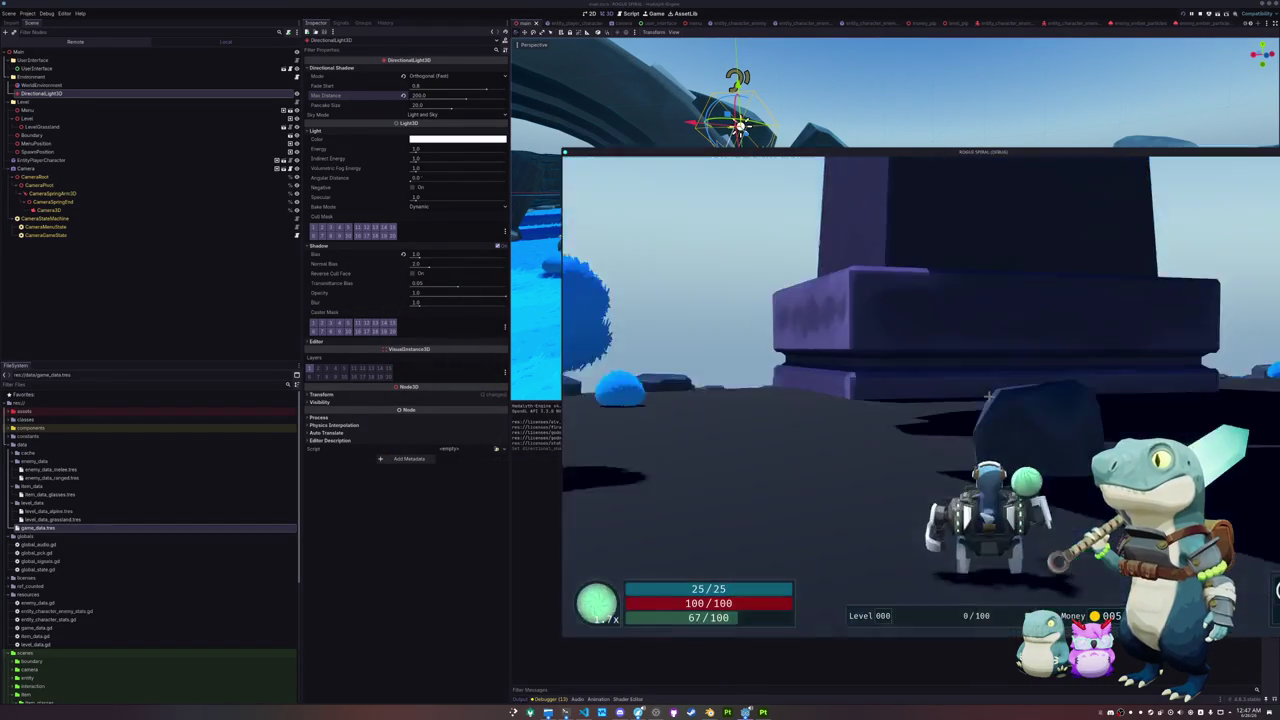
key(w)
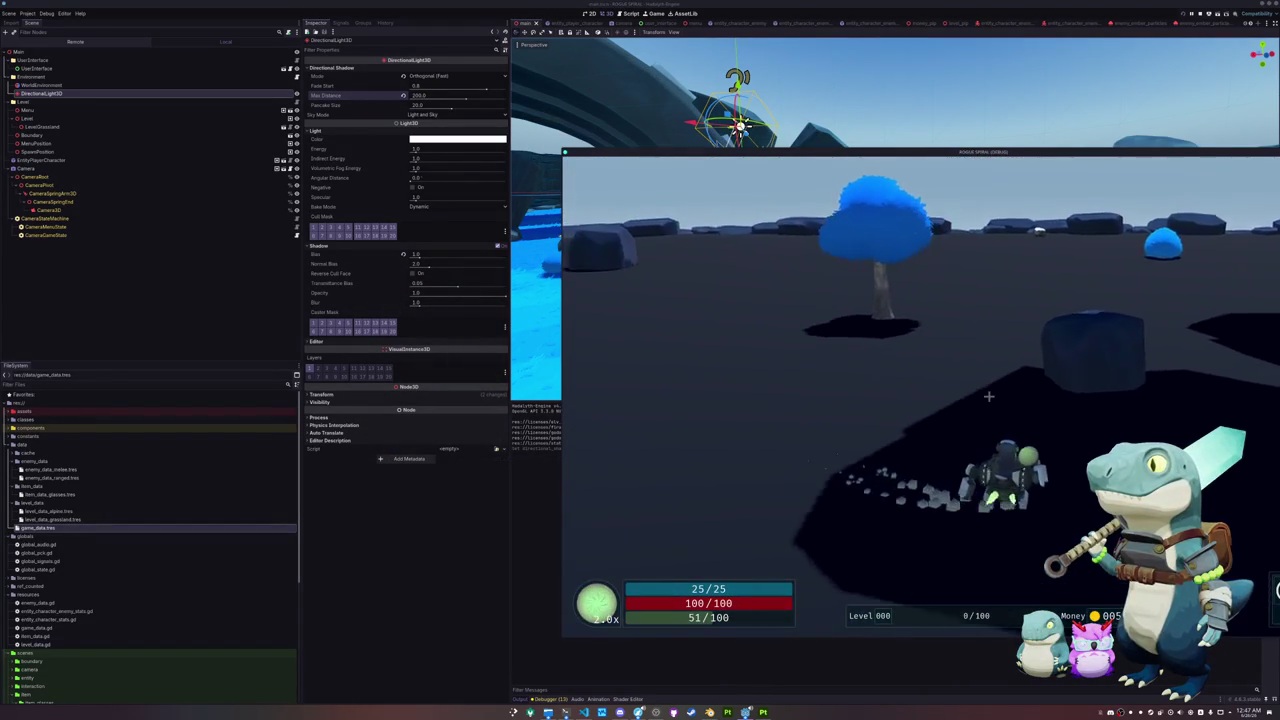
key(w)
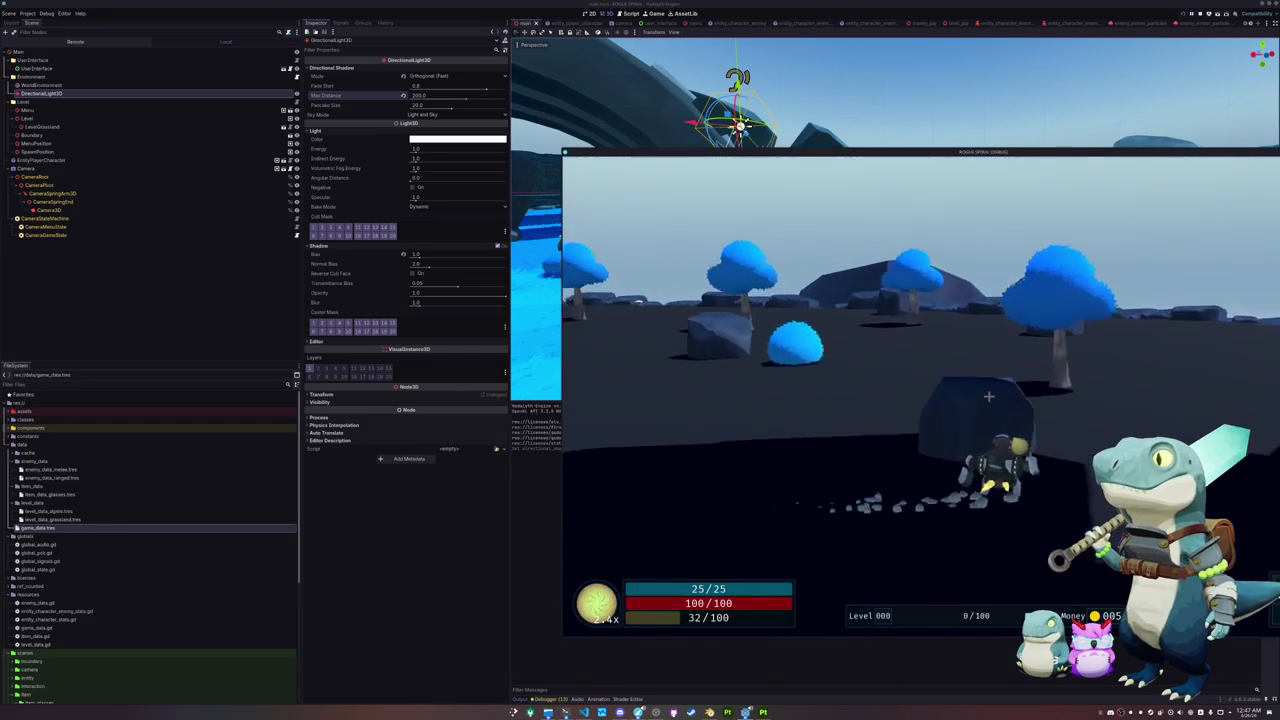
key(w)
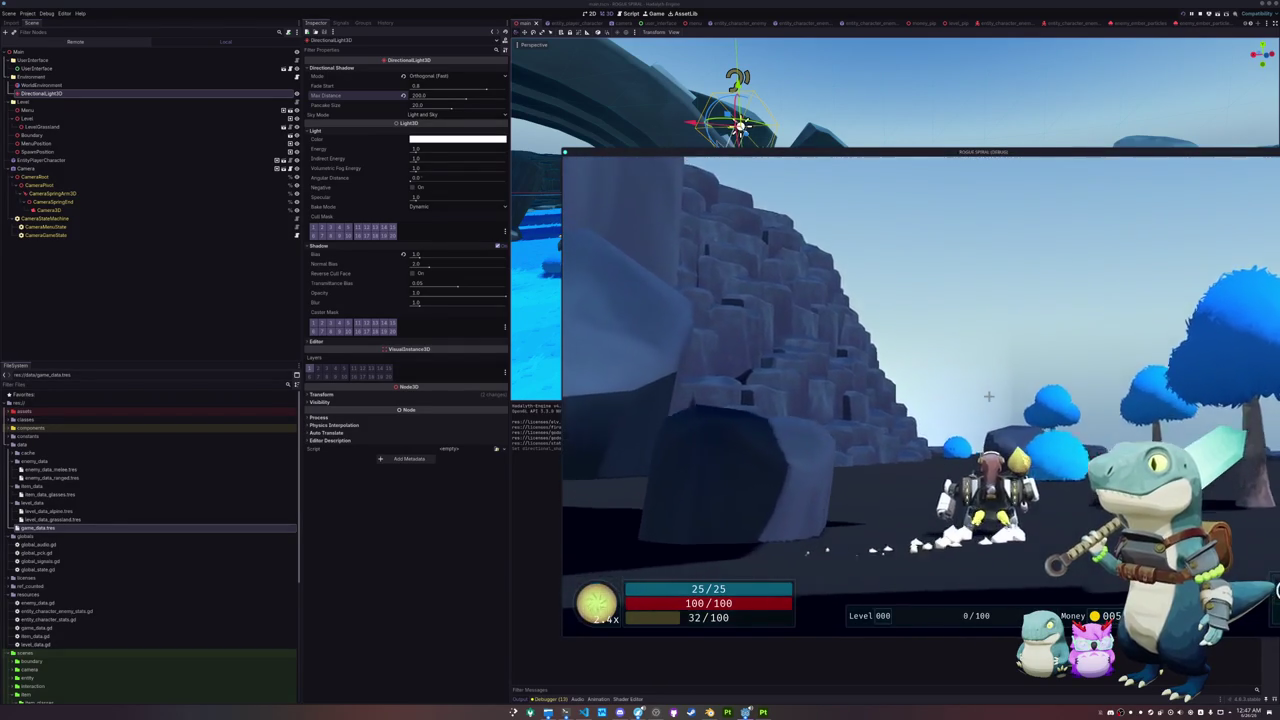
key(w)
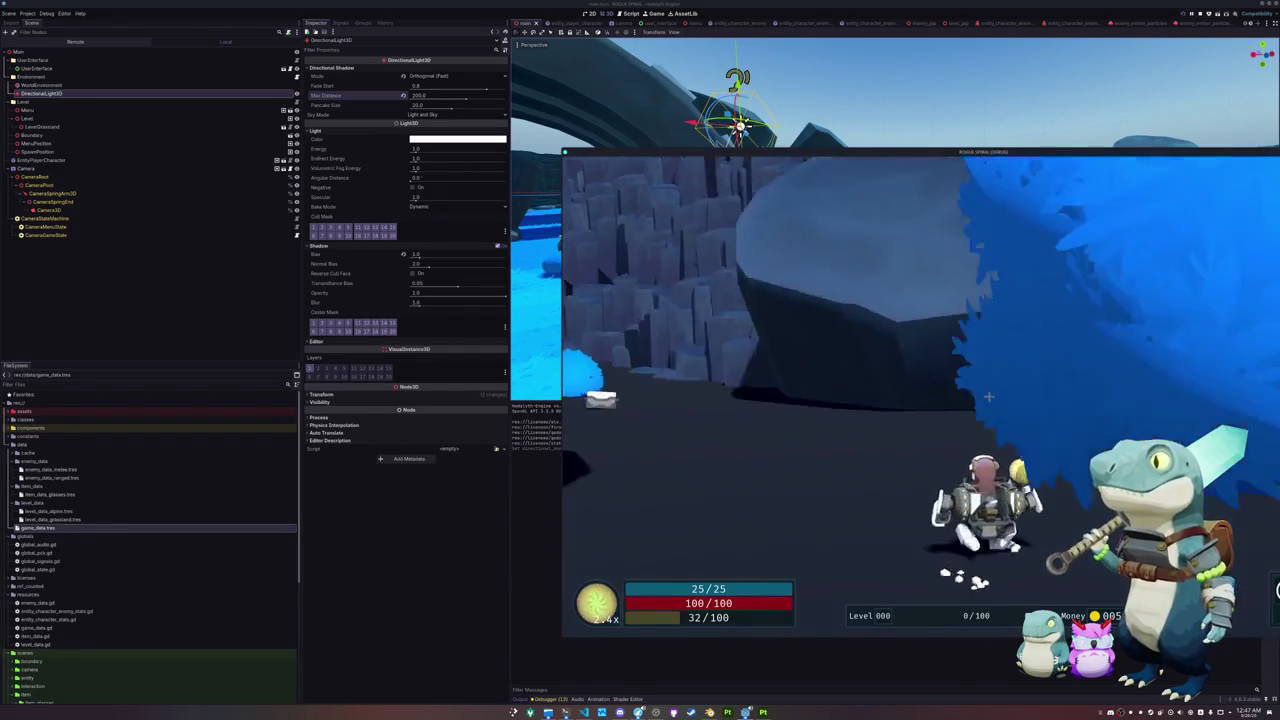
key(w)
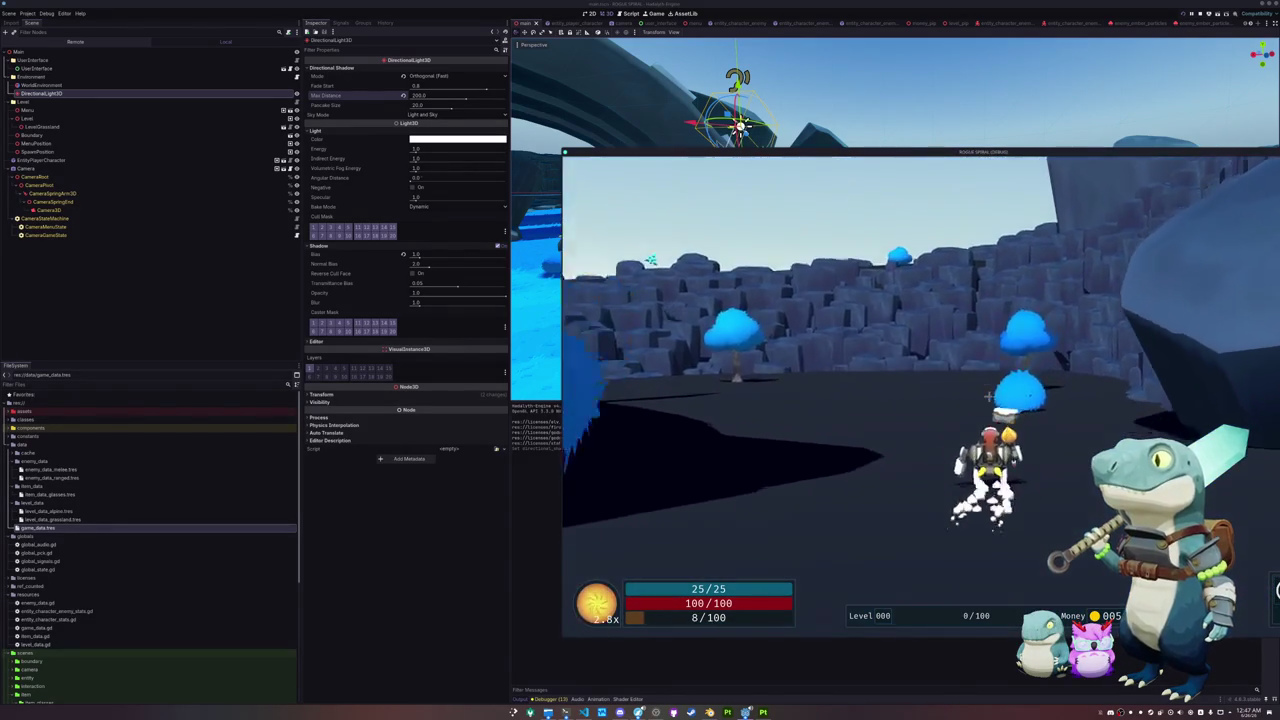
key(w)
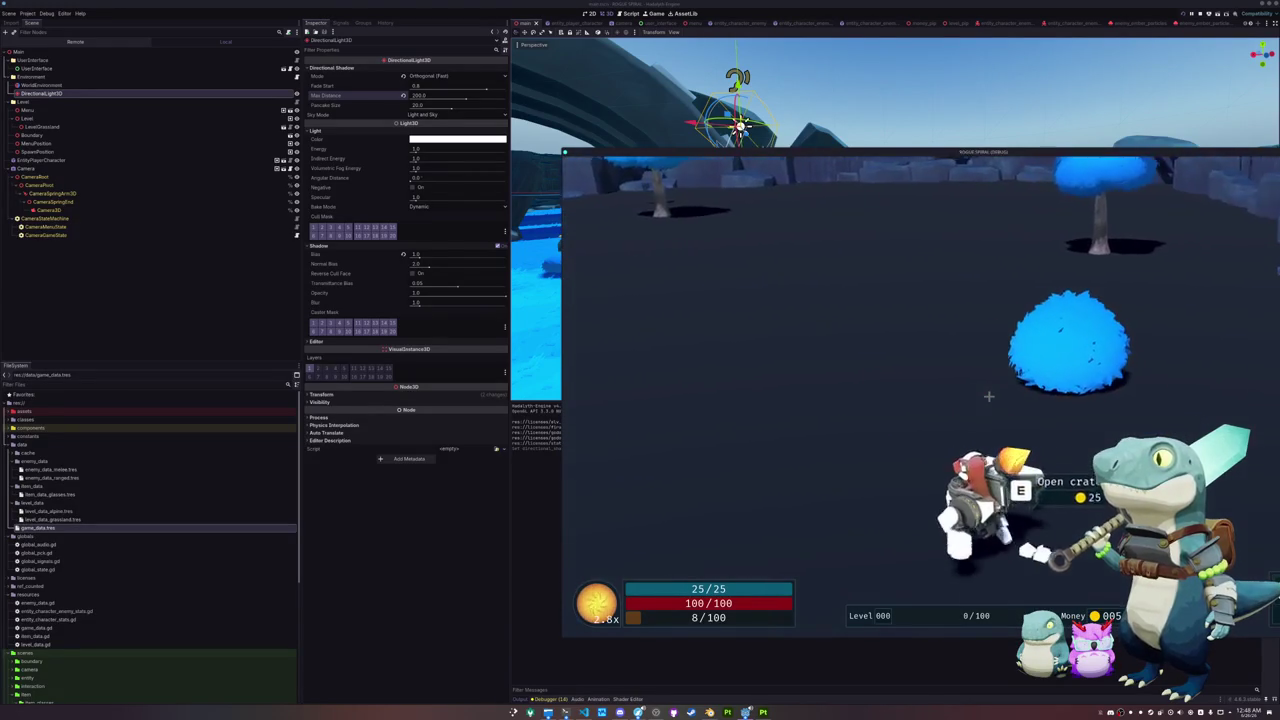
key(w)
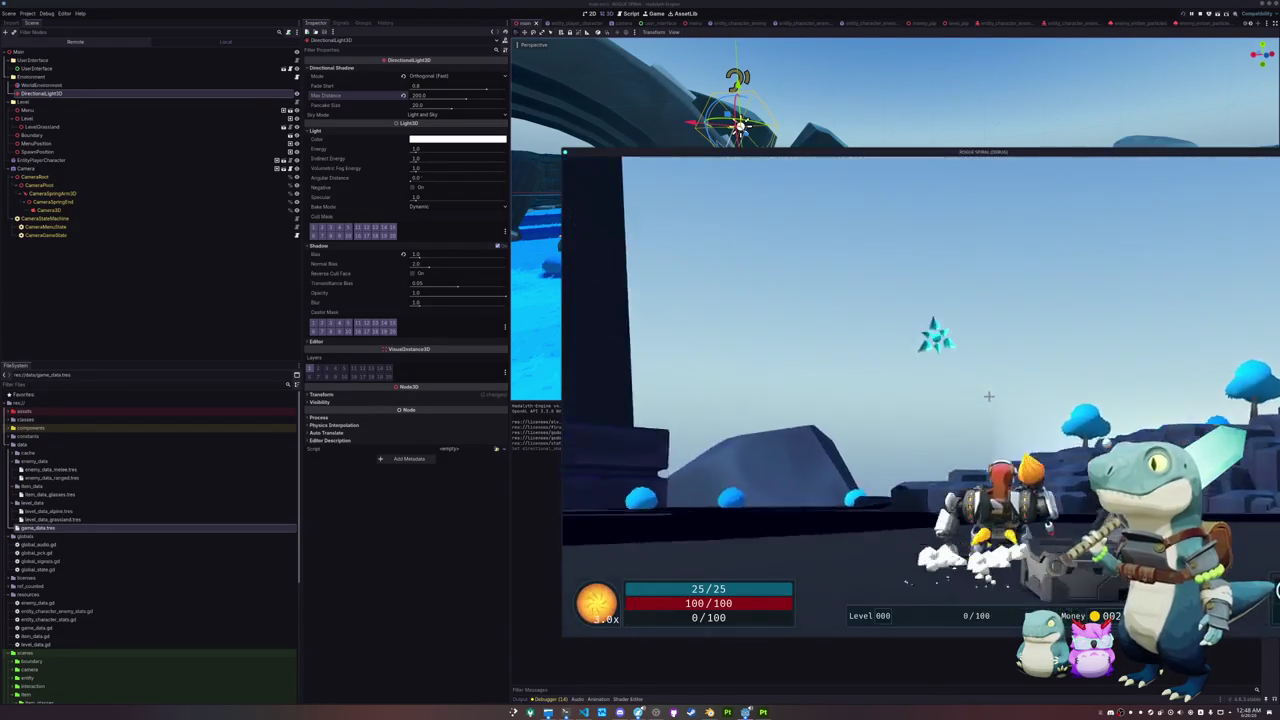
key(w)
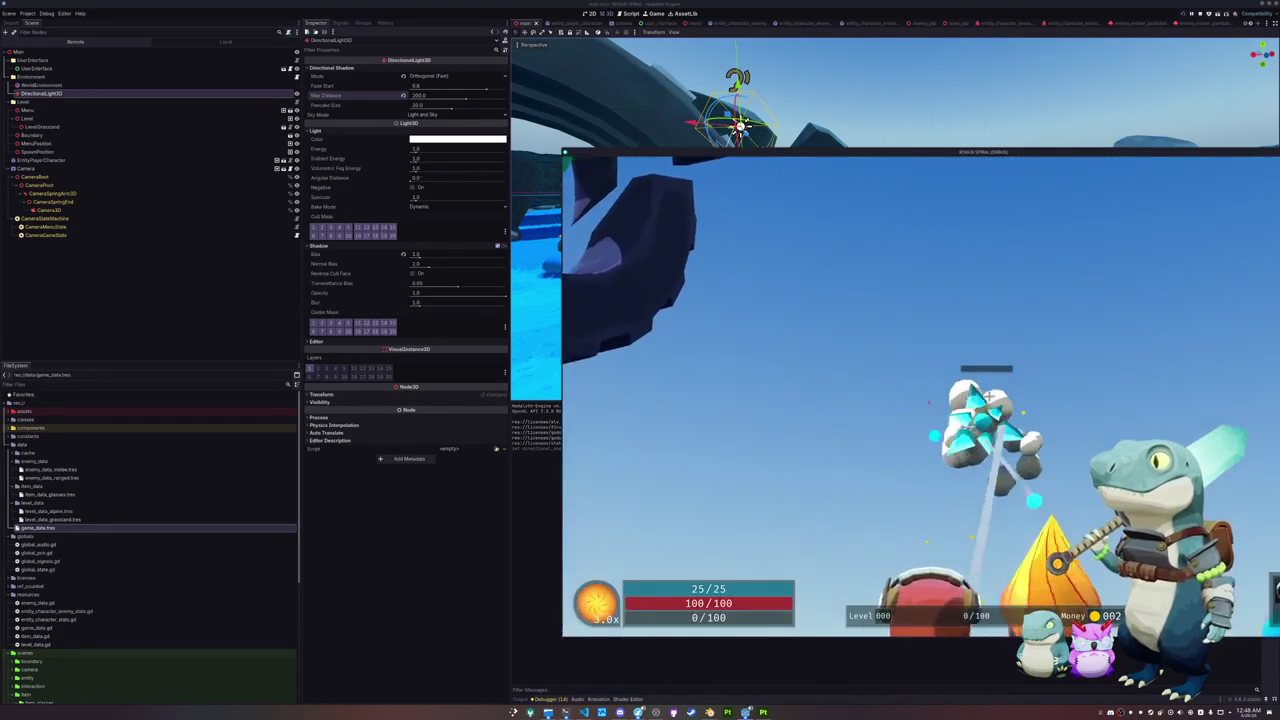
key(w)
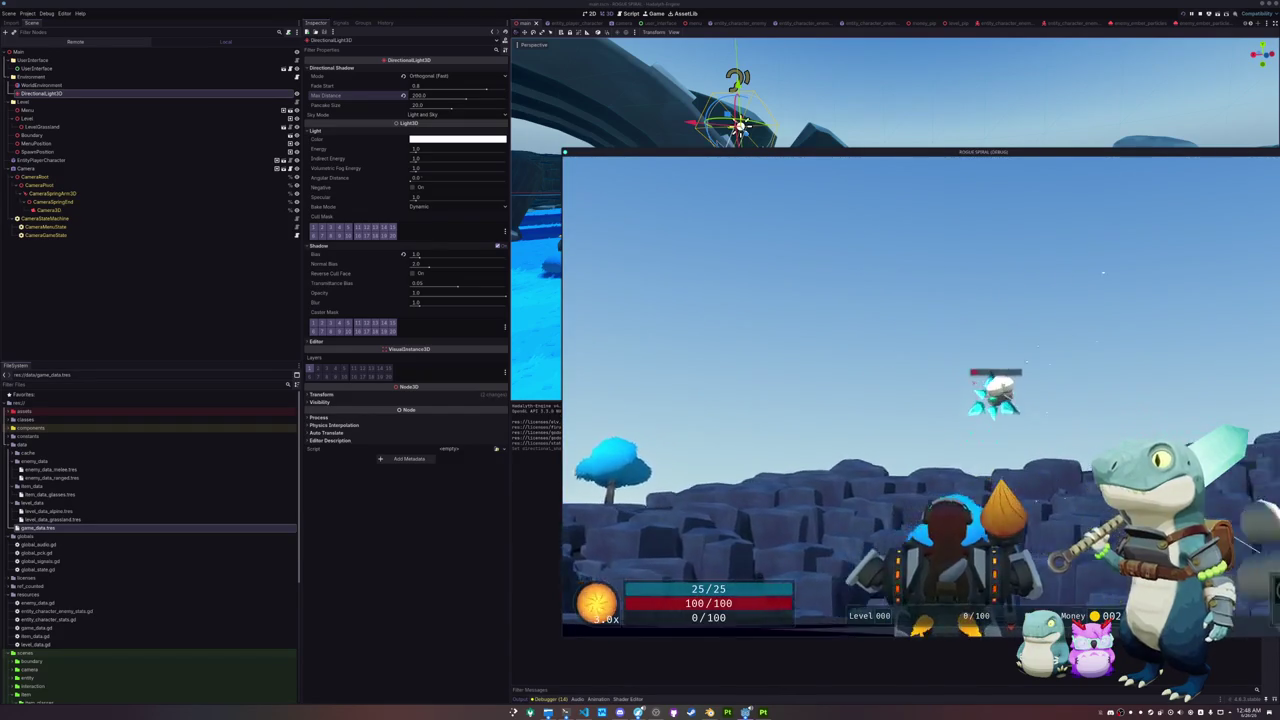
key(w)
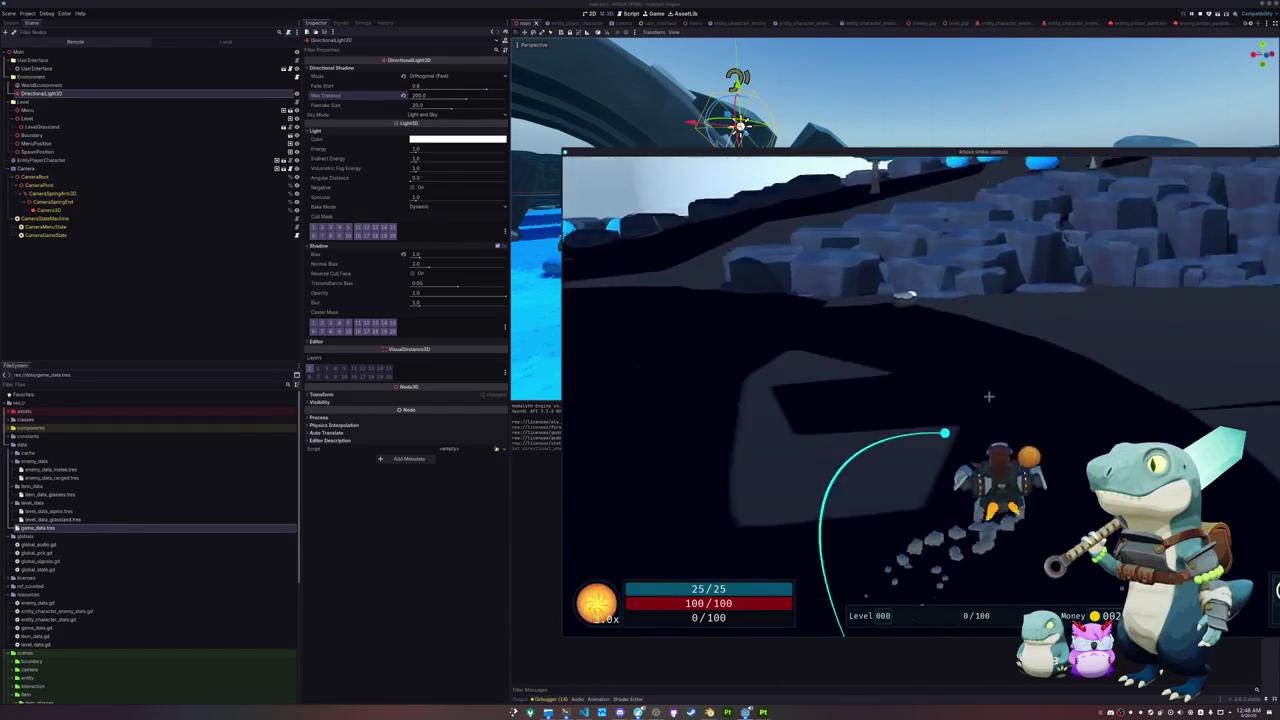
key(w)
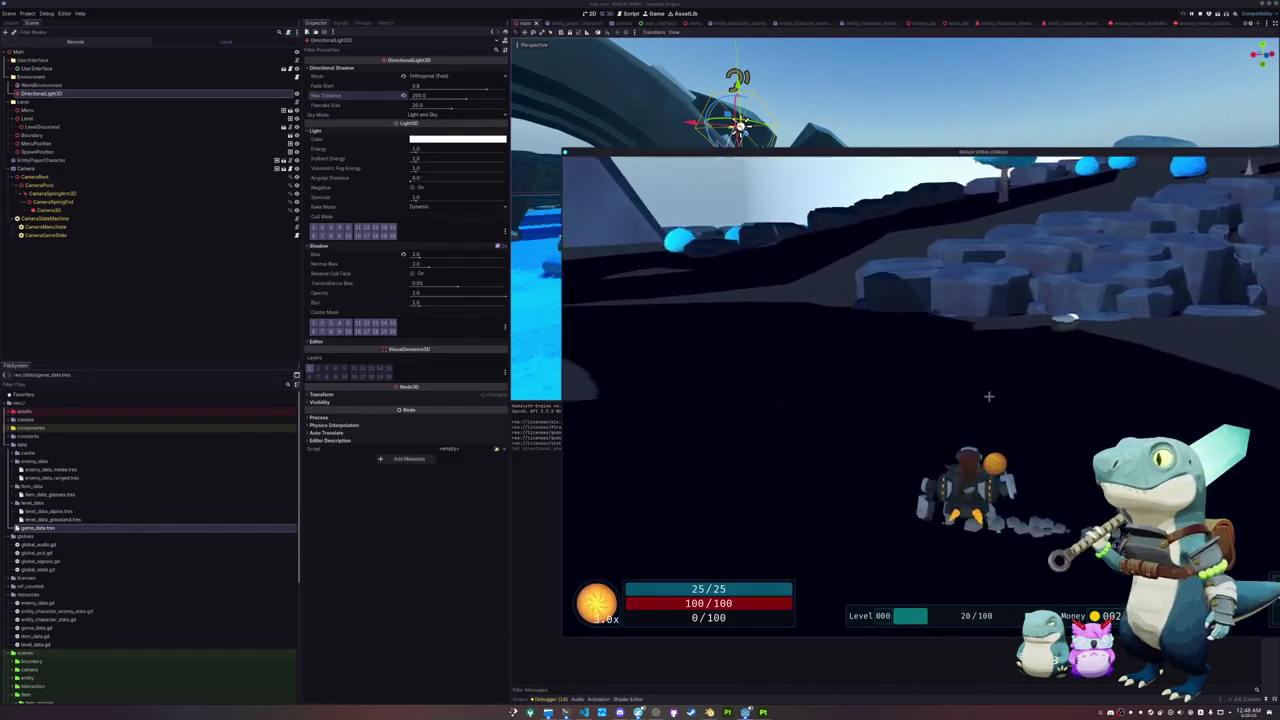
key(w)
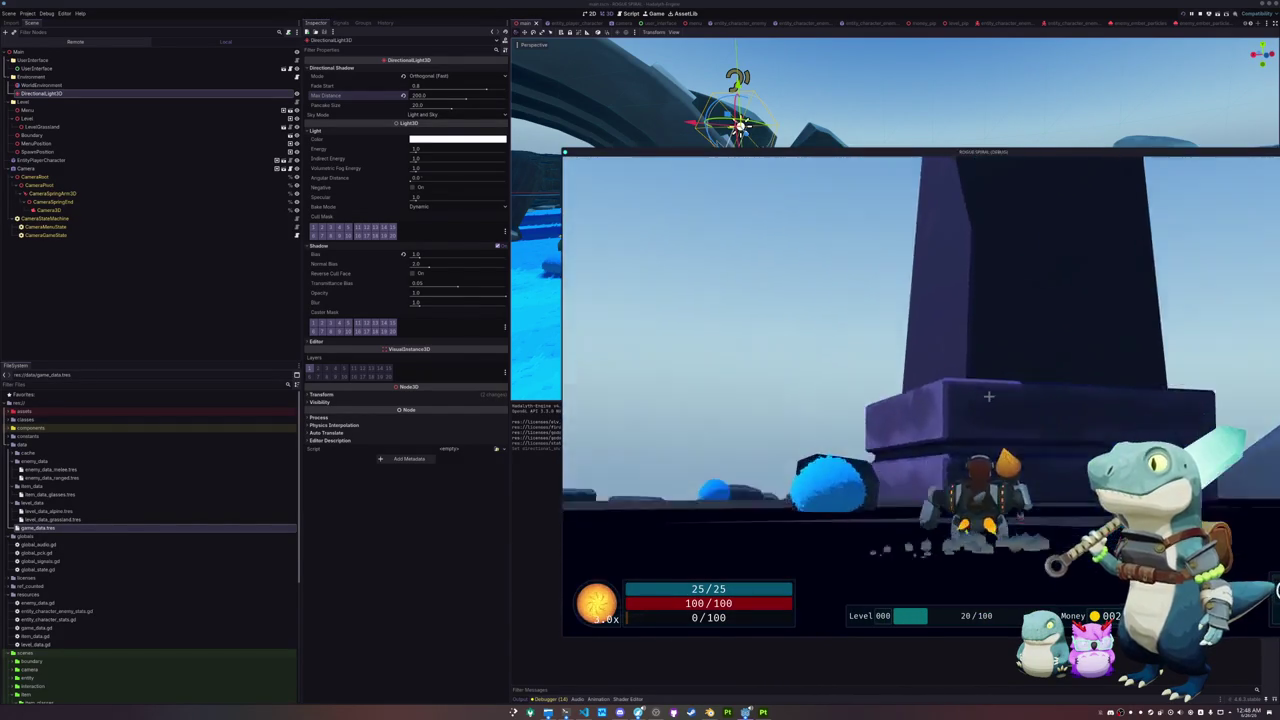
key(w)
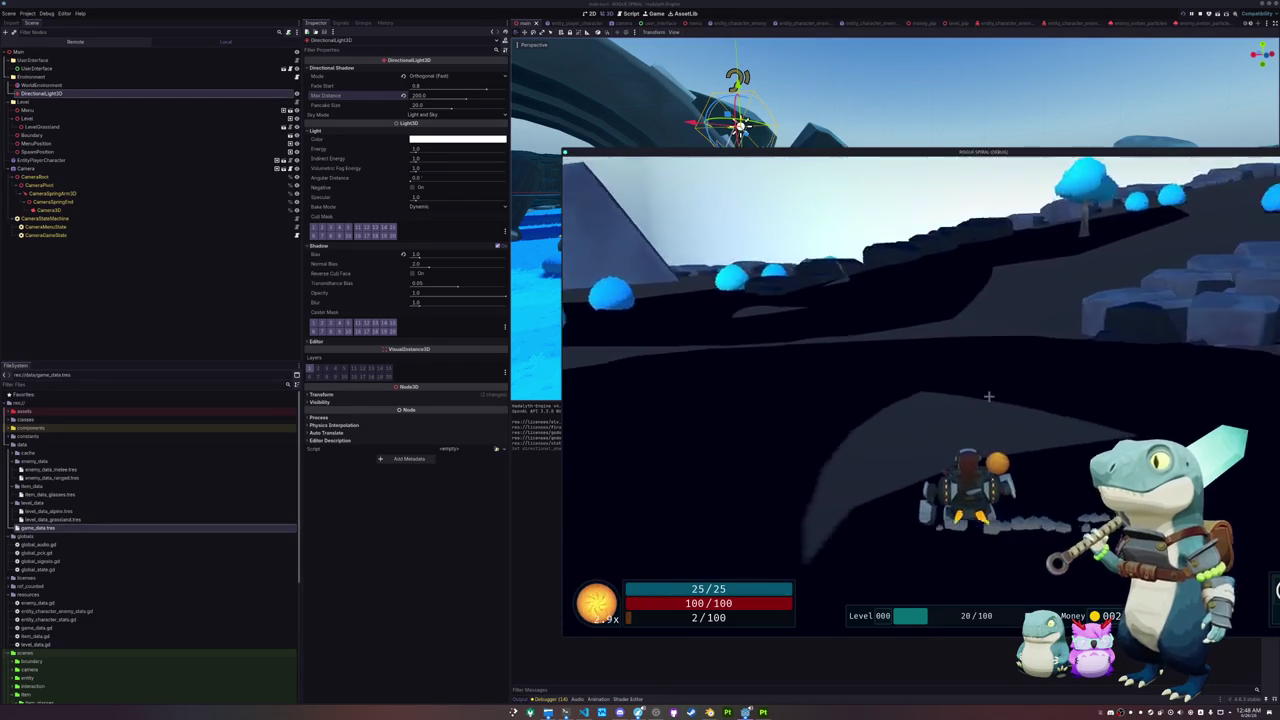
key(w)
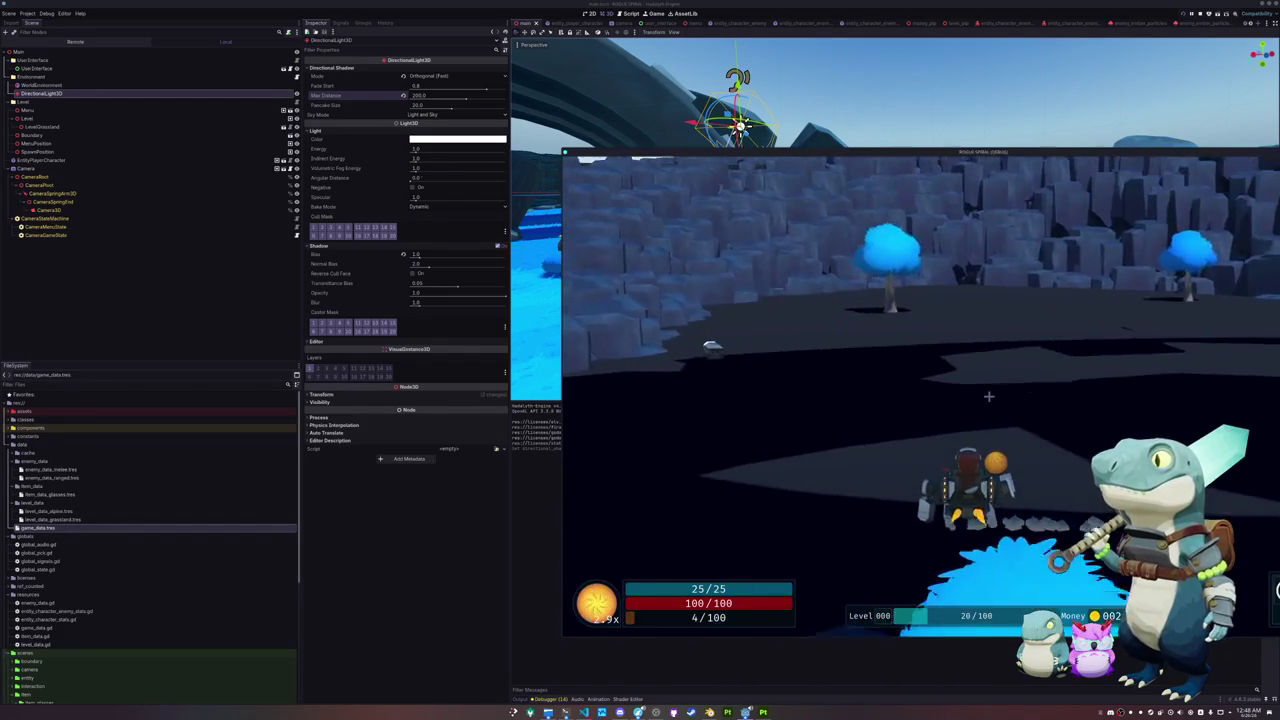
key(w)
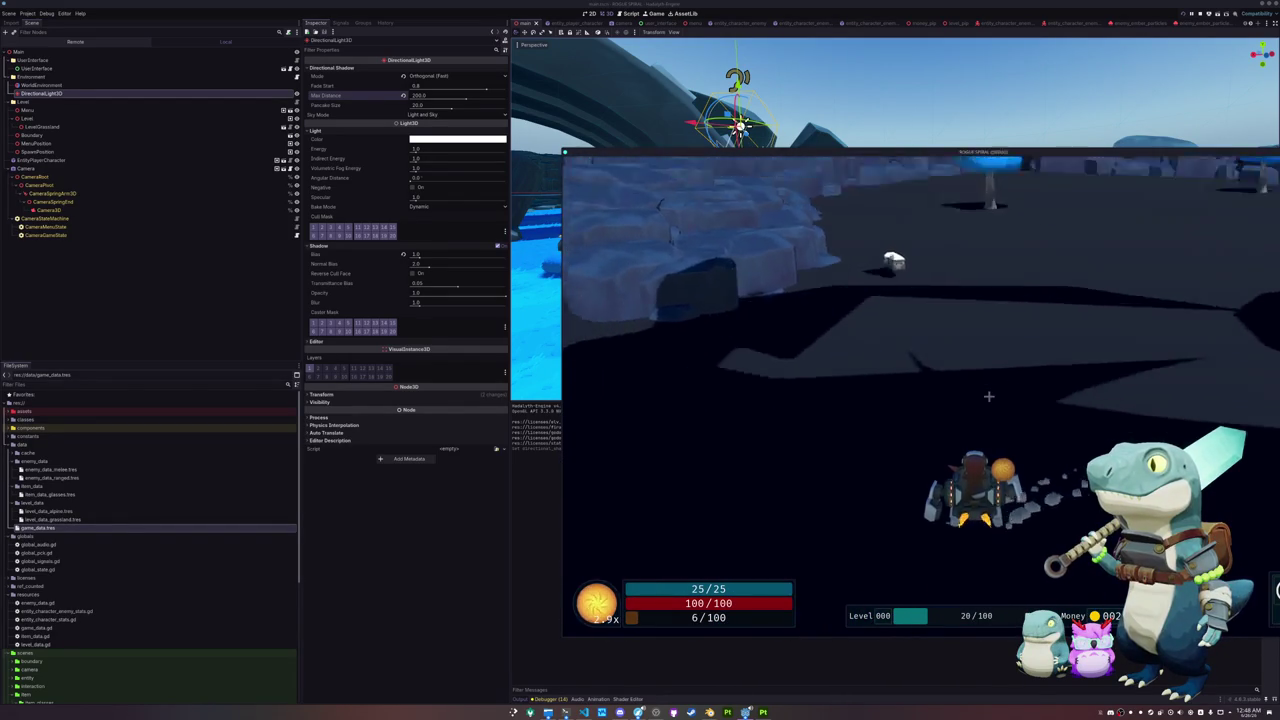
key(Escape)
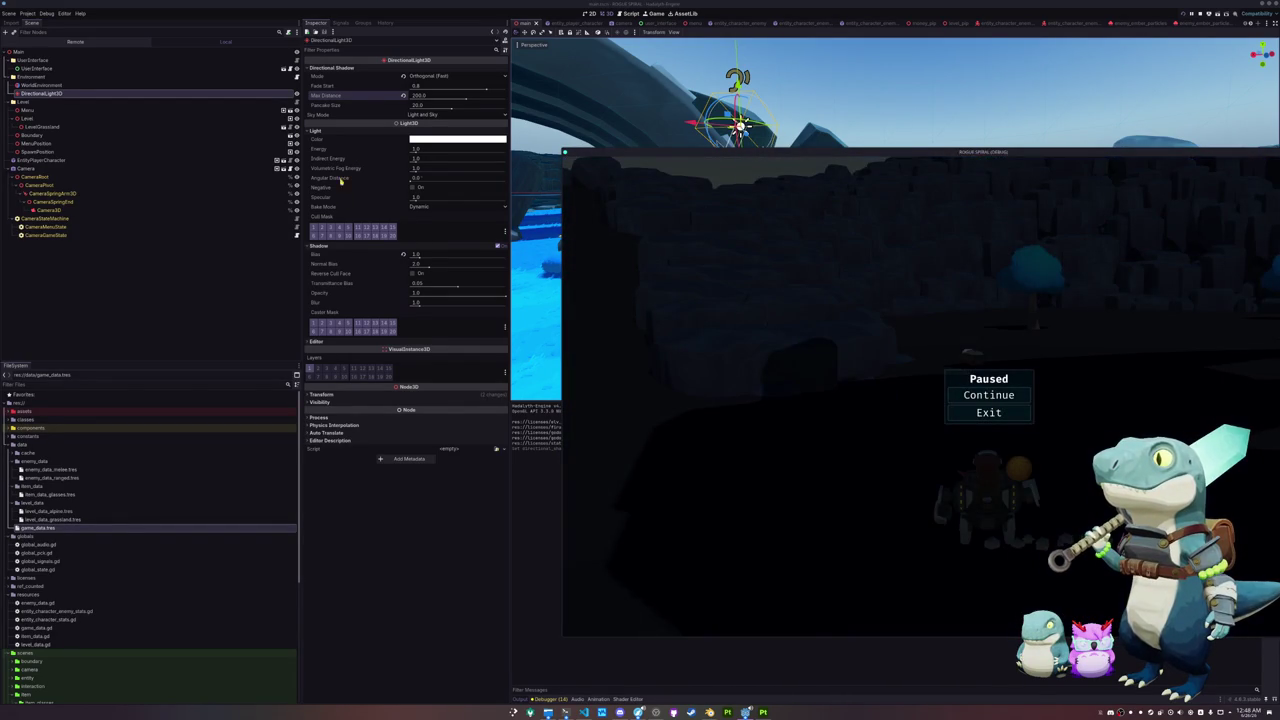
key(F8)
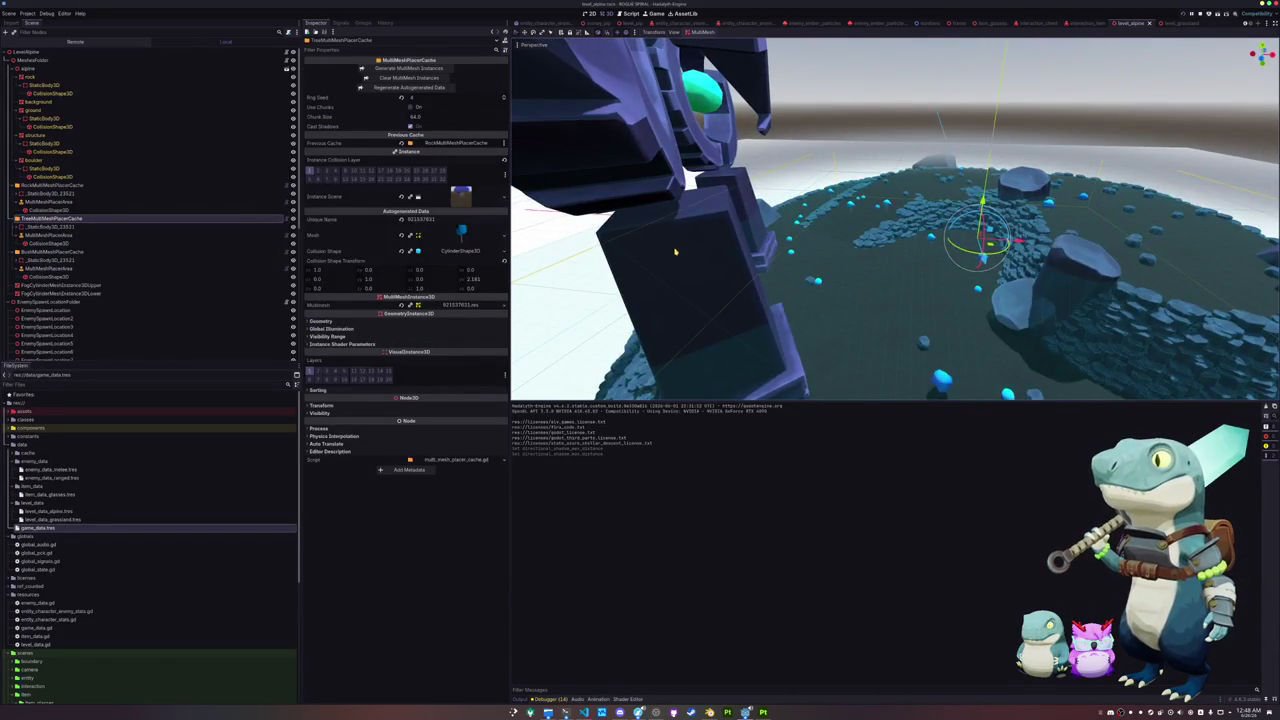
Step: Set the structure mesh's extra cull margin to 16384, keeping shadow casting on, and relaunch
click(750, 180)
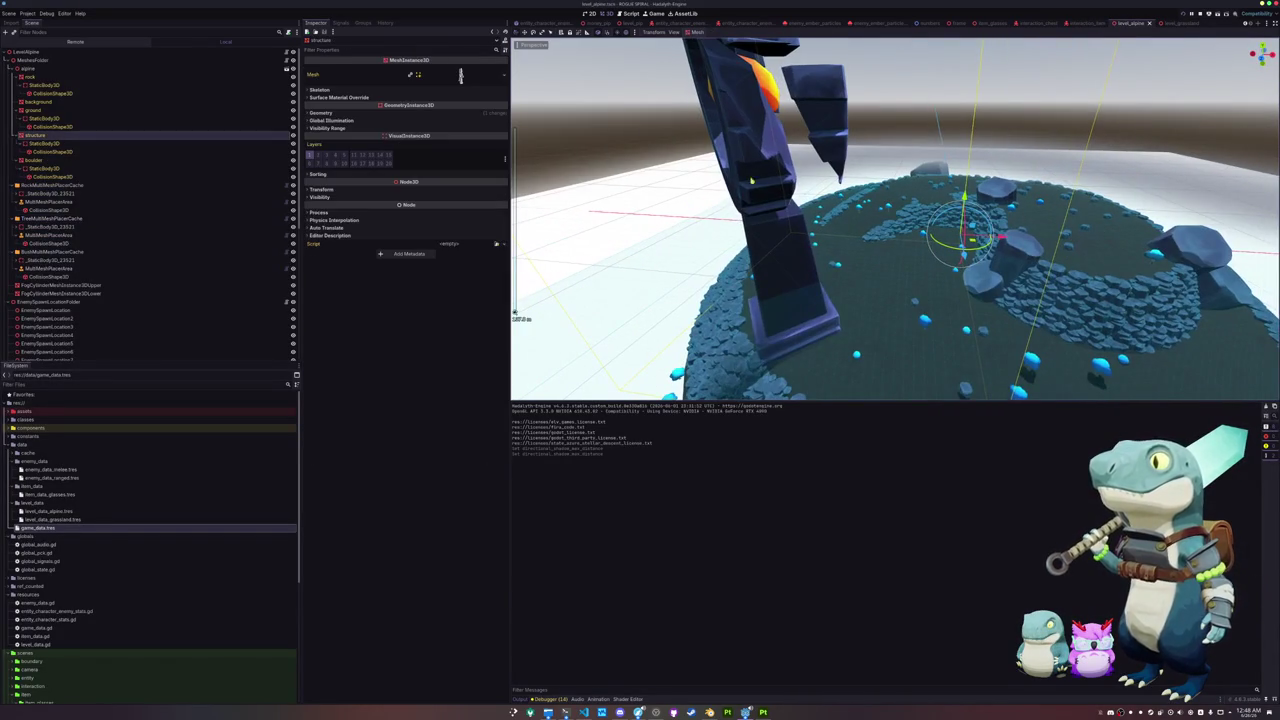
click(336, 114)
click(420, 162)
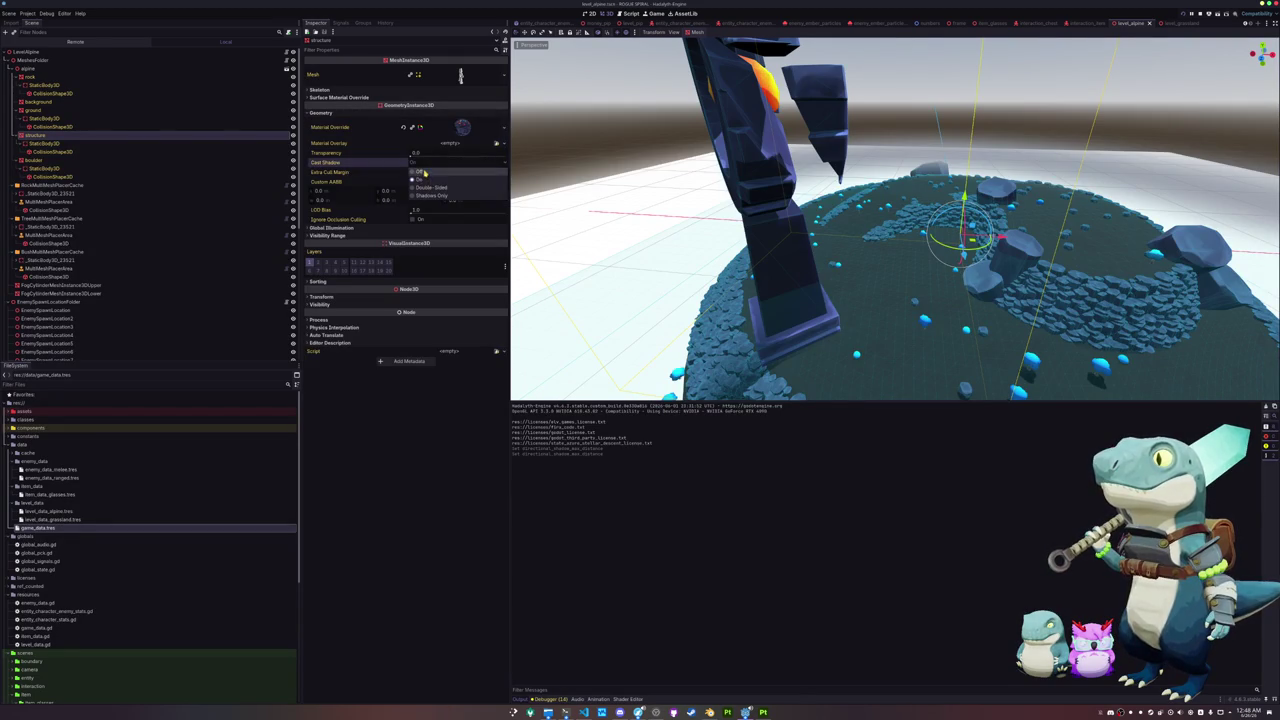
click(423, 172)
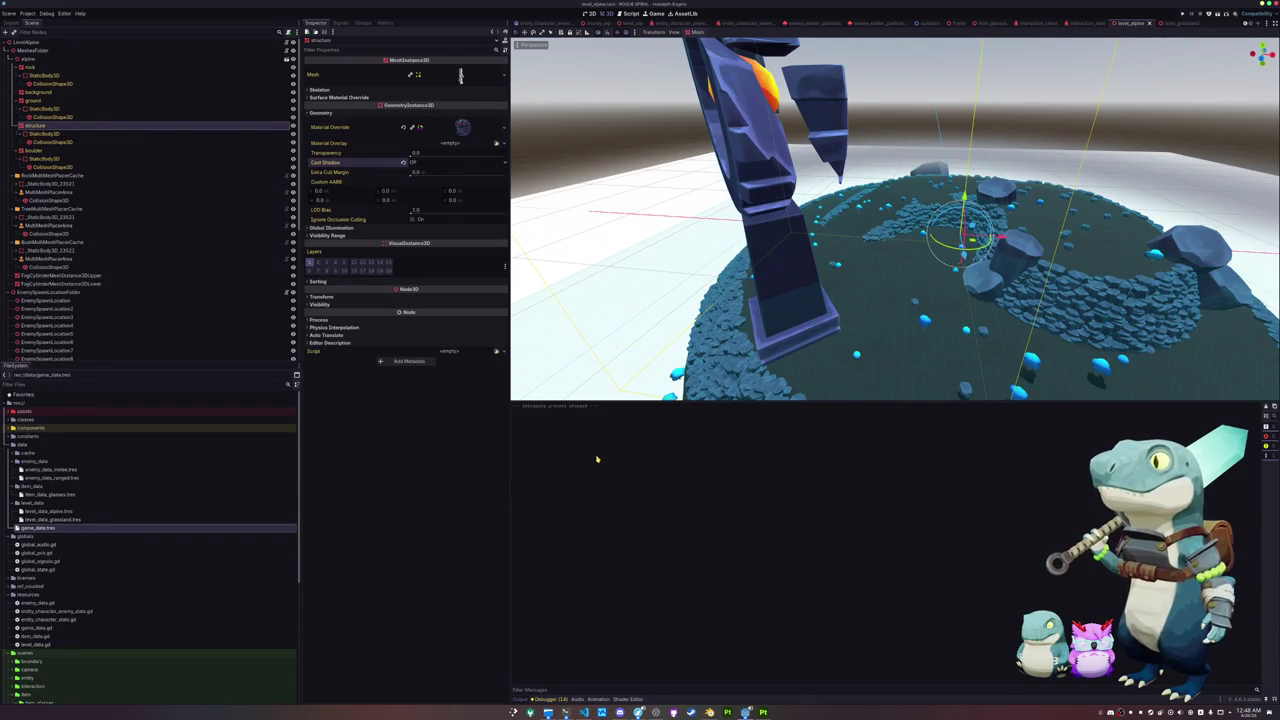
key(ctrl+z)
drag(415, 174, 602, 484)
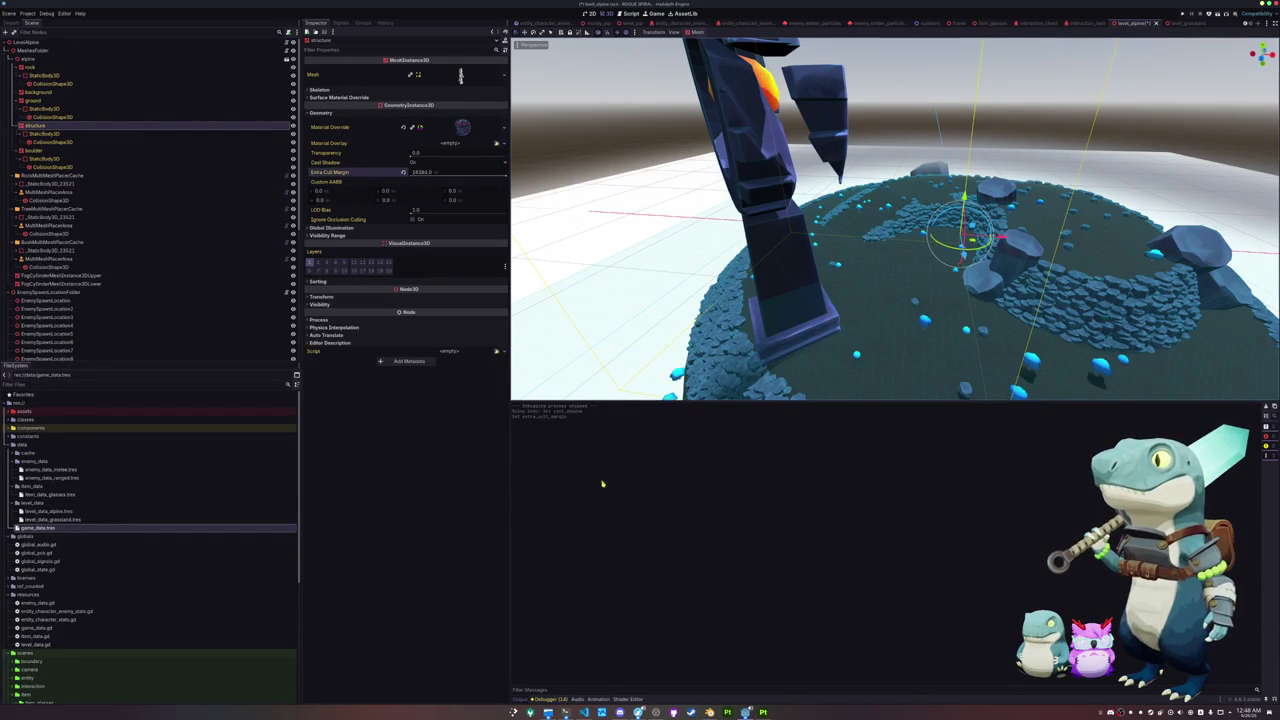
key(F5)
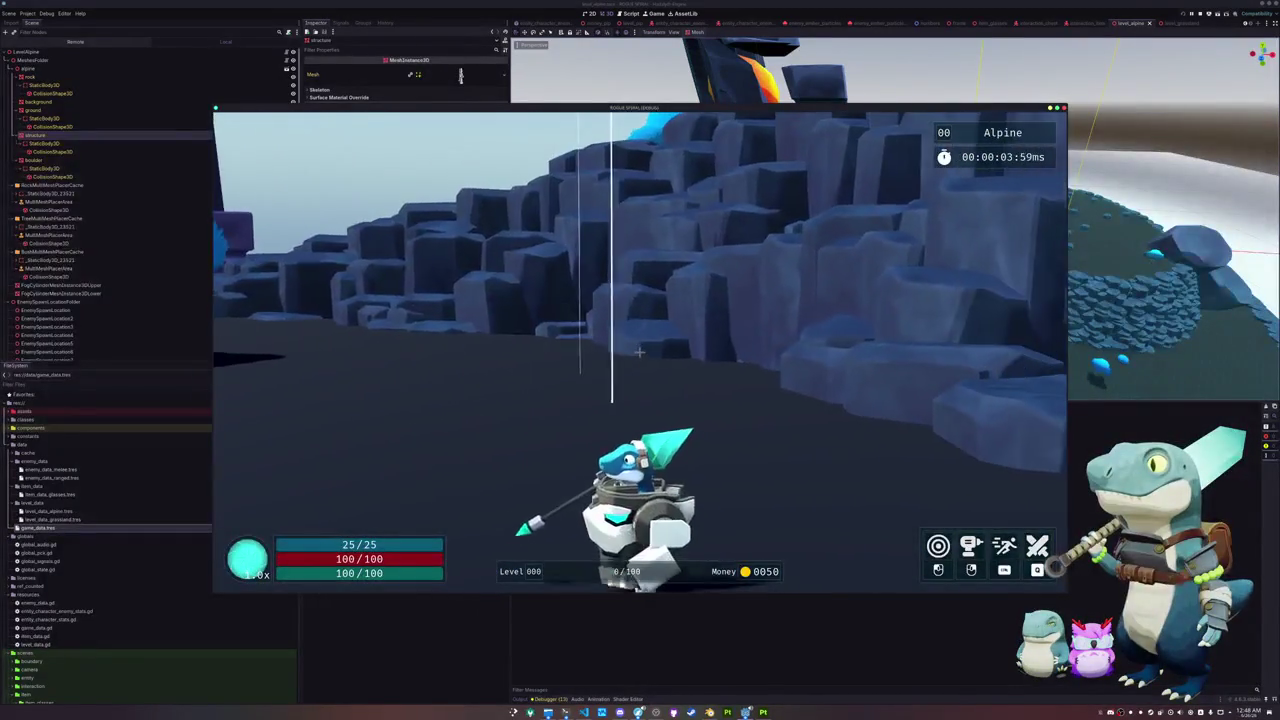
Step: Pause and close the running game, then bring up the Project menu
key(w)
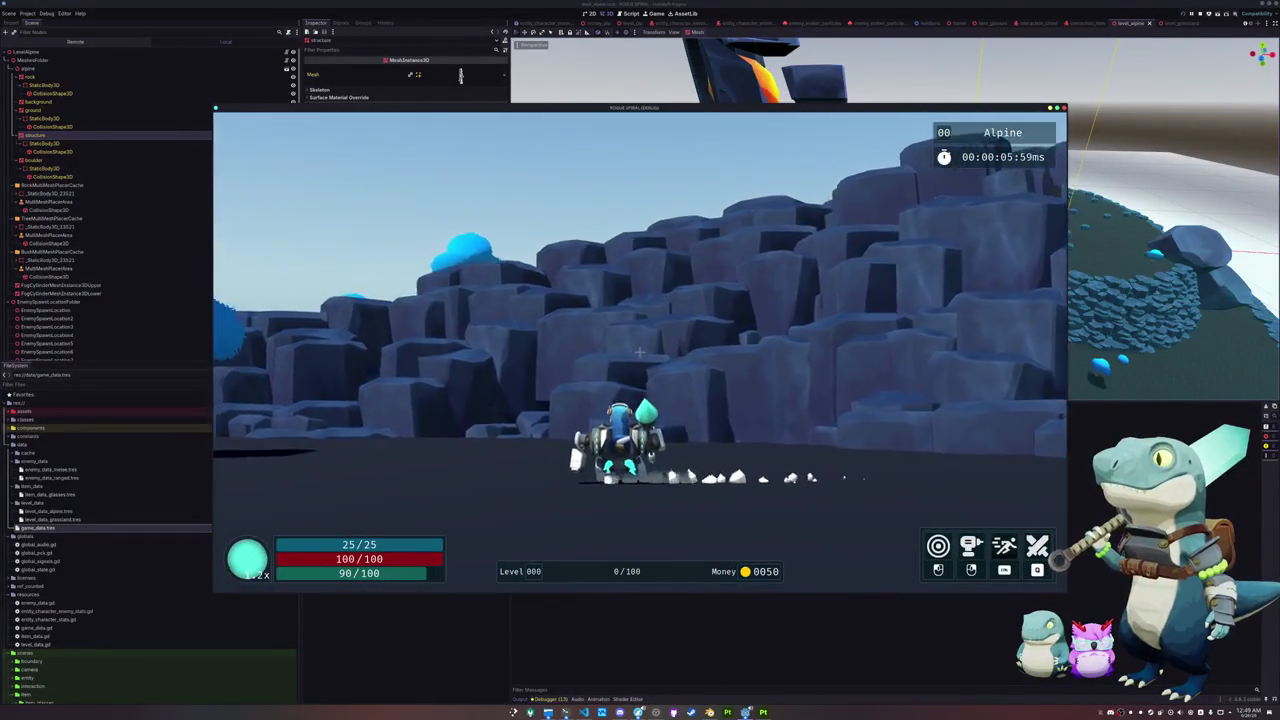
key(Escape)
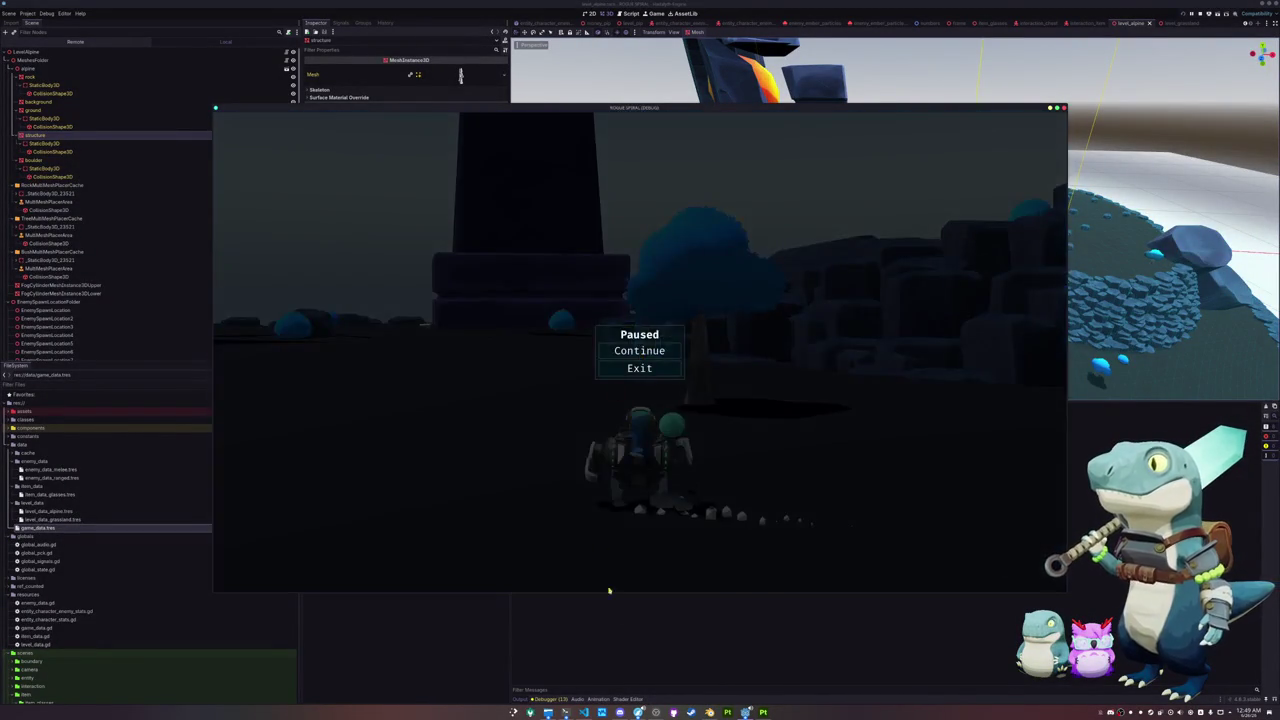
click(609, 591)
click(27, 13)
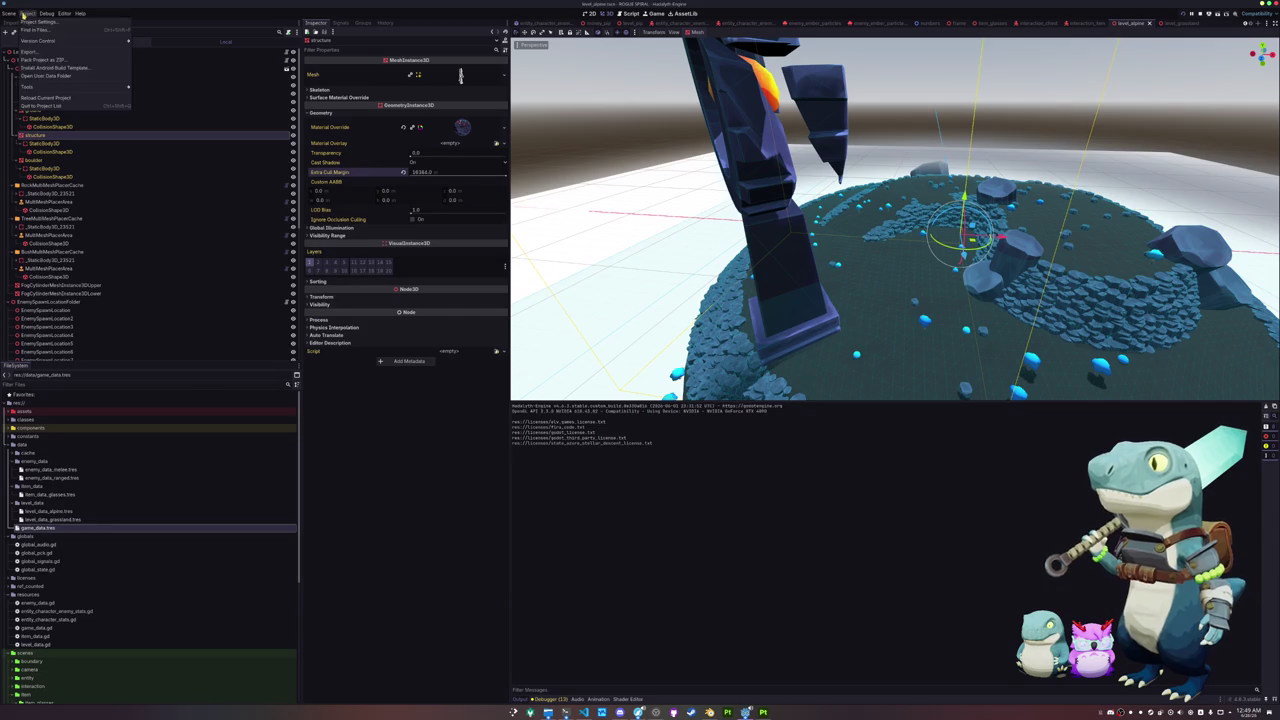
Step: Export all presets as release builds and view the output in the exports folder
click(45, 61)
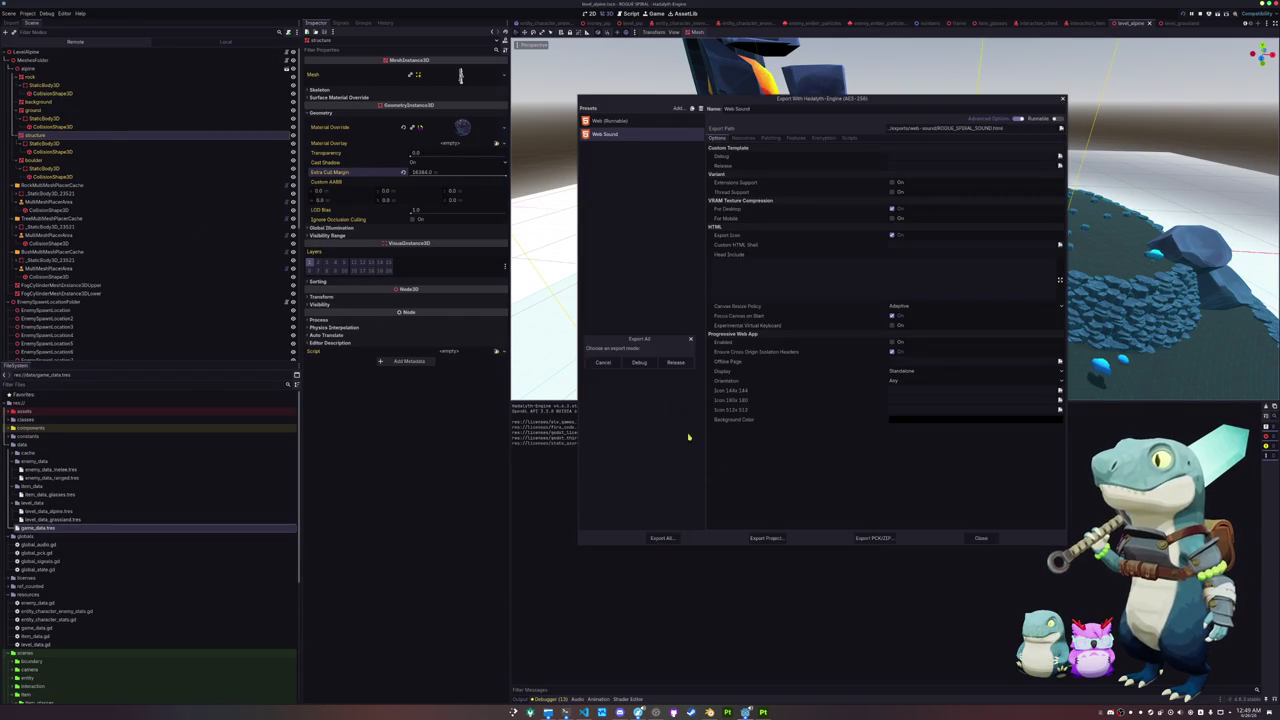
click(676, 363)
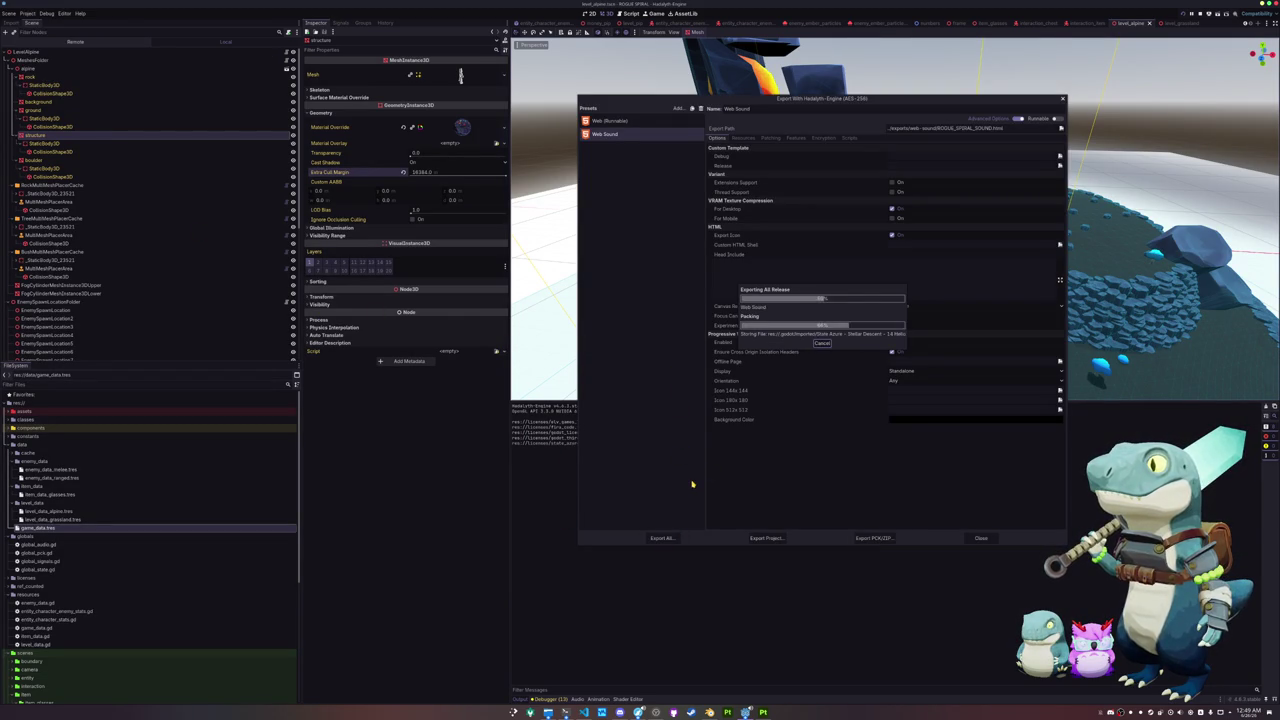
click(548, 712)
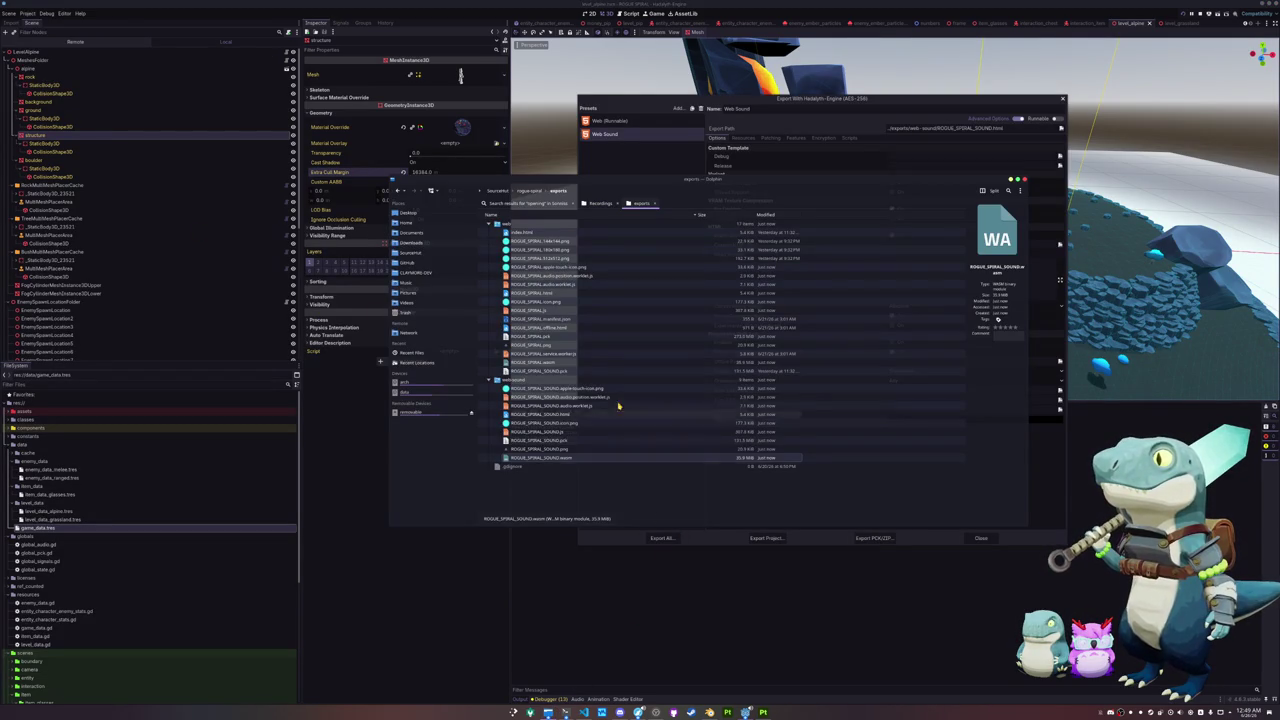
Step: In Blender, box-select and delete the old scattered rock geometry in Edit Mode
key(alt+Tab)
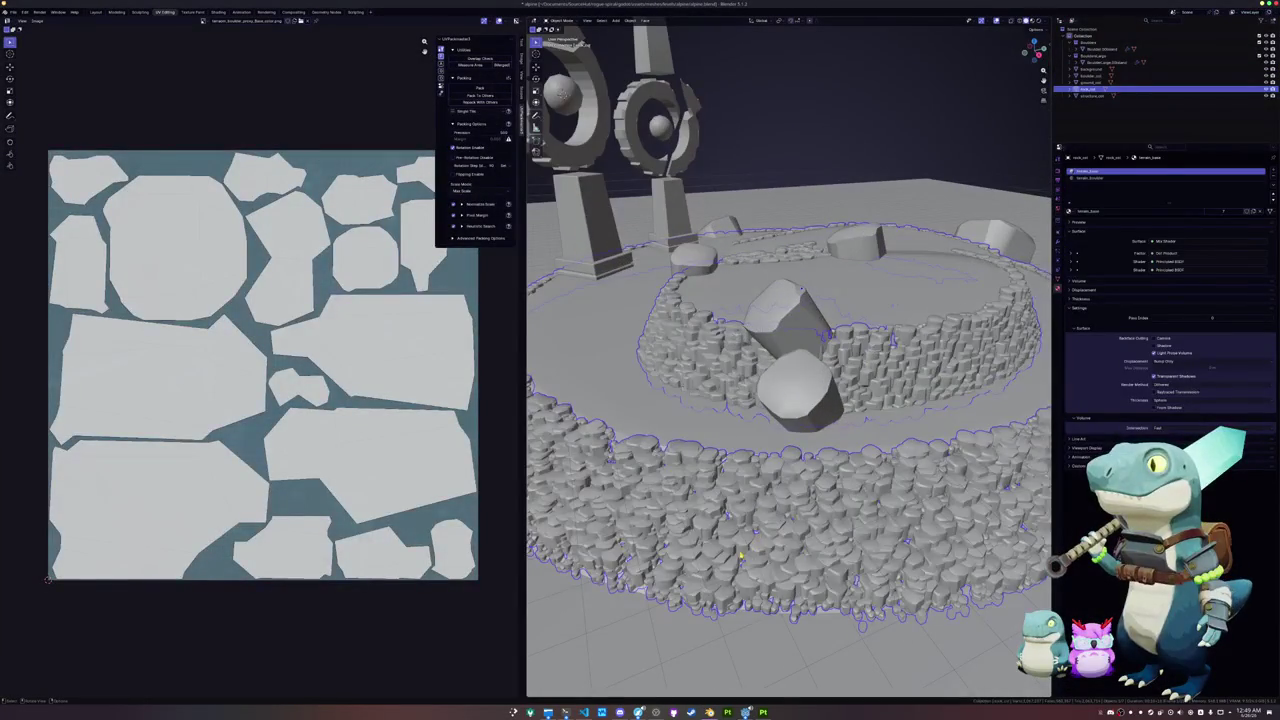
key(Tab)
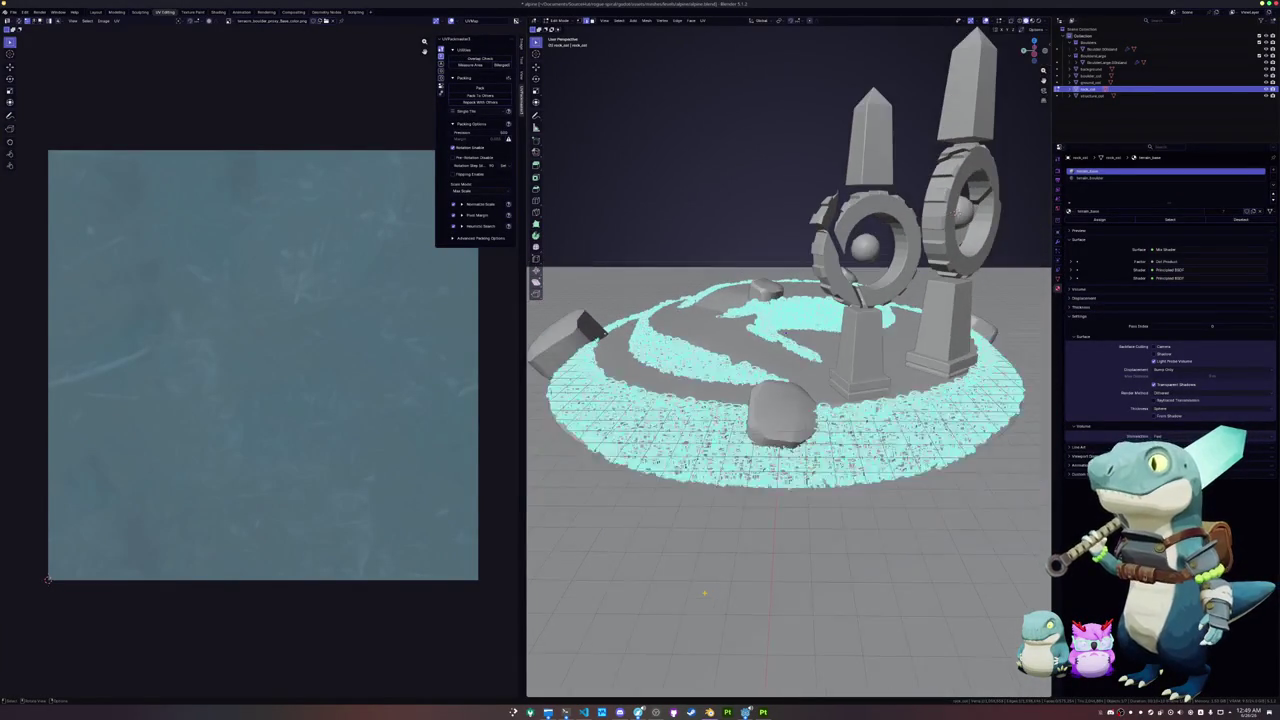
mouse_move(941, 521)
mouse_down()
mouse_move(560, 177)
mouse_move(880, 449)
mouse_move(602, 201)
mouse_up()
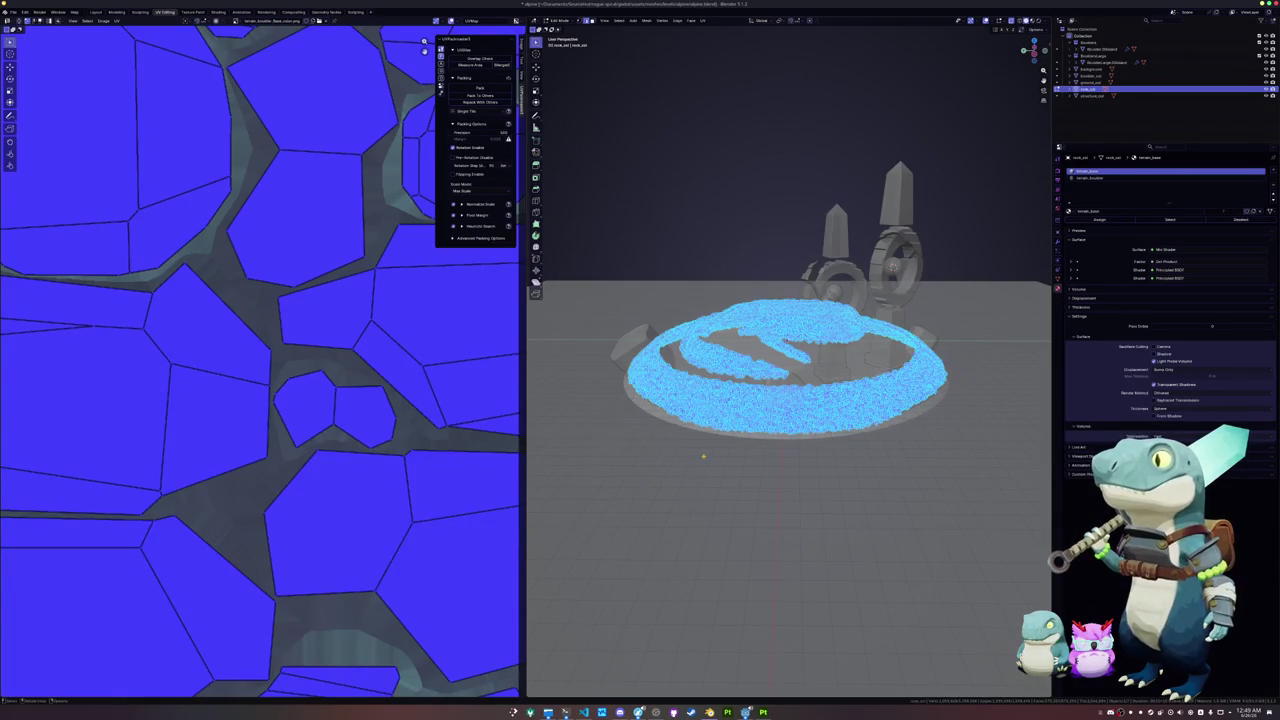
key(x)
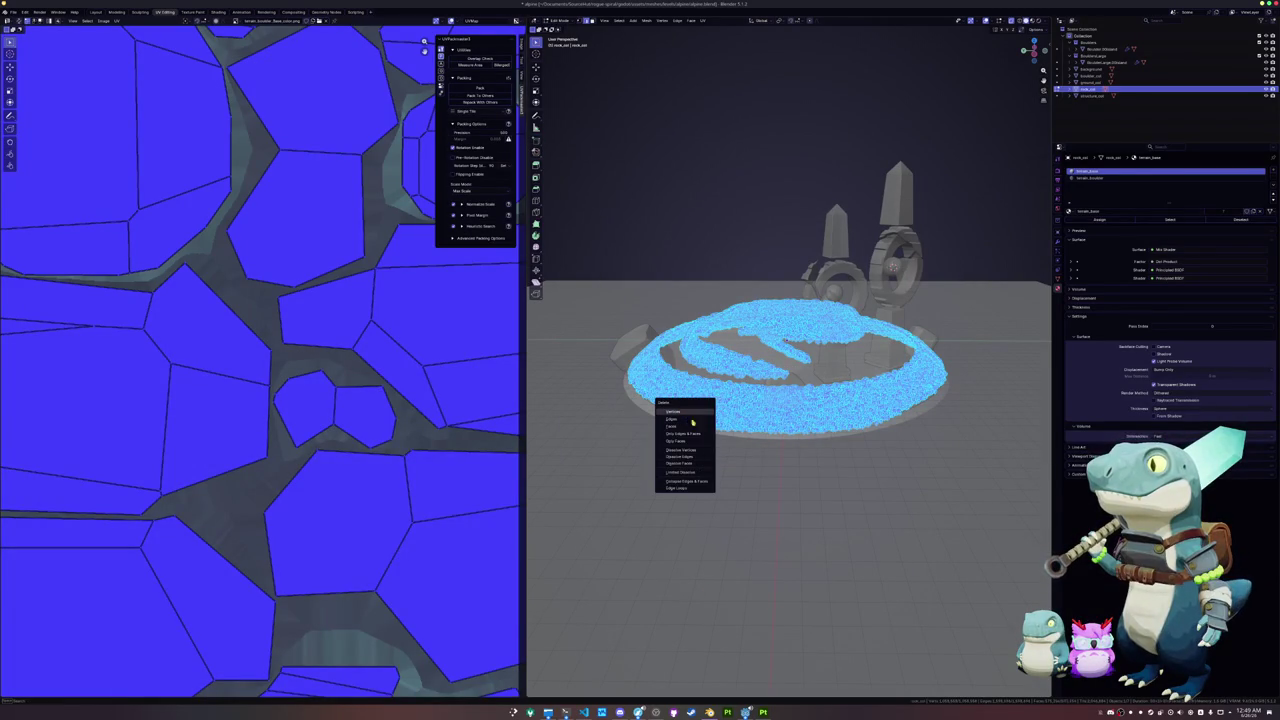
click(692, 420)
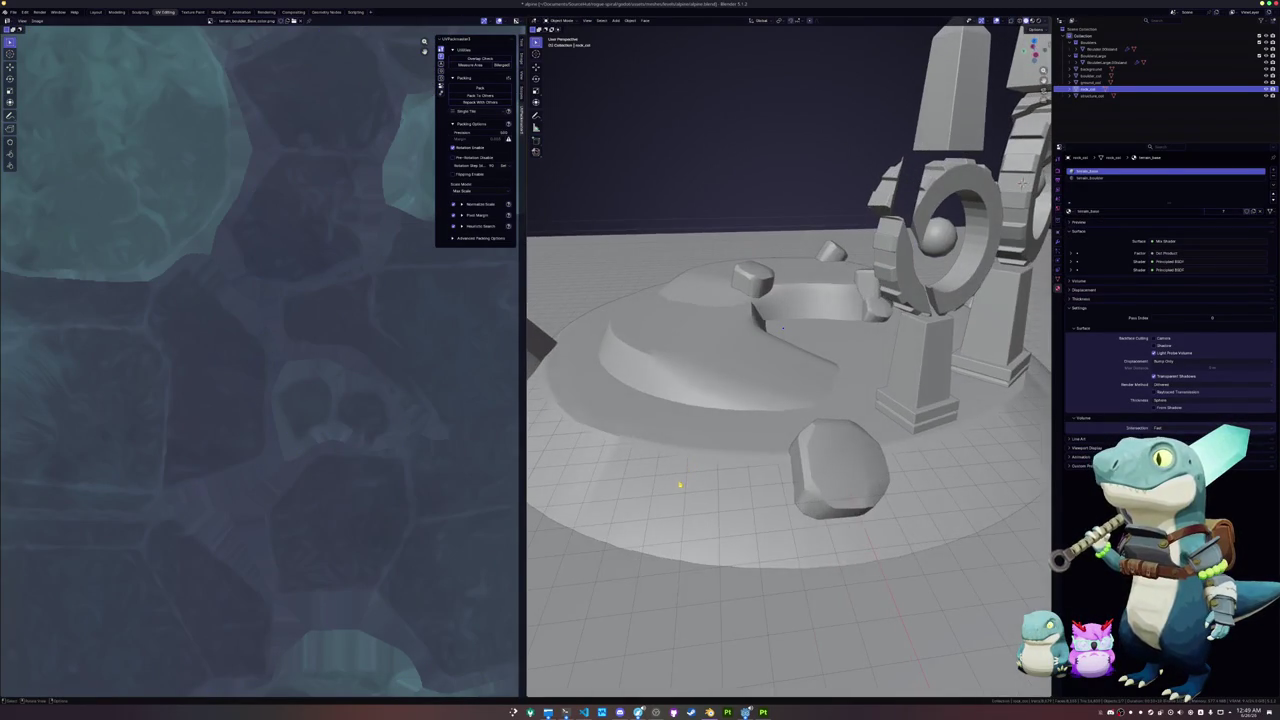
Step: Give ground_col a Geometry Nodes modifier using the rock-scattering node group and view its node tree
click(679, 485)
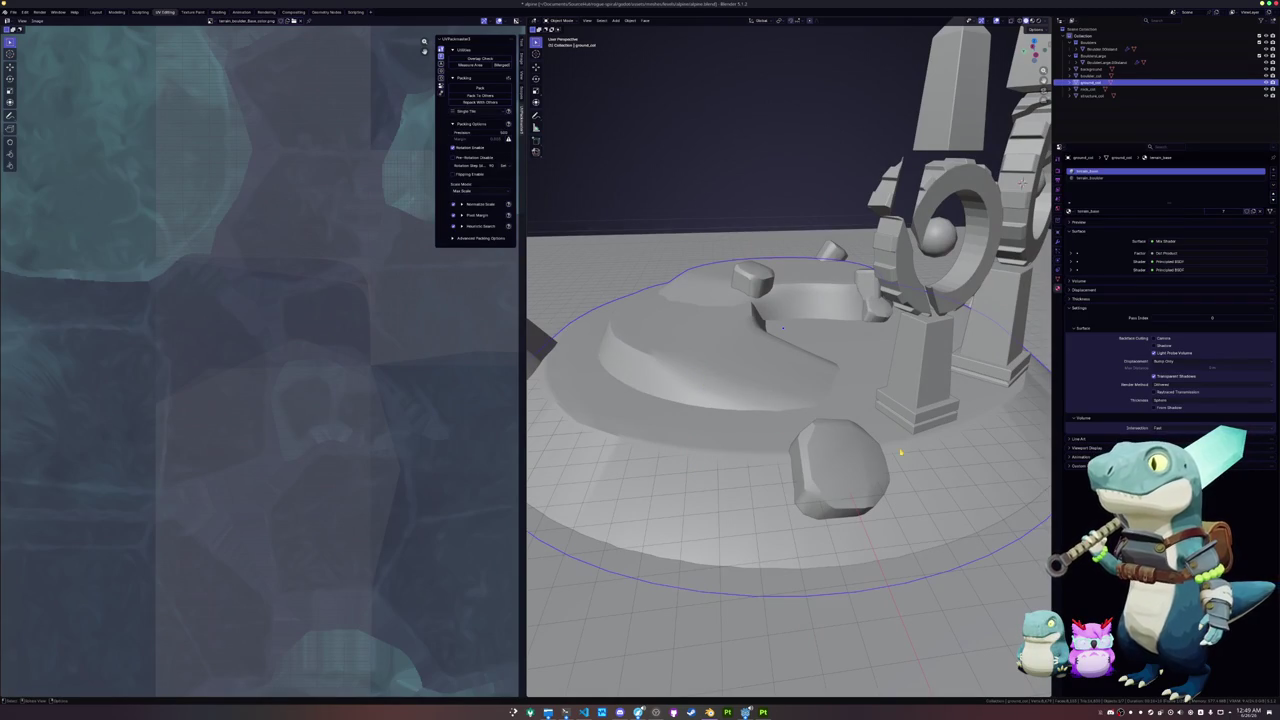
click(1058, 241)
click(1110, 172)
click(1130, 198)
click(1071, 191)
click(1095, 214)
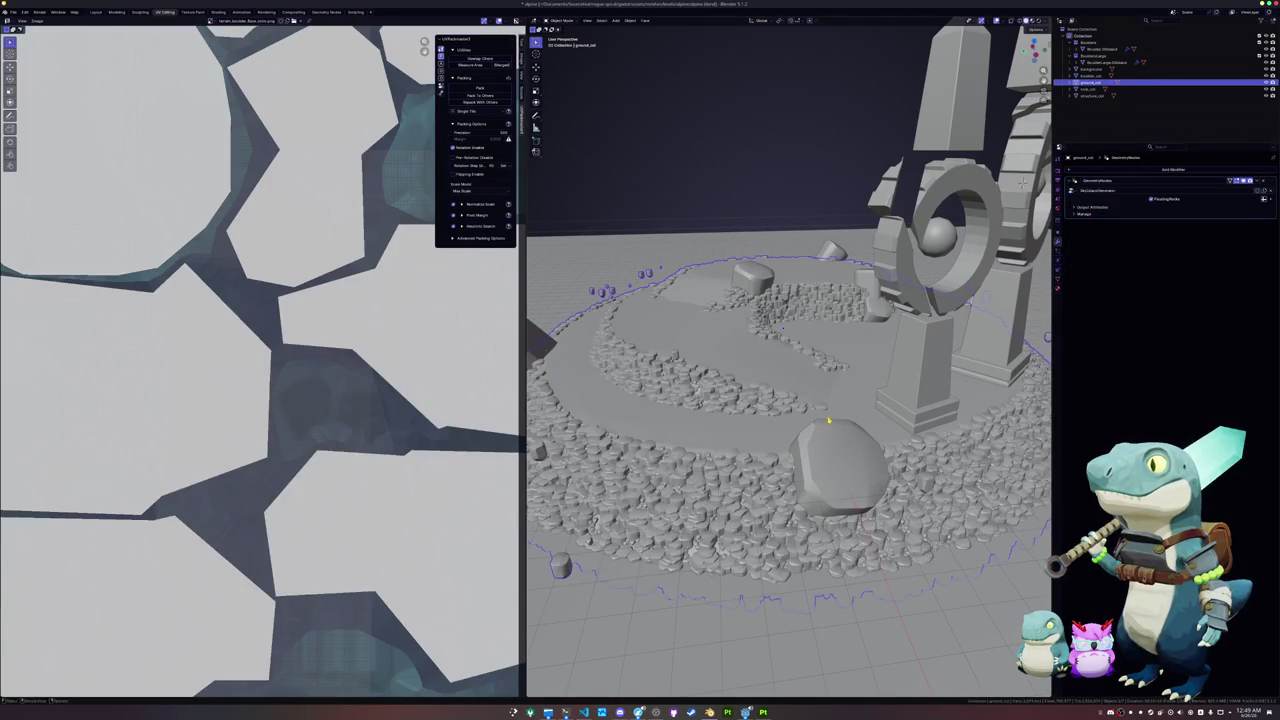
drag(1021, 183, 1045, 170)
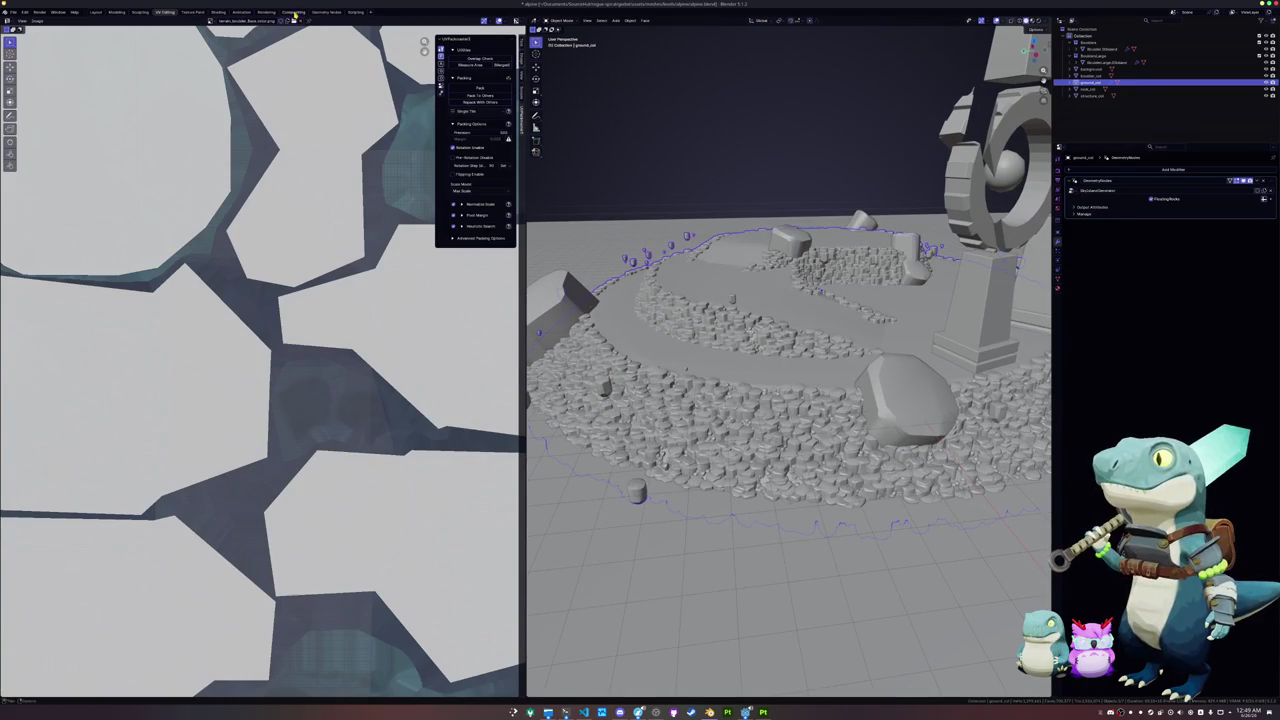
click(320, 12)
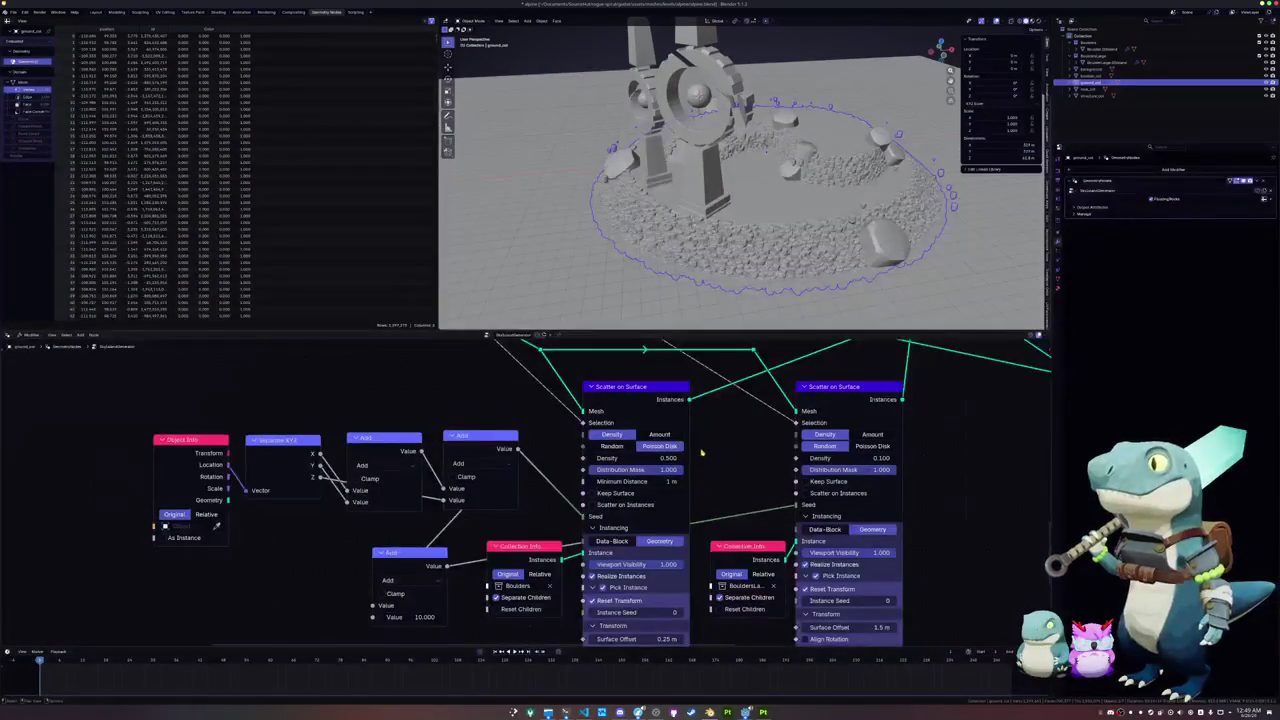
Step: Nudge the first scatter's density to 0.510
scroll(652, 502, up, 4)
scroll(630, 510, down, 2)
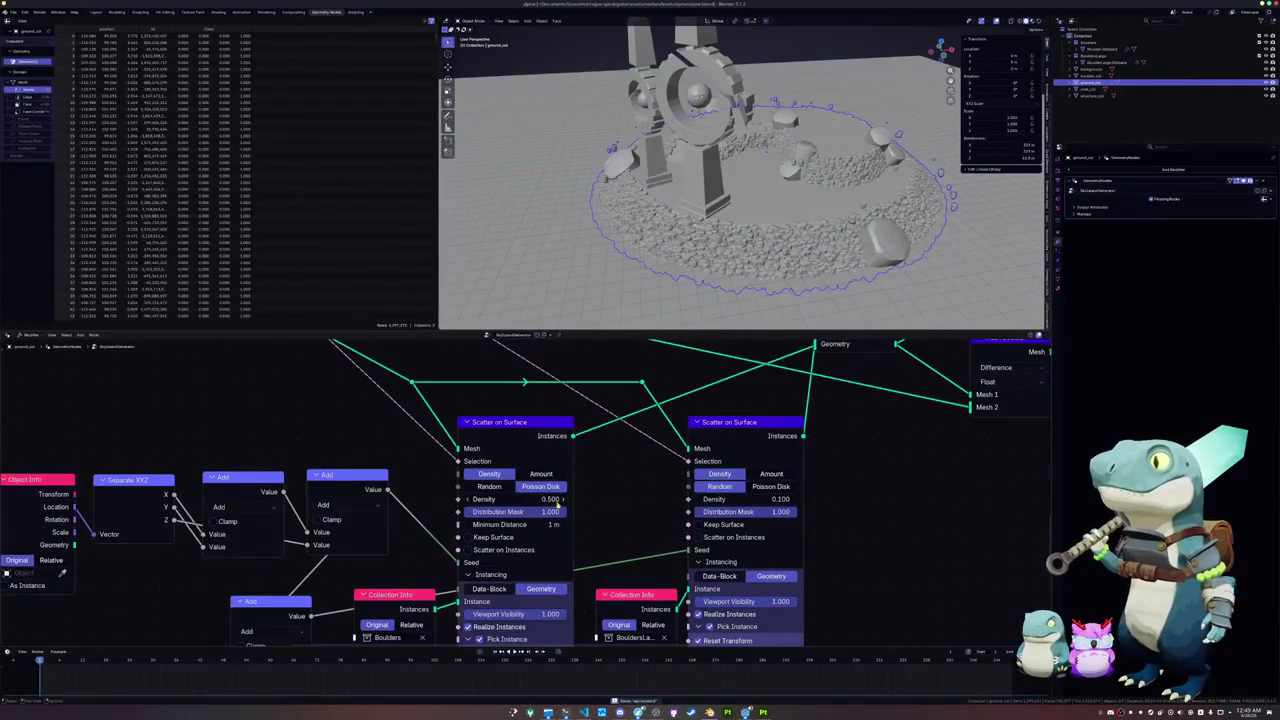
mouse_move(532, 503)
mouse_down()
mouse_move(560, 503)
mouse_move(540, 498)
mouse_up()
Step: Switch the second scatter to Poisson Disk with a shorter minimum distance and density 0.250
scroll(781, 130, up, 6)
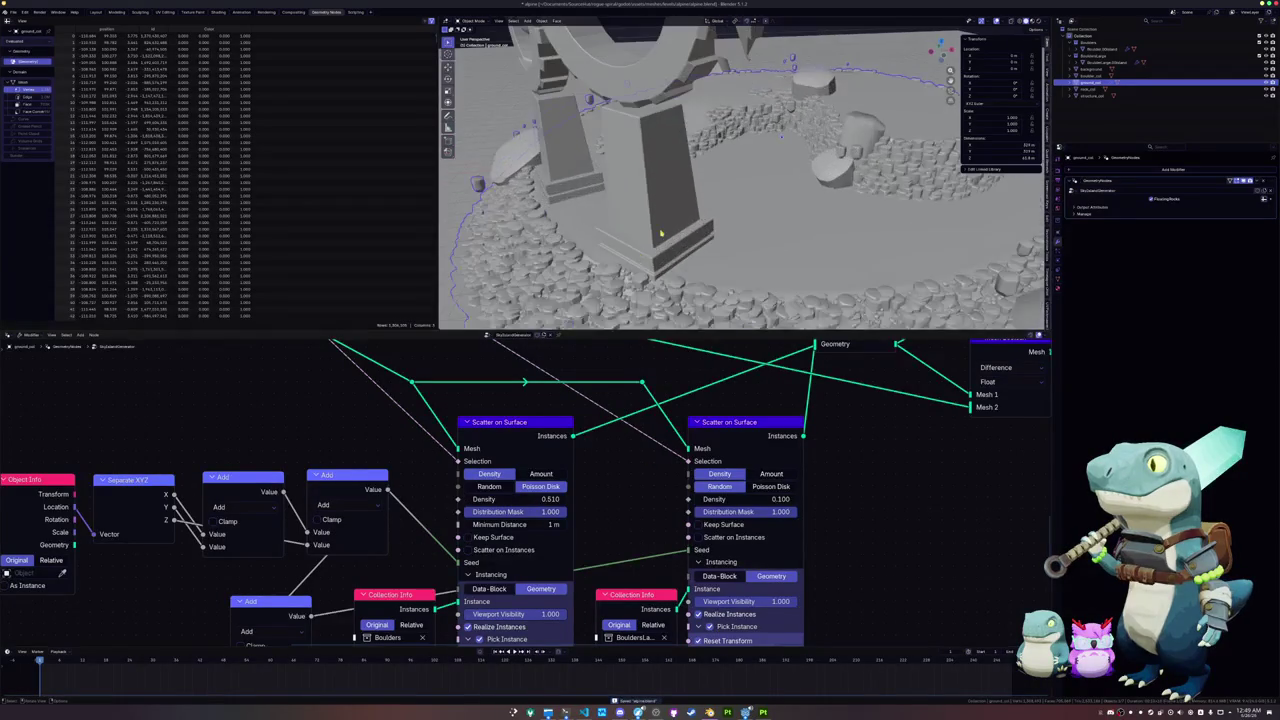
scroll(781, 130, up, 3)
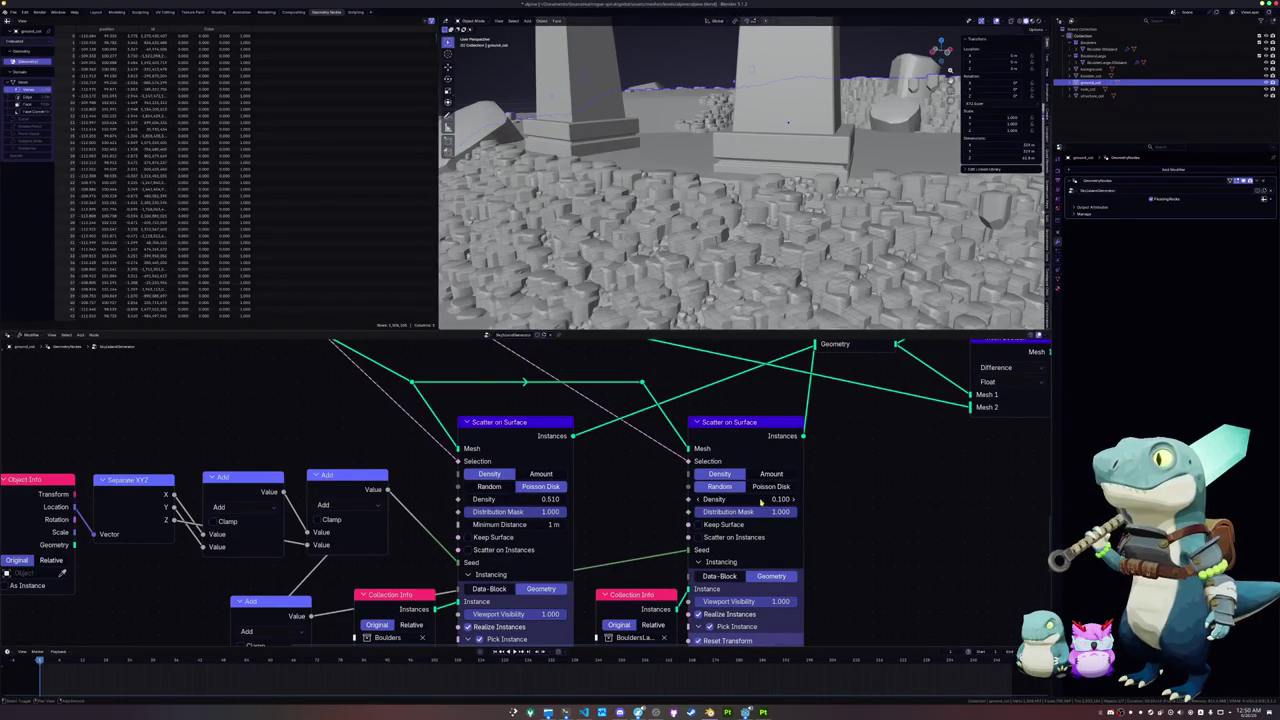
drag(761, 499, 760, 512)
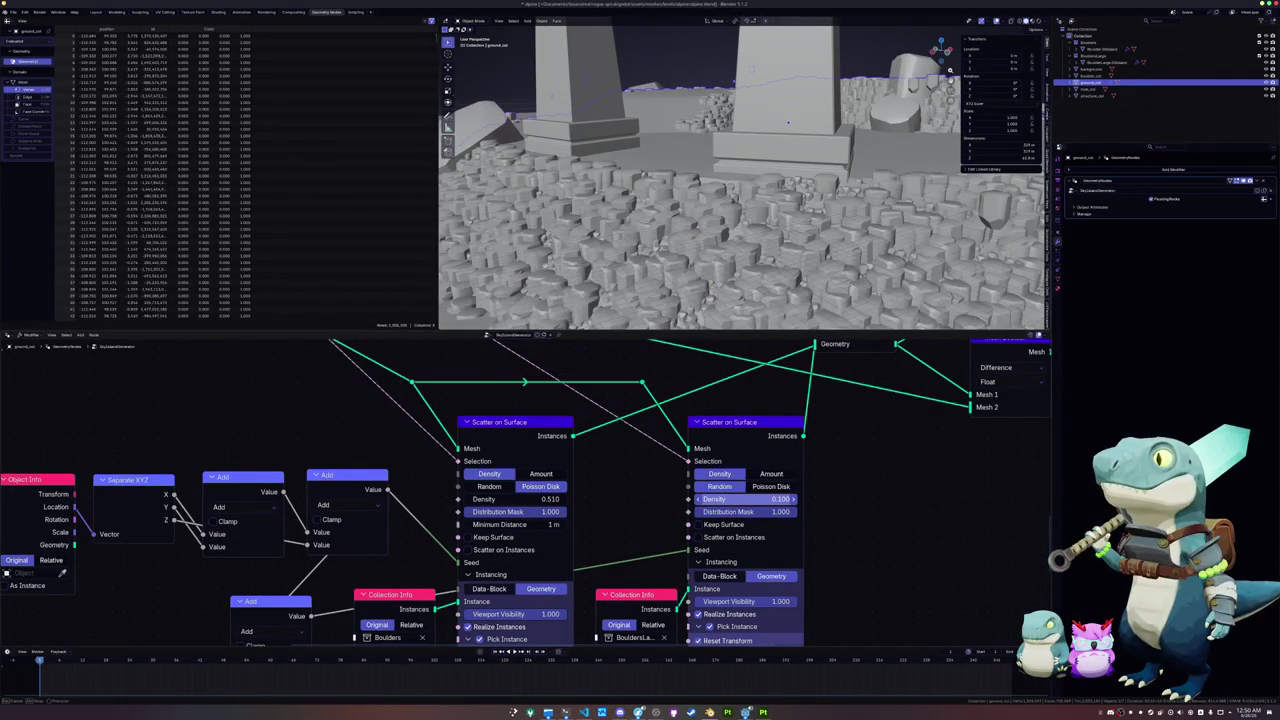
click(754, 488)
drag(745, 527, 677, 527)
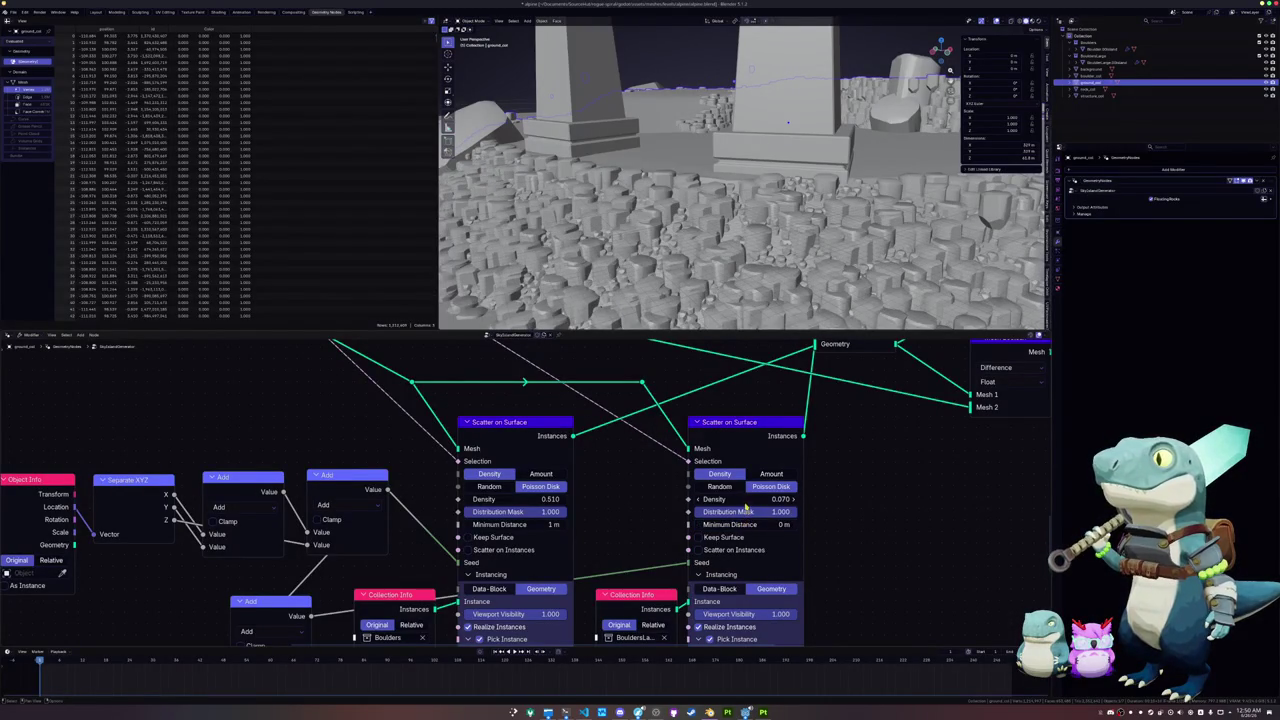
mouse_move(745, 499)
mouse_down()
mouse_move(770, 499)
mouse_move(750, 524)
mouse_move(820, 524)
mouse_move(808, 524)
mouse_up()
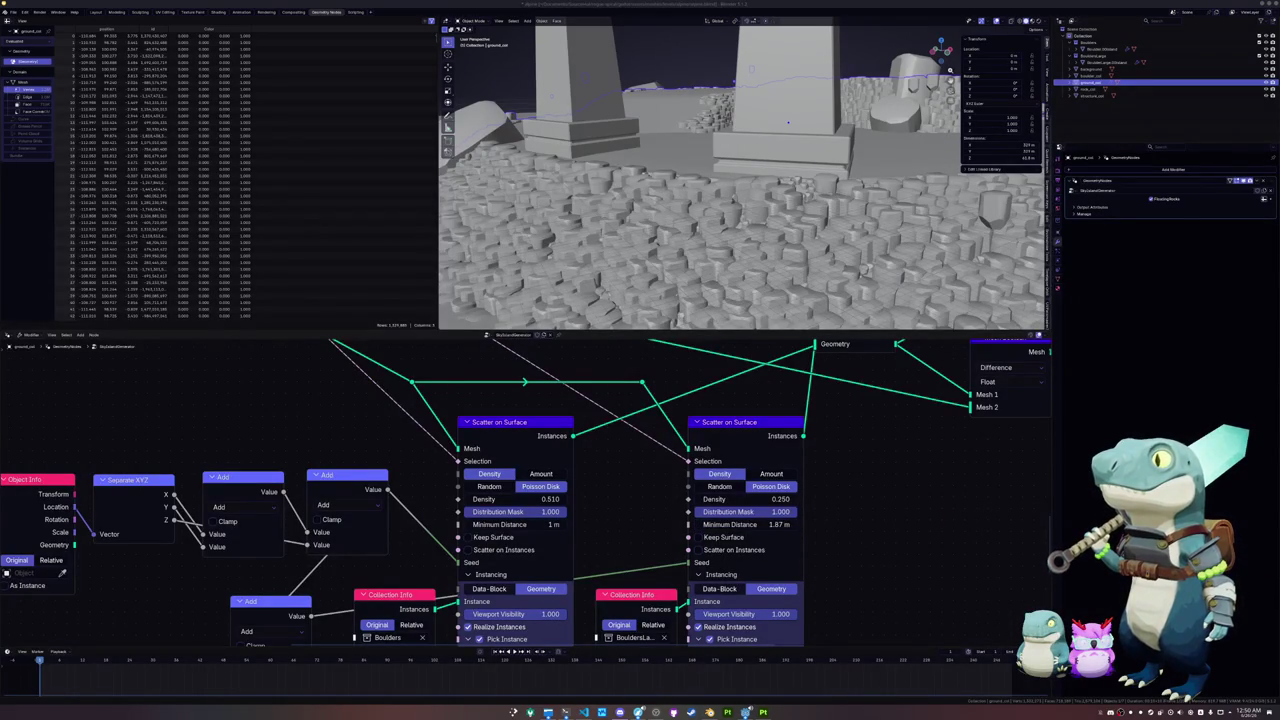
Step: Inspect the boulders up close and raise the first scatter's density to 0.780
mouse_move(785, 262)
mouse_down()
mouse_move(705, 218)
mouse_move(1007, 222)
mouse_up()
drag(850, 230, 842, 234)
drag(787, 270, 780, 293)
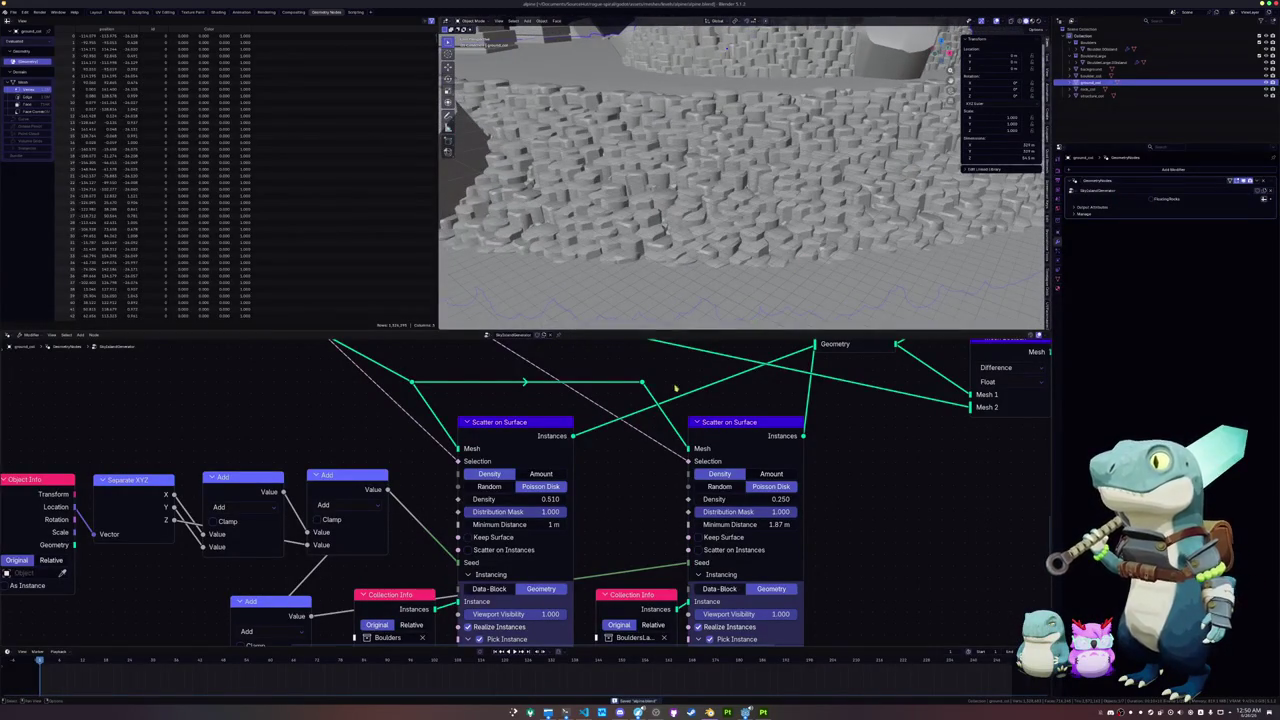
mouse_move(539, 500)
mouse_down()
mouse_move(500, 500)
mouse_move(590, 500)
mouse_up()
Step: Apply the scatter modifier so the rocks become real geometry on ground_col
scroll(602, 493, down, 2)
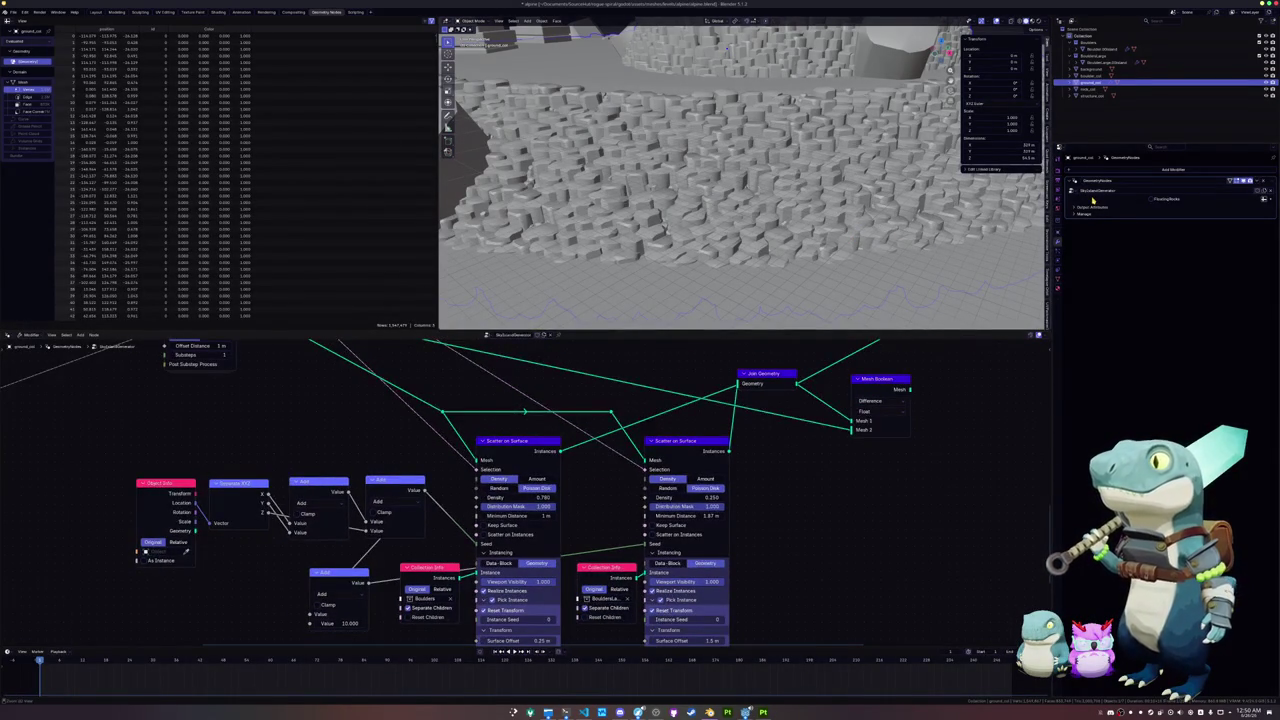
key(ctrl+x)
scroll(874, 247, down, 3)
scroll(805, 280, down, 2)
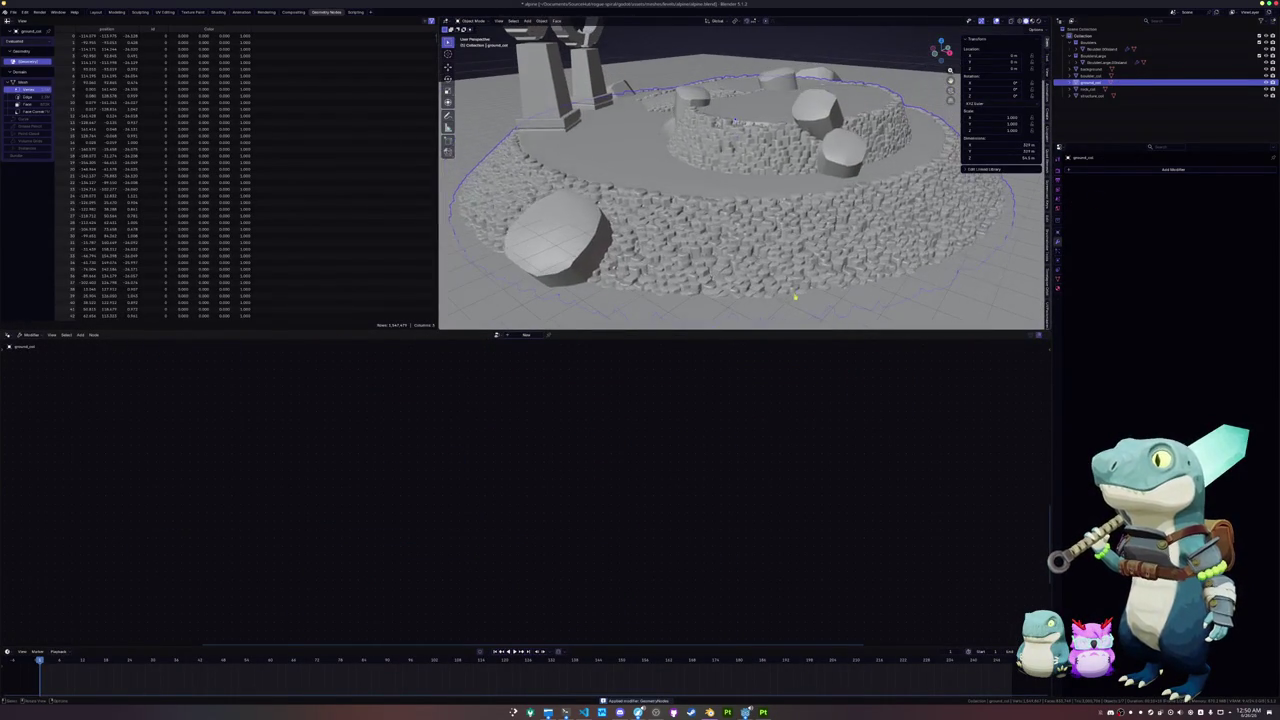
Step: Separate ground_col's linked flat ground faces into their own object
key(Tab)
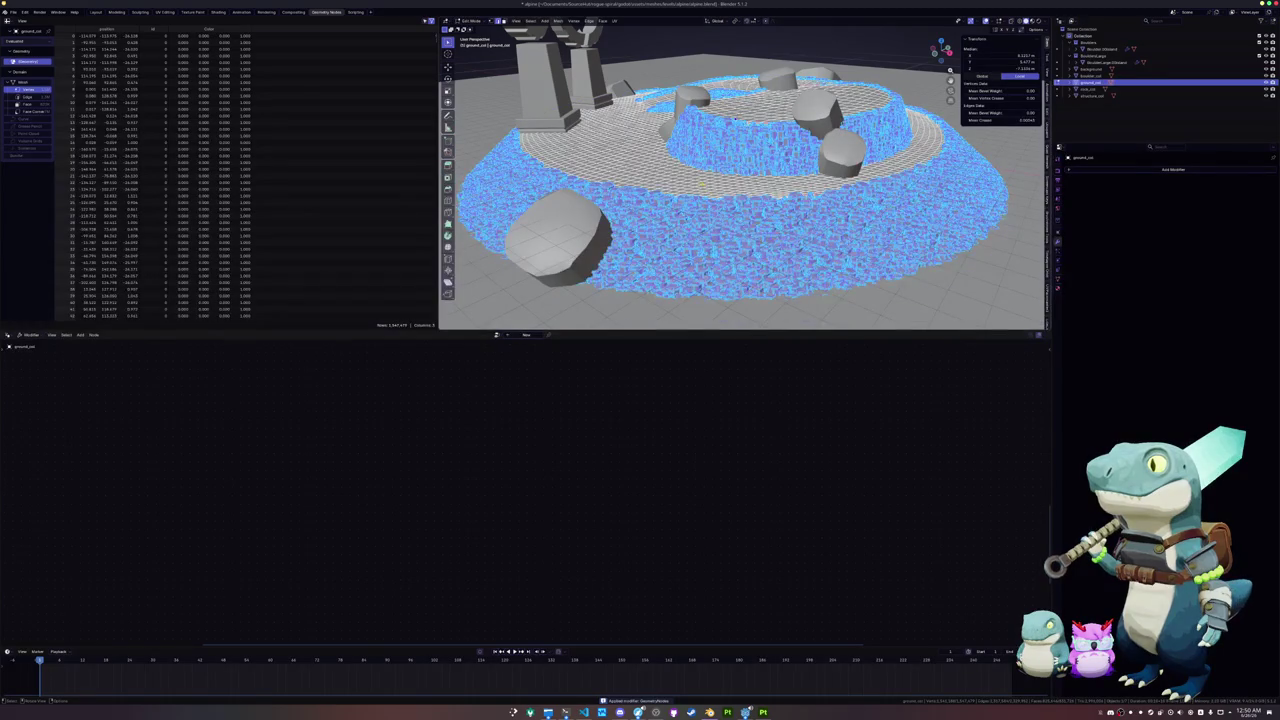
key(2)
scroll(679, 226, up, 3)
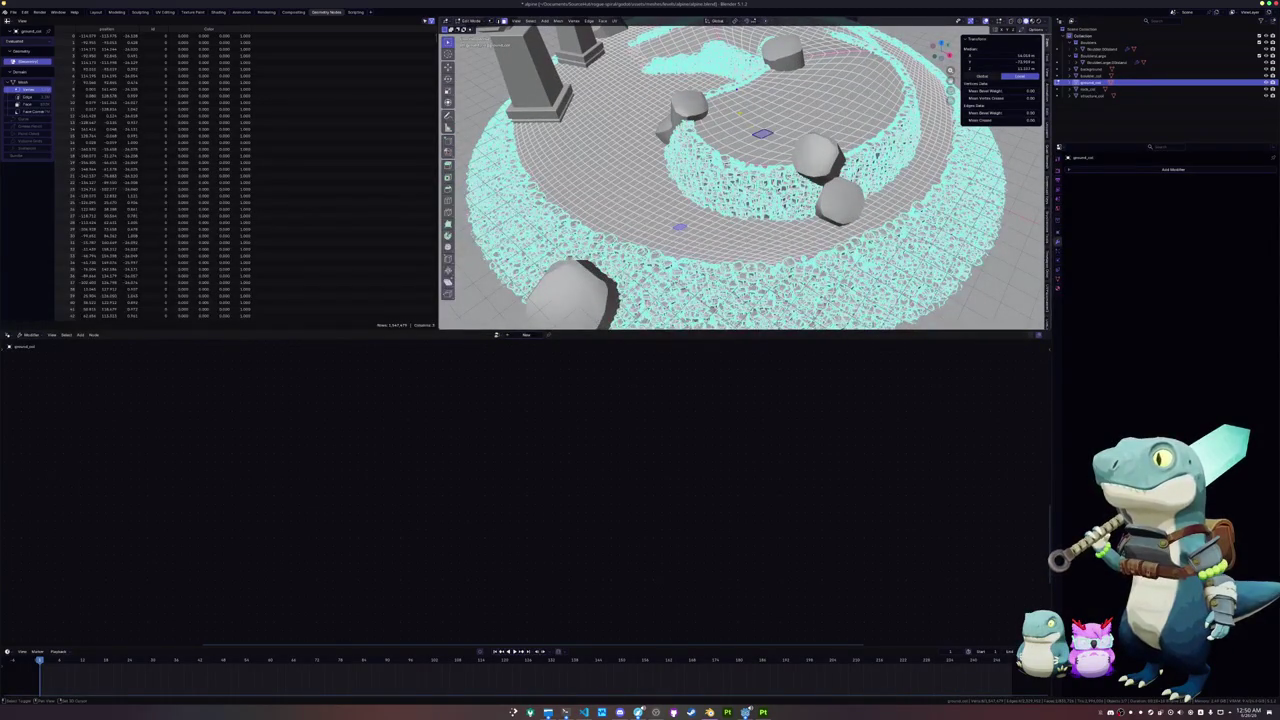
key(ctrl+l)
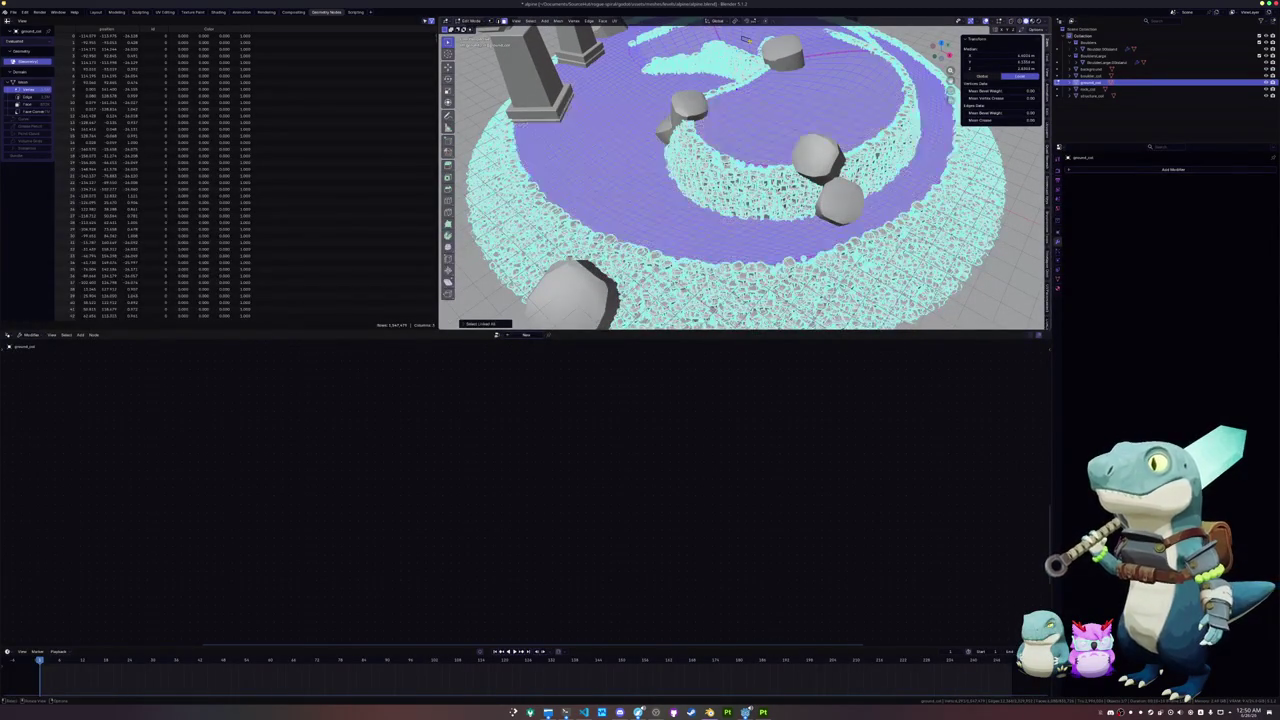
right_click(680, 158)
mouse_move(700, 277)
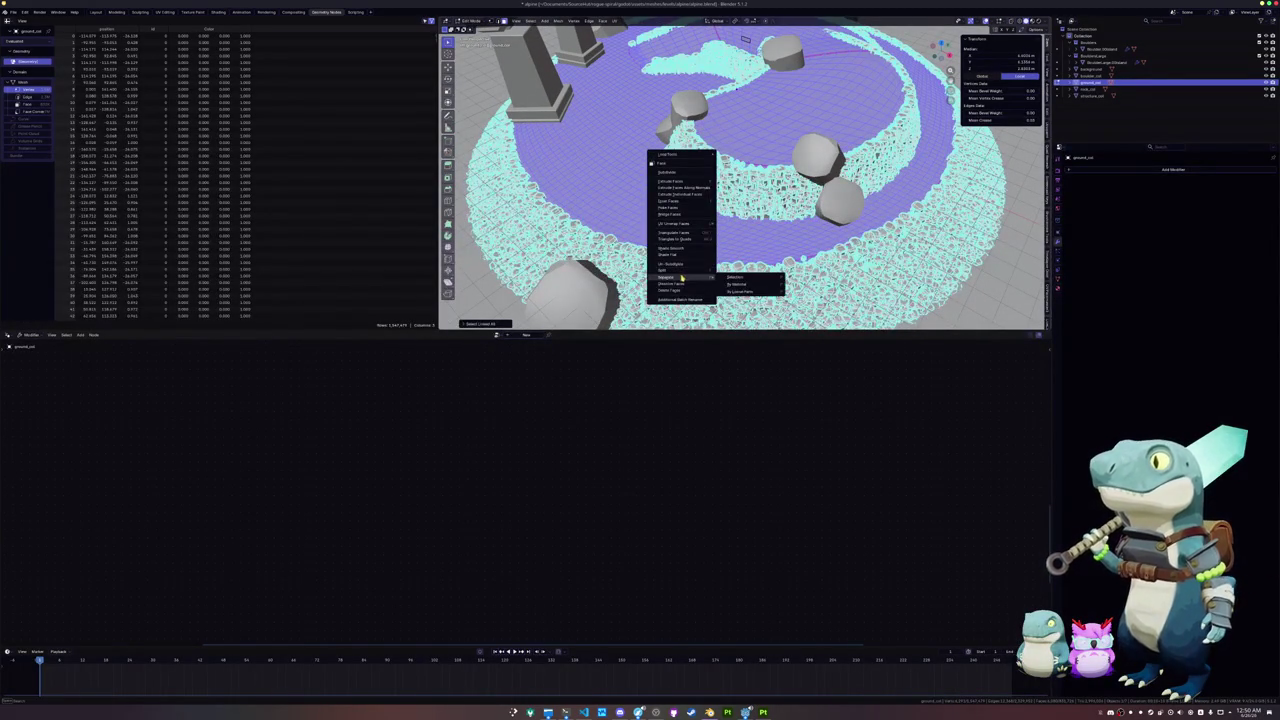
click(735, 277)
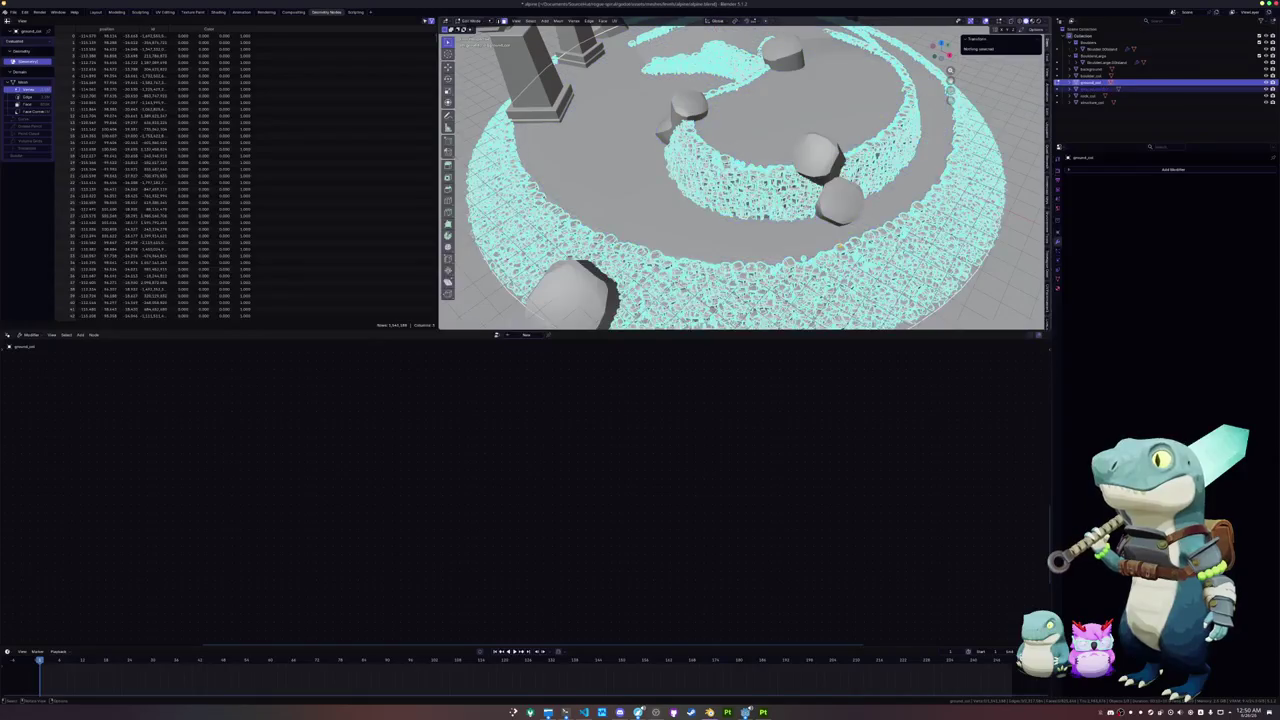
Step: Rename the remaining rock object to rock_col.001
key(Tab)
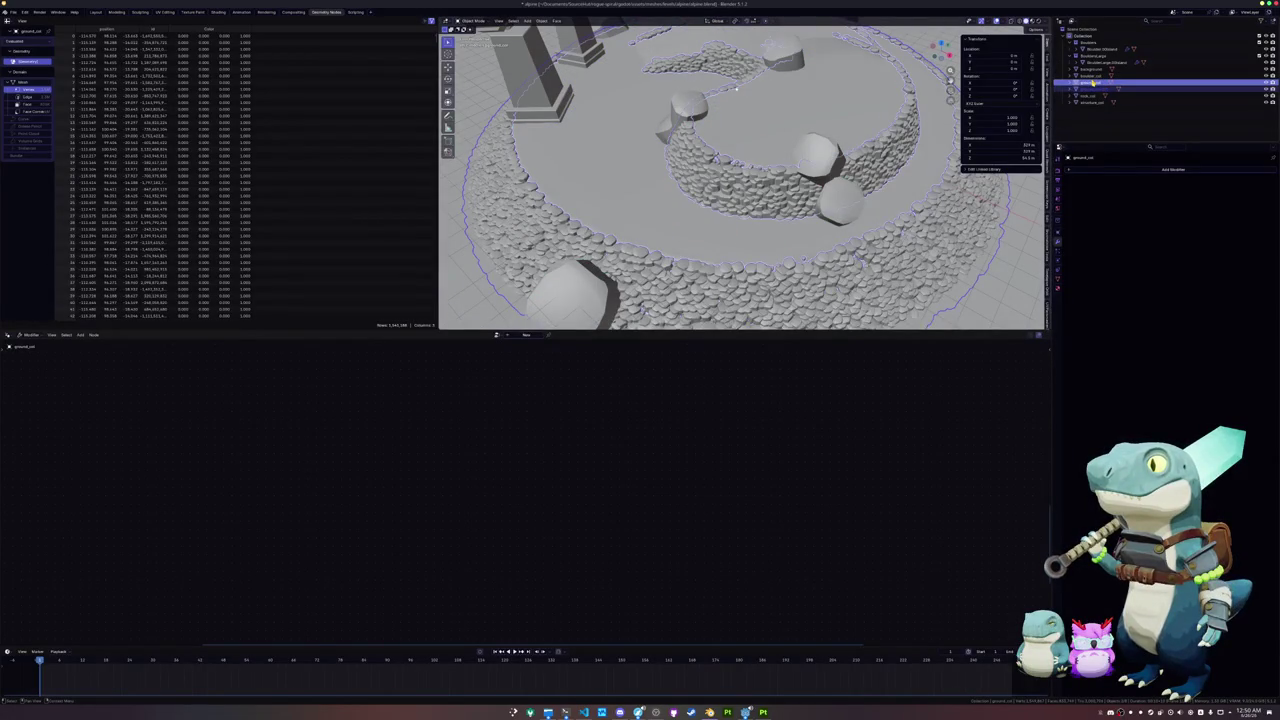
key(g)
key(Escape)
key(F2)
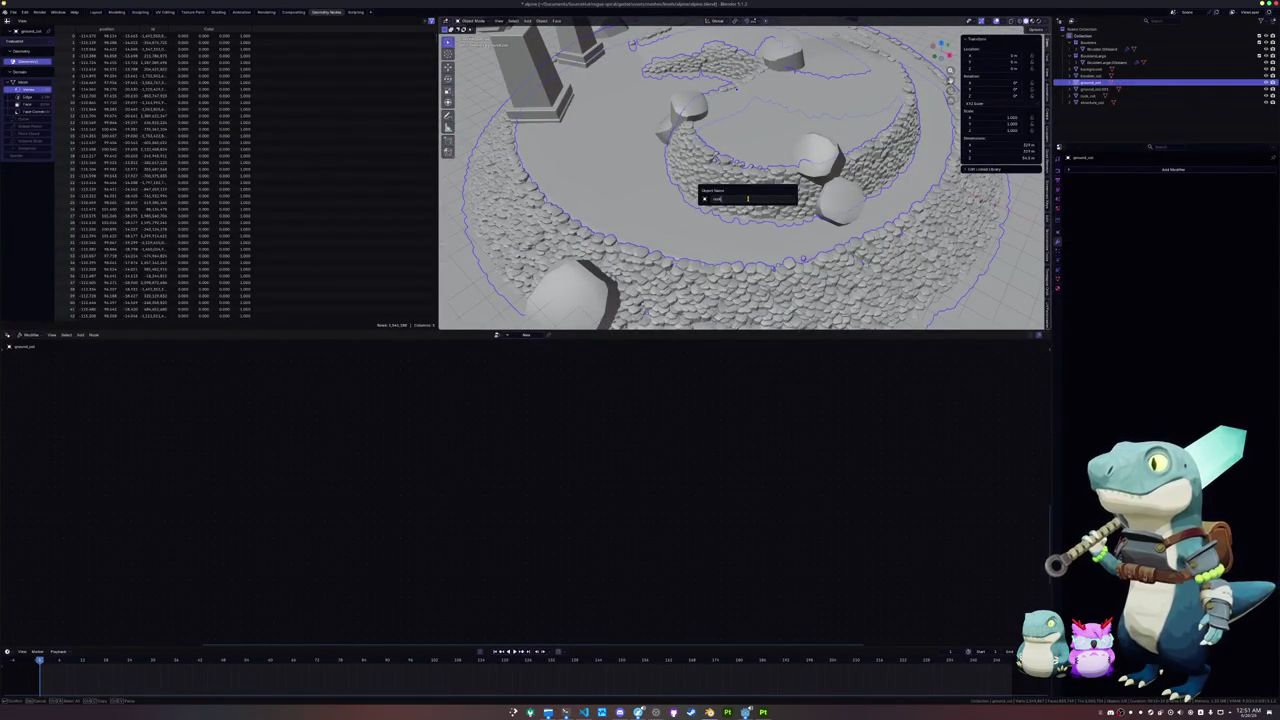
key(Return)
click(767, 131)
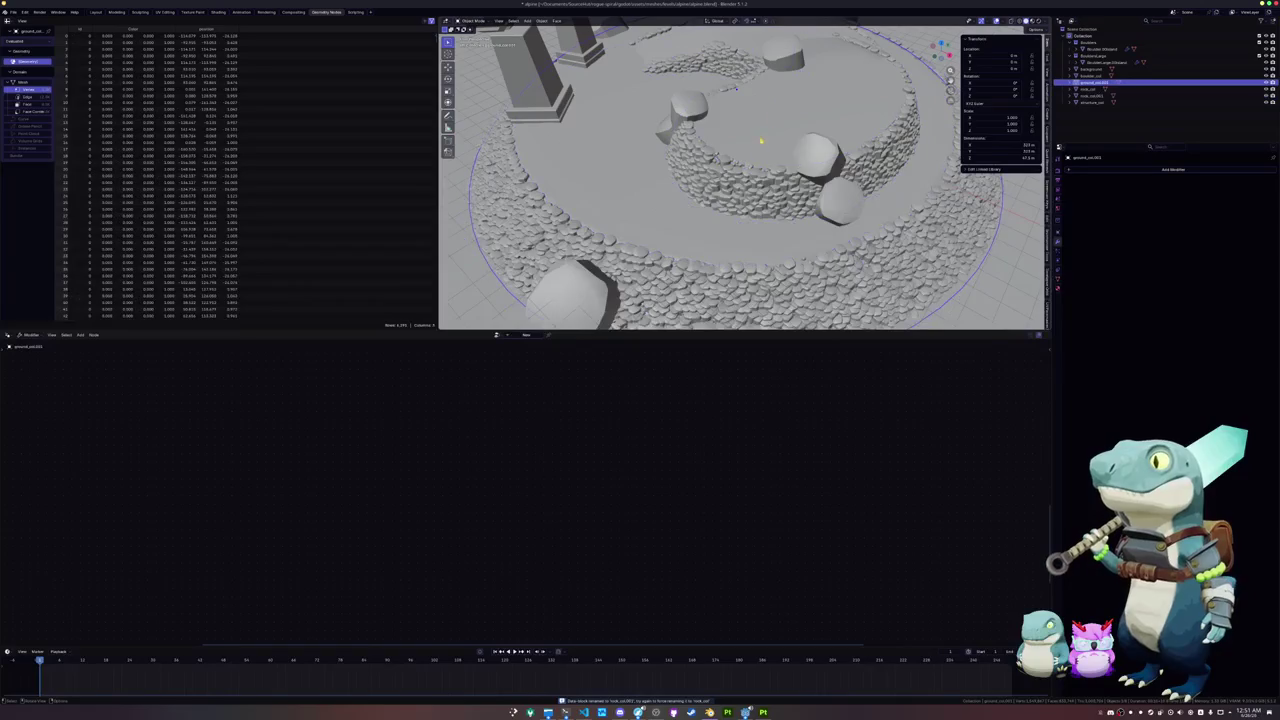
Step: Rename the rock collision object to rock_col in the Outliner
click(1091, 92)
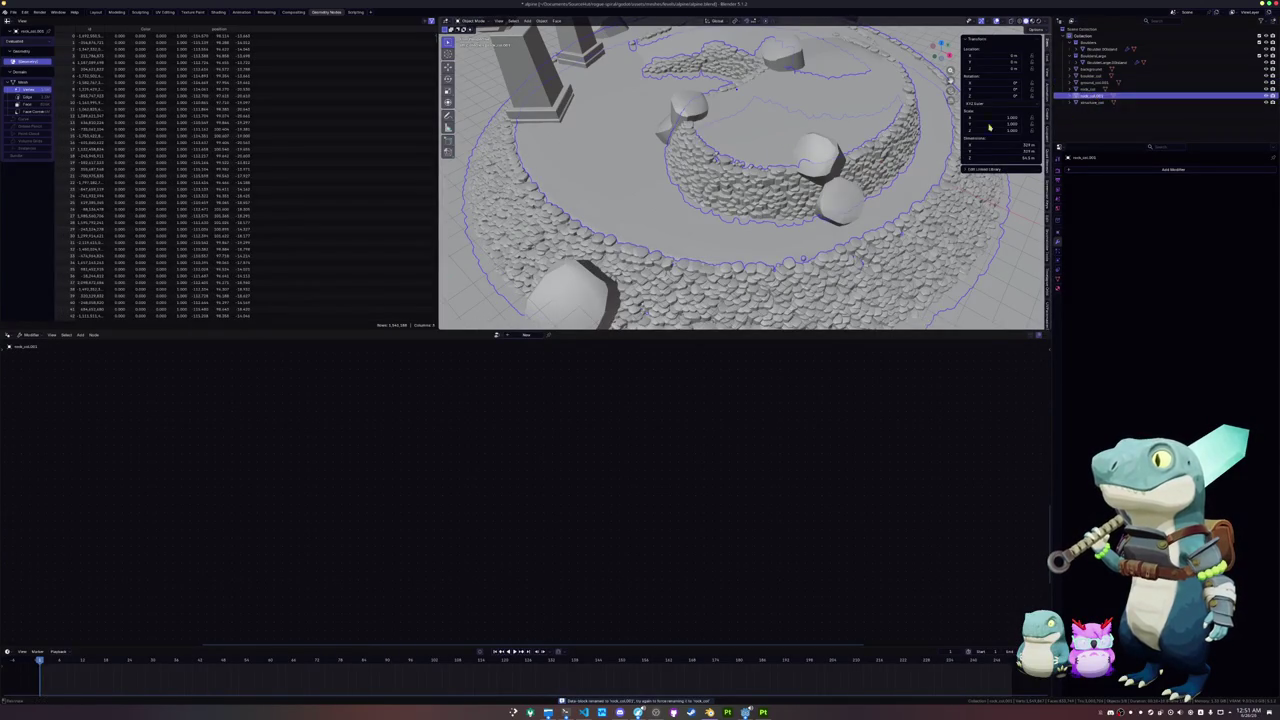
click(1088, 89)
click(1089, 95)
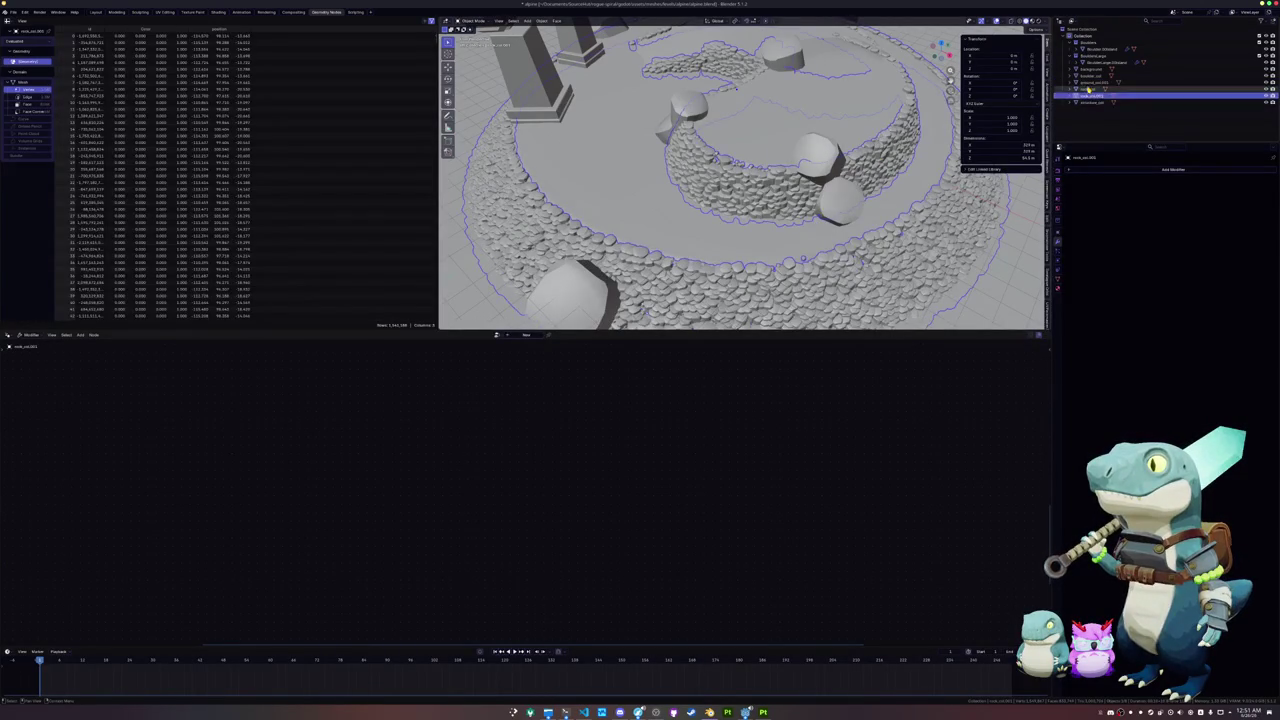
click(1088, 90)
click(1088, 89)
double_click(1089, 89)
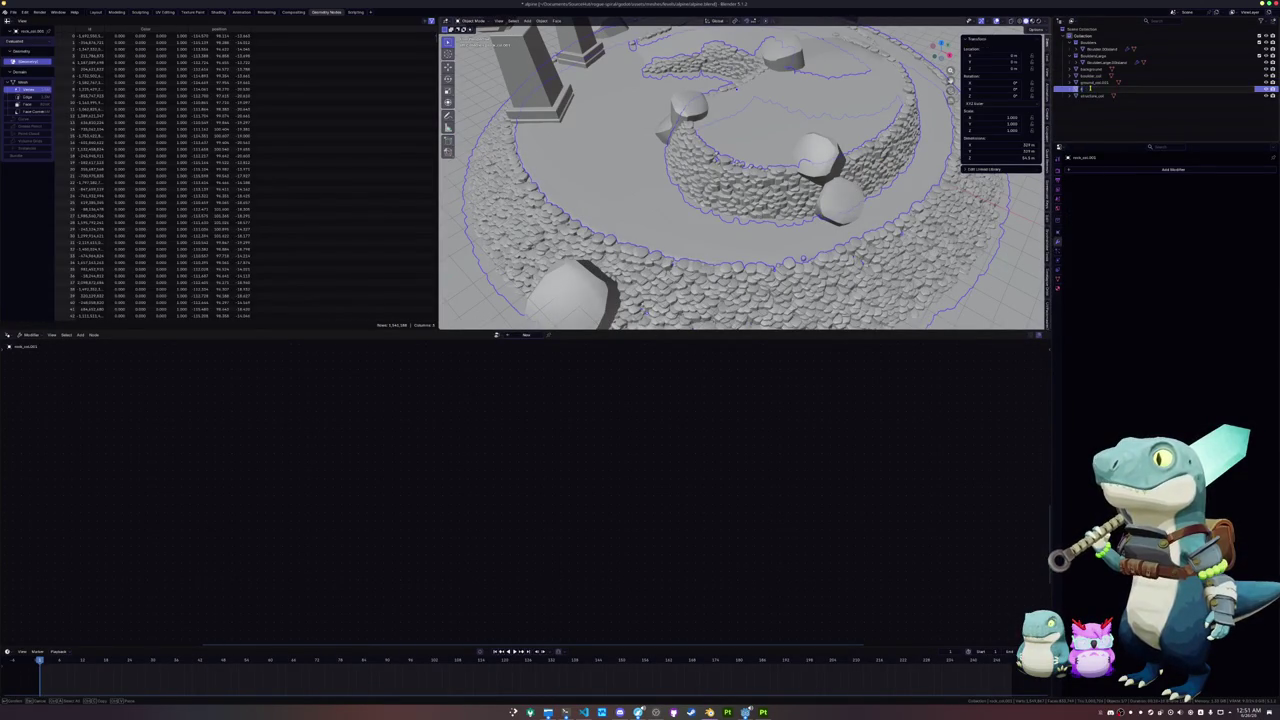
key(Return)
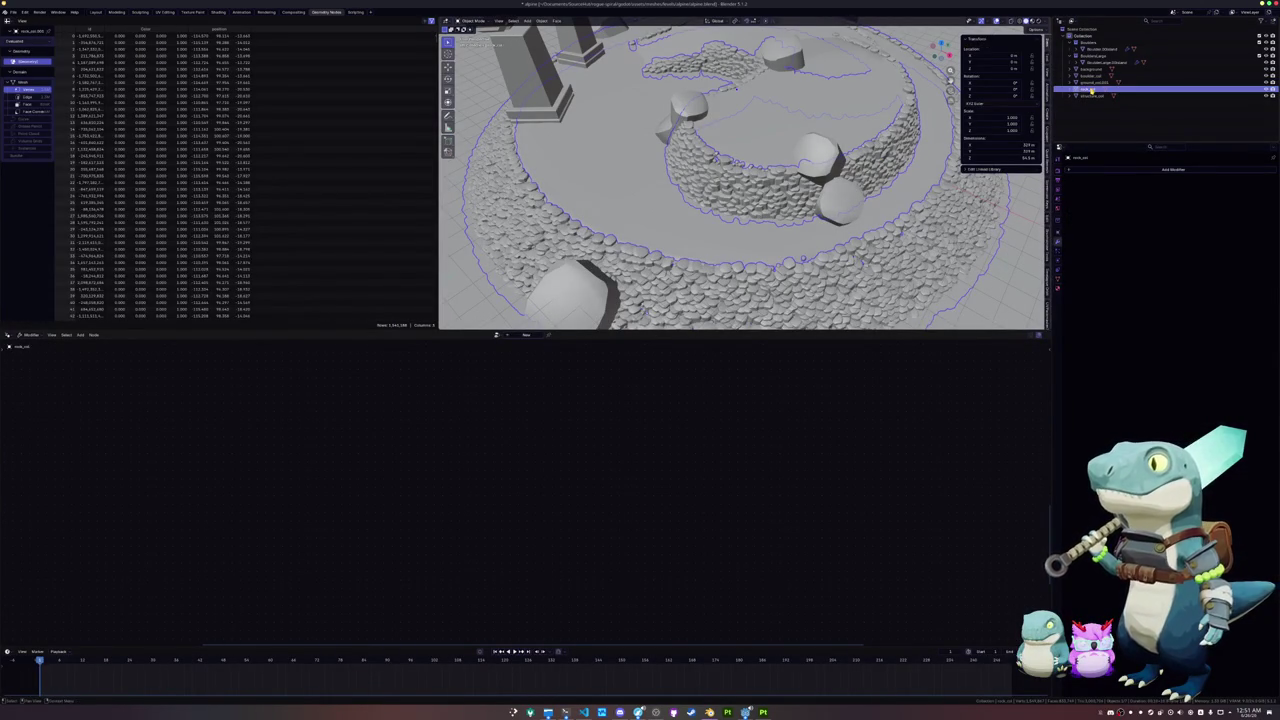
Step: Rename the rock object's mesh data to rock_col
click(1058, 281)
click(1108, 170)
text(rock_col)
key(Return)
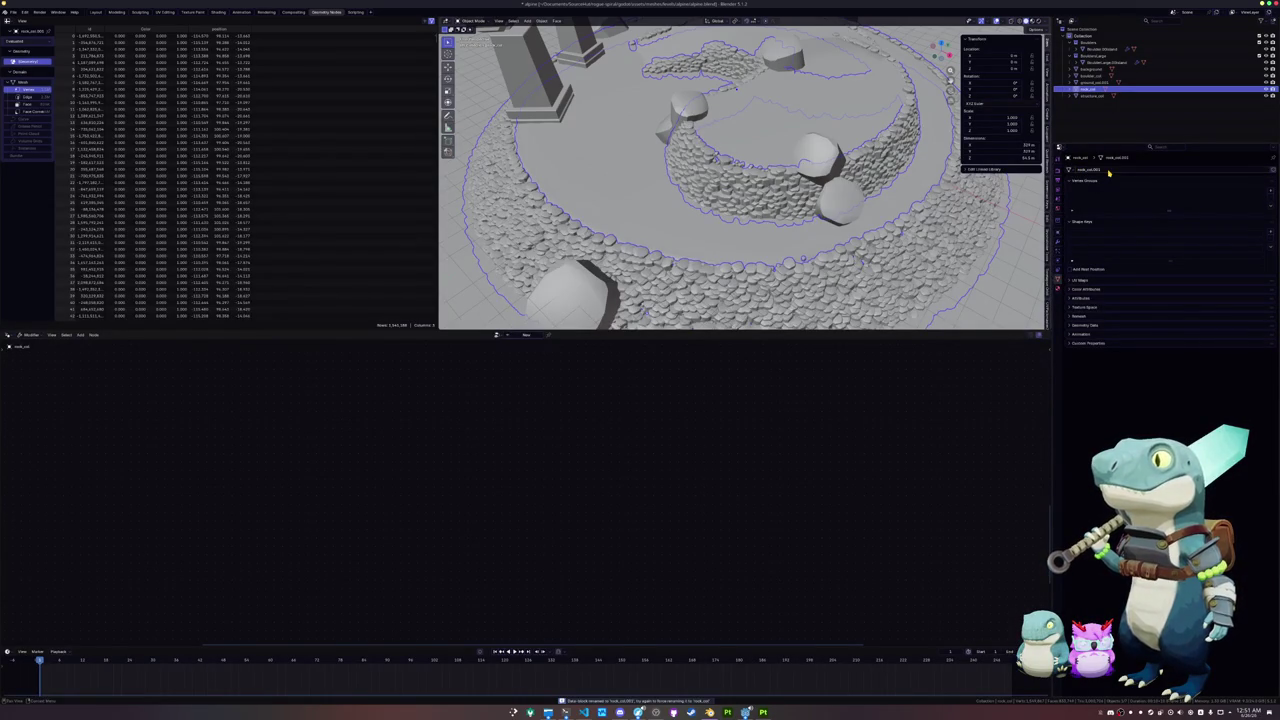
click(1107, 170)
text(rock)
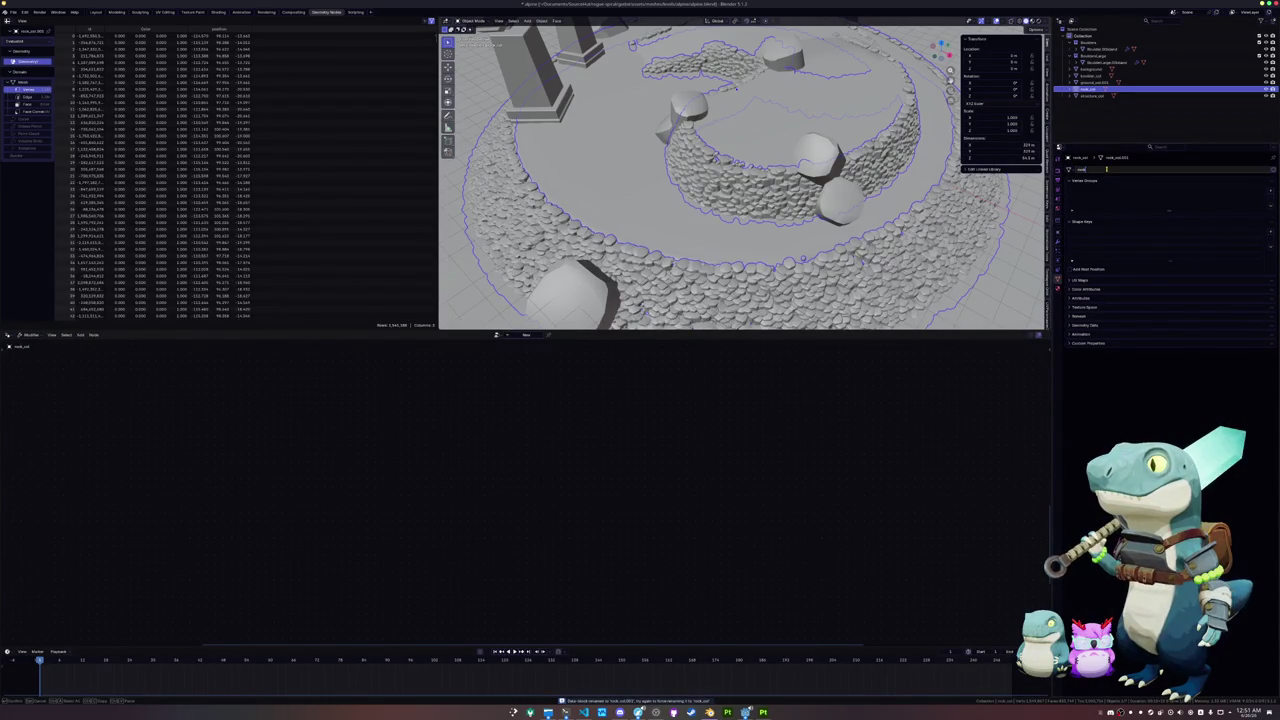
key(Return)
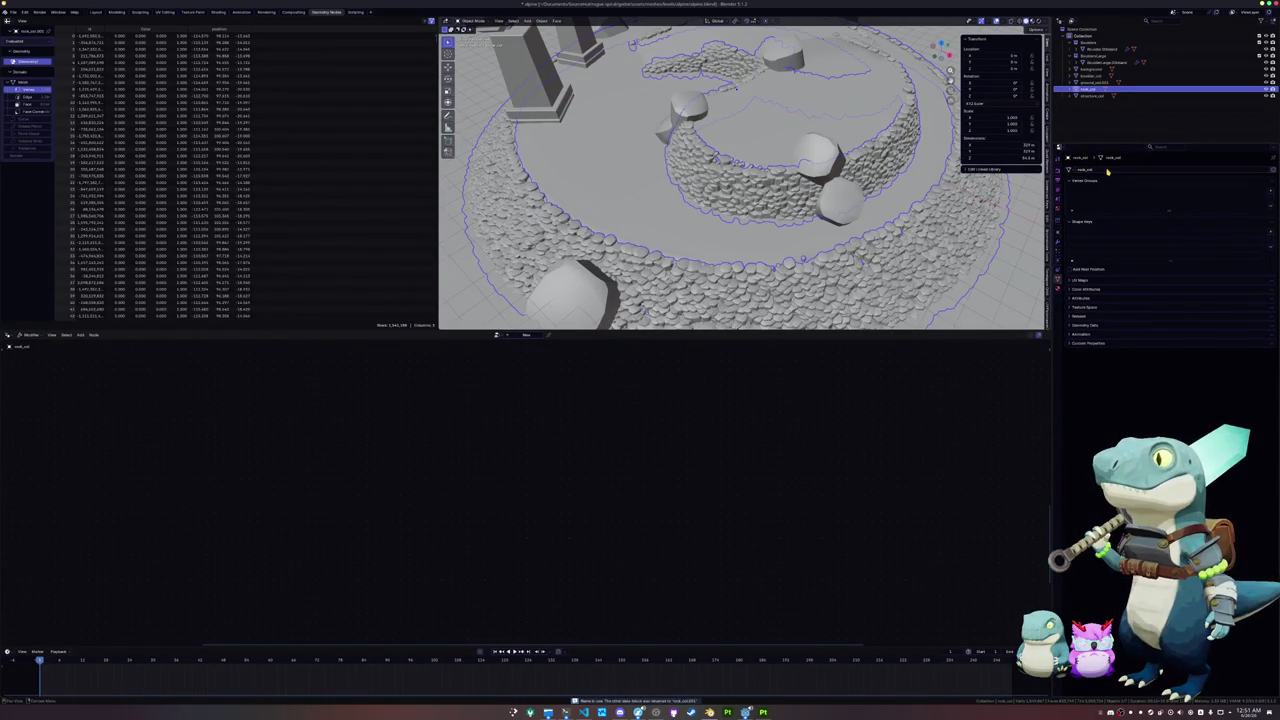
Step: Rename ground_col.001 to ground_col and save the blend file
click(1088, 82)
key(F2)
text(round)
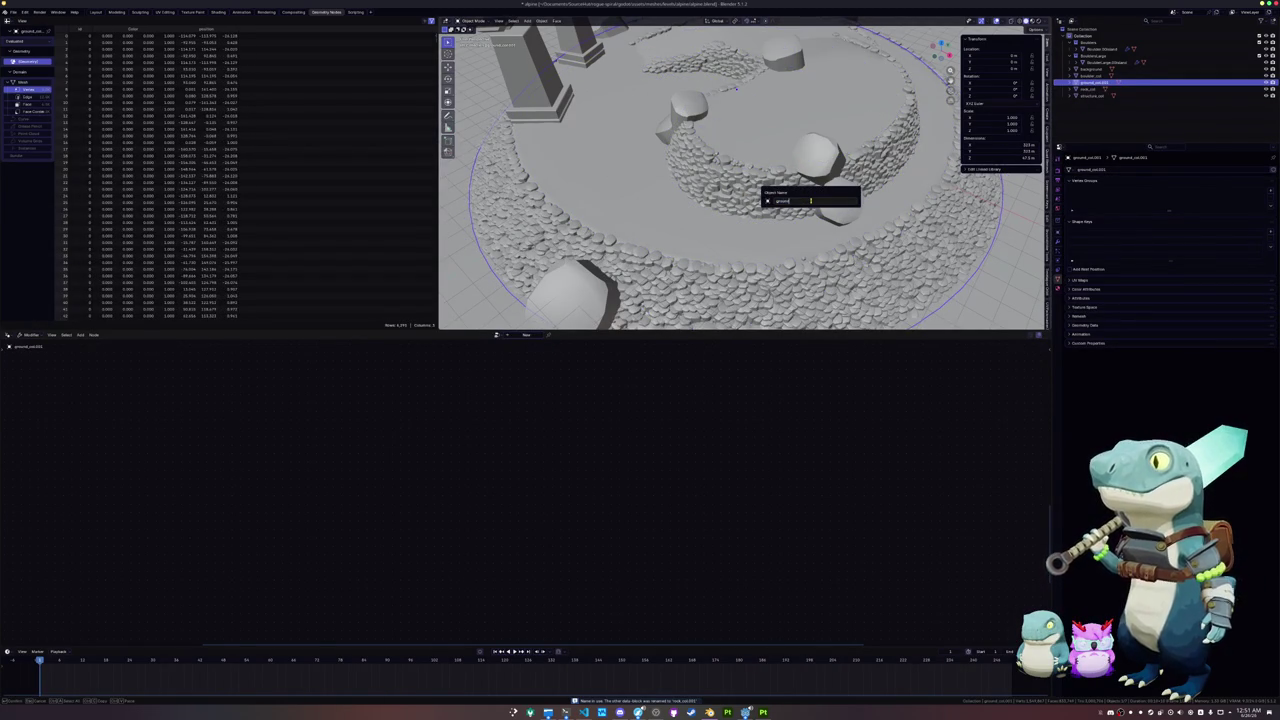
text(col)
key(Return)
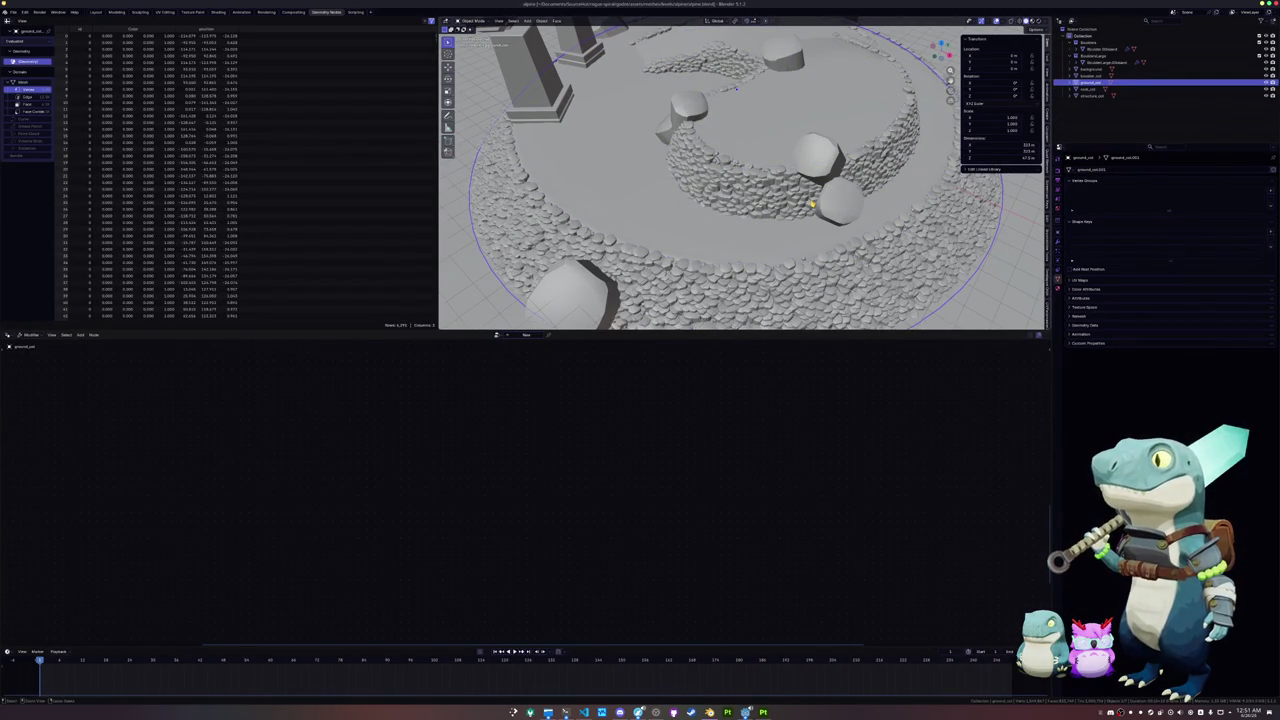
key(ctrl+s)
scroll(774, 146, down, 3)
click(771, 152)
scroll(771, 175, down, 3)
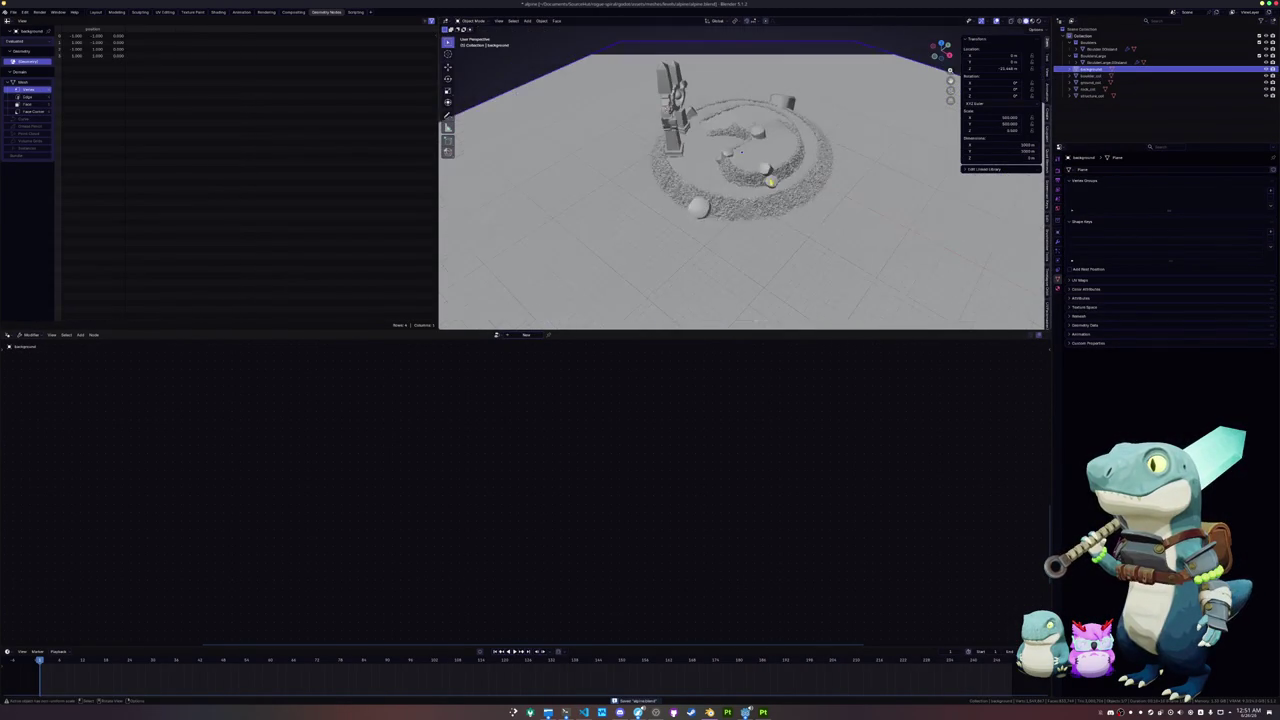
Step: Select the background plane and the other ring ground meshes
drag(886, 52, 578, 68)
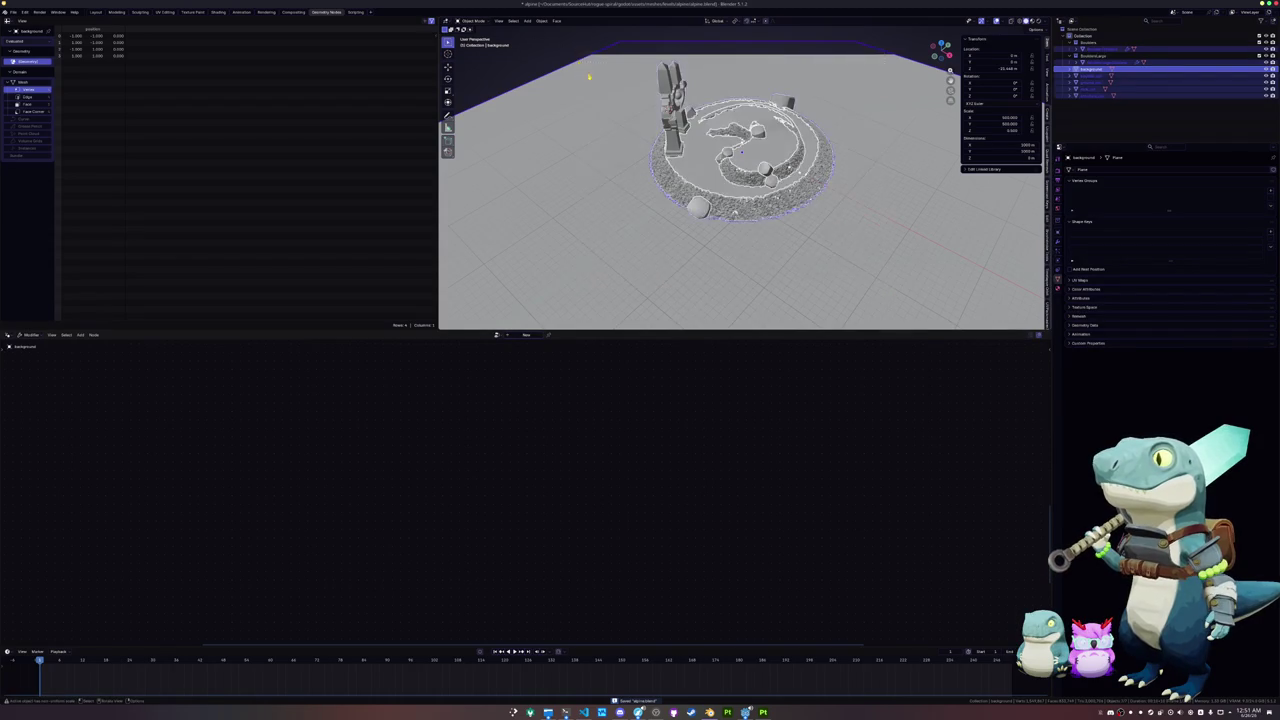
scroll(625, 145, up, 3)
scroll(625, 145, down, 3)
click(1090, 70)
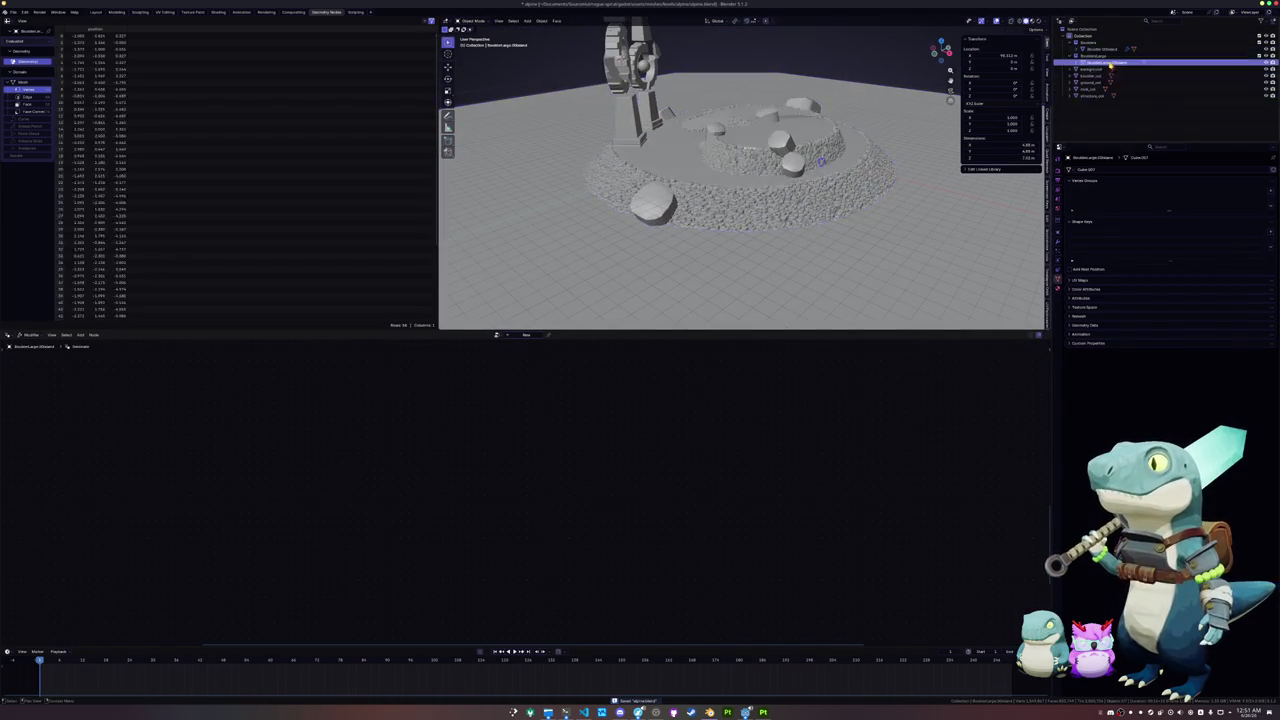
shift+click(1090, 95)
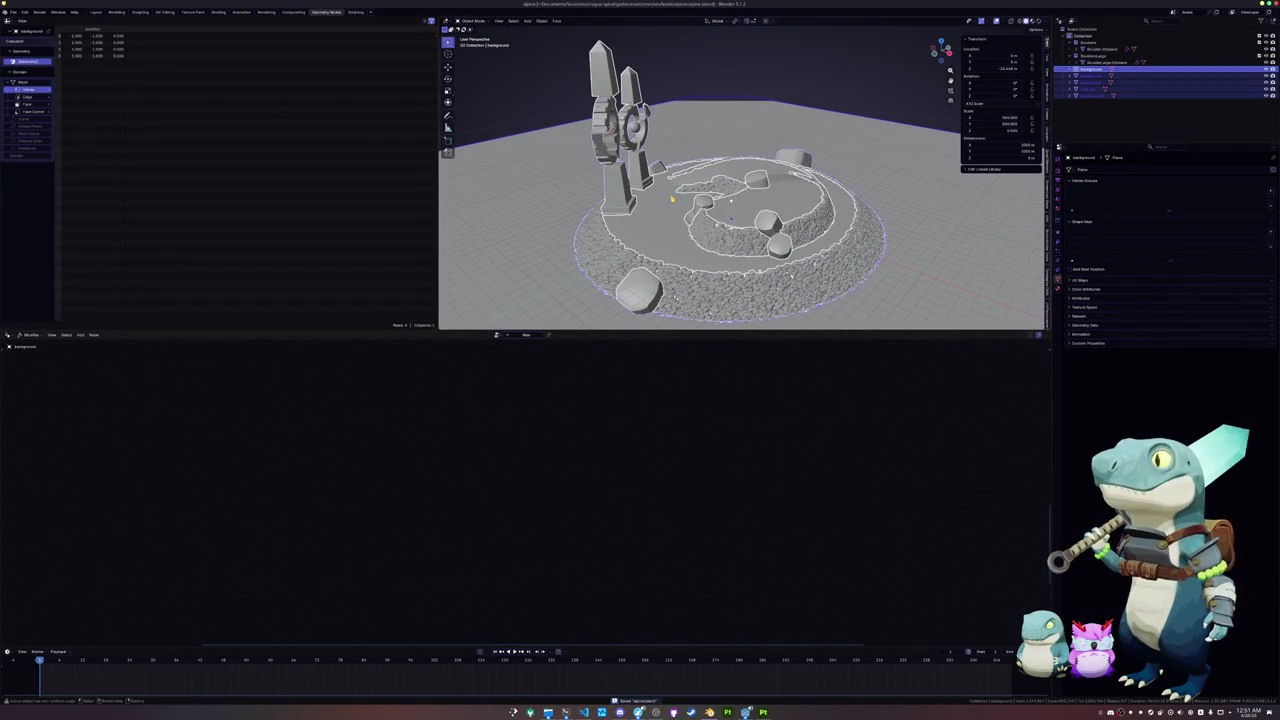
Step: Merge vertices by distance across all the selected meshes' geometry
key(Tab)
key(a)
right_click(638, 195)
mouse_move(640, 196)
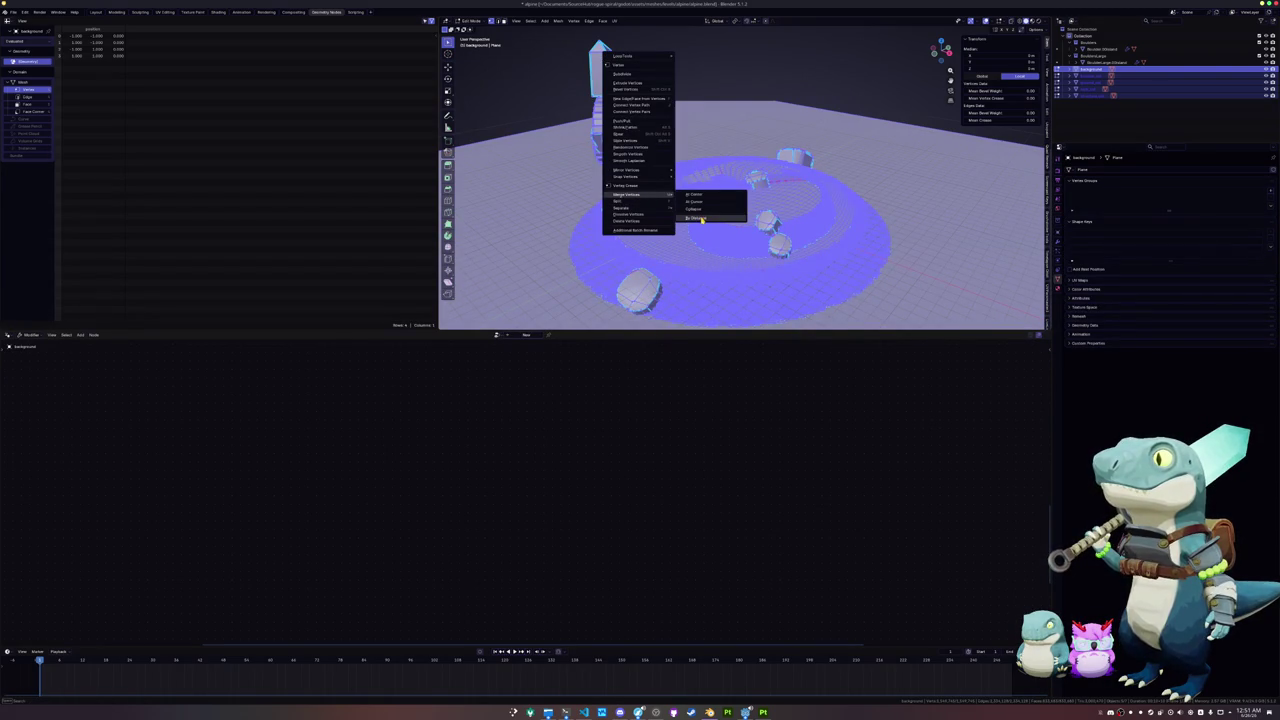
click(703, 219)
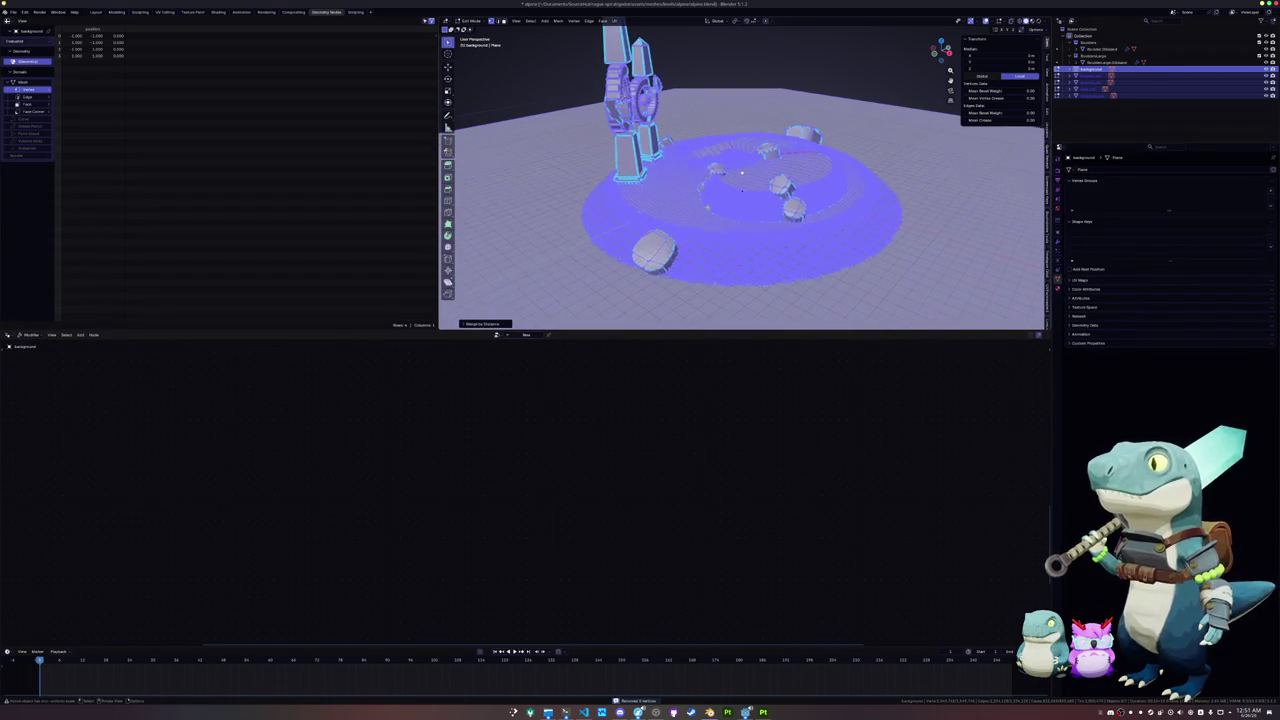
key(Tab)
click(831, 248)
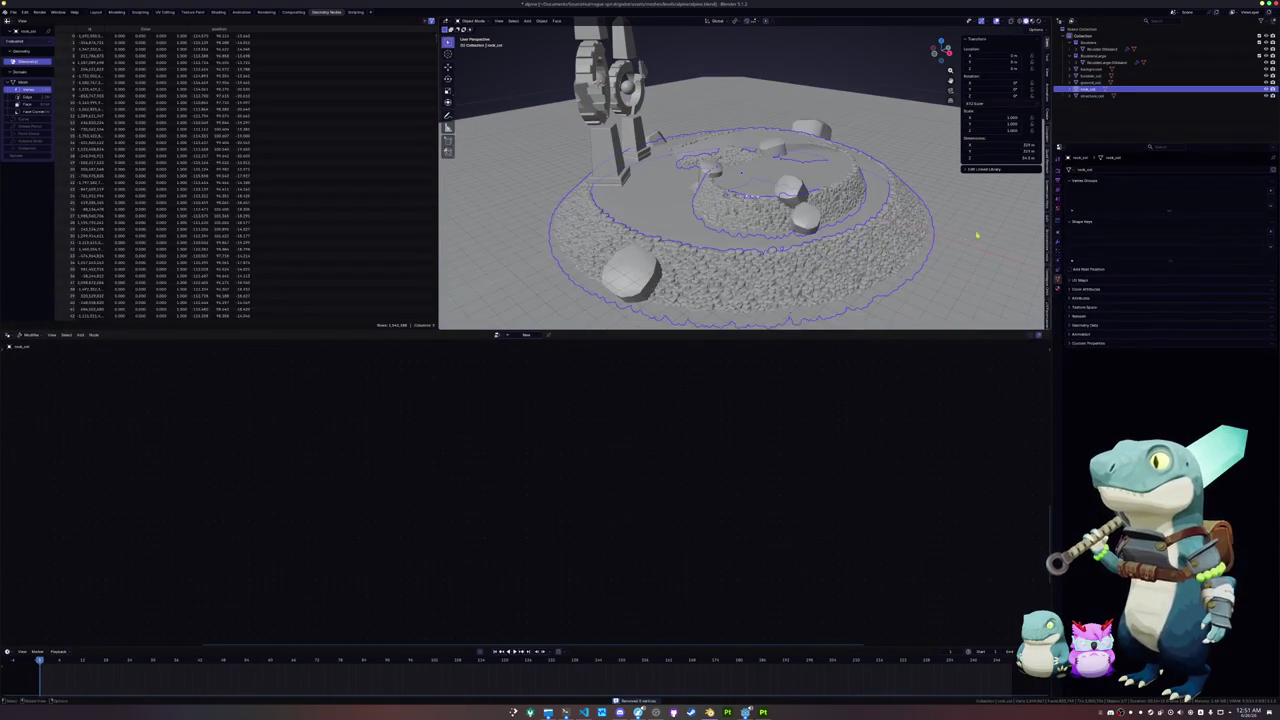
click(1057, 241)
click(1106, 172)
text(def)
click(1141, 185)
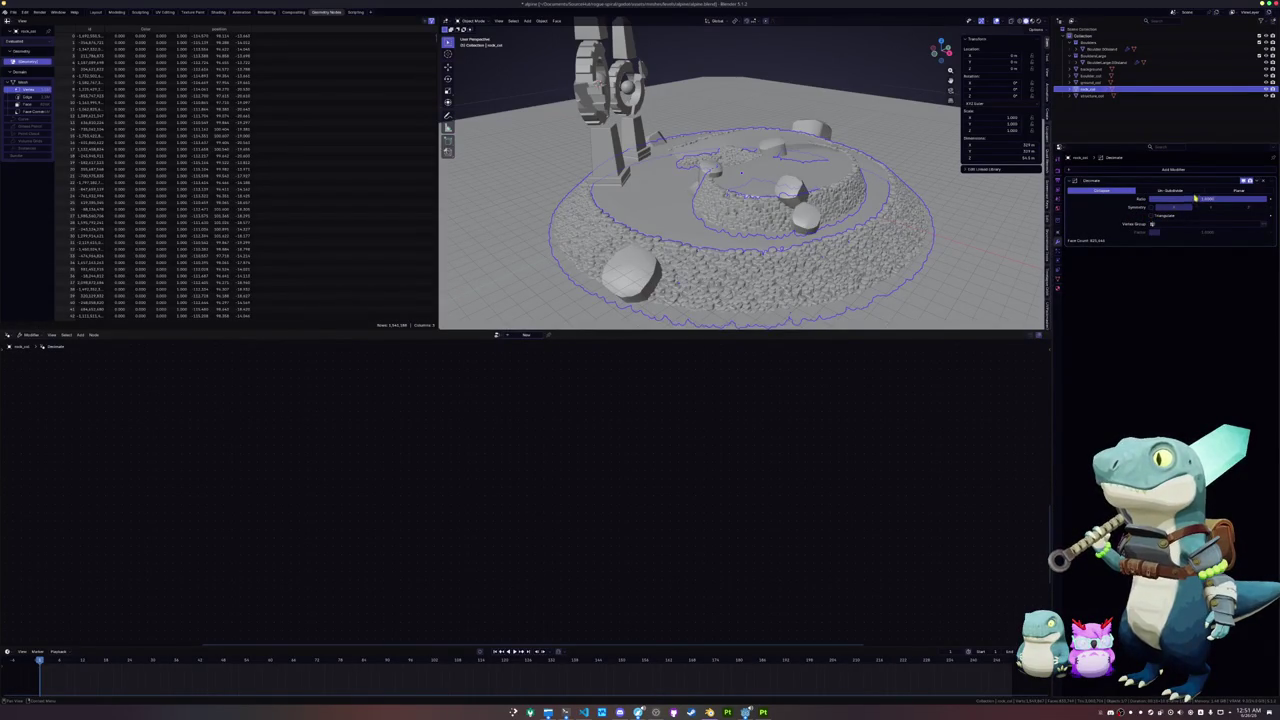
click(1231, 191)
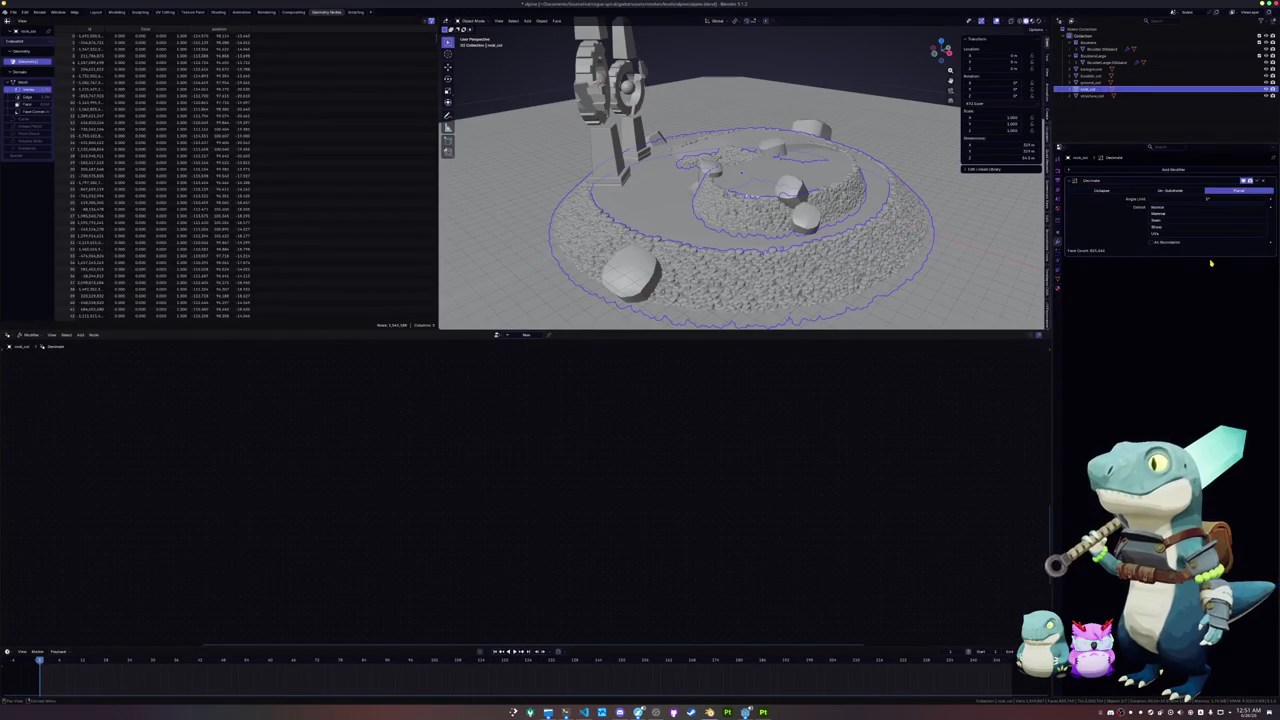
click(1096, 192)
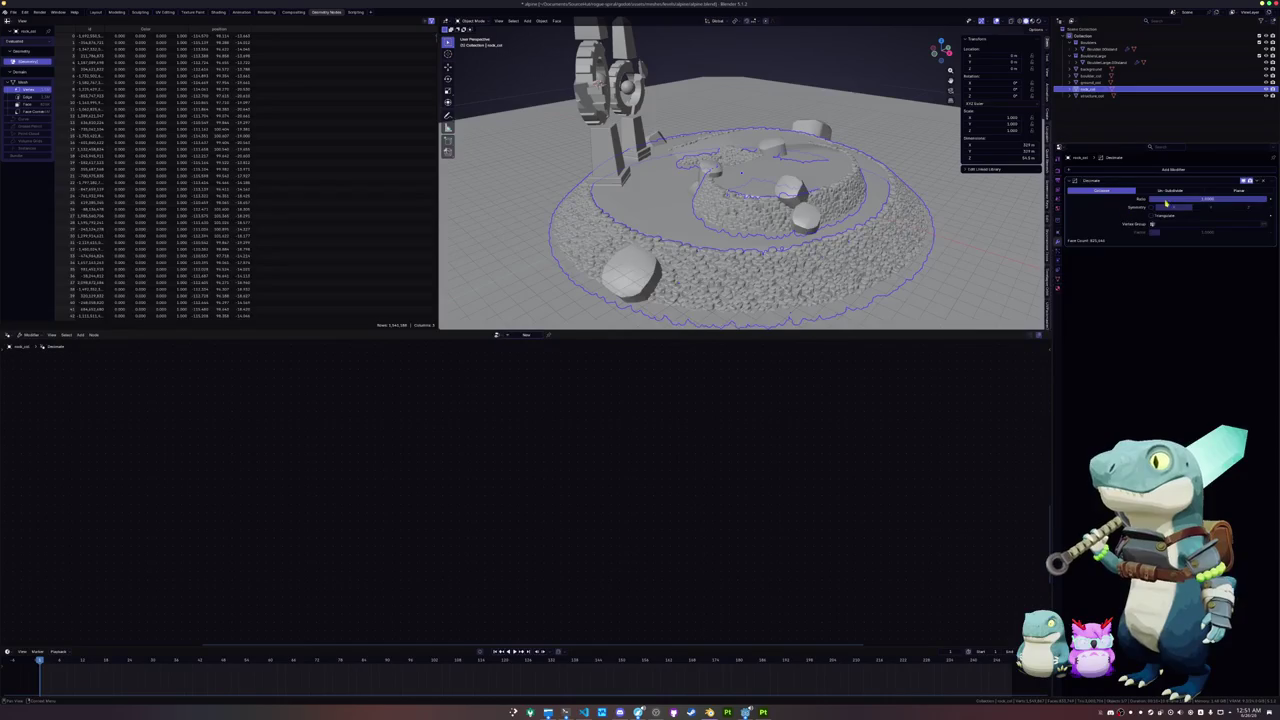
click(1262, 189)
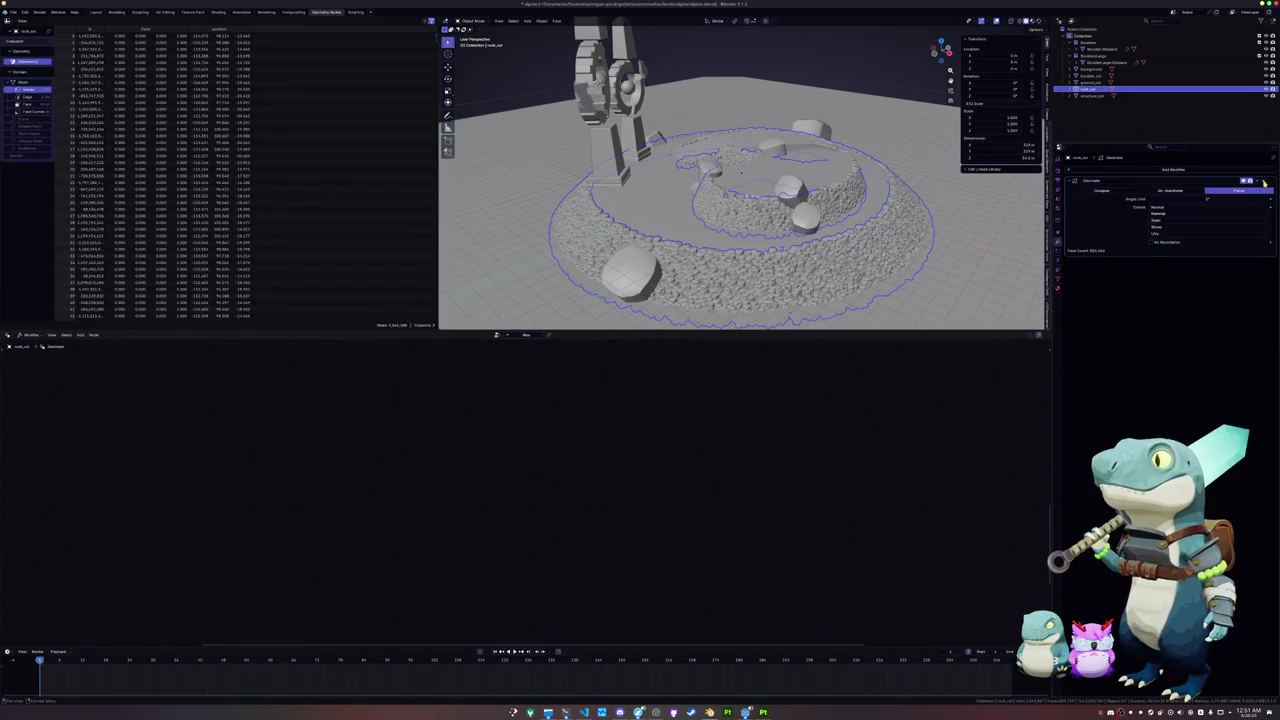
click(1264, 181)
scroll(891, 234, down, 8)
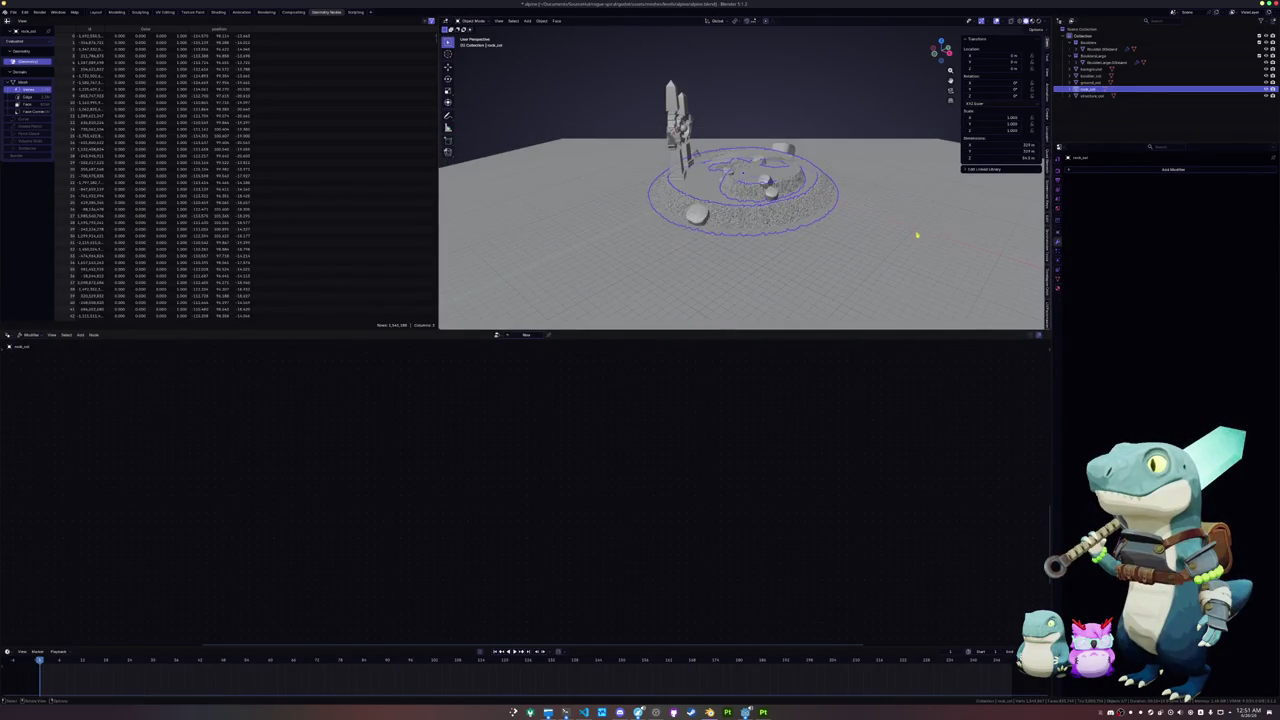
click(917, 234)
scroll(917, 234, up, 5)
key(a)
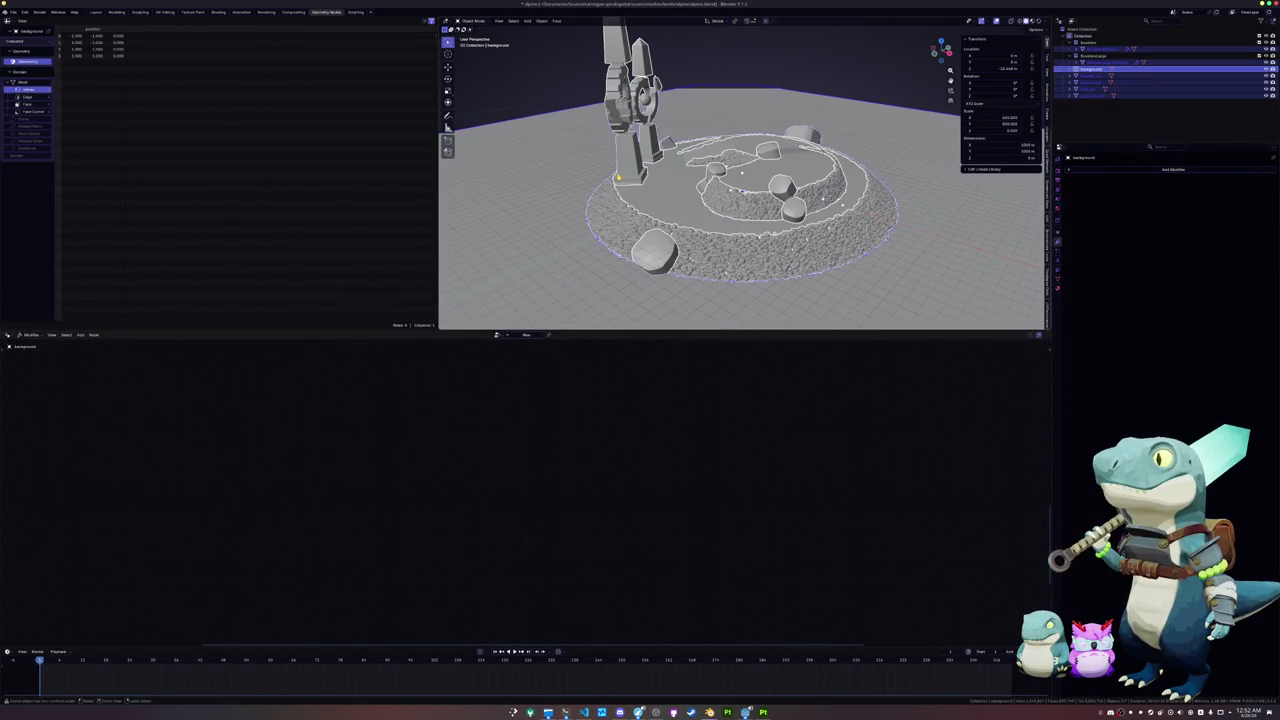
Step: Export background through structures to alpine.glb as glTF 2.0 with compression enabled
click(1090, 69)
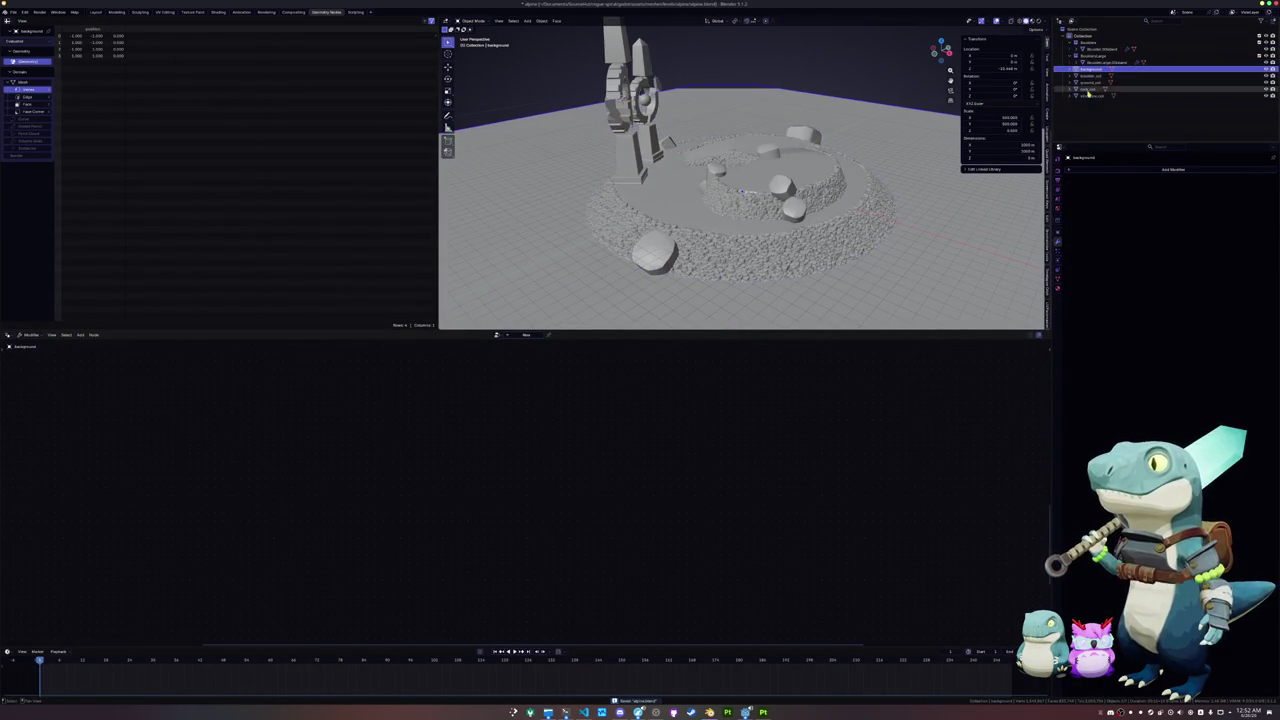
shift+click(1090, 95)
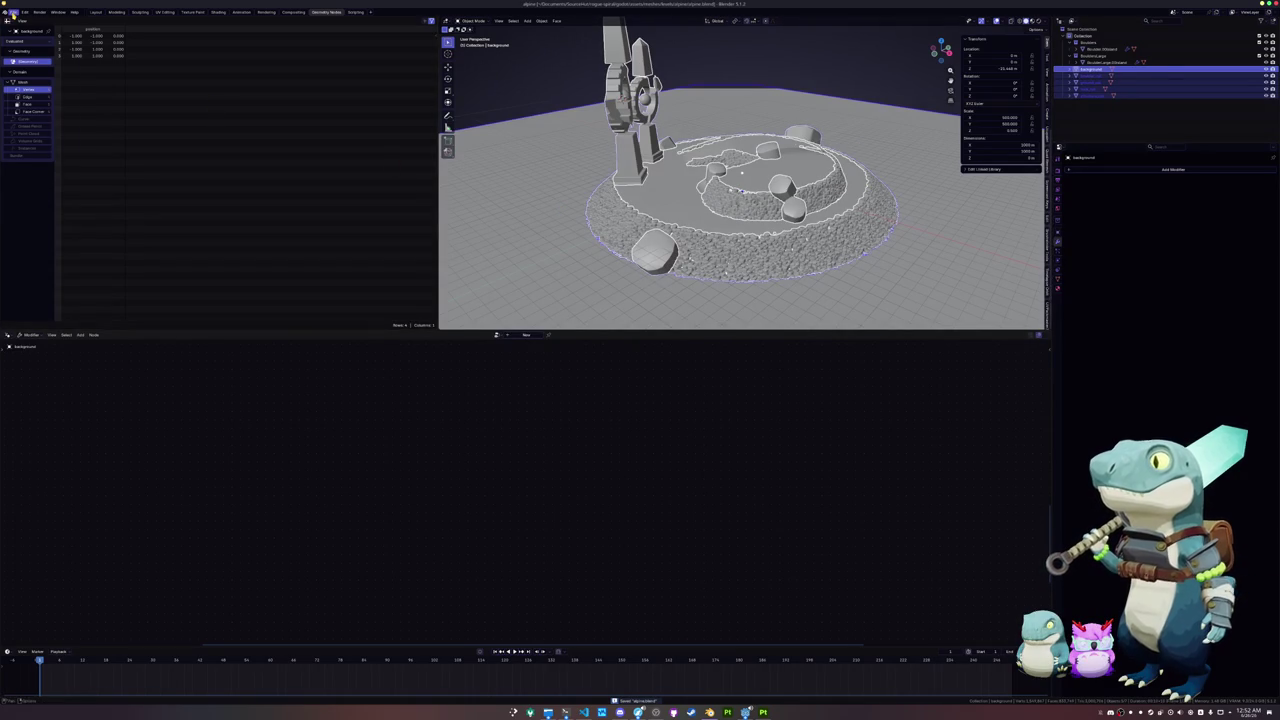
click(13, 12)
mouse_move(40, 120)
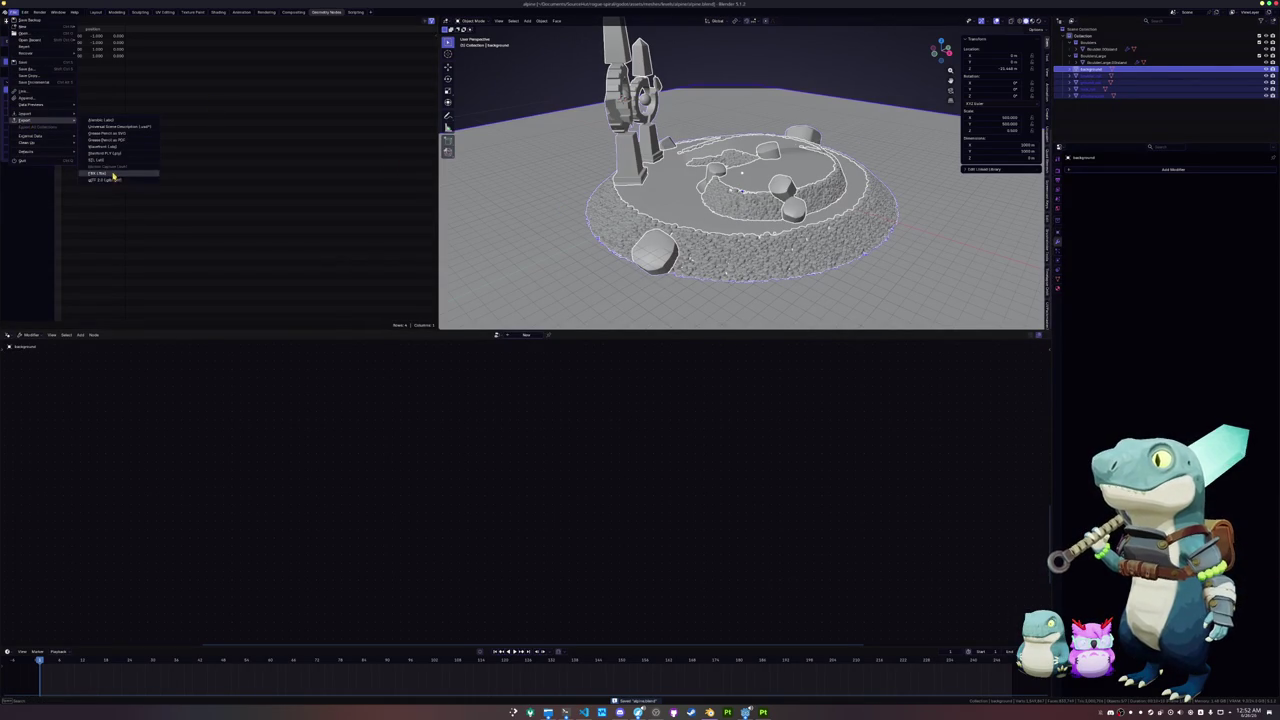
click(106, 179)
click(437, 73)
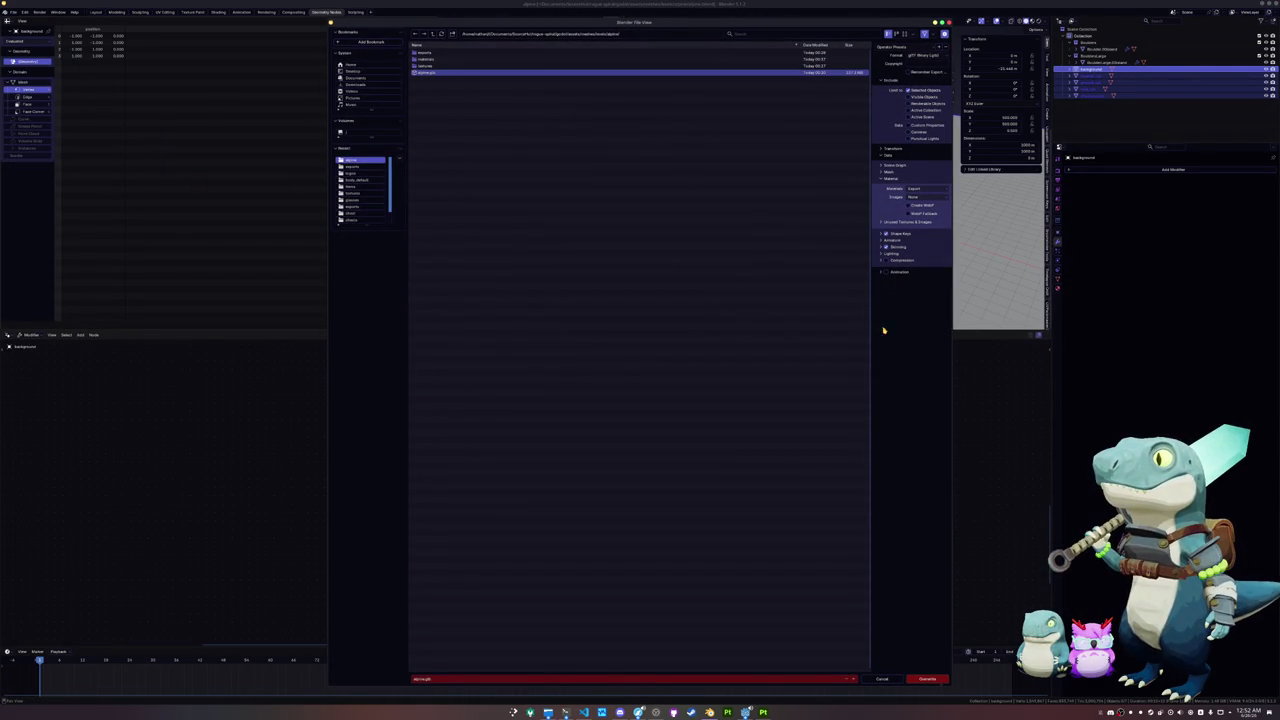
click(901, 261)
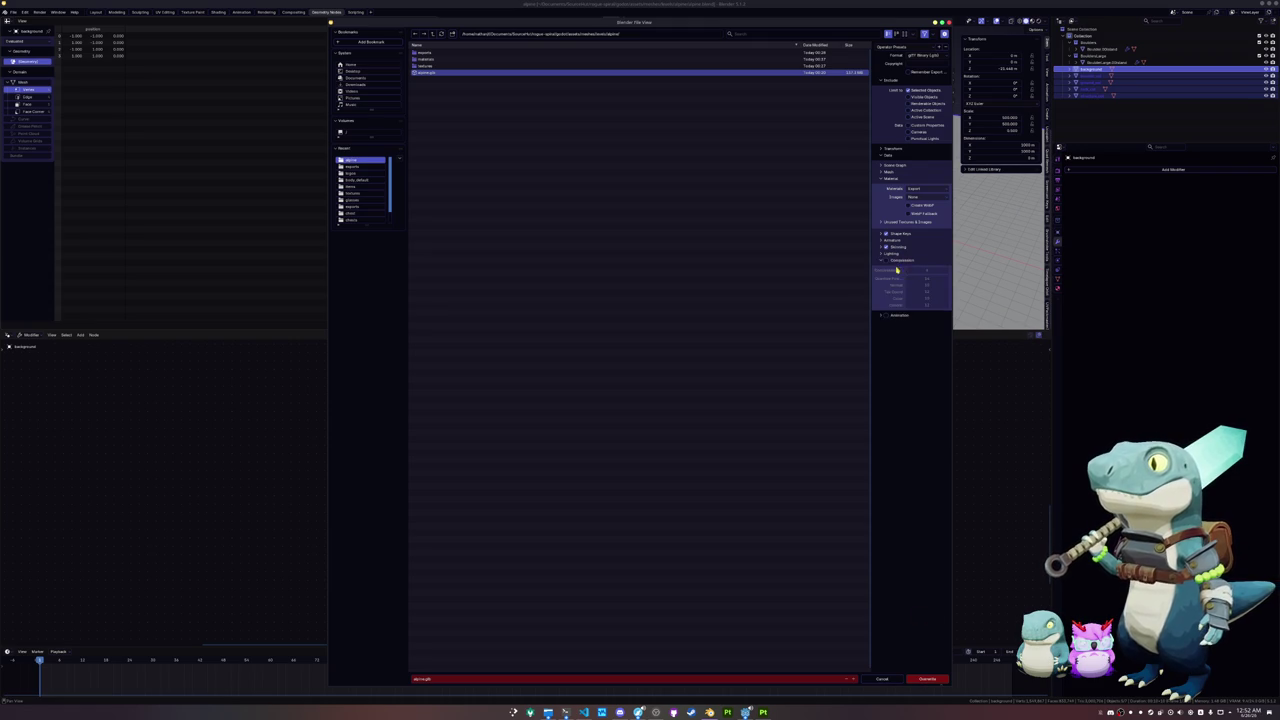
click(886, 261)
drag(870, 279, 788, 279)
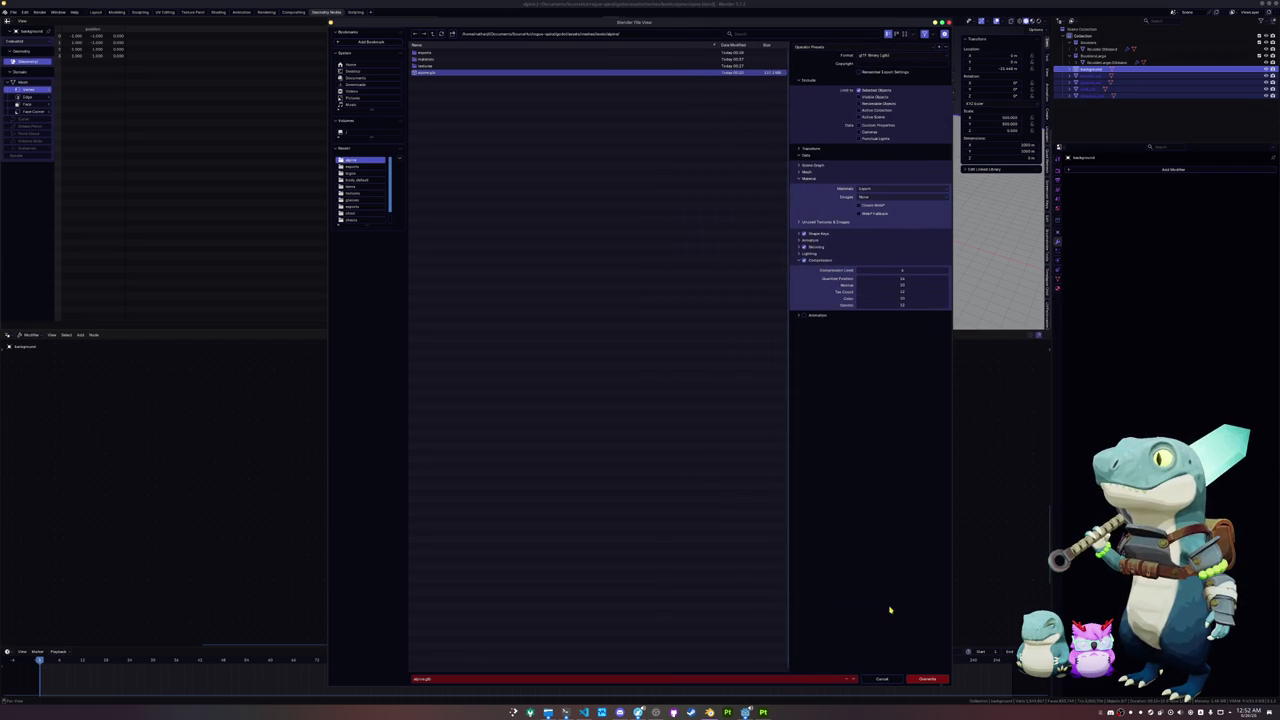
click(925, 681)
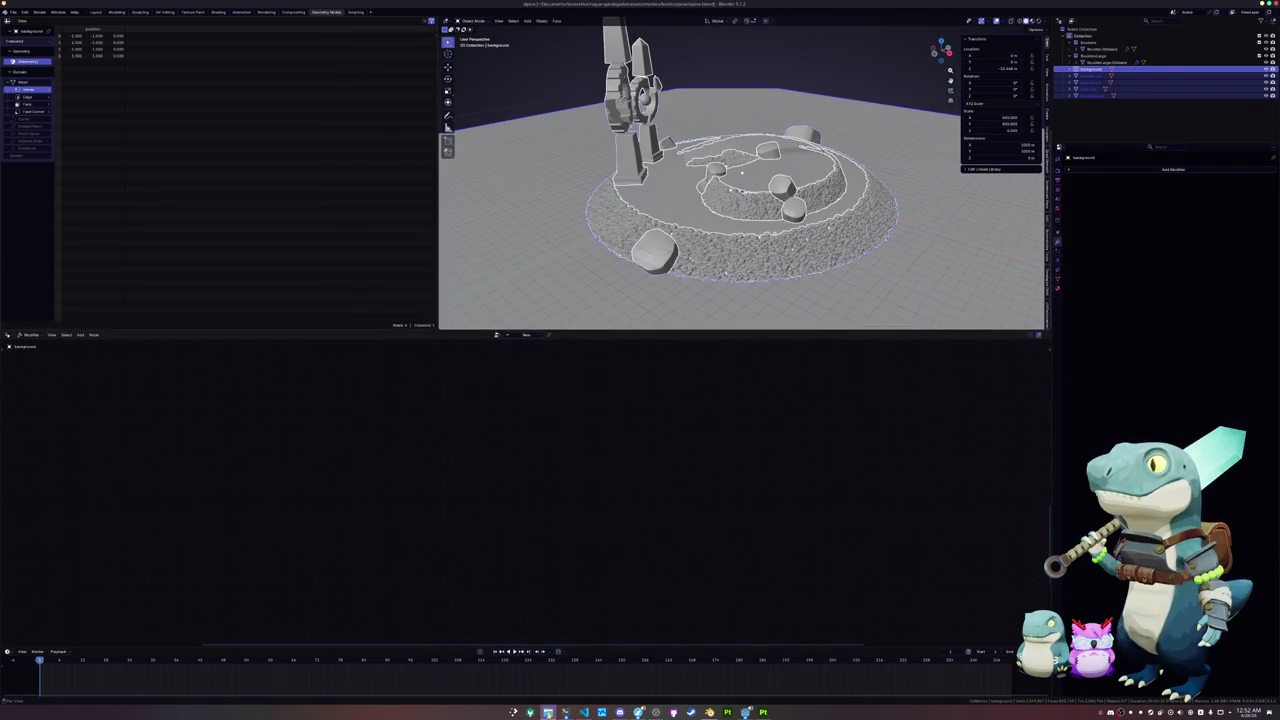
Step: Confirm the export and browse to rogue-spiral/godot/assets/meshes/levels/alpine in Dolphin
click(548, 712)
click(530, 190)
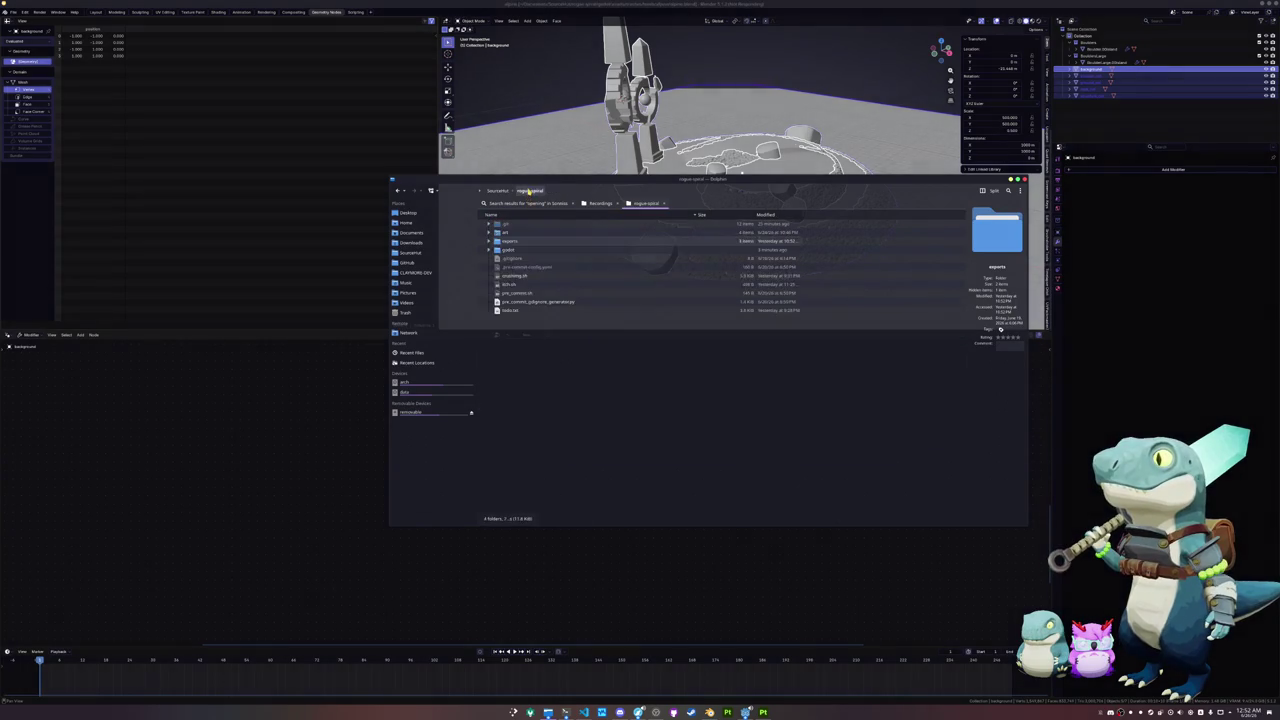
double_click(510, 249)
double_click(512, 250)
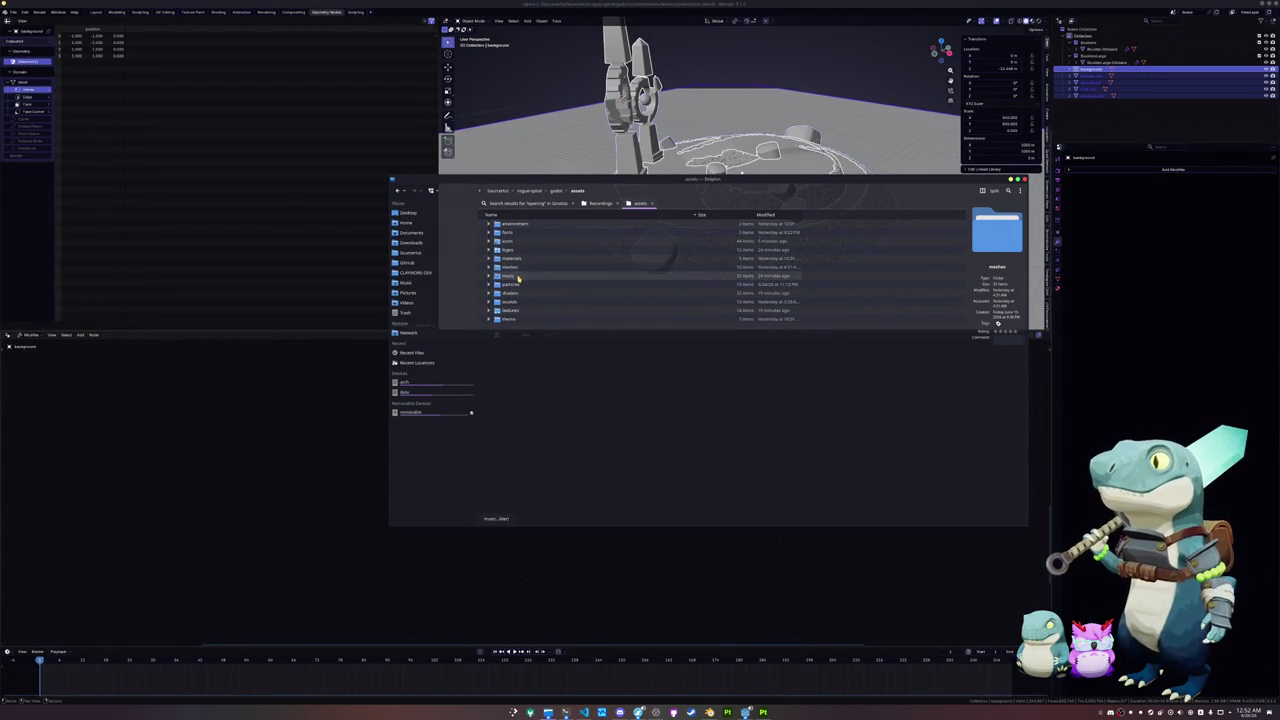
double_click(515, 267)
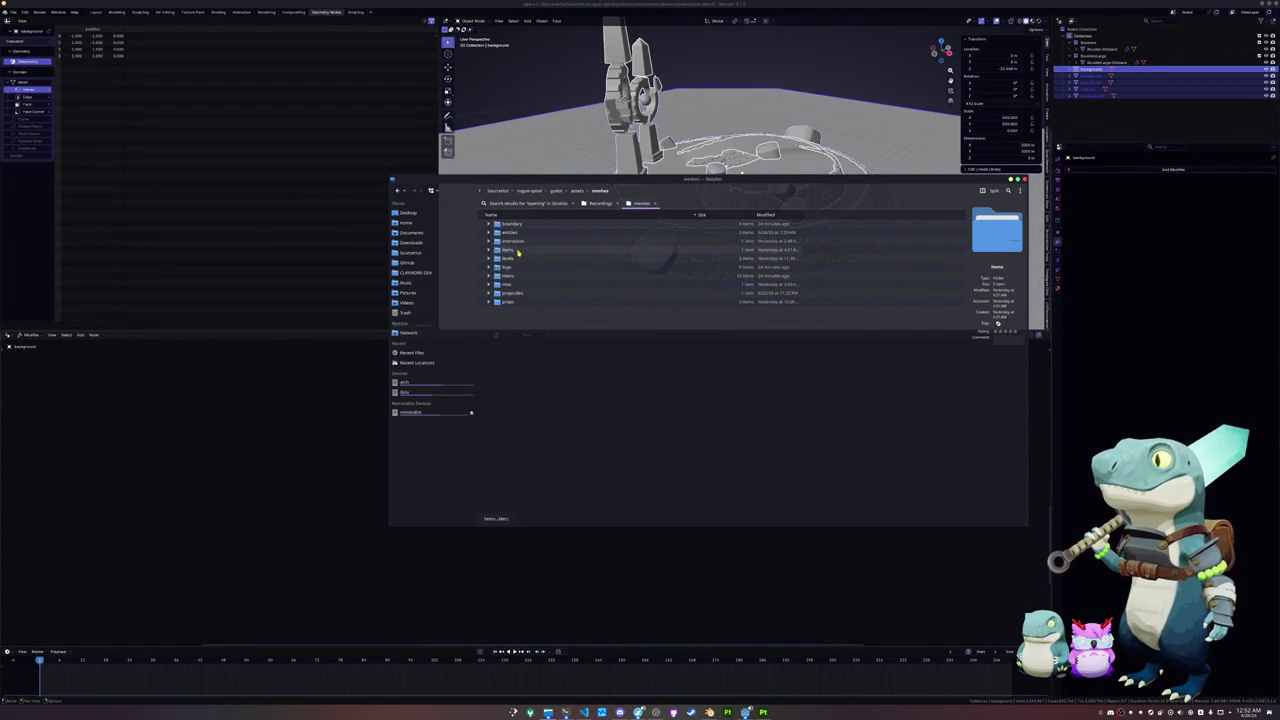
double_click(516, 259)
double_click(510, 224)
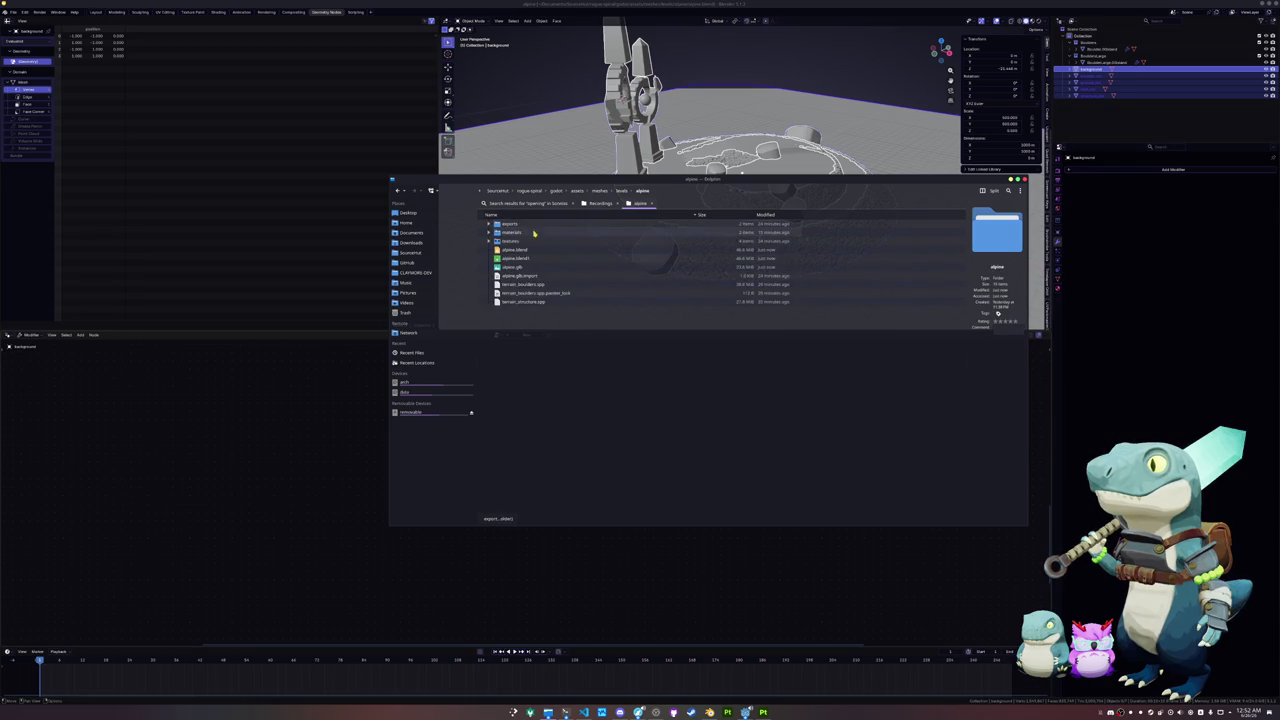
Step: Select alpine.glb to check its details, then return to Blender and Godot
click(671, 268)
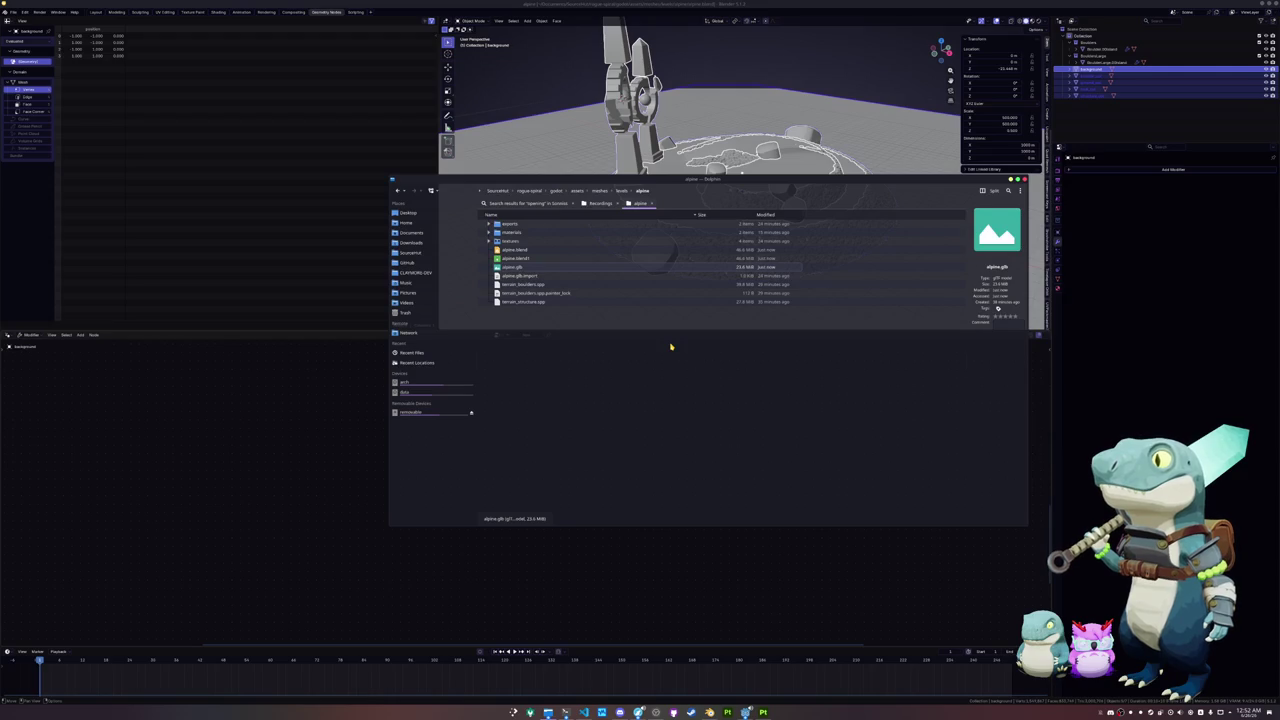
click(681, 576)
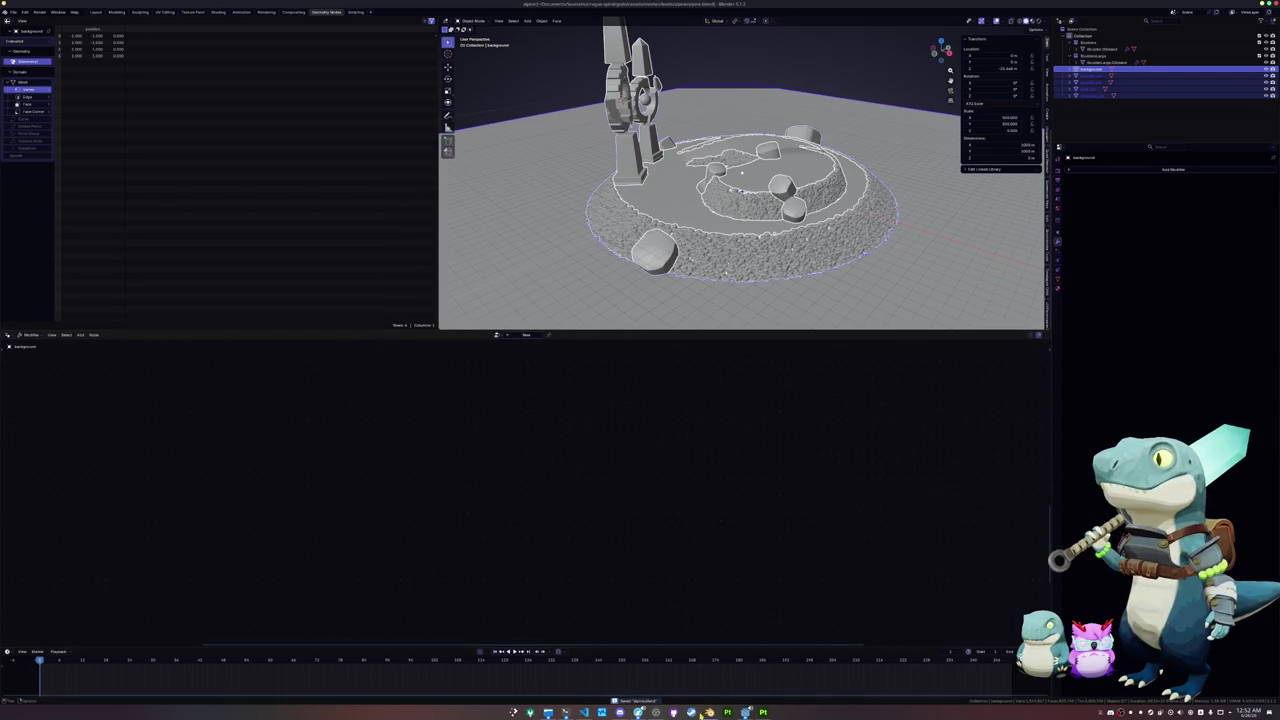
click(745, 712)
drag(806, 391, 773, 317)
click(639, 370)
drag(639, 370, 713, 341)
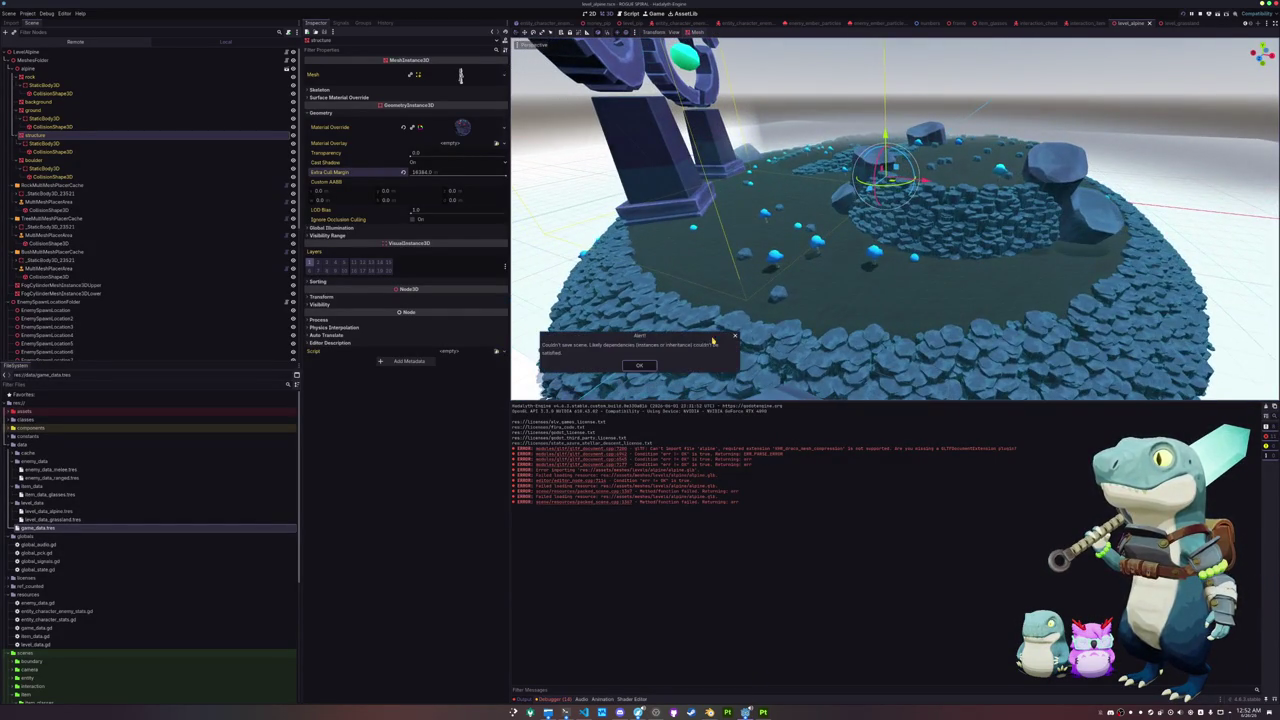
click(641, 366)
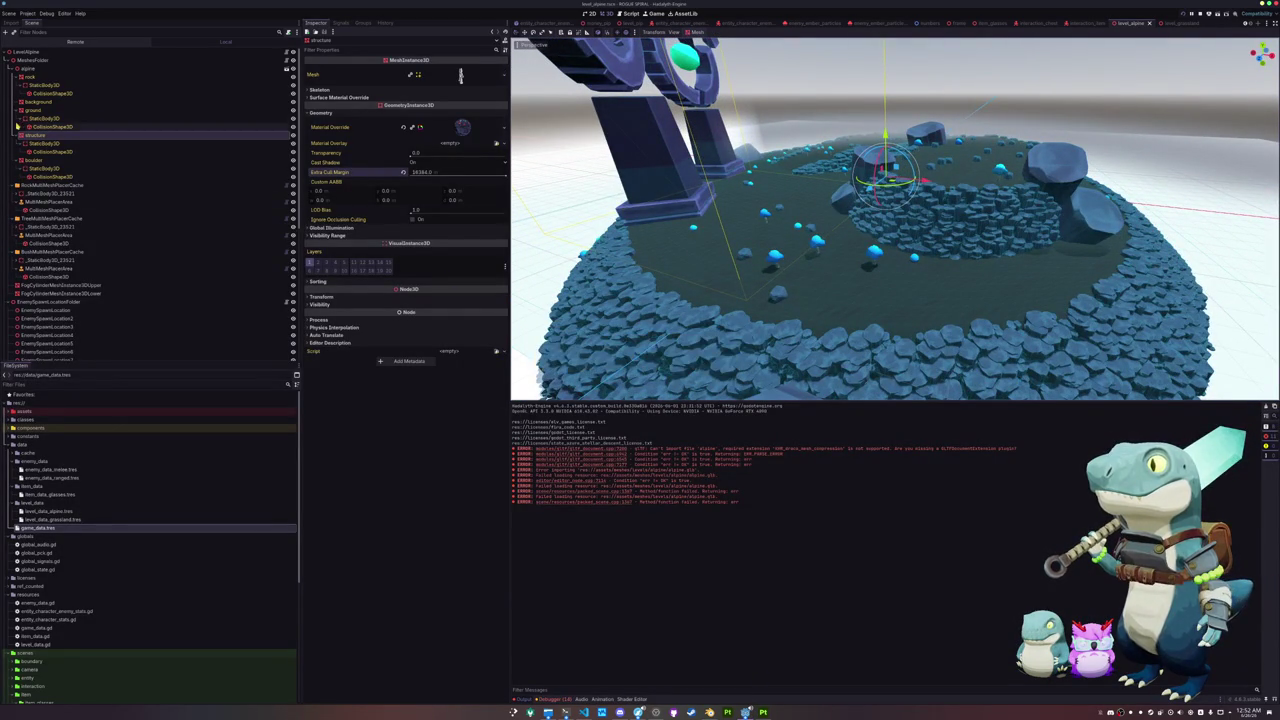
click(32, 77)
click(50, 176)
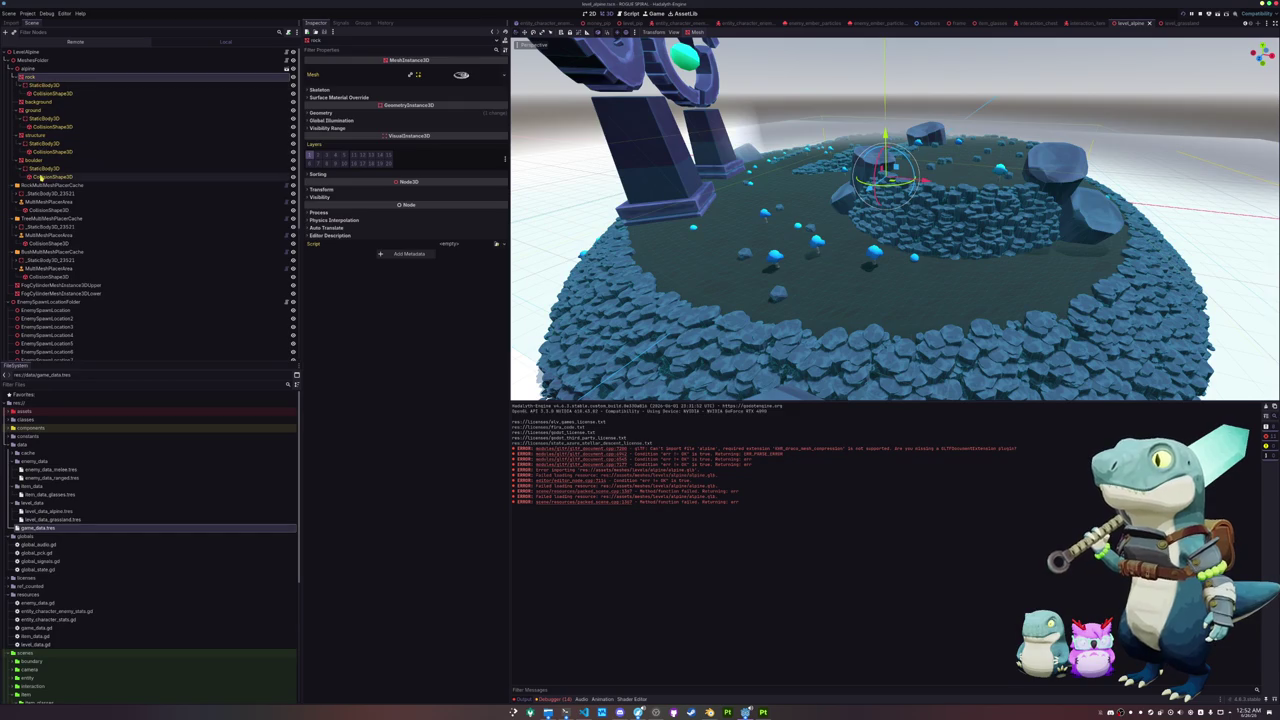
shift+click(28, 68)
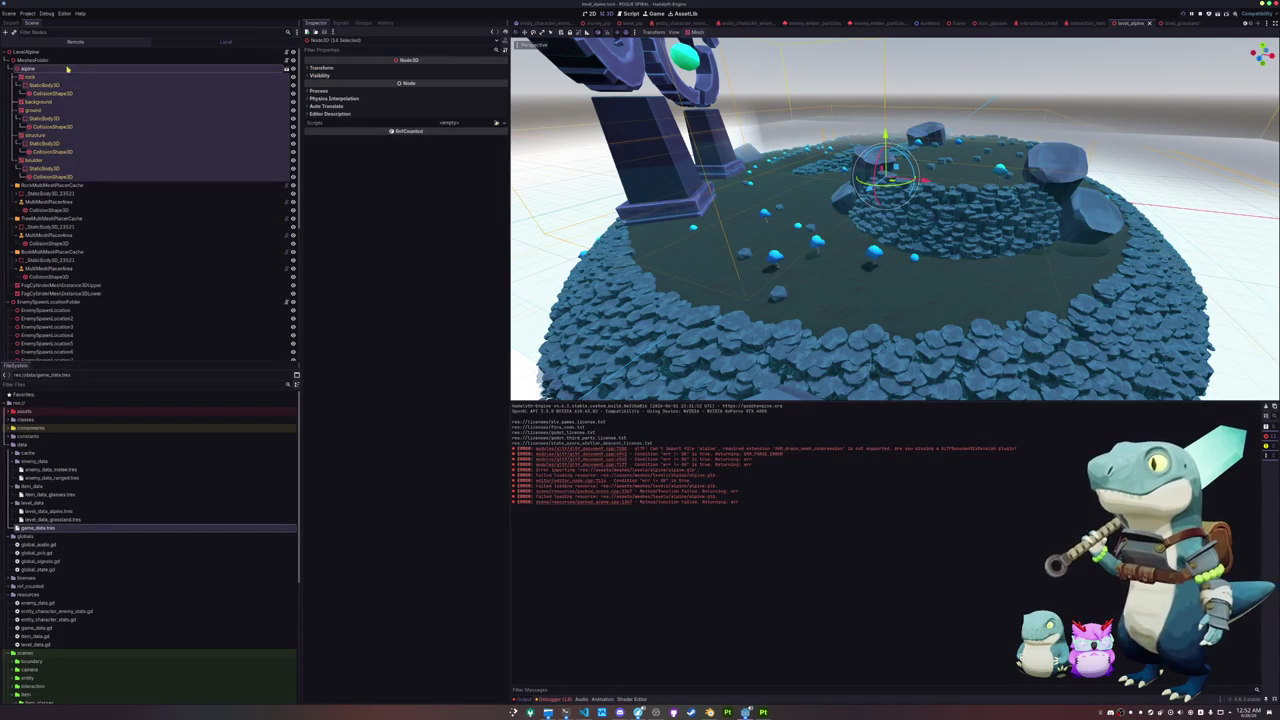
click(42, 86)
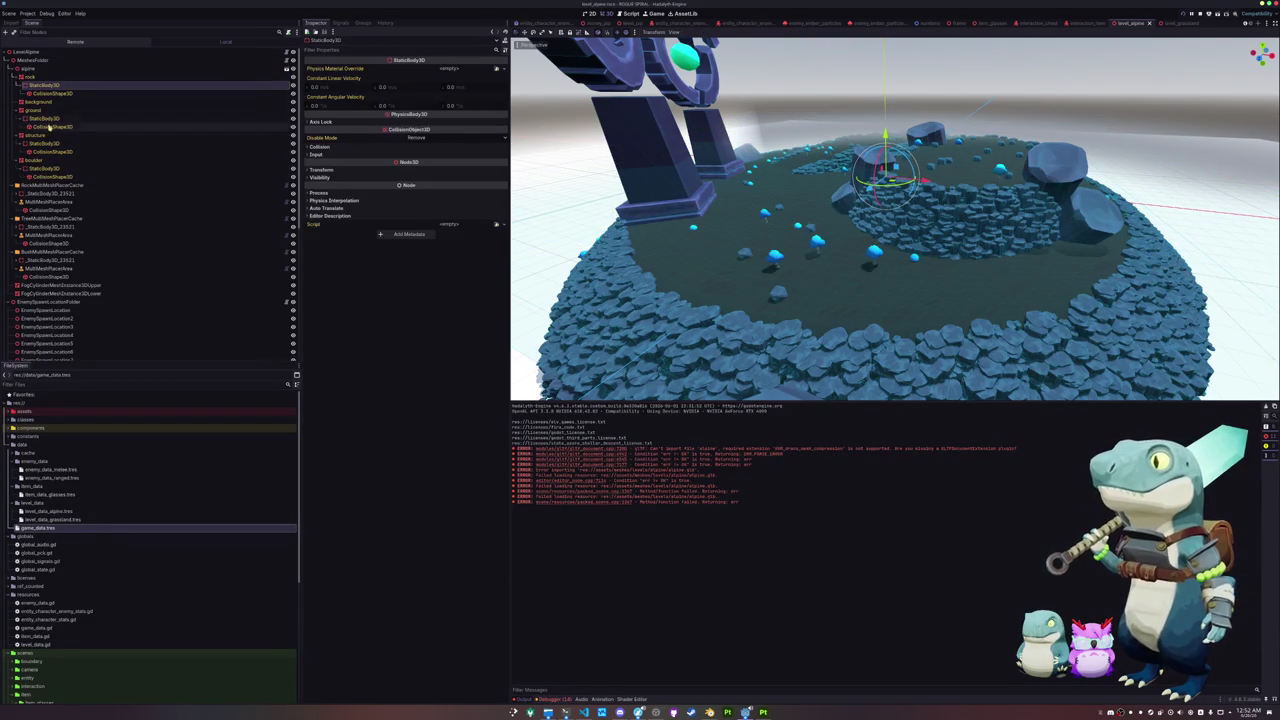
key(ctrl+s)
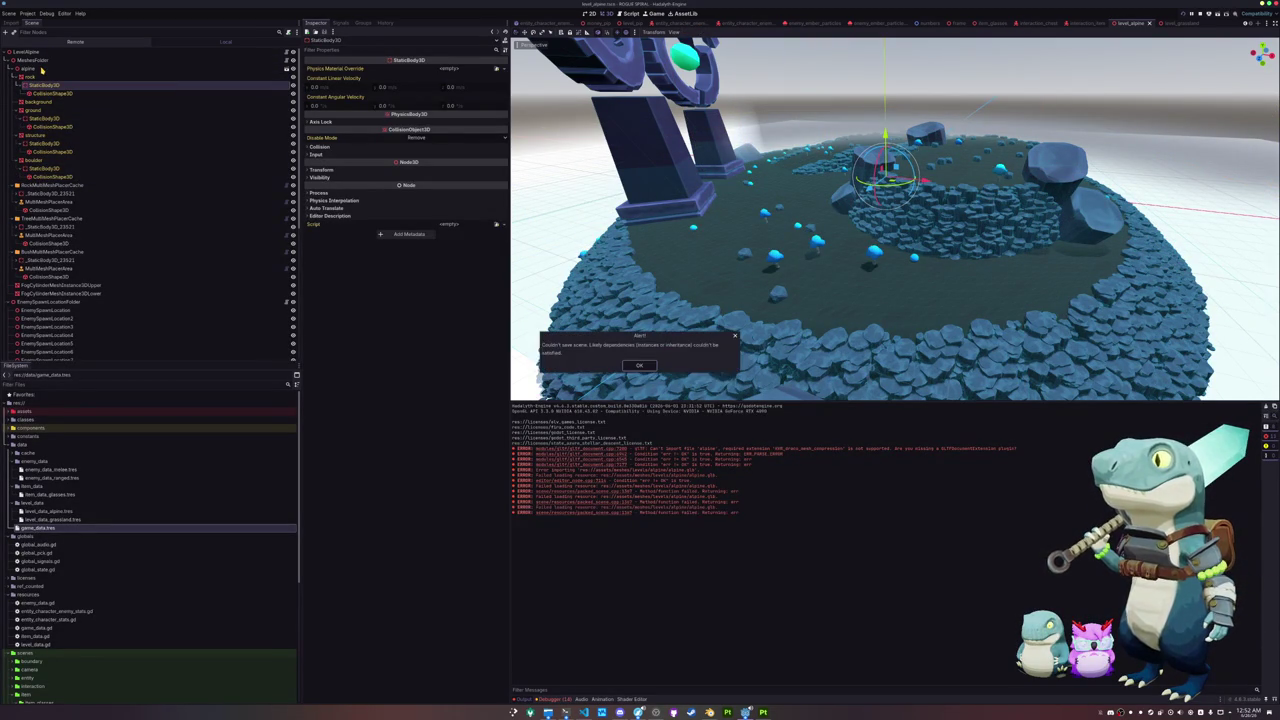
click(639, 365)
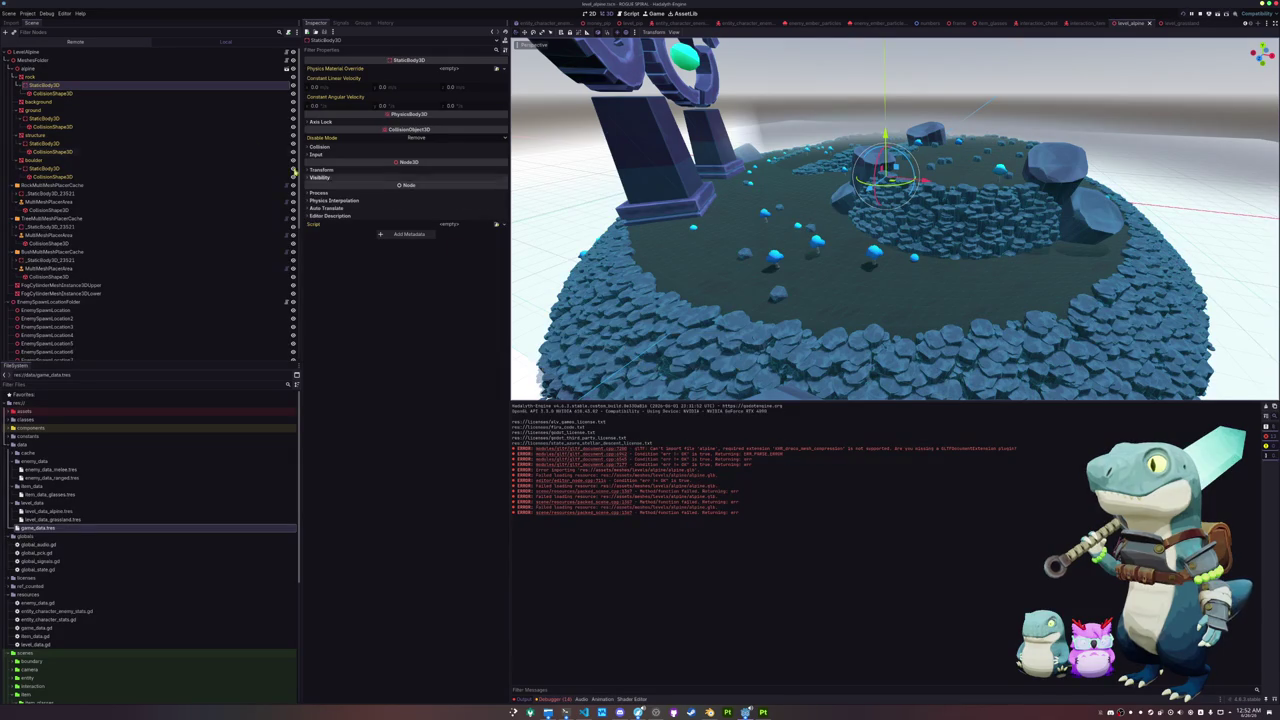
click(224, 69)
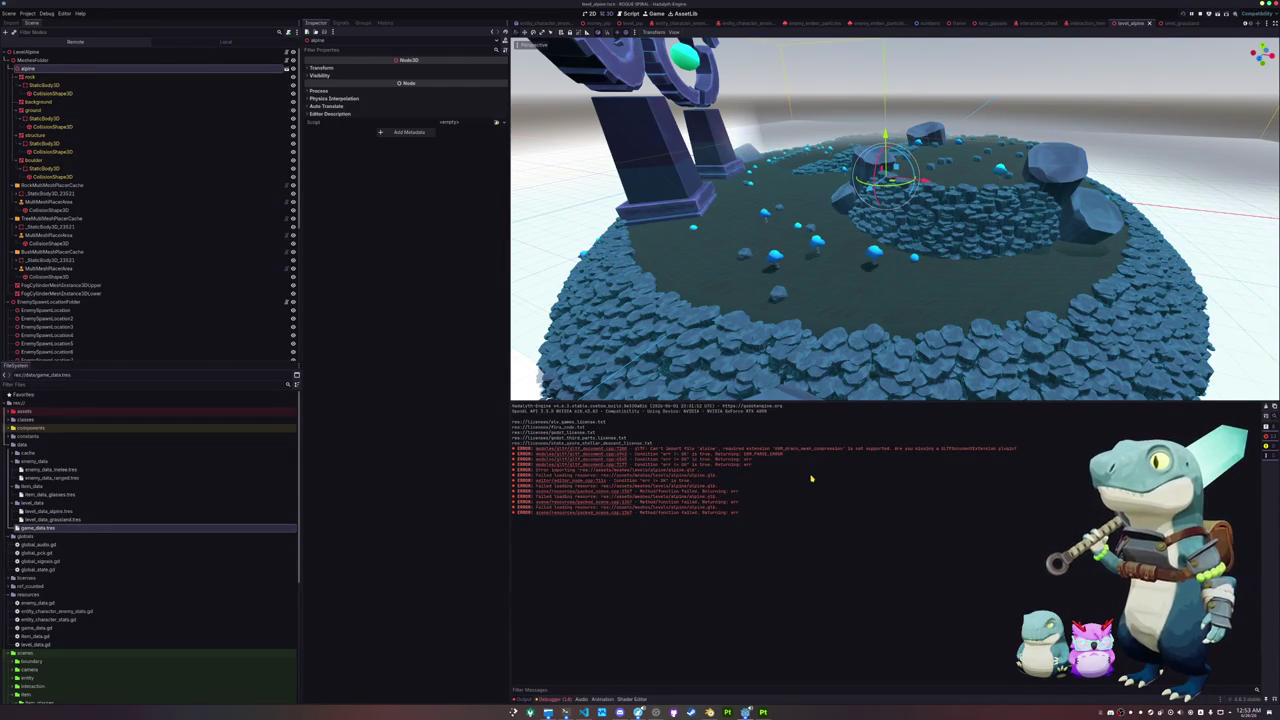
key(alt+Tab)
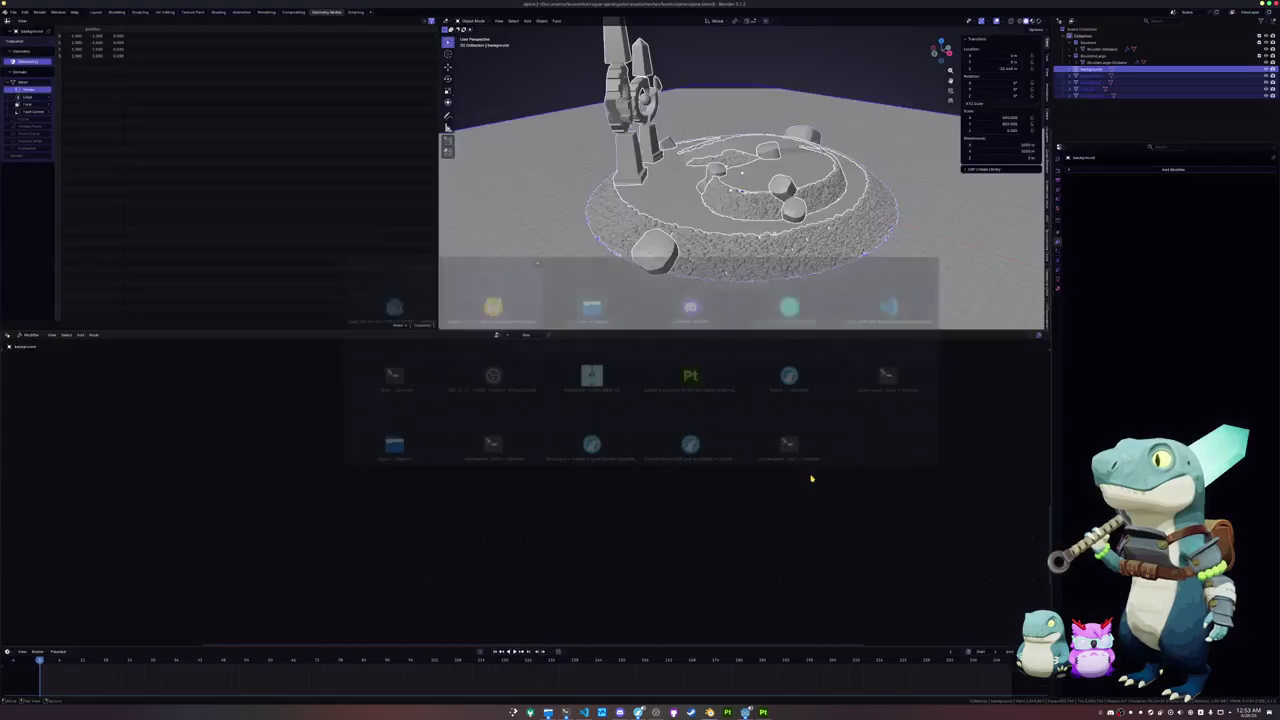
Step: Re-export the scene as glTF 2.0 to alpine.glb with Compression unchecked
click(12, 11)
mouse_move(40, 122)
click(115, 181)
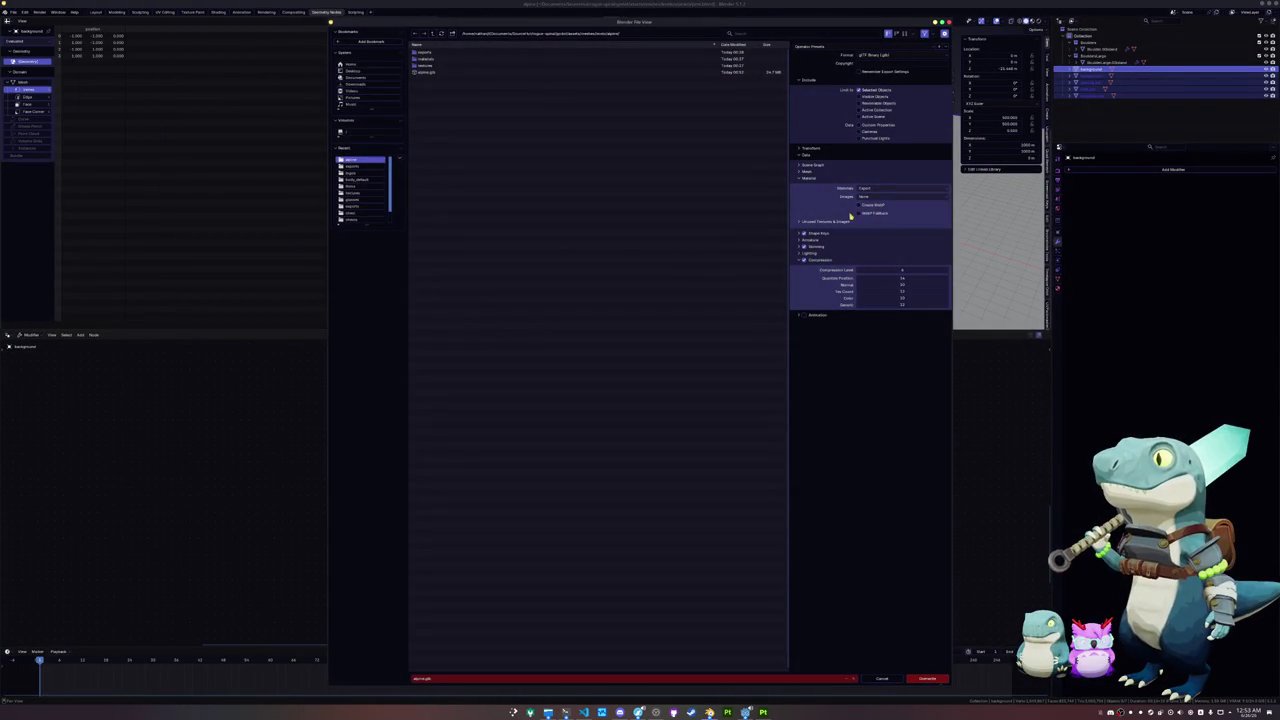
click(803, 260)
click(927, 678)
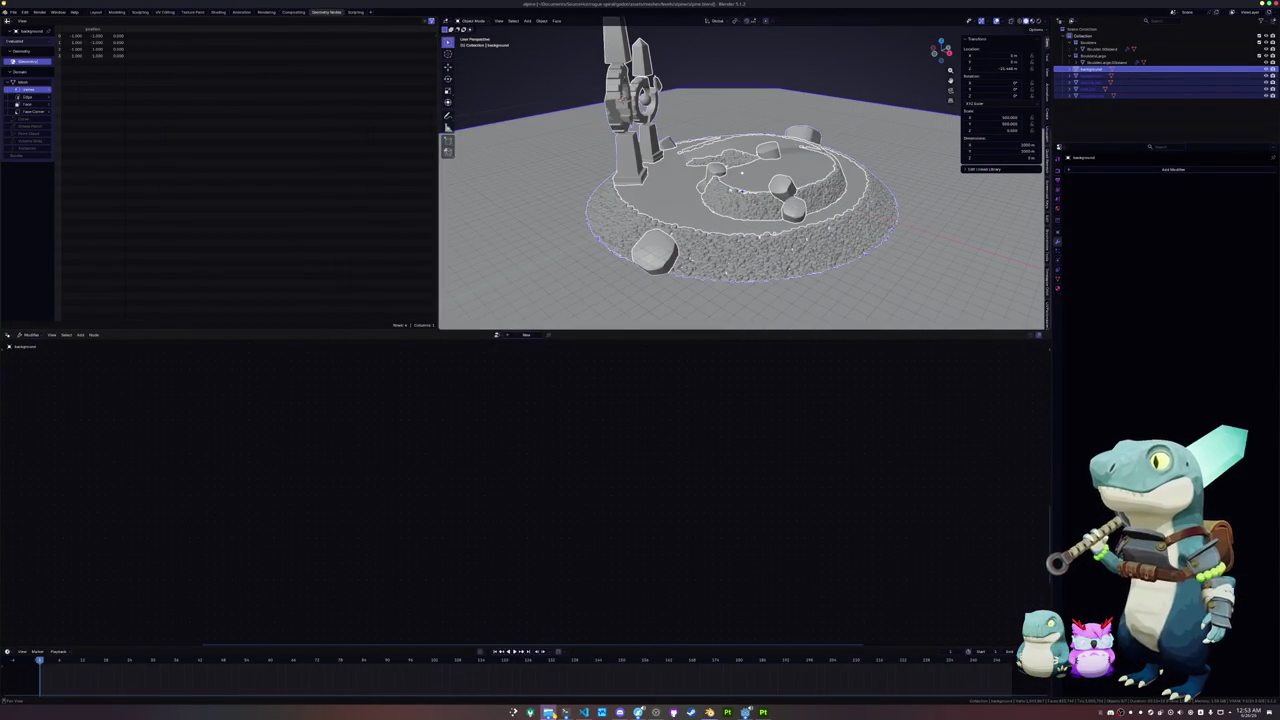
click(548, 712)
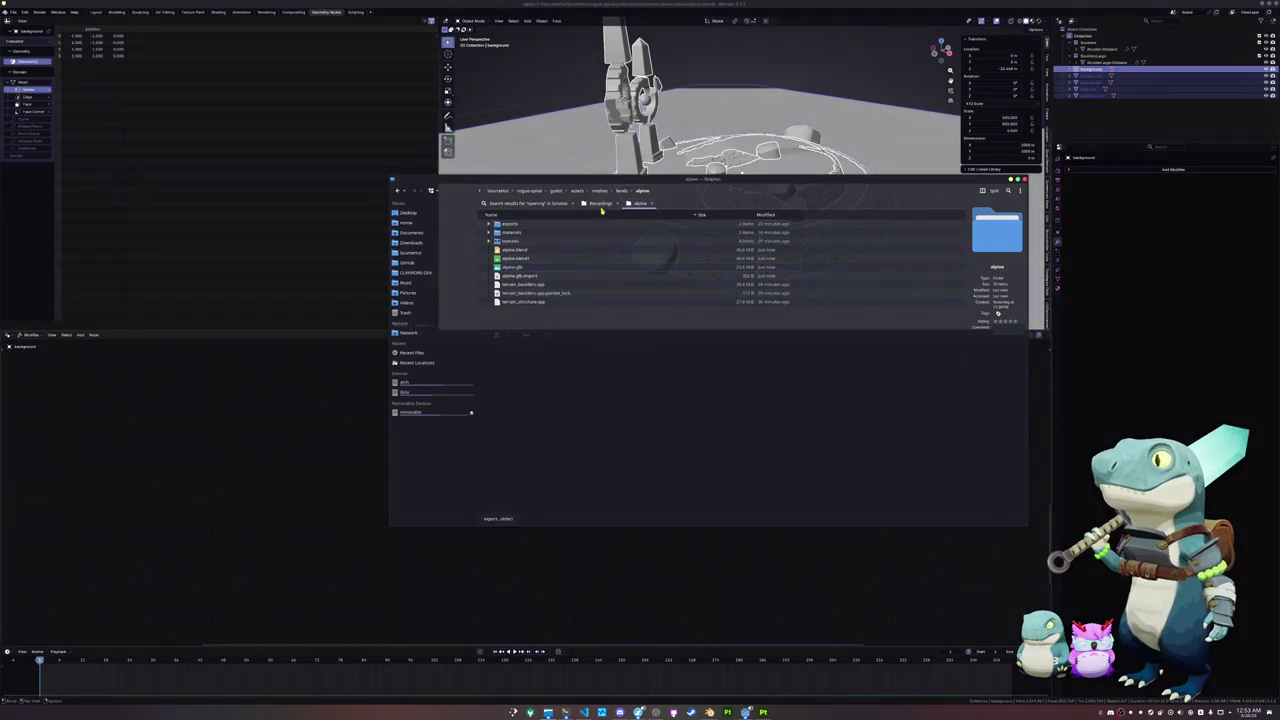
Step: Check alpine.glb's 104.2 MiB size, look into the grassland folder, then return to levels
mouse_move(703, 268)
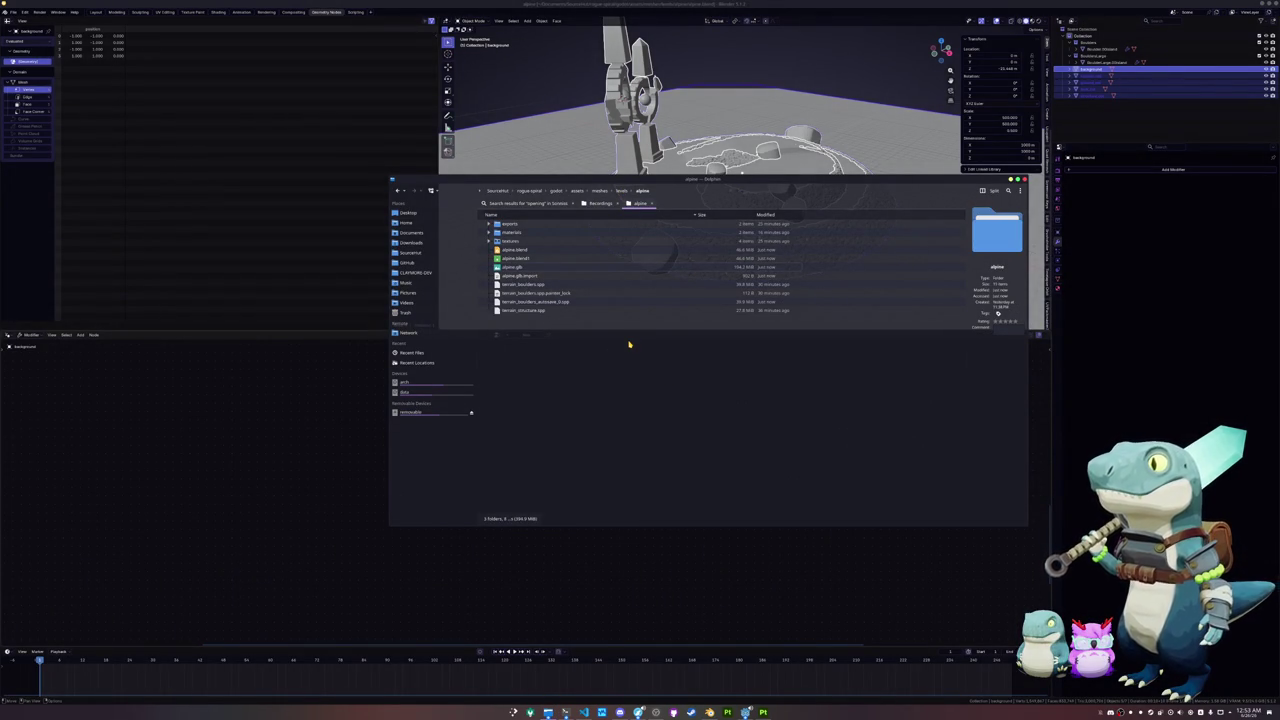
click(621, 190)
double_click(512, 232)
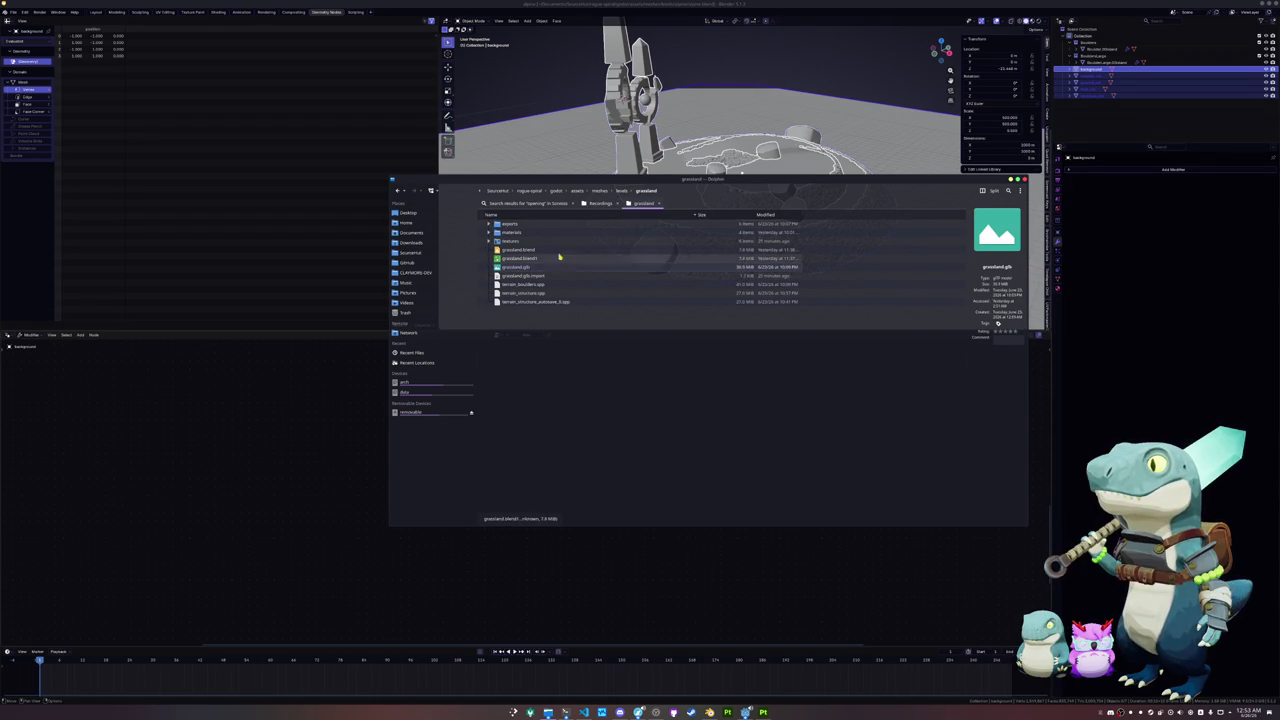
click(621, 190)
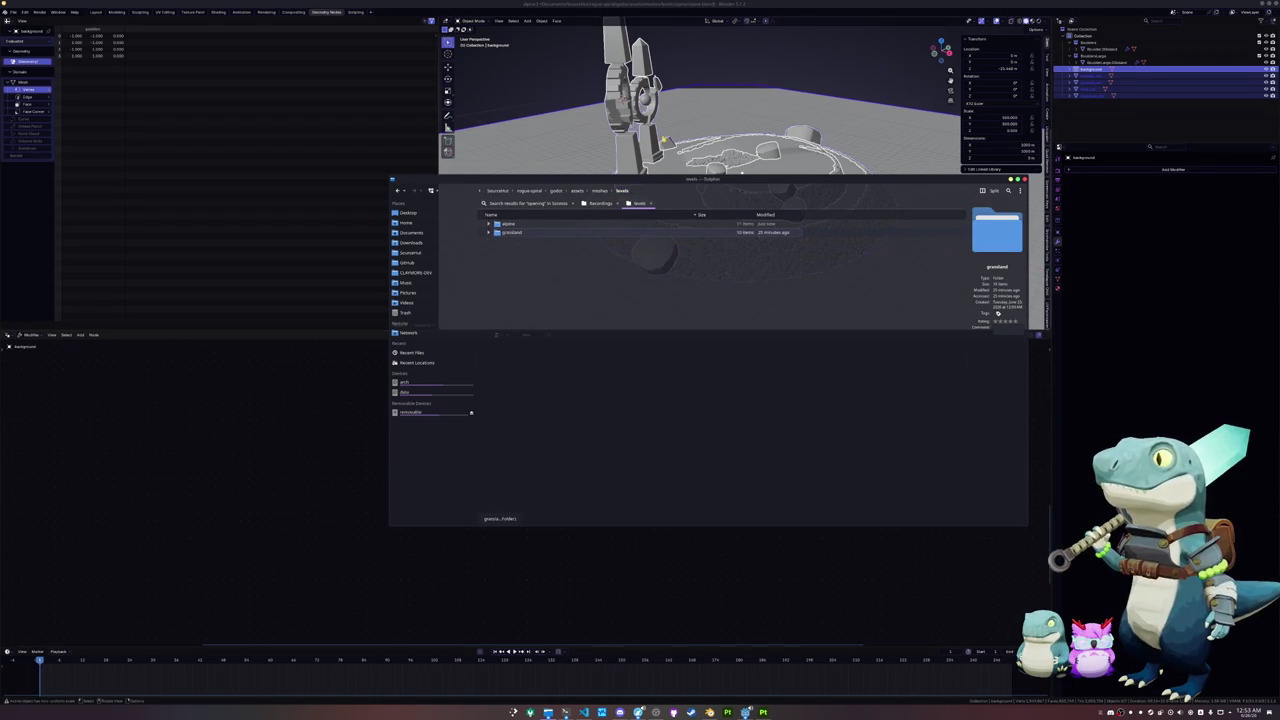
click(773, 176)
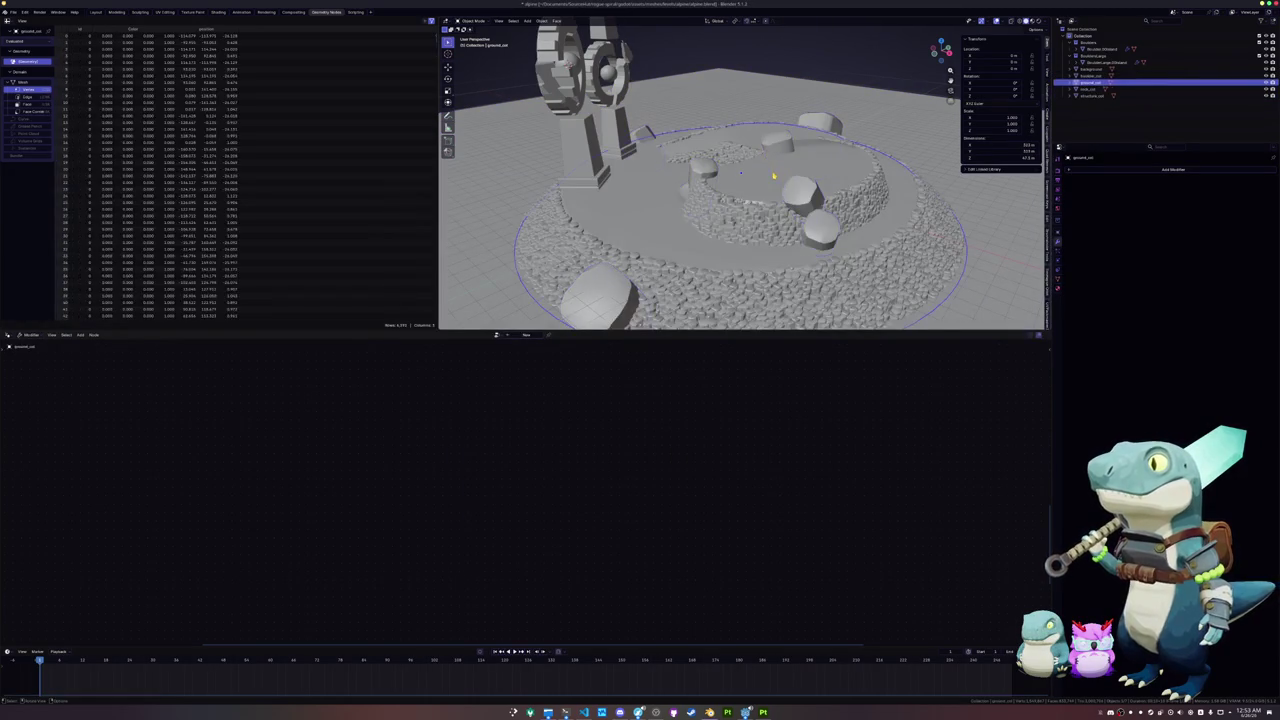
Step: Inspect ground_col in Edit Mode, then open grassland.blend from recent files
key(Tab)
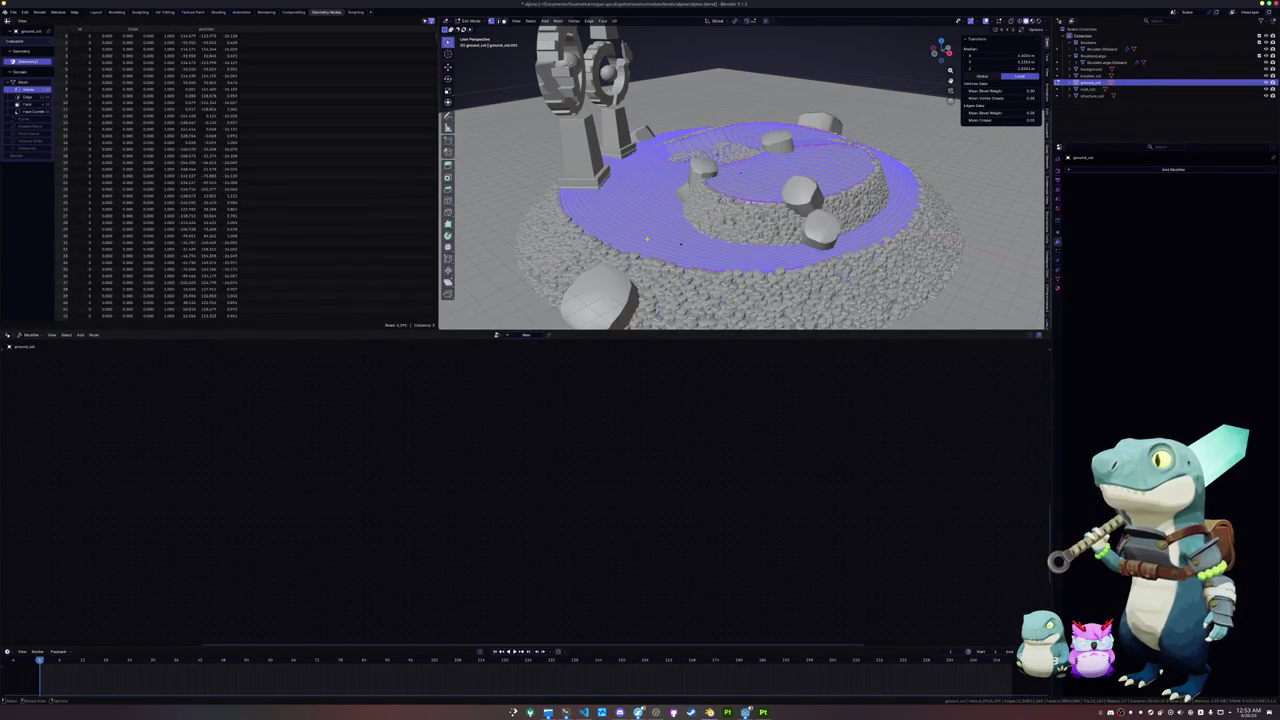
key(Tab)
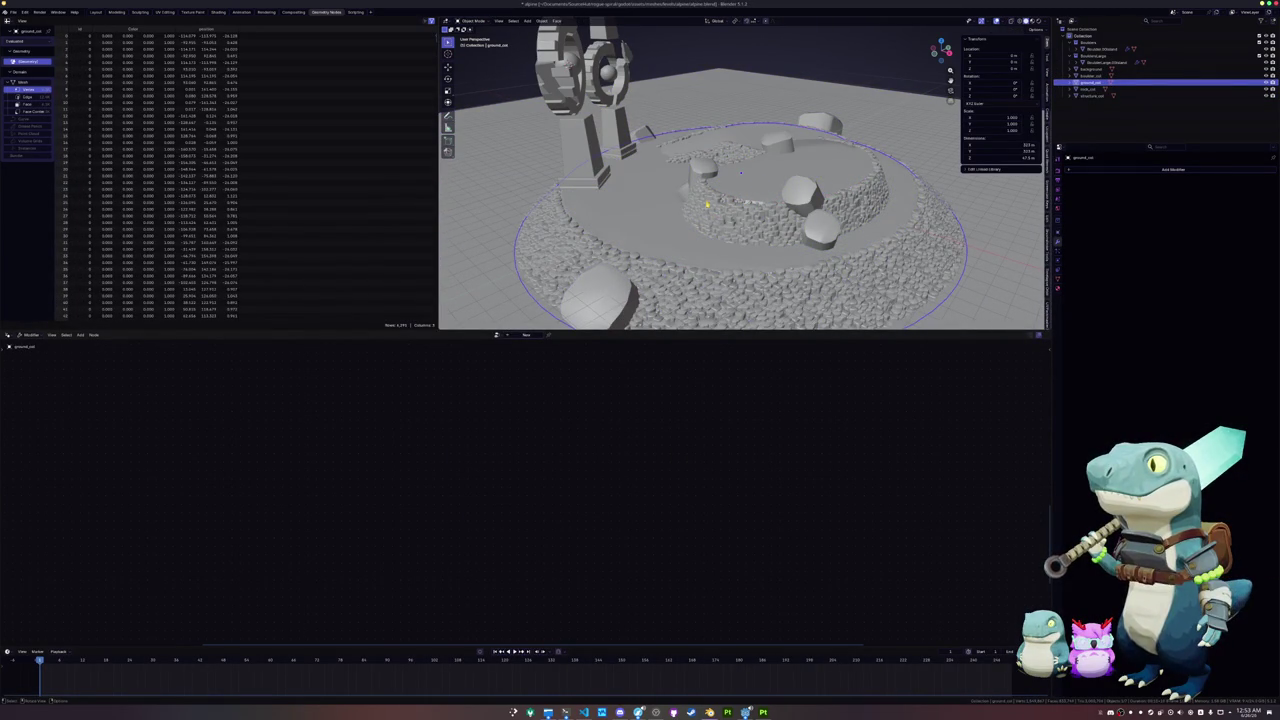
click(13, 12)
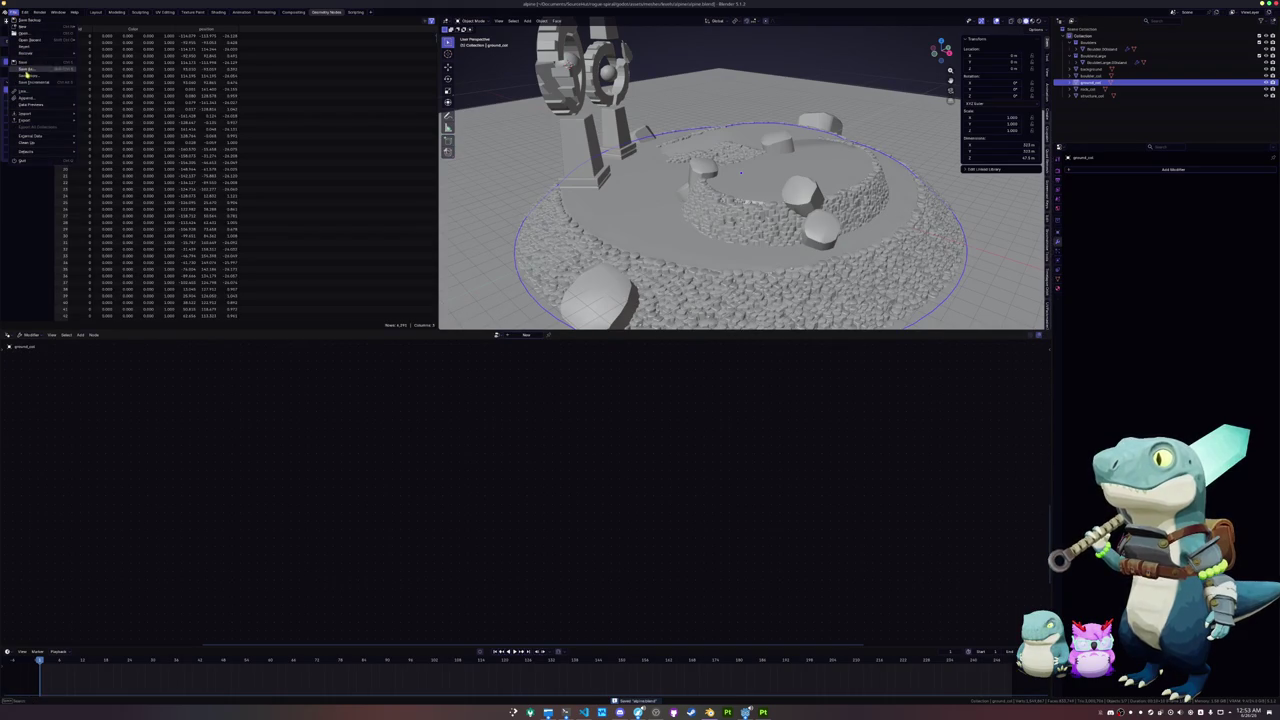
click(30, 33)
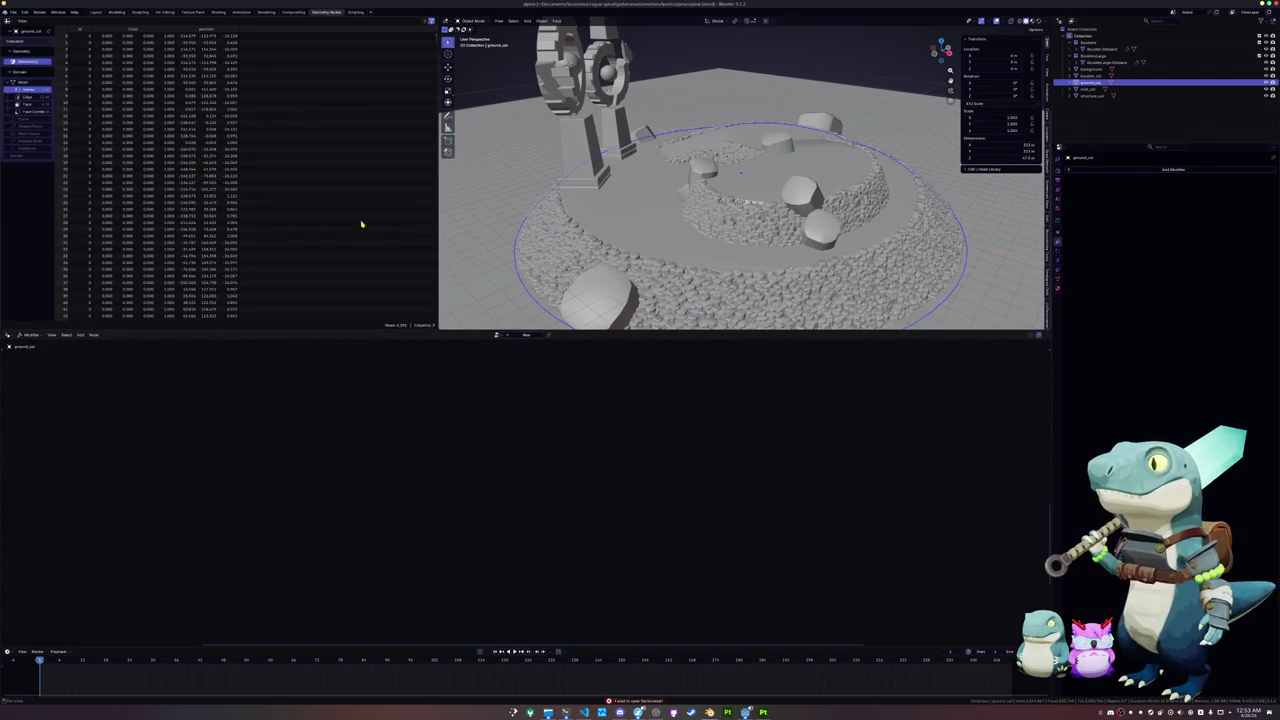
click(13, 12)
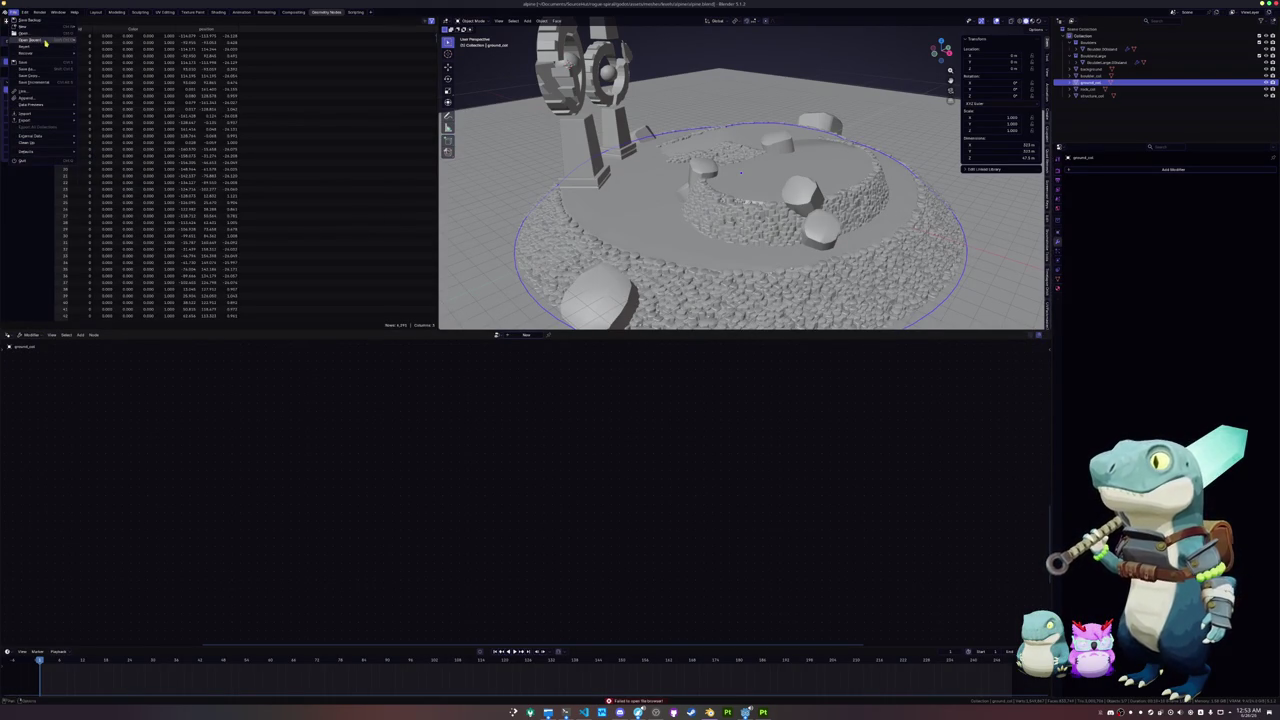
mouse_move(45, 42)
click(113, 47)
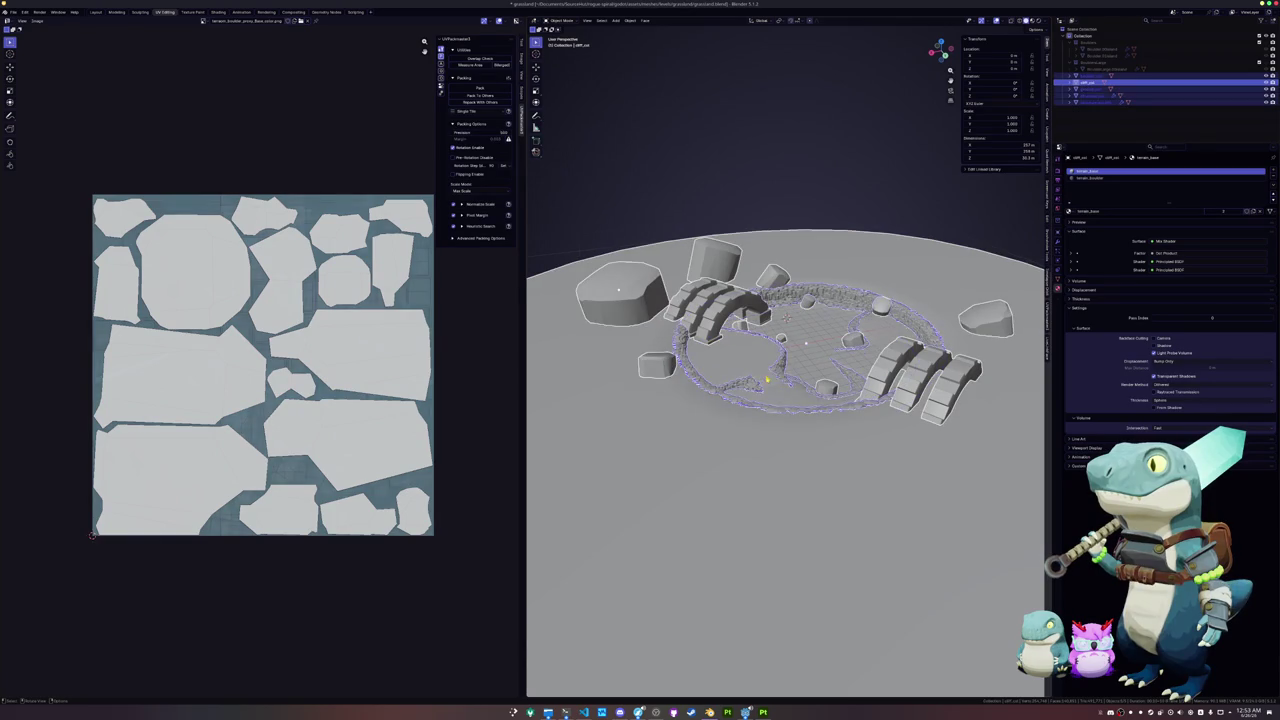
Step: Save the grassland file and reopen the alpine .blend from recent files
scroll(785, 360, up, 5)
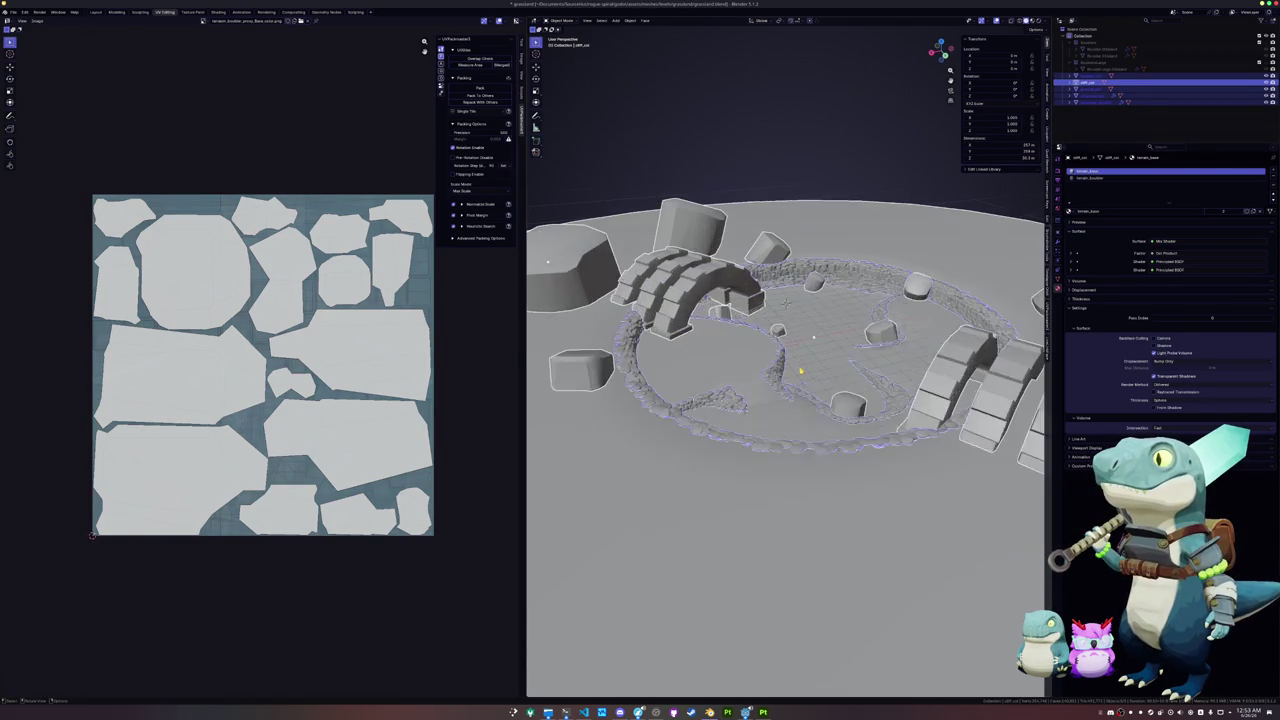
key(ctrl+s)
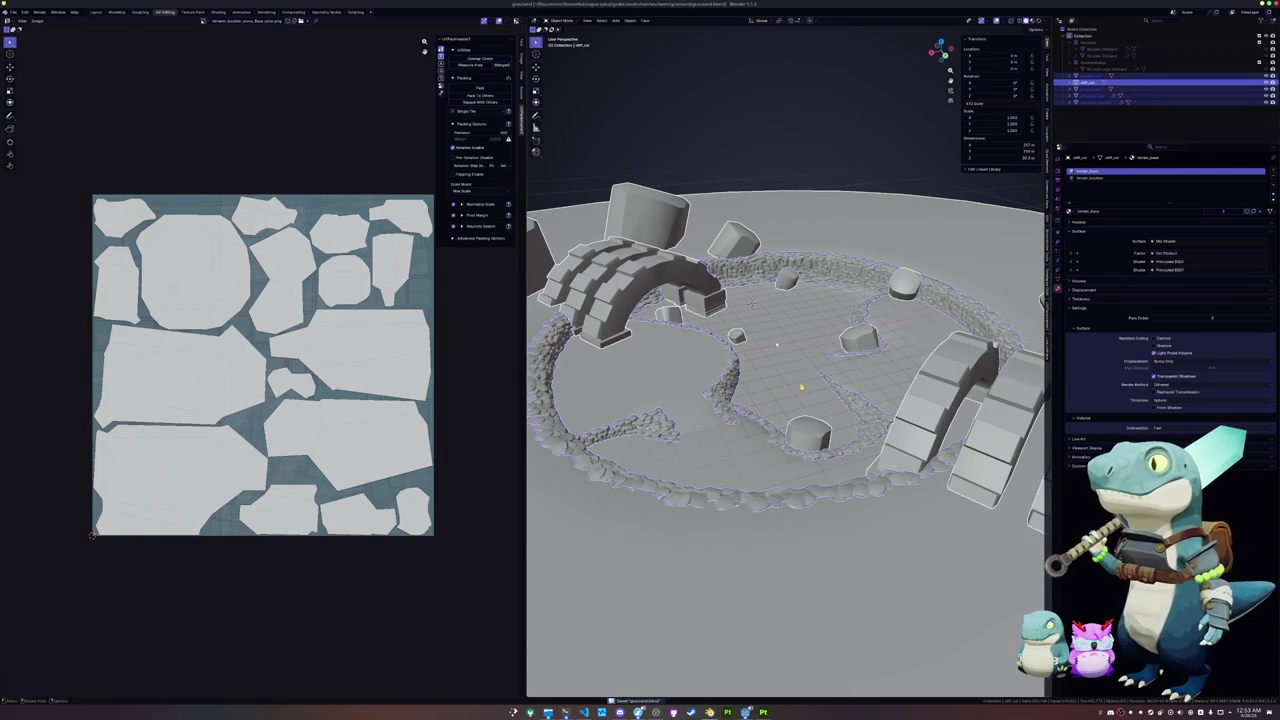
click(13, 11)
mouse_move(37, 42)
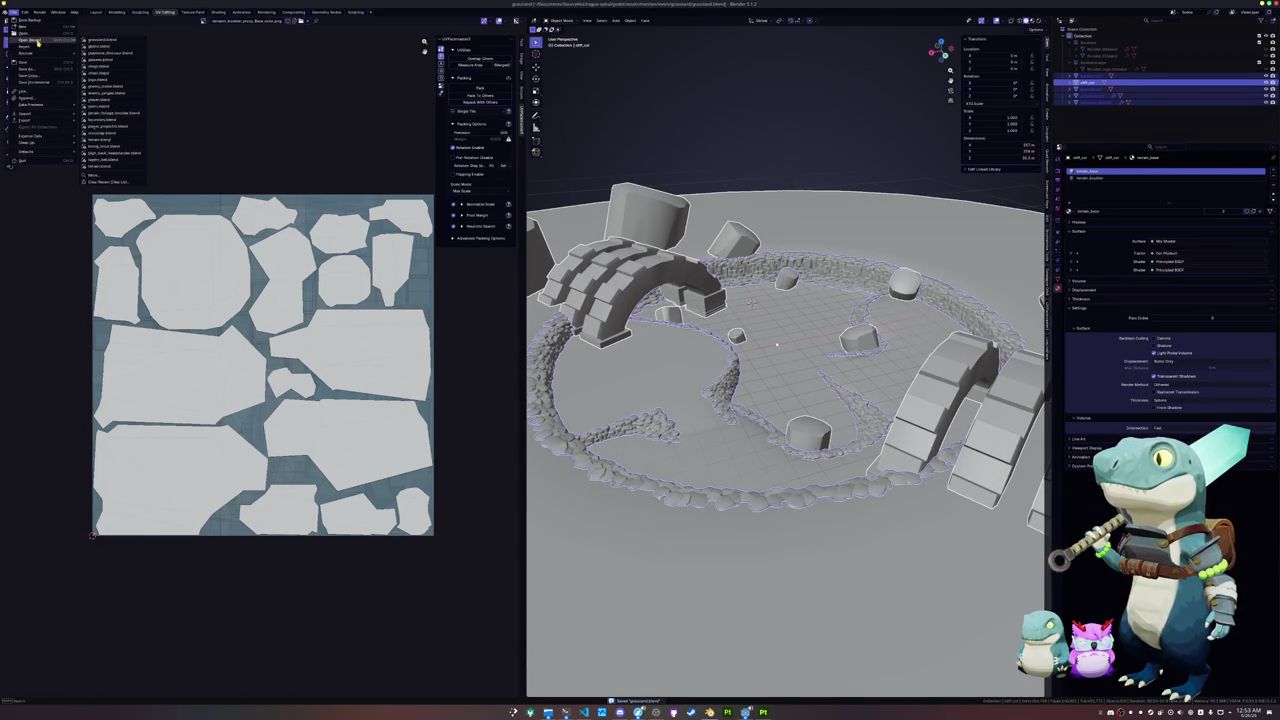
click(102, 47)
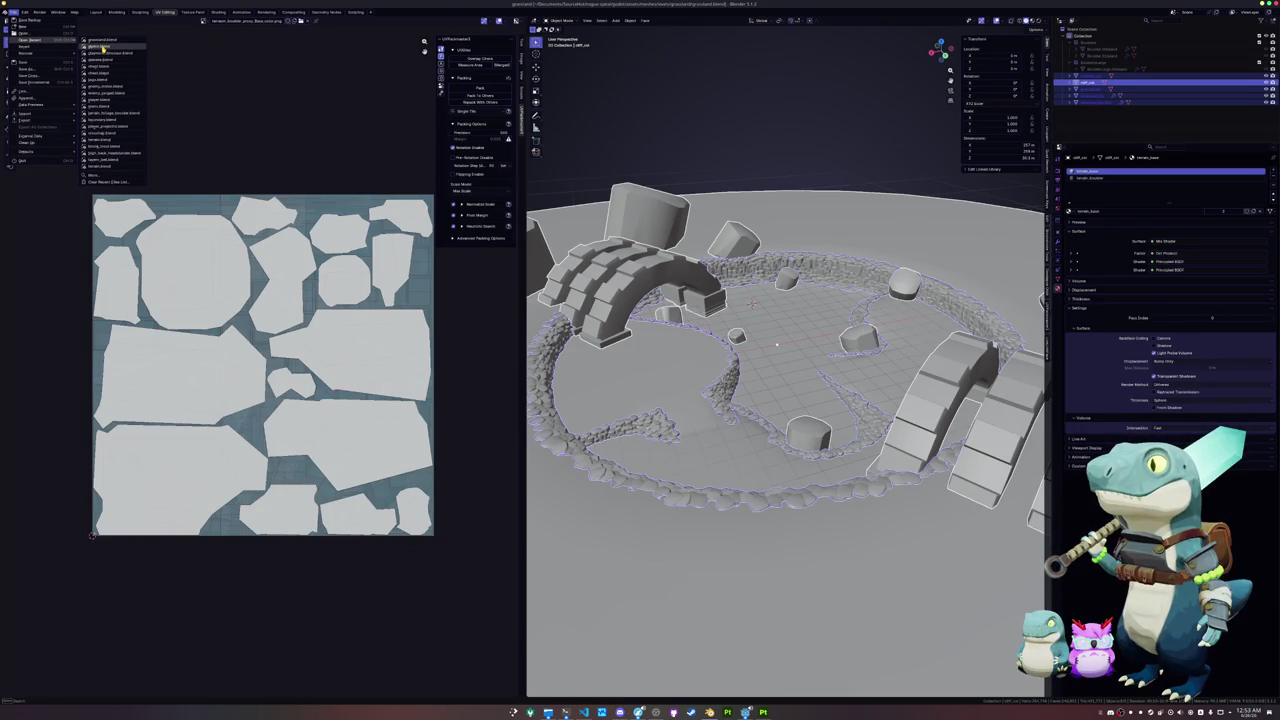
scroll(824, 309, down, 3)
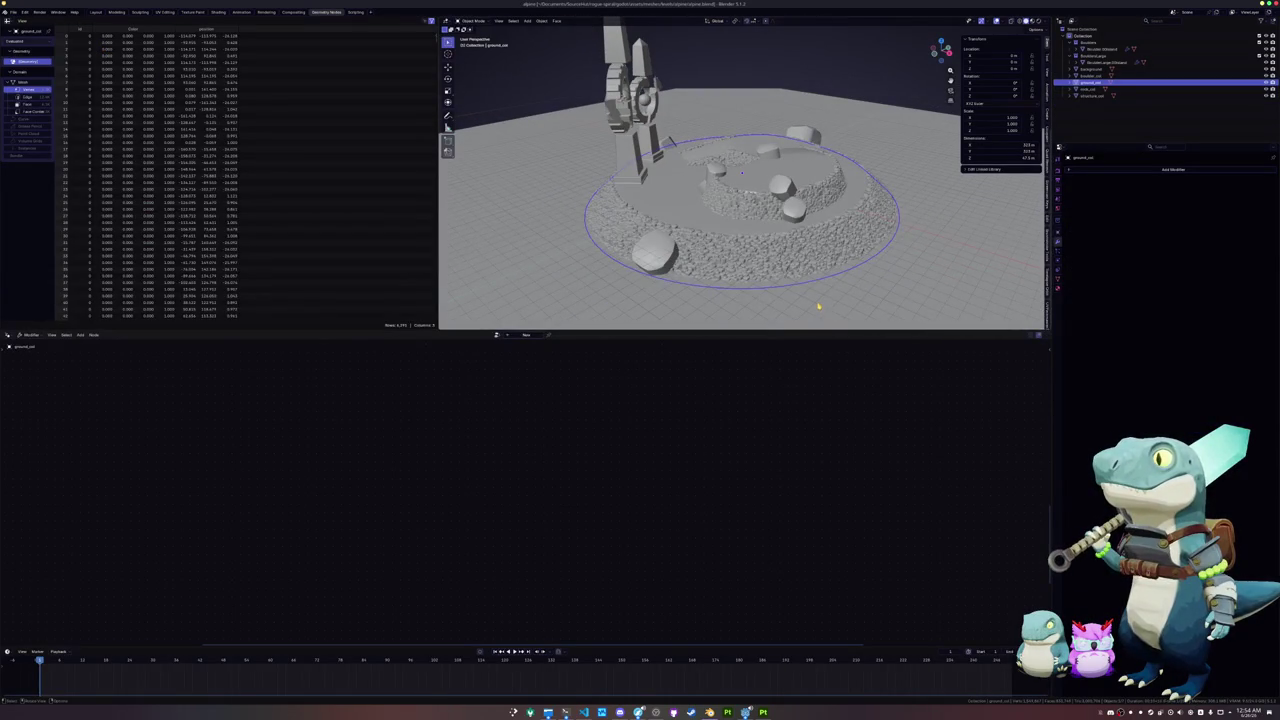
Step: Enlarge the viewport and inspect the arena's stone wall, ground disc and background objects
drag(802, 332, 785, 466)
scroll(764, 224, up, 6)
click(764, 224)
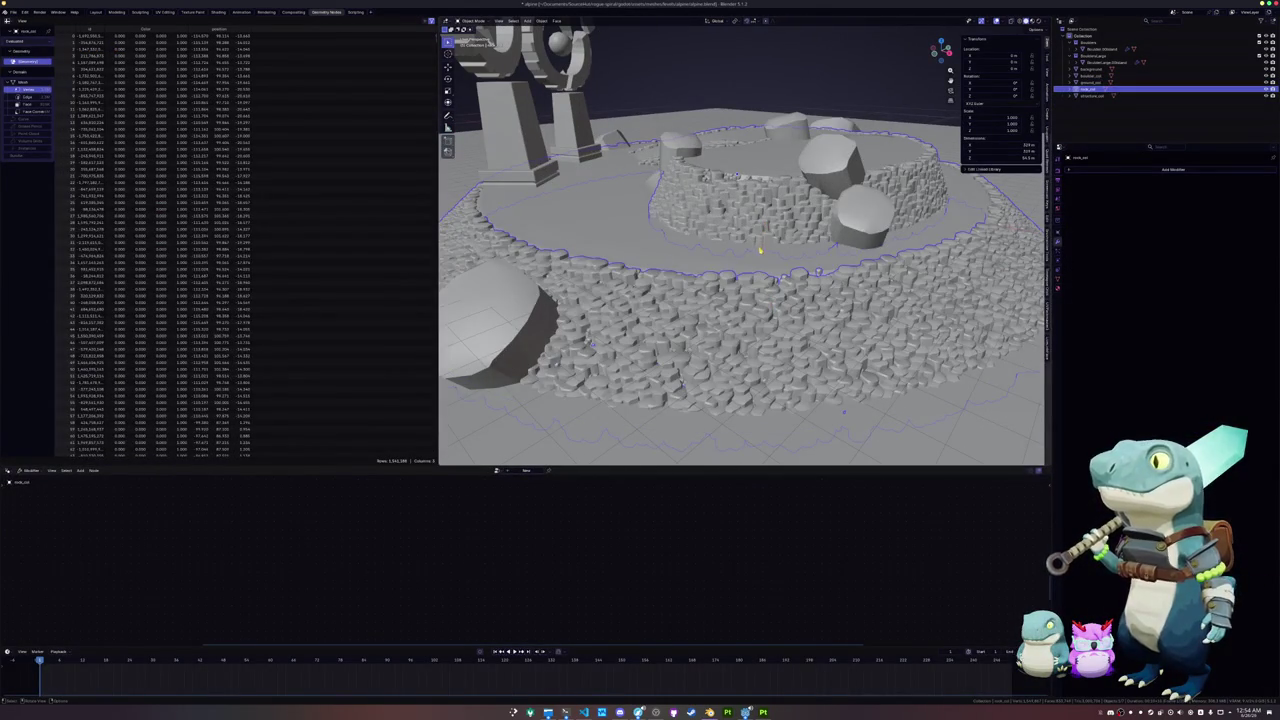
scroll(740, 261, up, 5)
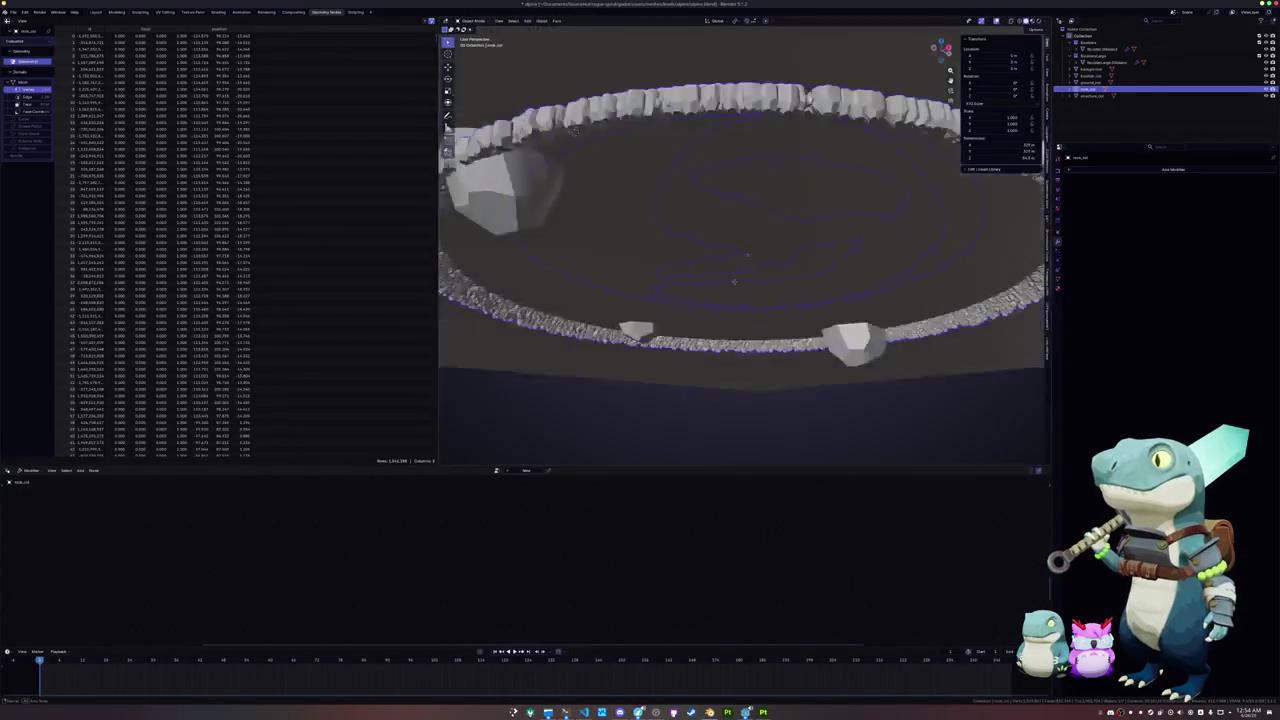
scroll(605, 222, down, 5)
drag(605, 222, 697, 331)
scroll(697, 331, down, 3)
click(716, 283)
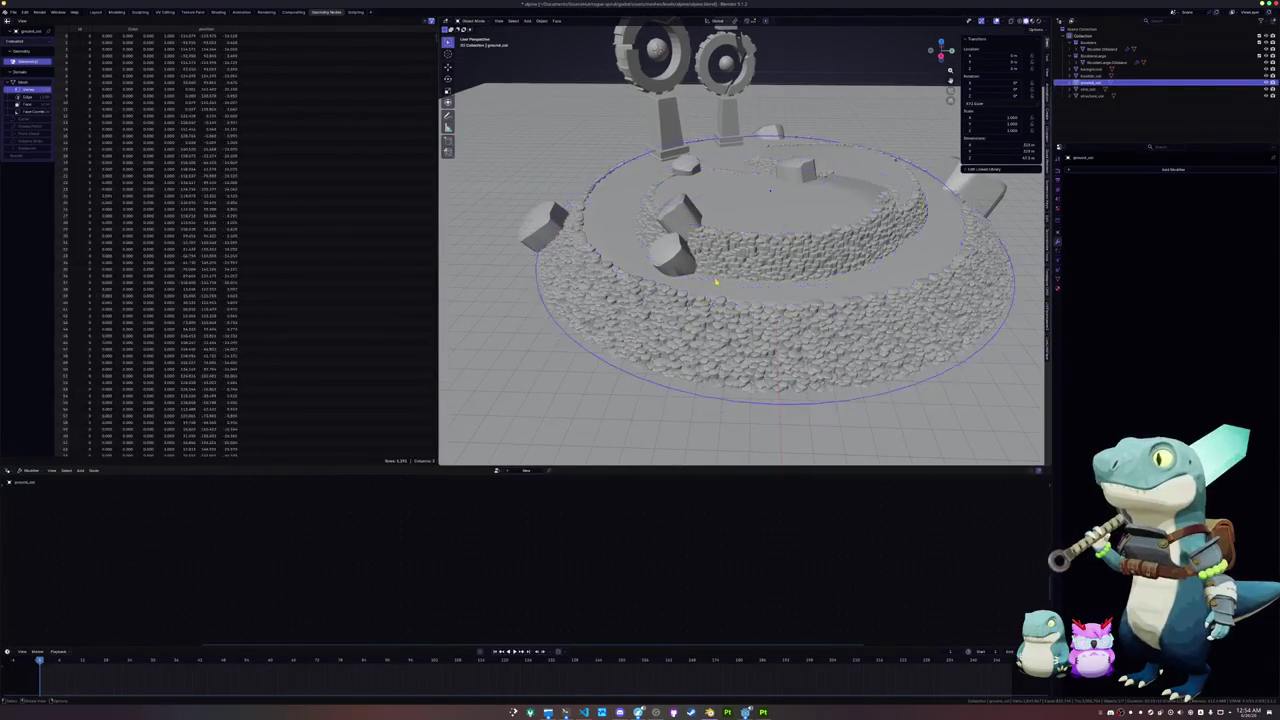
scroll(716, 292, up, 2)
drag(708, 316, 683, 306)
drag(666, 194, 642, 198)
click(642, 198)
click(763, 280)
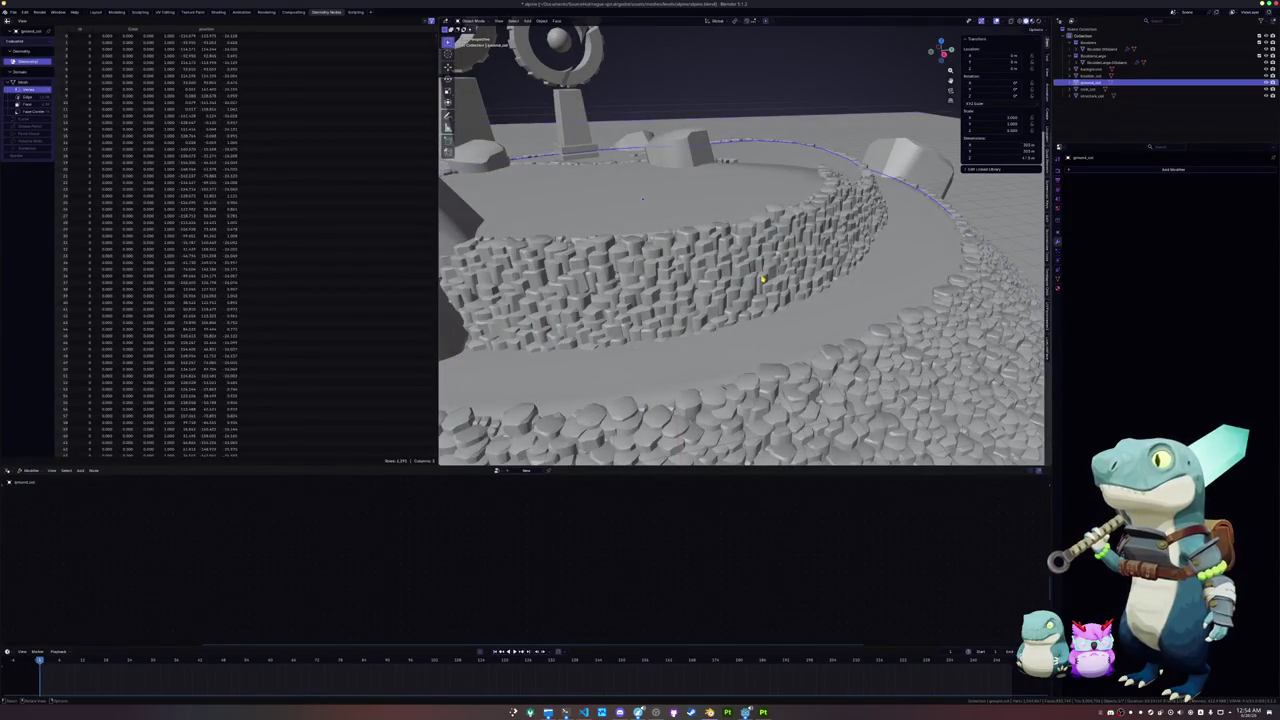
key(KP_Decimal)
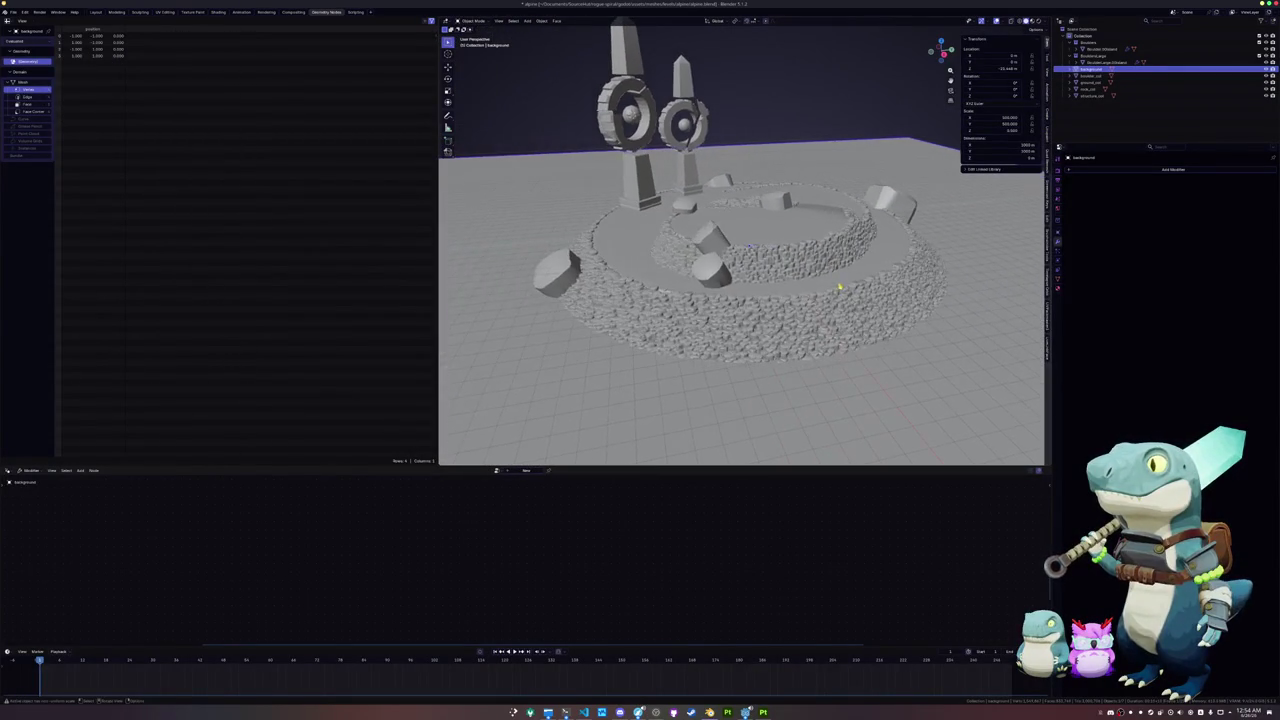
Step: Inspect the background and rock_col meshes in Edit Mode, then return to Object Mode
key(Tab)
key(Tab)
scroll(817, 325, up, 3)
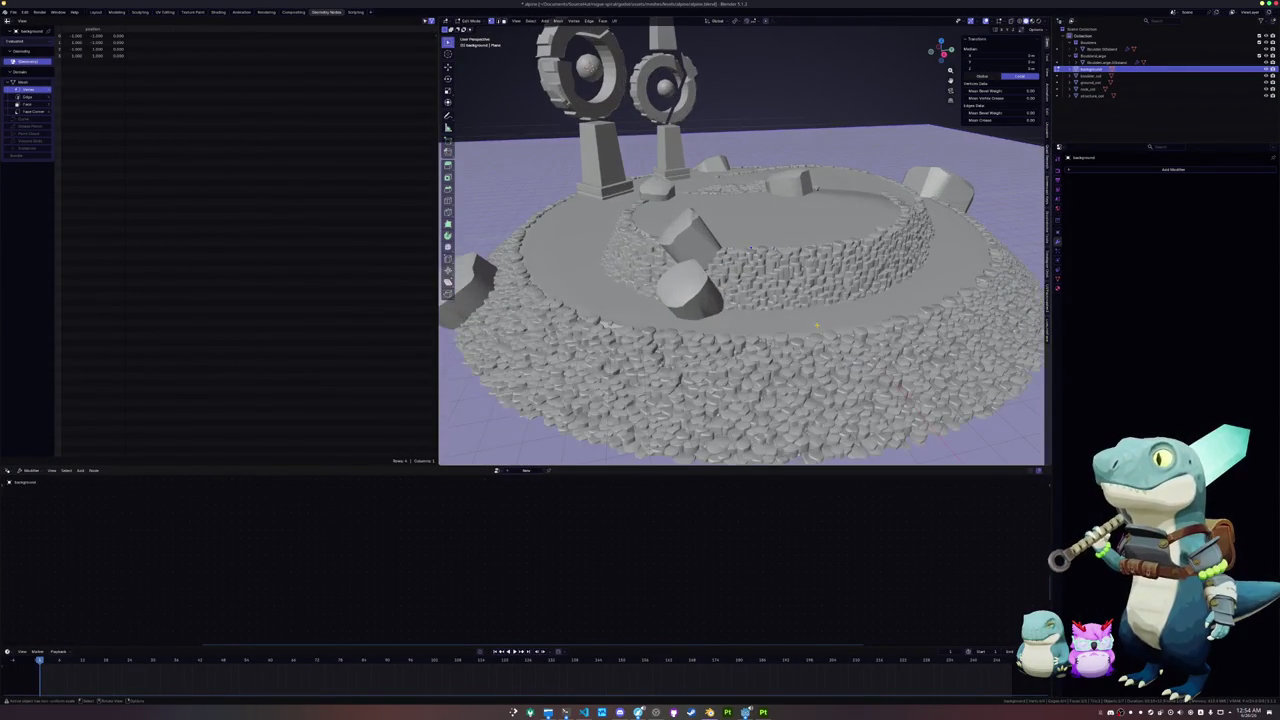
click(831, 362)
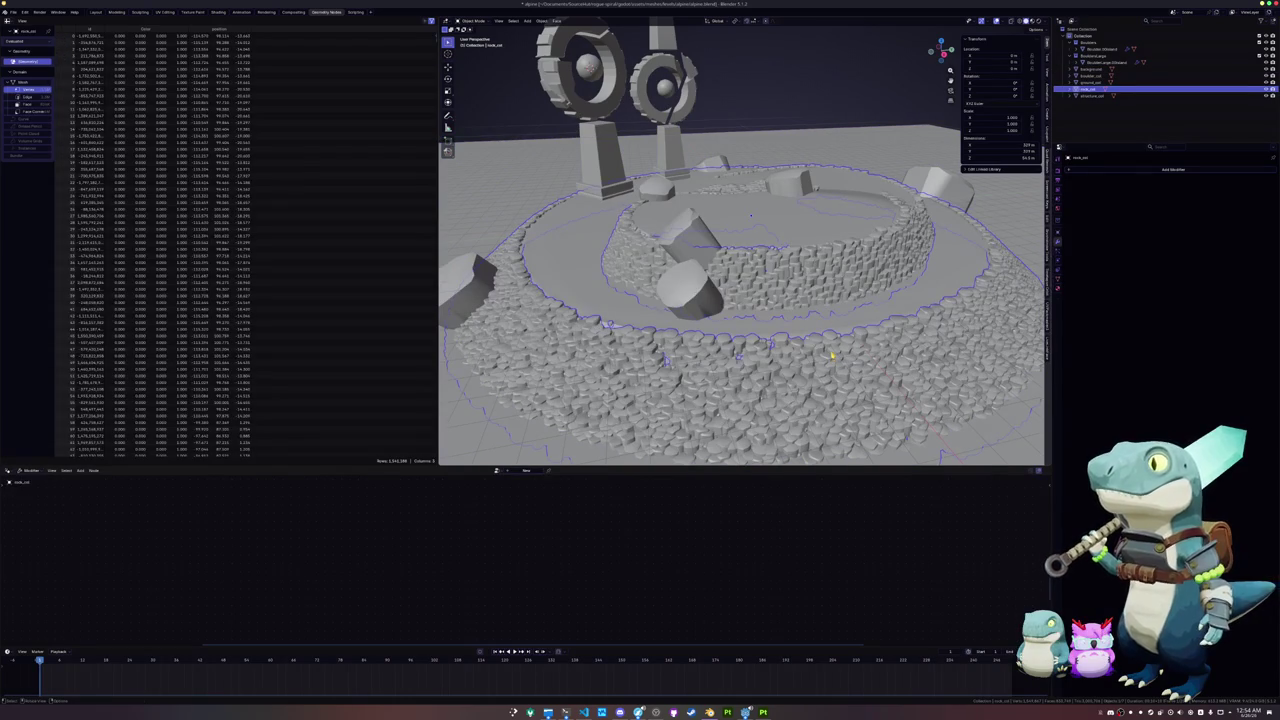
key(Tab)
scroll(831, 353, down, 3)
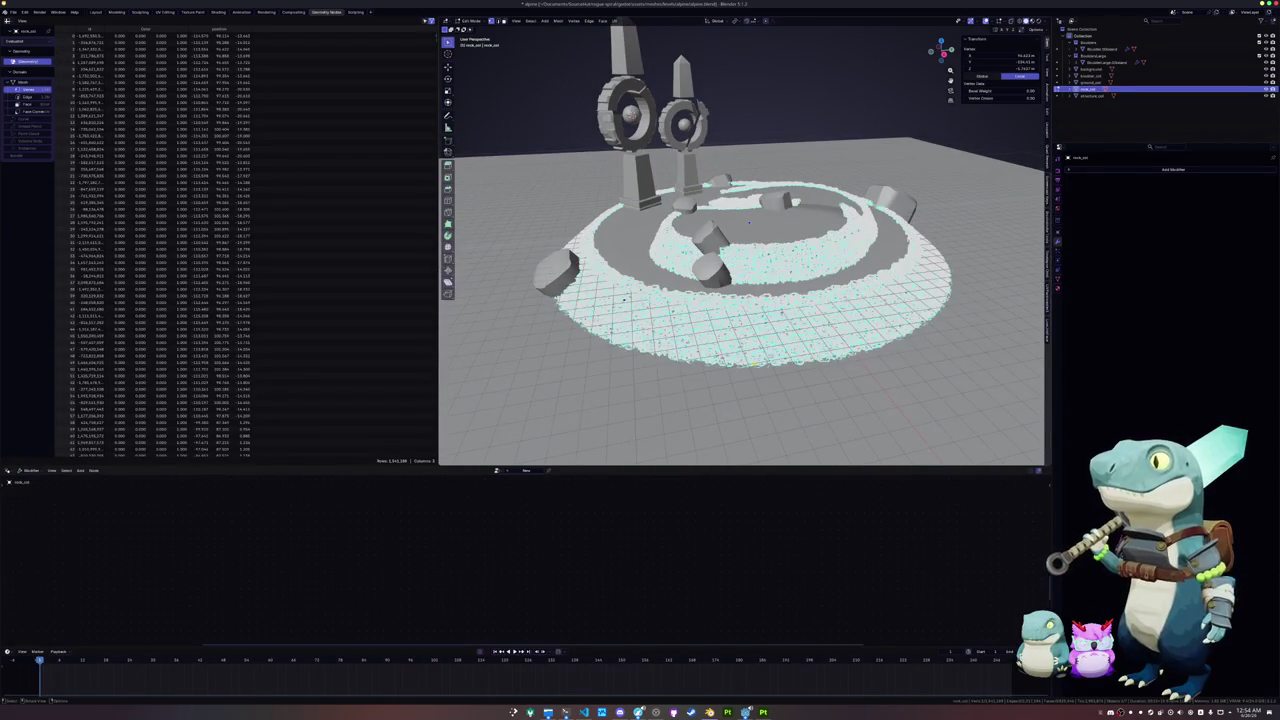
key(Tab)
Step: From front view, delete rock_col, then select ground_col and enter Edit Mode
key(KP_1)
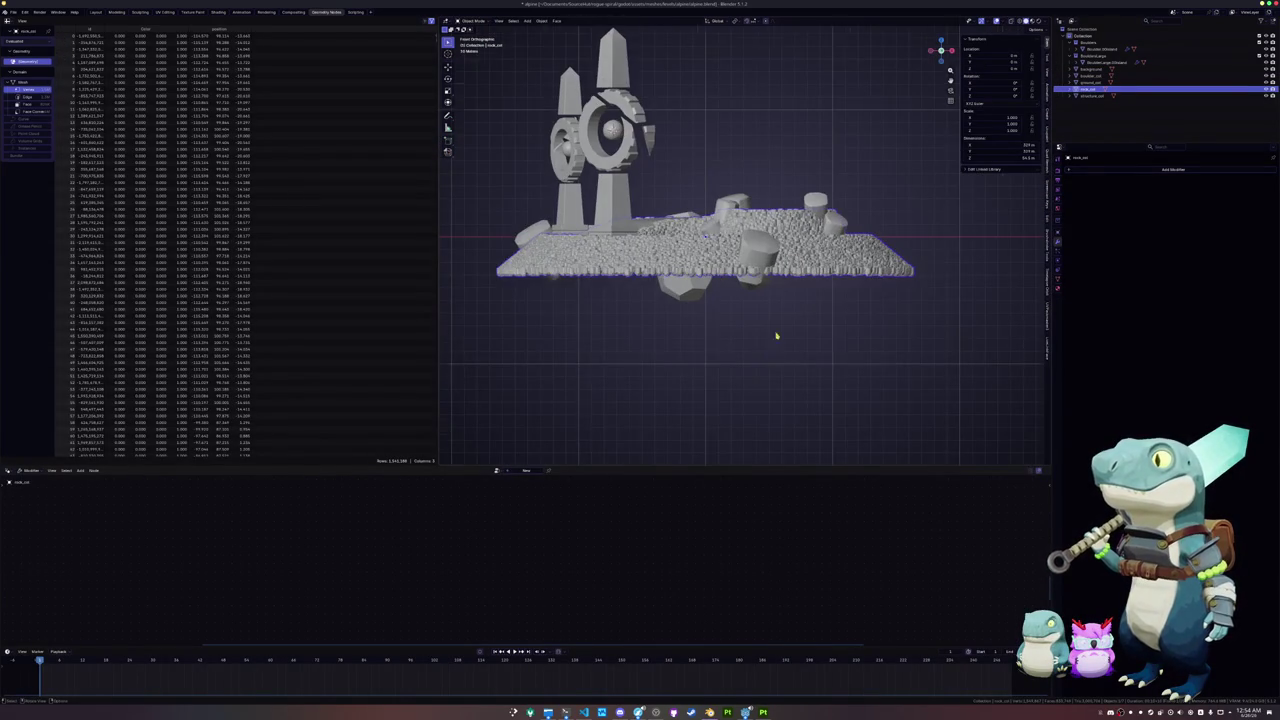
scroll(773, 350, up, 5)
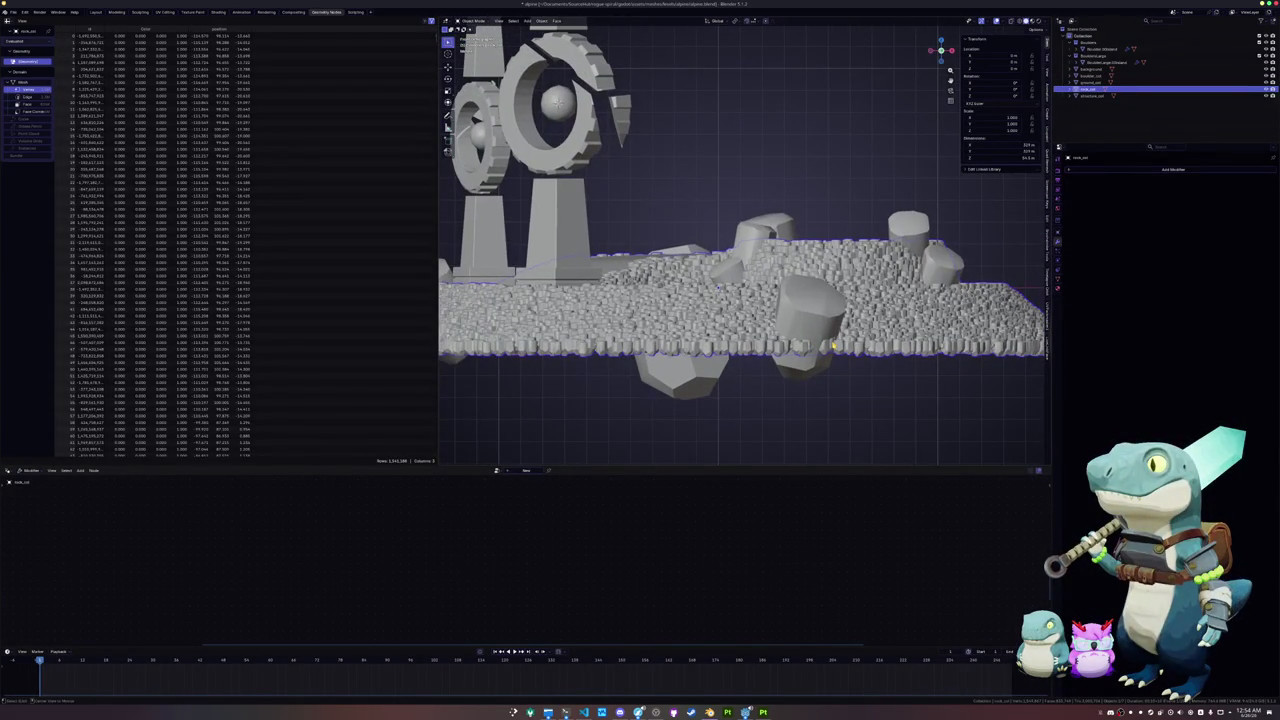
scroll(832, 345, down, 4)
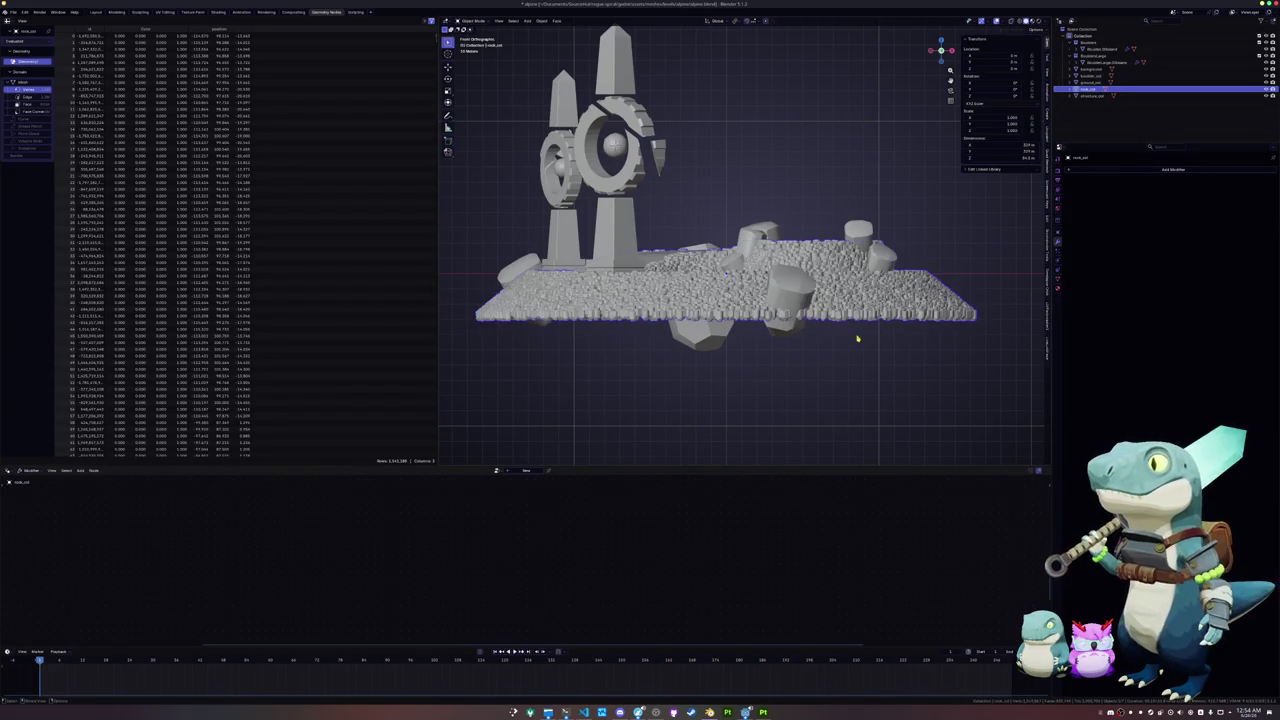
scroll(857, 339, down, 5)
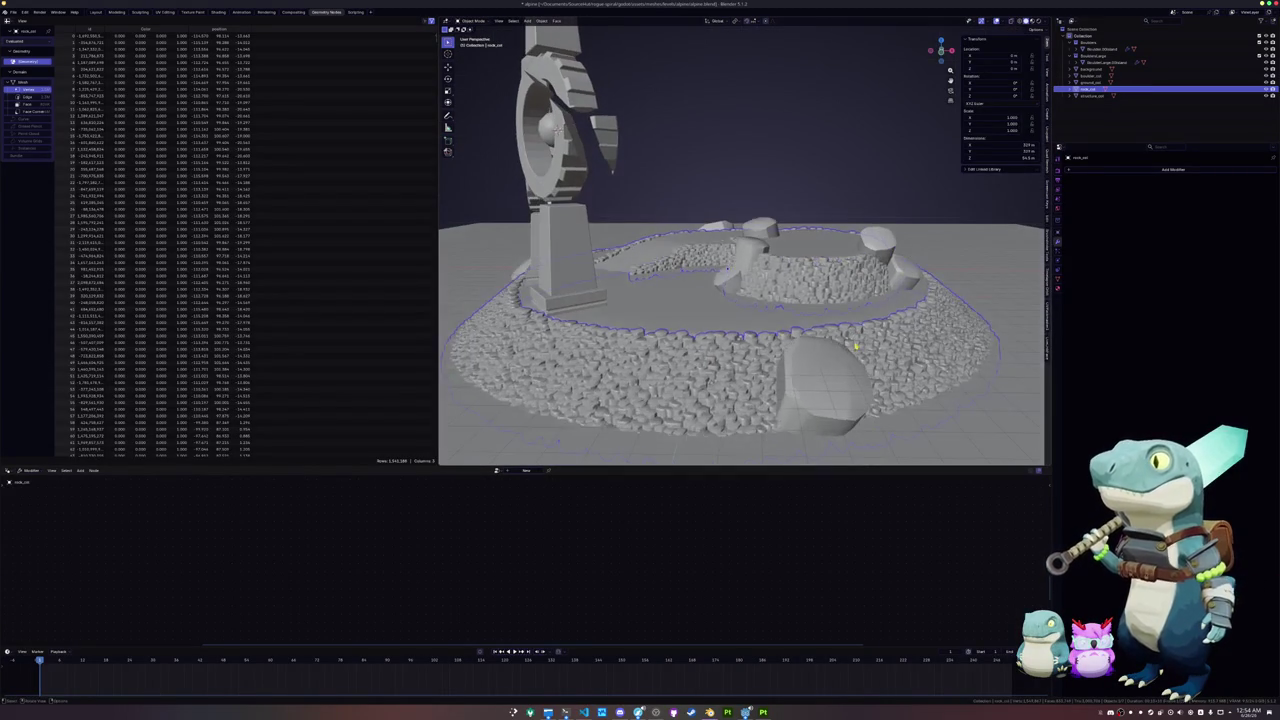
key(x)
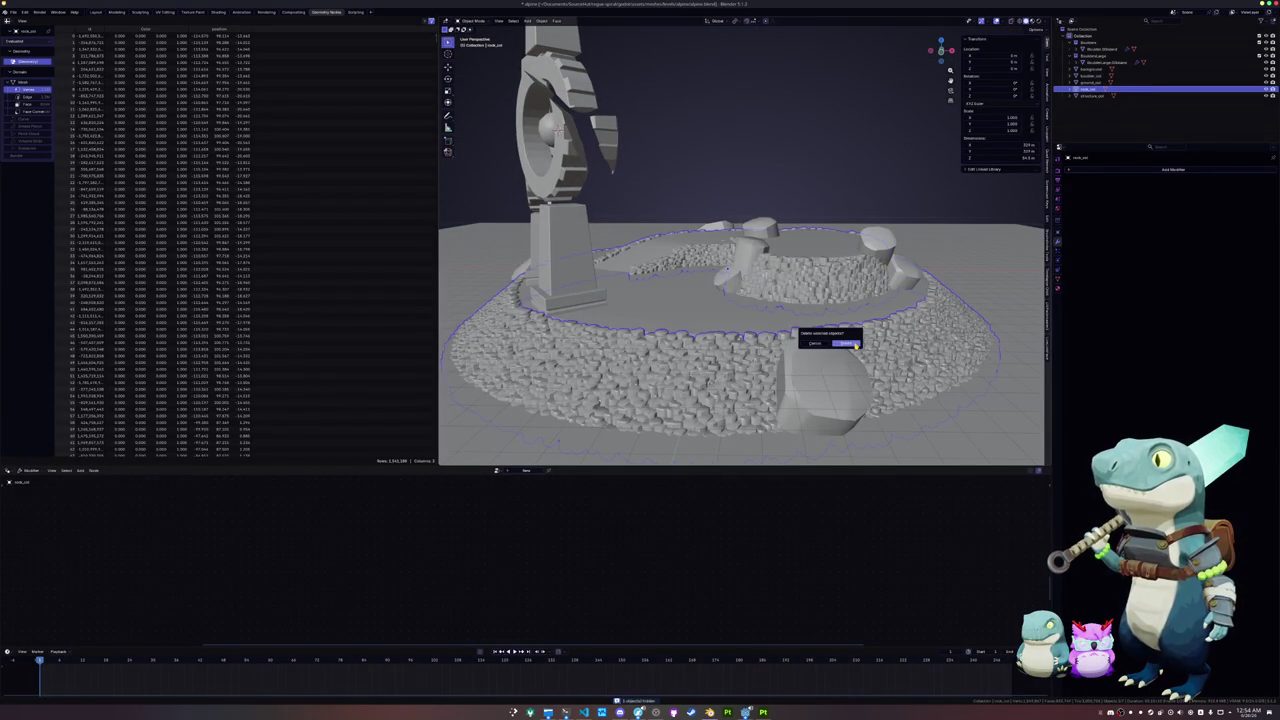
click(850, 343)
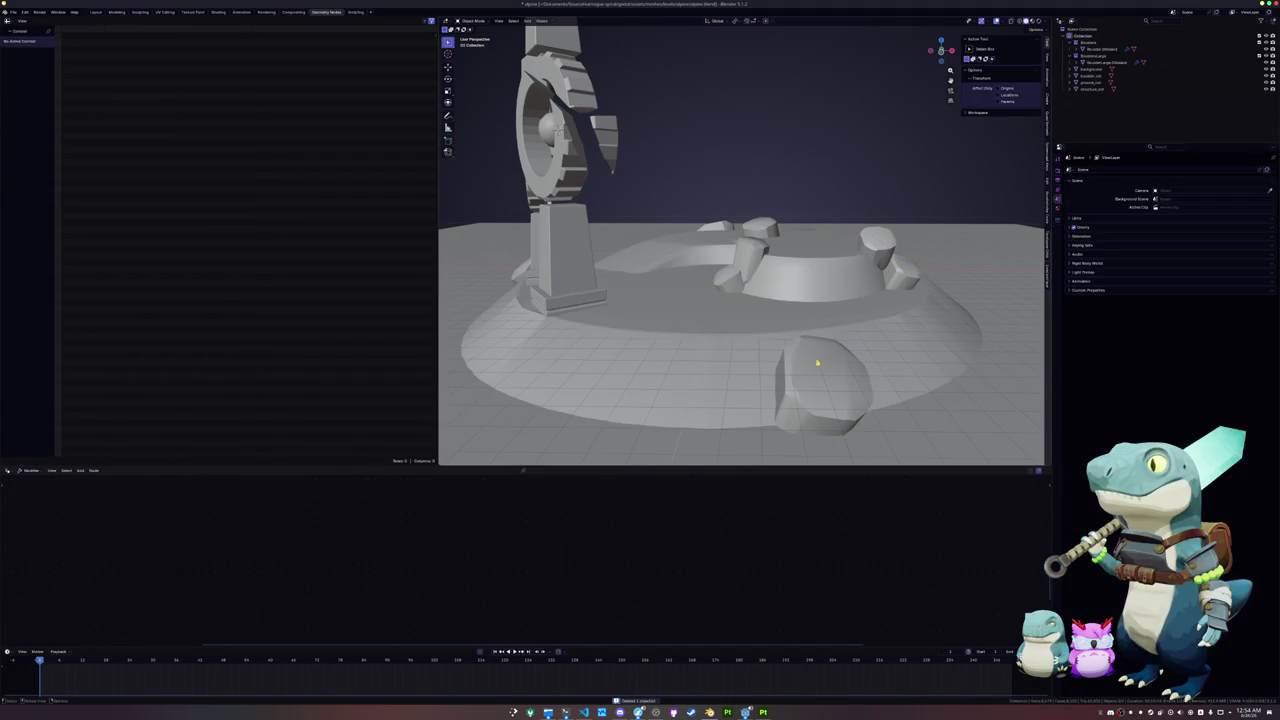
click(743, 444)
key(Tab)
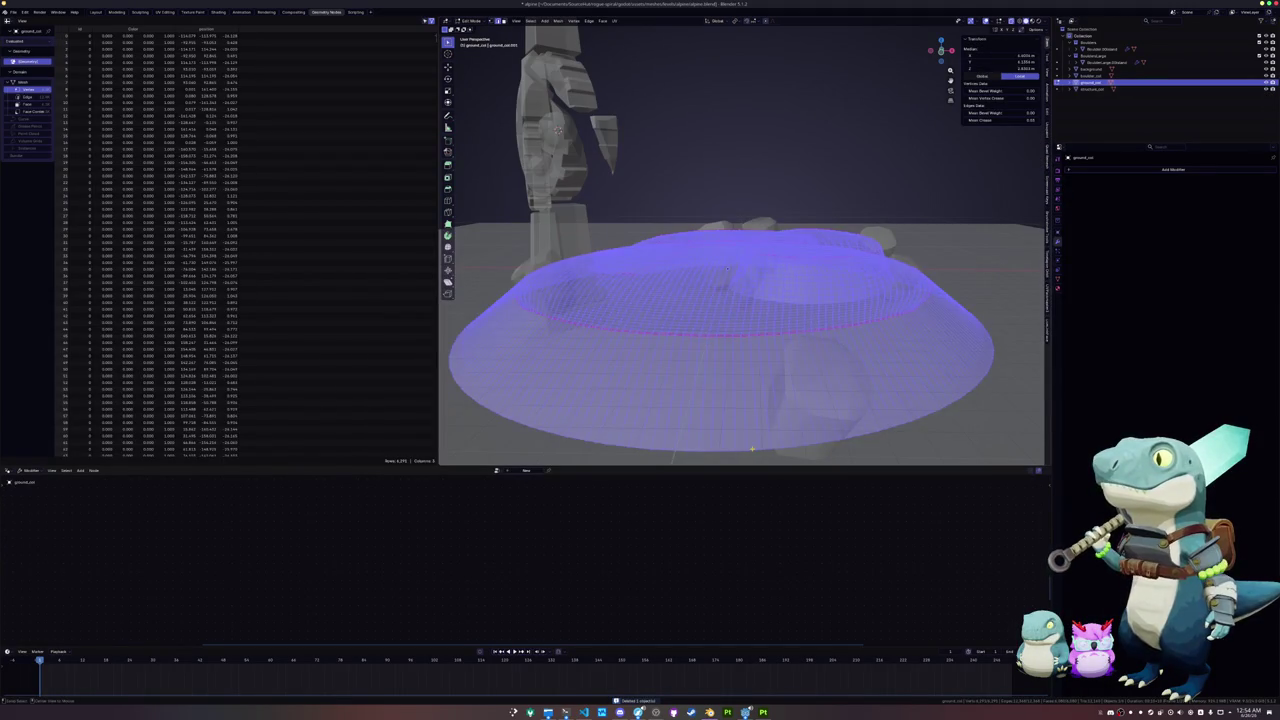
Step: Edge-slide one ground_col terrace loop outward and scale up another loop
alt+click(728, 268)
key(g)
key(g)
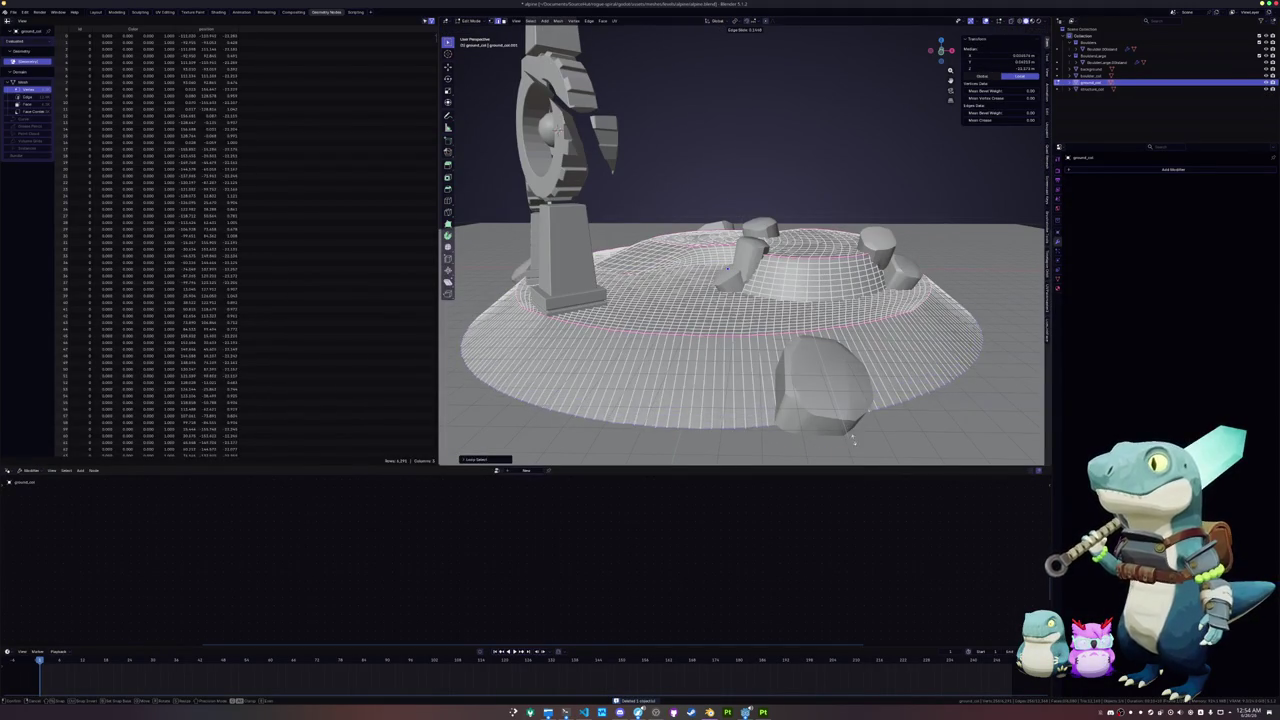
click(846, 422)
mouse_move(846, 422)
mouse_down()
mouse_move(737, 331)
mouse_move(700, 340)
mouse_move(757, 381)
mouse_move(840, 352)
mouse_move(740, 370)
mouse_move(760, 350)
mouse_up()
alt+shift+click(770, 370)
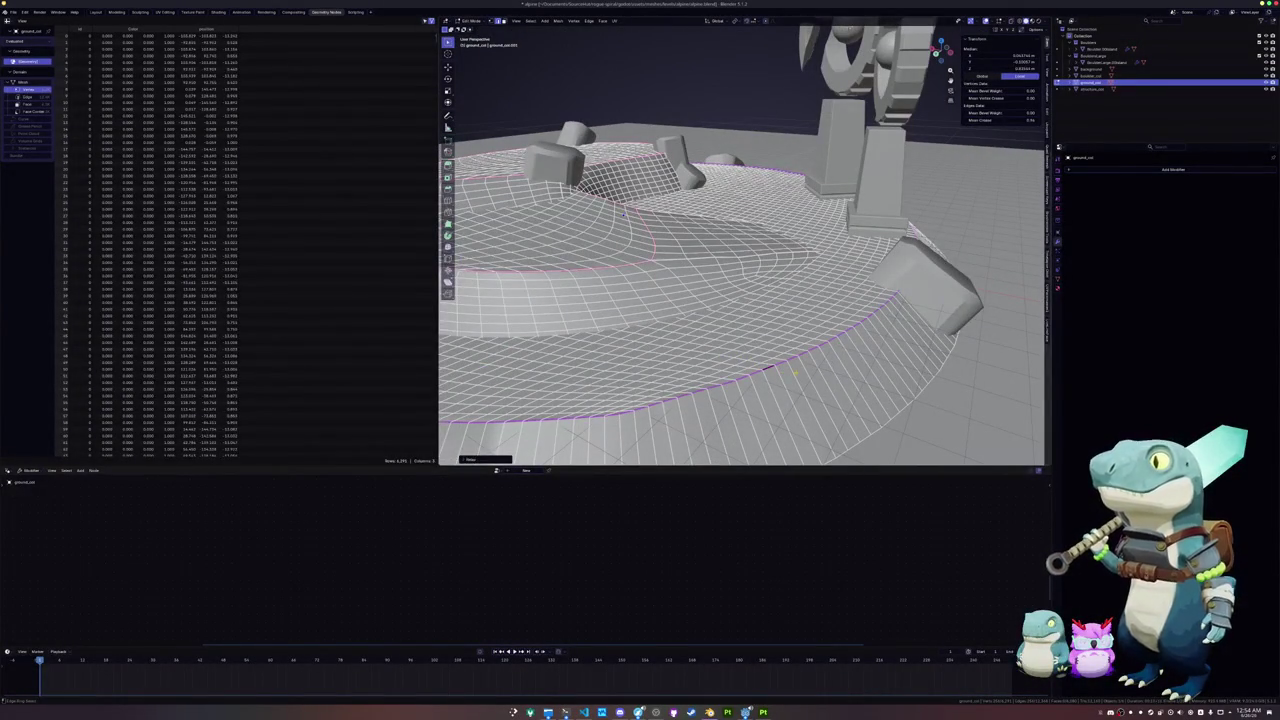
key(s)
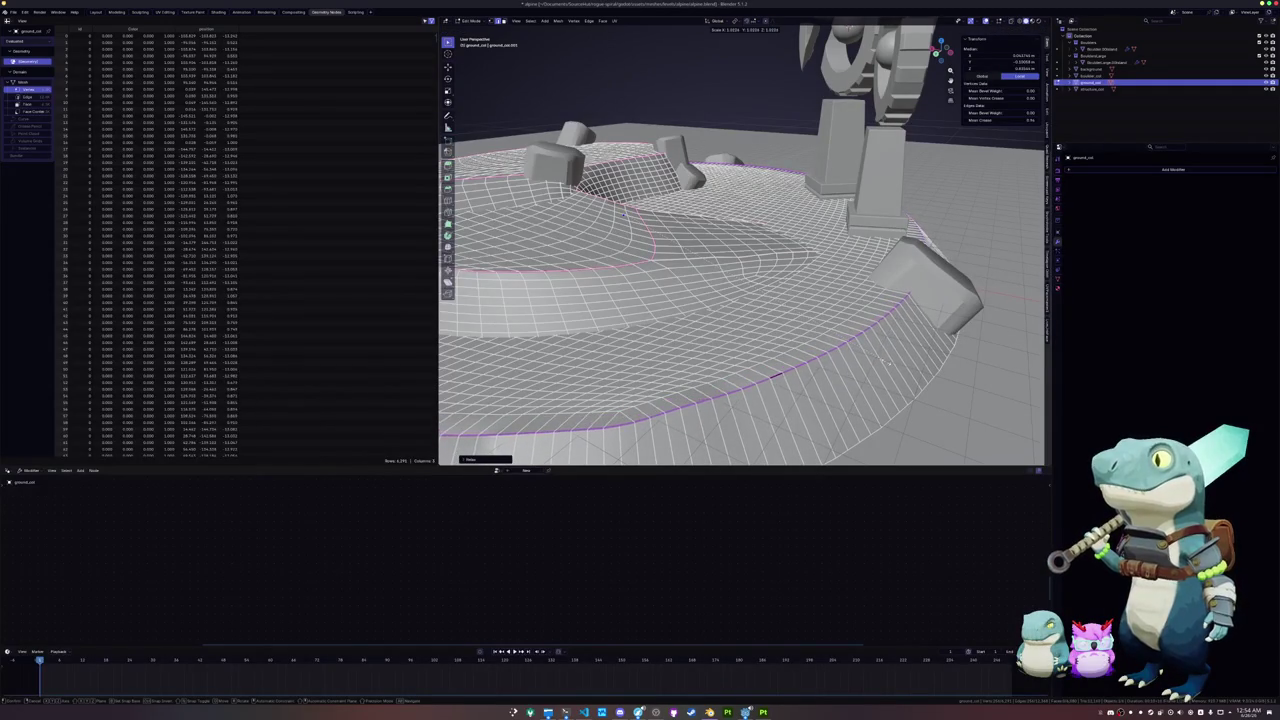
click(890, 363)
Step: Select the outer loop's linked region with Ctrl+L and scale it outward
alt+shift+click(816, 335)
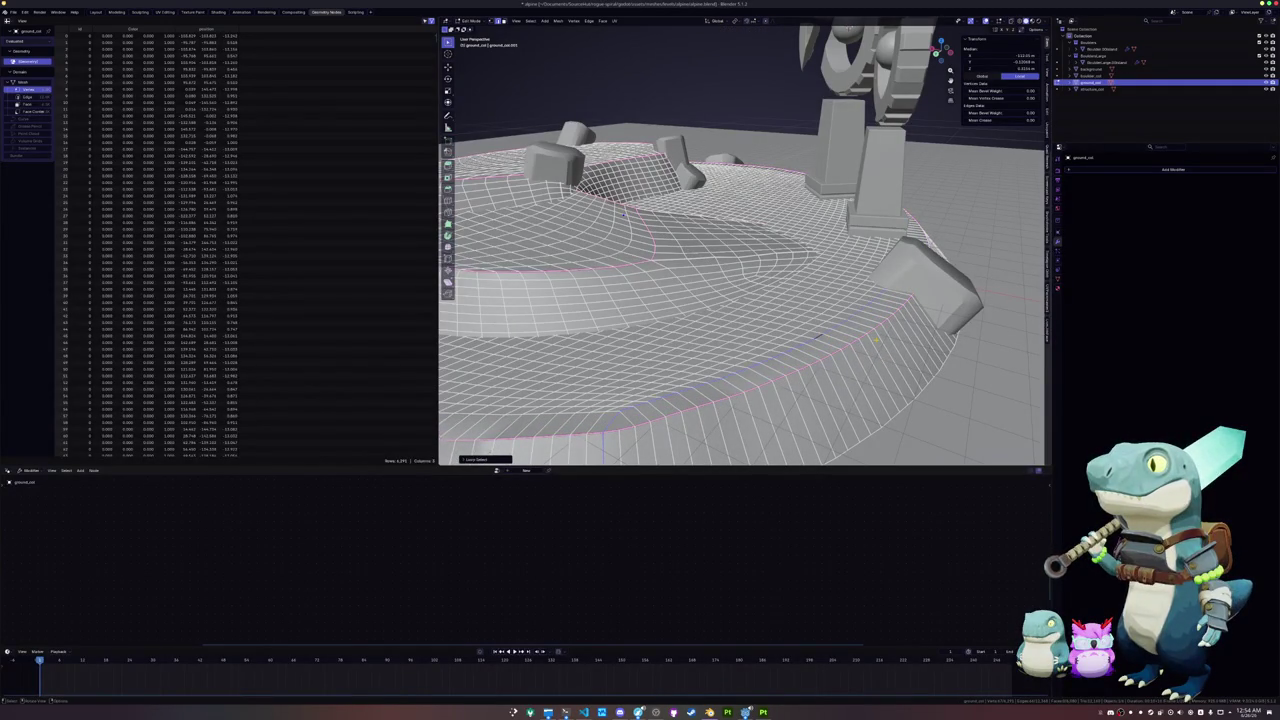
alt+click(873, 350)
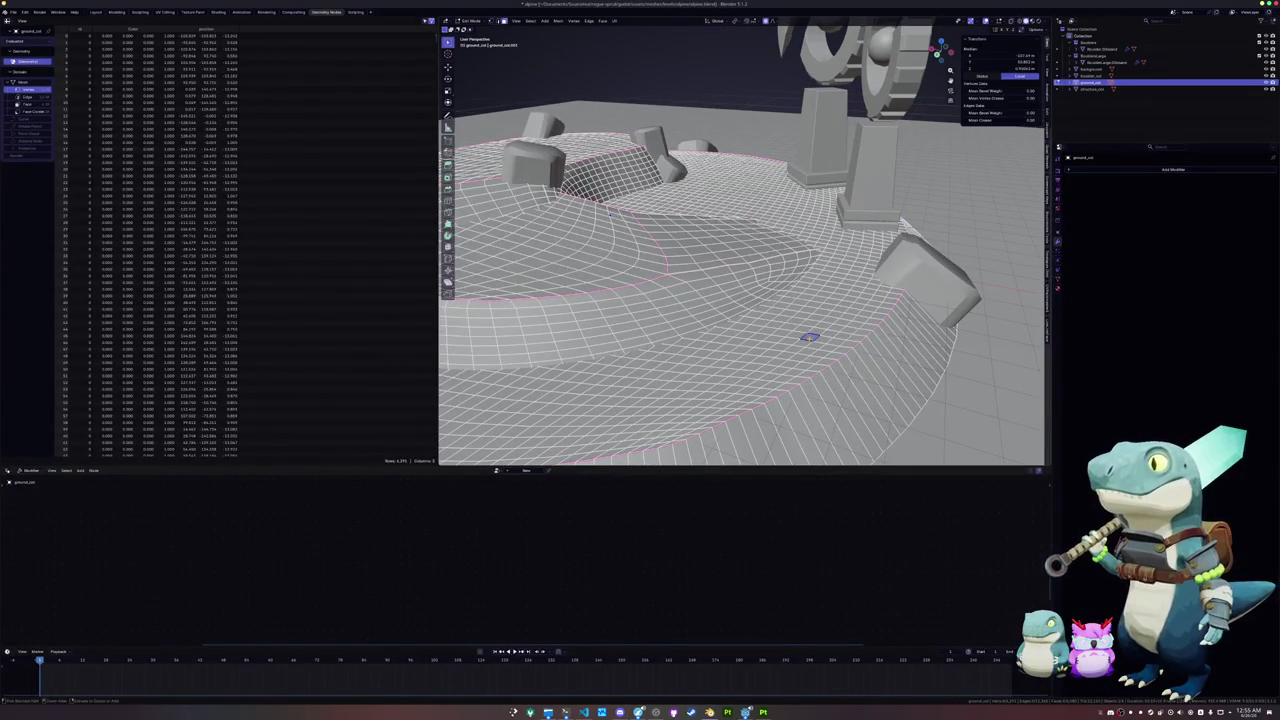
key(ctrl+l)
key(s)
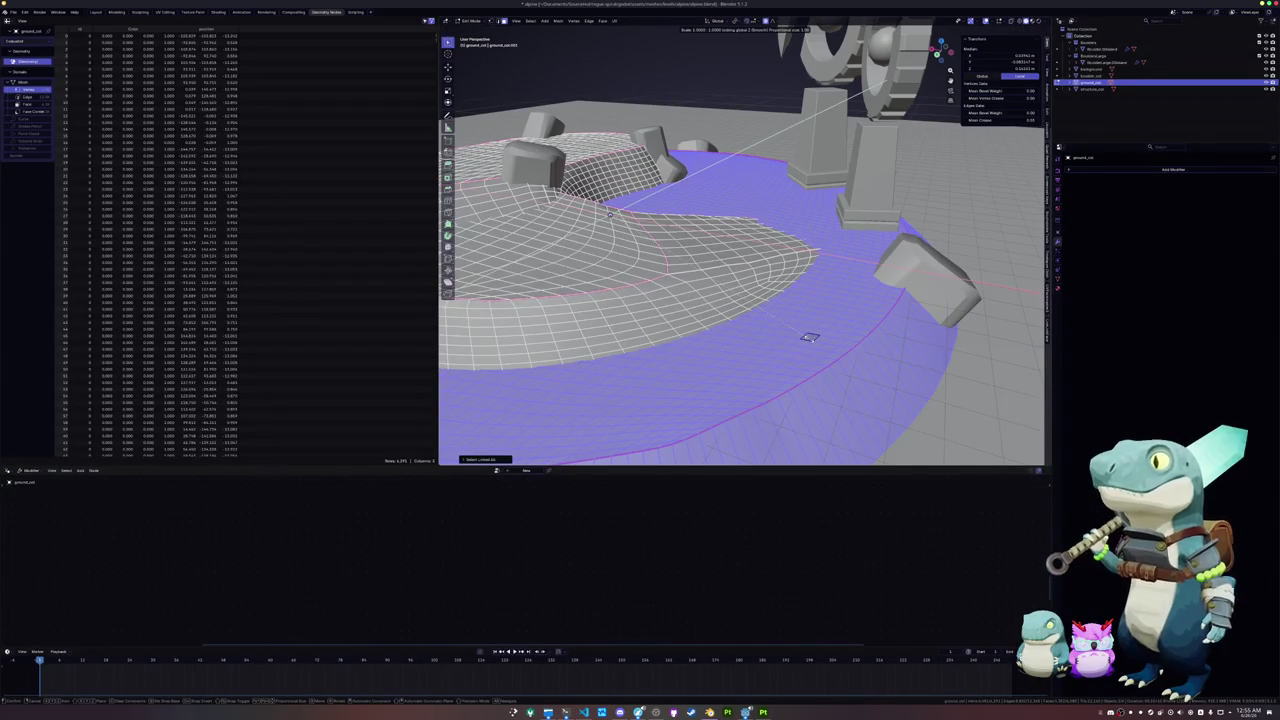
click(826, 346)
Step: Check the widened rings, select the front and adjacent loops near the pillars, and exit to Object Mode
key(Tab)
drag(700, 310, 746, 296)
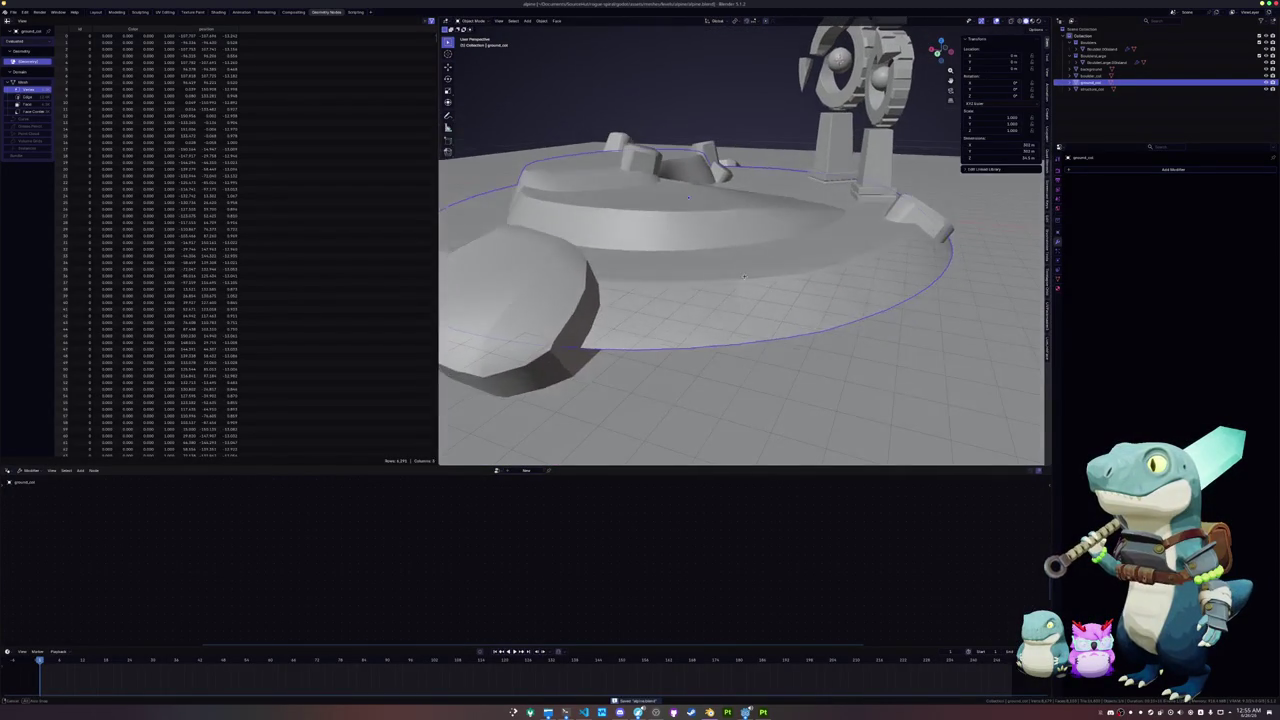
key(Tab)
key(alt+a)
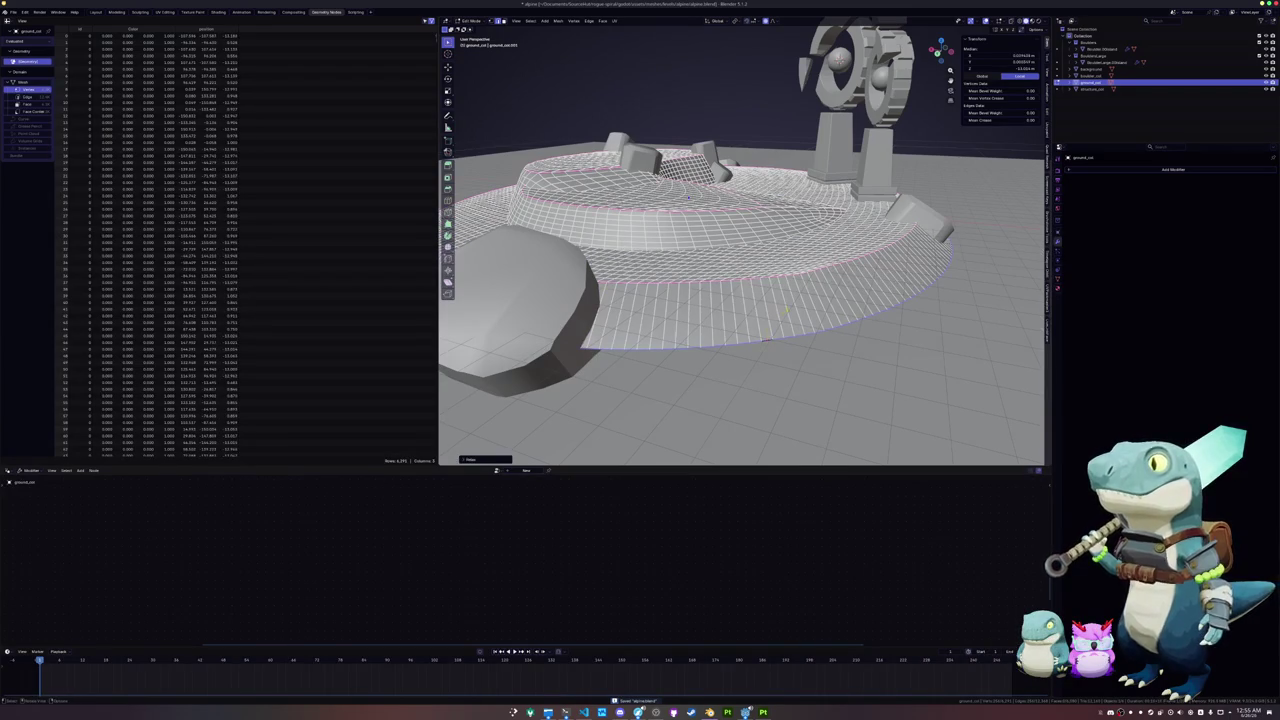
scroll(766, 340, up, 4)
alt+click(880, 345)
drag(760, 300, 866, 212)
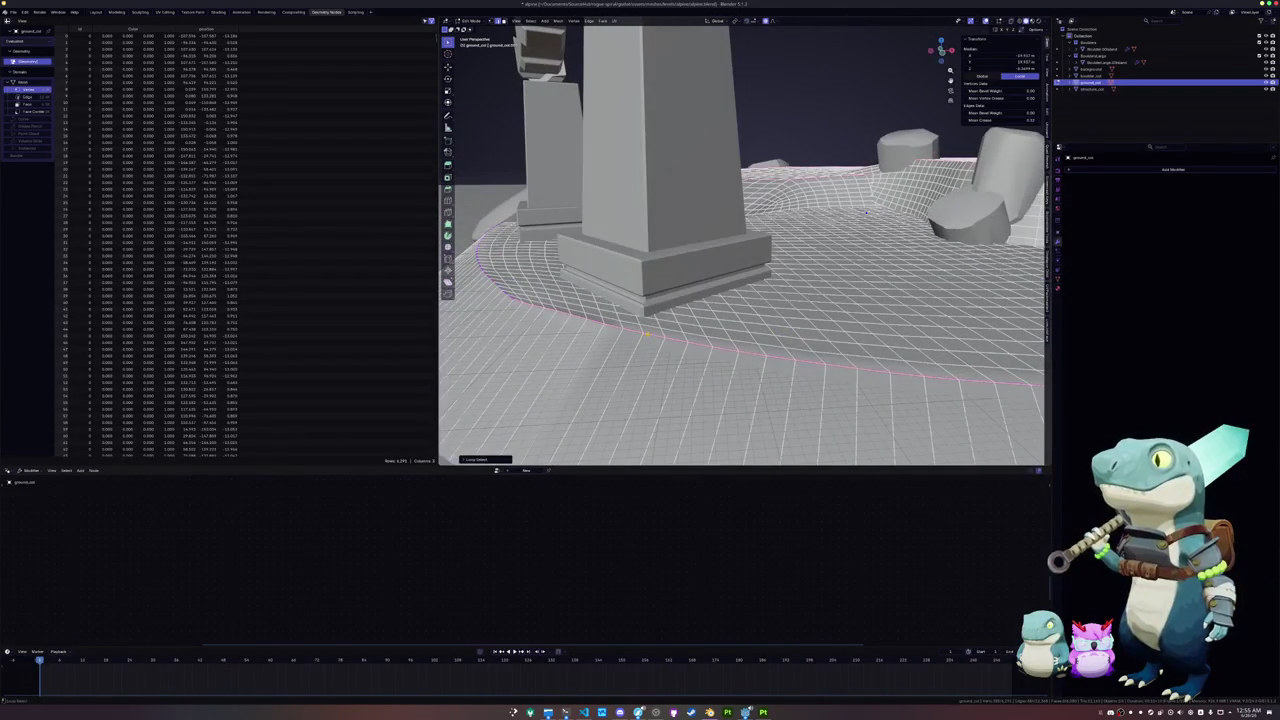
key(KP_Decimal)
alt+click(636, 304)
key(ctrl+Tab)
click(688, 324)
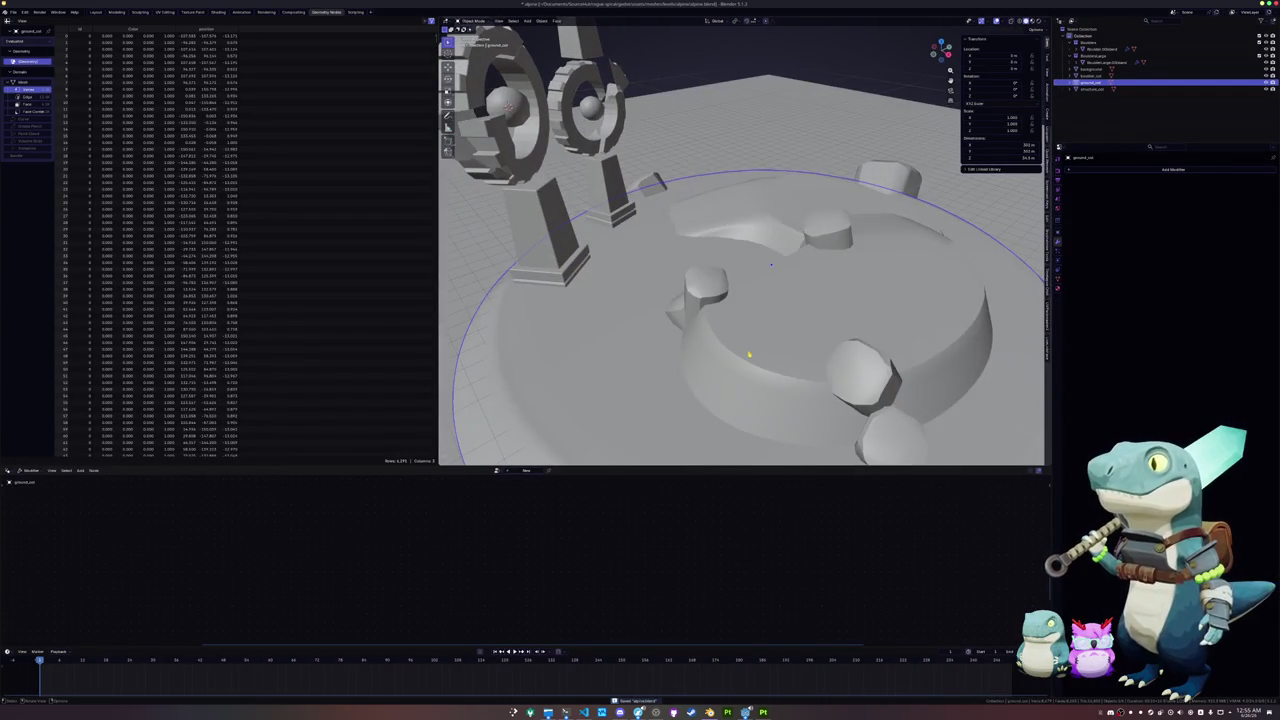
Step: Using X-ray to pick ground_col, convert it to a plain mesh
key(alt+z)
scroll(748, 345, up, 3)
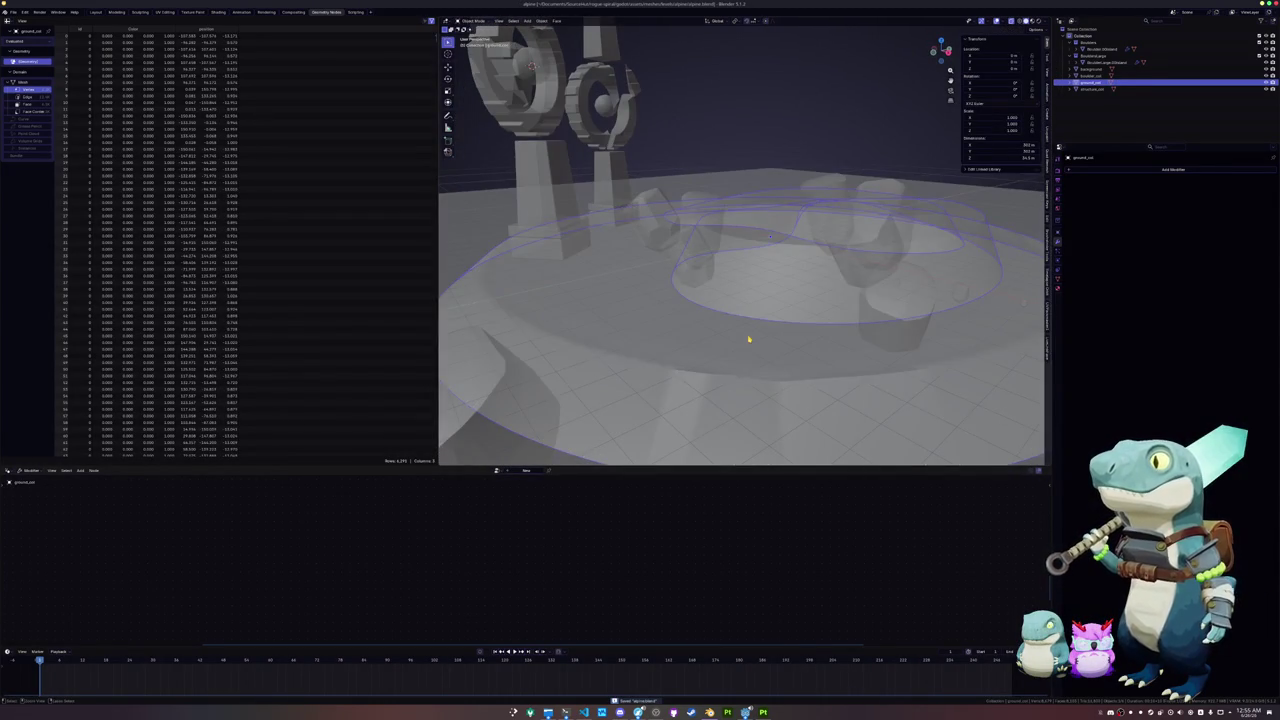
scroll(704, 416, down, 3)
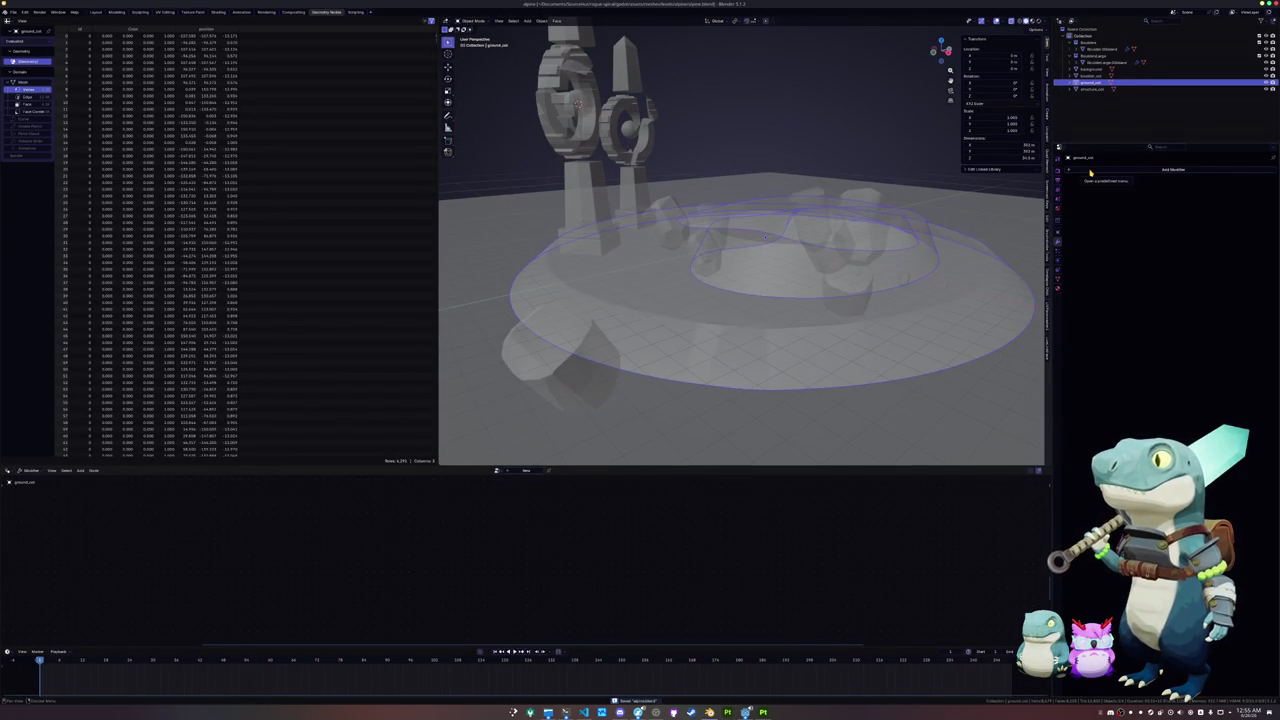
key(a)
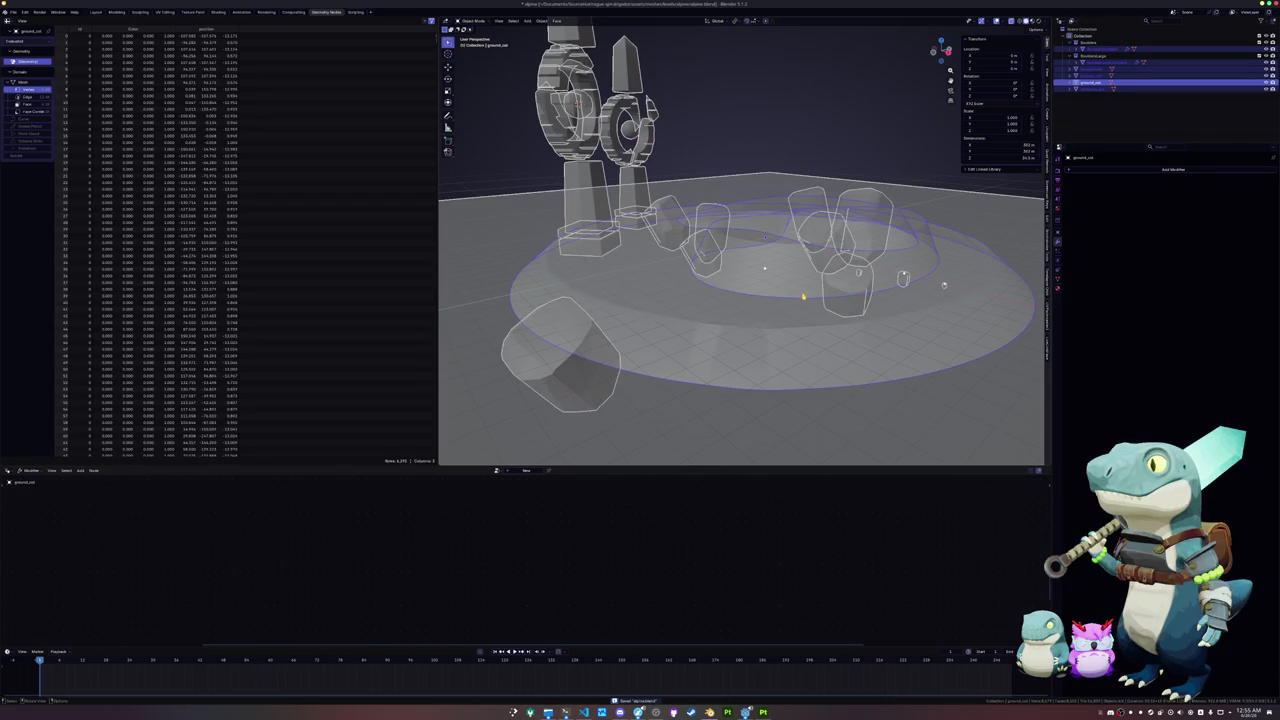
click(762, 332)
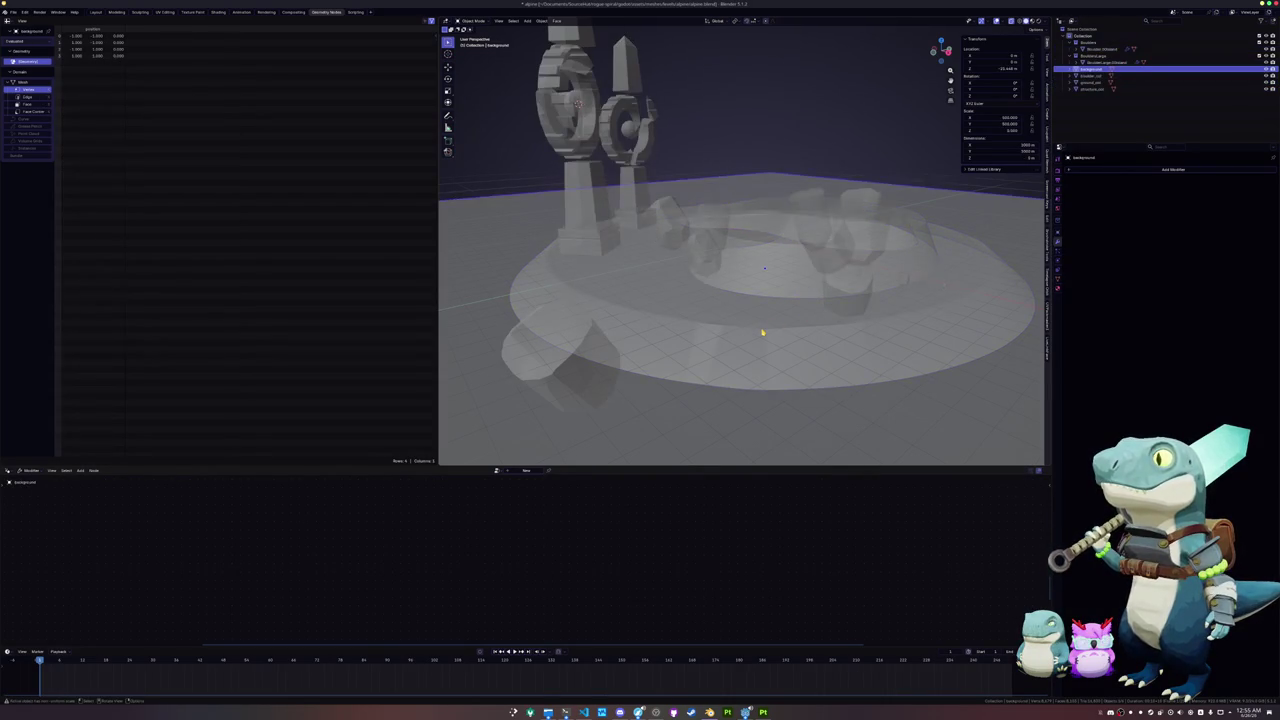
scroll(774, 332, up, 4)
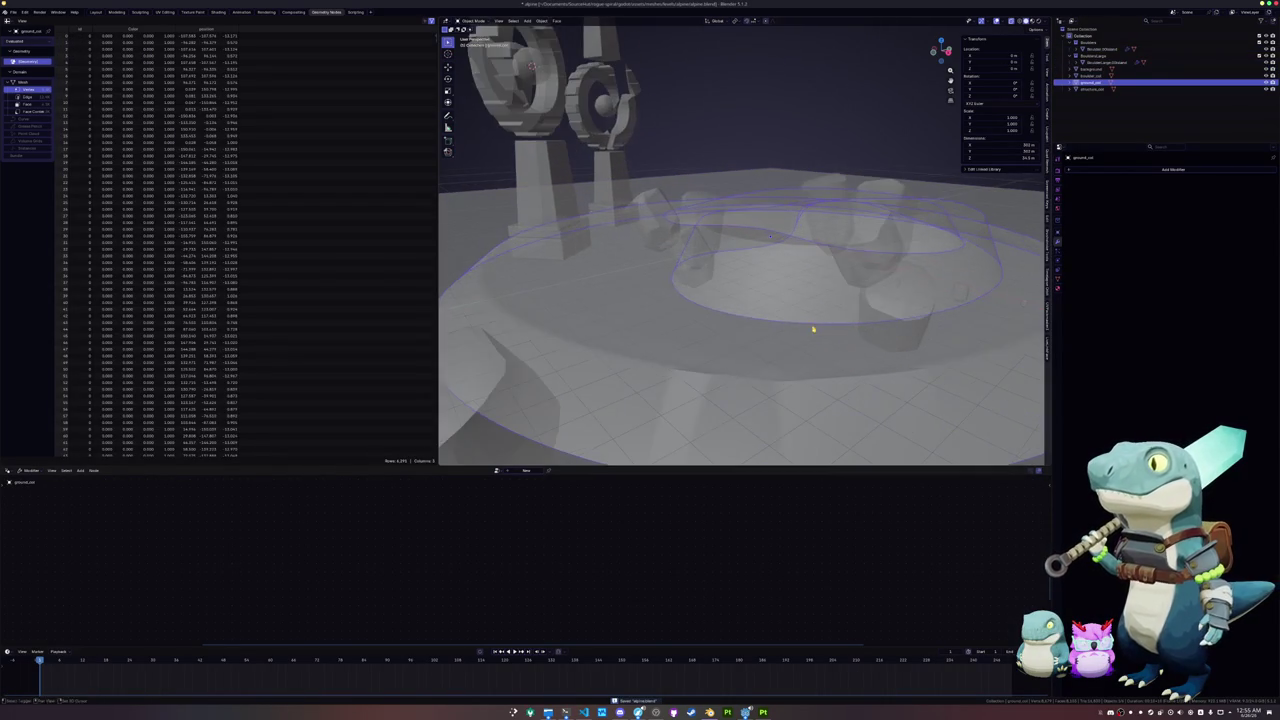
key(alt+z)
mouse_move(774, 322)
mouse_down()
mouse_move(805, 320)
mouse_move(700, 363)
mouse_up()
right_click(700, 363)
click(770, 368)
Step: Select all of ground_col's edges in Edit Mode and clear their seams
drag(829, 391, 784, 343)
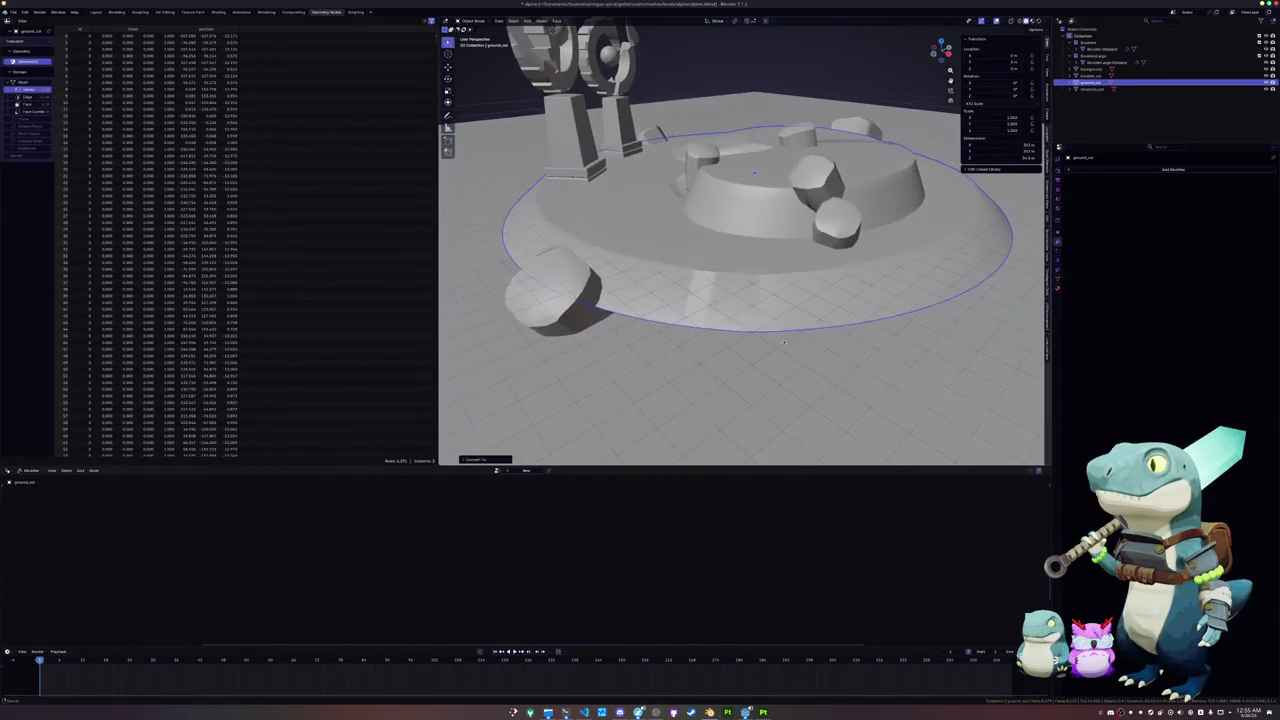
key(Tab)
scroll(717, 364, up, 3)
alt+click(712, 335)
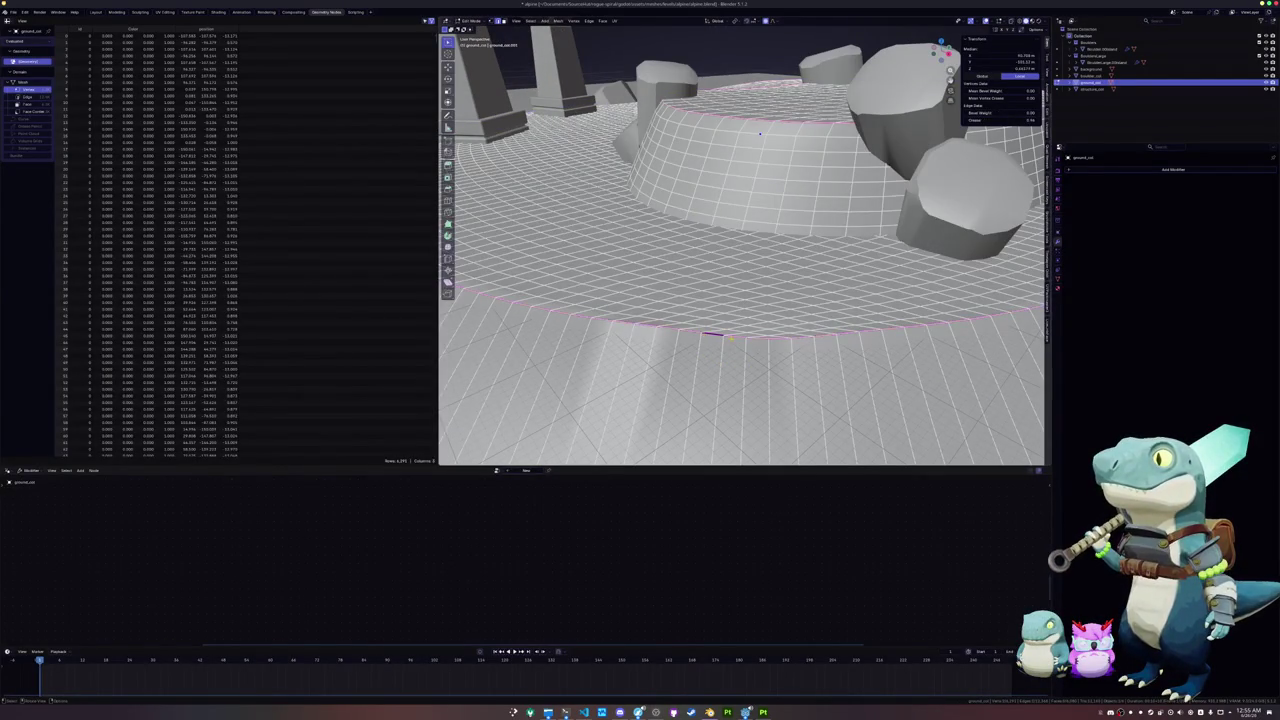
key(a)
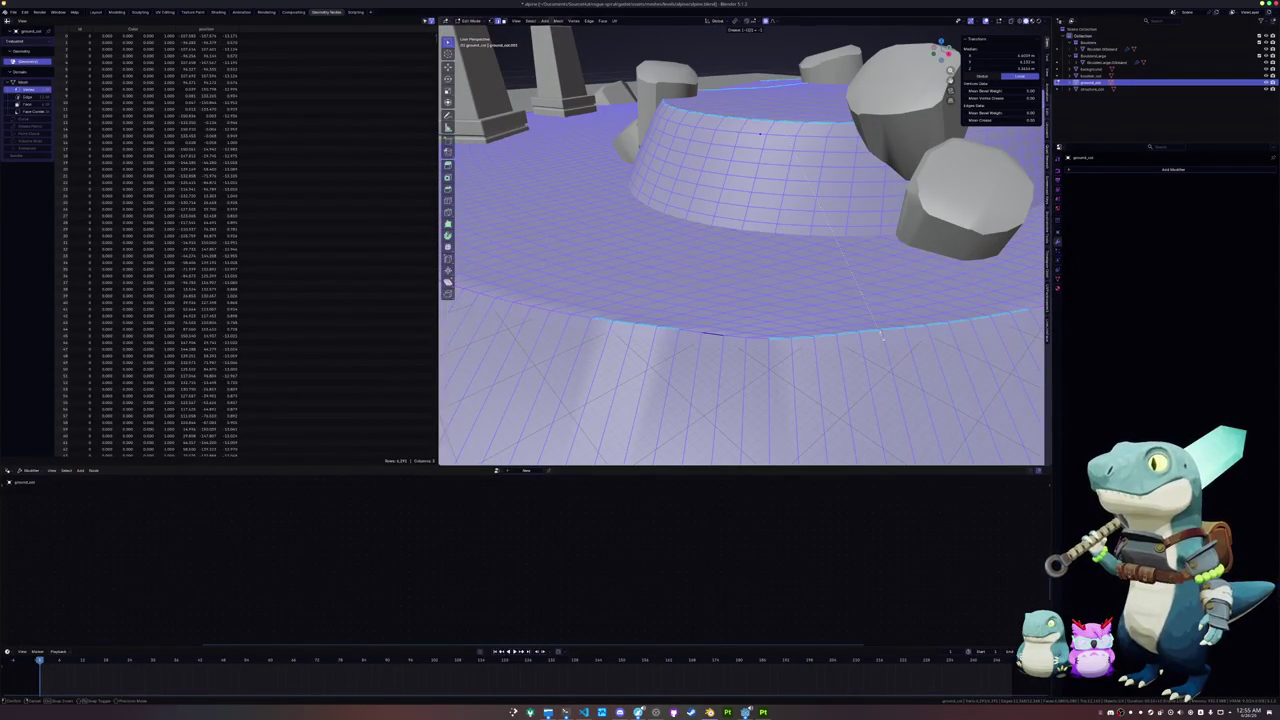
right_click(815, 332)
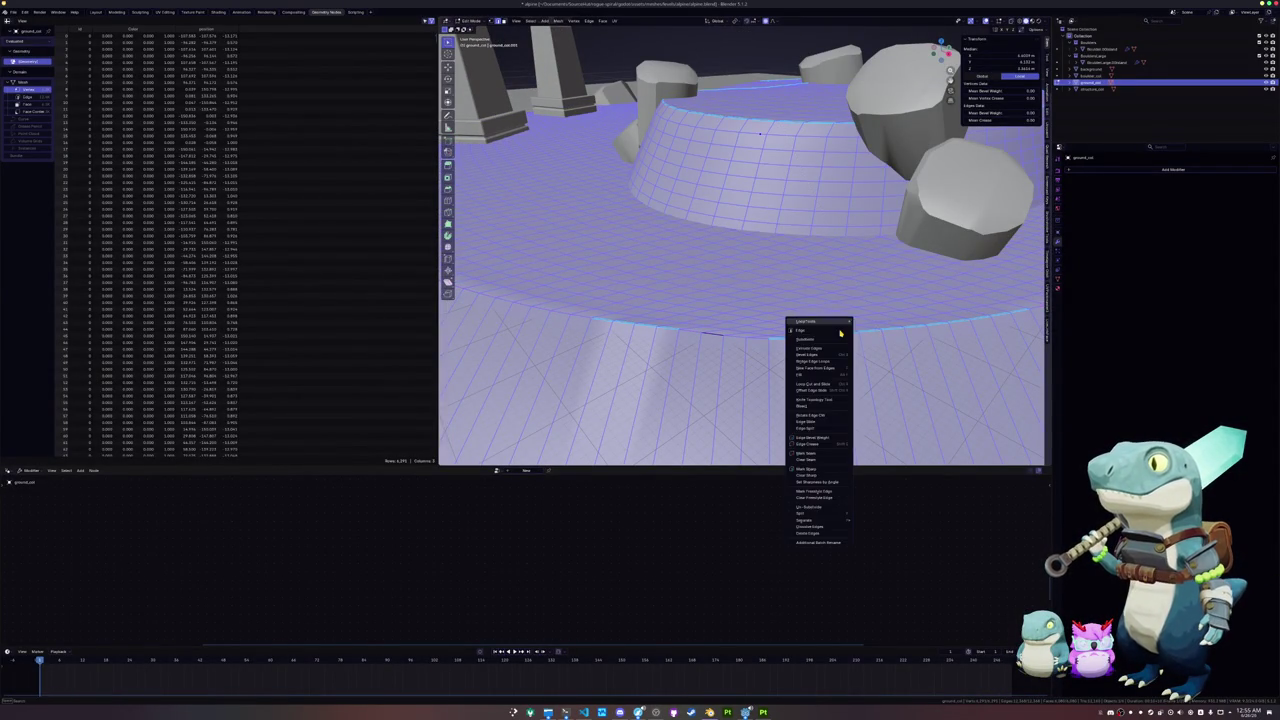
click(817, 463)
Step: Return to Object Mode and save alpine.blend
key(Tab)
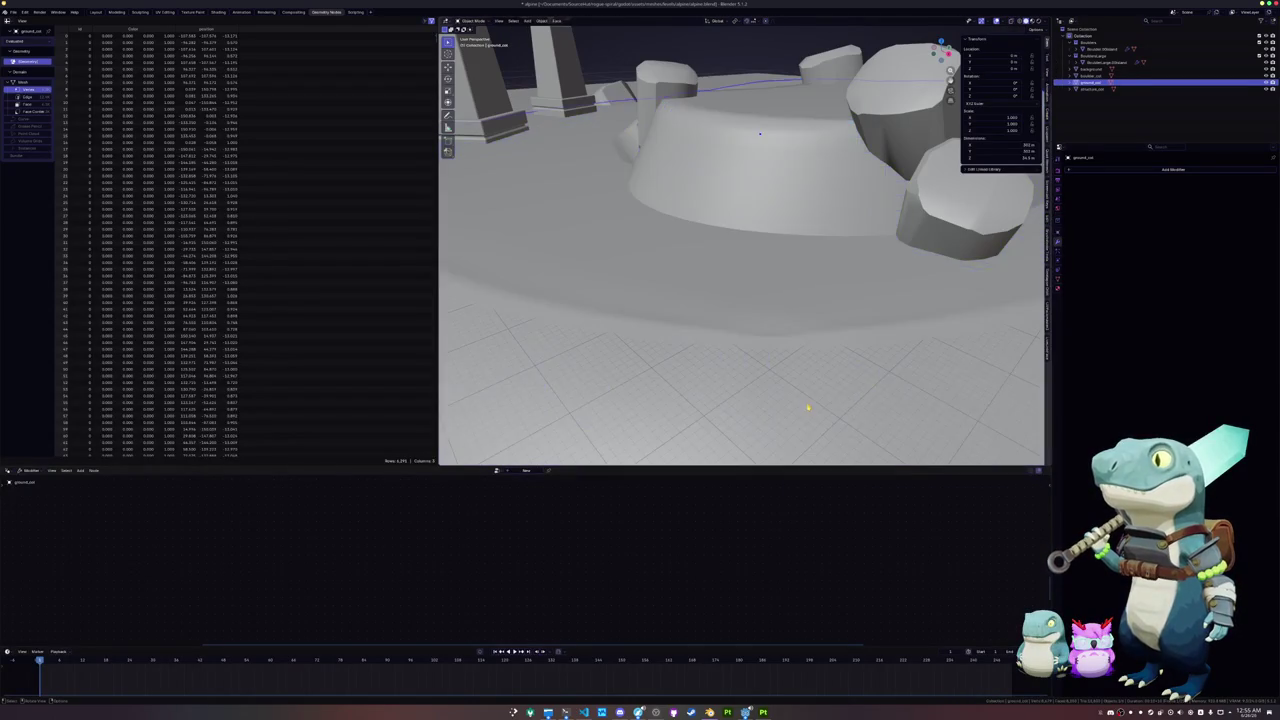
scroll(817, 341, down, 5)
key(ctrl+s)
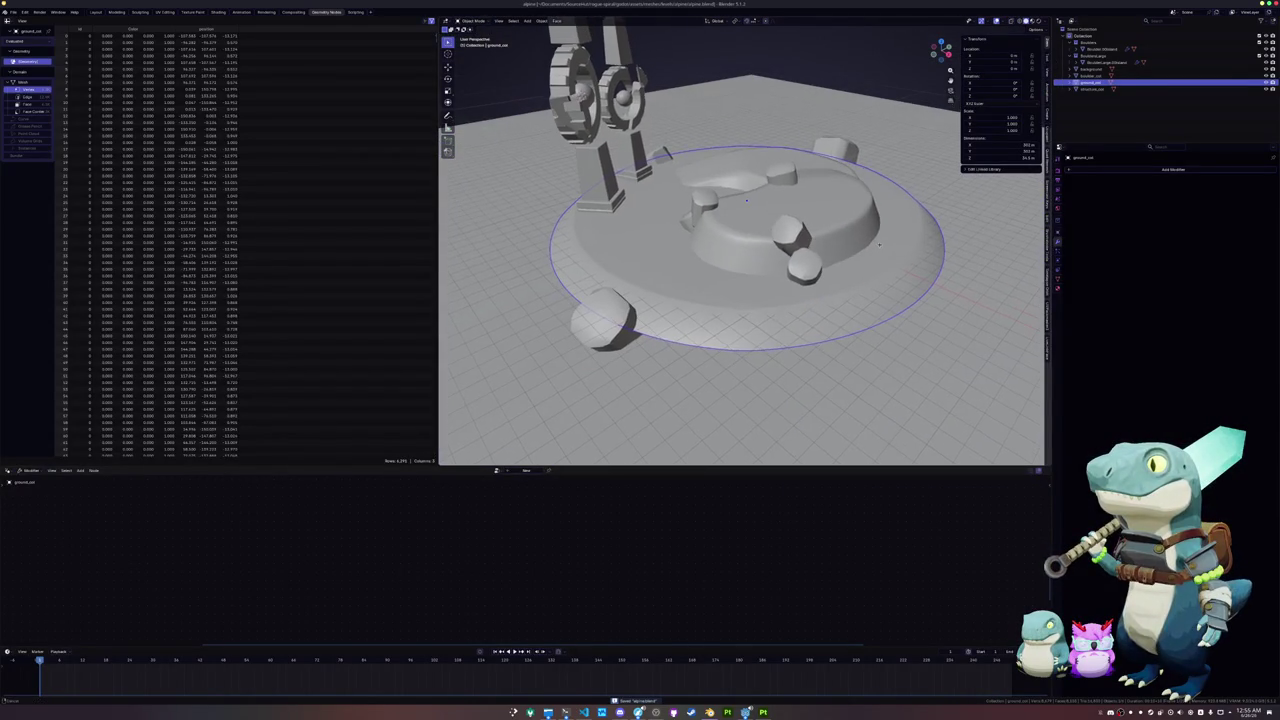
click(1172, 169)
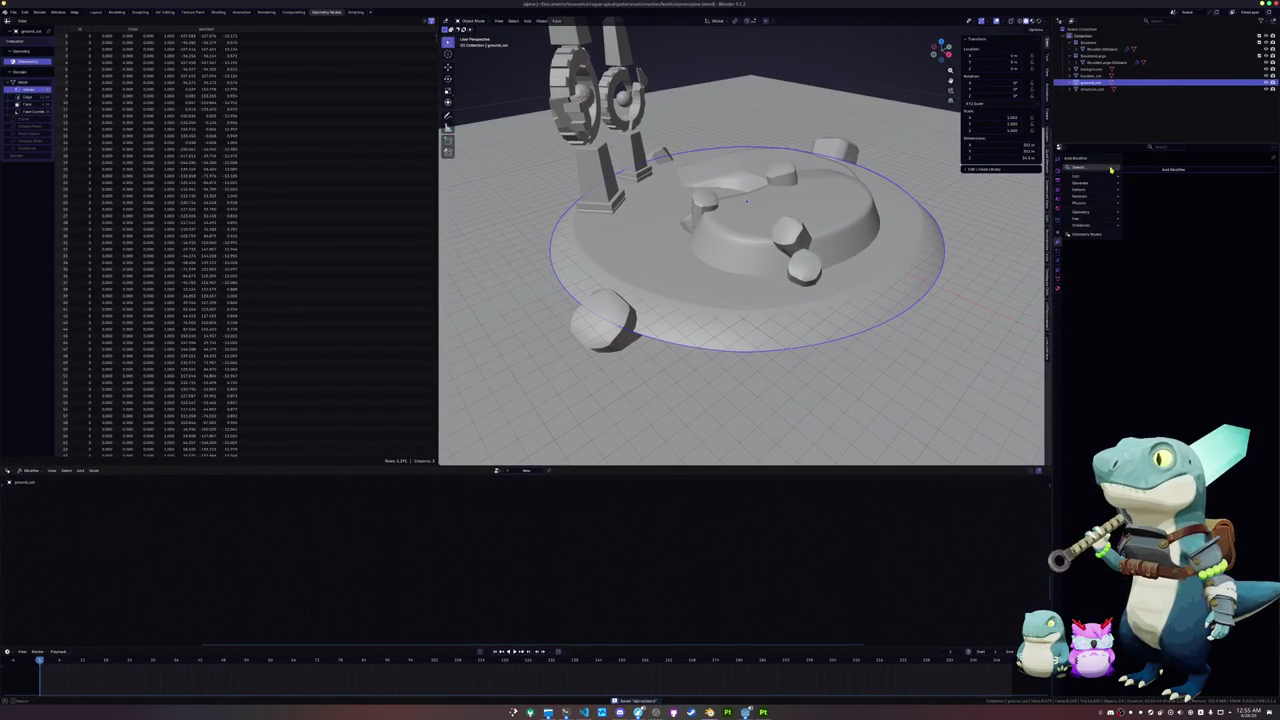
Step: Add a Geometry Nodes modifier to ground_col using the scatter node group
click(1150, 190)
click(1077, 191)
click(1095, 214)
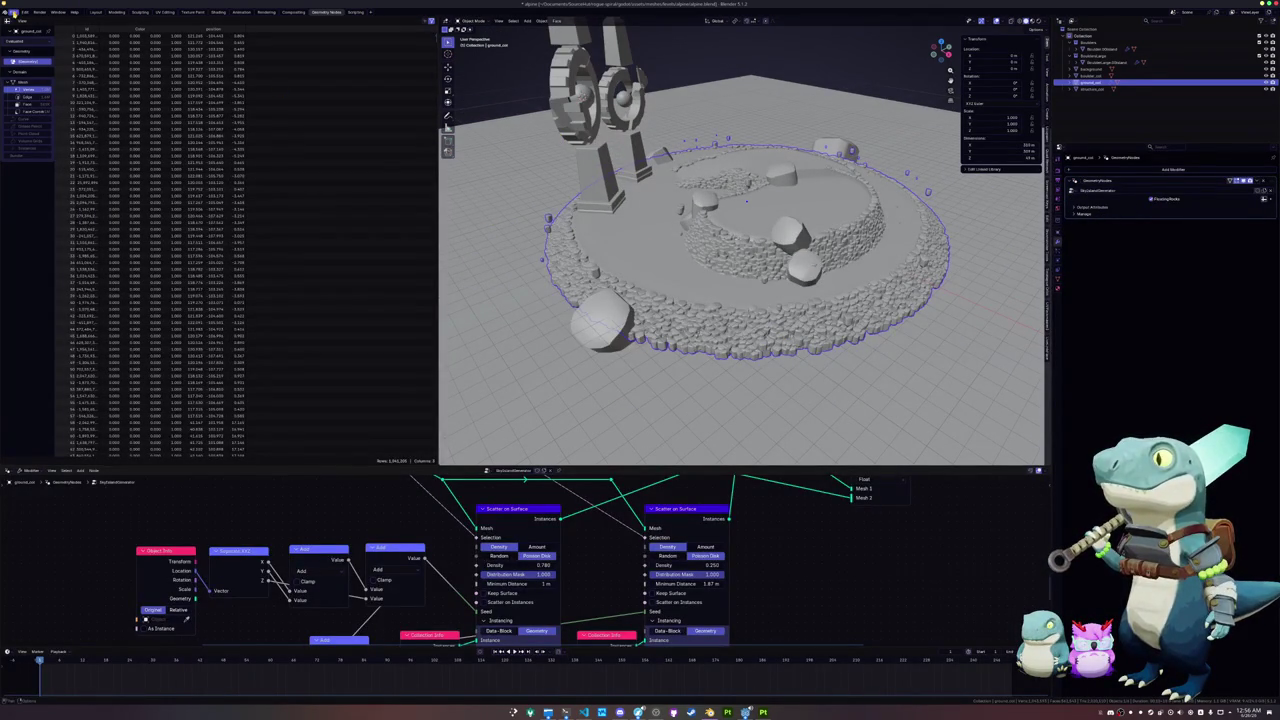
click(13, 12)
Step: Start File > Append and browse up to the godot project folder
mouse_move(33, 116)
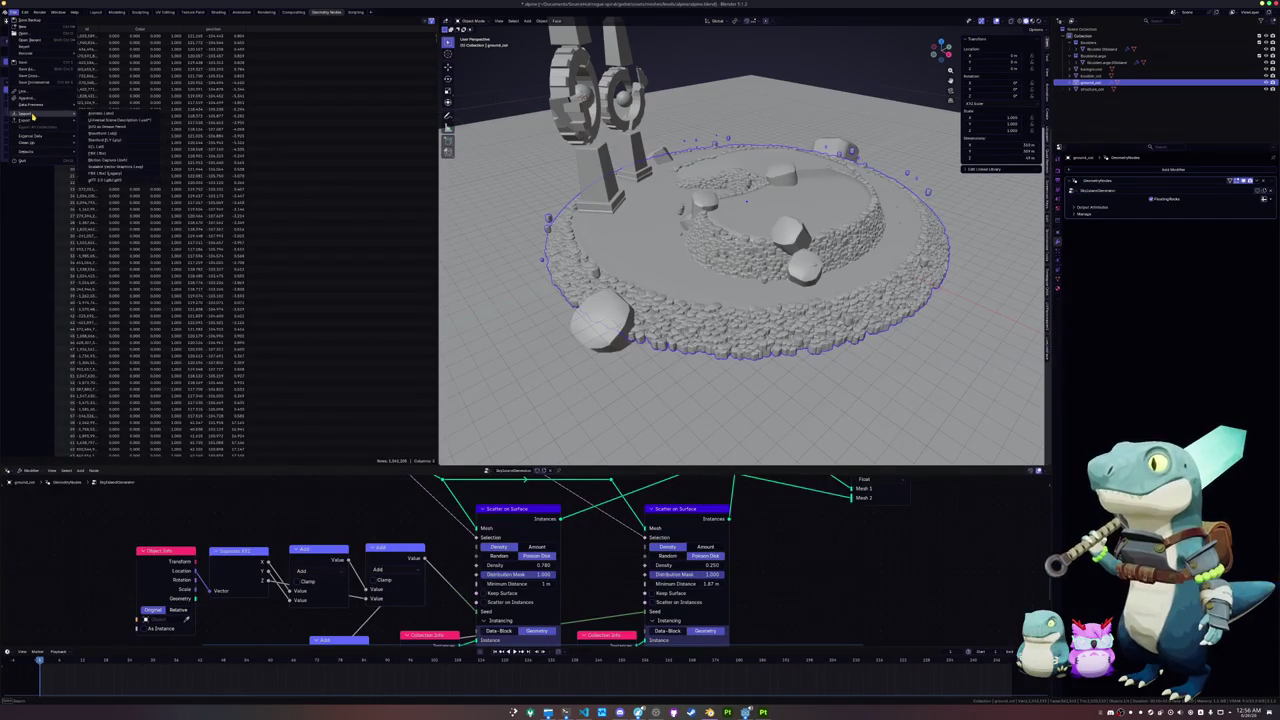
click(30, 98)
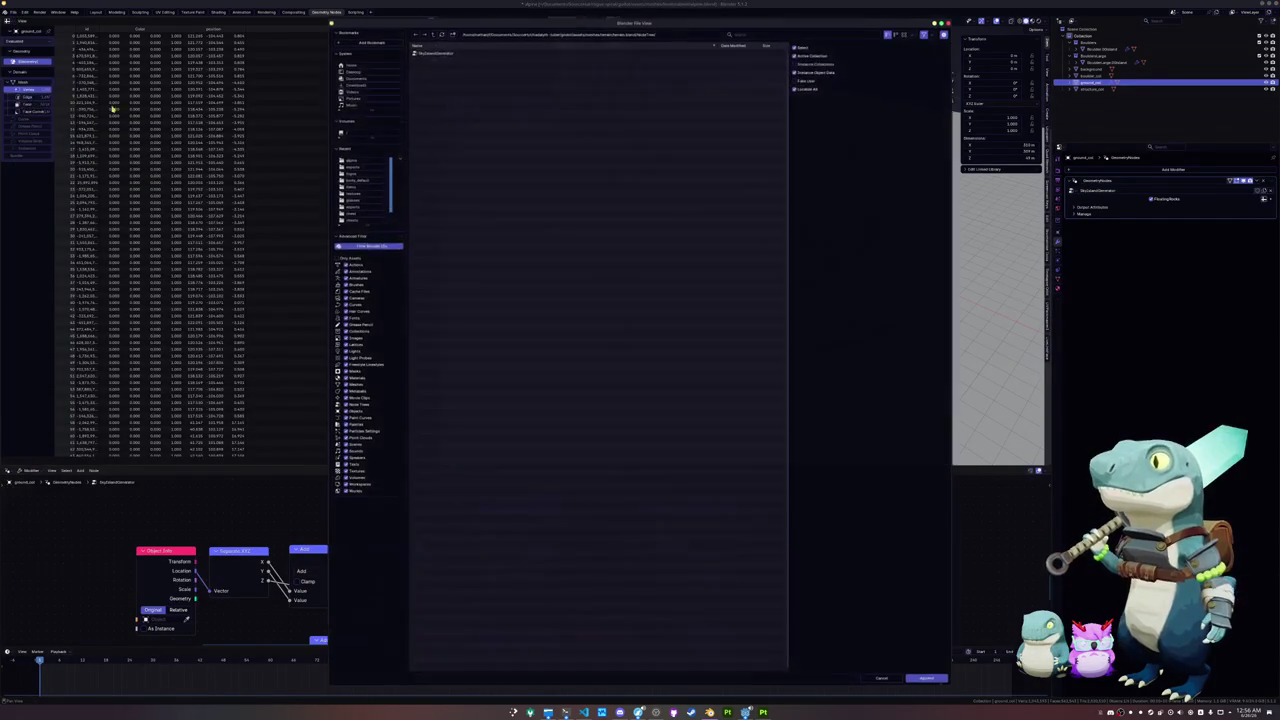
click(434, 35)
click(433, 35)
click(433, 35)
click(432, 35)
double_click(425, 85)
double_click(427, 86)
double_click(427, 74)
Step: Append the object from assets/meshes/levels/grassland/grassland.blend/Object
click(433, 60)
double_click(434, 61)
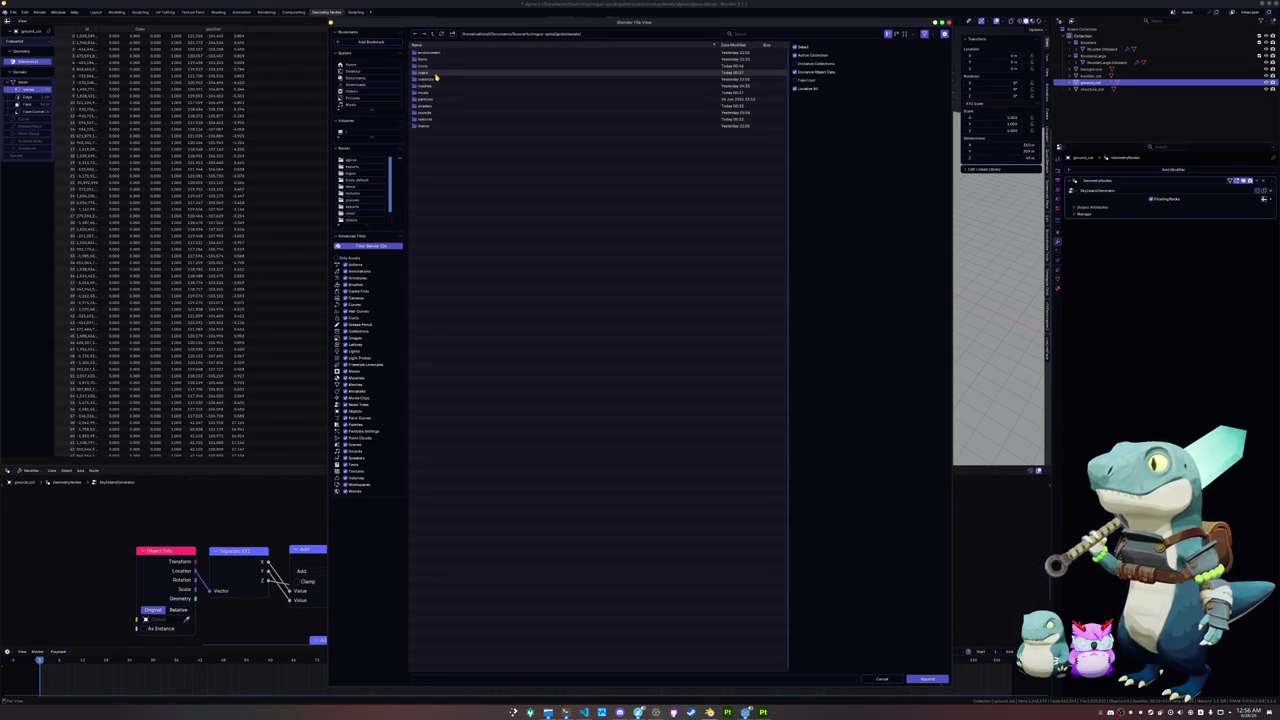
double_click(435, 86)
click(435, 80)
double_click(435, 80)
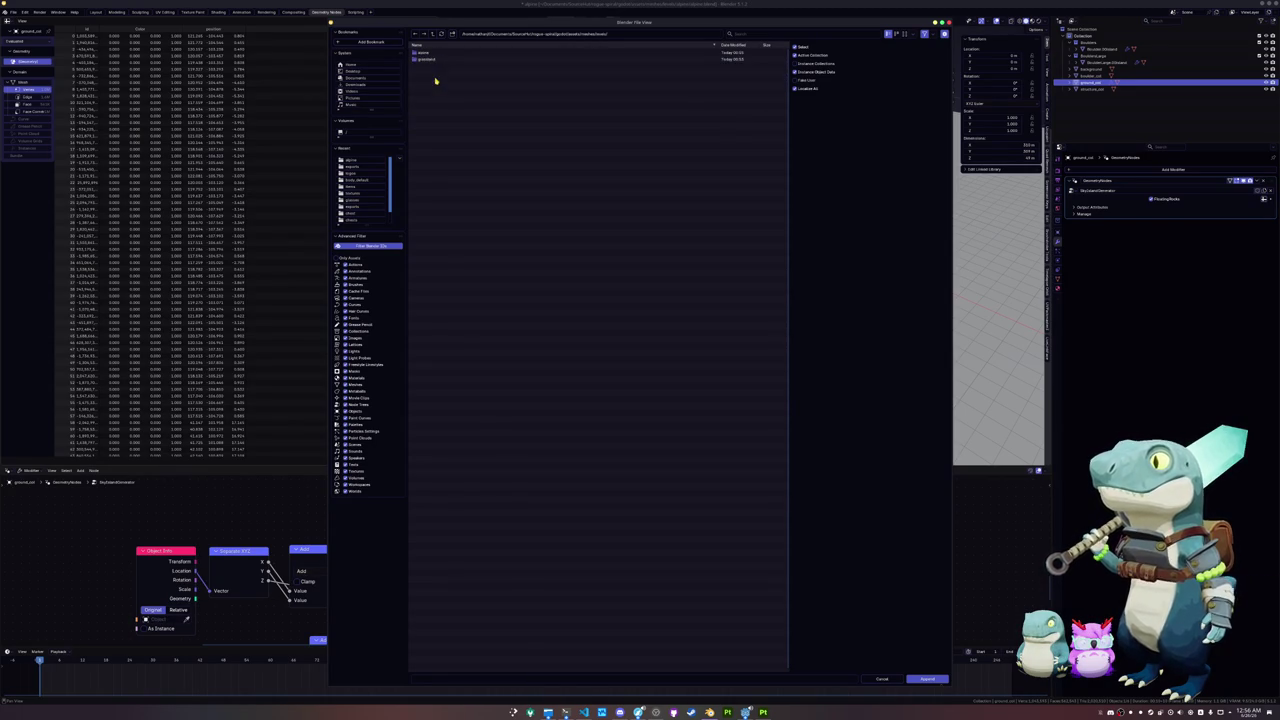
double_click(432, 53)
double_click(436, 72)
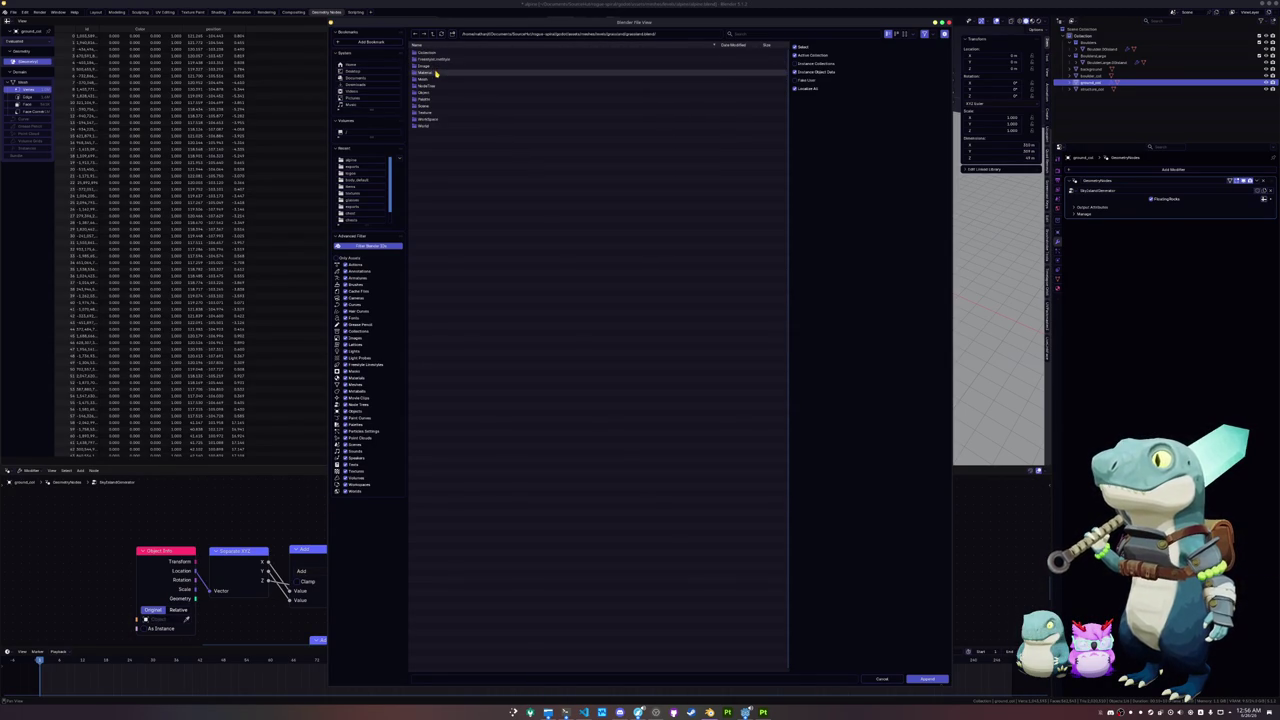
double_click(434, 92)
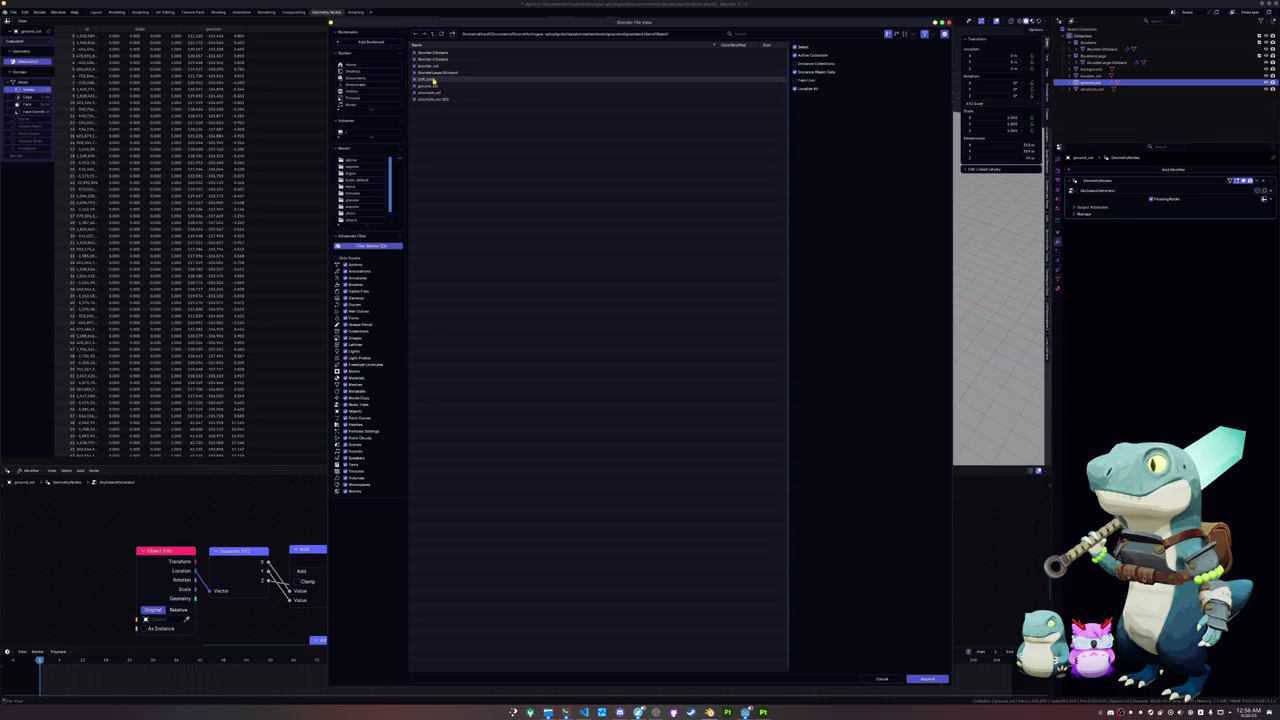
double_click(432, 80)
scroll(740, 240, up, 5)
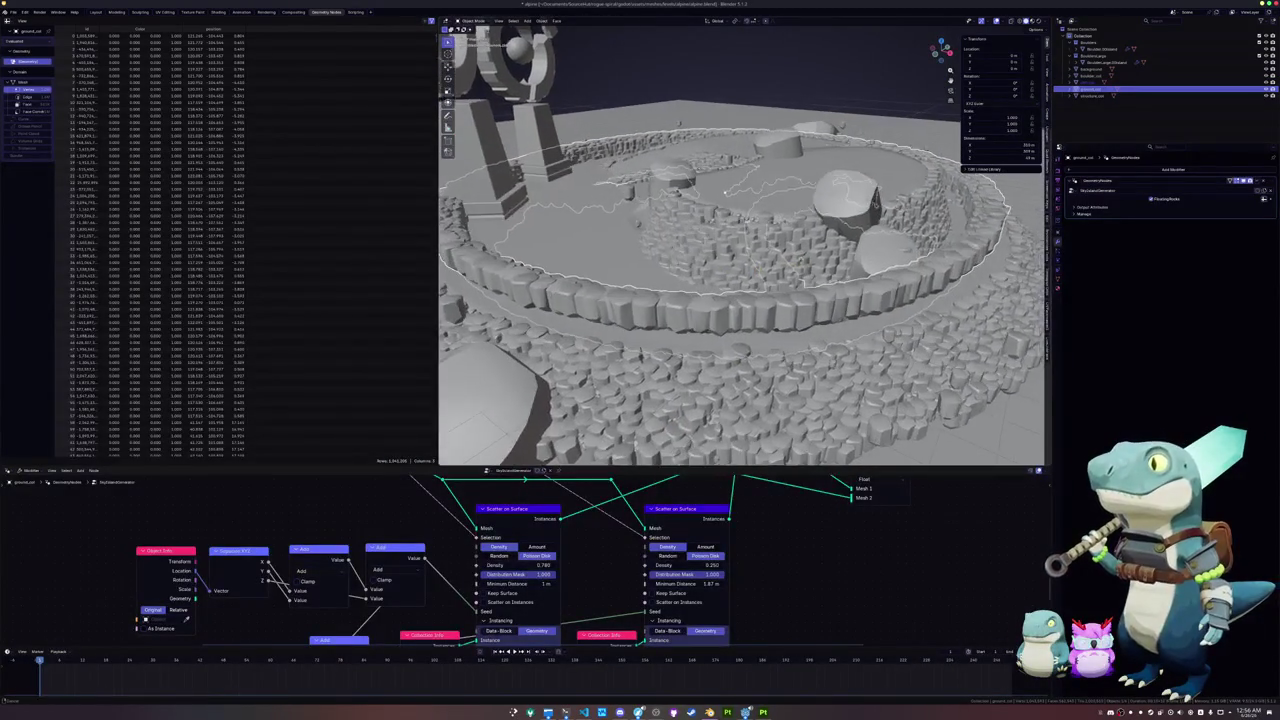
click(1098, 49)
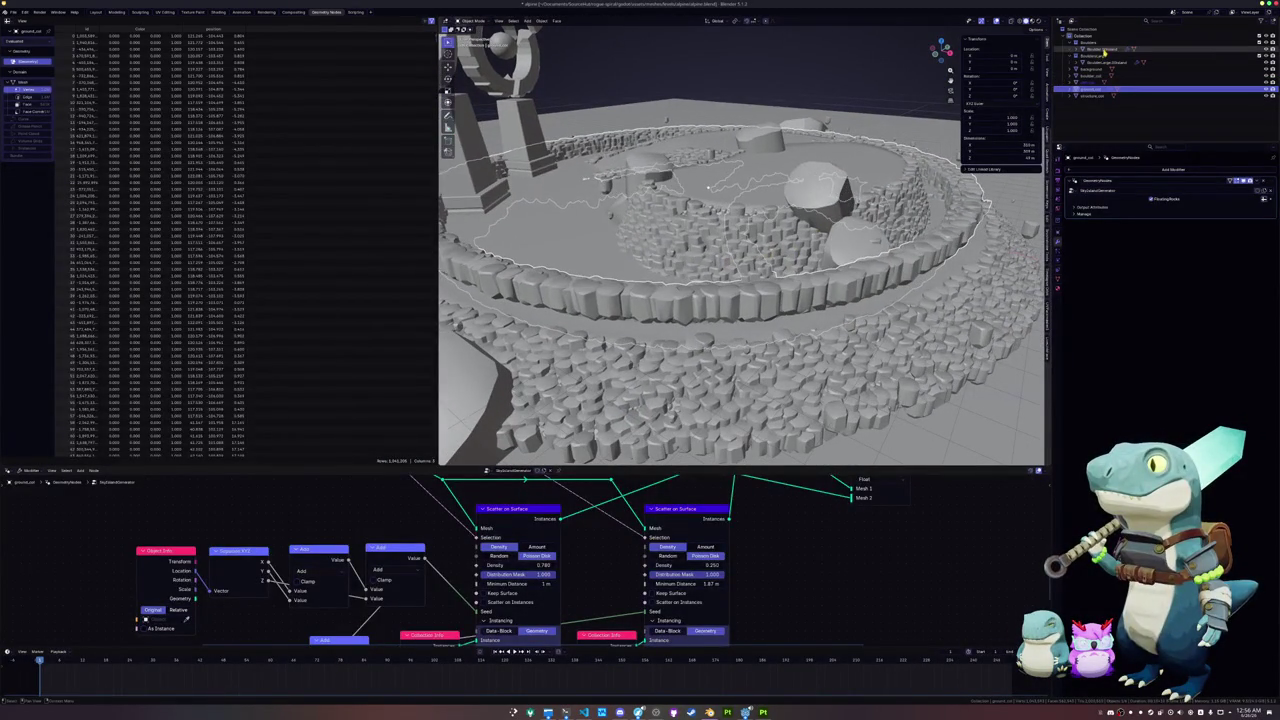
Step: With Individual Origins pivot, scale the boulders object's stones up about 1.75 times
click(1107, 62)
click(1098, 49)
scroll(878, 237, down, 3)
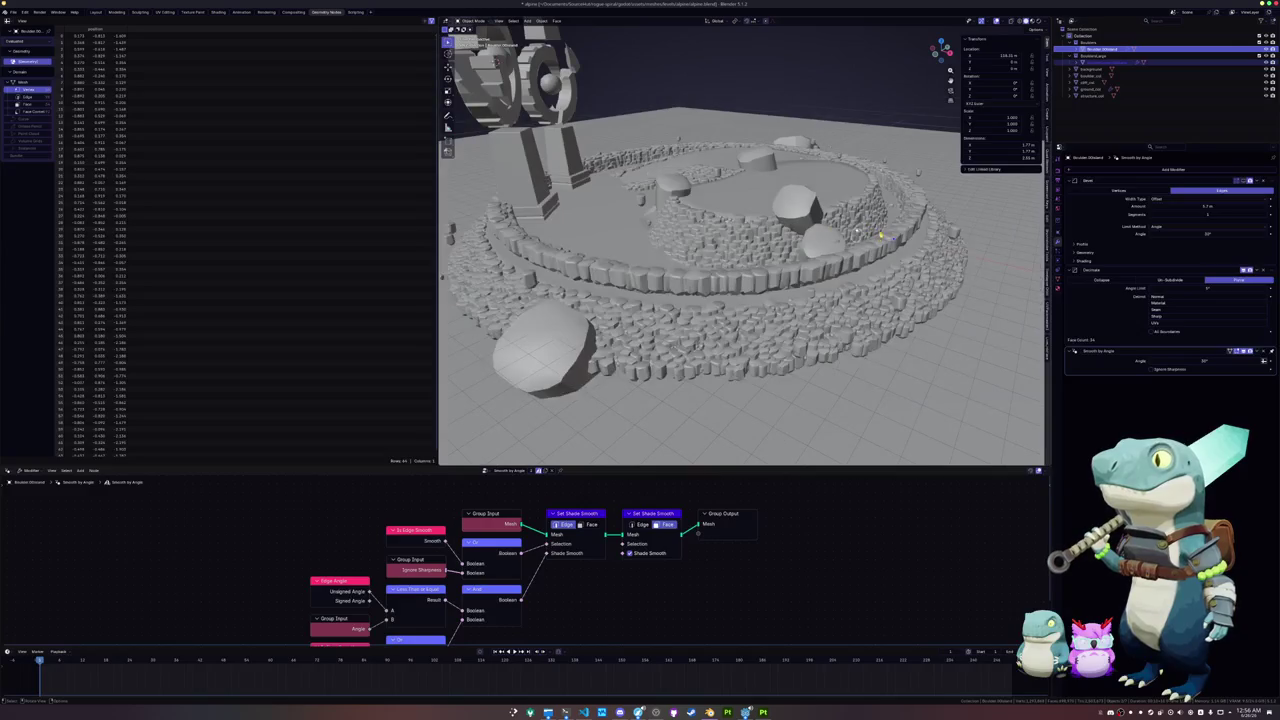
key(Tab)
key(Tab)
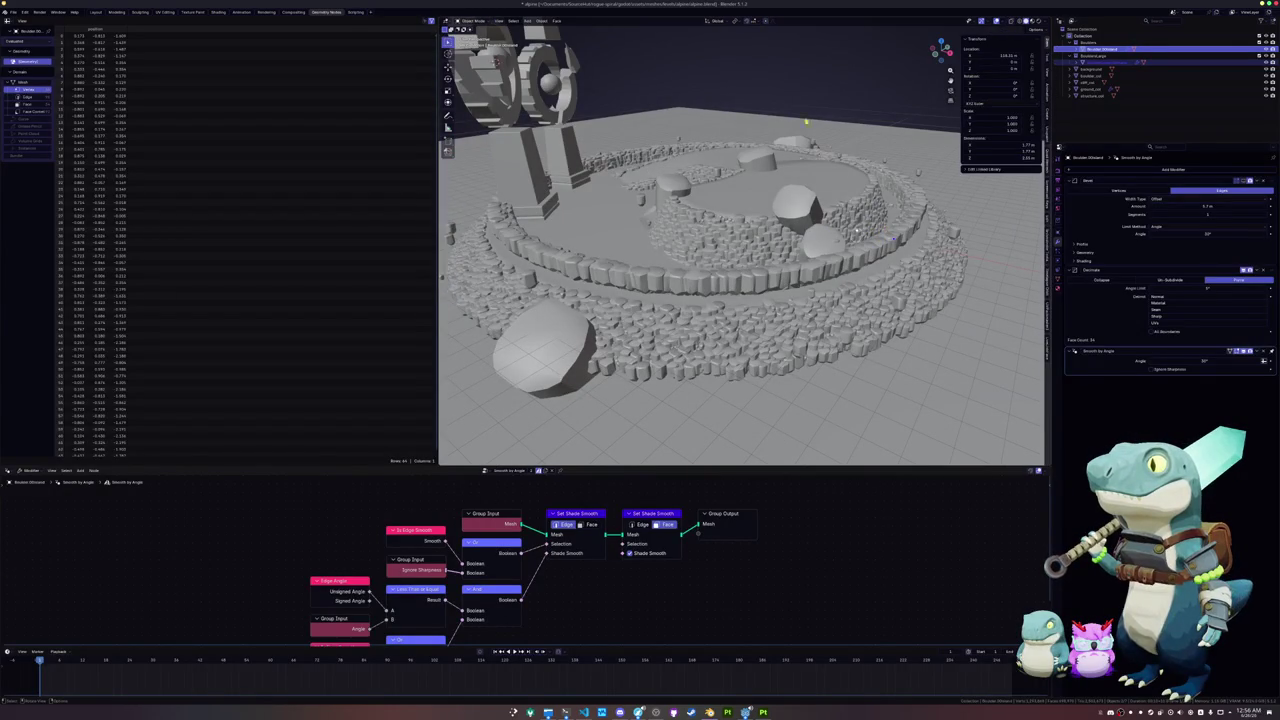
click(736, 20)
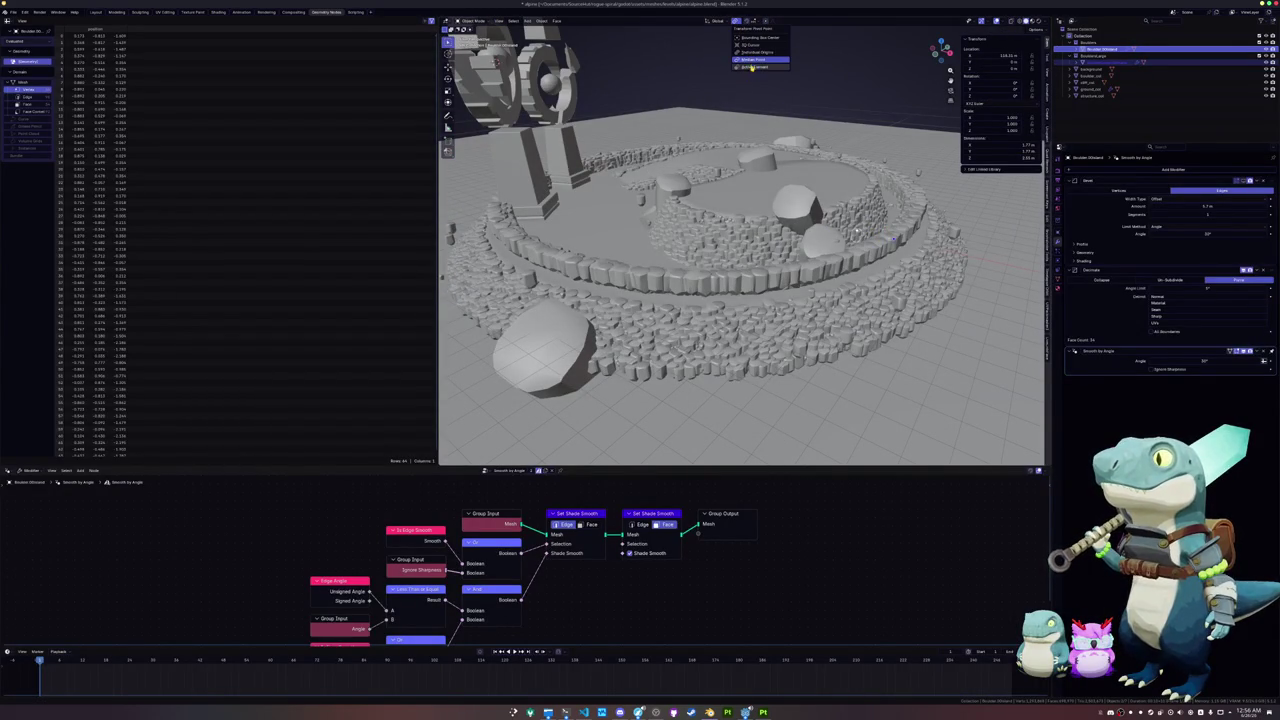
click(754, 53)
key(Tab)
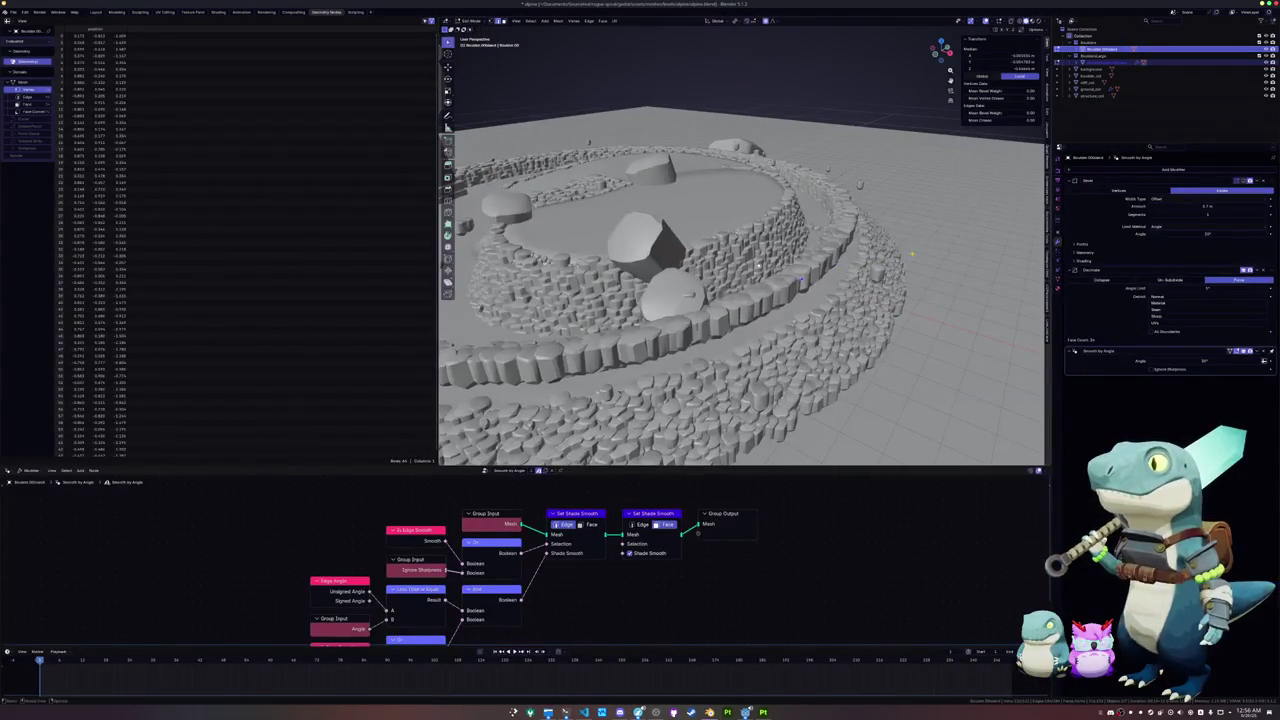
key(s)
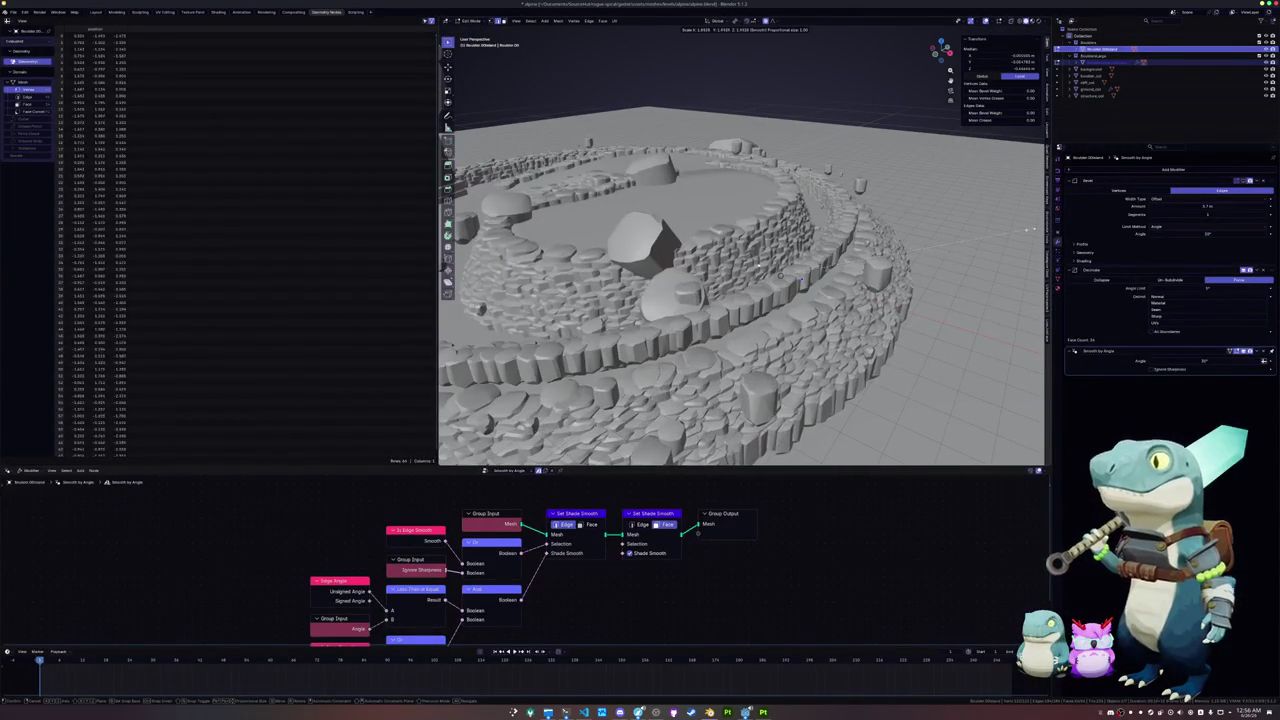
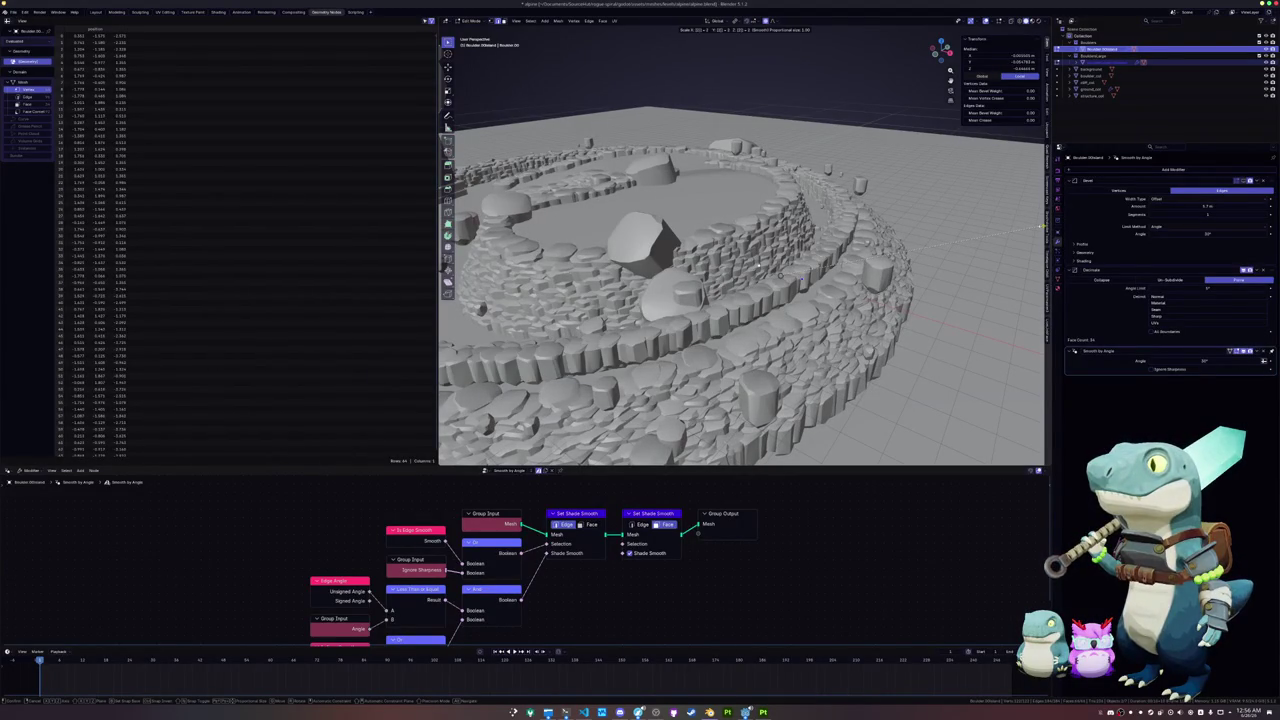
Step: Rescale the stone mesh in Edit Mode and return to Object Mode
key(Return)
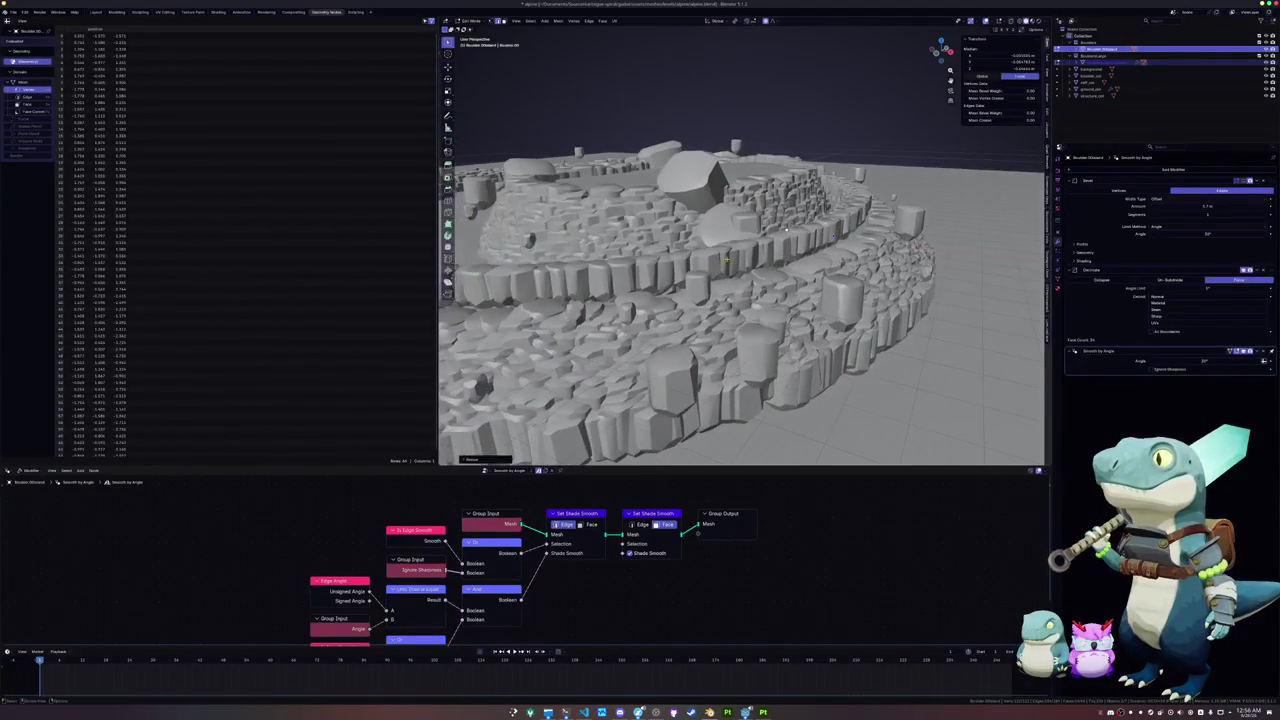
key(Tab)
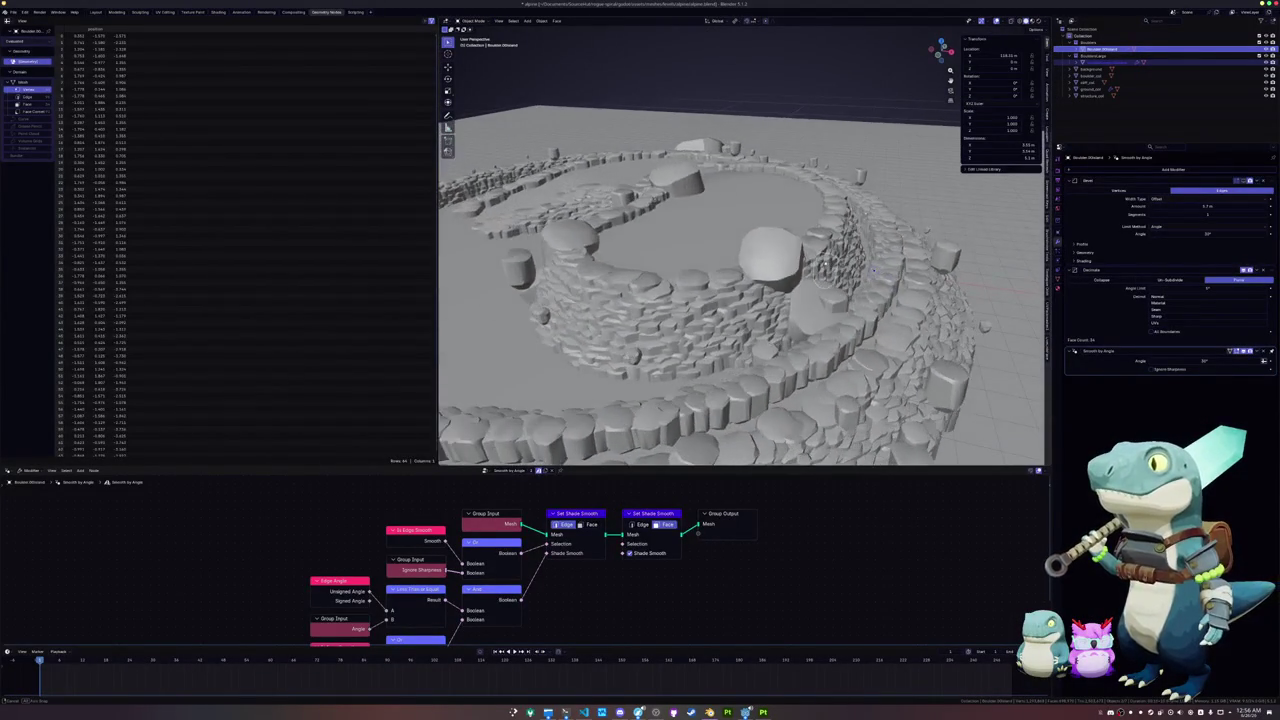
key(Tab)
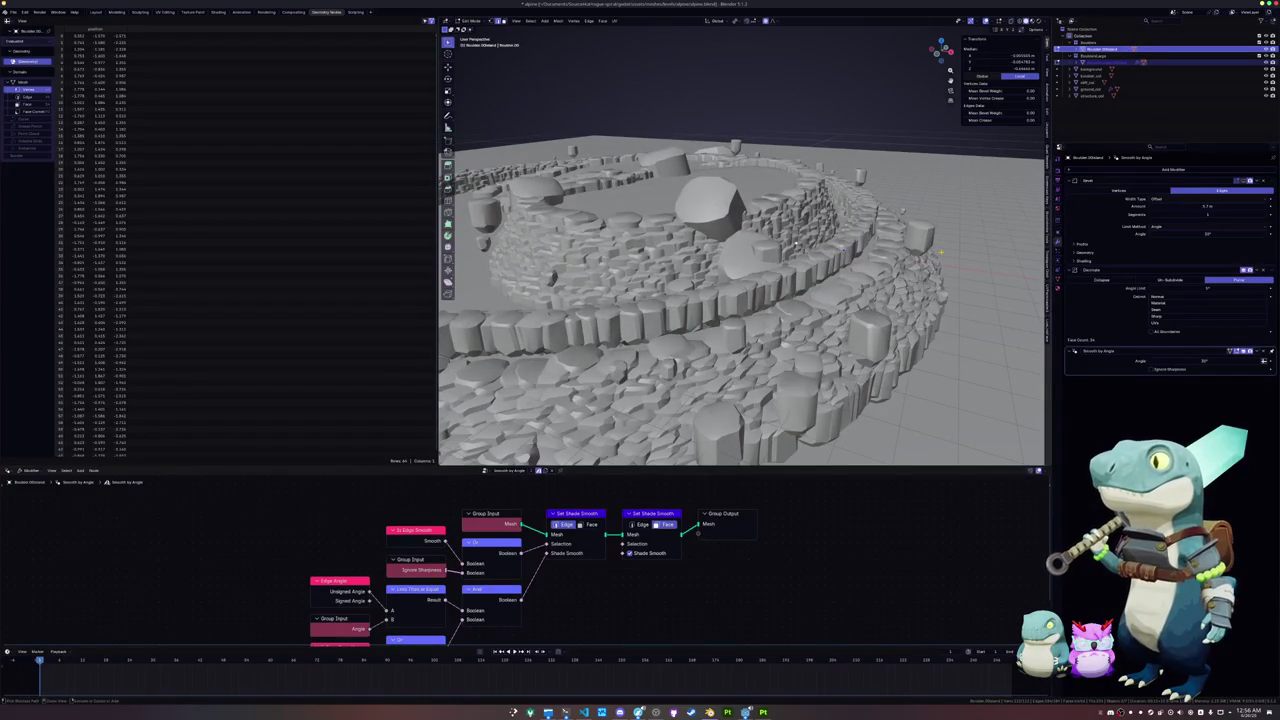
key(s)
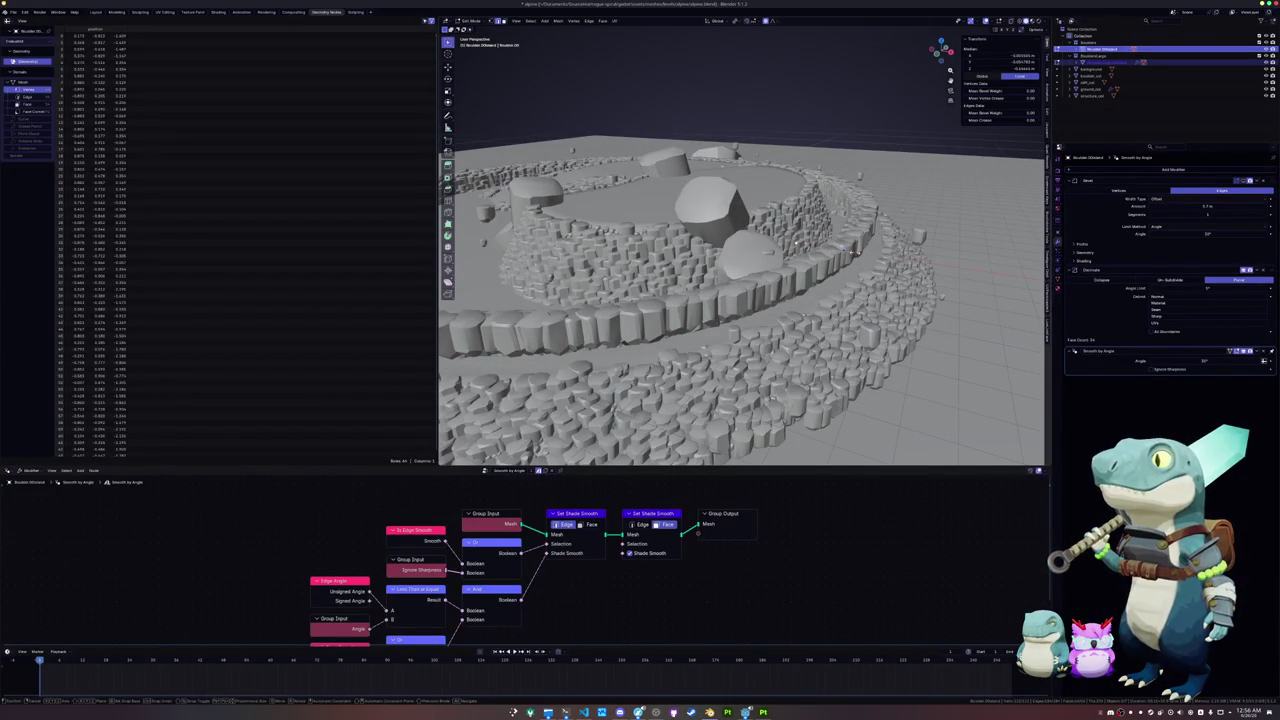
key(Return)
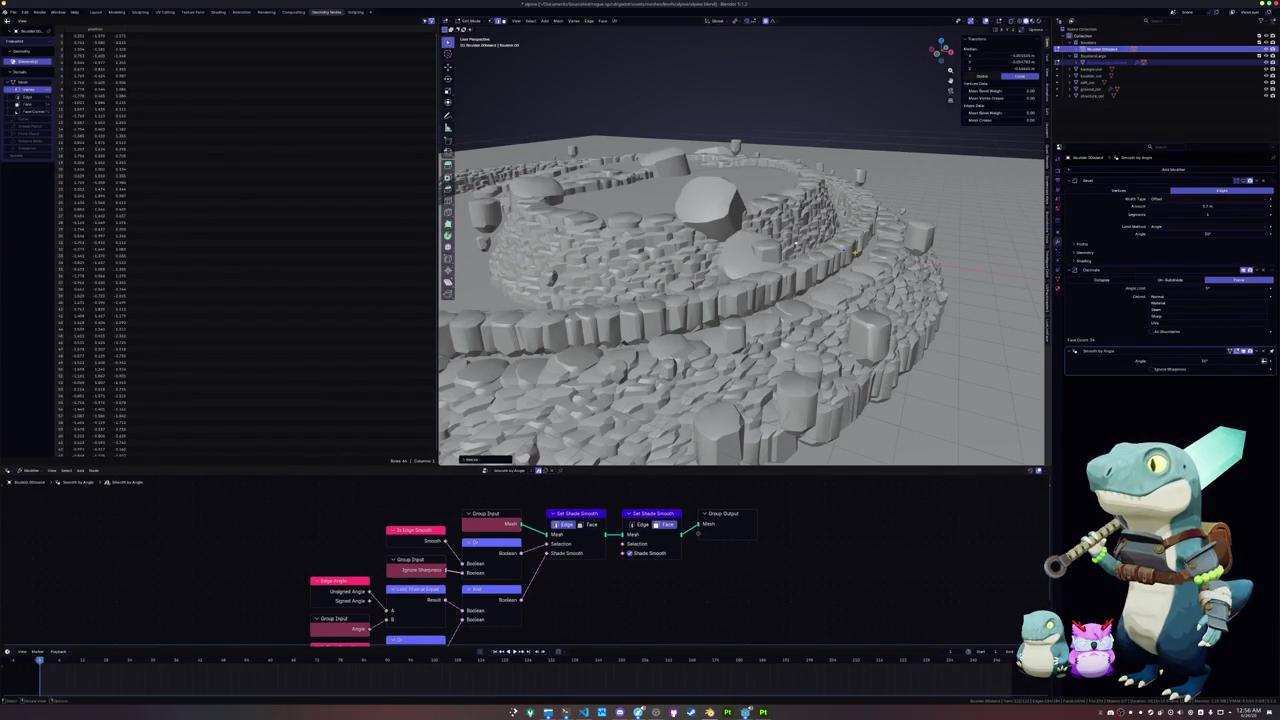
key(Tab)
Step: Select the ground object to show its rock-scatter Geometry Nodes tree
scroll(740, 313, down, 3)
click(740, 313)
scroll(740, 313, up, 2)
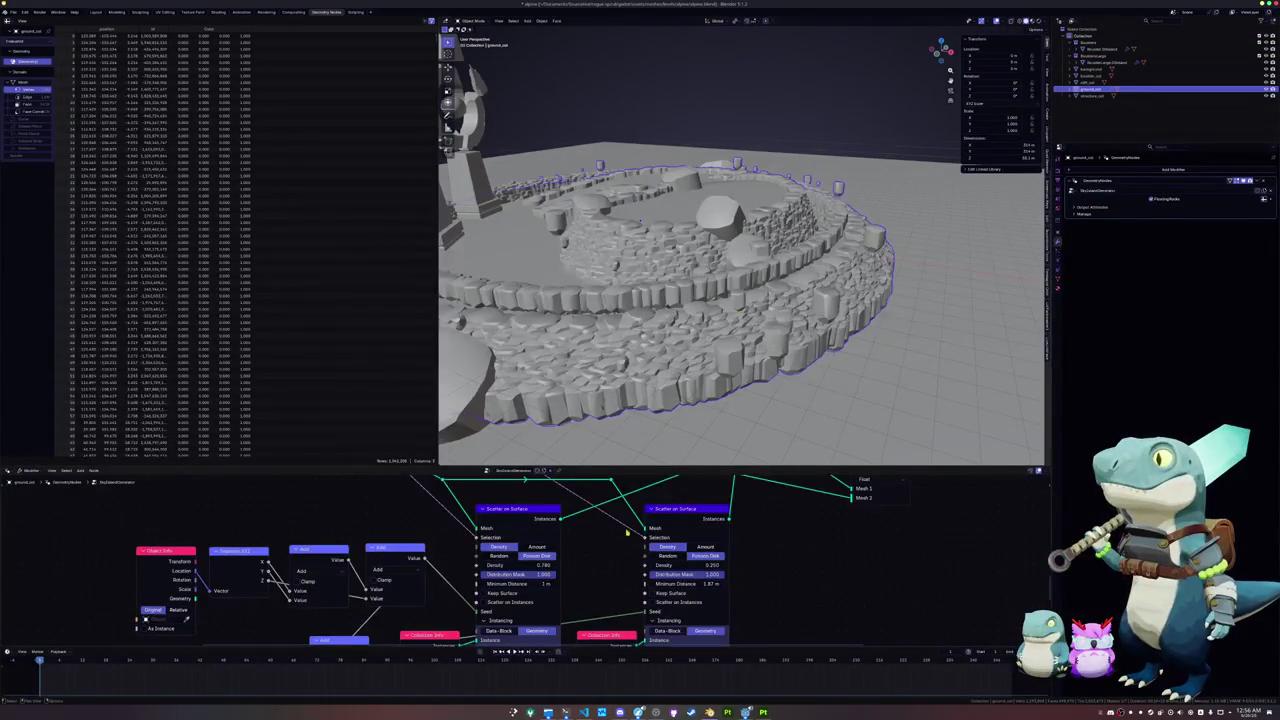
Step: Raise the Scatter on Surface node's Minimum Distance to 5.23 m
scroll(713, 548, down, 3)
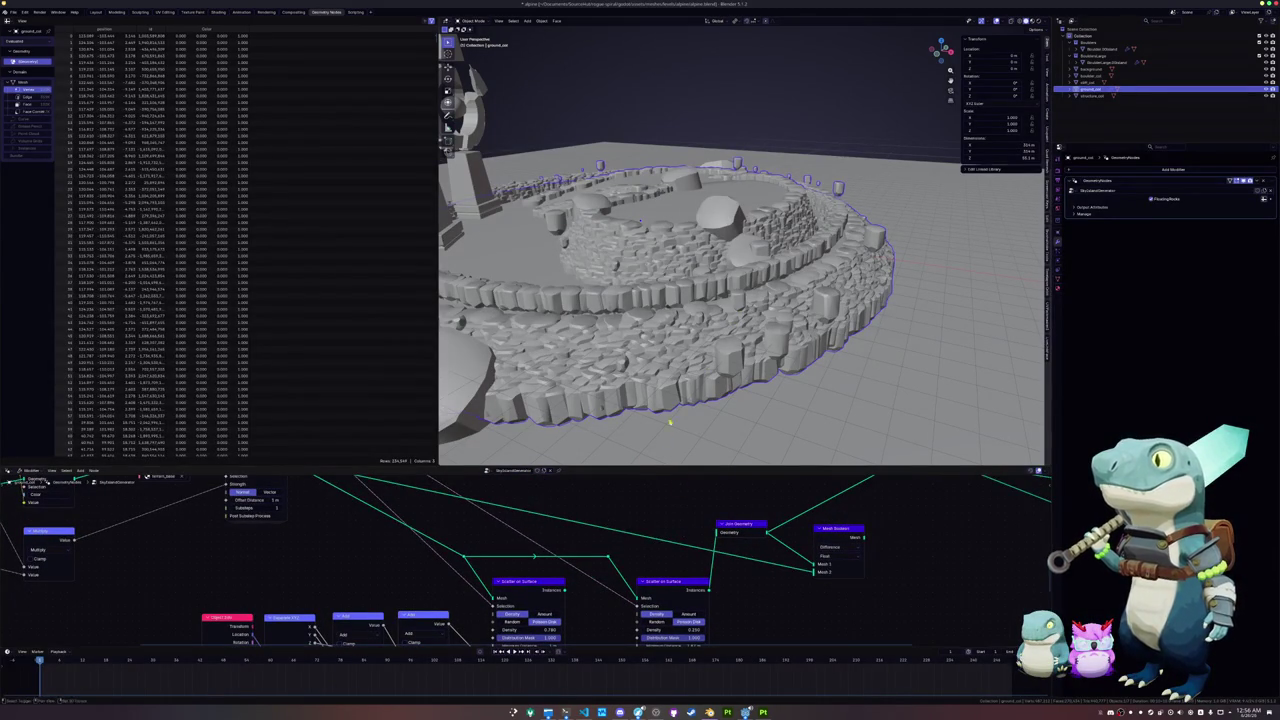
drag(666, 434, 714, 371)
drag(646, 551, 666, 484)
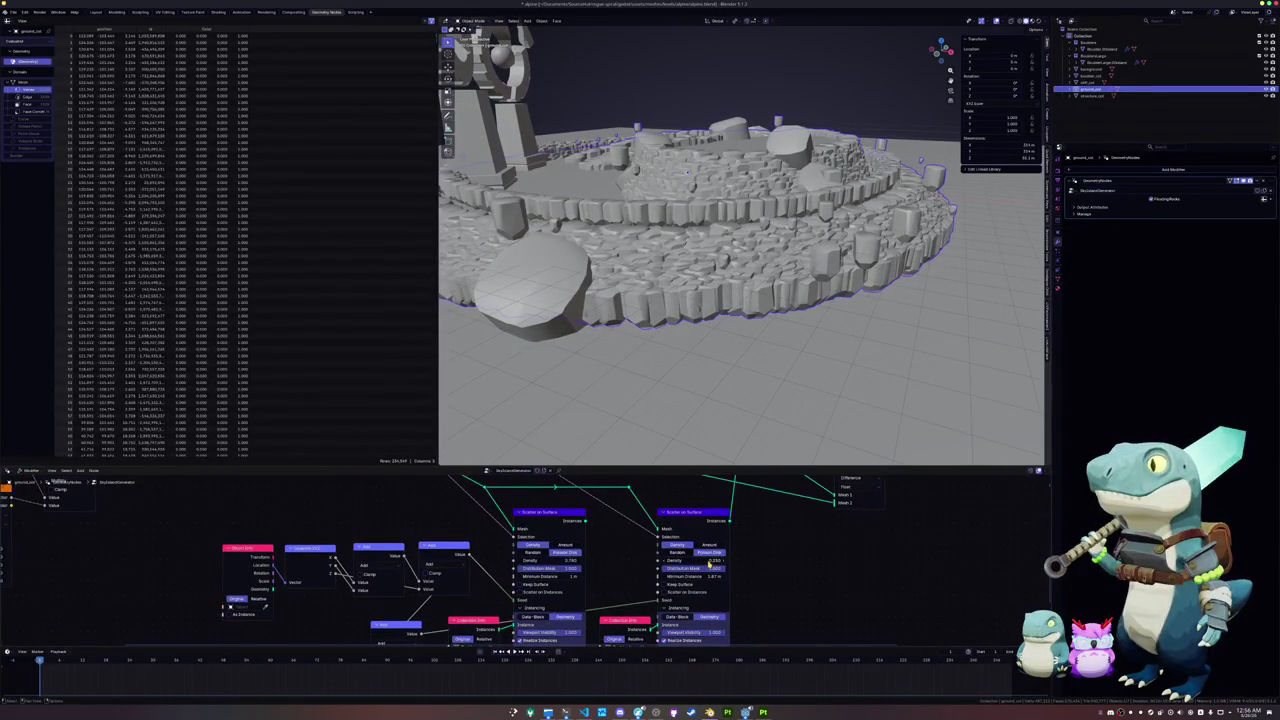
mouse_move(710, 577)
mouse_down()
mouse_move(760, 577)
mouse_move(736, 577)
mouse_up()
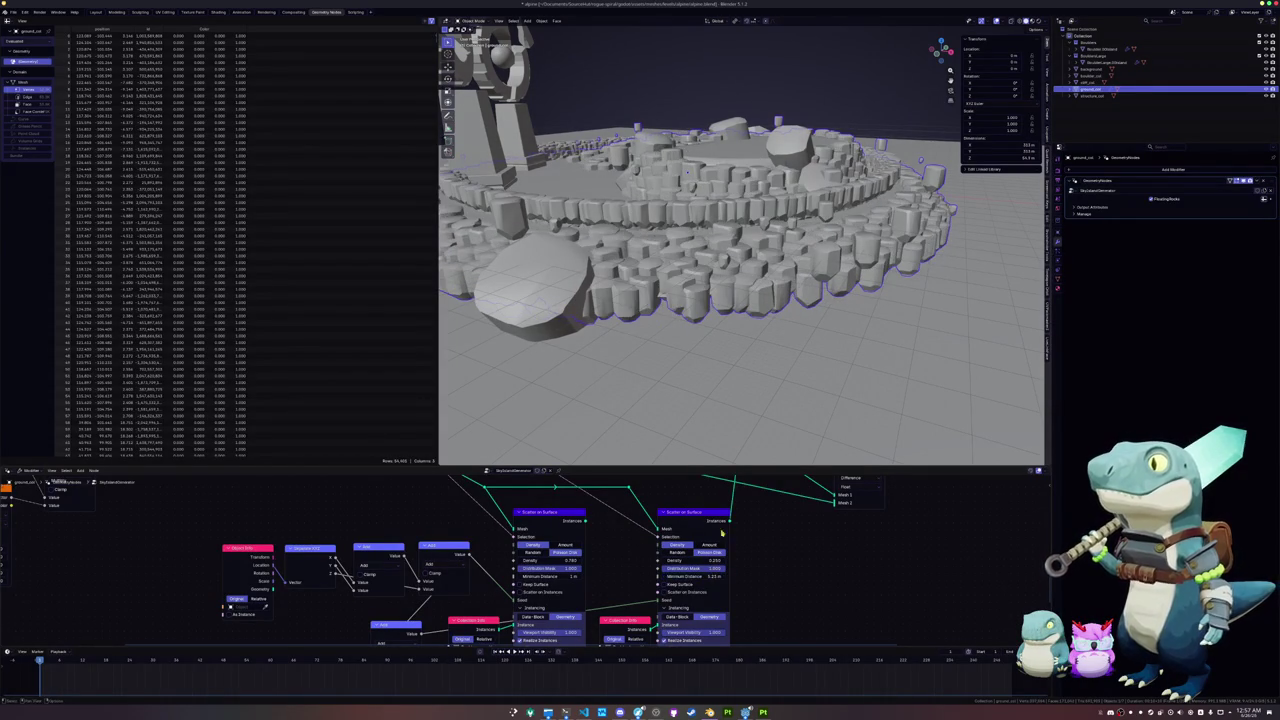
Step: Select the ring object and start deleting it with X
click(530, 285)
click(833, 168)
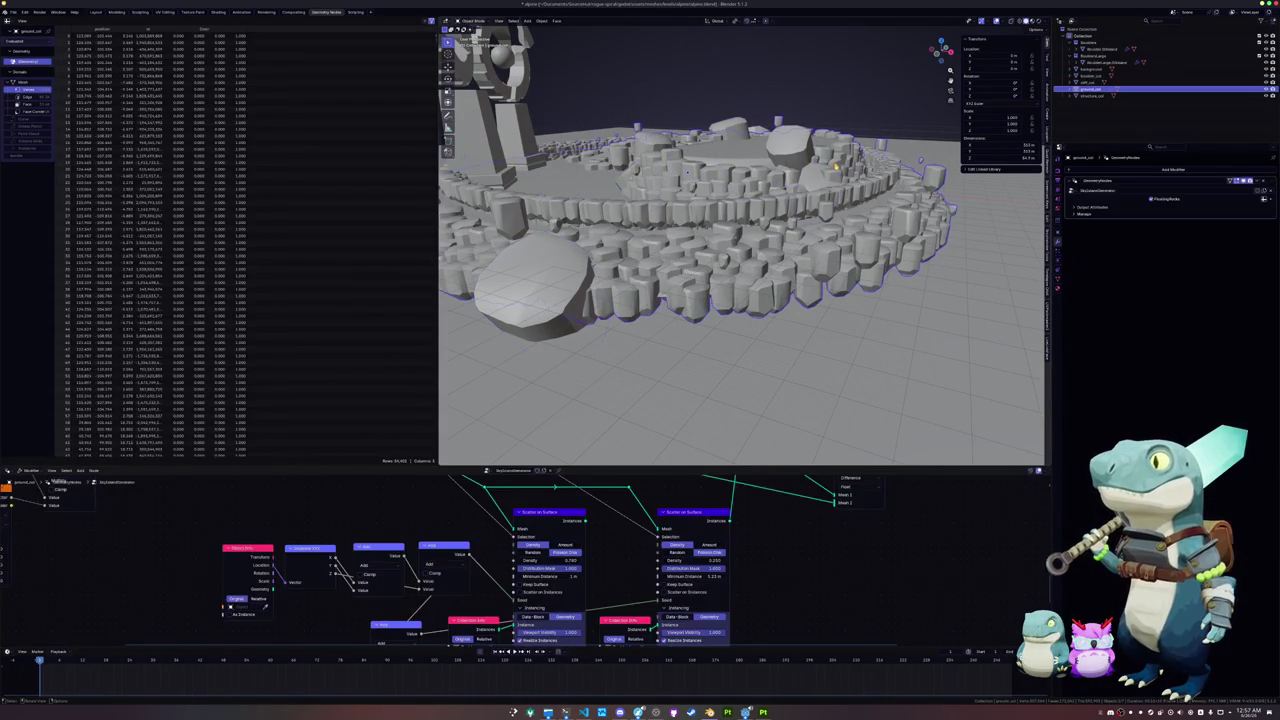
click(858, 195)
key(x)
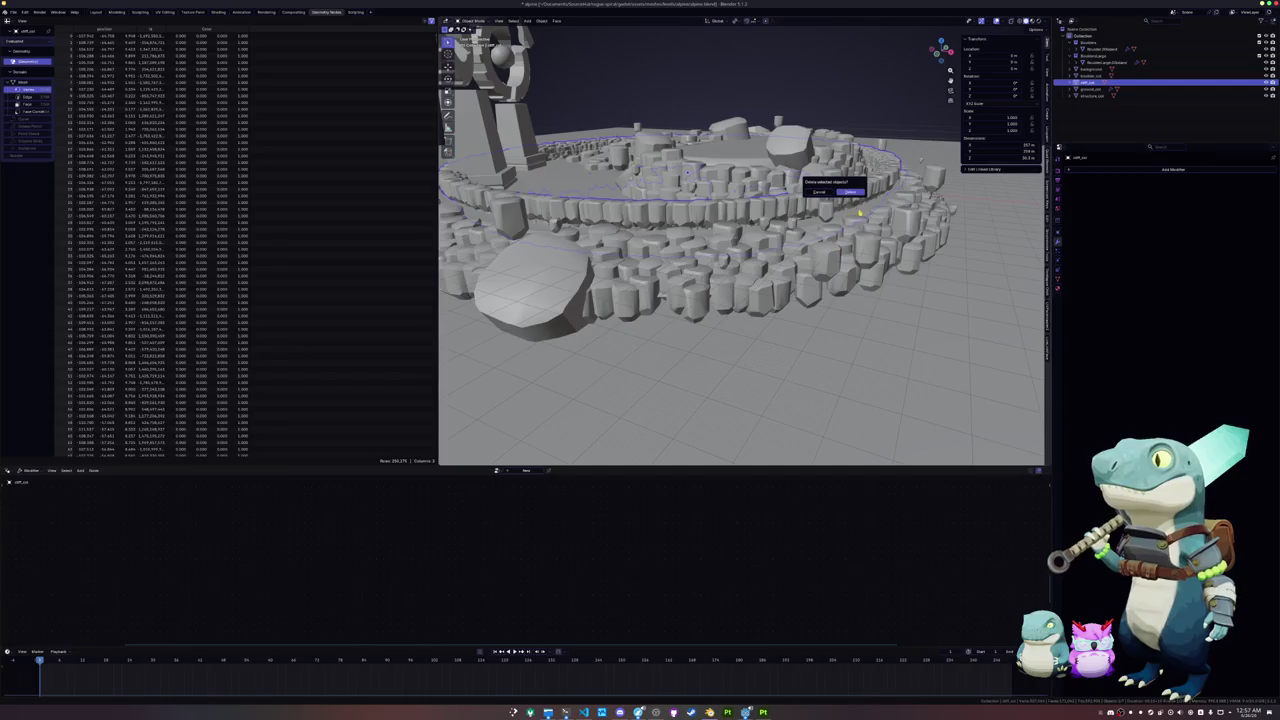
Step: Cancel the delete, lift the ring high along Z, and scale down the boulder stones
key(Escape)
key(g)
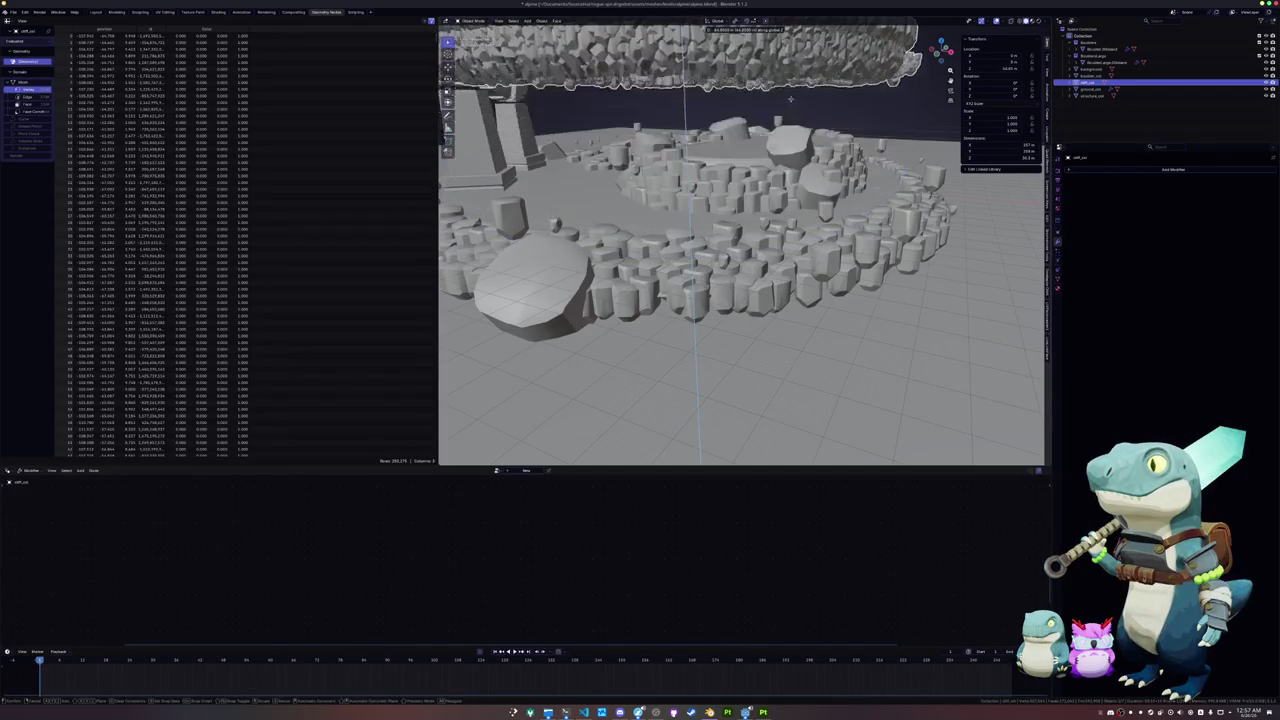
click(860, 178)
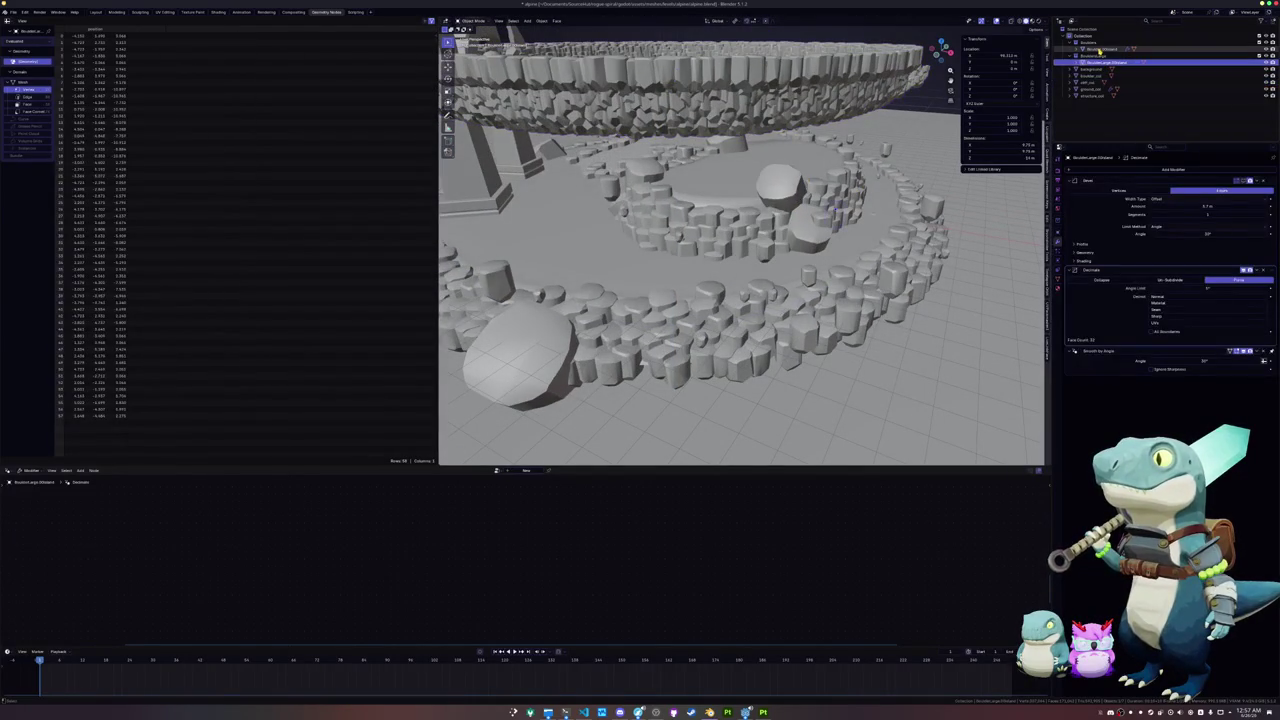
key(Tab)
key(s)
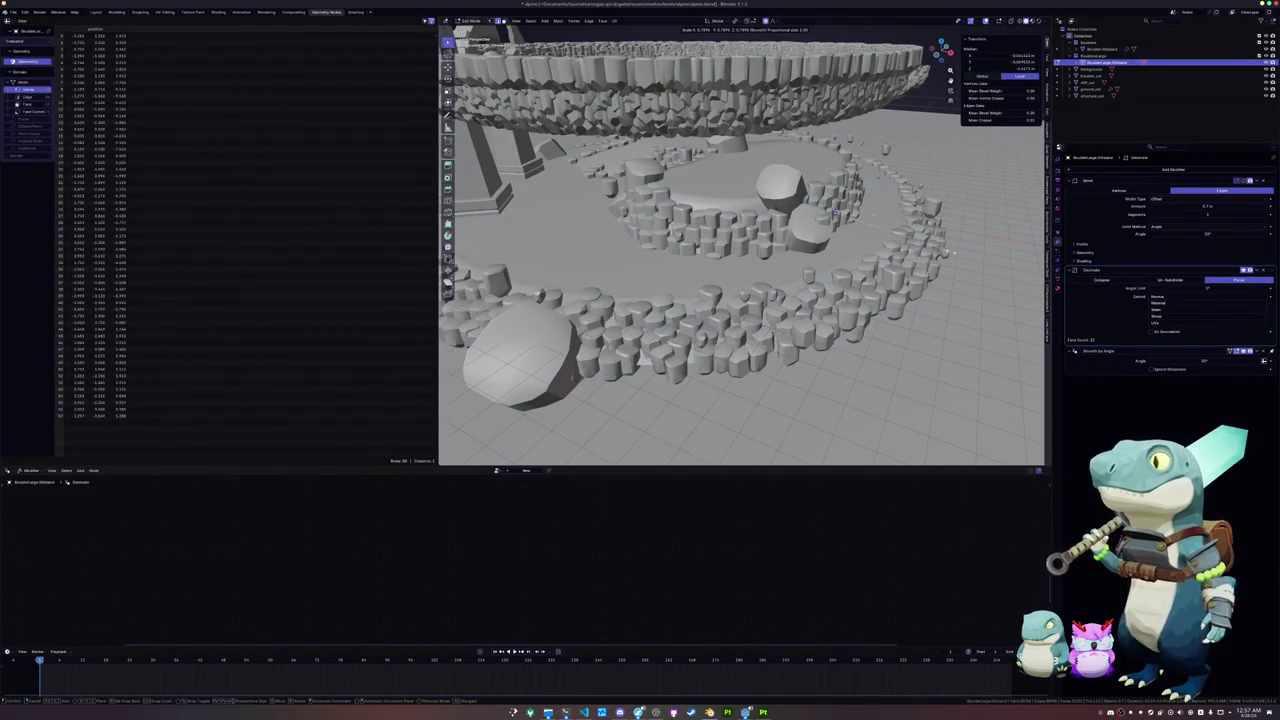
click(953, 253)
Step: Return to Object Mode and reselect the stone ring object
key(Tab)
key(ctrl+a)
click(950, 245)
click(828, 236)
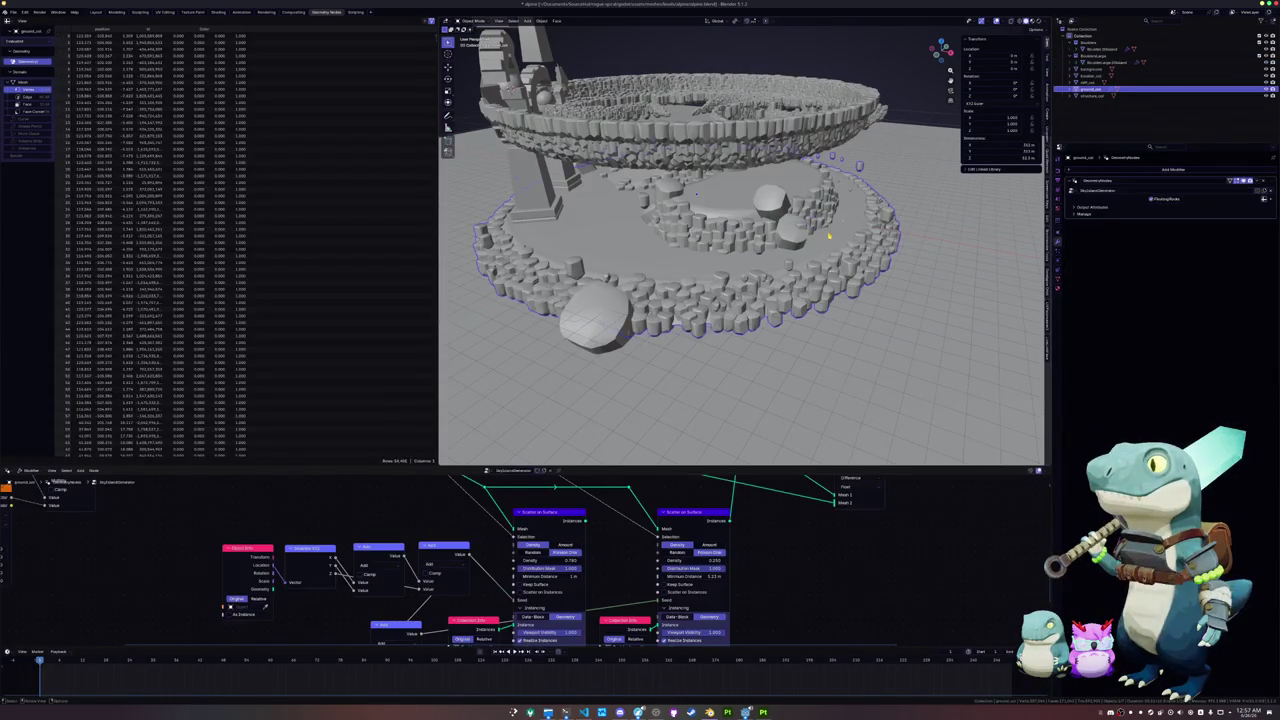
Step: Adjust the scatter's Minimum Distance, then delete the lifted ring and undo it
scroll(700, 583, down, 1)
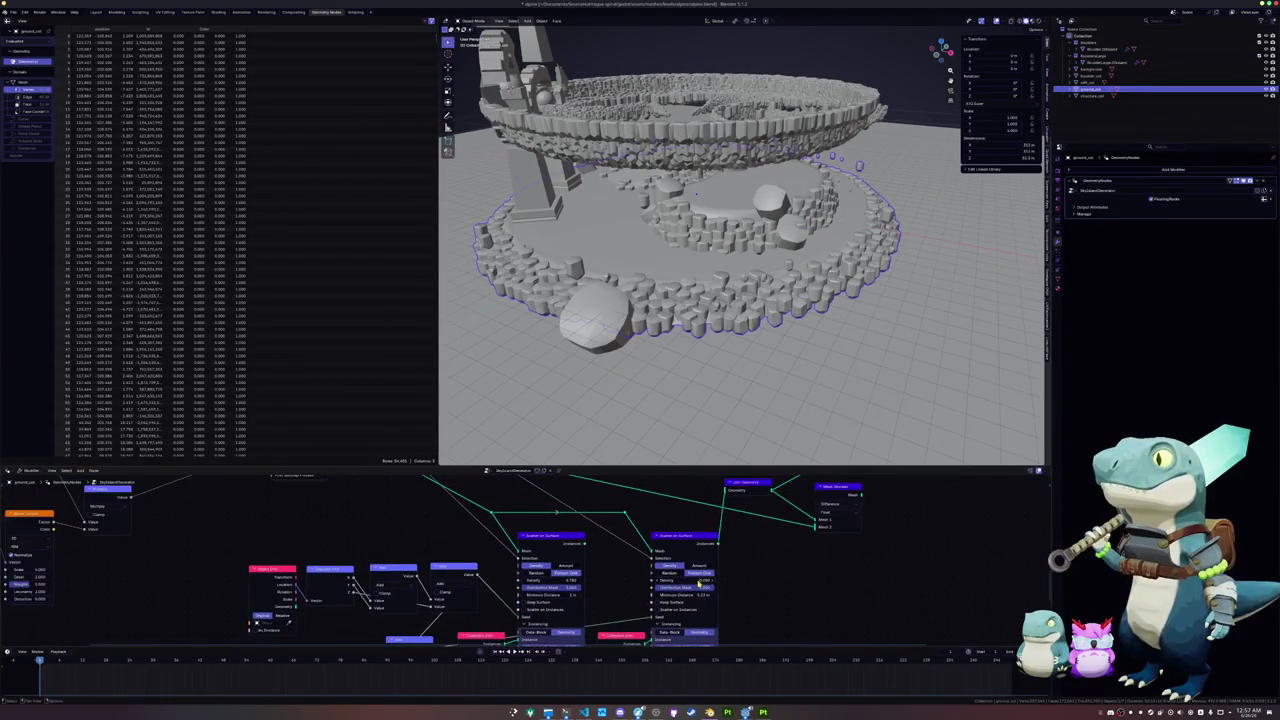
drag(691, 597, 691, 597)
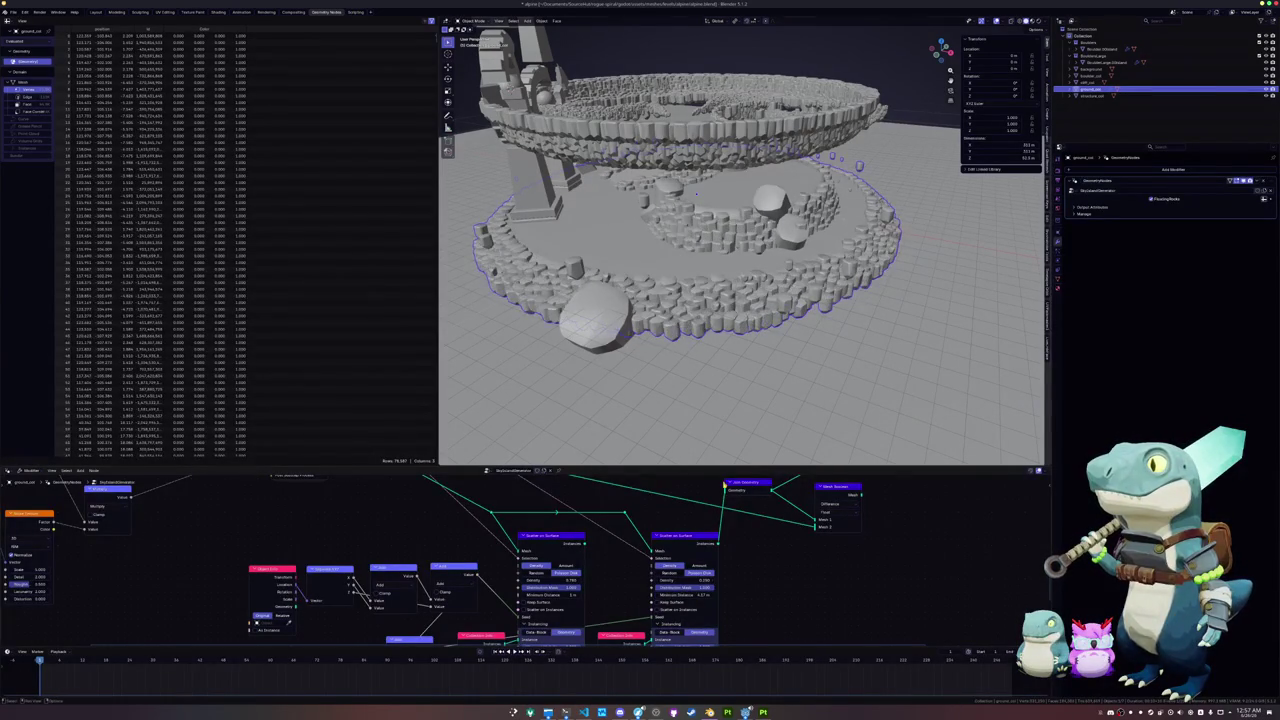
key(x)
click(790, 122)
scroll(780, 370, up, 2)
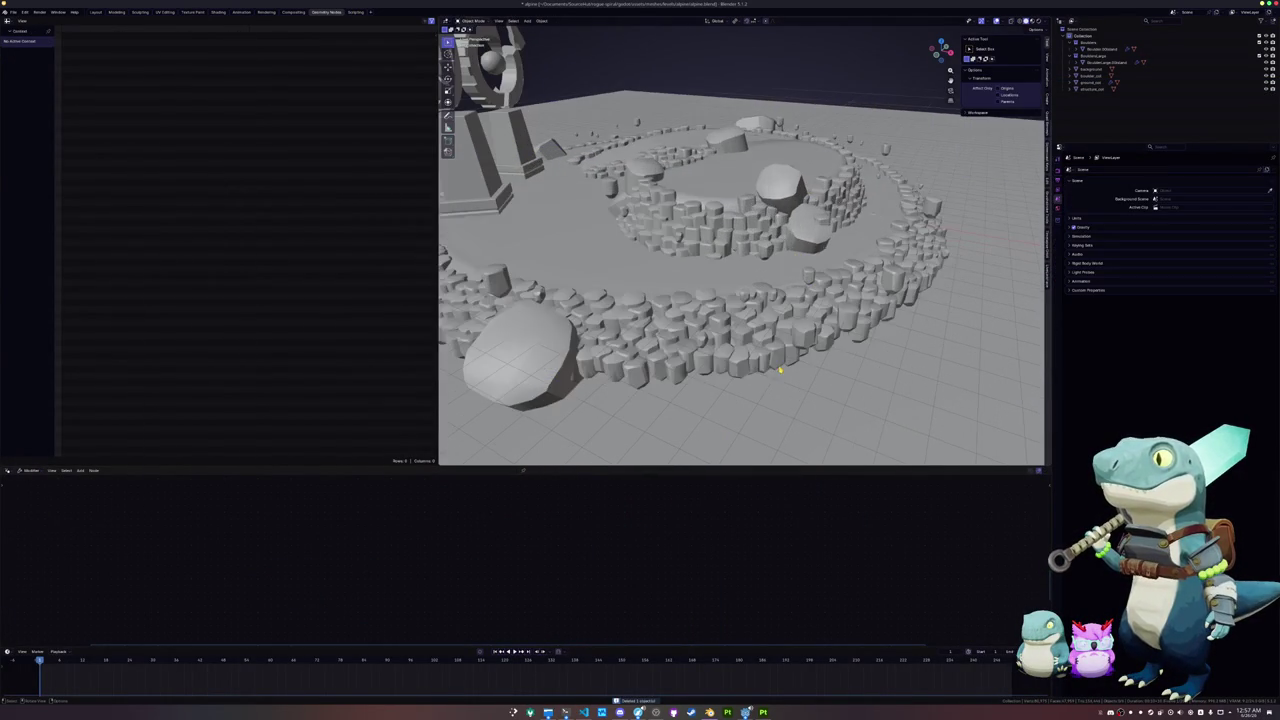
key(ctrl+z)
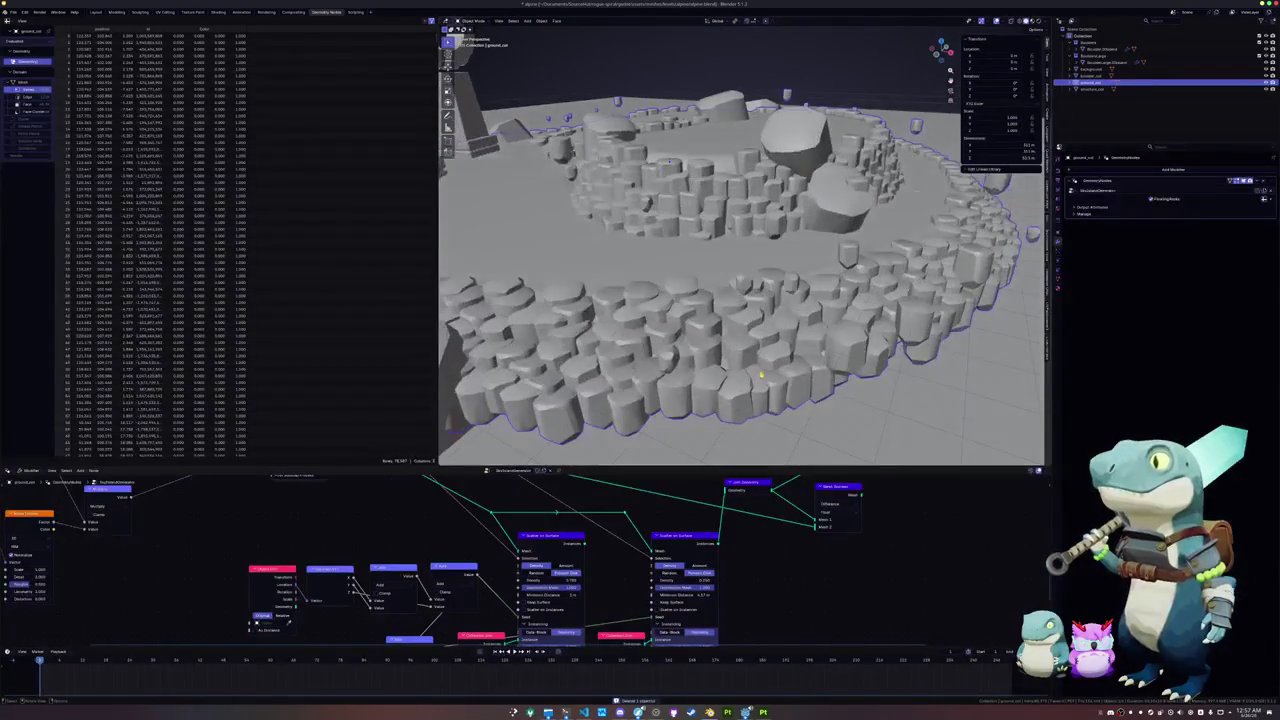
Step: Tune the rock scatter's Density and Surface Offset values
mouse_move(693, 583)
mouse_down()
mouse_move(650, 583)
mouse_move(710, 583)
mouse_move(697, 578)
mouse_up()
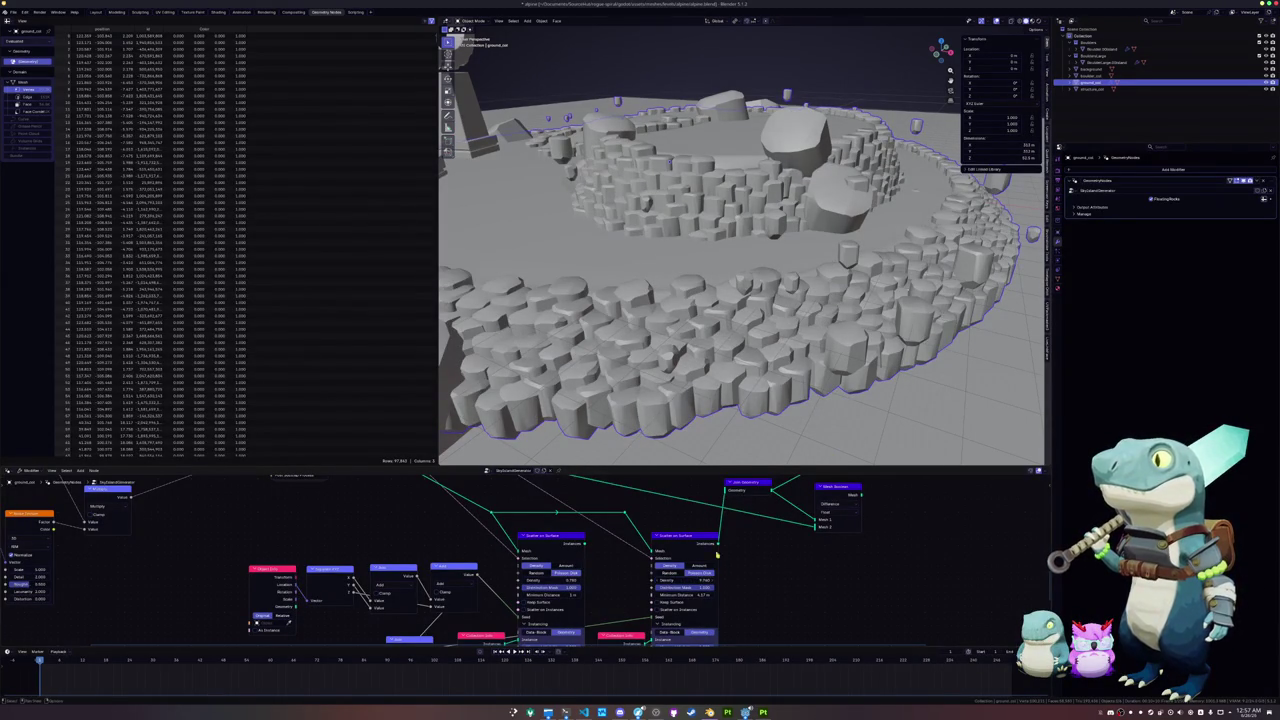
drag(948, 296, 896, 307)
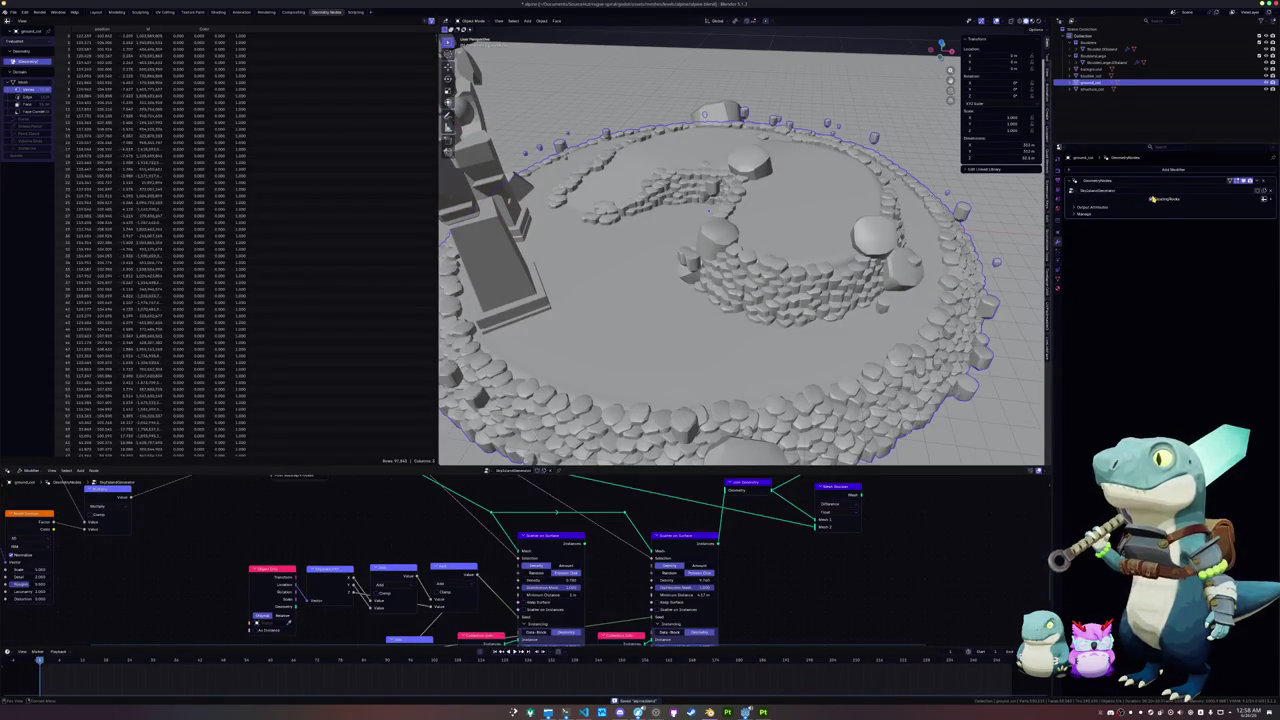
mouse_move(709, 210)
mouse_down()
mouse_move(709, 168)
mouse_move(814, 283)
mouse_move(784, 437)
mouse_up()
drag(758, 578, 780, 543)
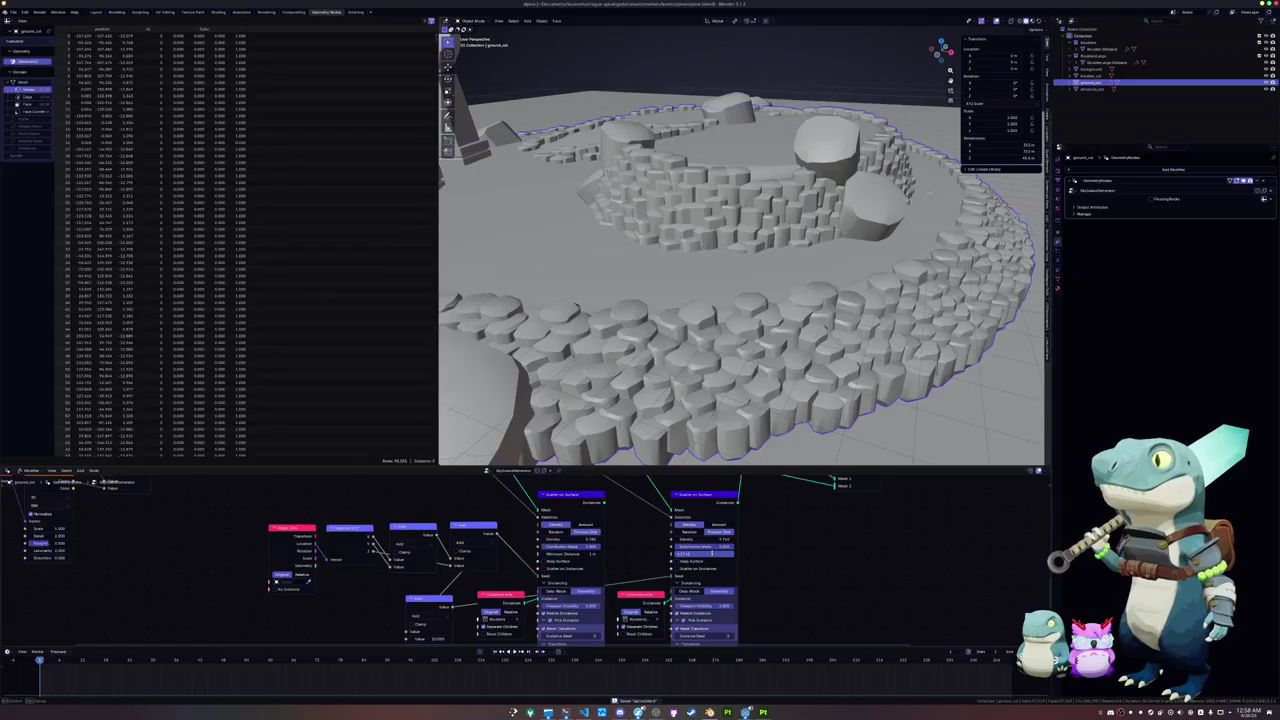
scroll(772, 600, down, 3)
drag(720, 597, 780, 597)
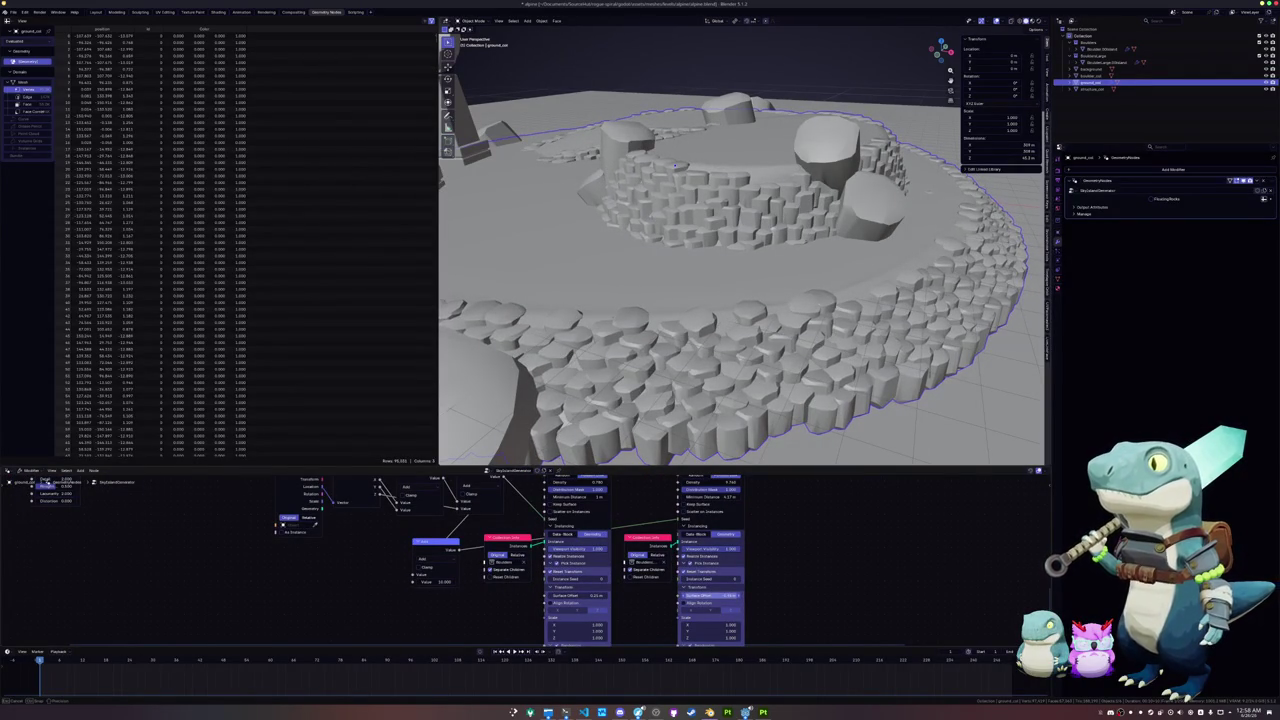
Step: Expand Output Attributes and enter Edit Mode on the ground mesh
scroll(777, 391, down, 5)
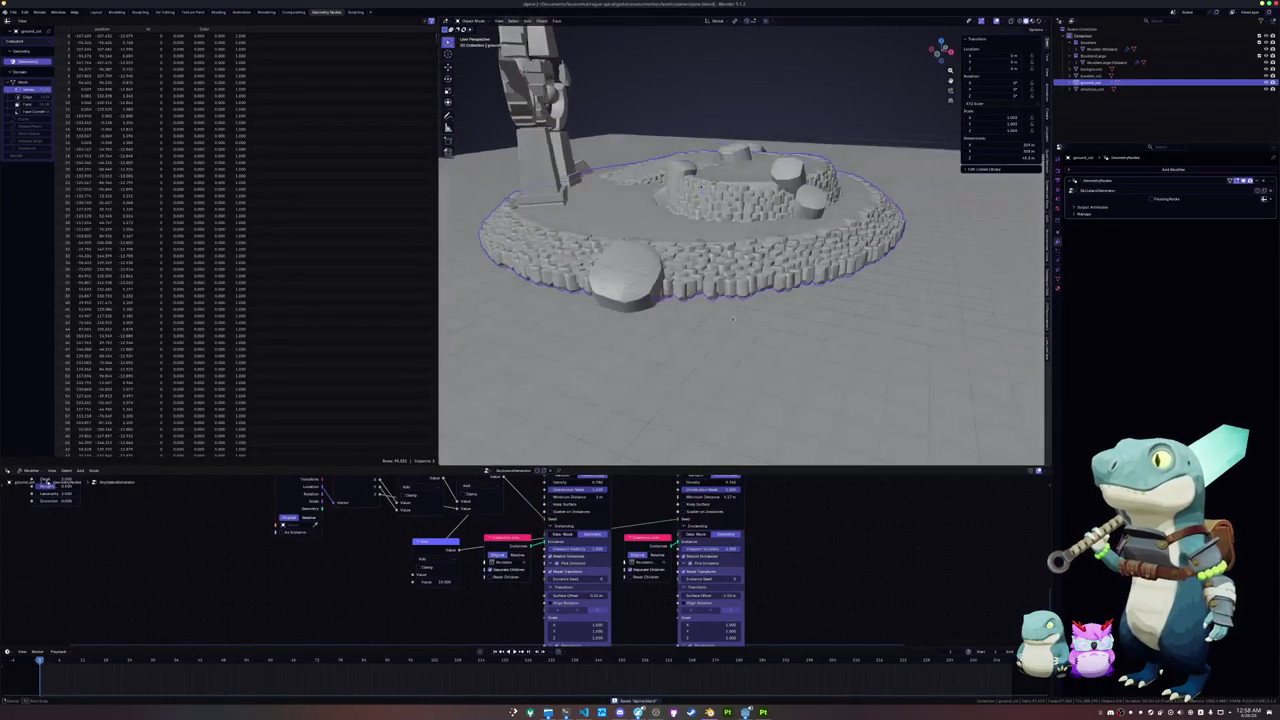
drag(731, 319, 731, 338)
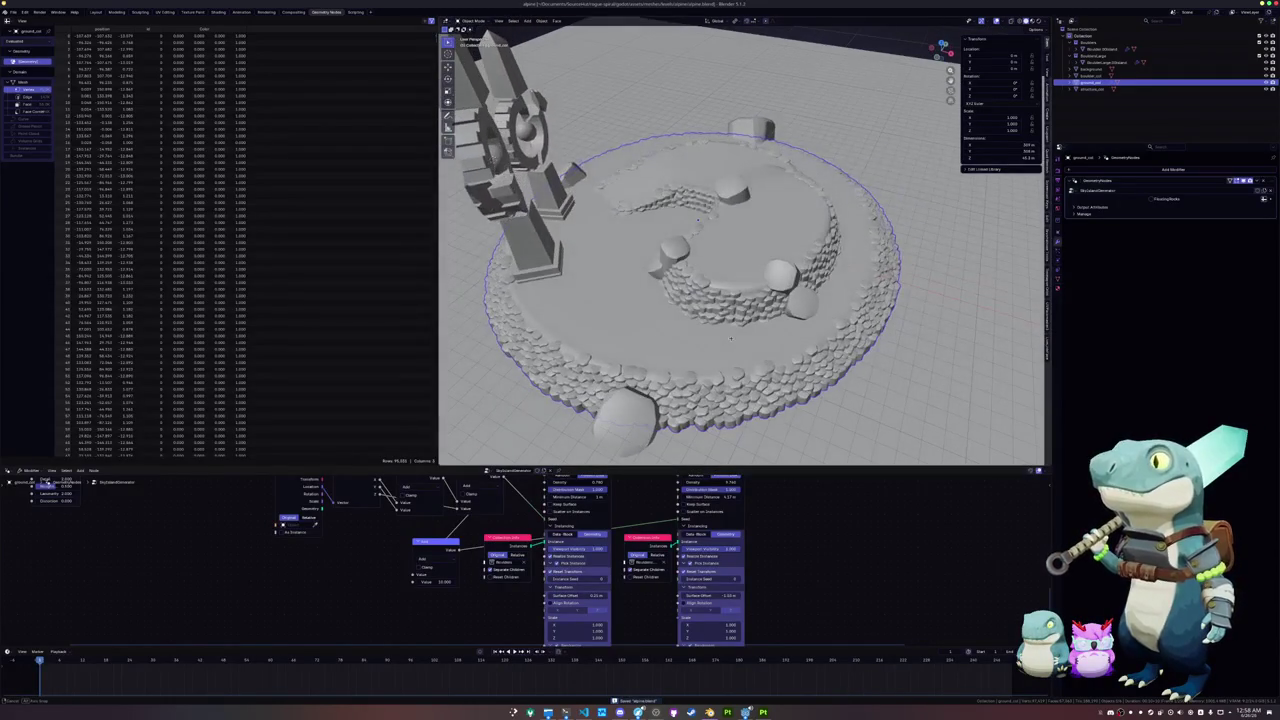
click(1127, 208)
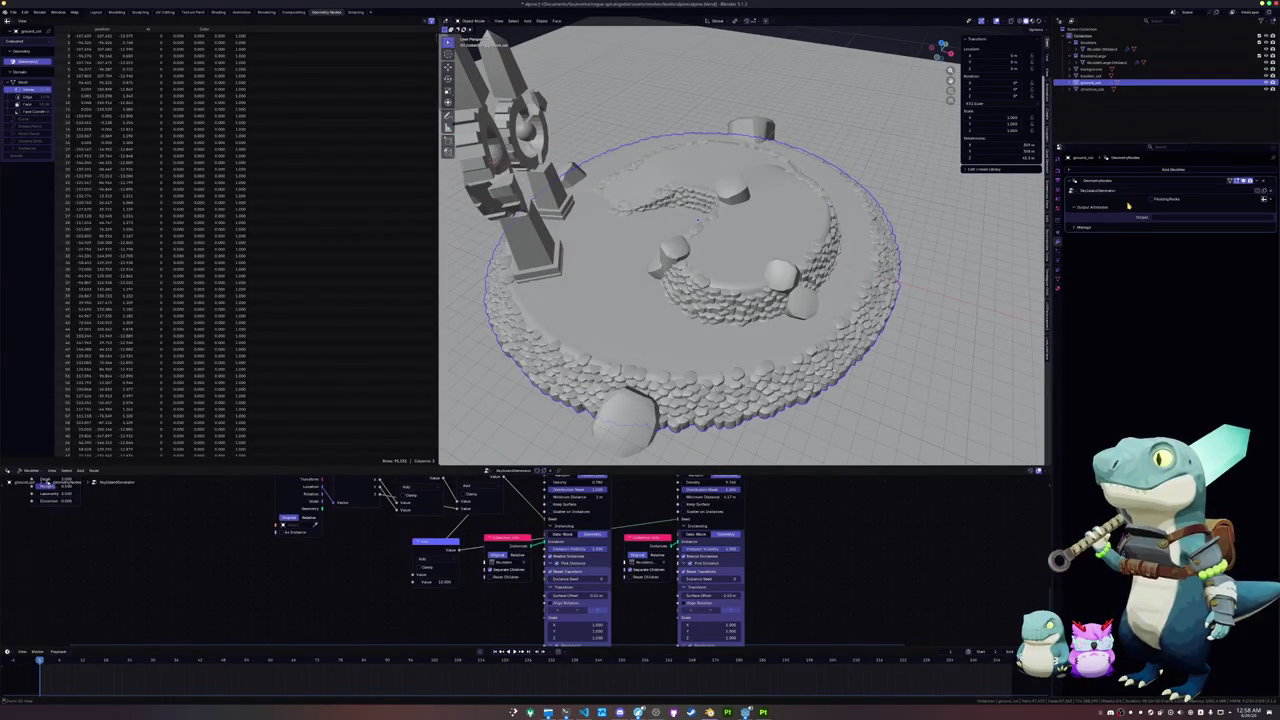
key(Tab)
drag(863, 267, 723, 283)
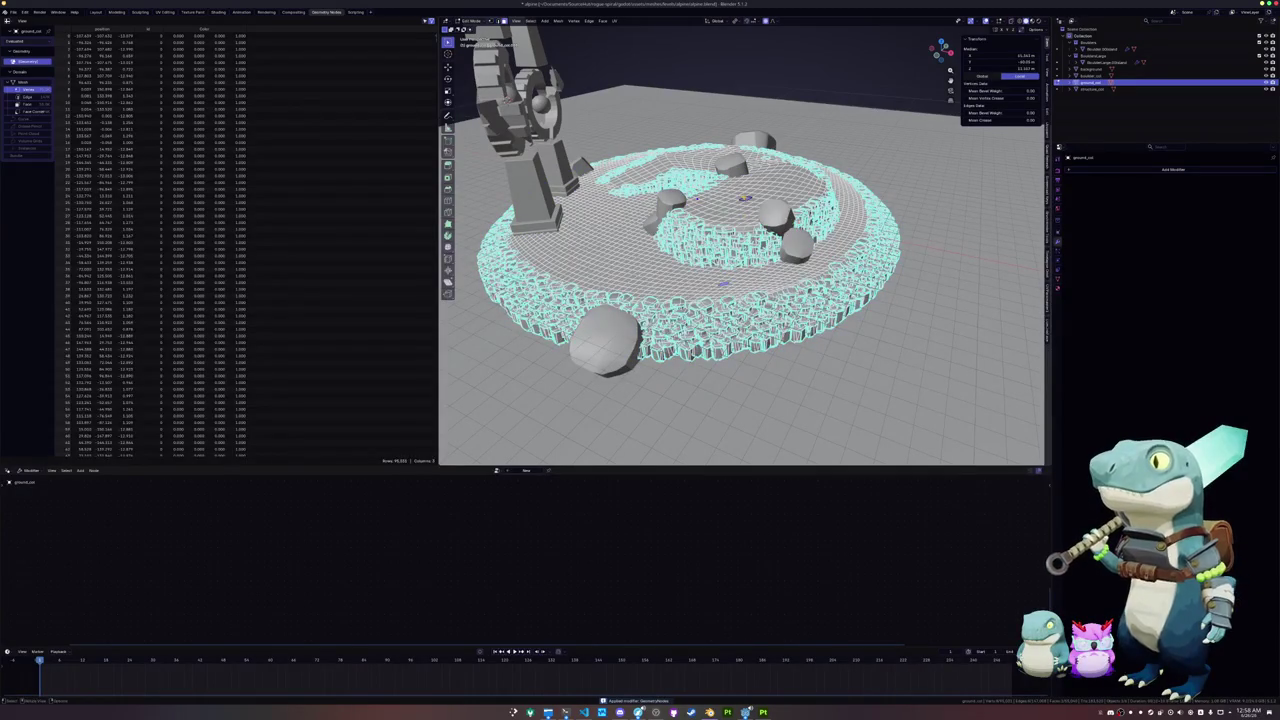
Step: Separate the selected ground faces into a new object via Separate > Selection
key(3)
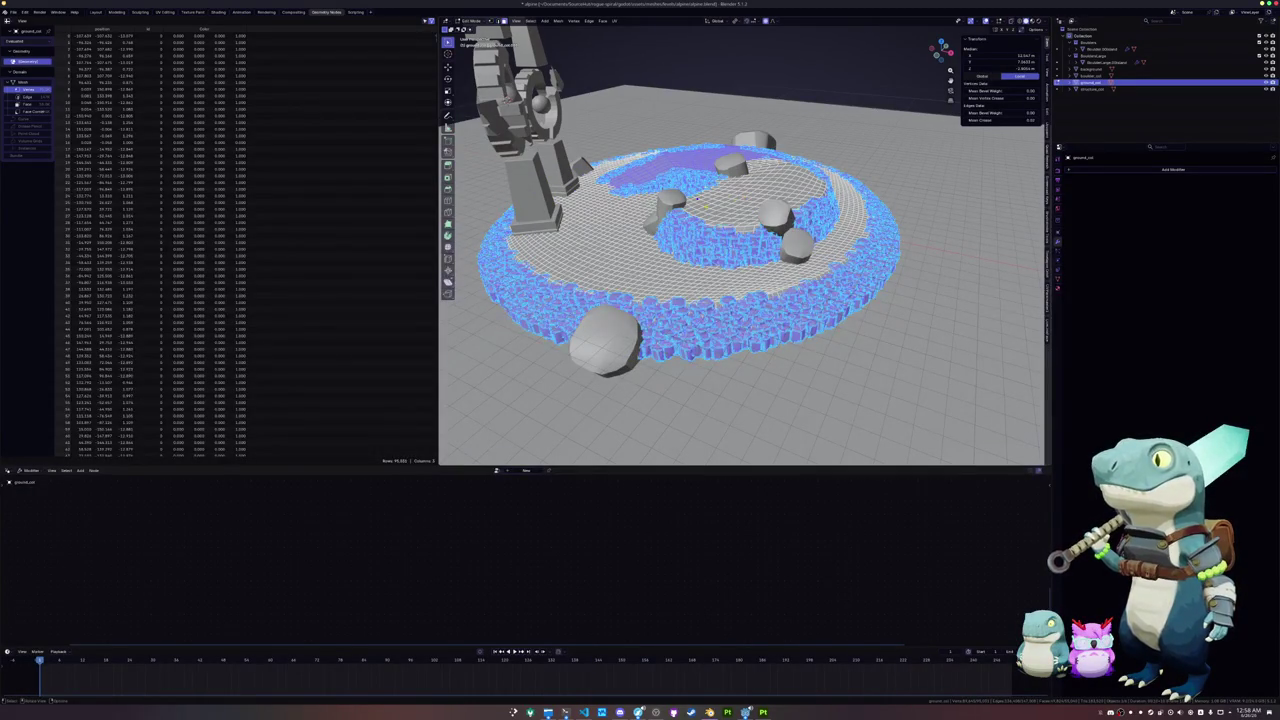
key(1)
key(3)
right_click(672, 150)
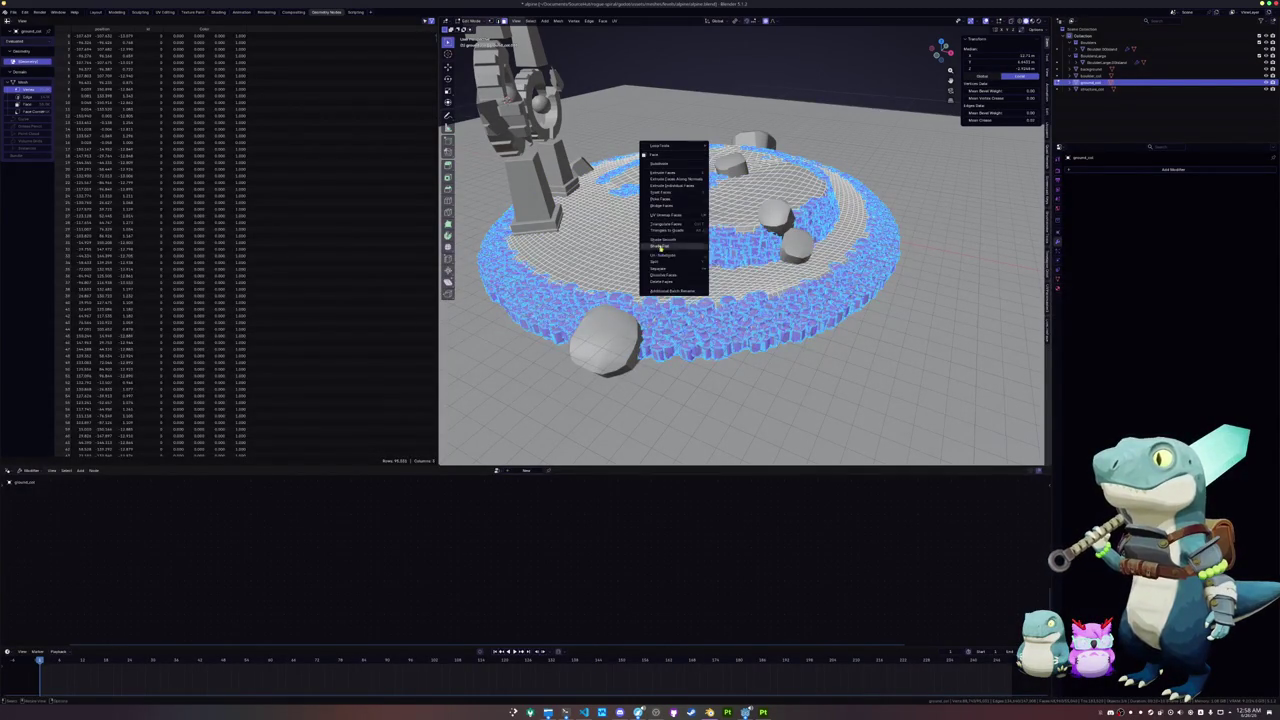
mouse_move(672, 269)
click(731, 269)
key(Tab)
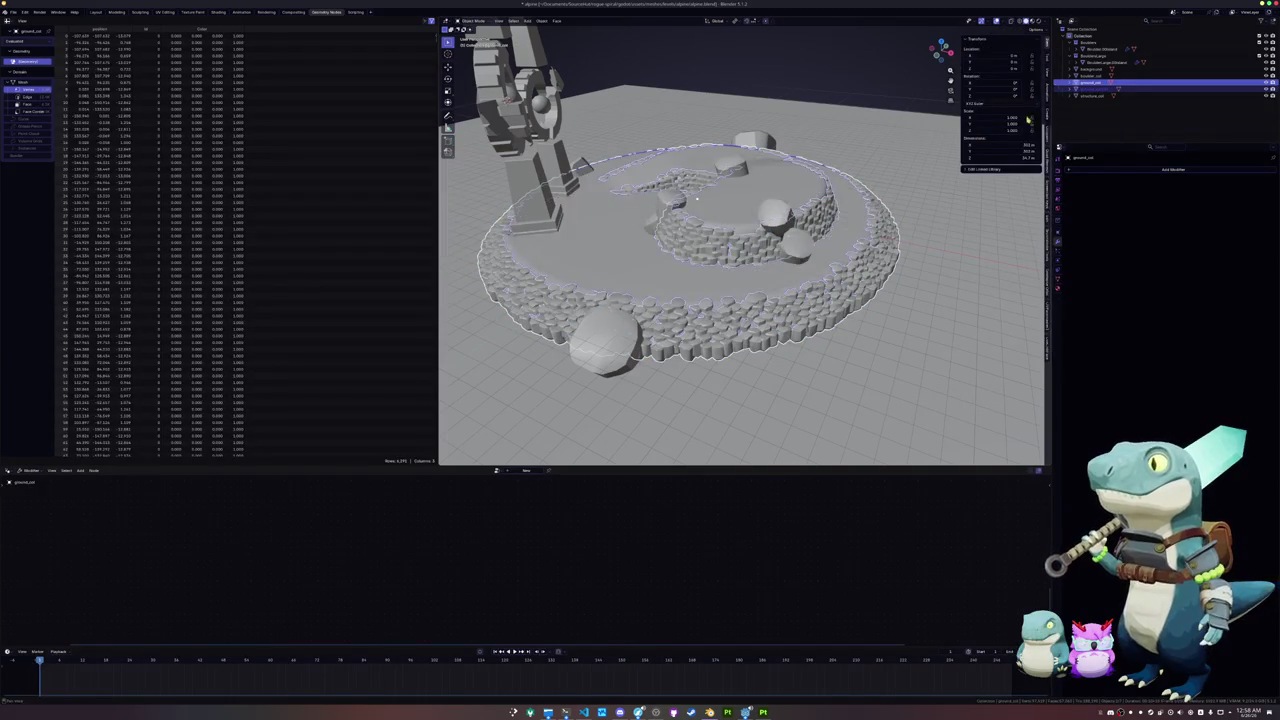
Step: Rename the new object and its mesh data to cliff_col
key(F2)
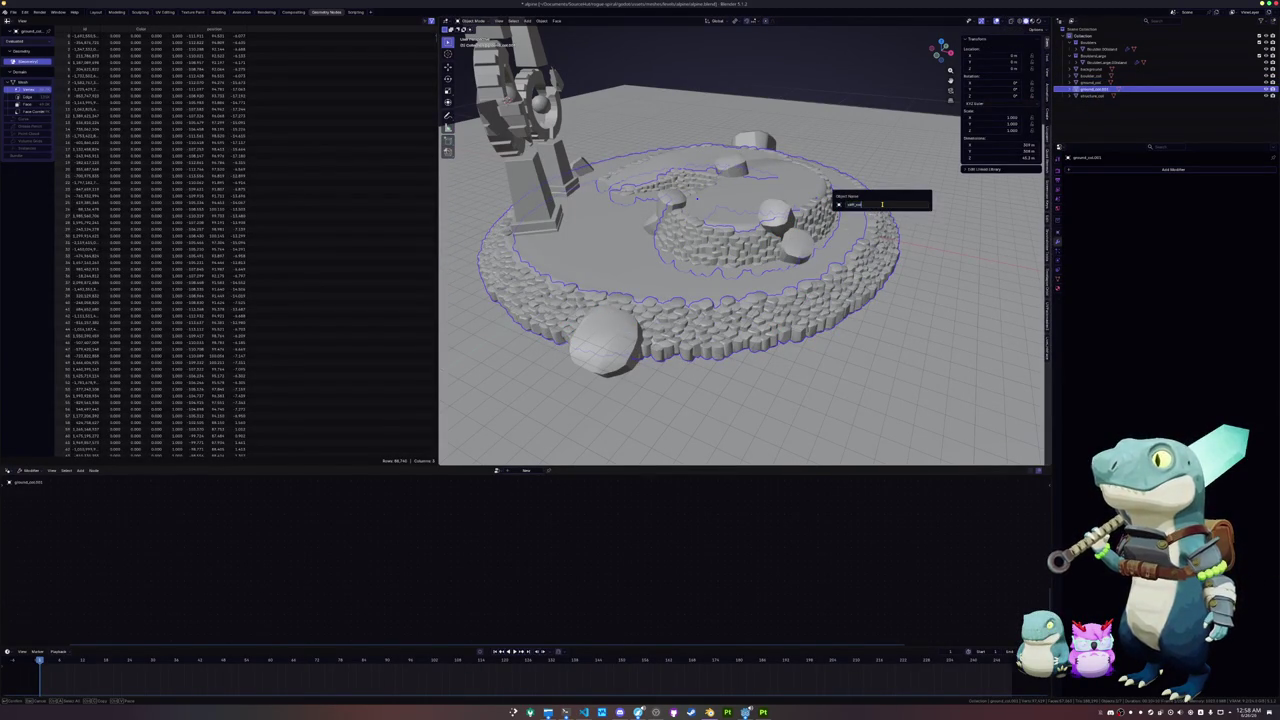
key(Return)
click(1057, 285)
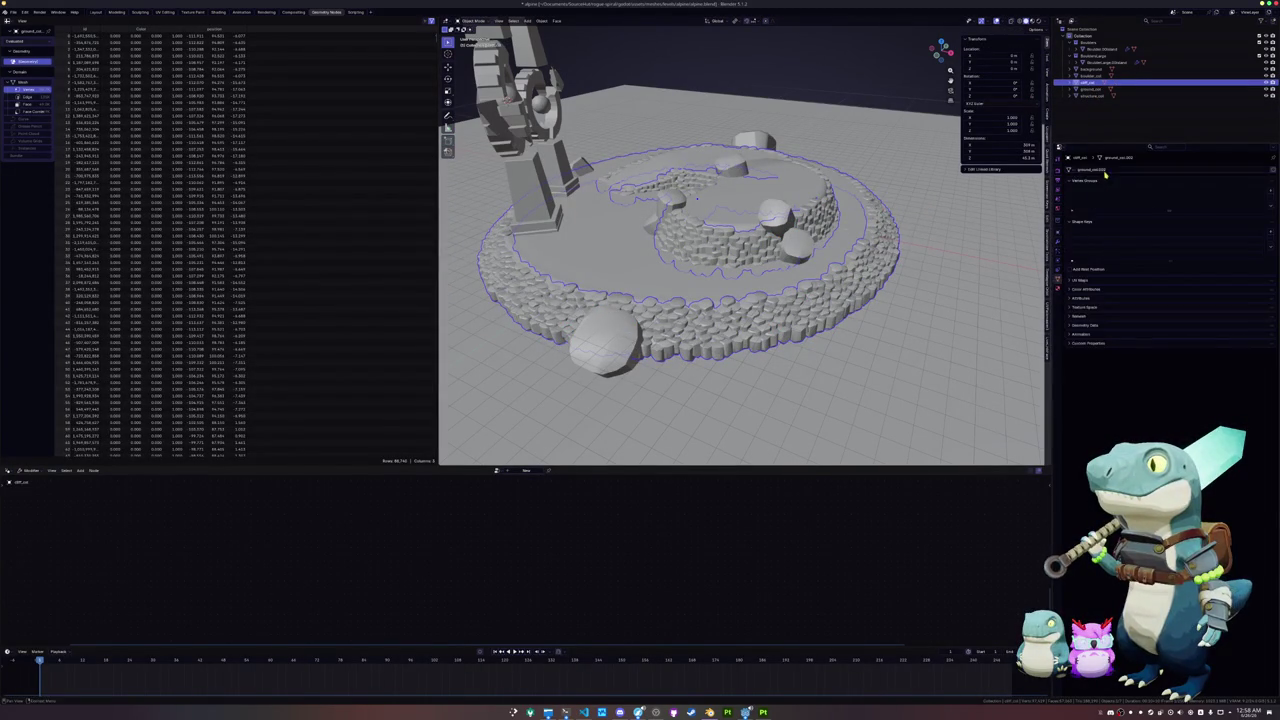
click(1096, 116)
double_click(1100, 169)
key(BackSpace)
key(BackSpace)
key(BackSpace)
key(Return)
scroll(899, 243, down, 4)
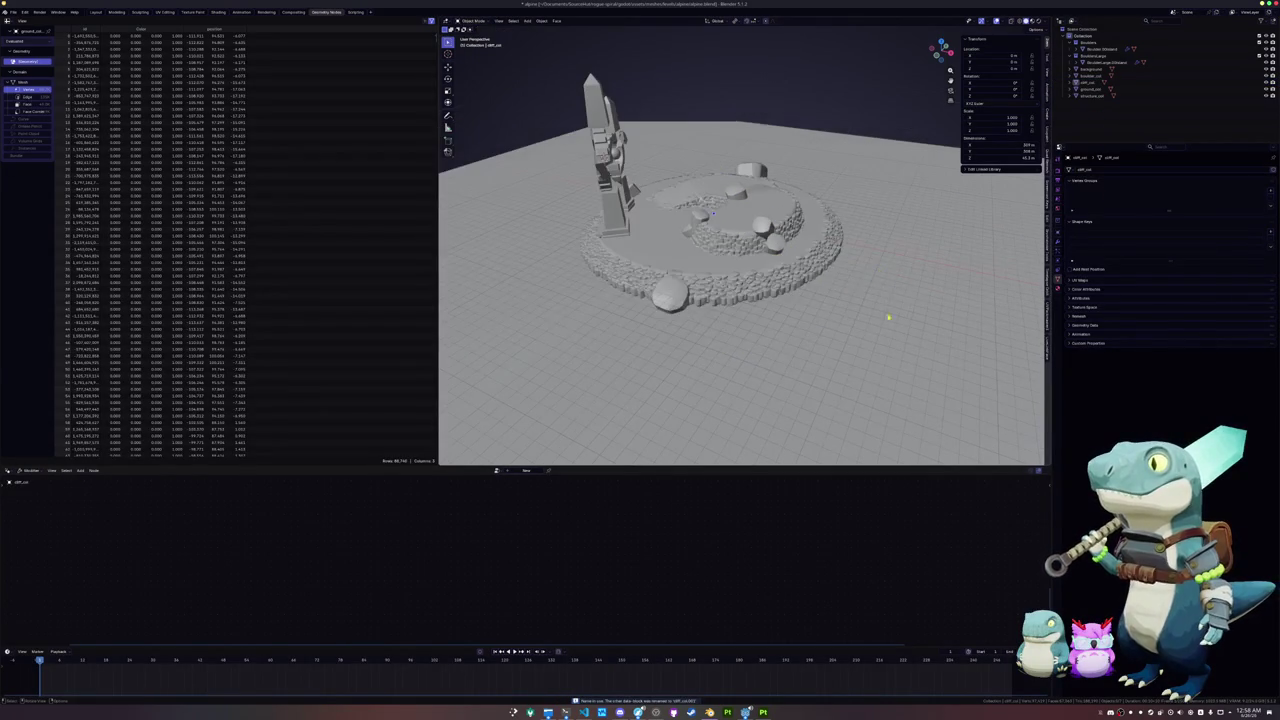
drag(886, 303, 531, 102)
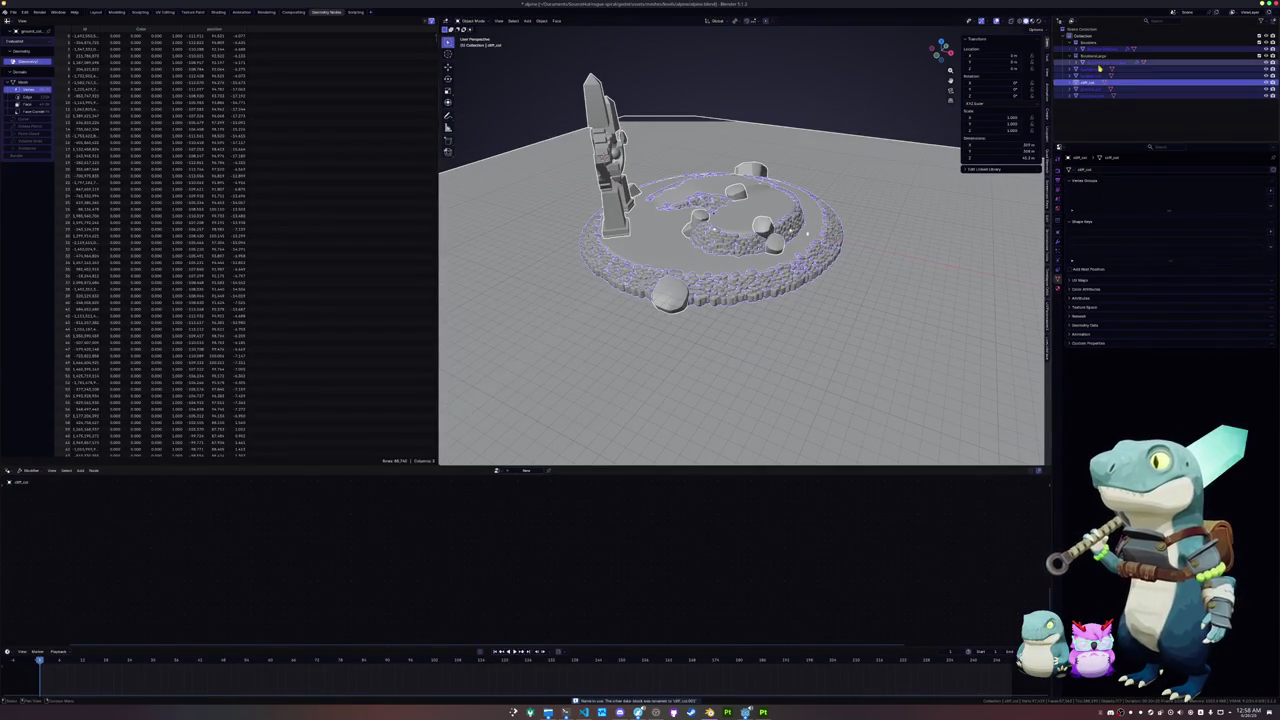
Step: Apply transforms to the selected background plane and cliff objects
shift+click(768, 157)
key(ctrl+a)
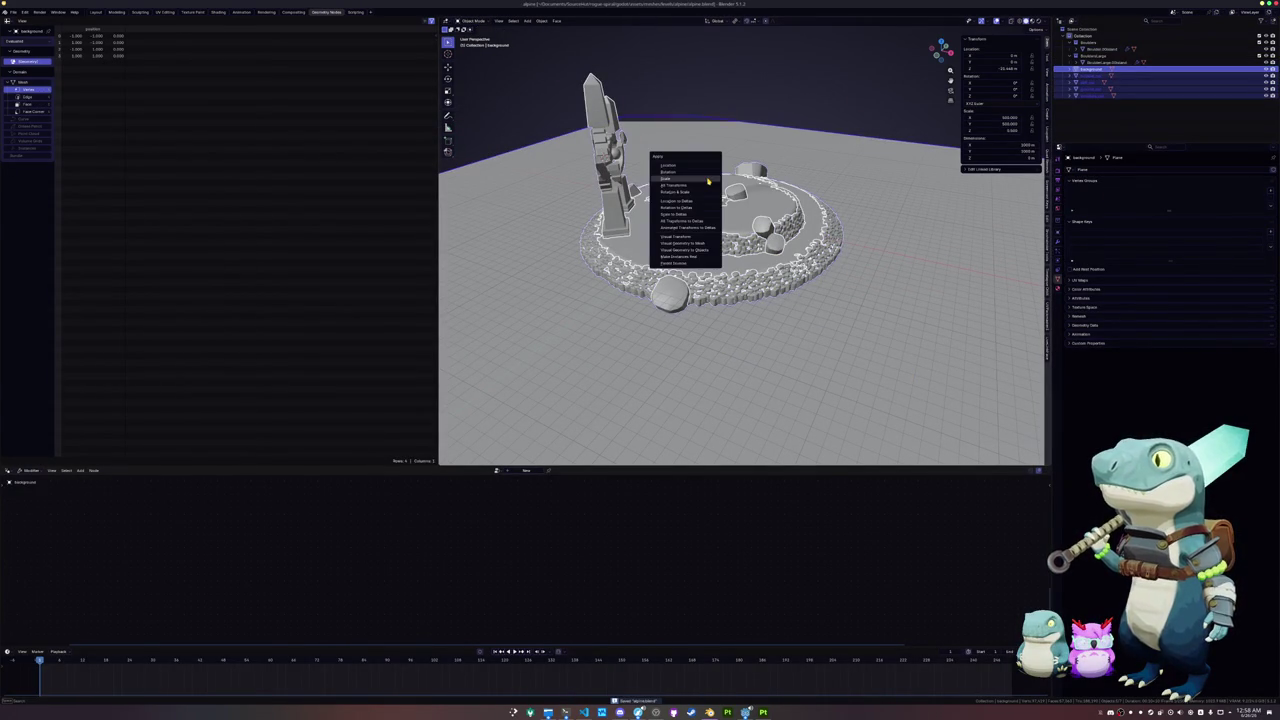
click(703, 183)
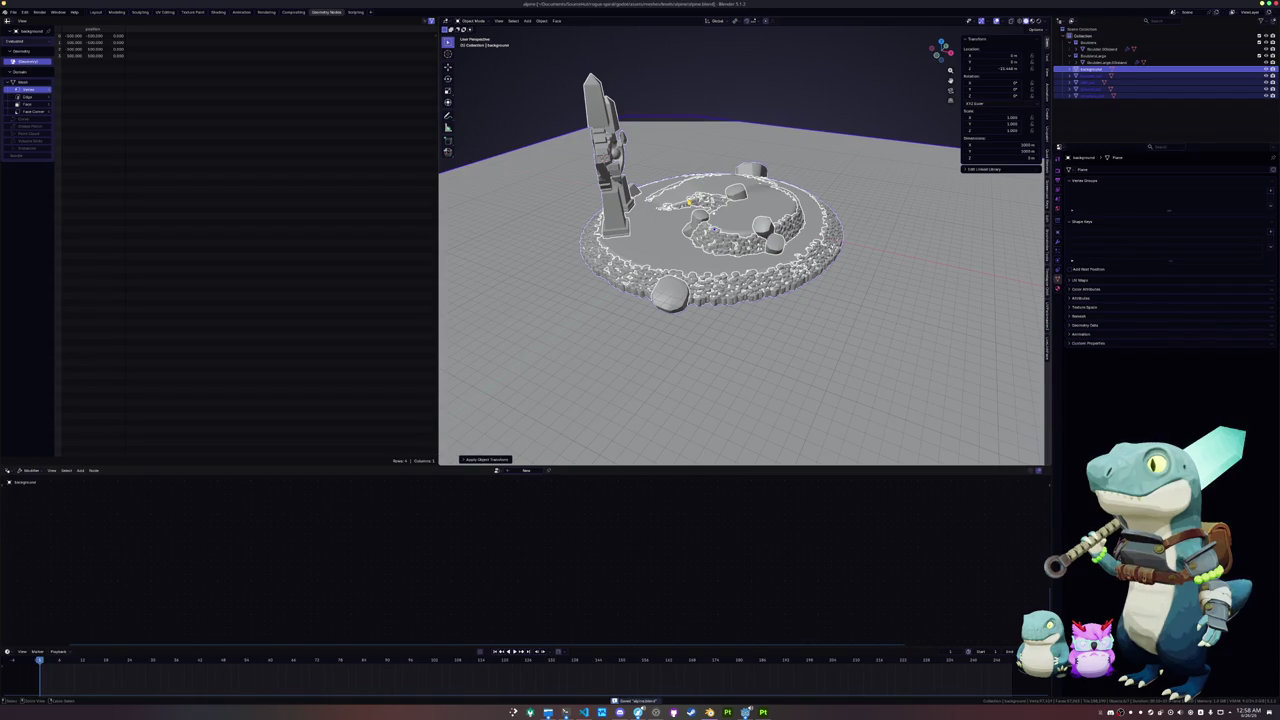
scroll(689, 200, up, 1)
key(ctrl+a)
click(677, 200)
key(ctrl+a)
click(677, 200)
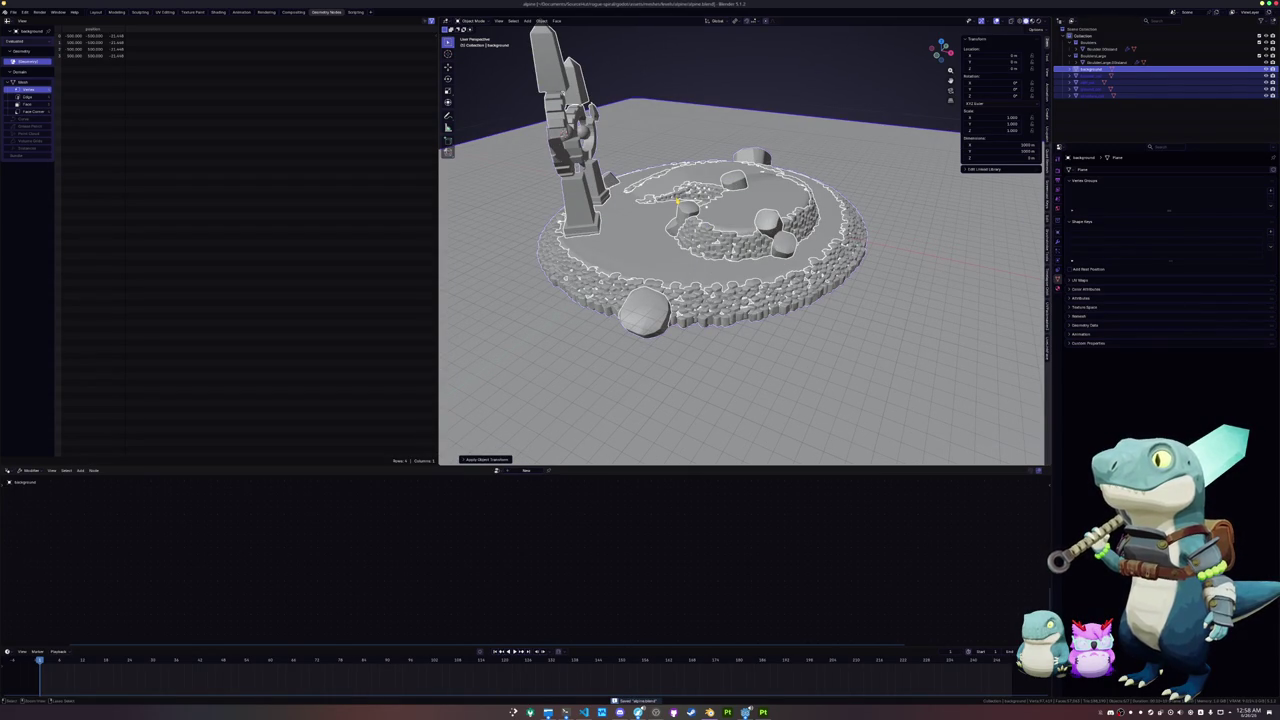
Step: Export the scene as a glTF 2.0 file and switch to Godot
click(14, 12)
mouse_move(40, 123)
click(122, 181)
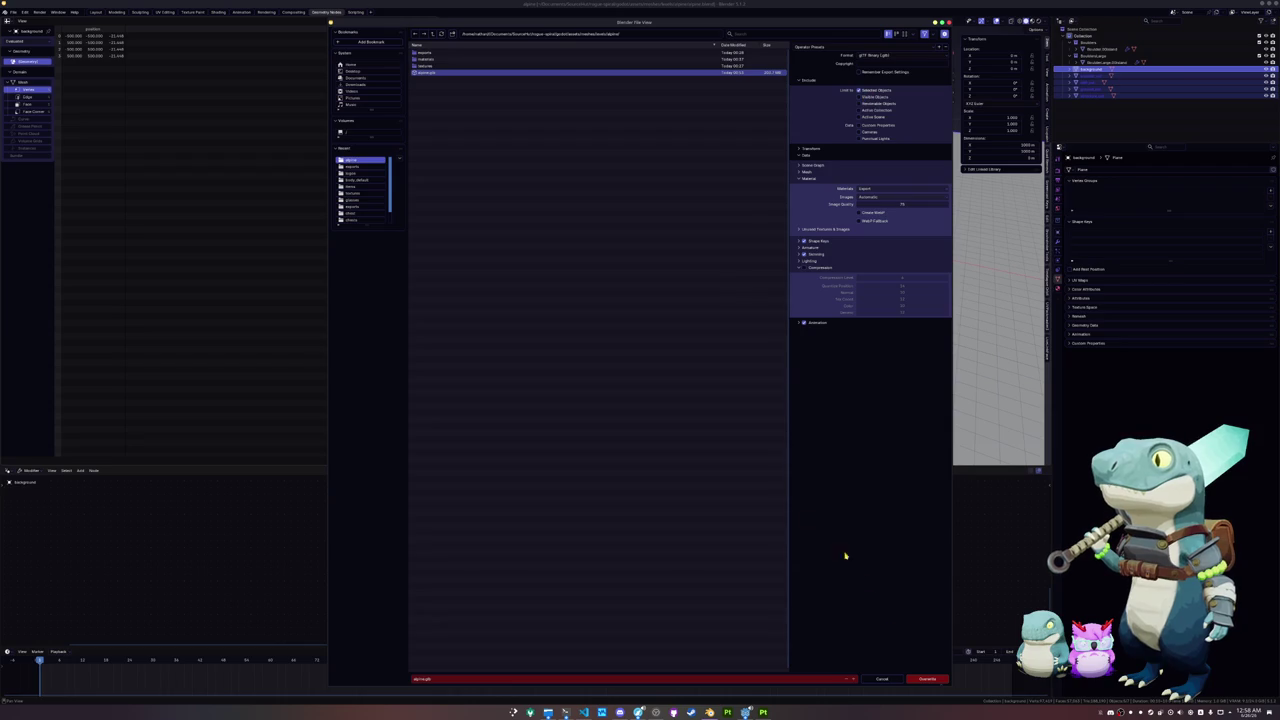
click(927, 679)
click(745, 712)
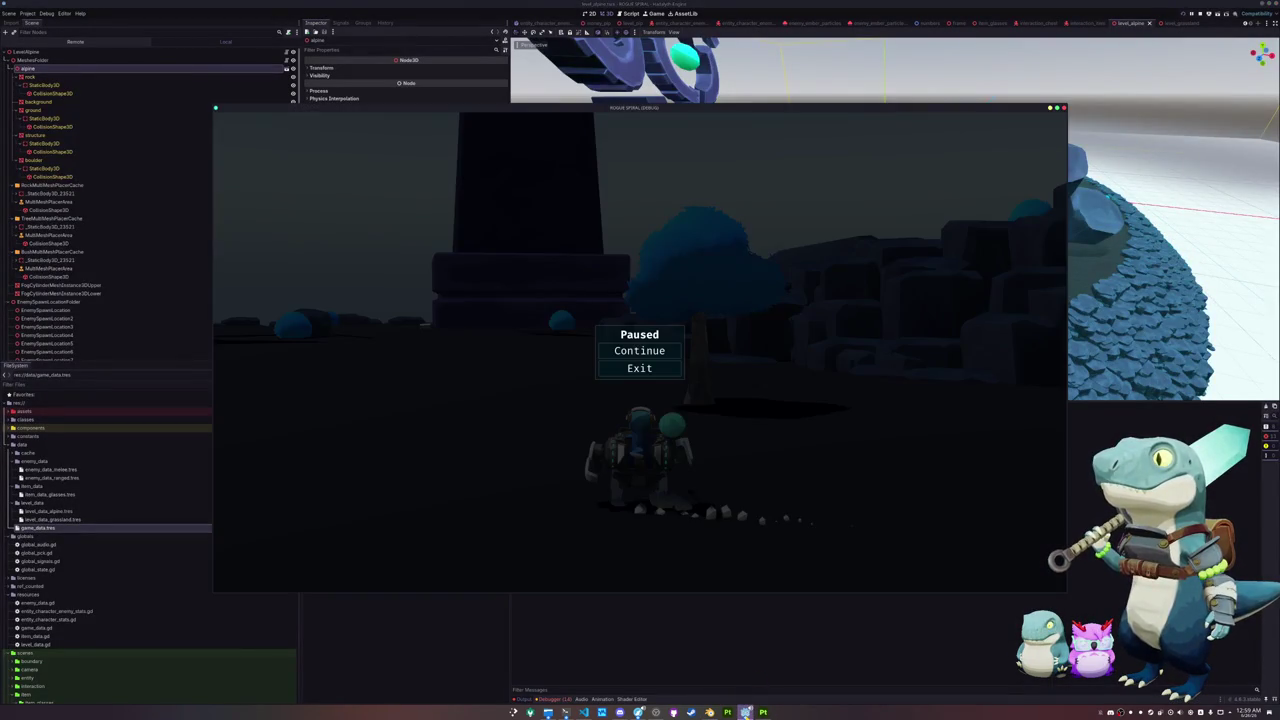
Step: Close the paused game, confirm alpine.glb exists in the alpine folder, and dismiss the save error
click(584, 712)
click(548, 712)
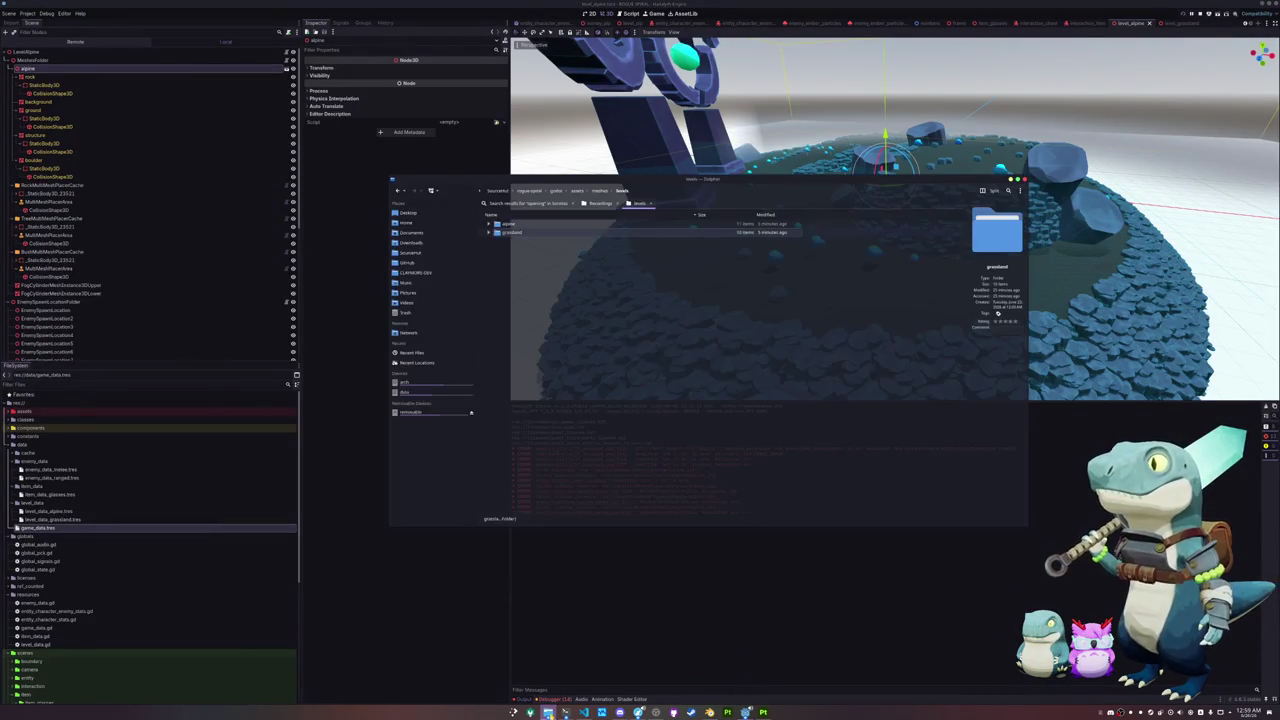
click(489, 223)
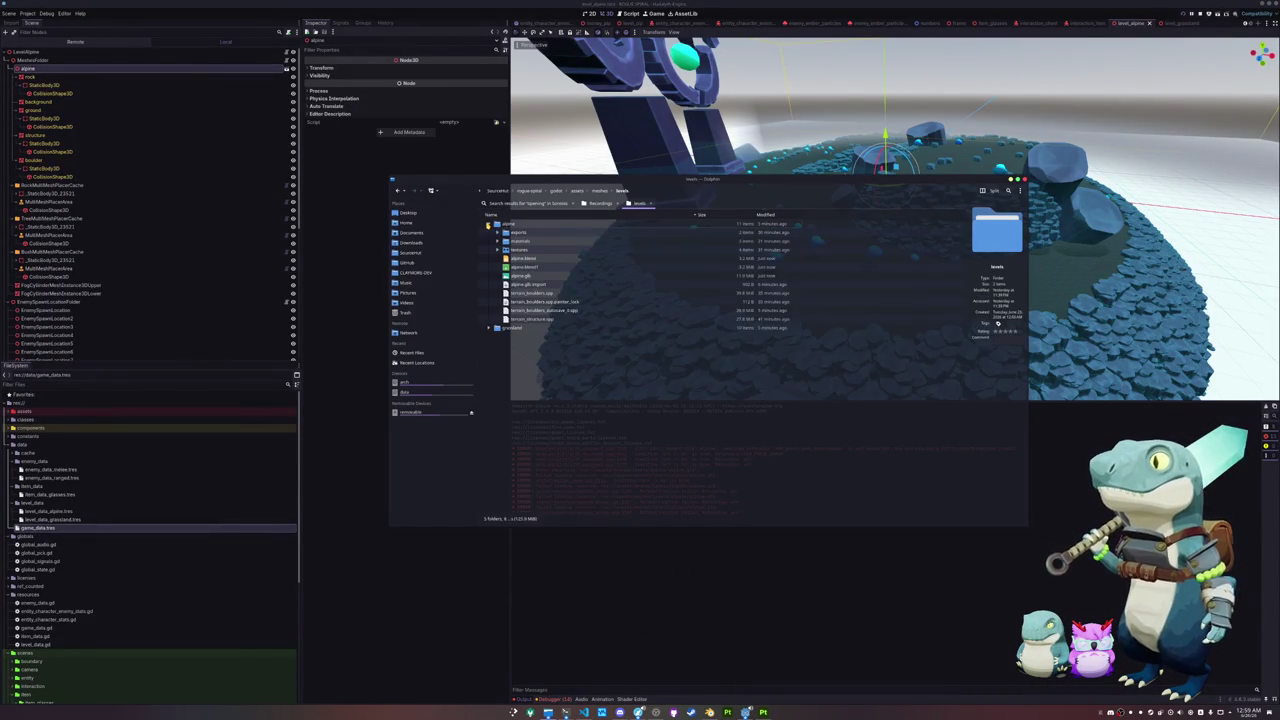
click(612, 275)
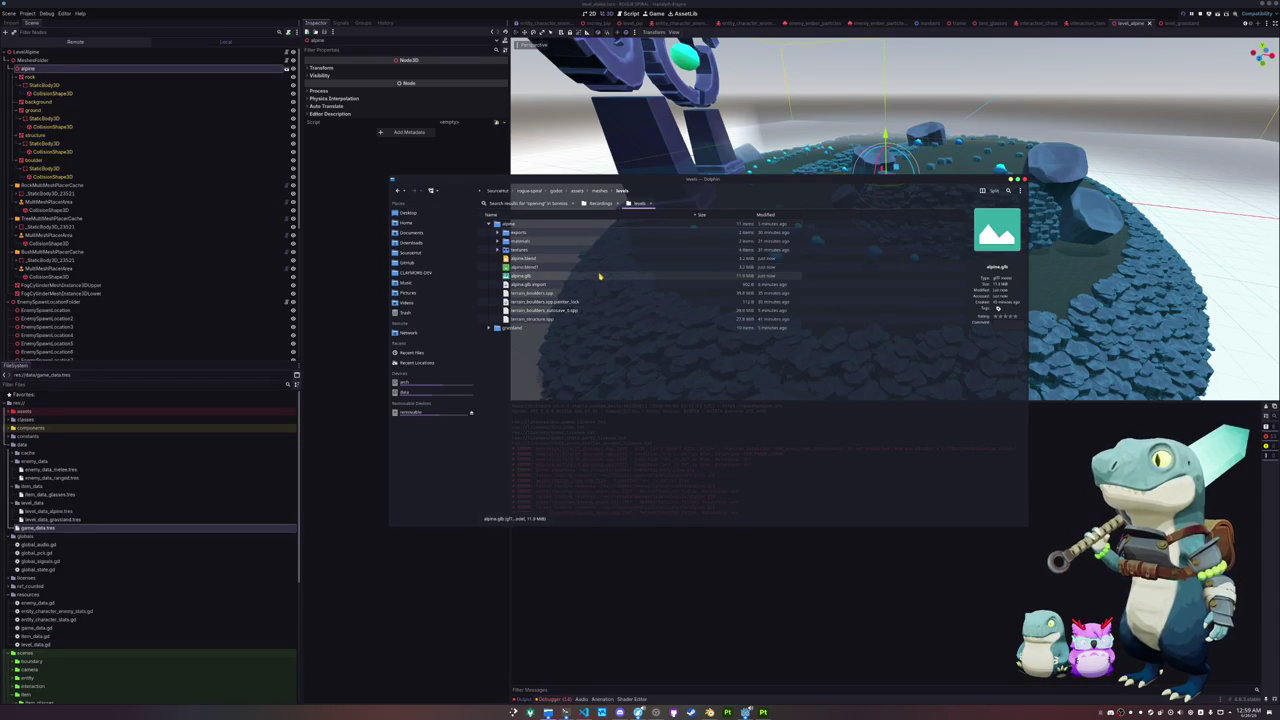
click(695, 579)
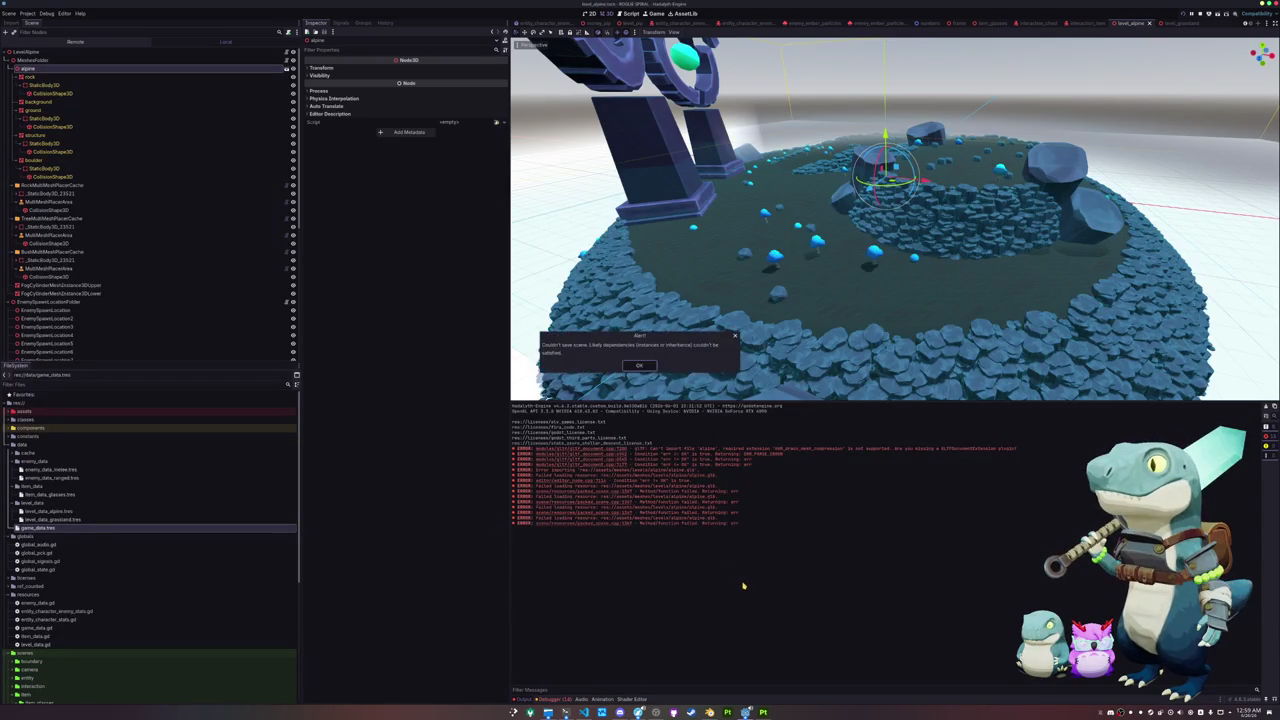
click(643, 367)
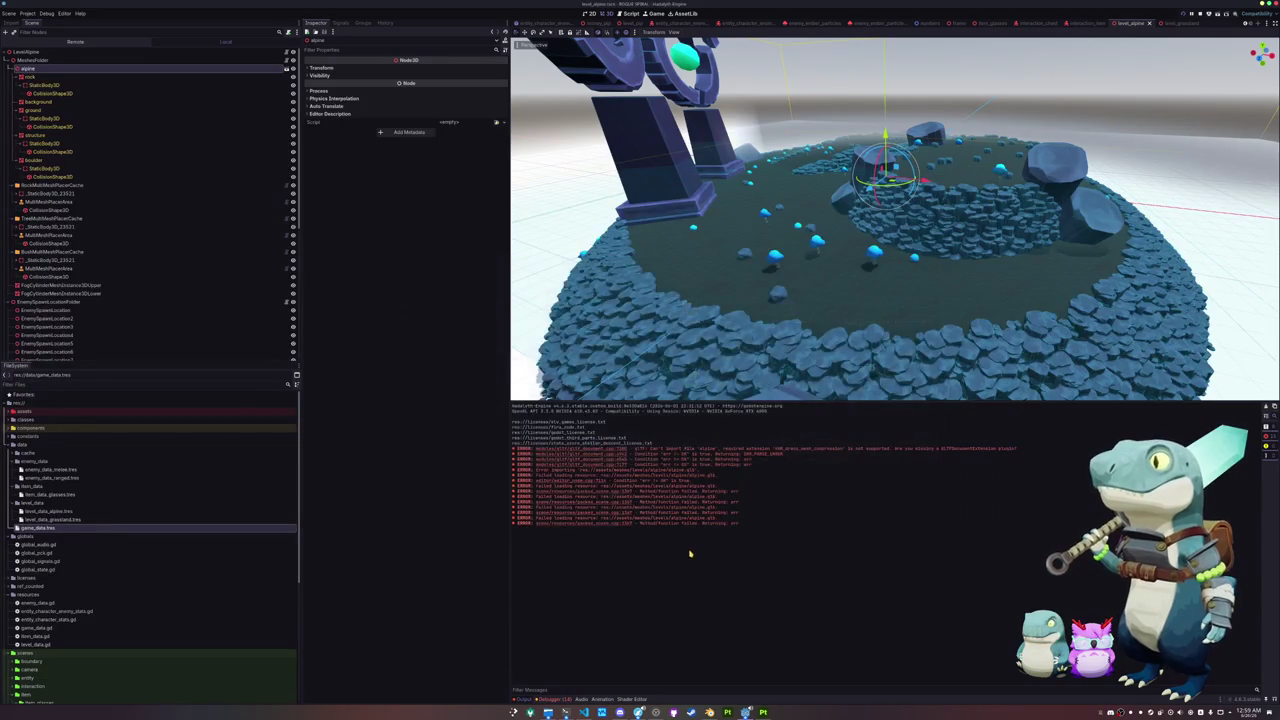
Step: Delete the alpine node from the level scene
click(45, 85)
click(50, 70)
key(Delete)
key(Return)
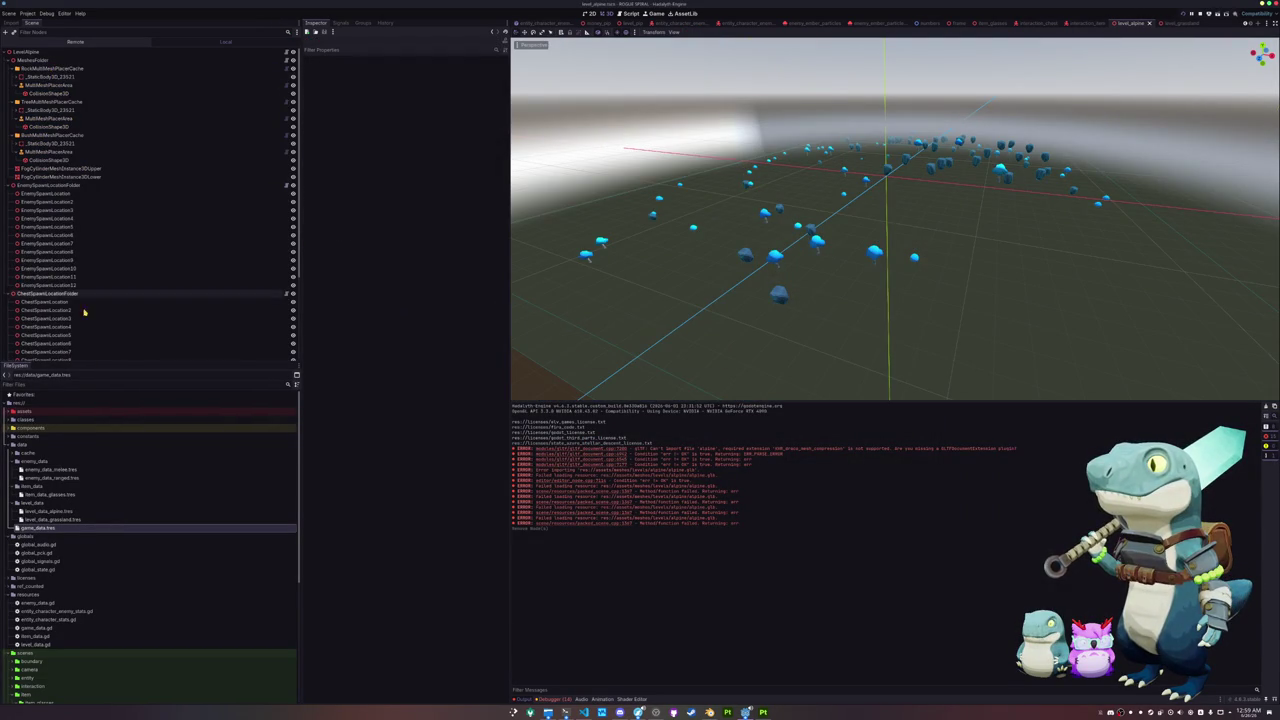
Step: Open alpine.glb from assets/meshes/levels/alpine, then switch back to Blender
click(24, 412)
double_click(26, 412)
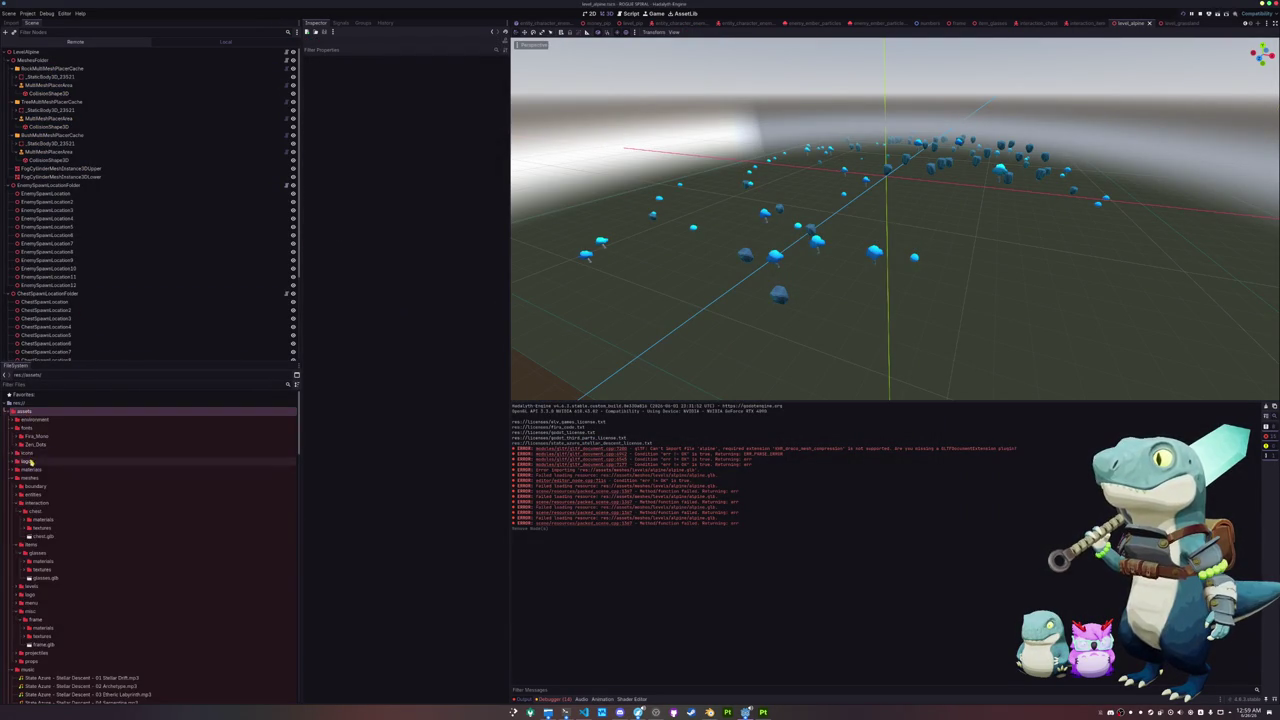
scroll(33, 577, down, 2)
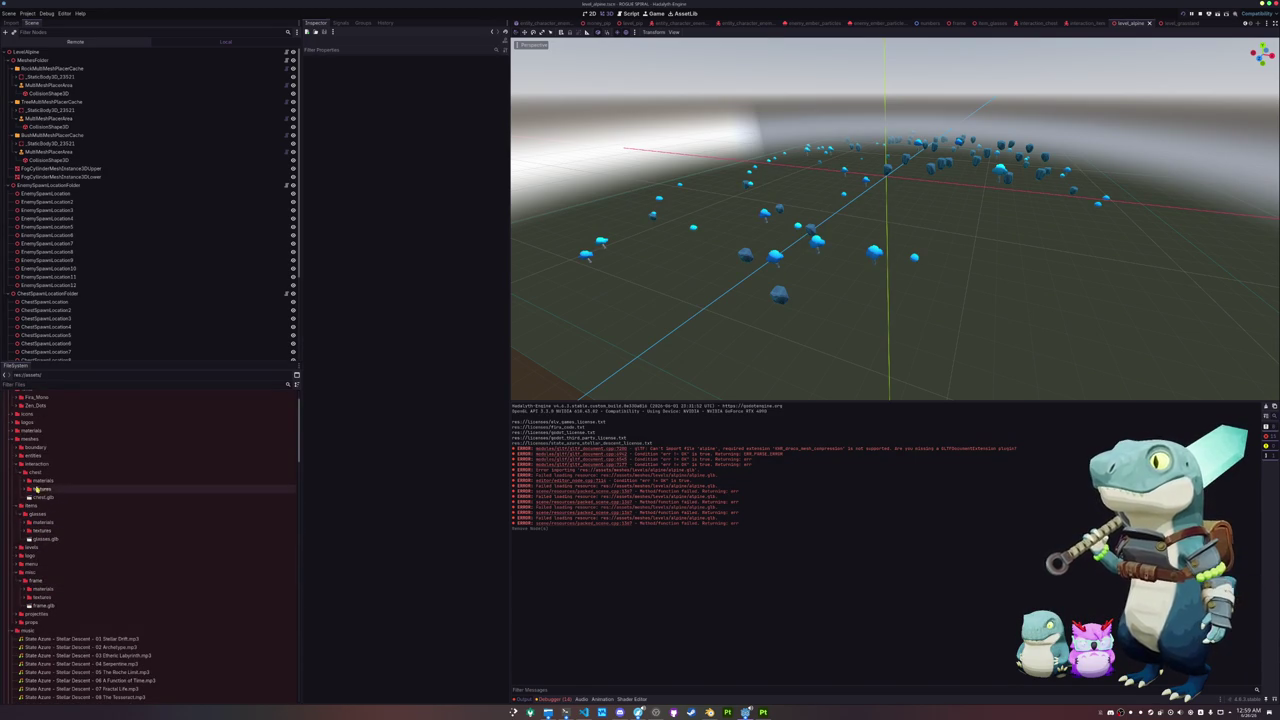
double_click(32, 440)
double_click(34, 448)
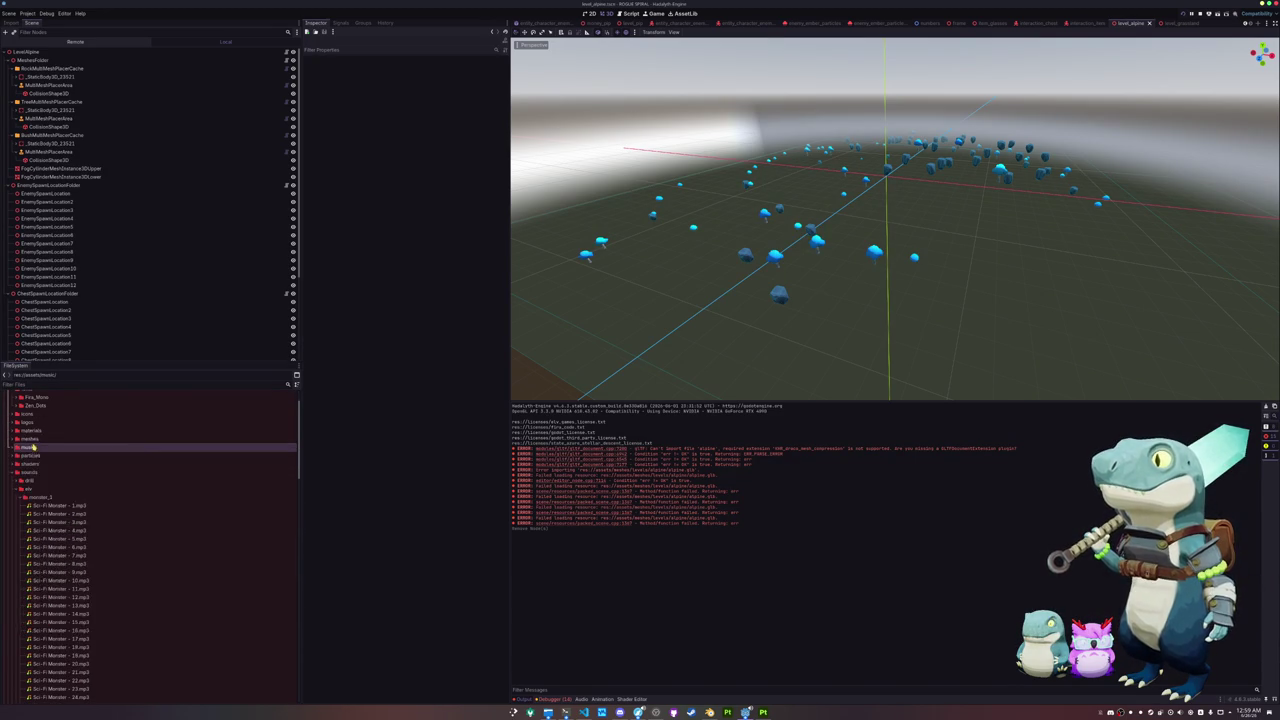
double_click(30, 547)
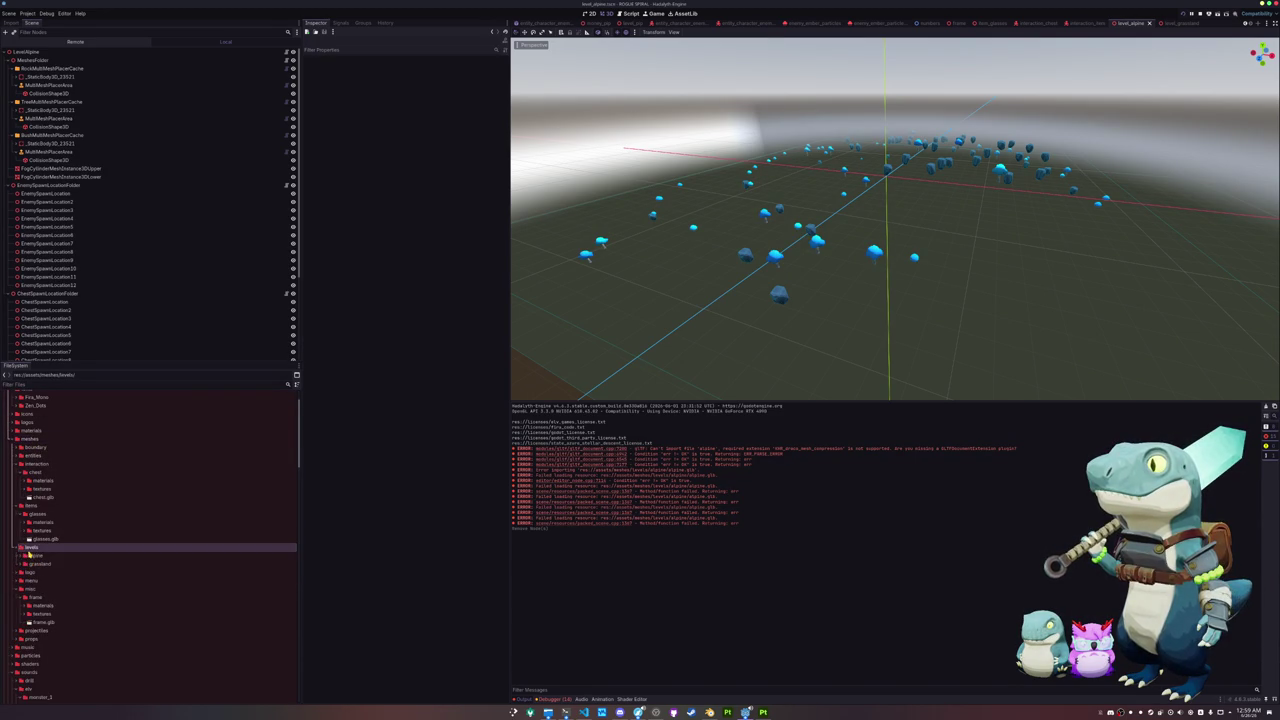
double_click(33, 556)
double_click(36, 589)
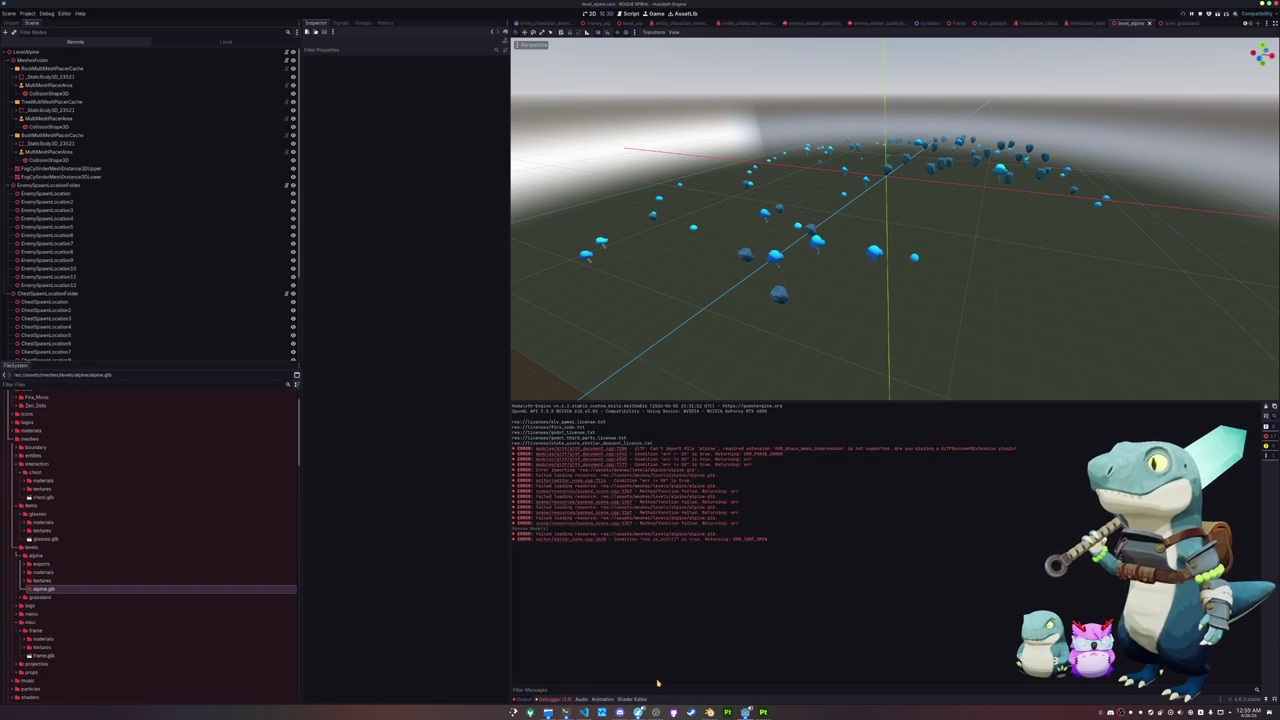
click(709, 712)
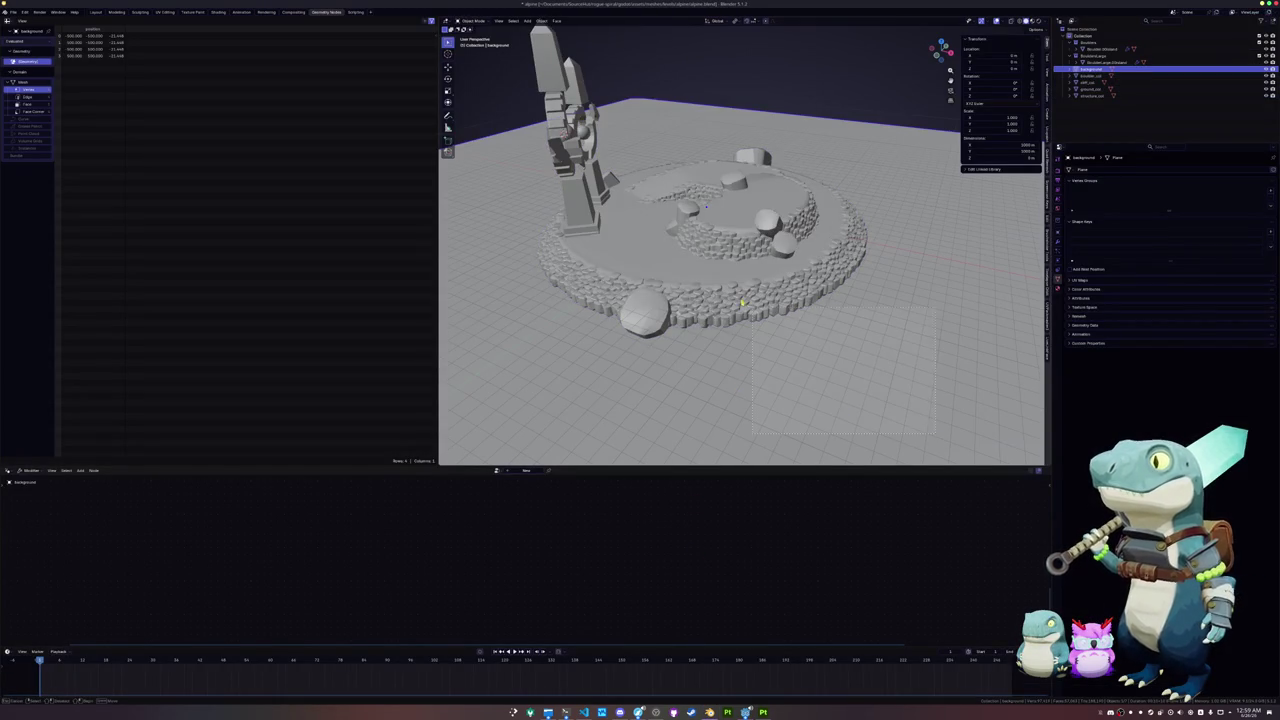
Step: Select the stone circle objects and choose glTF 2.0 export
drag(517, 127, 518, 128)
key(ctrl+z)
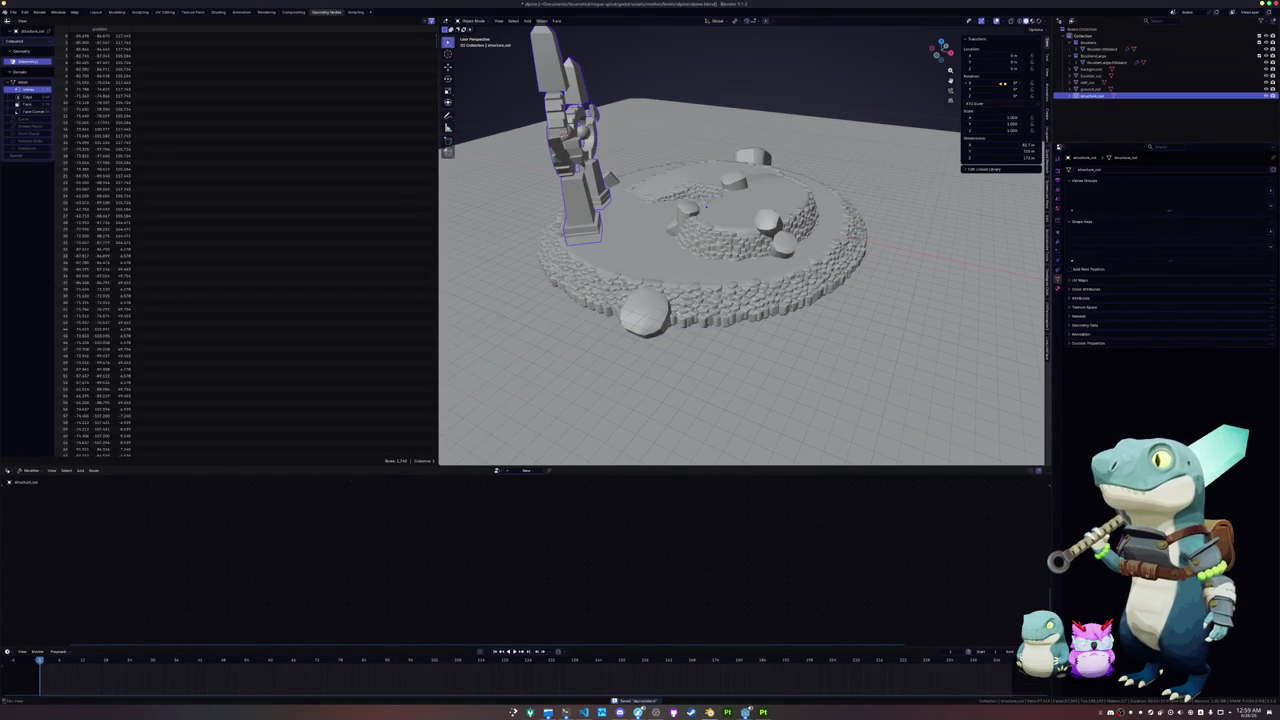
key(ctrl+shift+z)
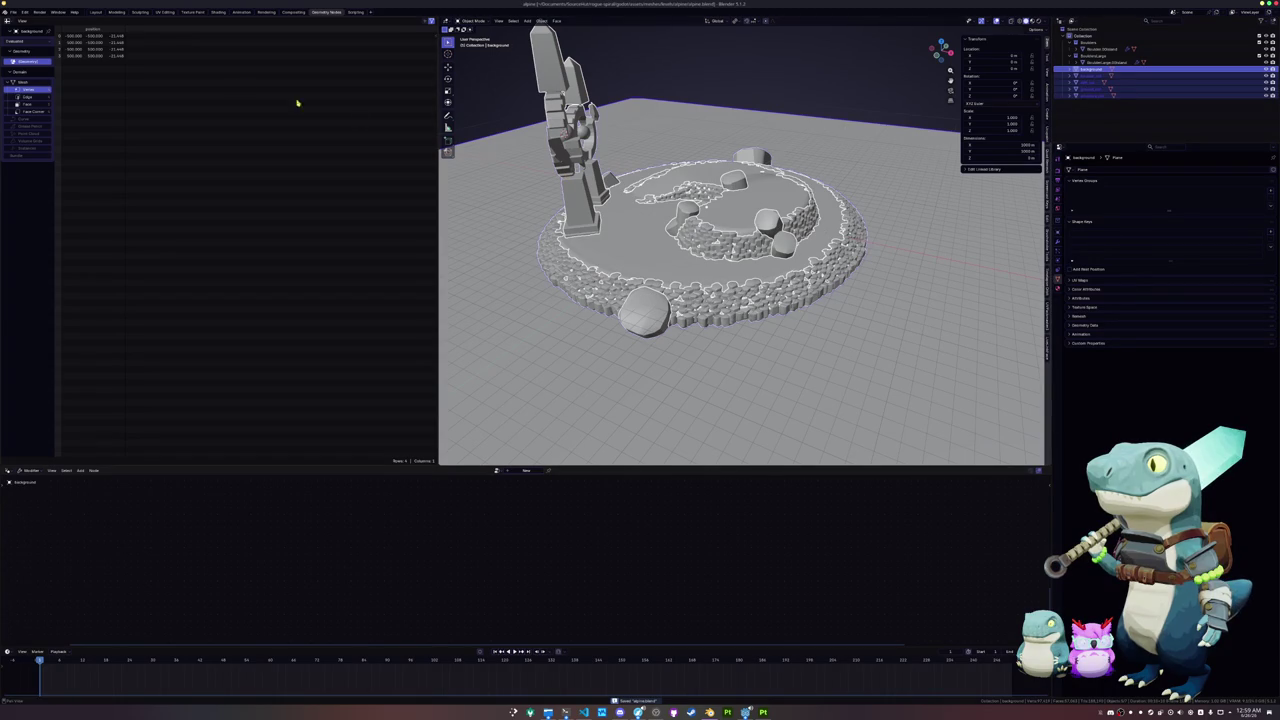
click(12, 13)
mouse_move(45, 116)
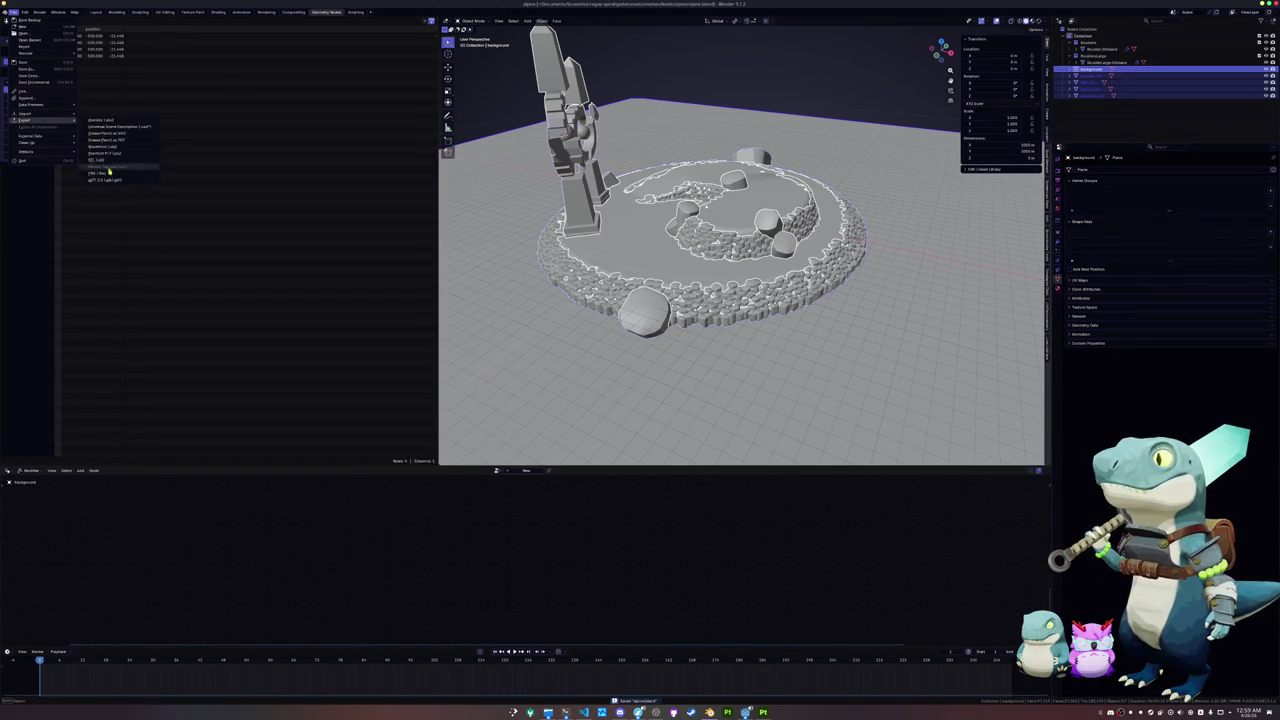
click(112, 184)
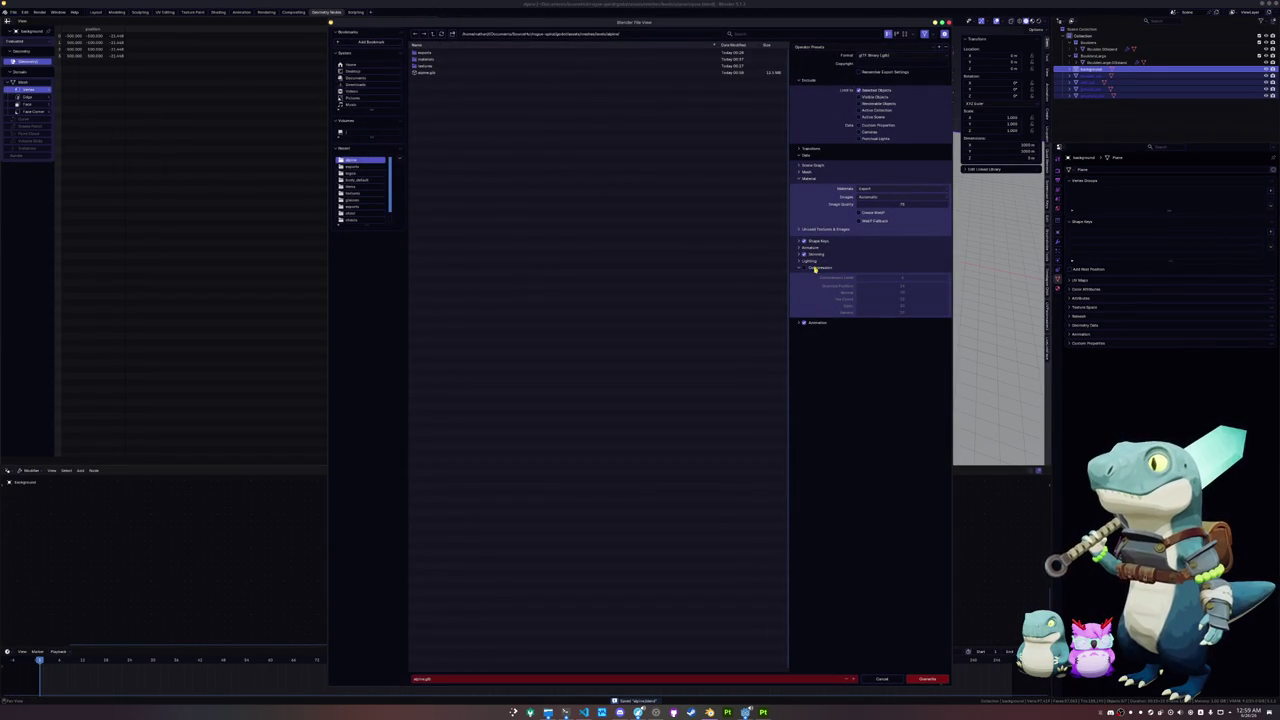
Step: Set Images to None and overwrite alpine.glb, then switch to Godot
click(879, 198)
click(870, 226)
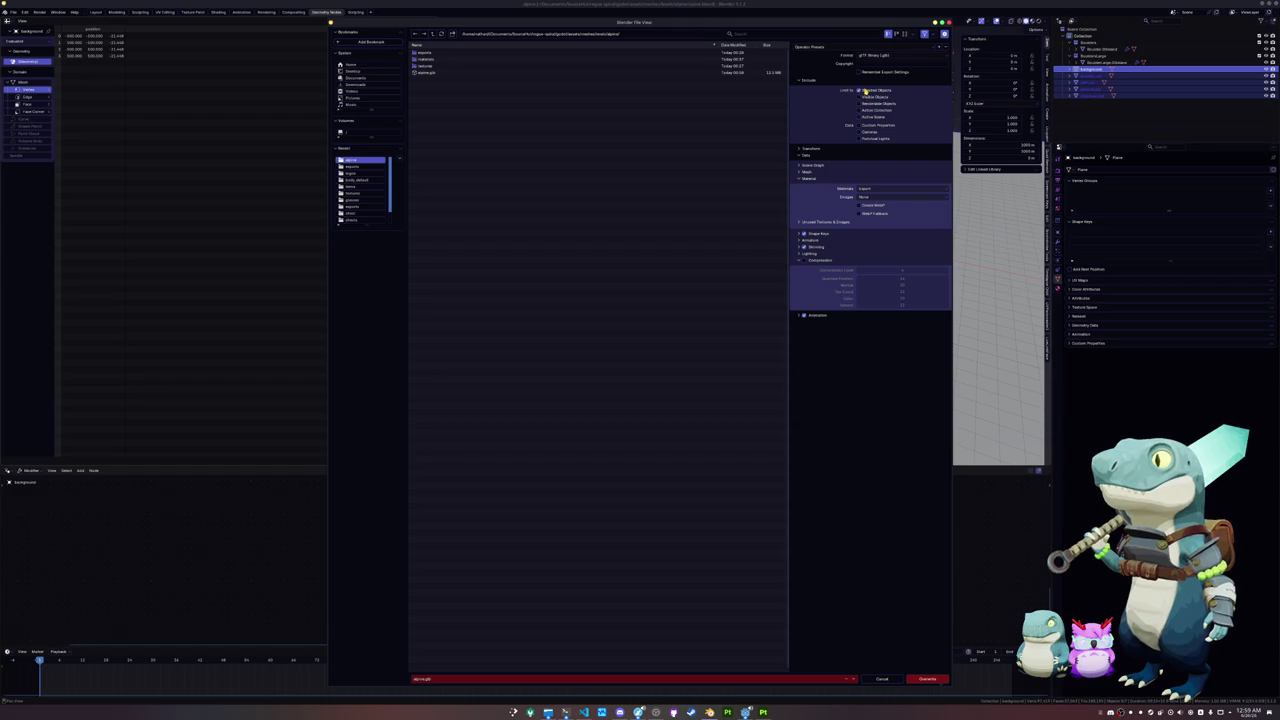
click(470, 73)
click(806, 149)
click(916, 679)
click(745, 712)
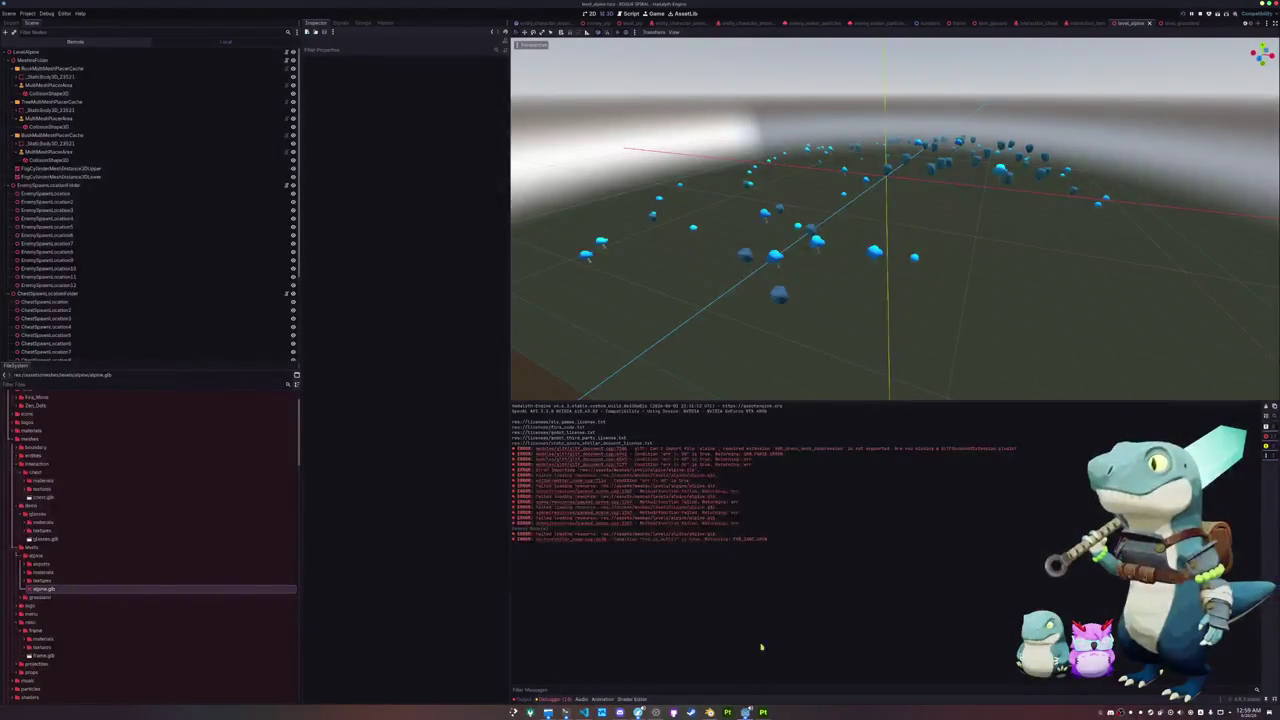
Step: Delete alpine.glb and alpine.glb.import from the alpine level folder
double_click(73, 590)
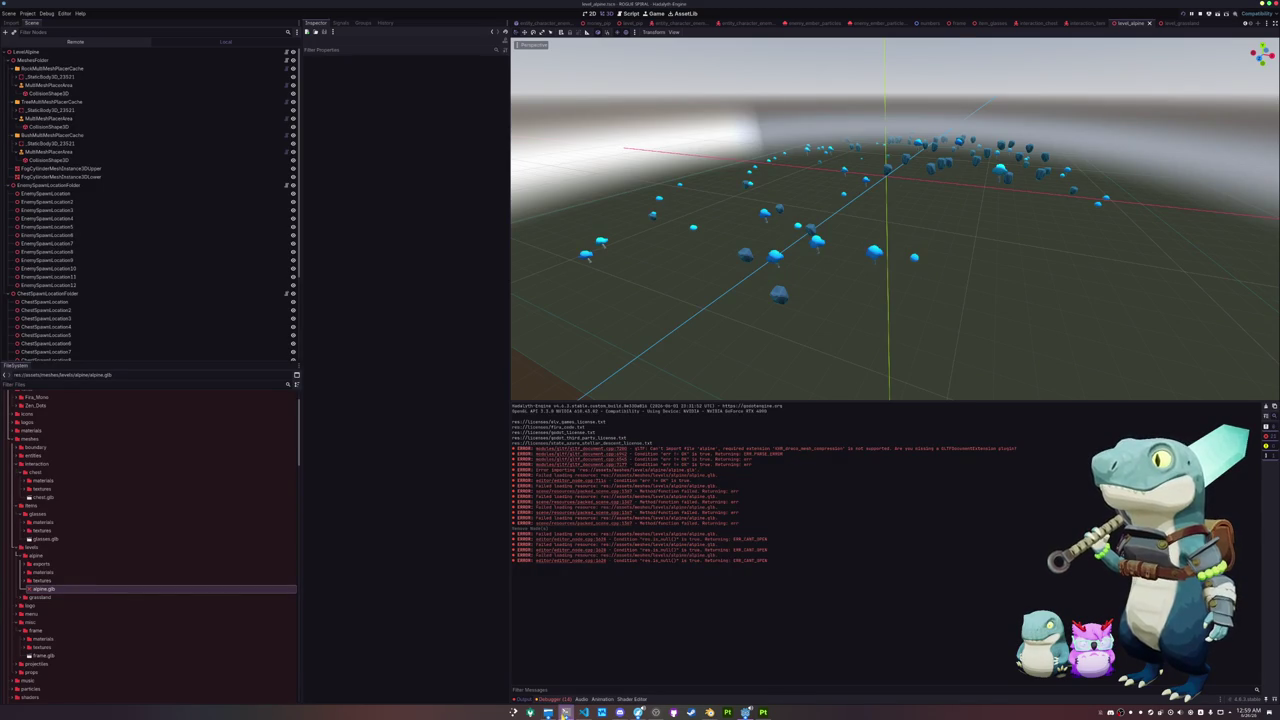
click(565, 712)
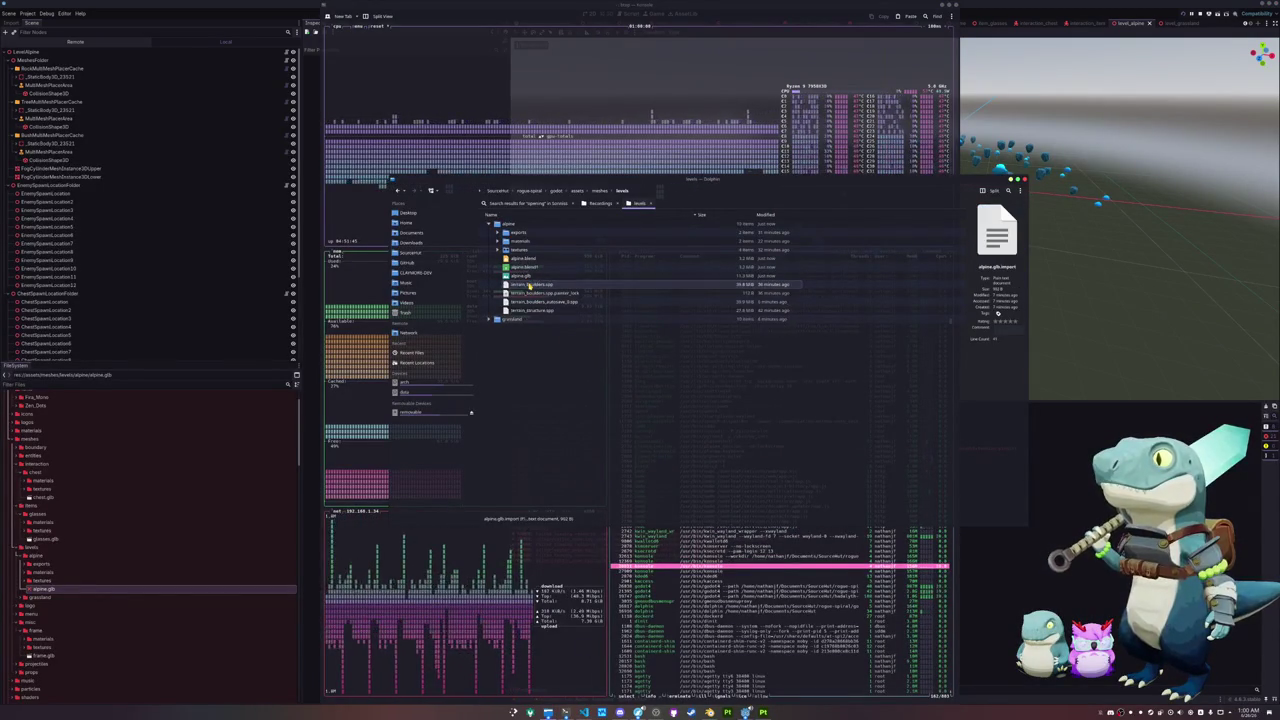
key(Delete)
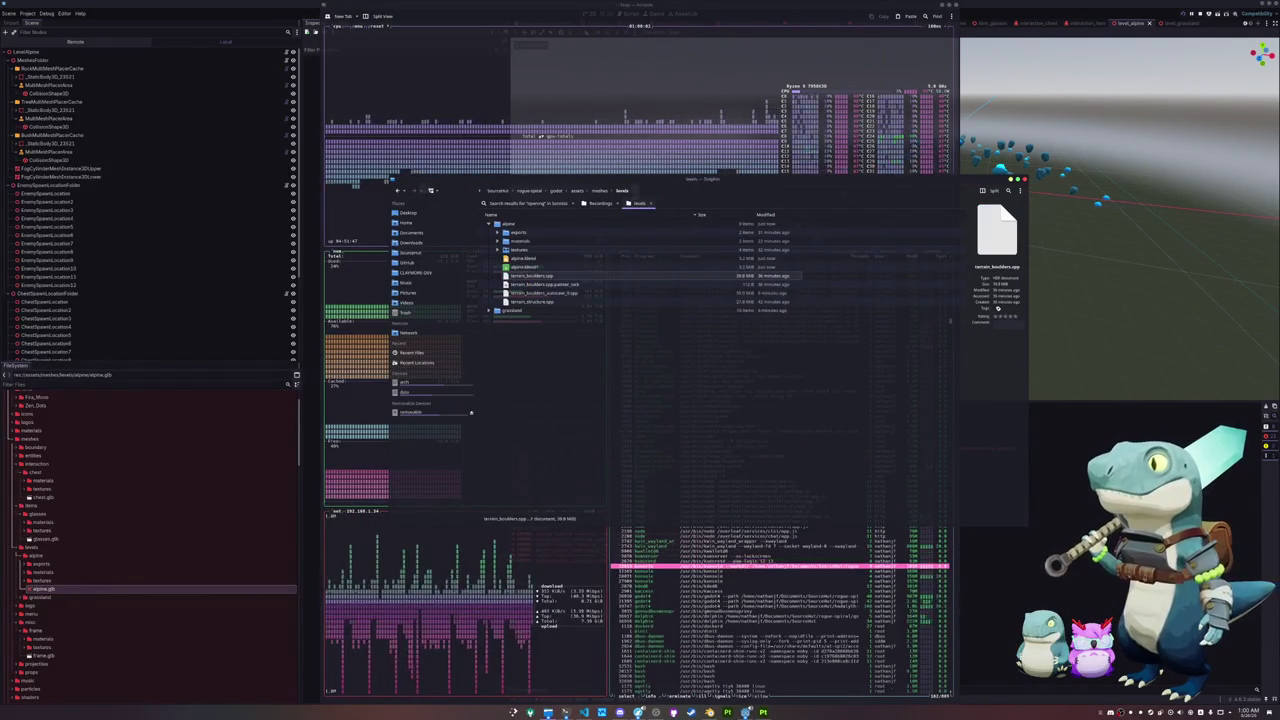
Step: Switch back to Blender and apply the selected object's transforms
key(alt+Tab)
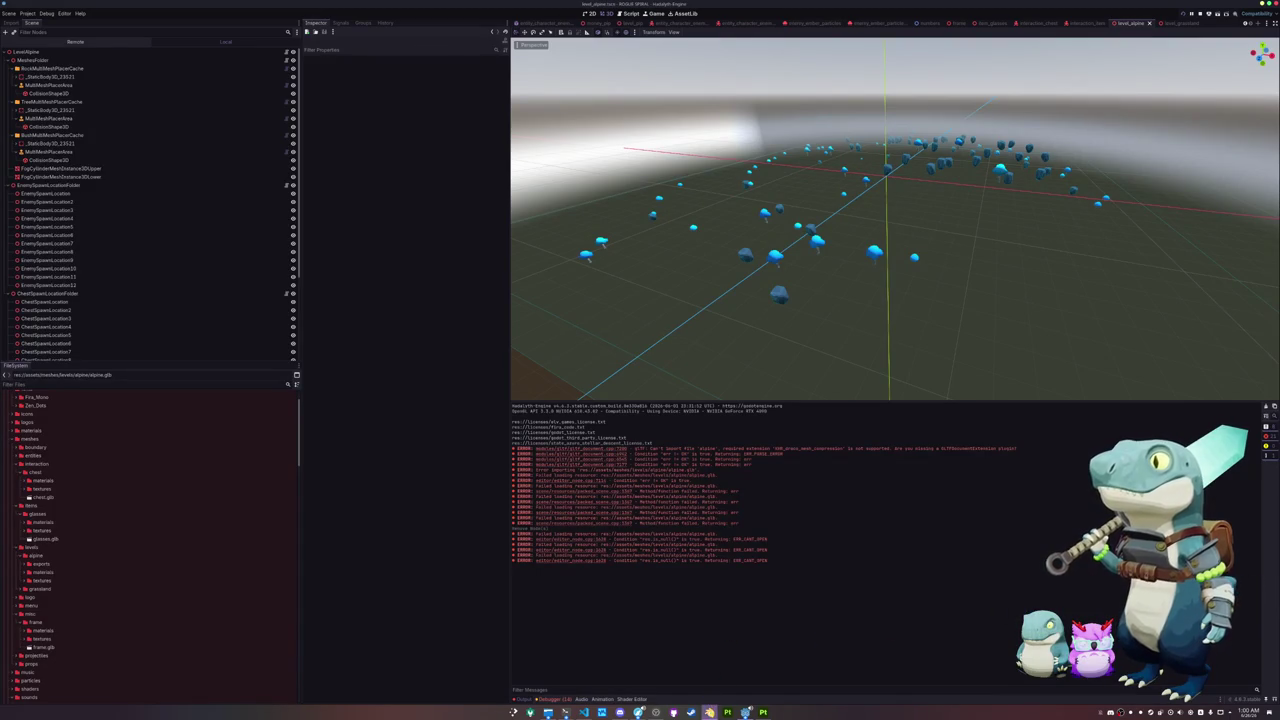
key(alt+Tab)
key(ctrl+a)
click(510, 212)
Step: Export the alpine scene from Blender as glTF 2.0, then return to the Godot editor
click(14, 12)
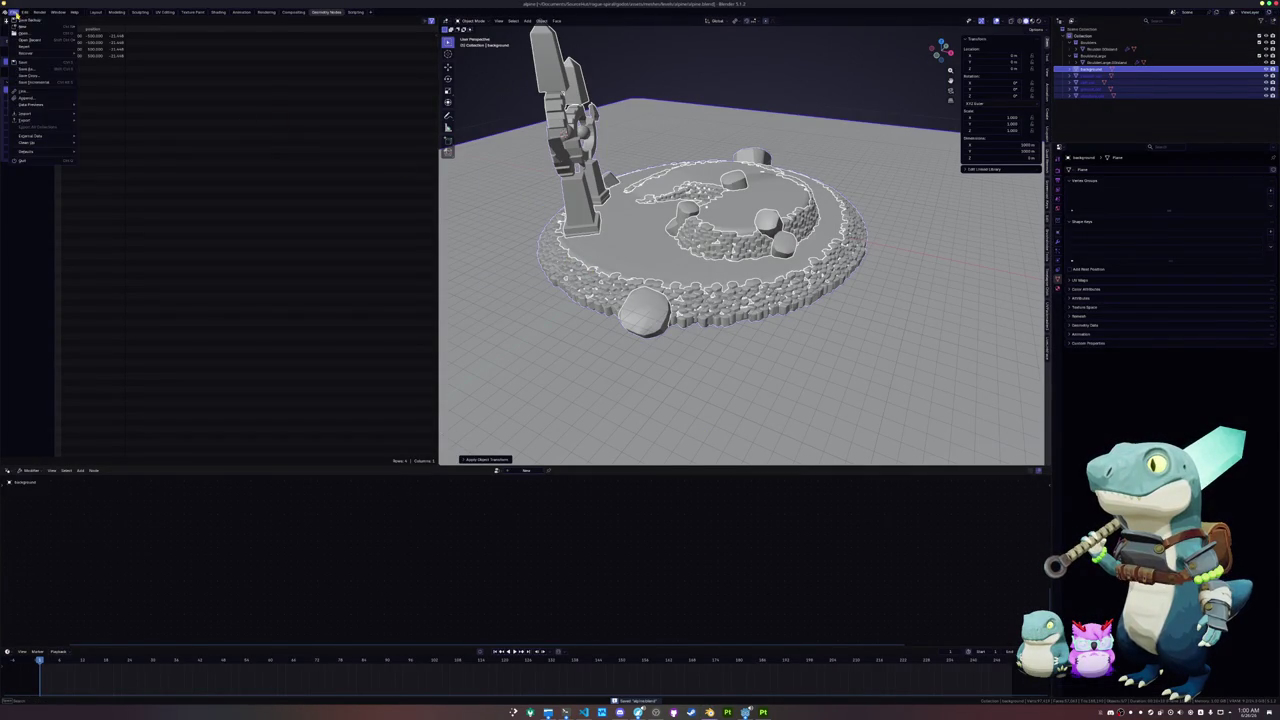
mouse_move(30, 120)
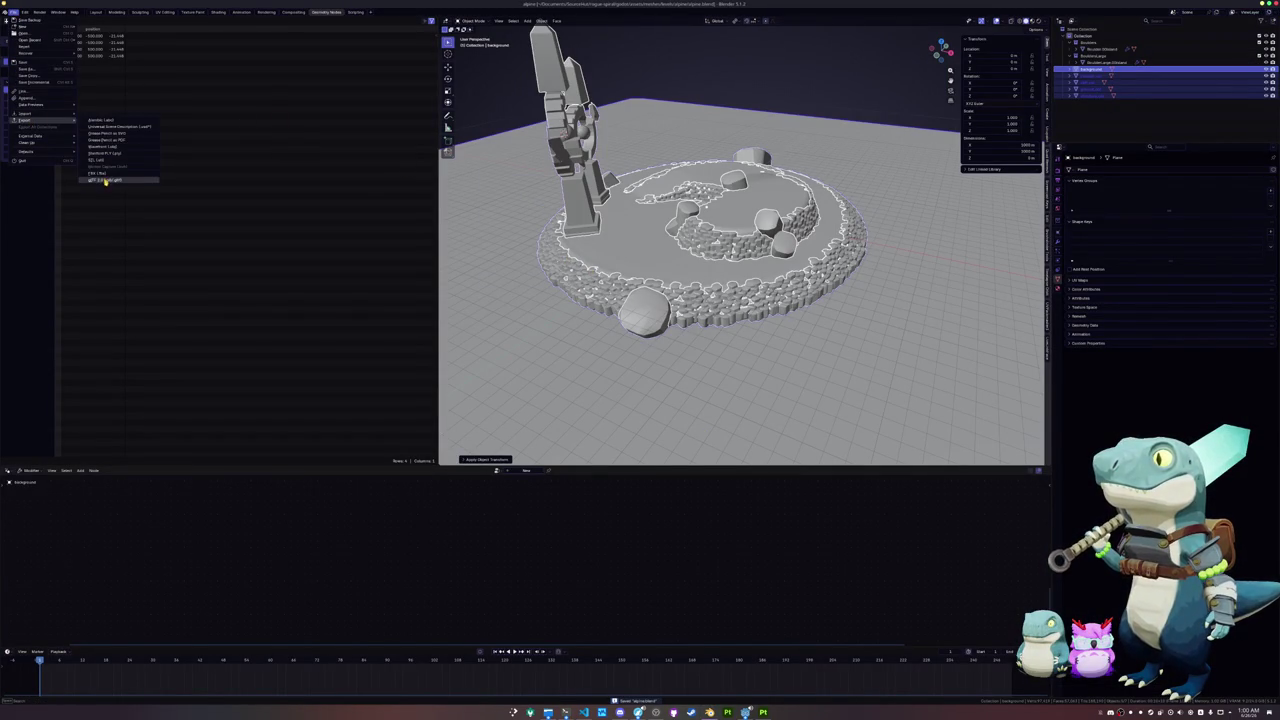
click(105, 180)
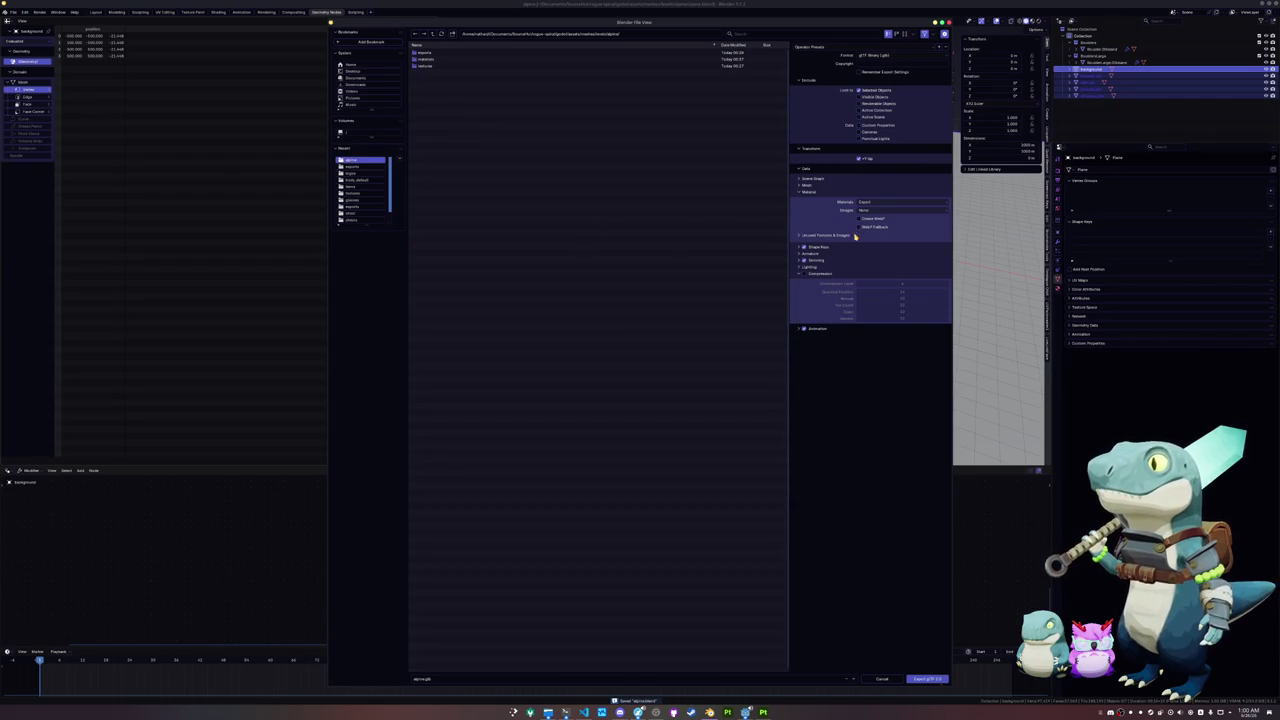
click(914, 682)
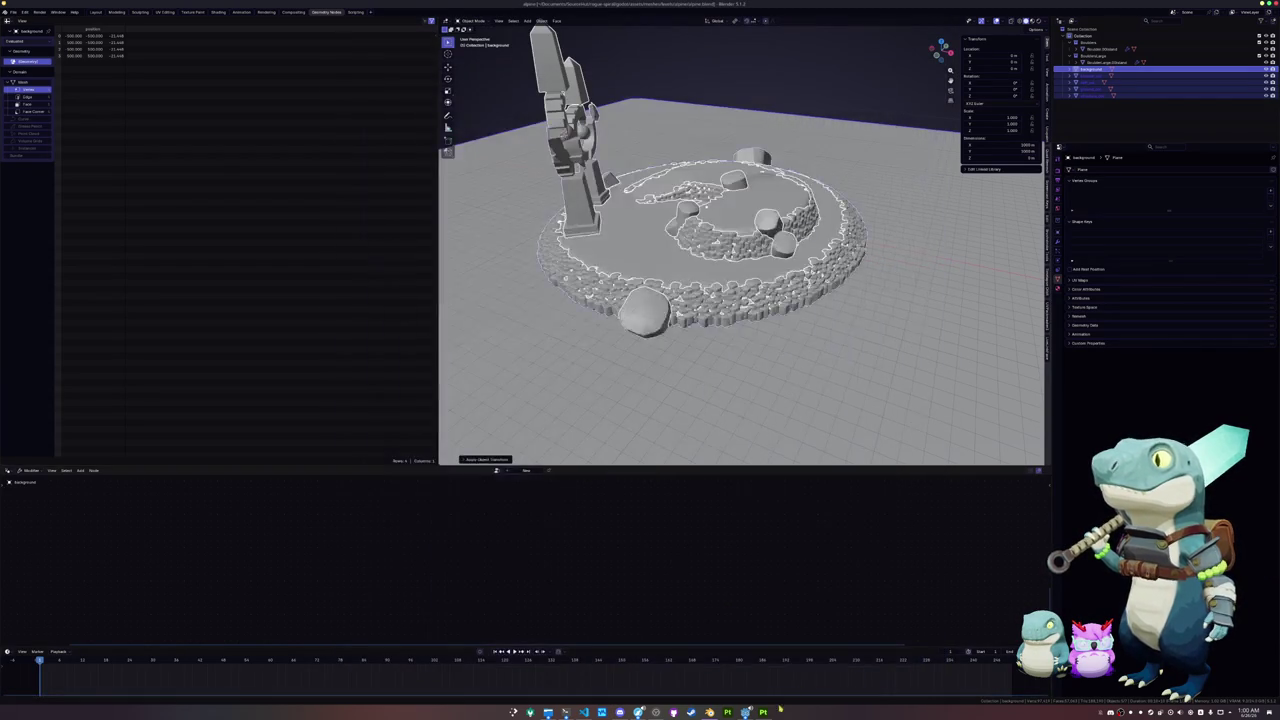
click(745, 712)
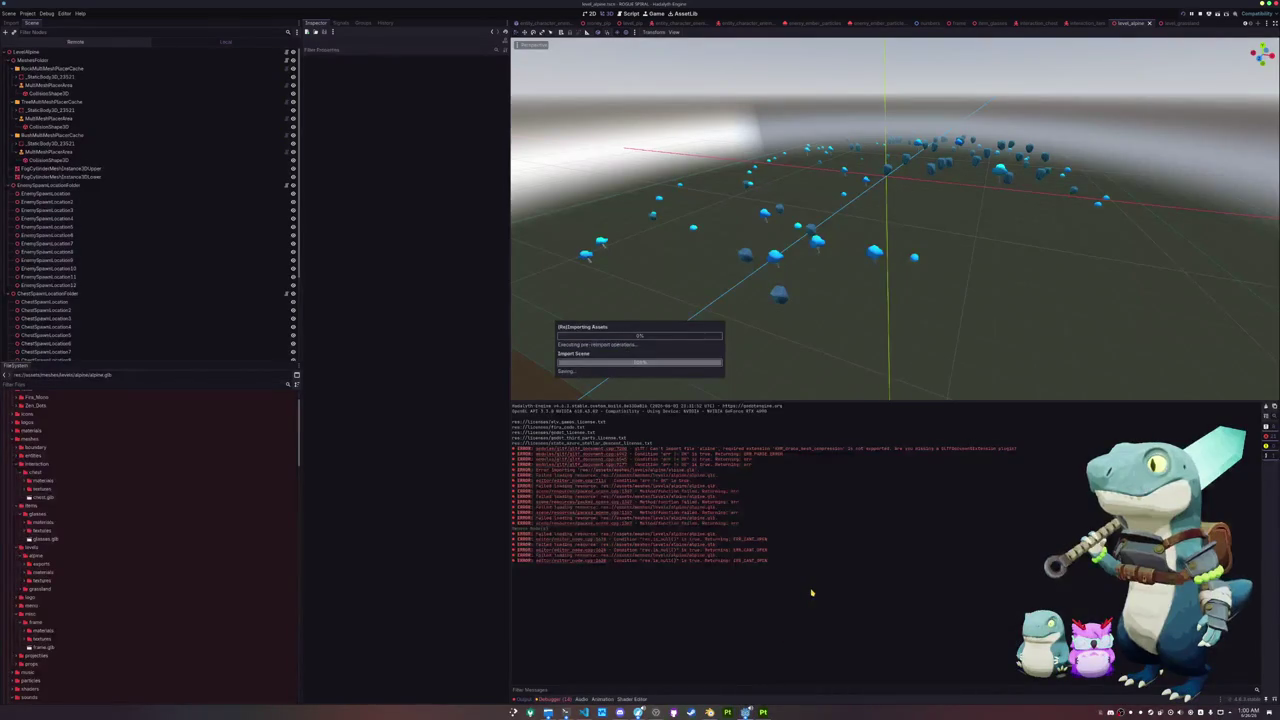
Step: Drop alpine.glb under MeshesFolder and enable Editable Children on the alpine node, then return to Blender
mouse_move(57, 591)
mouse_down()
mouse_move(80, 54)
mouse_move(66, 68)
mouse_up()
right_click(70, 68)
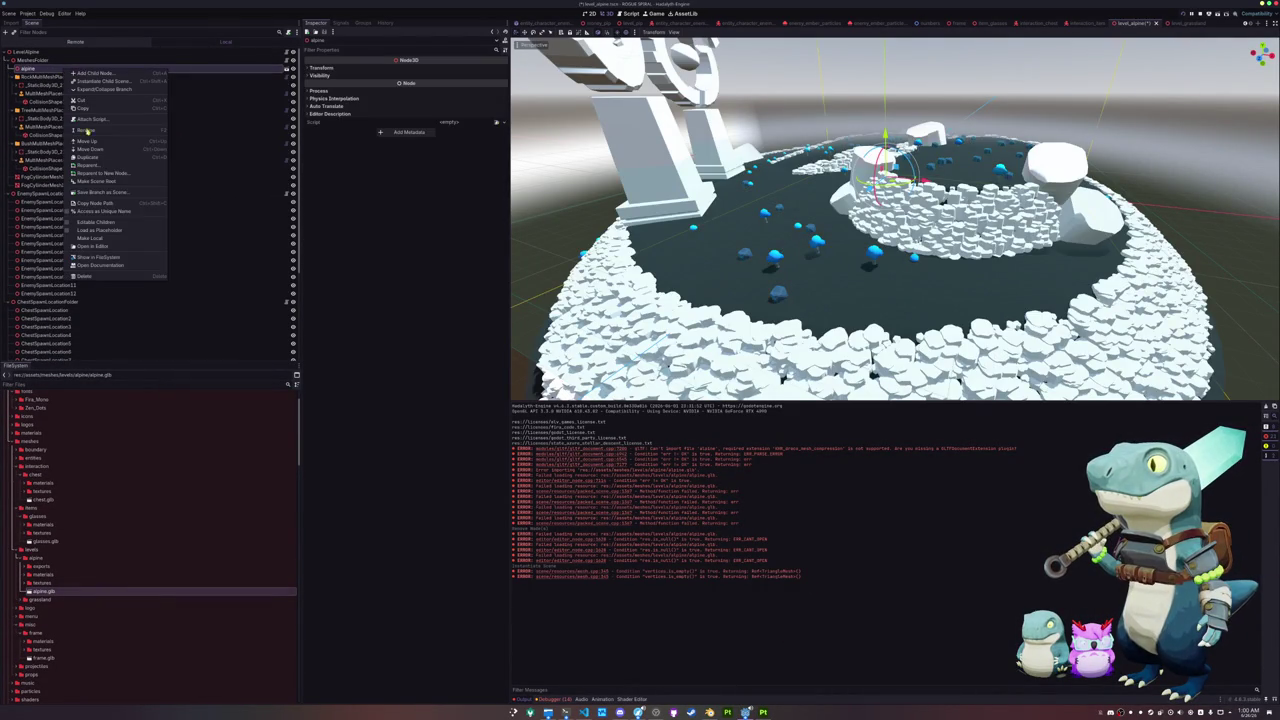
click(88, 223)
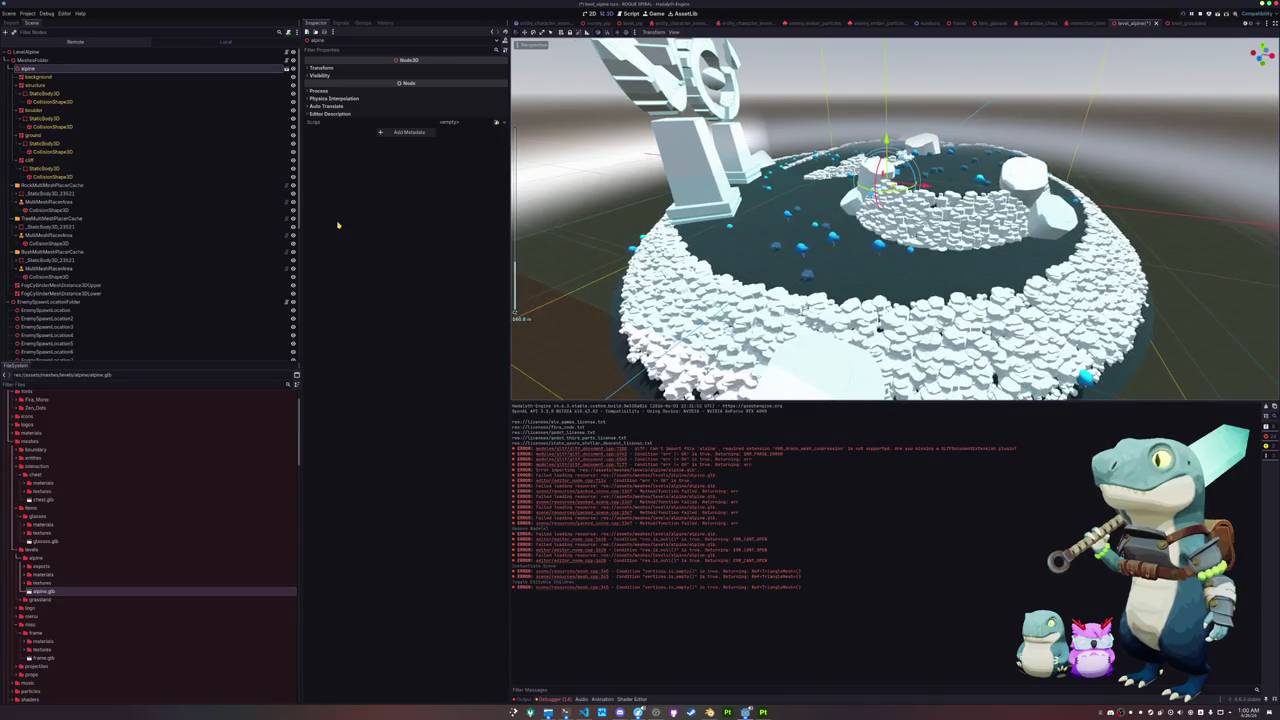
mouse_move(596, 224)
mouse_down()
mouse_move(685, 208)
mouse_move(760, 265)
mouse_up()
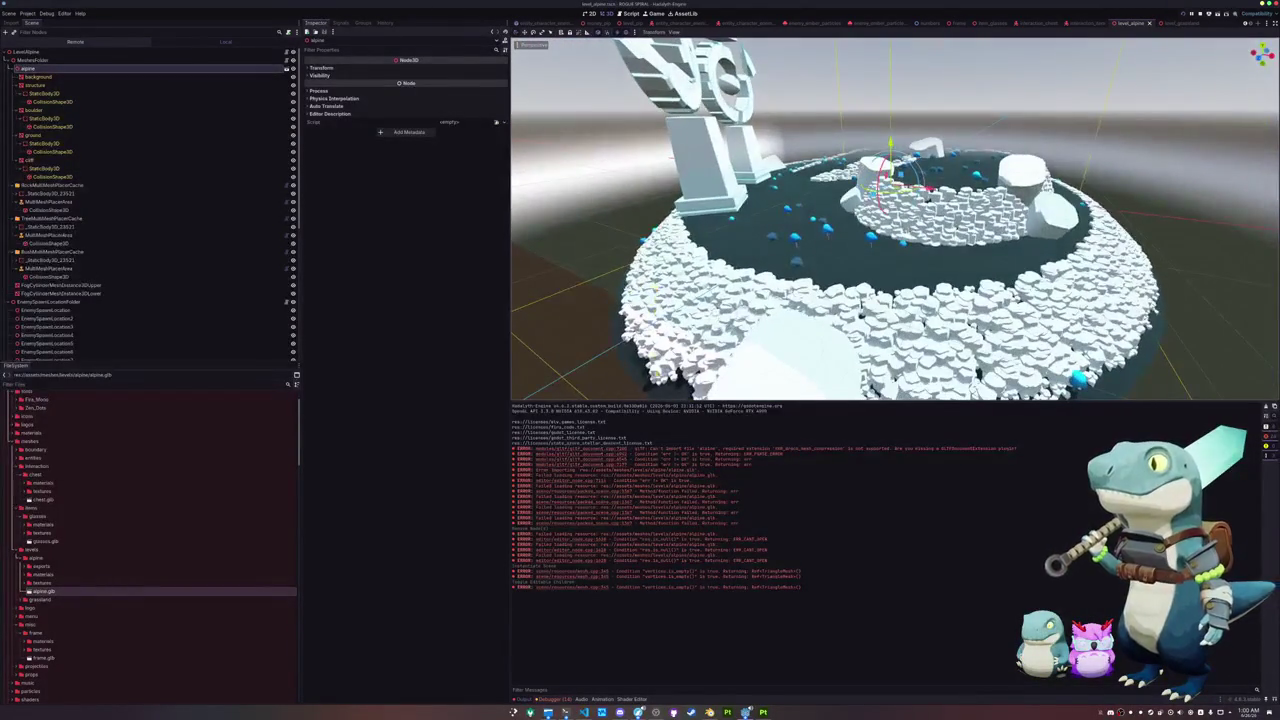
key(alt+Tab)
mouse_move(694, 339)
mouse_down()
mouse_move(666, 312)
mouse_move(668, 323)
mouse_up()
Step: Move the ground plane vertically to a new height and apply its transforms
key(g)
key(z)
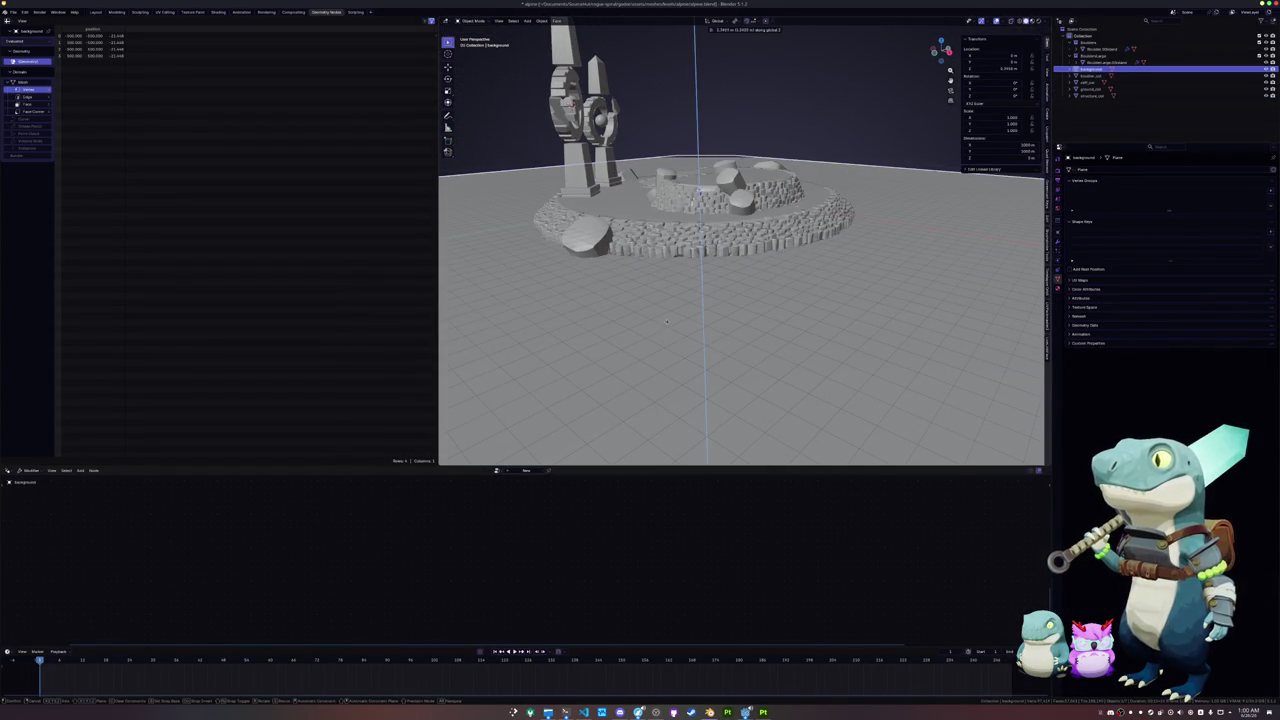
click(667, 319)
key(ctrl+a)
click(669, 320)
Step: Select every object in the scene and save the Blender file
drag(669, 320, 726, 257)
scroll(725, 257, down, 3)
key(a)
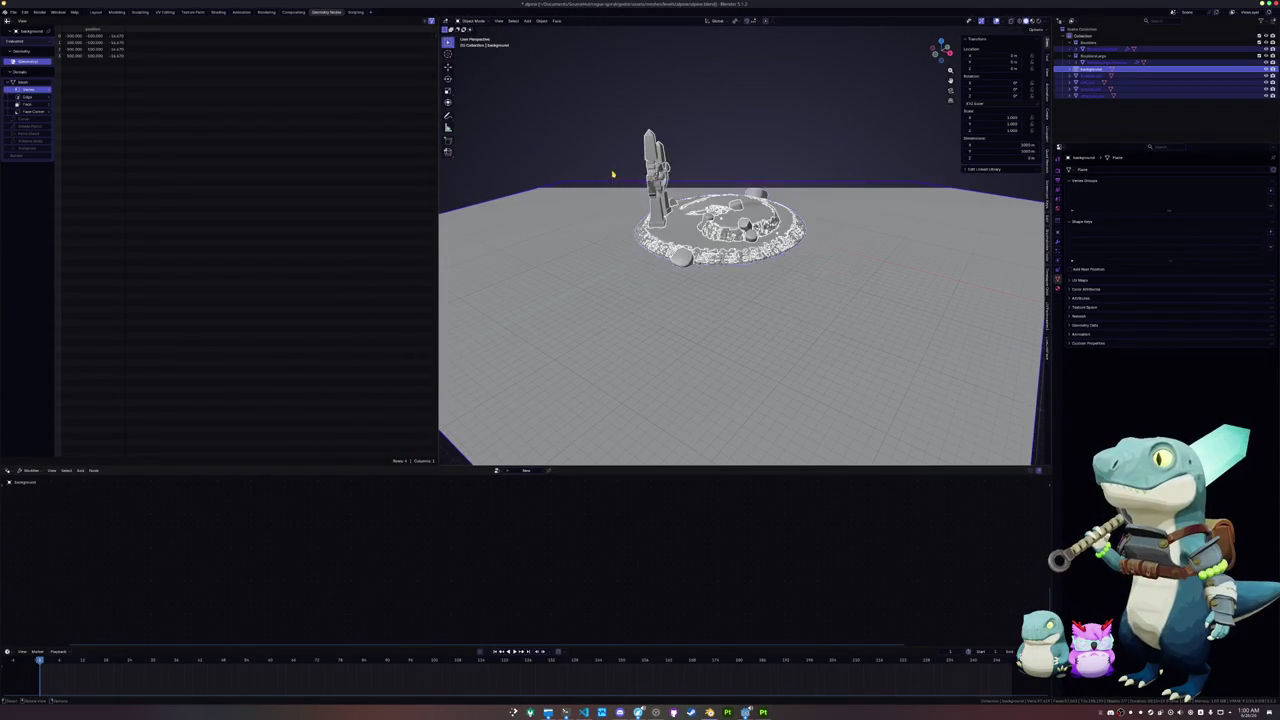
scroll(608, 177, up, 4)
key(ctrl+s)
Step: Re-export the scene as glTF 2.0 over the existing alpine file and return to Godot
click(14, 12)
mouse_move(40, 120)
click(115, 181)
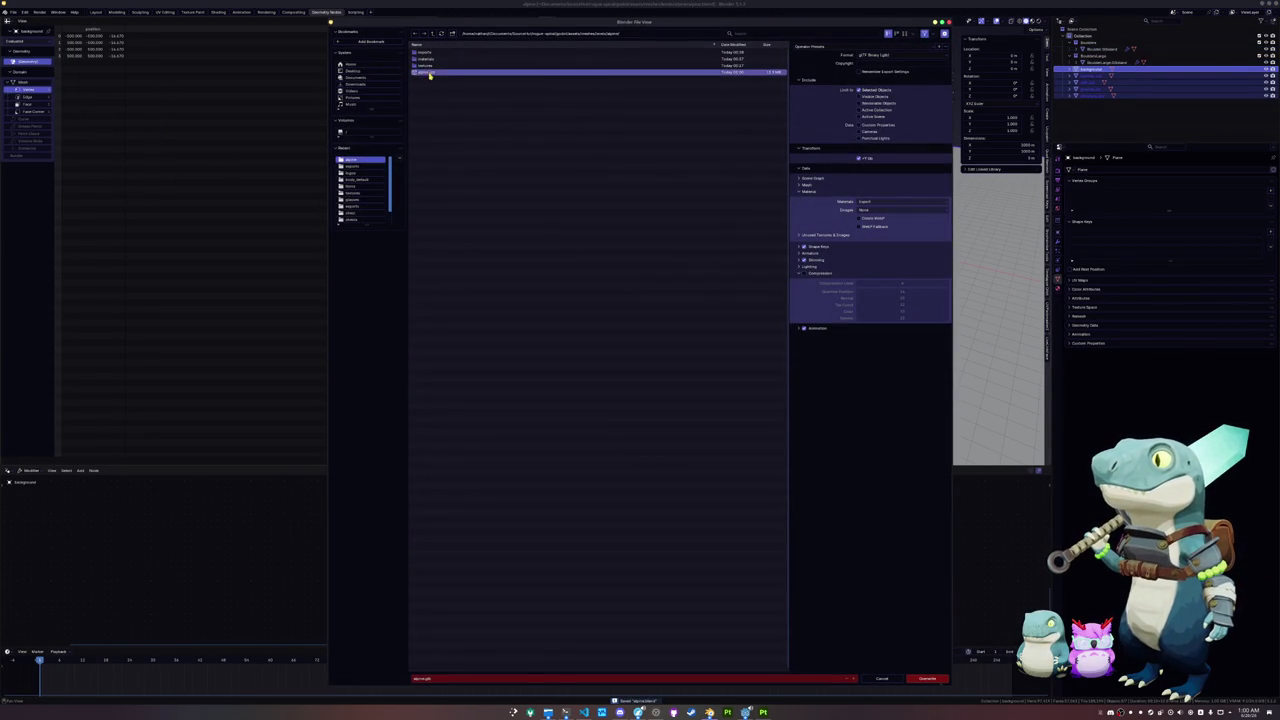
click(914, 680)
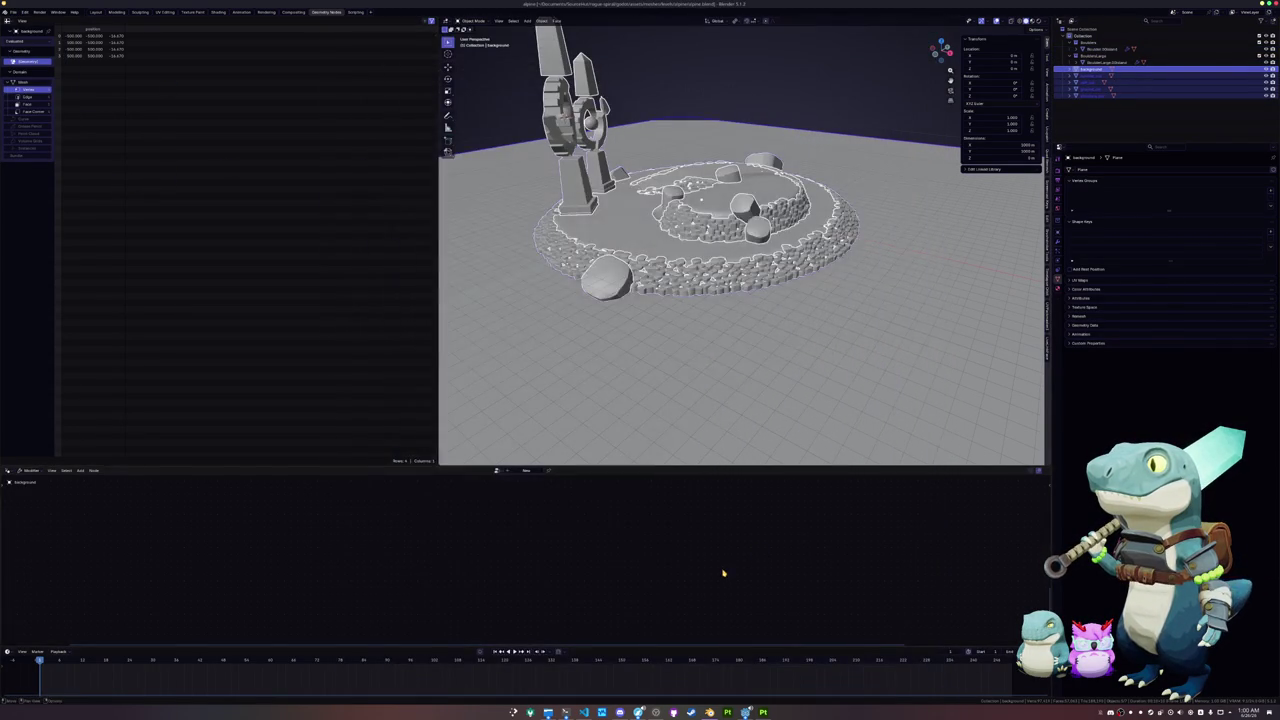
click(745, 712)
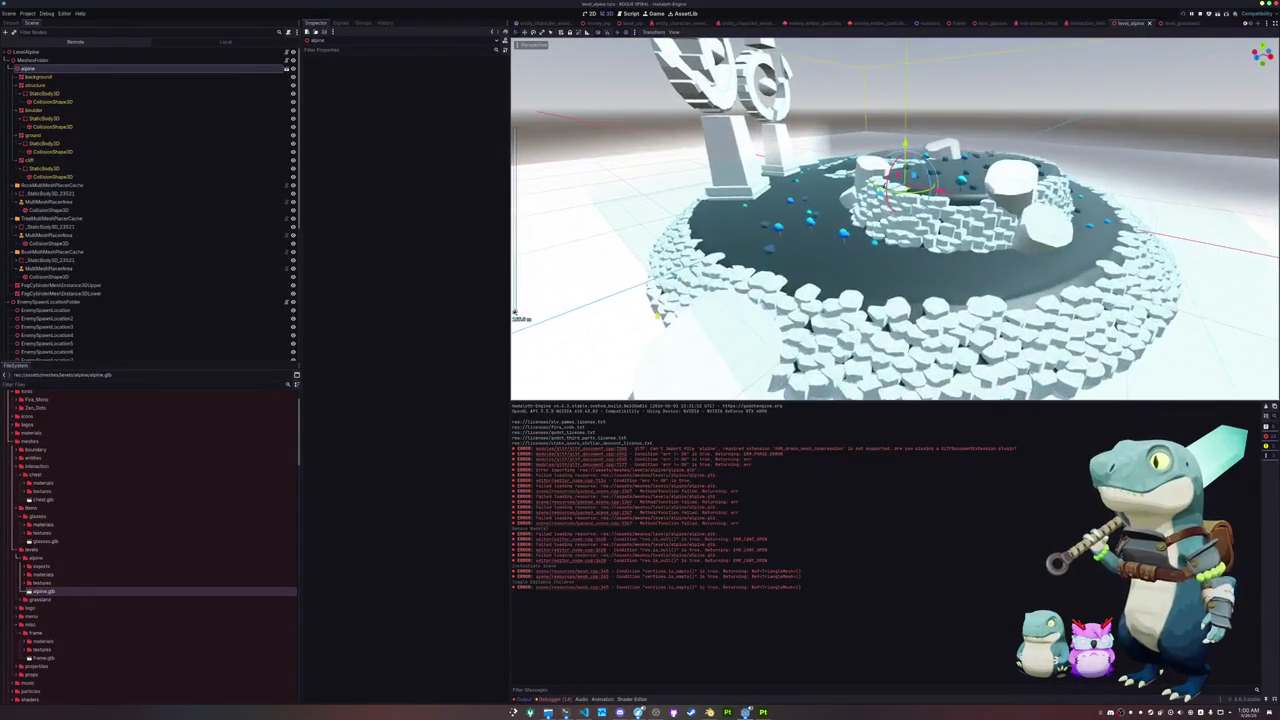
Step: Give the structure mesh a terrain material override
click(40, 85)
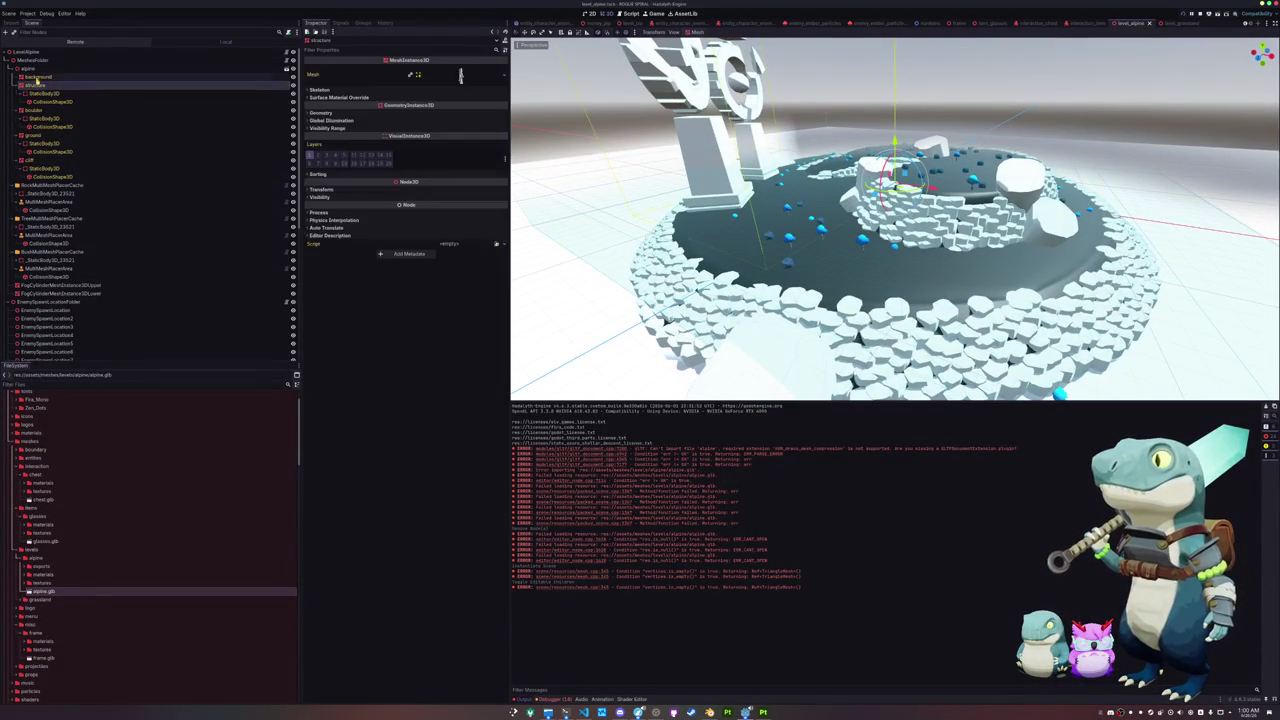
click(320, 112)
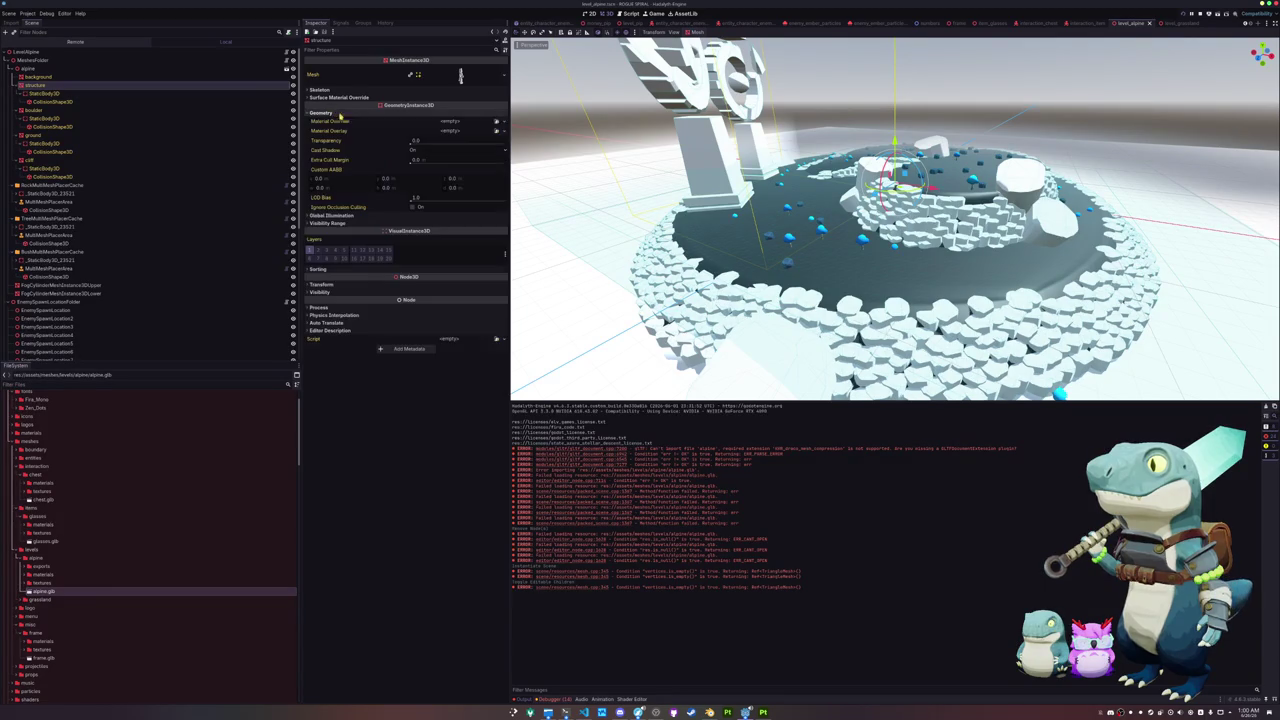
click(497, 121)
text(terra)
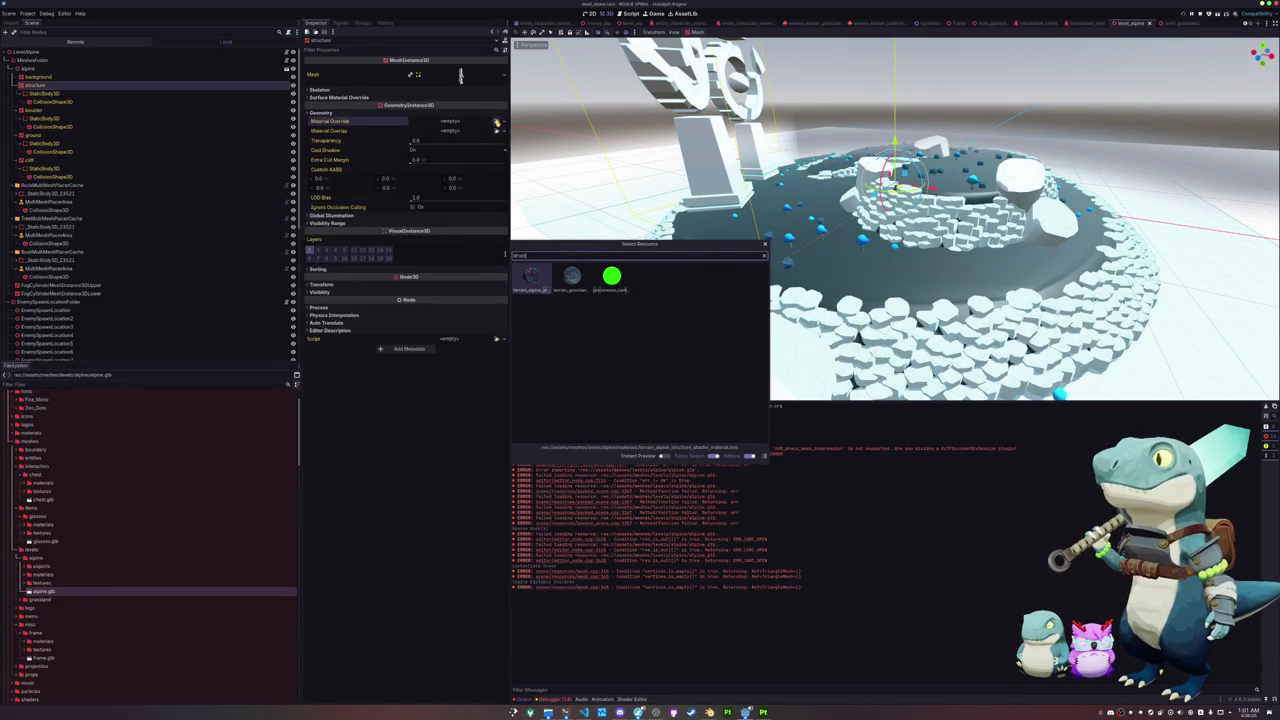
key(Return)
Step: Override the boulder and cliff meshes with the alpine material, then inspect the recoloured island
click(40, 110)
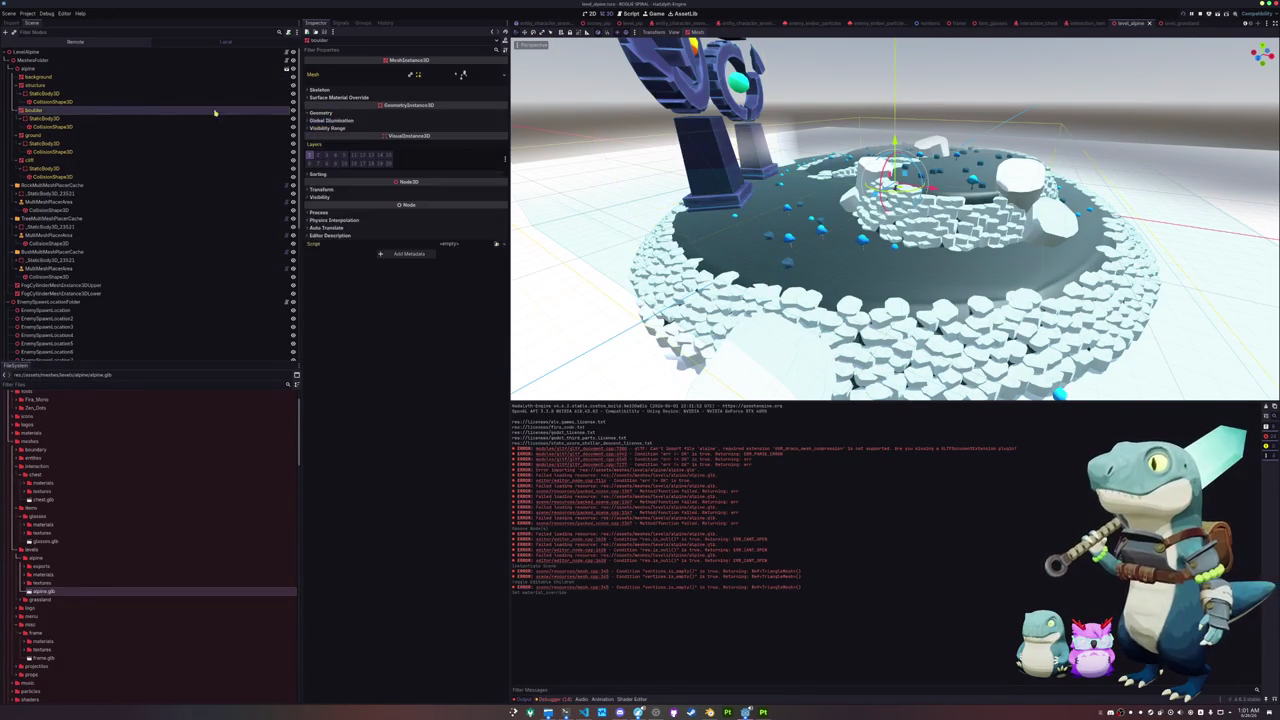
click(320, 112)
click(497, 121)
text(alpine)
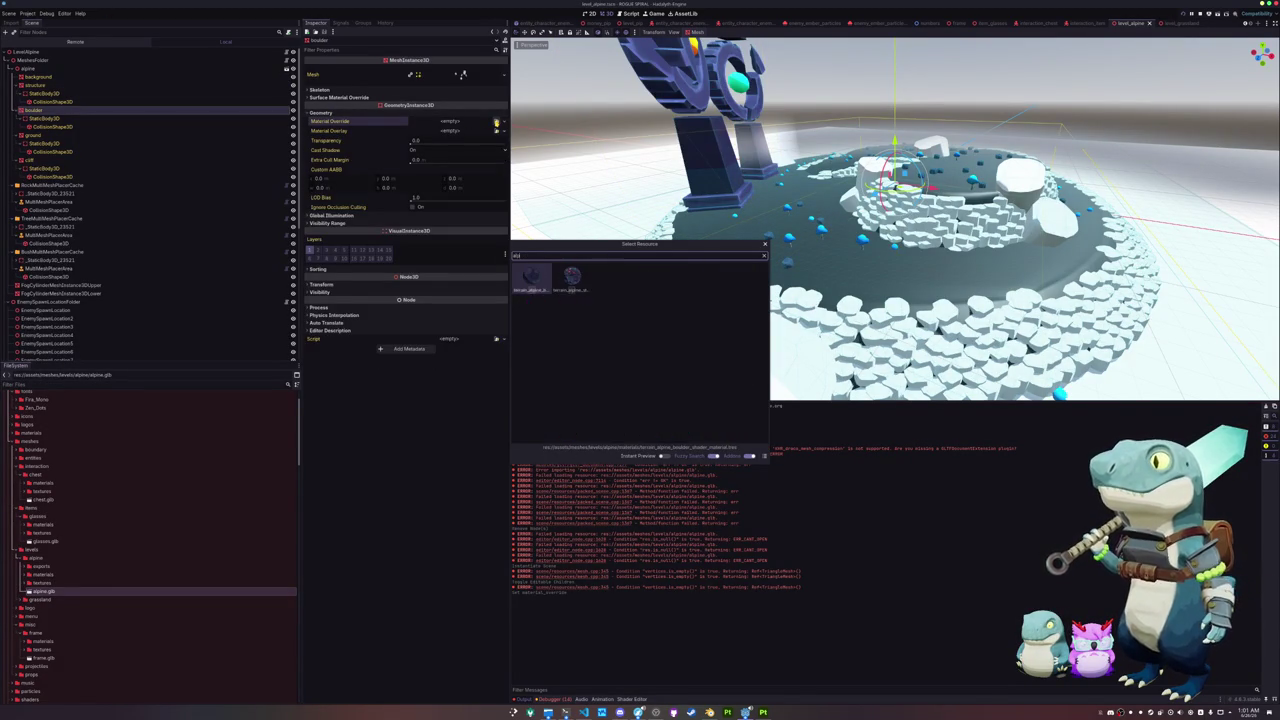
key(Return)
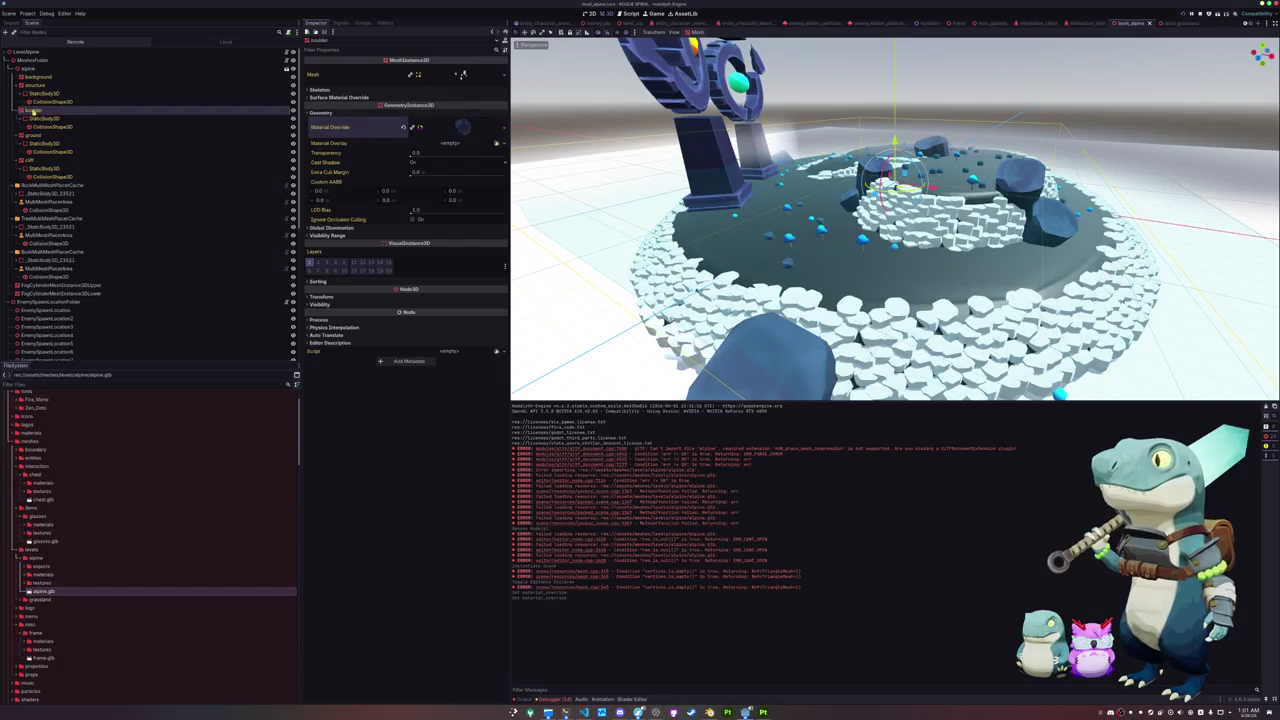
click(33, 135)
click(320, 112)
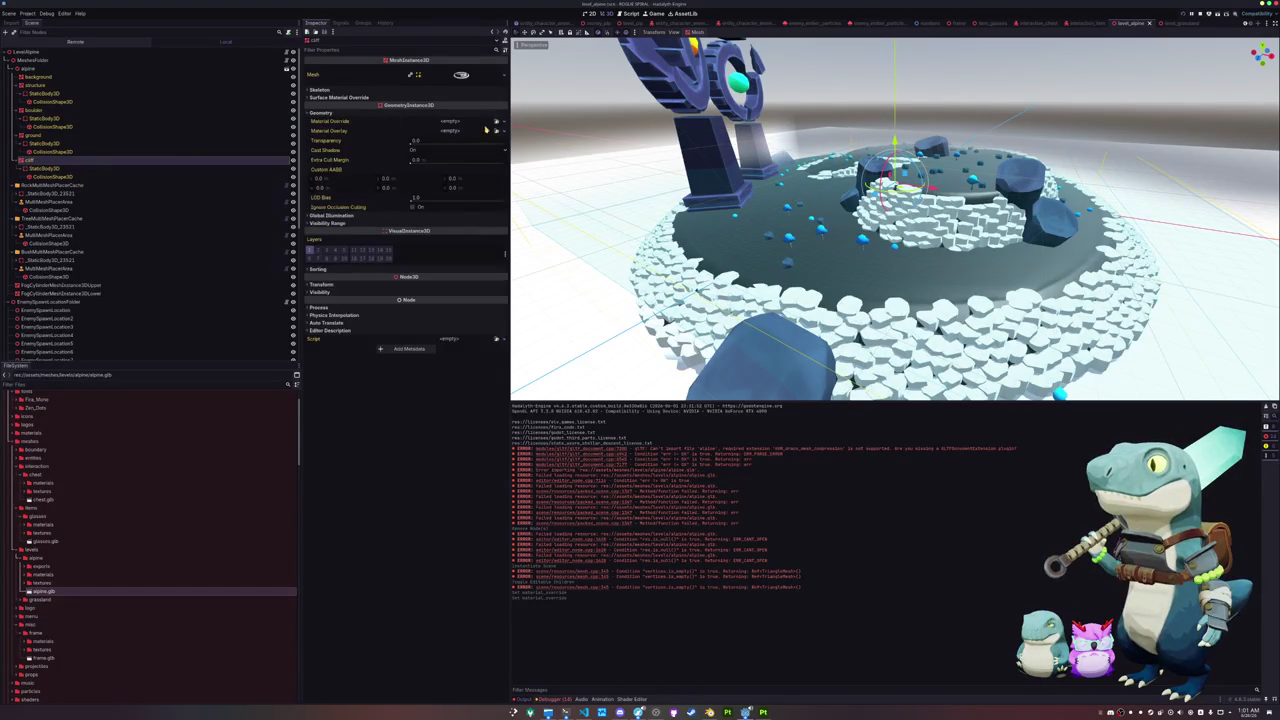
click(497, 121)
text(alpine)
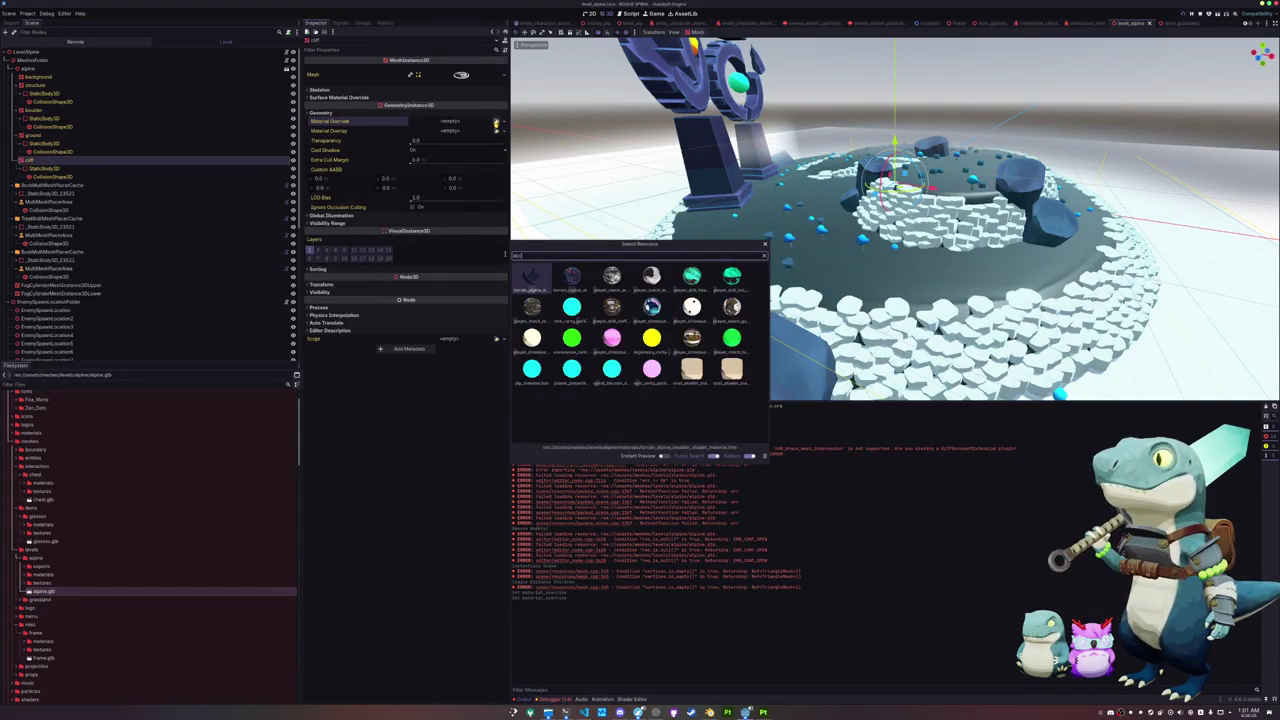
key(Return)
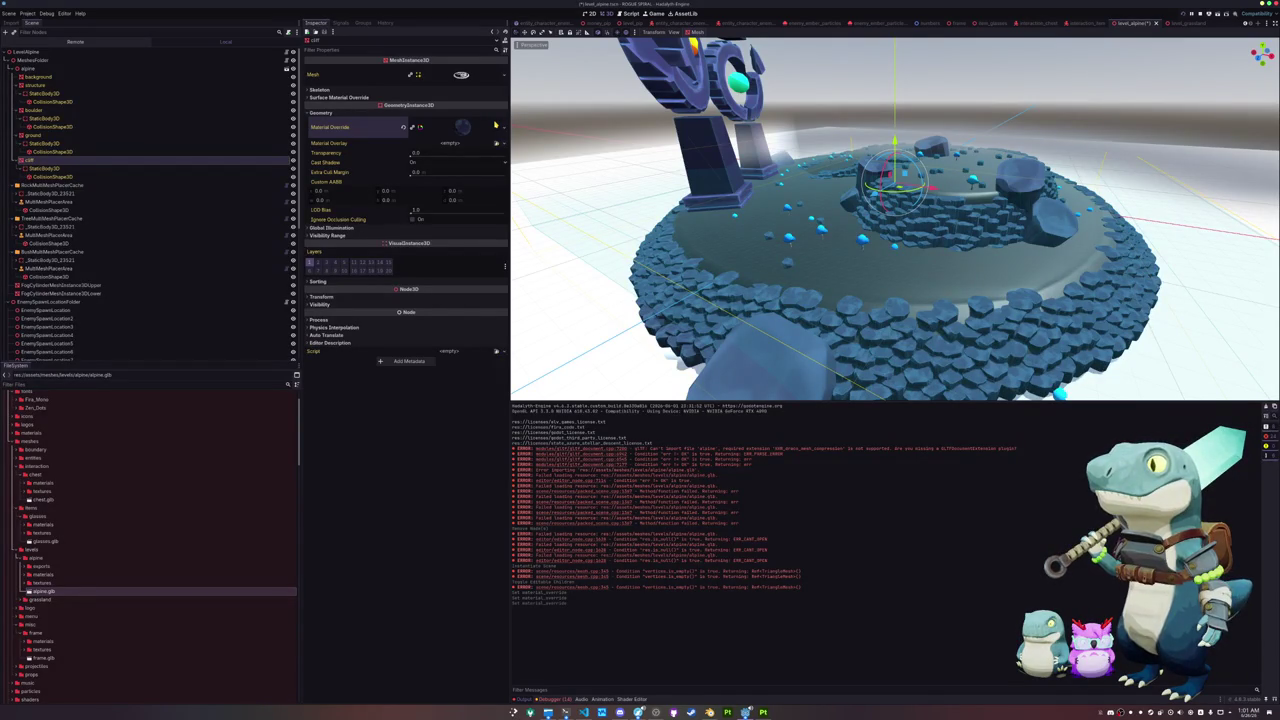
drag(640, 260, 518, 318)
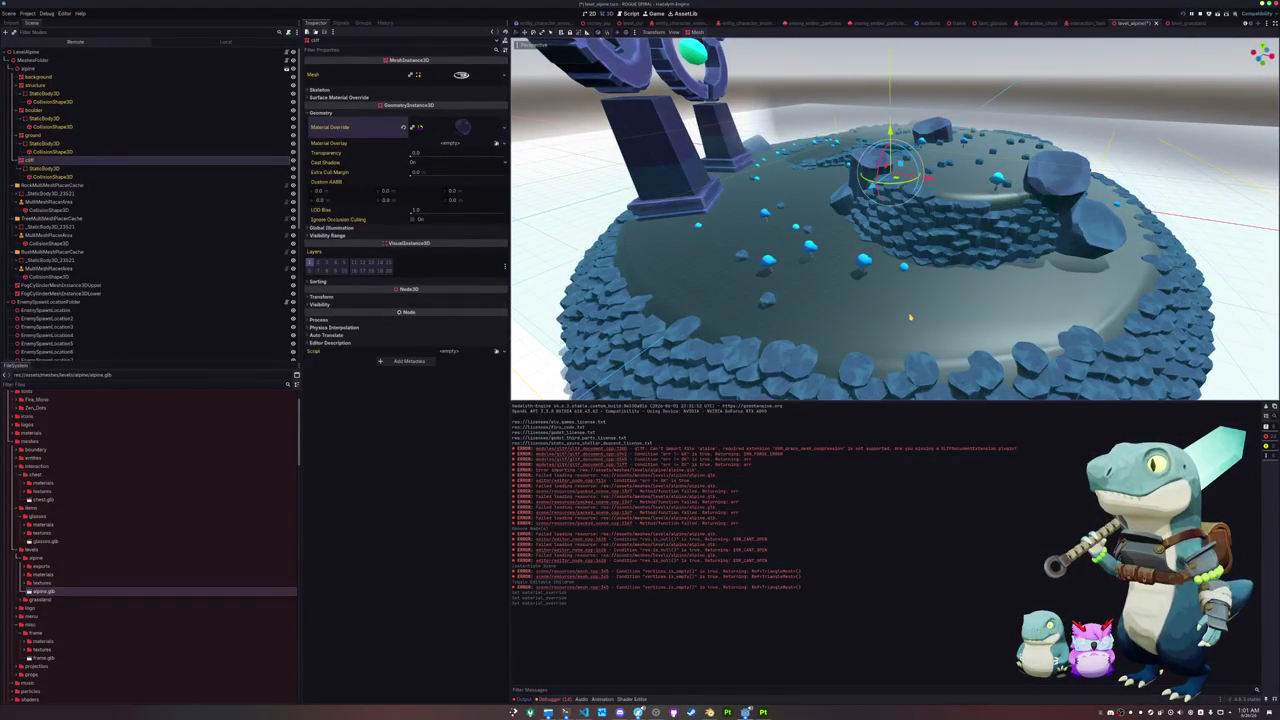
drag(910, 317, 911, 320)
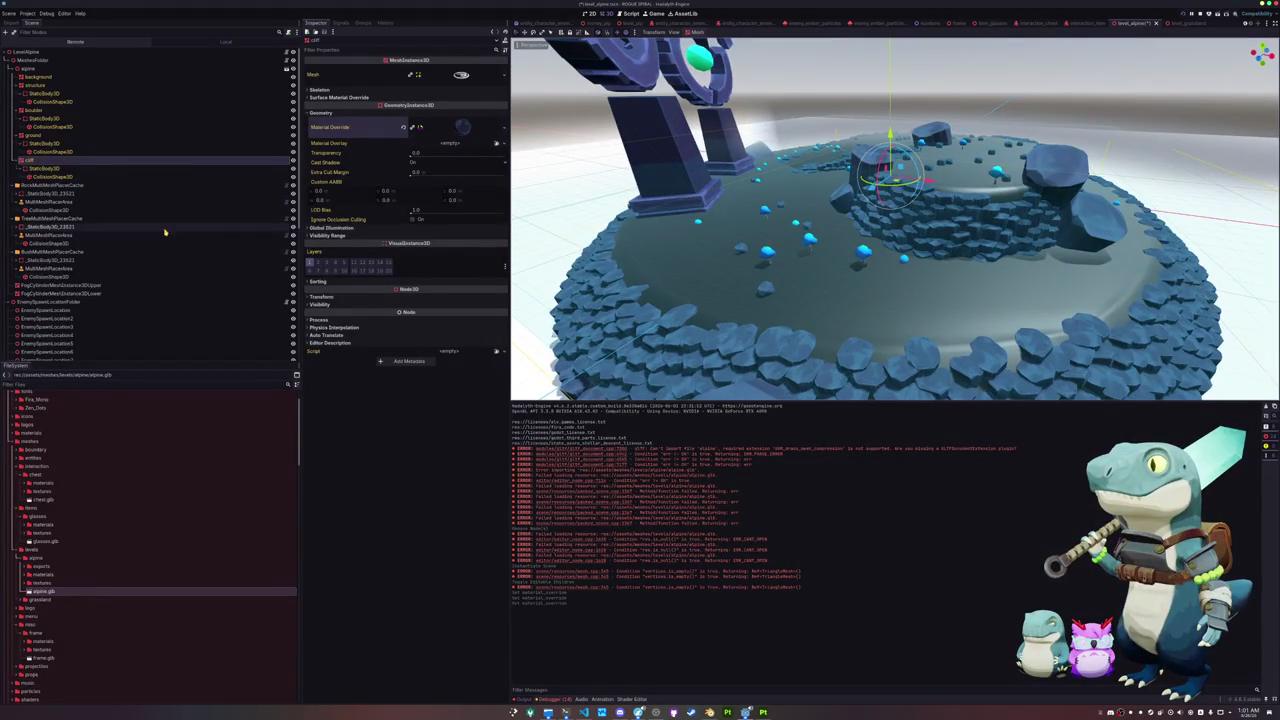
Step: Add a child node to the LevelAlpine root, searching for 'camera3'
click(26, 52)
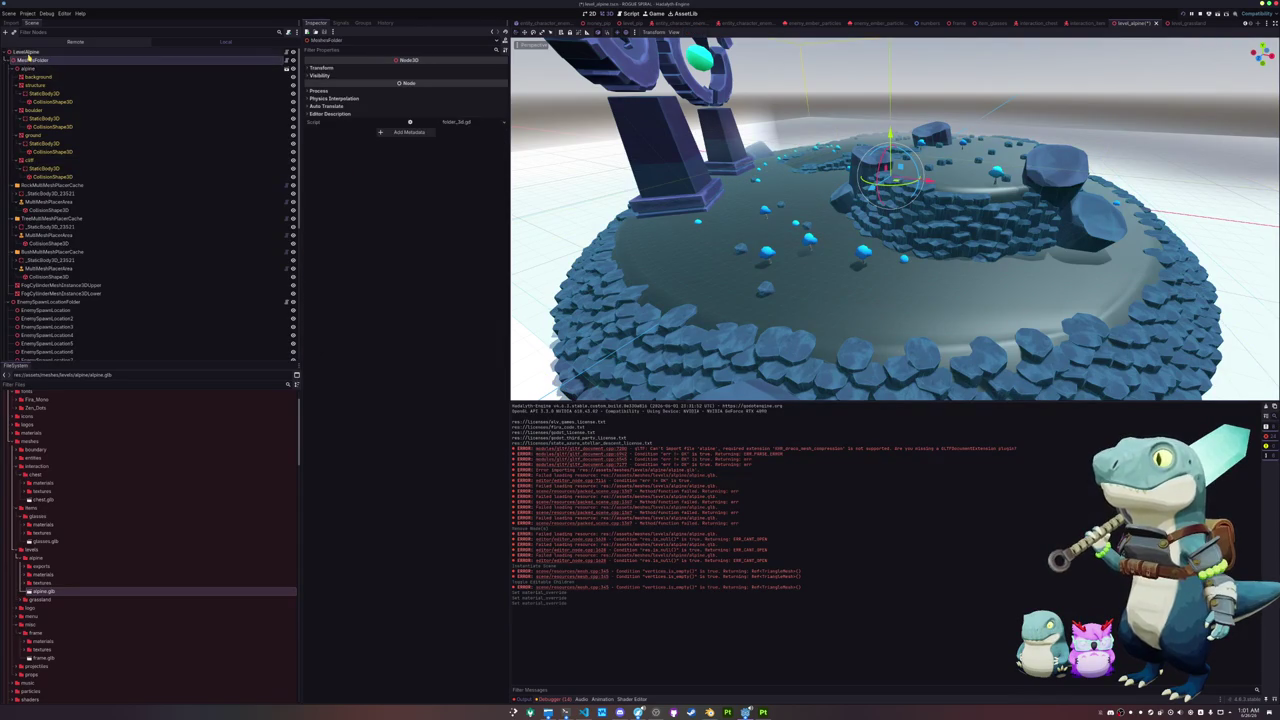
right_click(27, 53)
click(46, 68)
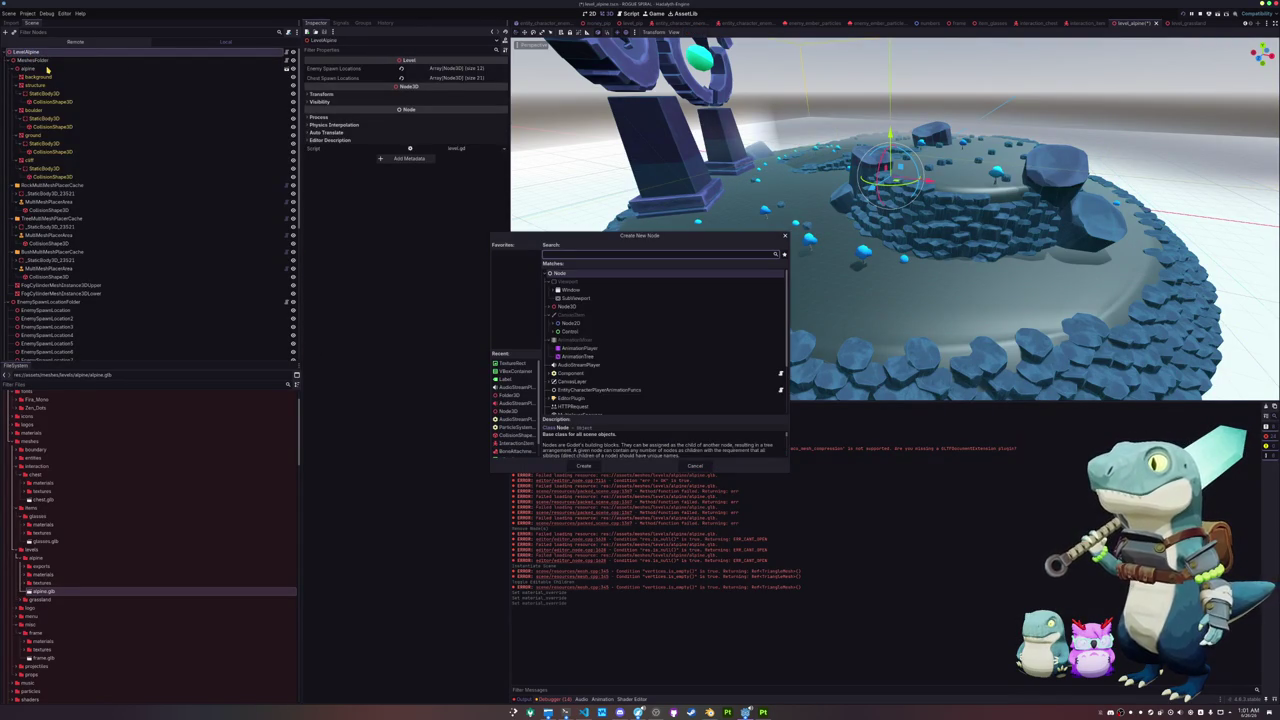
text(camera)
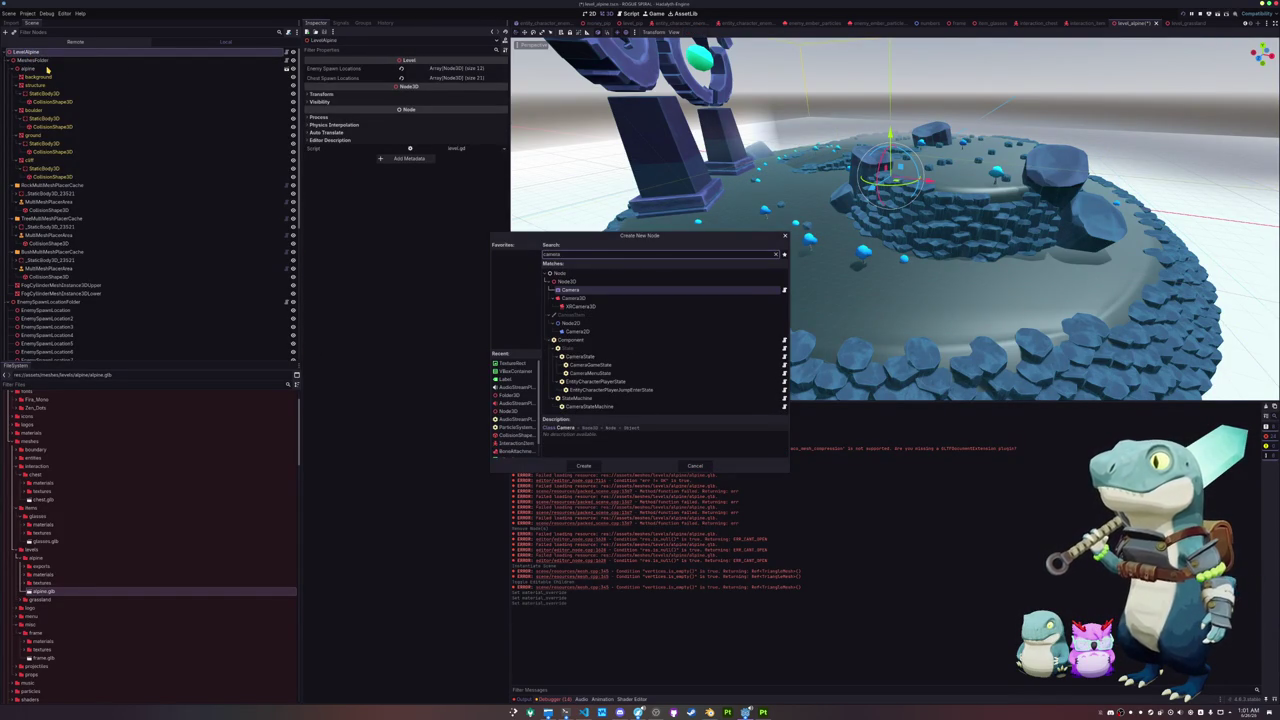
text(3)
Step: Search 'sub' and add a SubViewport node to the level
key(ctrl+a)
text(sub)
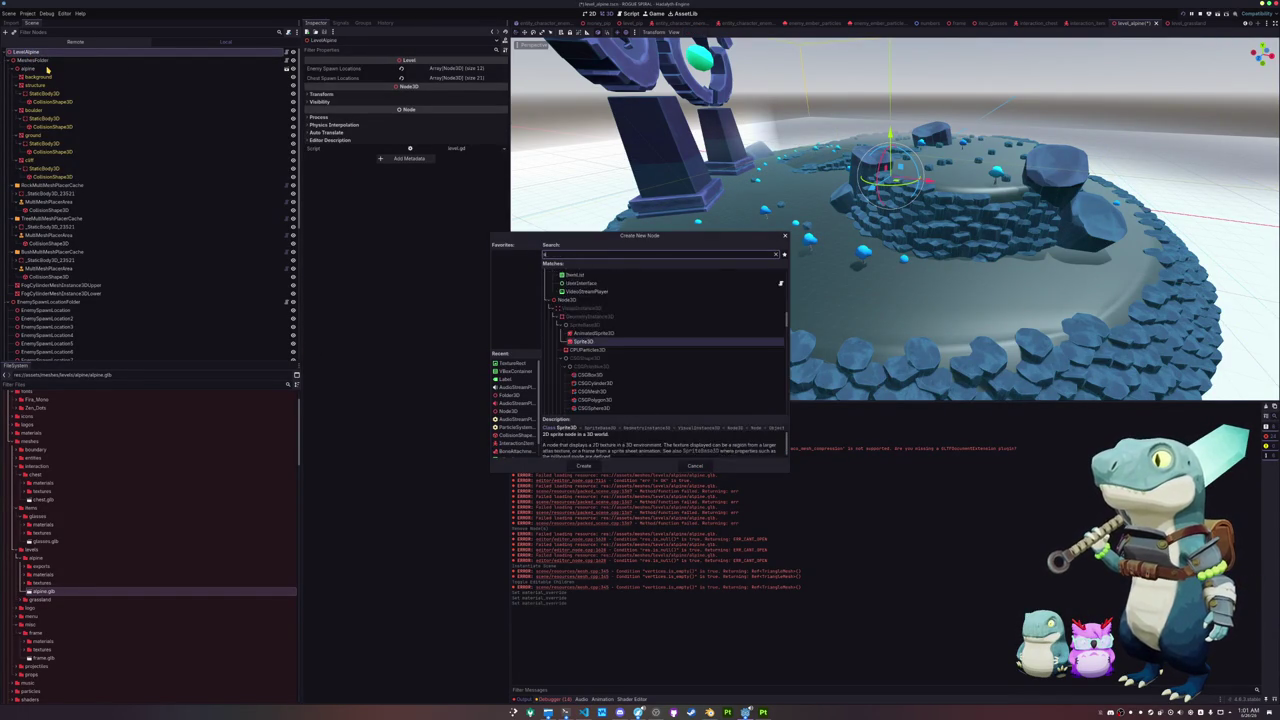
key(Return)
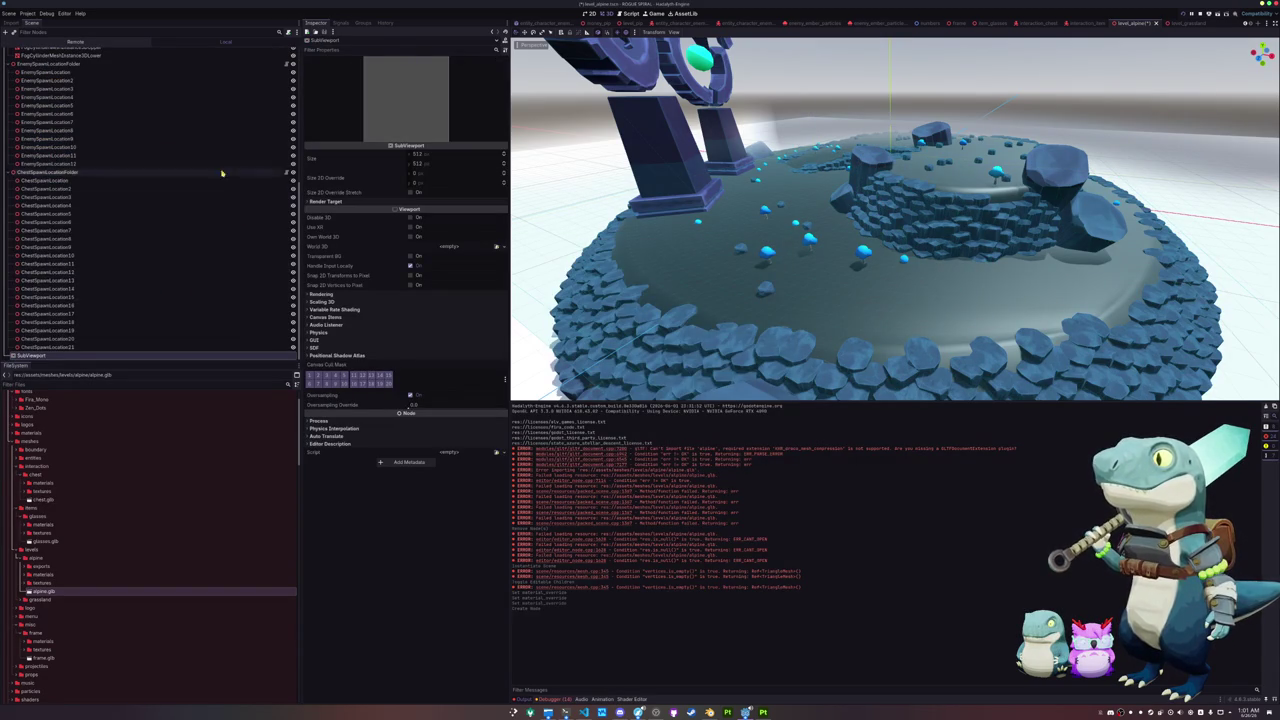
scroll(120, 270, up, 3)
scroll(73, 253, down, 3)
Step: Add a Camera3D under the SubViewport and move it lower onto the stone ring
right_click(60, 355)
click(80, 362)
text(camera3D)
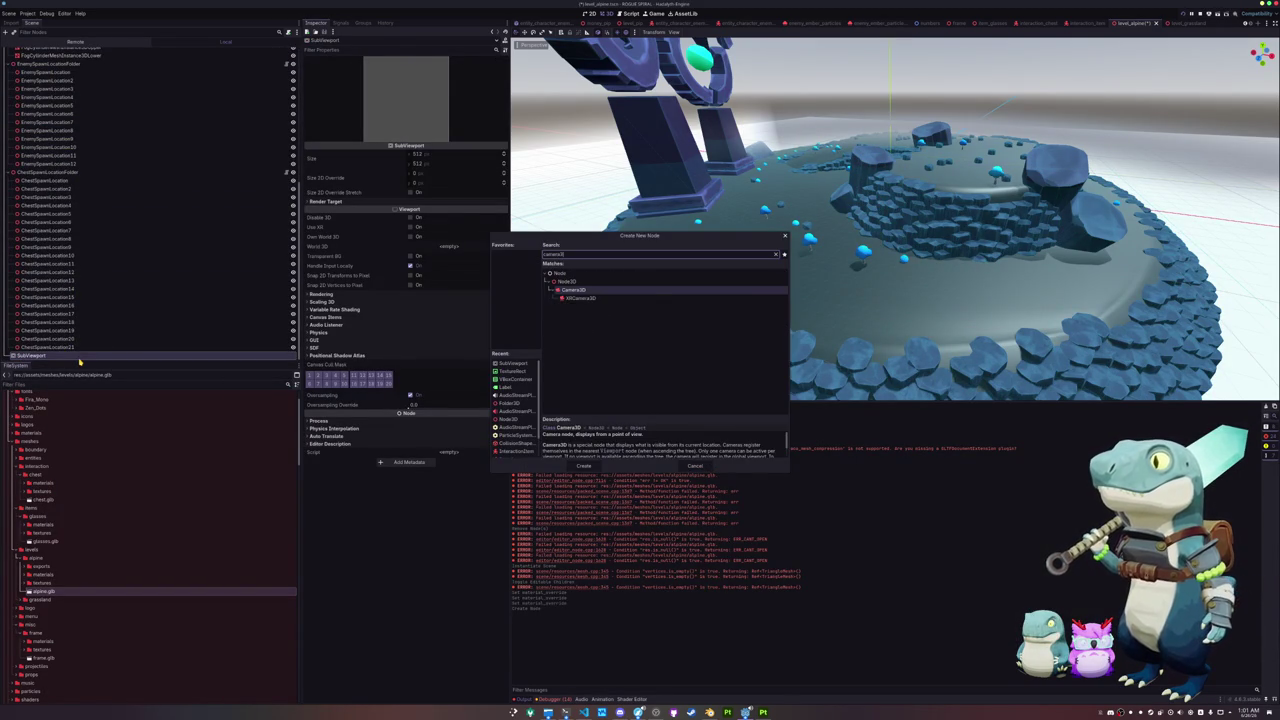
key(Return)
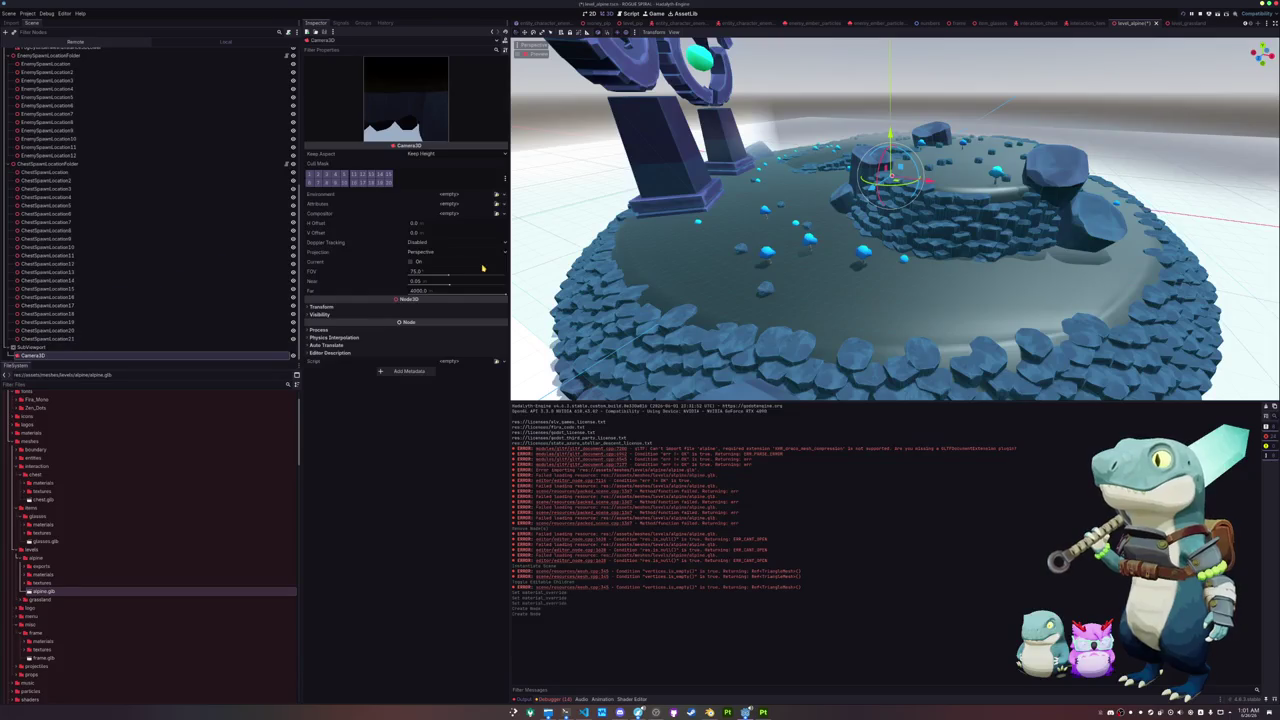
key(f)
drag(900, 214, 901, 299)
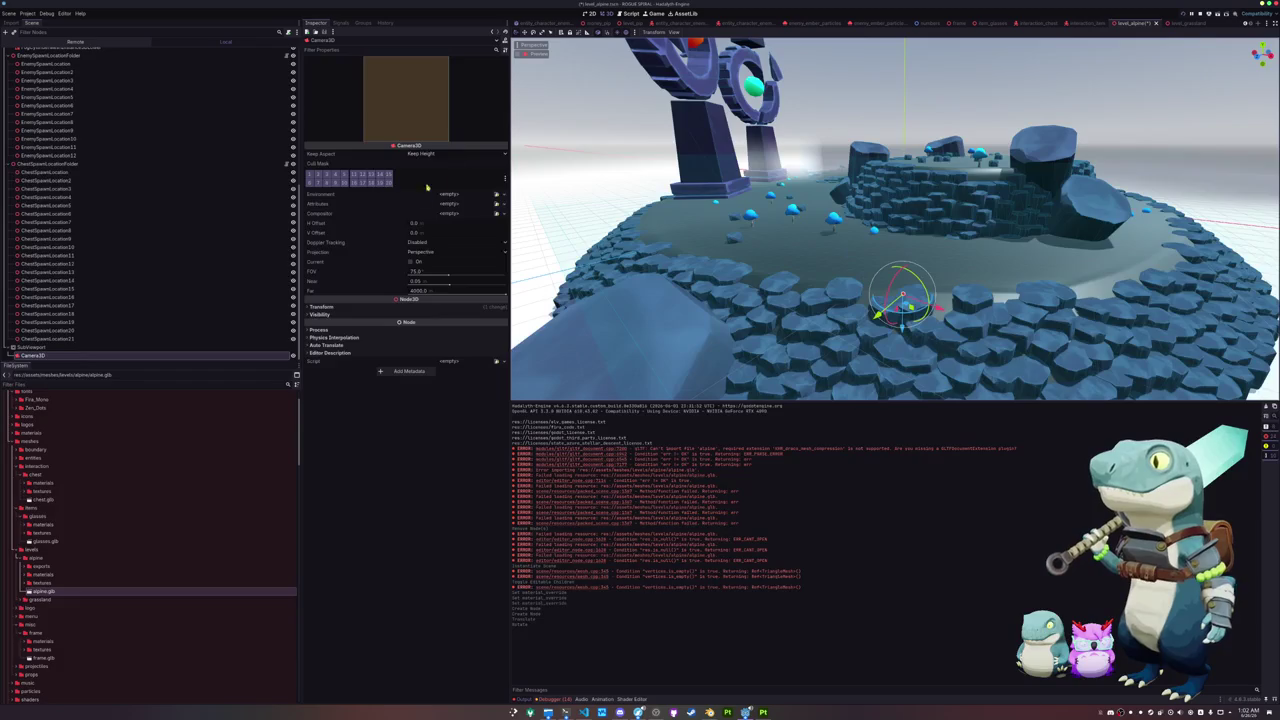
click(428, 251)
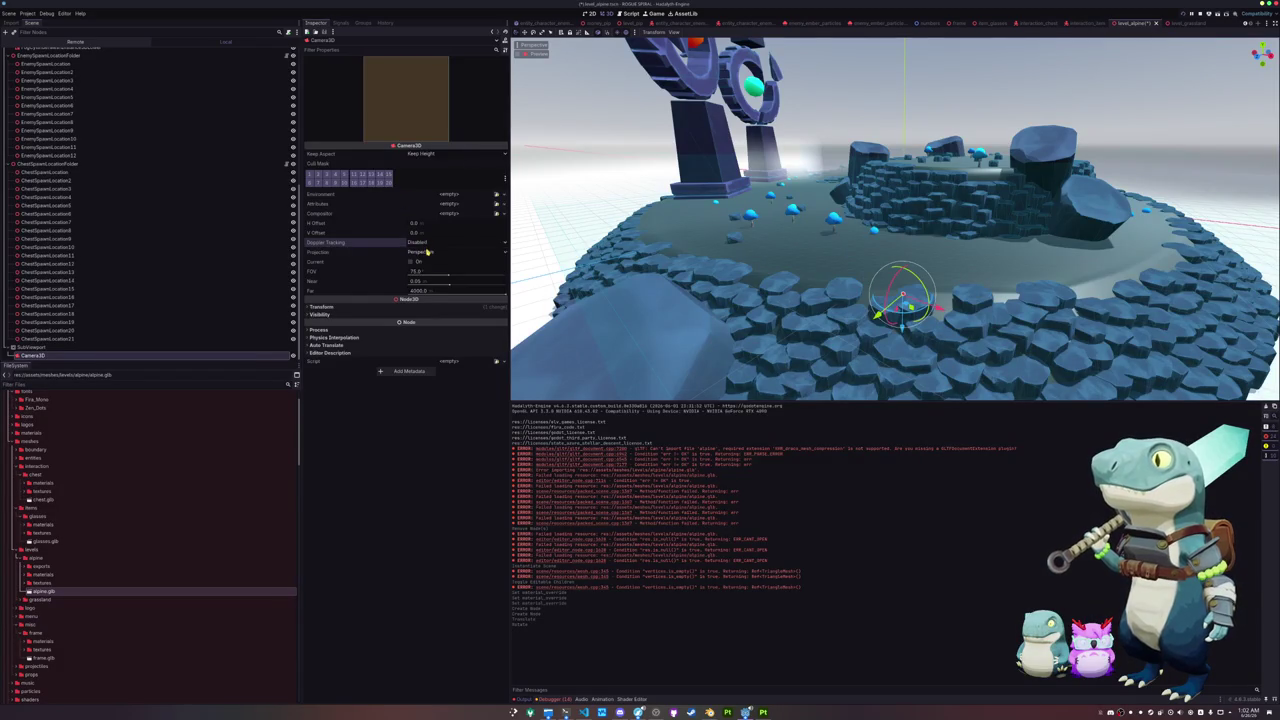
click(428, 252)
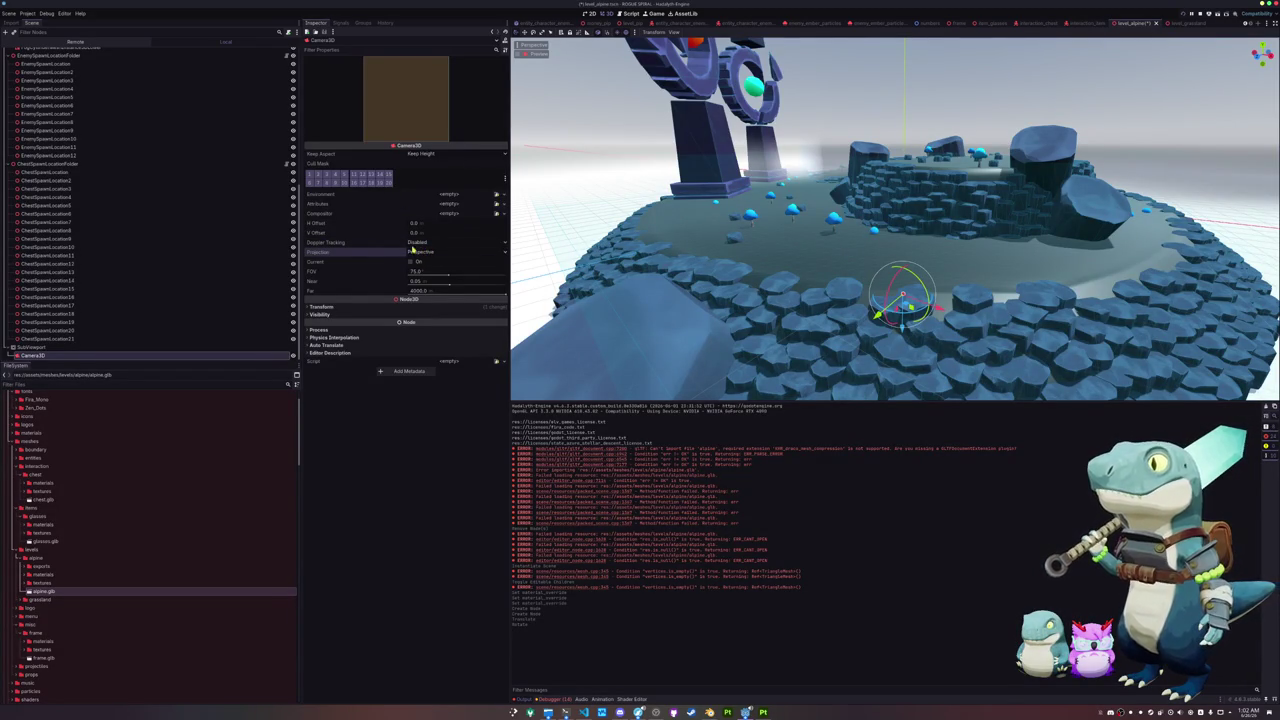
mouse_move(560, 210)
mouse_down()
mouse_move(680, 194)
mouse_move(683, 145)
mouse_up()
scroll(690, 165, down, 3)
mouse_move(703, 189)
mouse_down()
mouse_move(703, 174)
mouse_move(703, 212)
mouse_move(580, 212)
mouse_up()
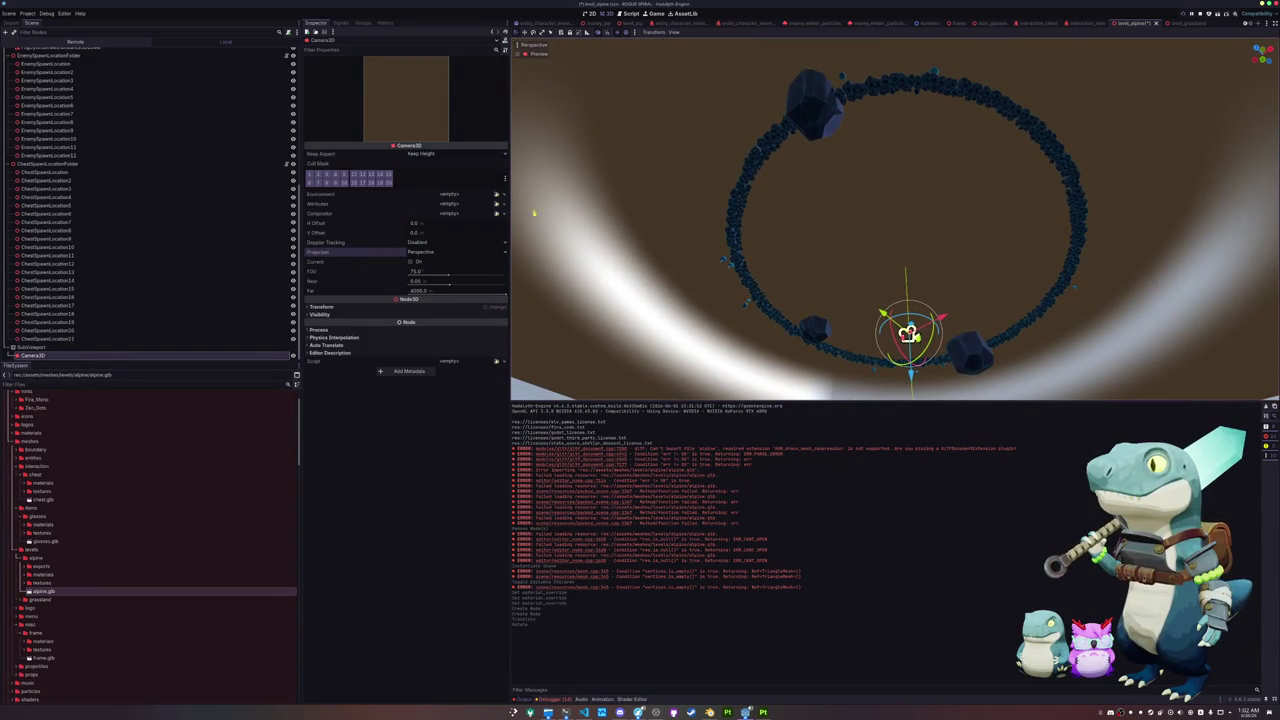
drag(448, 276, 480, 279)
key(ctrl+z)
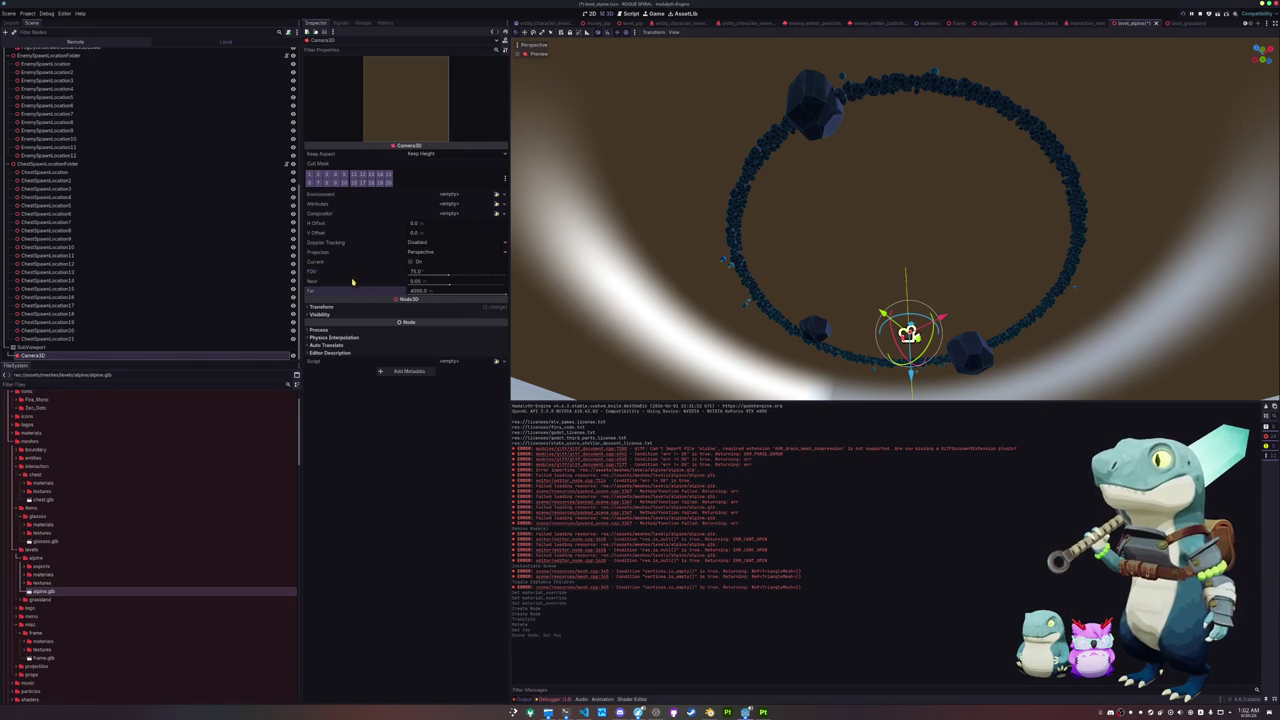
click(418, 252)
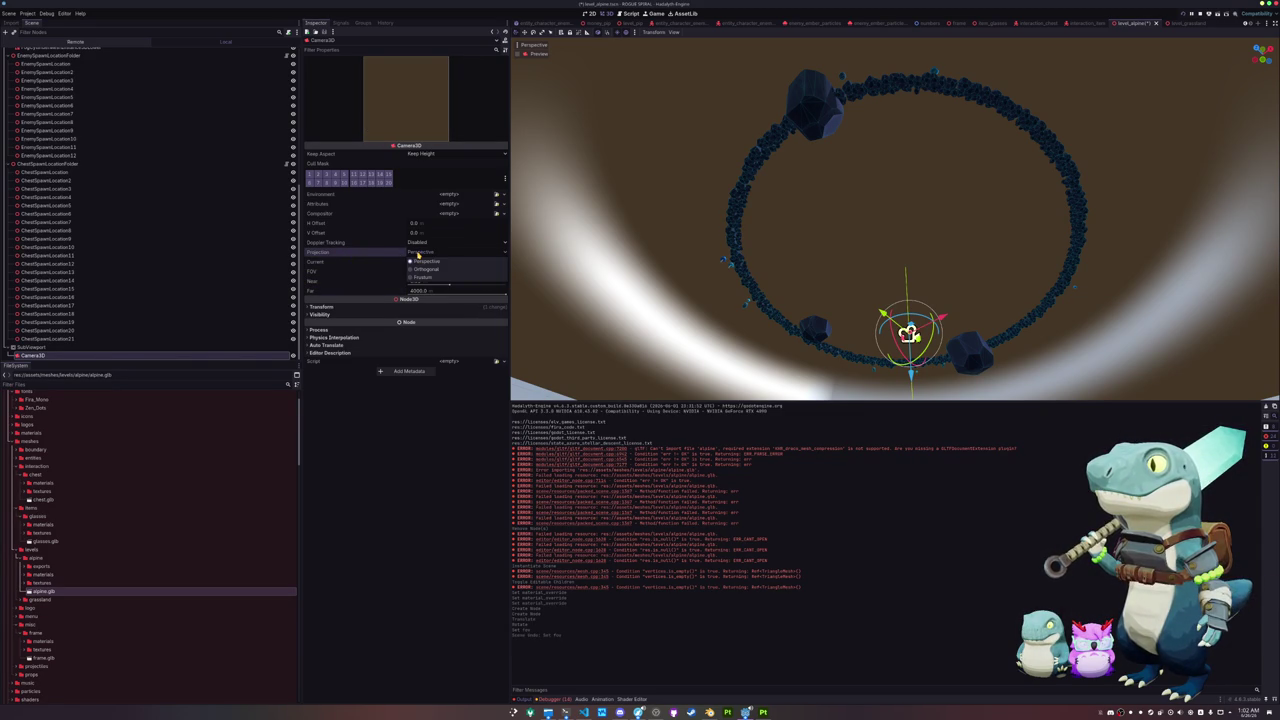
click(421, 259)
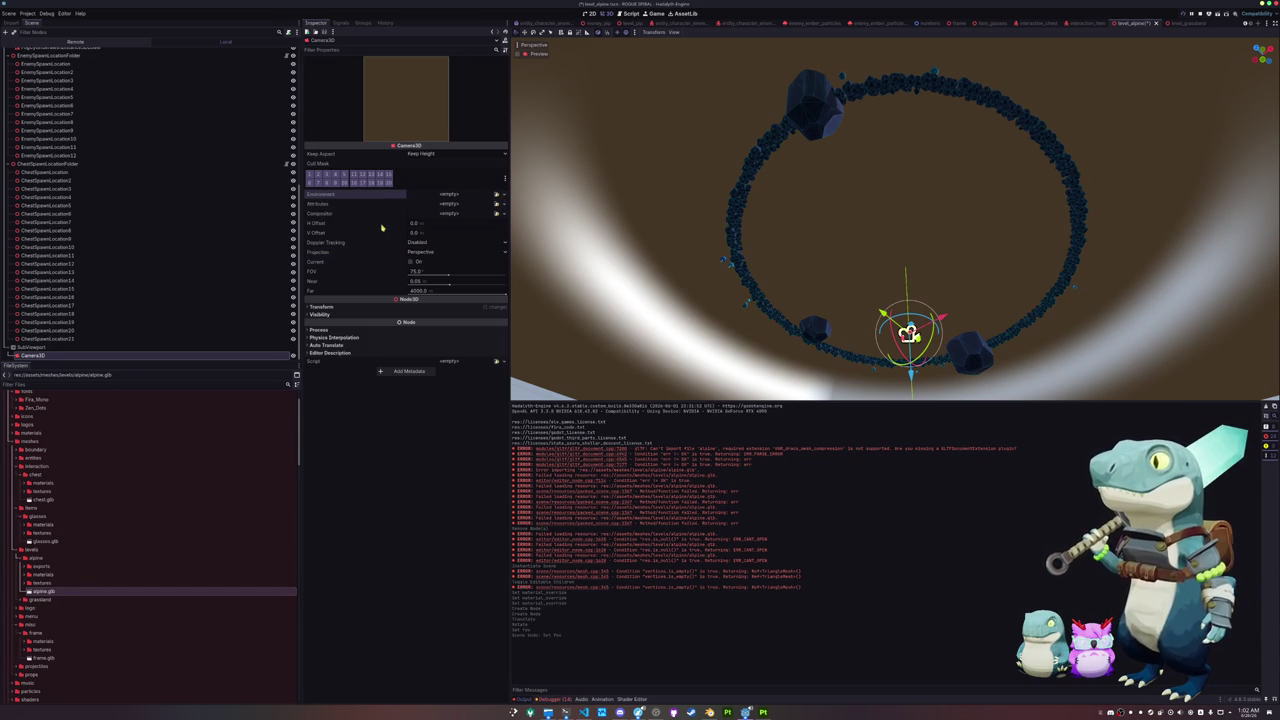
click(40, 347)
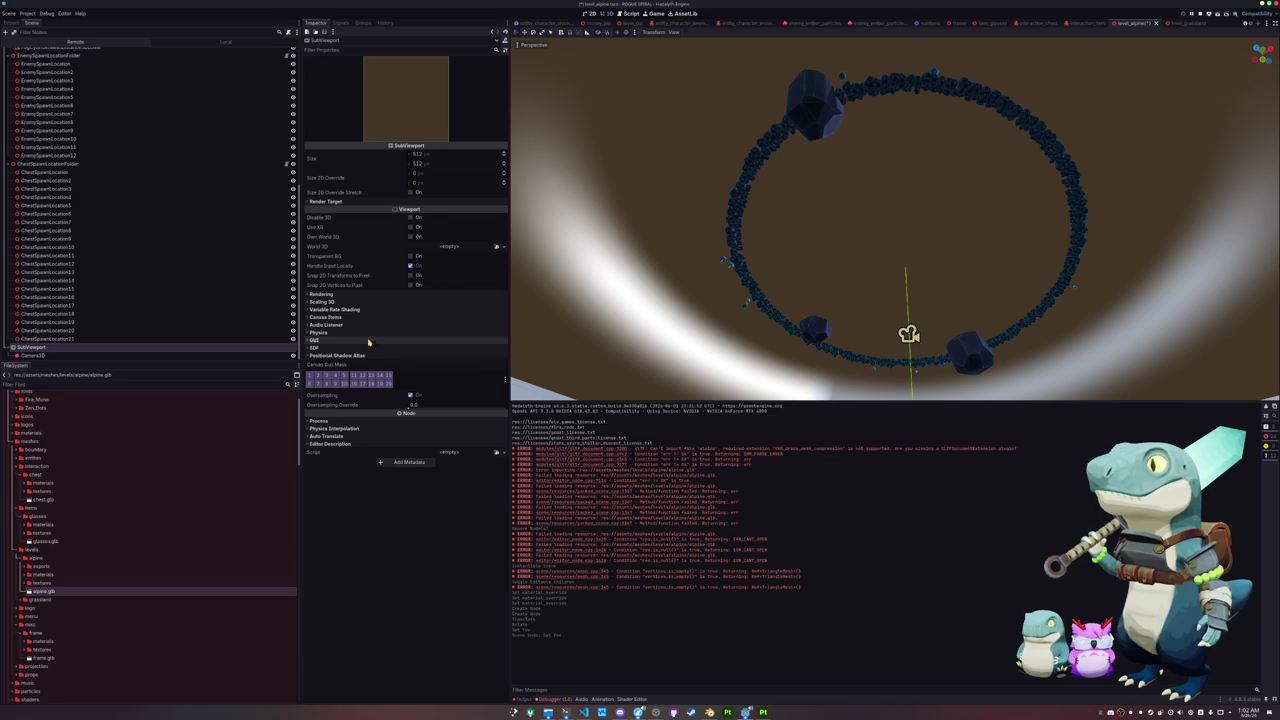
click(349, 295)
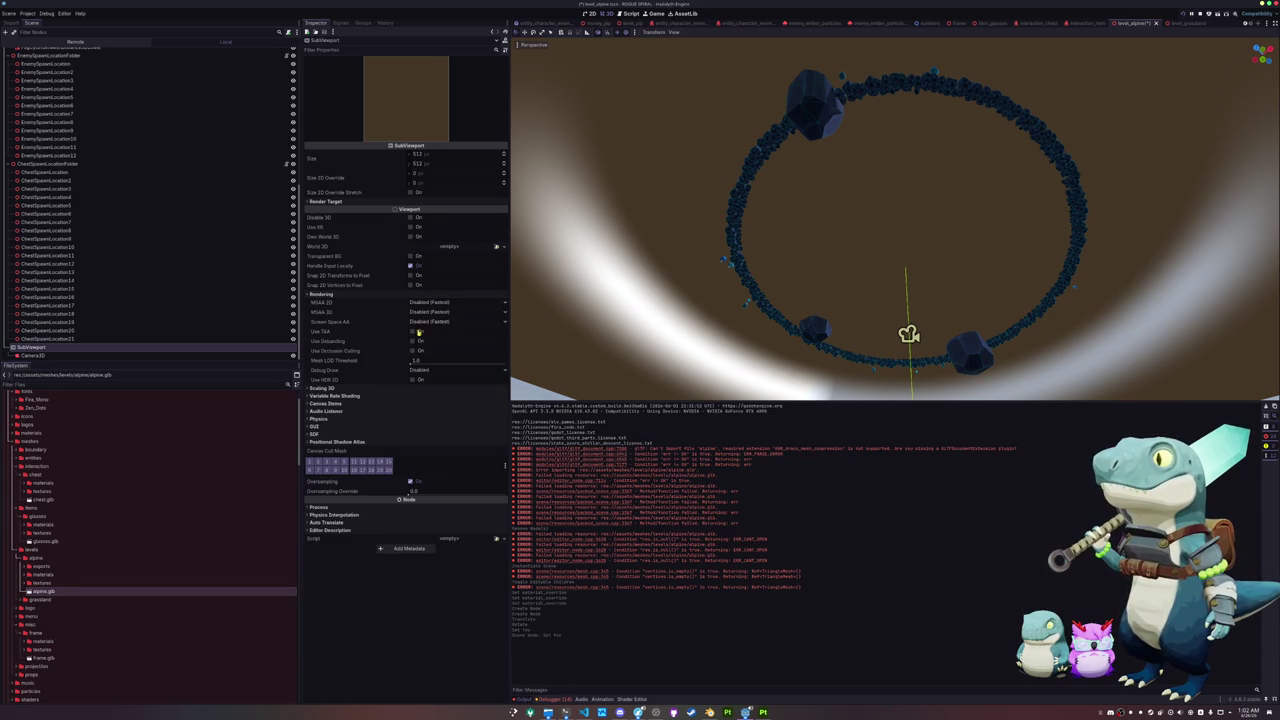
click(418, 371)
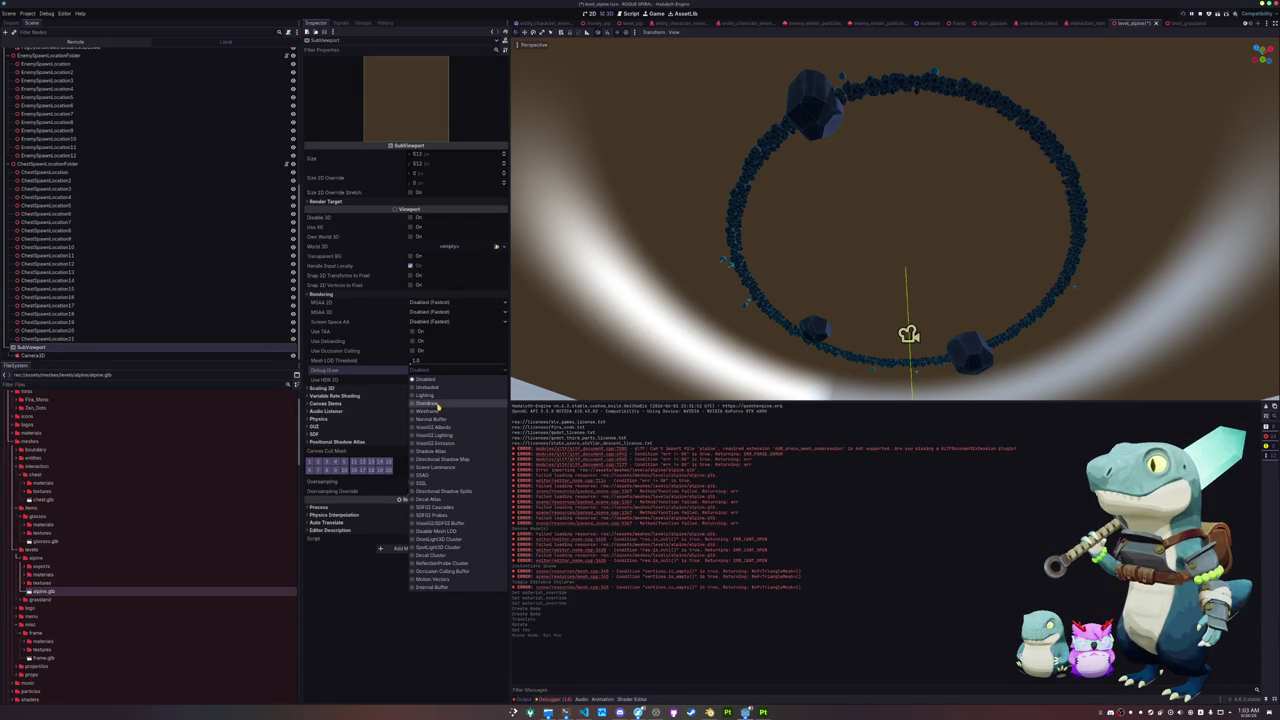
click(390, 391)
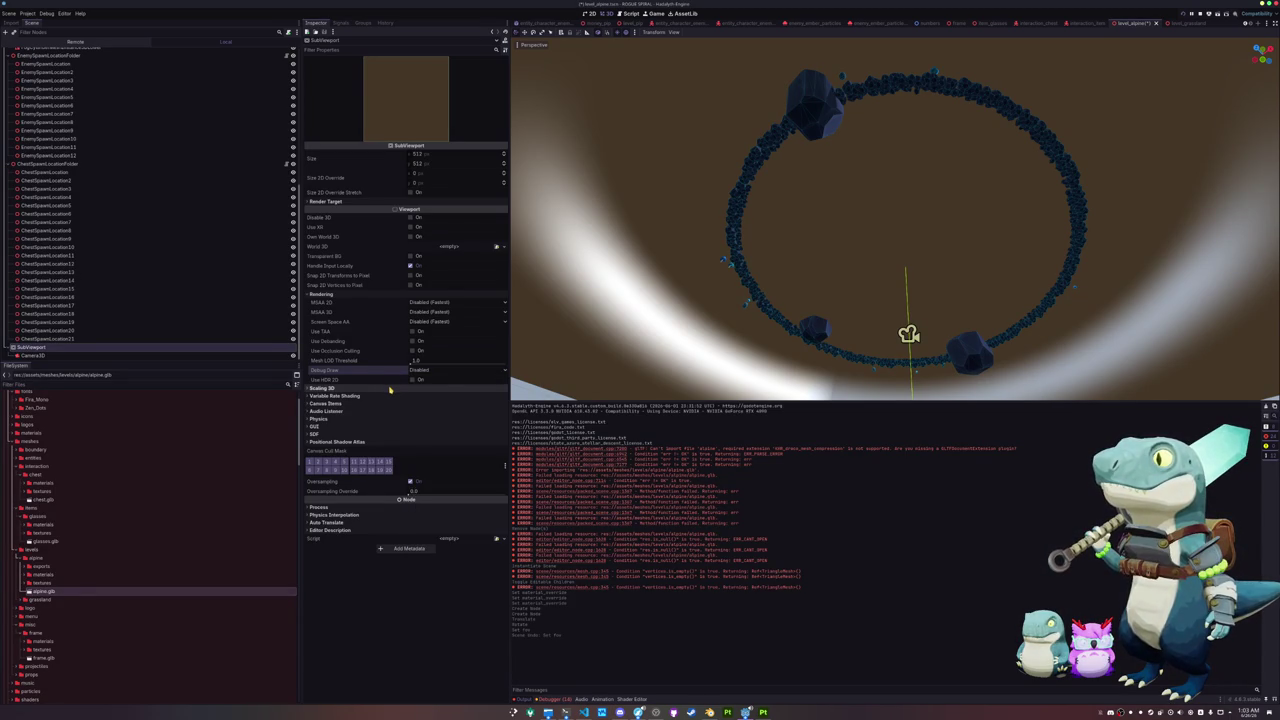
click(390, 391)
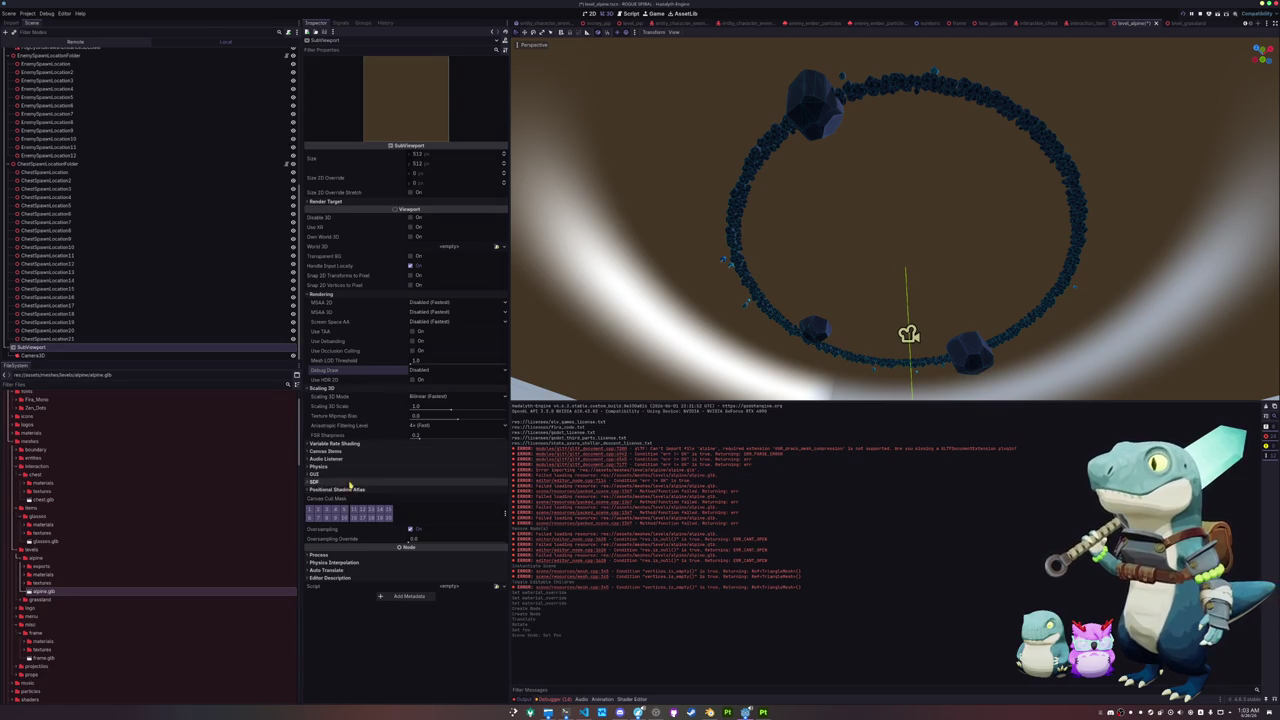
click(351, 481)
click(351, 476)
click(358, 465)
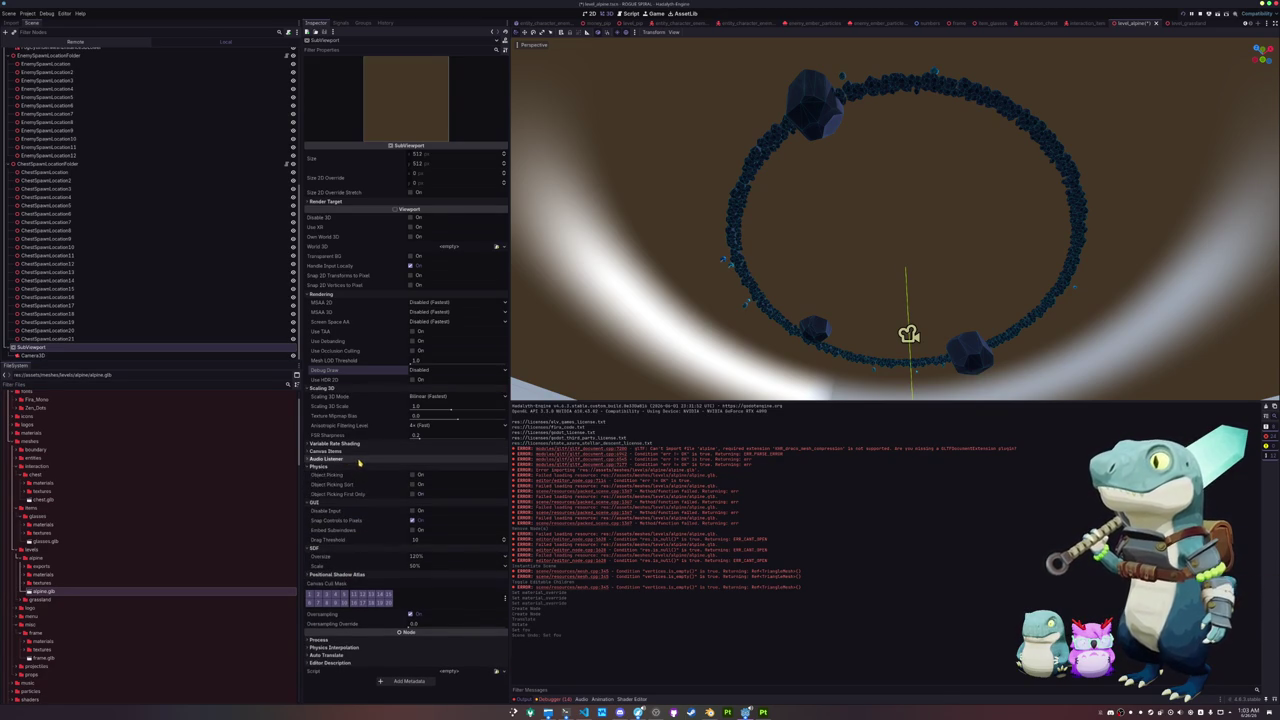
click(358, 466)
click(355, 474)
click(351, 482)
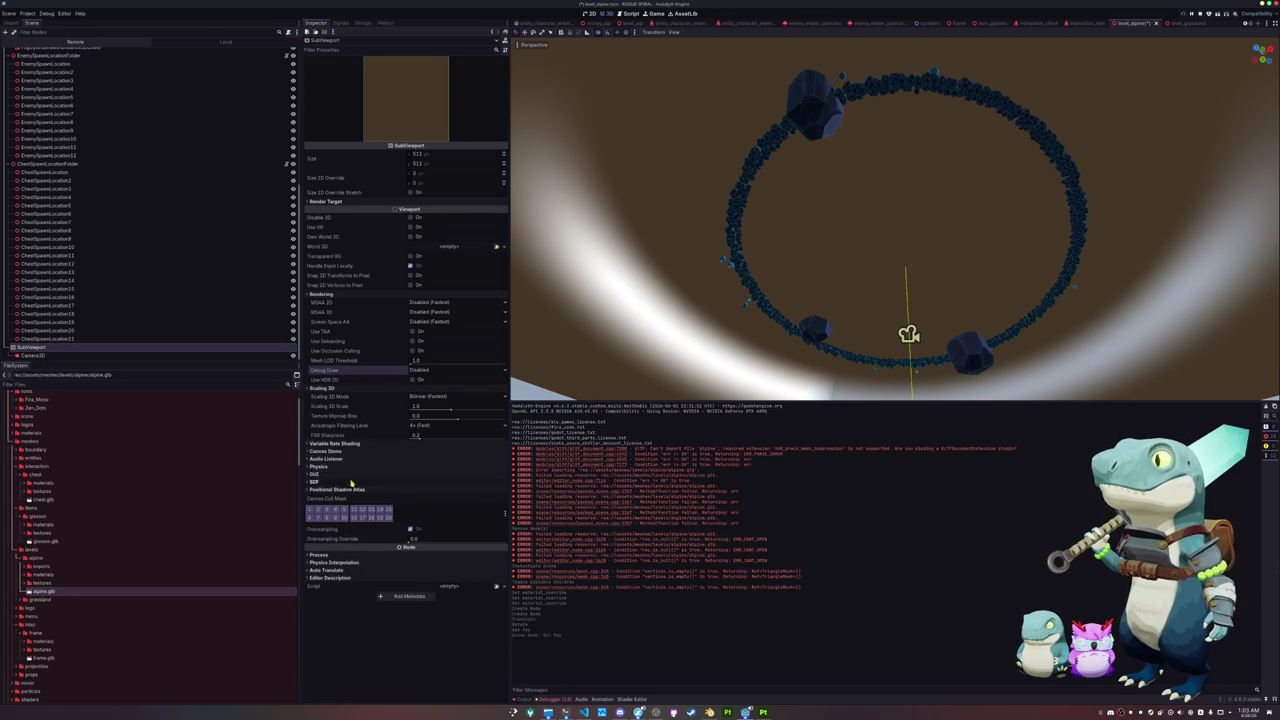
click(122, 356)
mouse_move(764, 231)
mouse_down()
mouse_move(714, 277)
mouse_move(668, 388)
mouse_move(674, 306)
mouse_move(651, 326)
mouse_move(481, 236)
mouse_up()
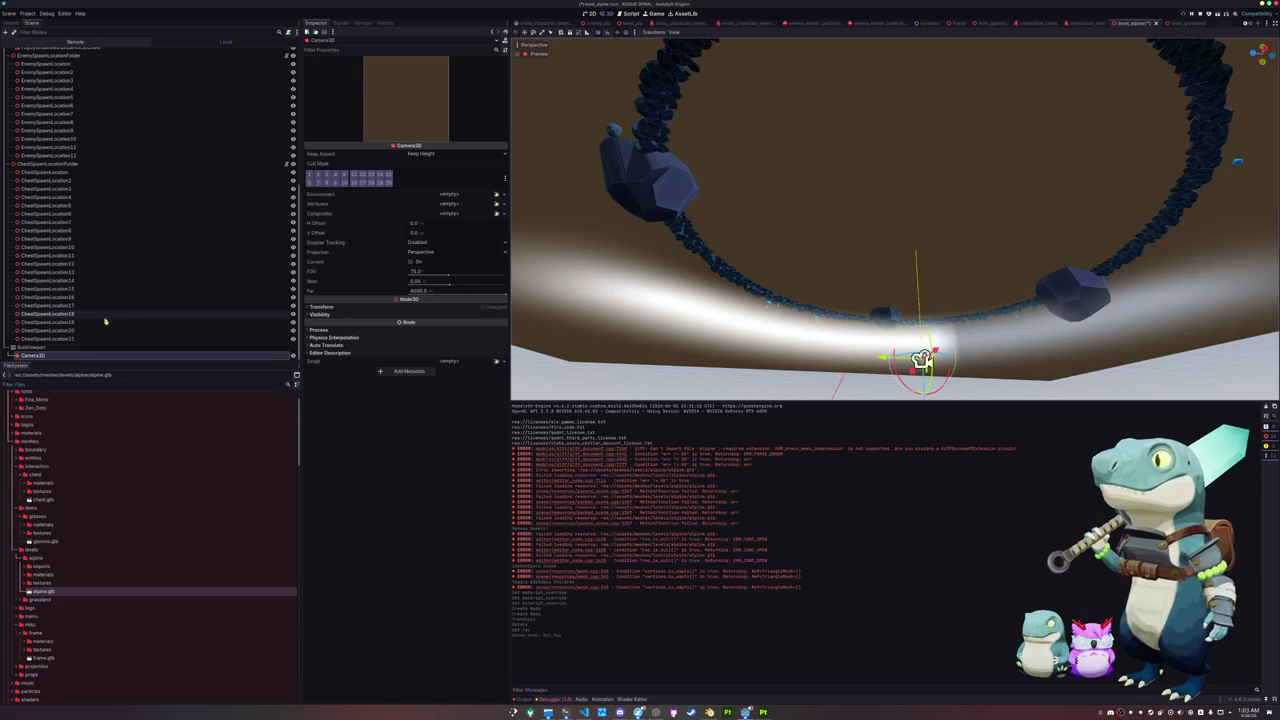
click(74, 348)
Step: Rename the SubViewport to TerrainSubViewport
double_click(107, 346)
text(Toon)
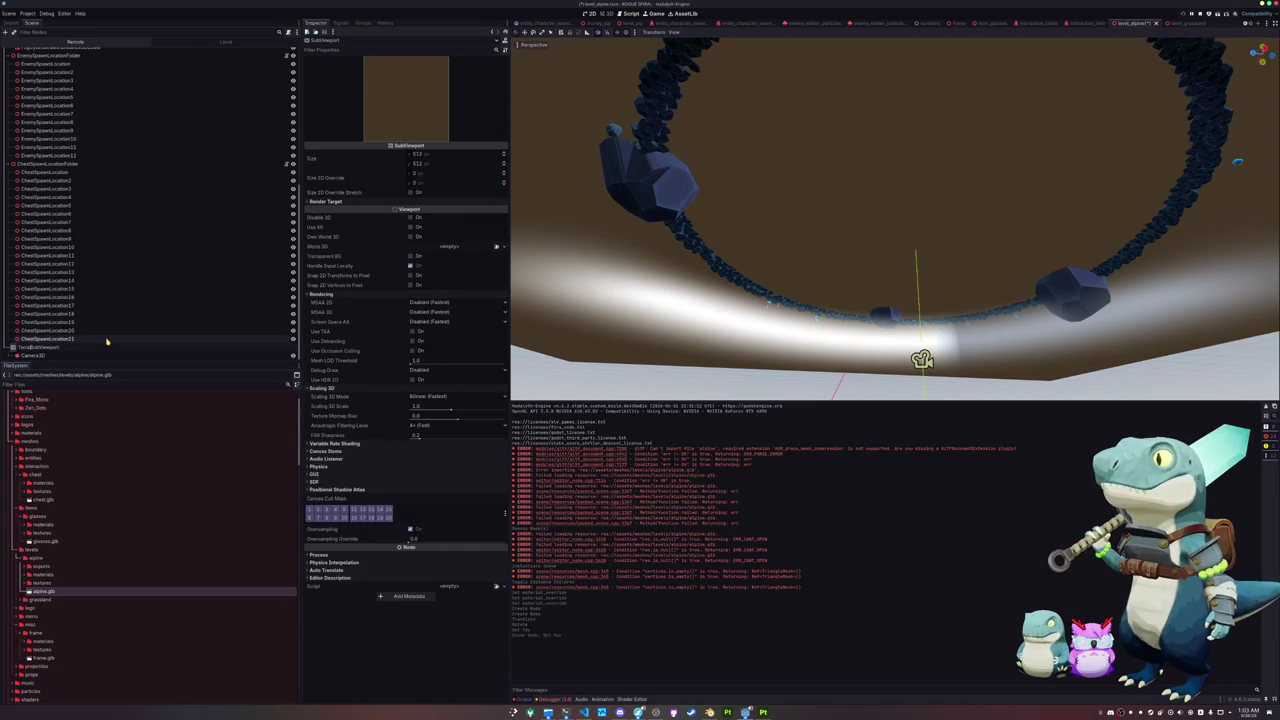
key(Return)
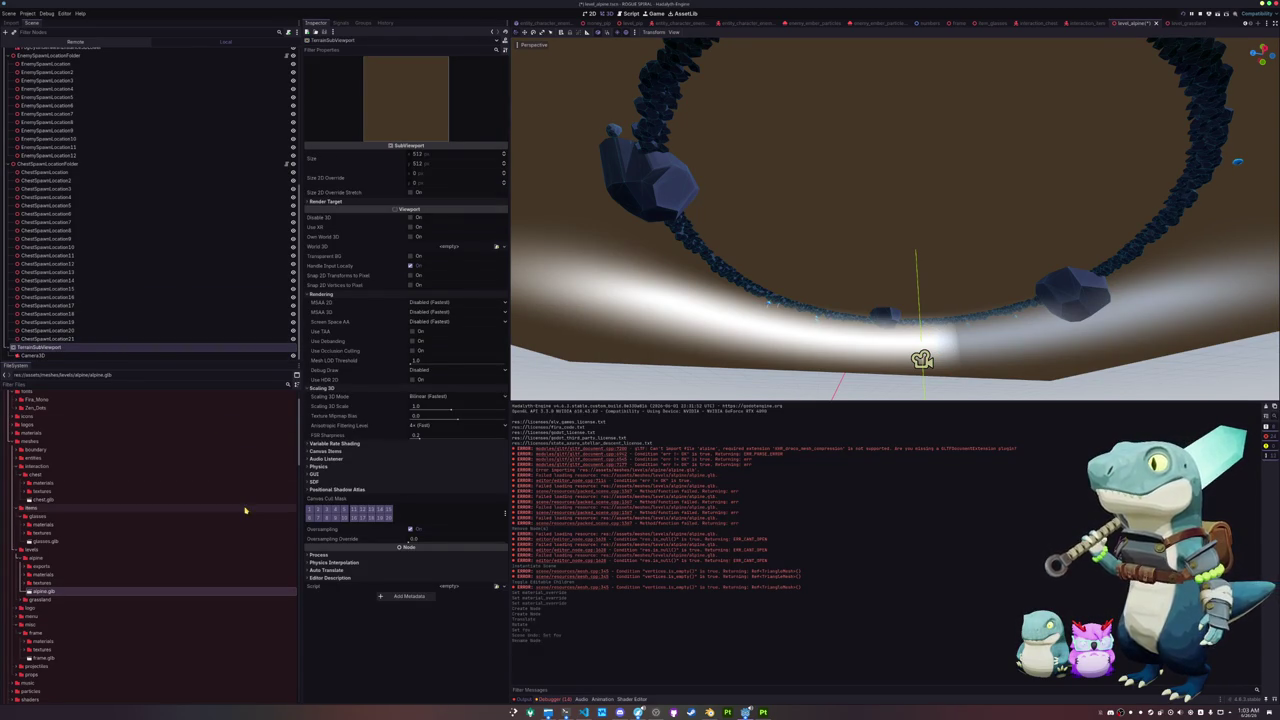
click(87, 349)
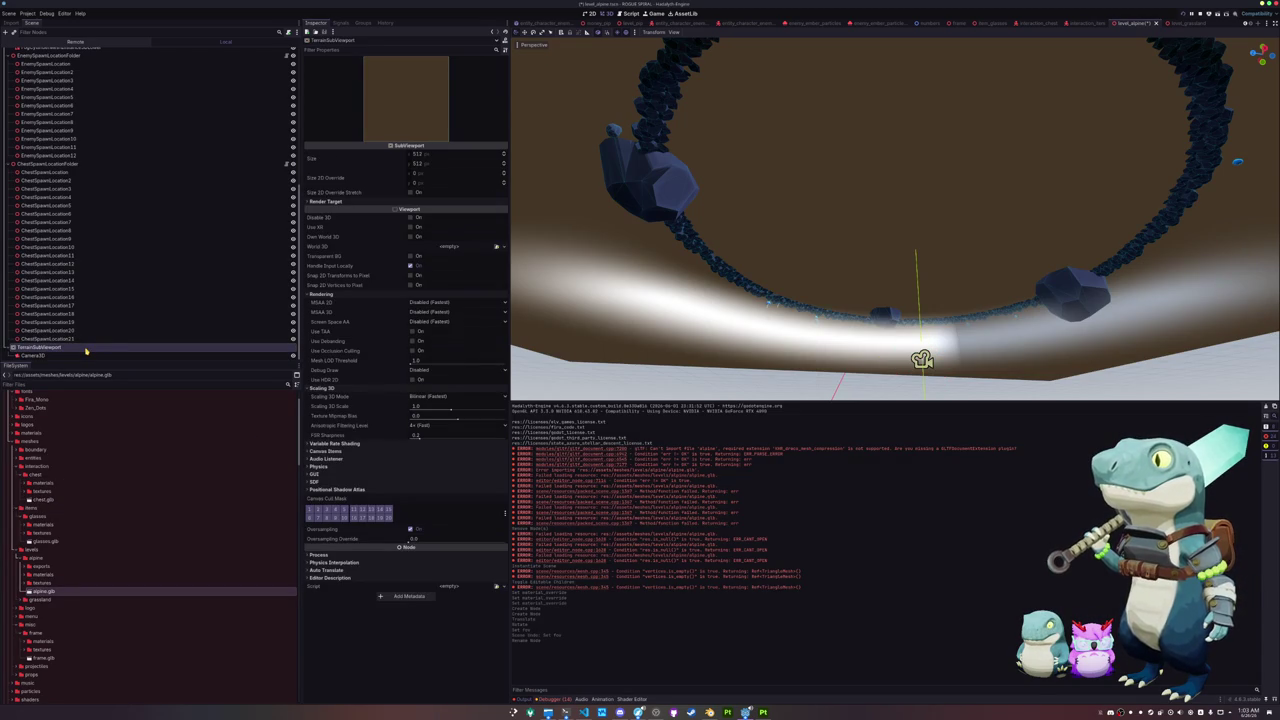
Step: Frame the Camera3D and switch it to an orthogonal top-down view of the ring
click(60, 355)
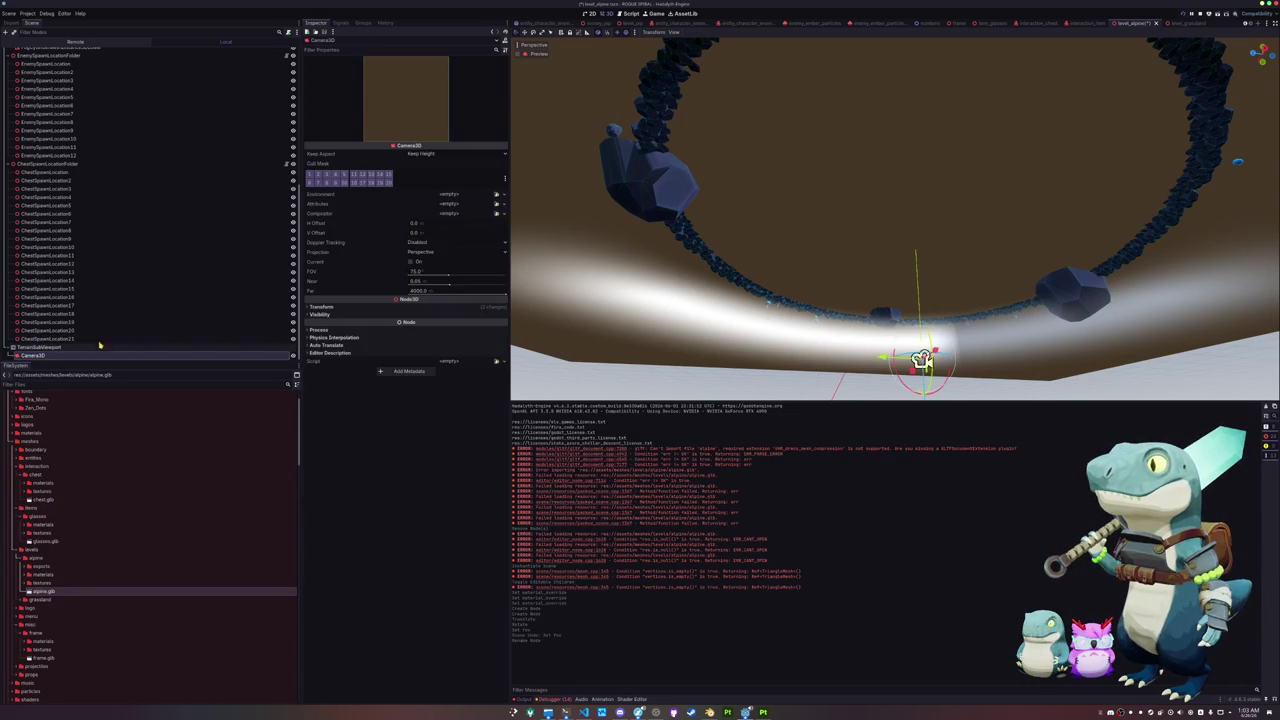
key(f)
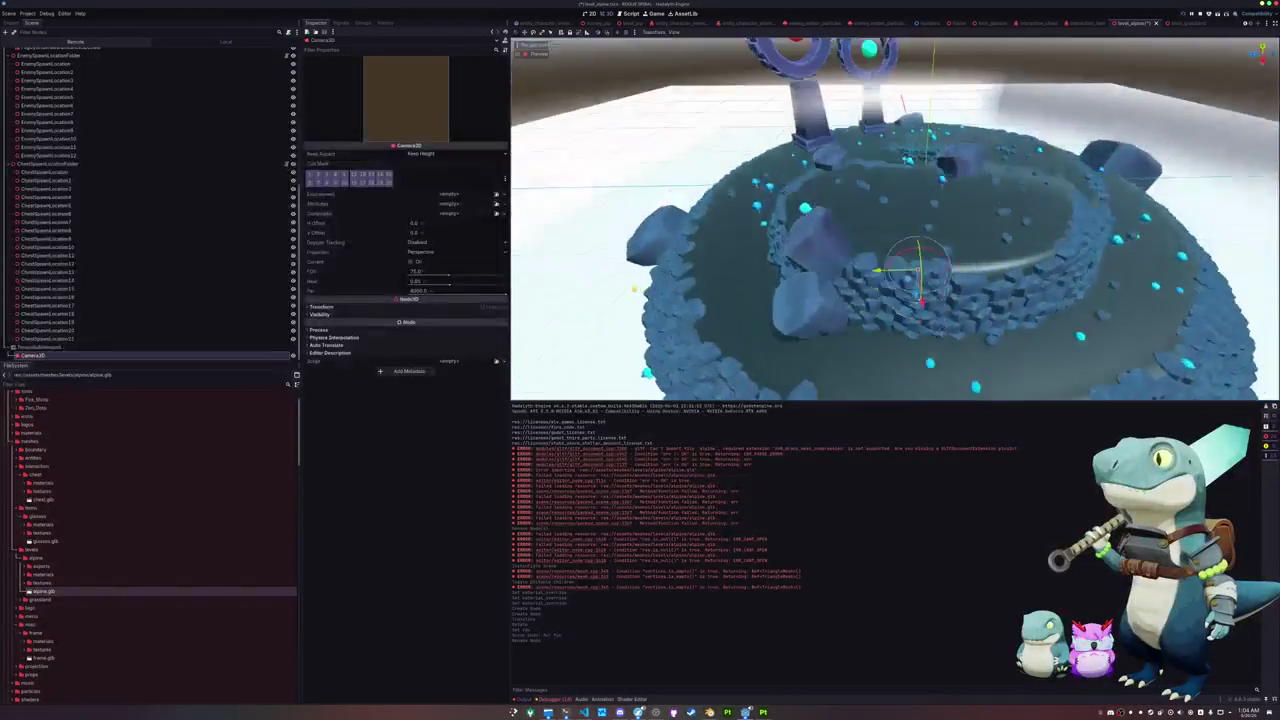
scroll(629, 309, up, 5)
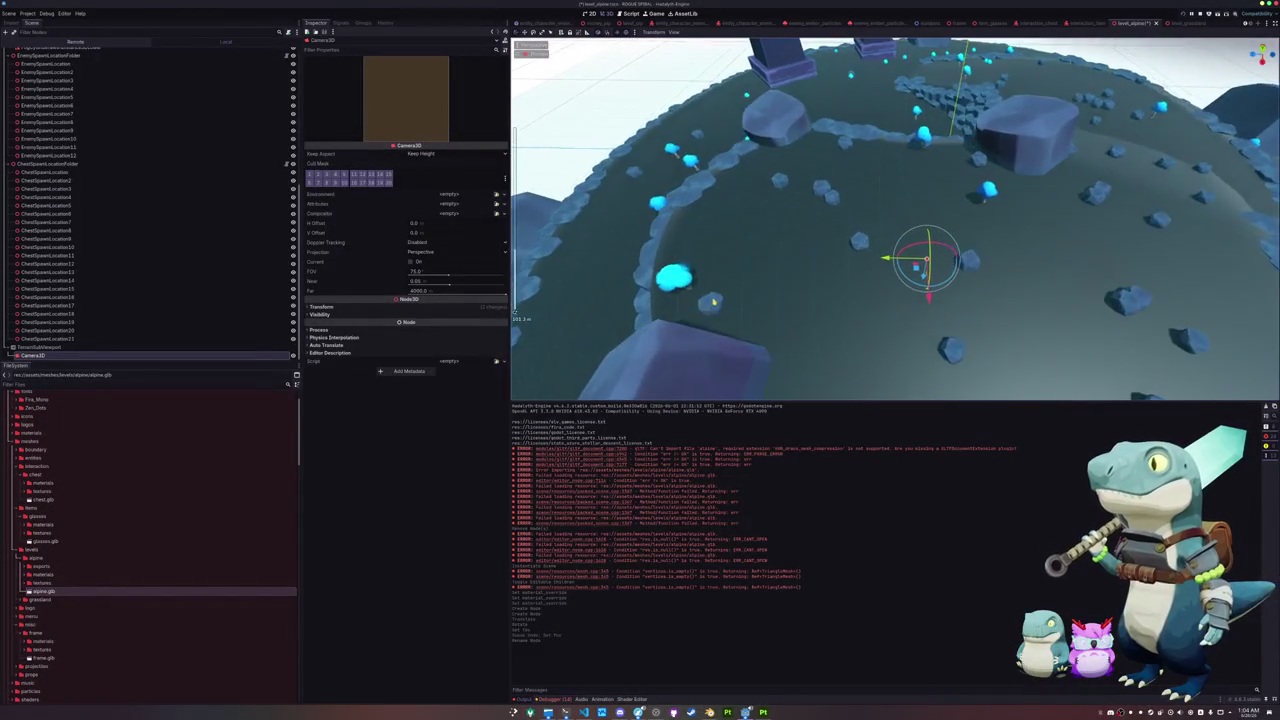
key(KP_7)
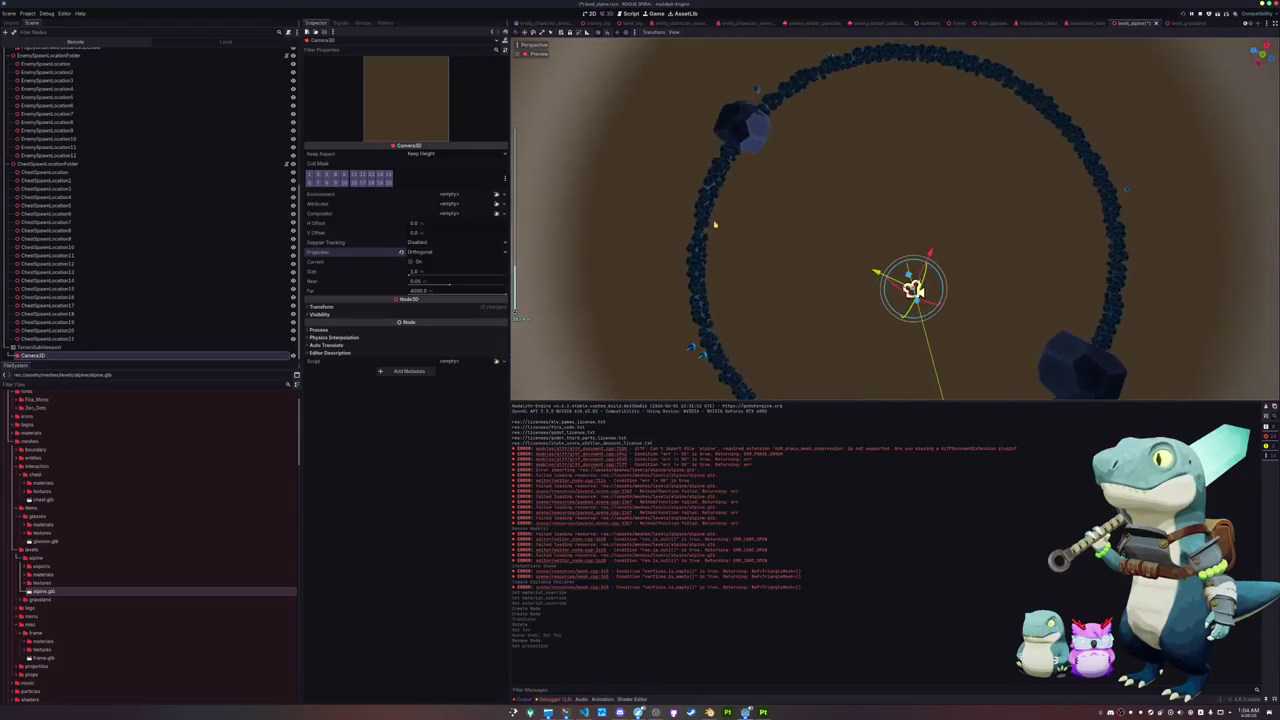
mouse_move(714, 221)
mouse_down()
mouse_move(710, 320)
mouse_move(657, 267)
mouse_up()
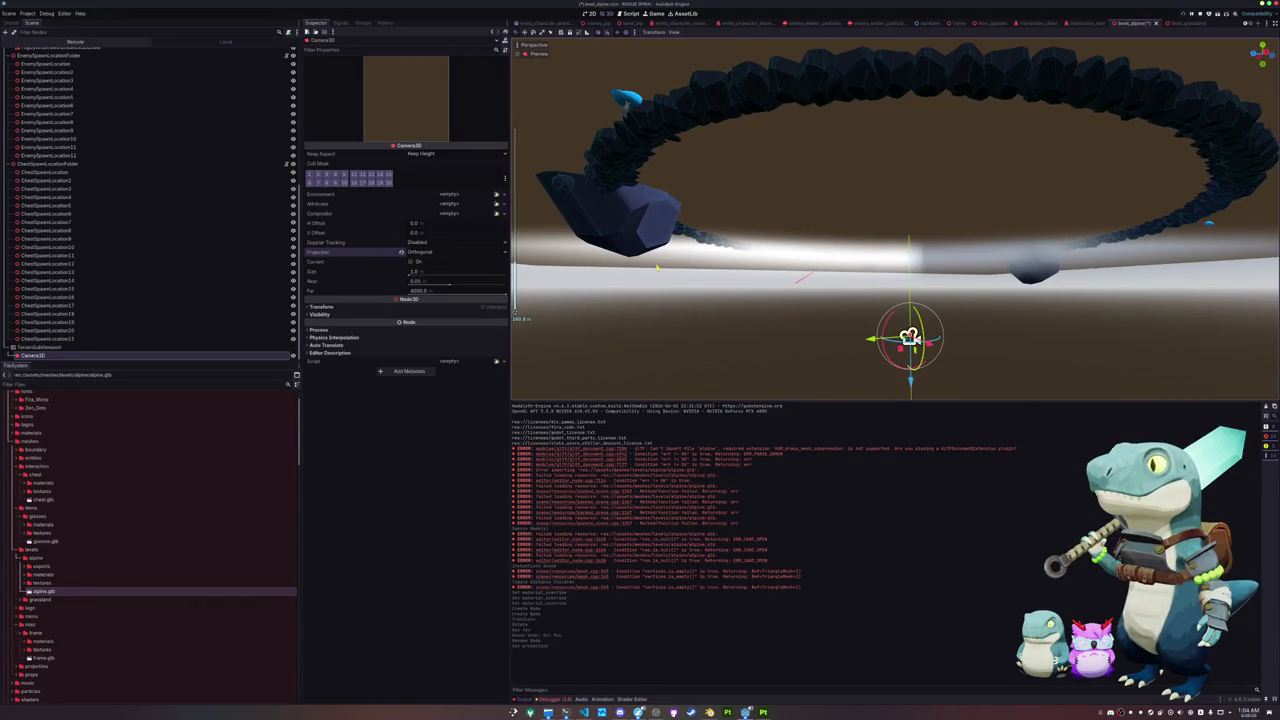
Step: Enlarge the camera's orthographic size to 200 and save the scene
click(416, 274)
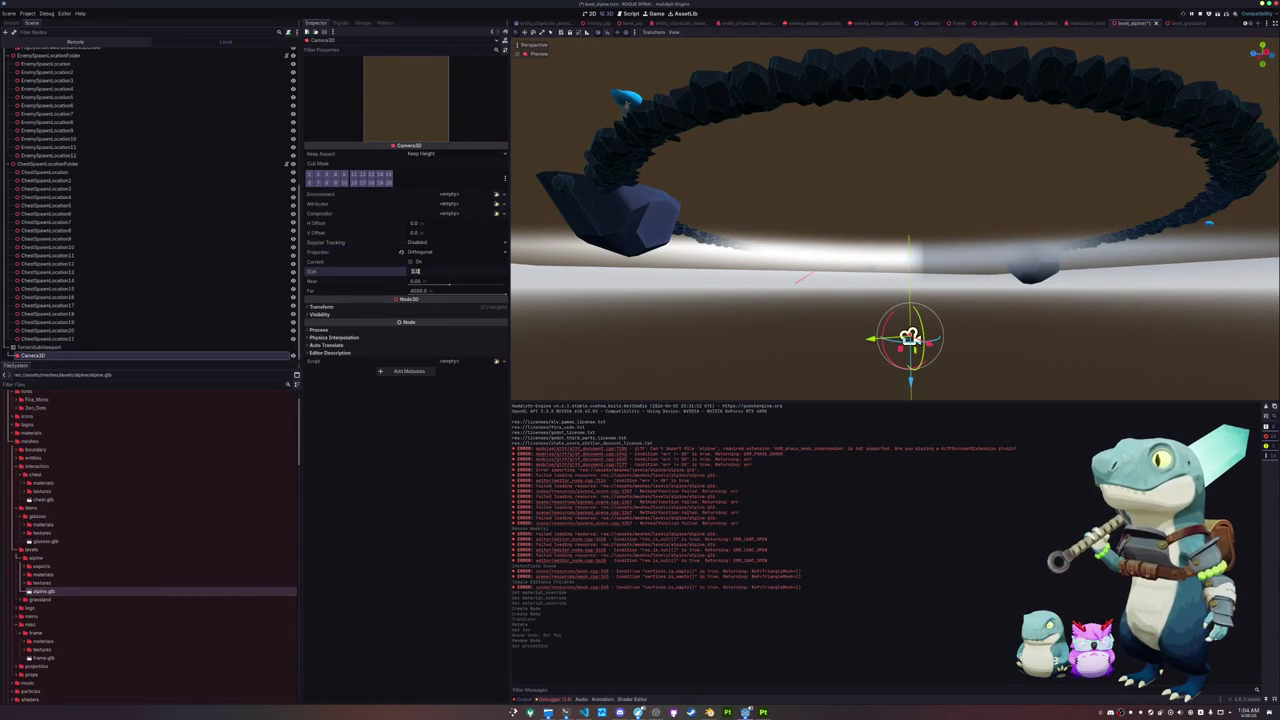
text(35)
key(Return)
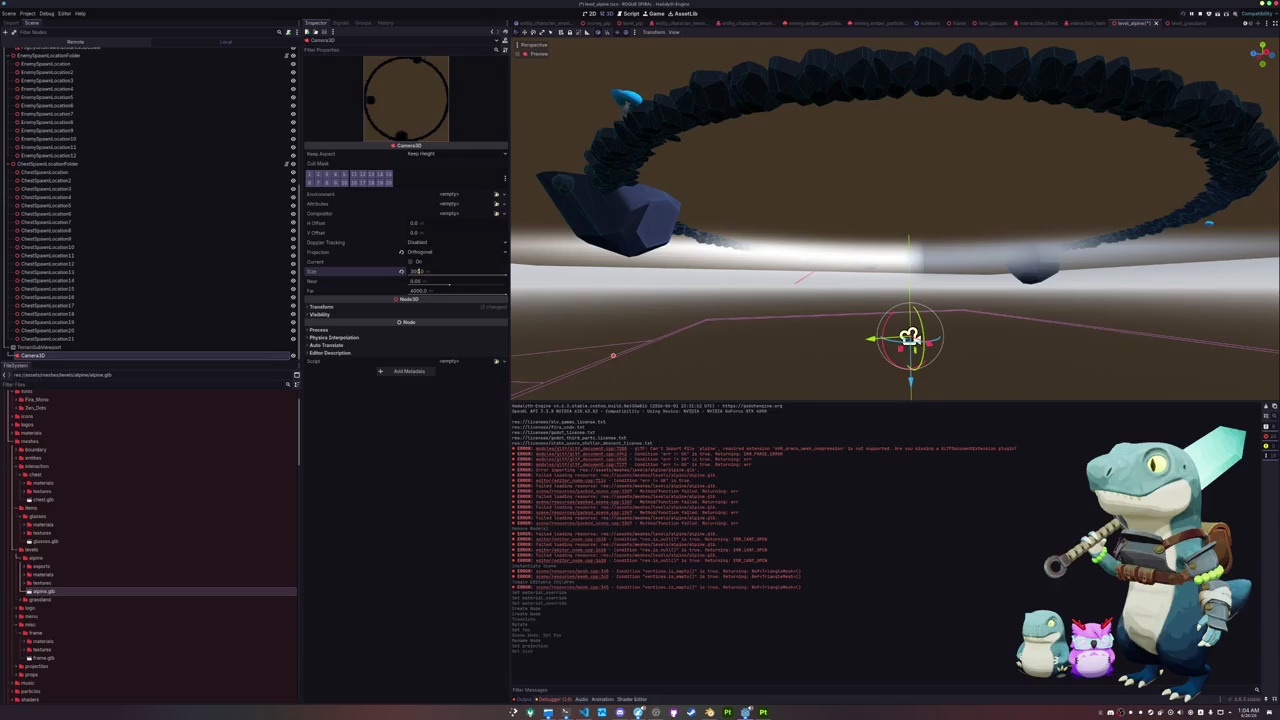
key(ctrl+s)
Step: Orbit around the ring to check the camera's coverage, then reselect the Camera3D
key(KP_2)
key(KP_2)
key(KP_8)
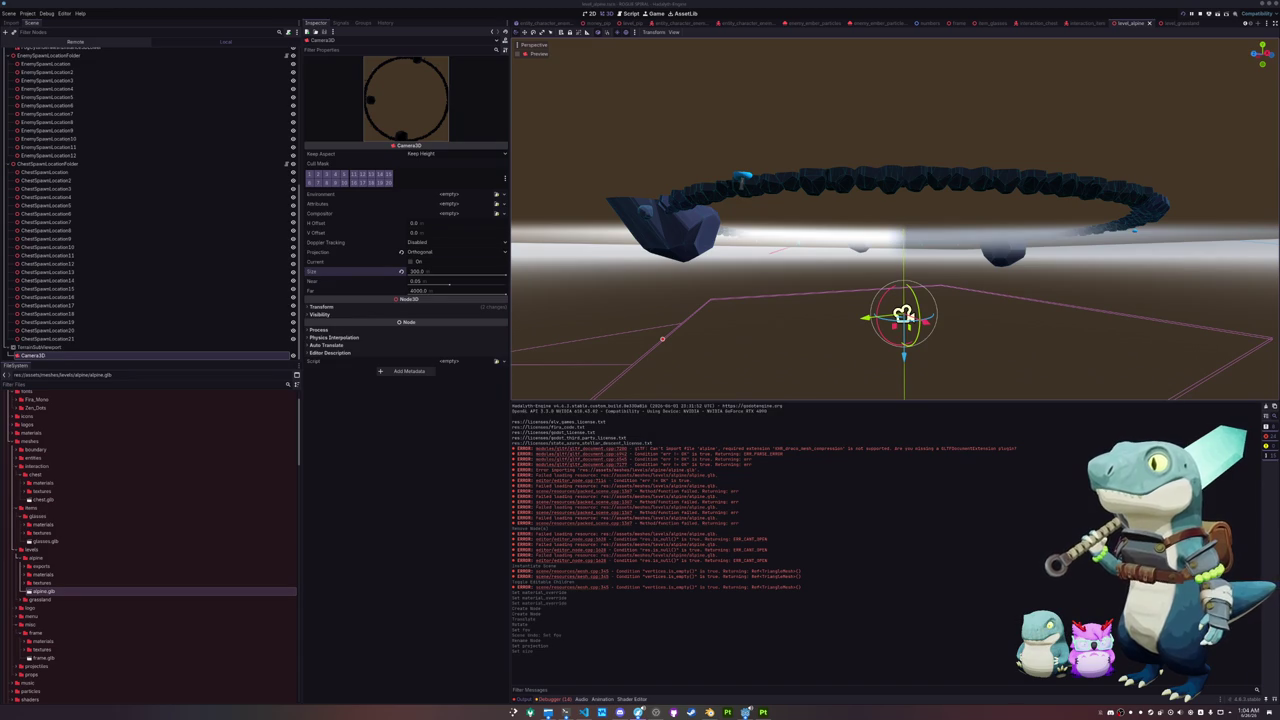
click(886, 347)
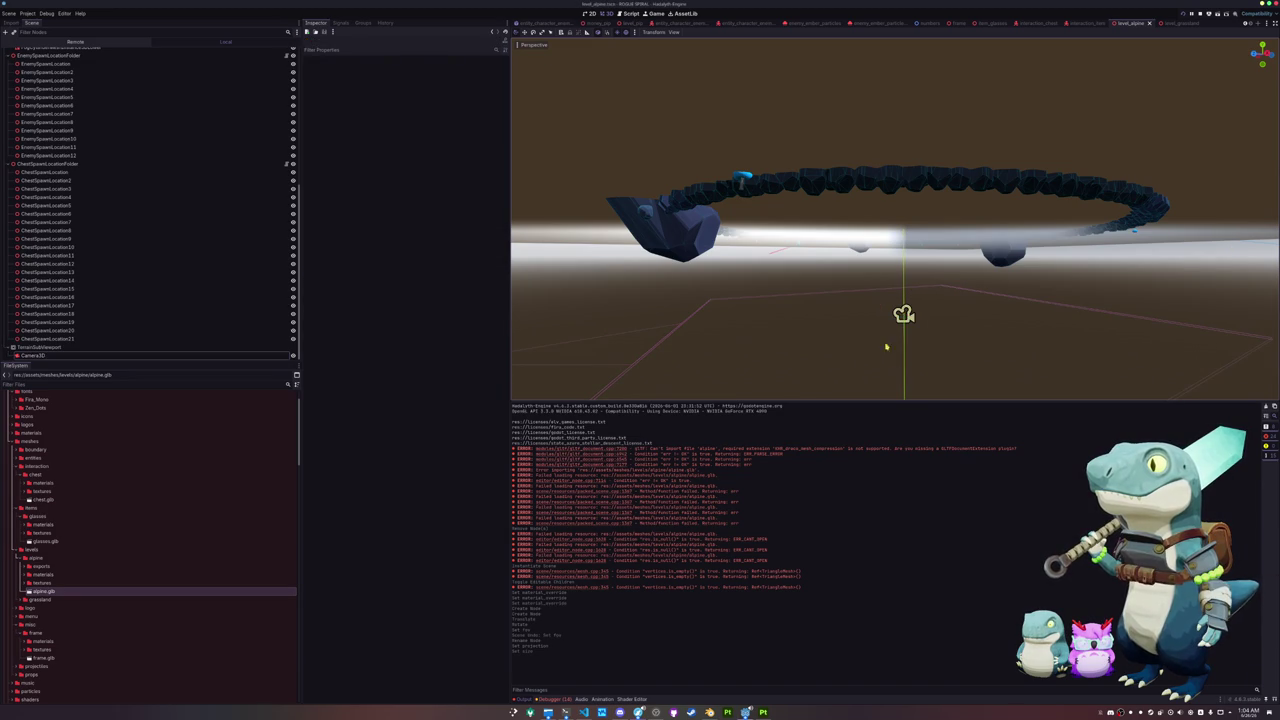
click(683, 329)
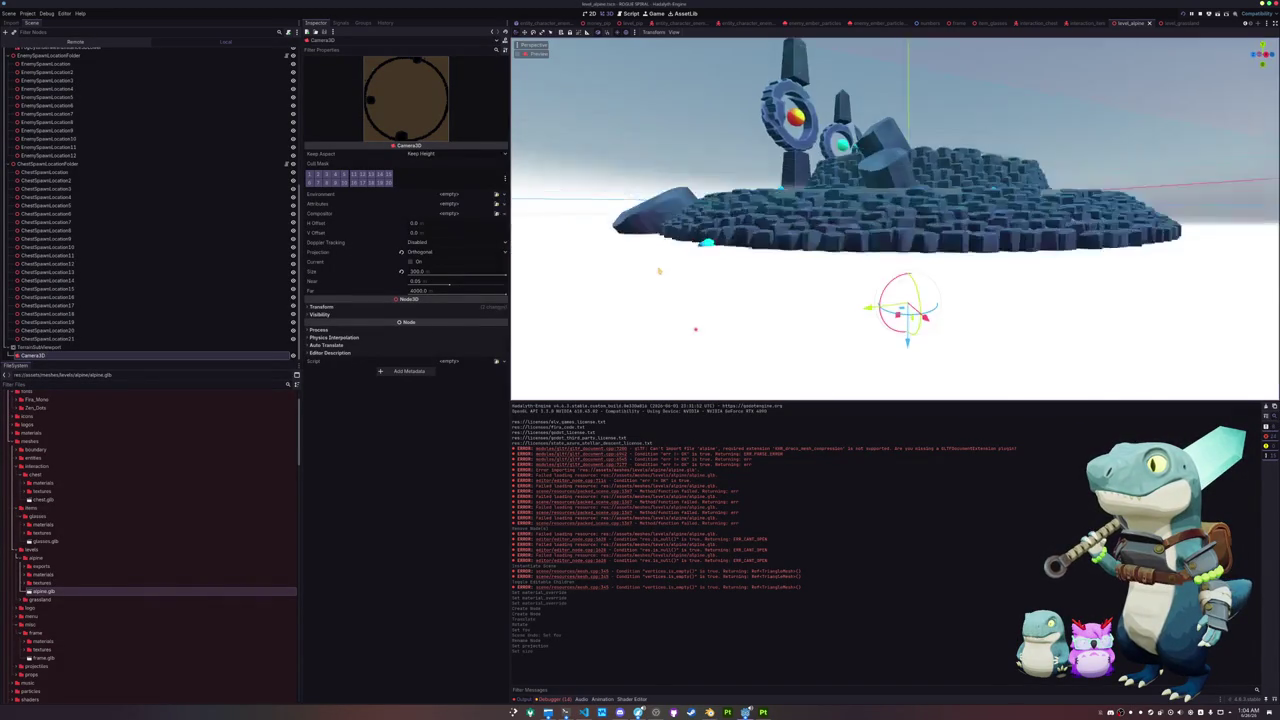
scroll(46, 310, up, 10)
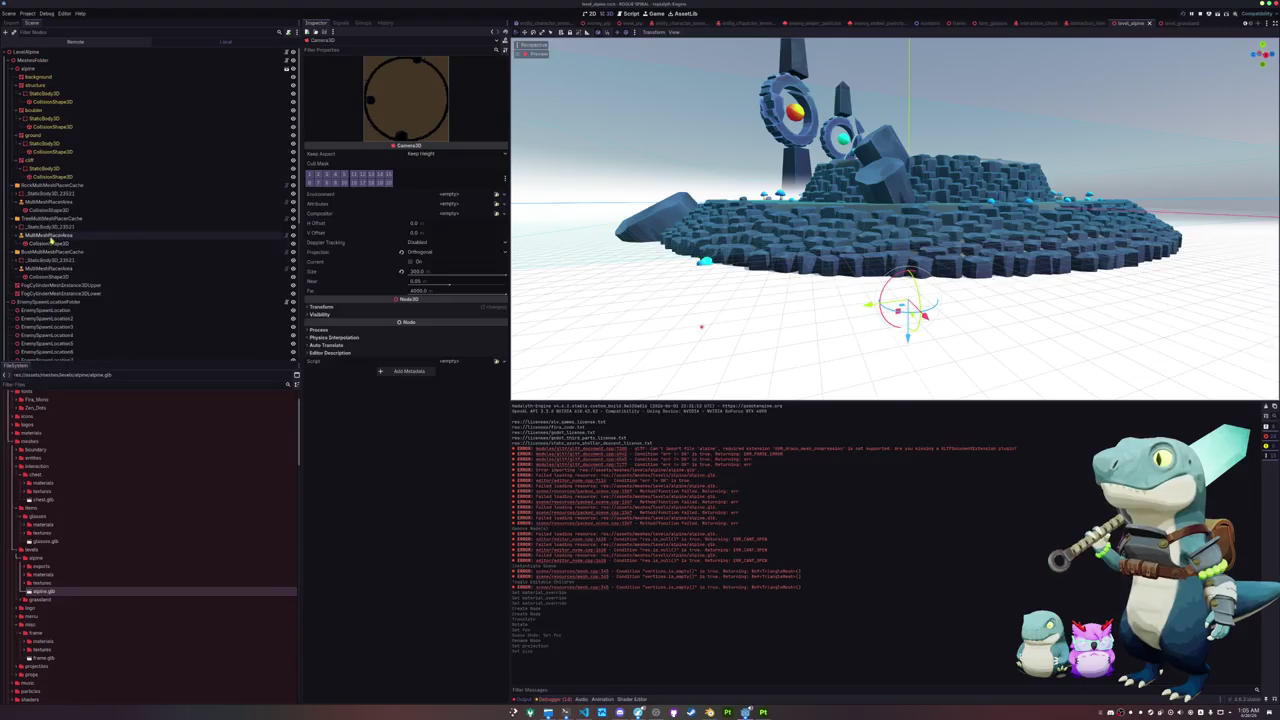
Step: Give the ground mesh a new ShaderMaterial as its material override
click(36, 135)
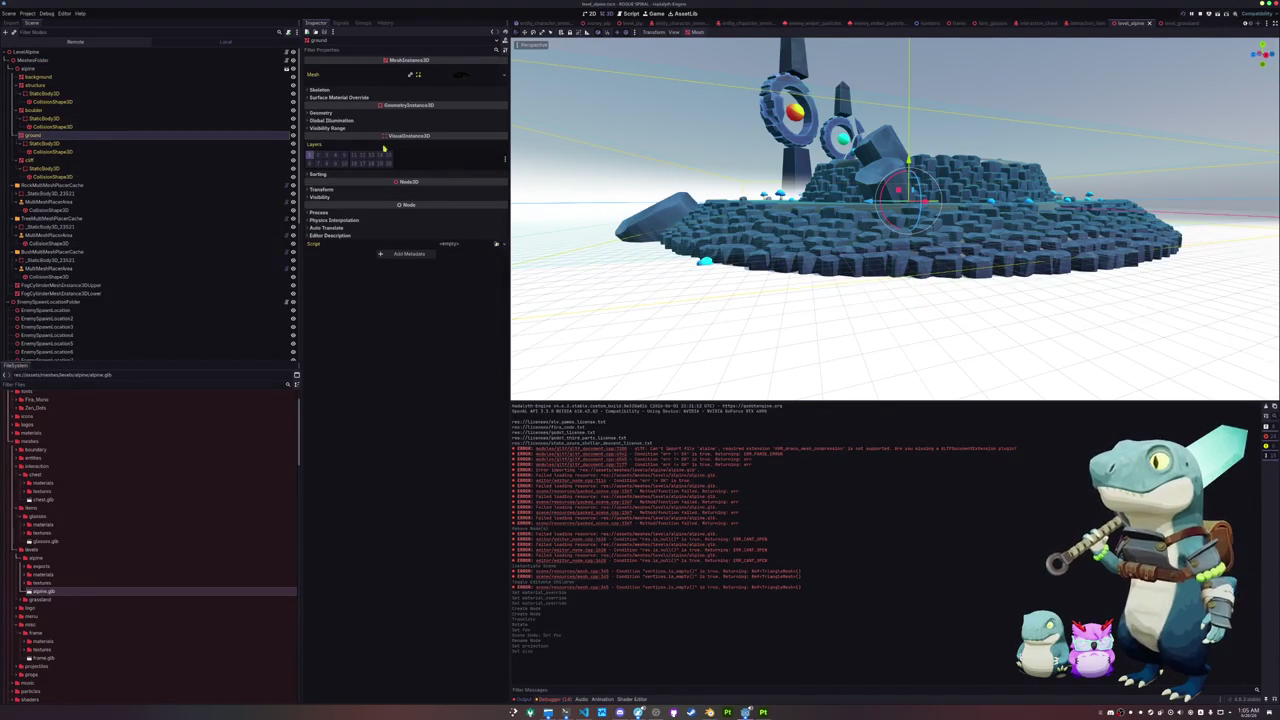
click(85, 77)
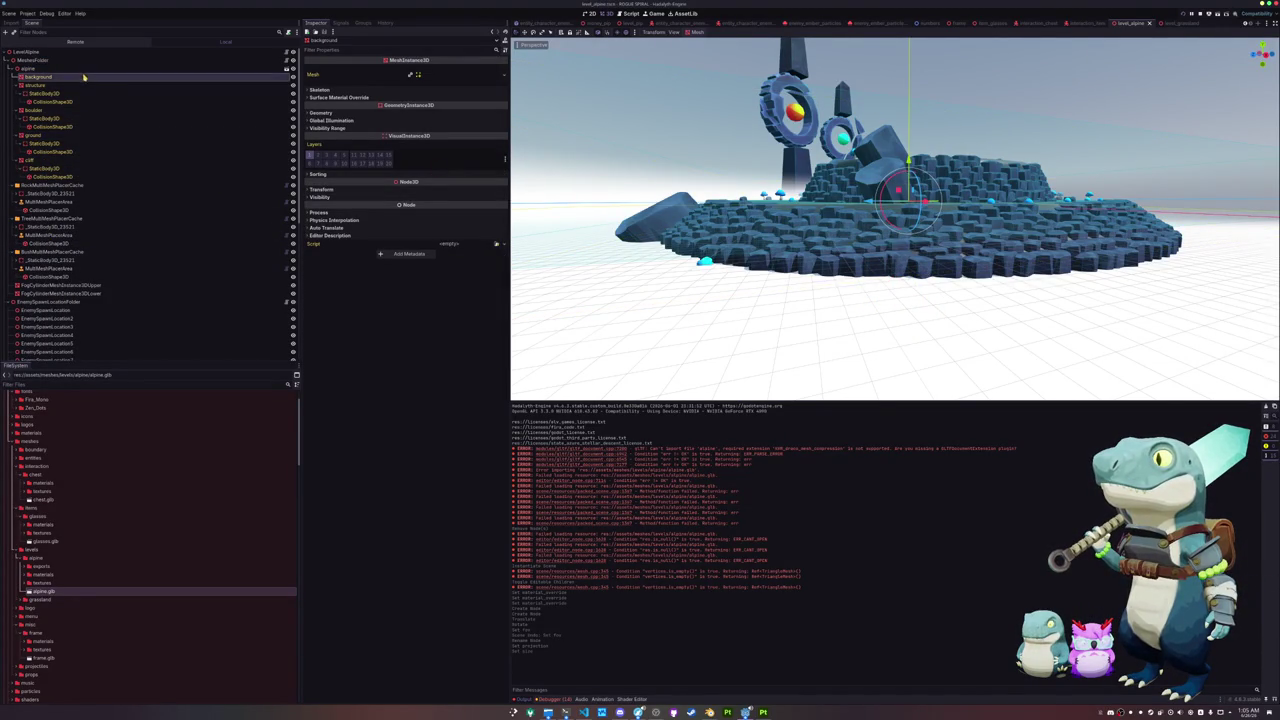
click(34, 135)
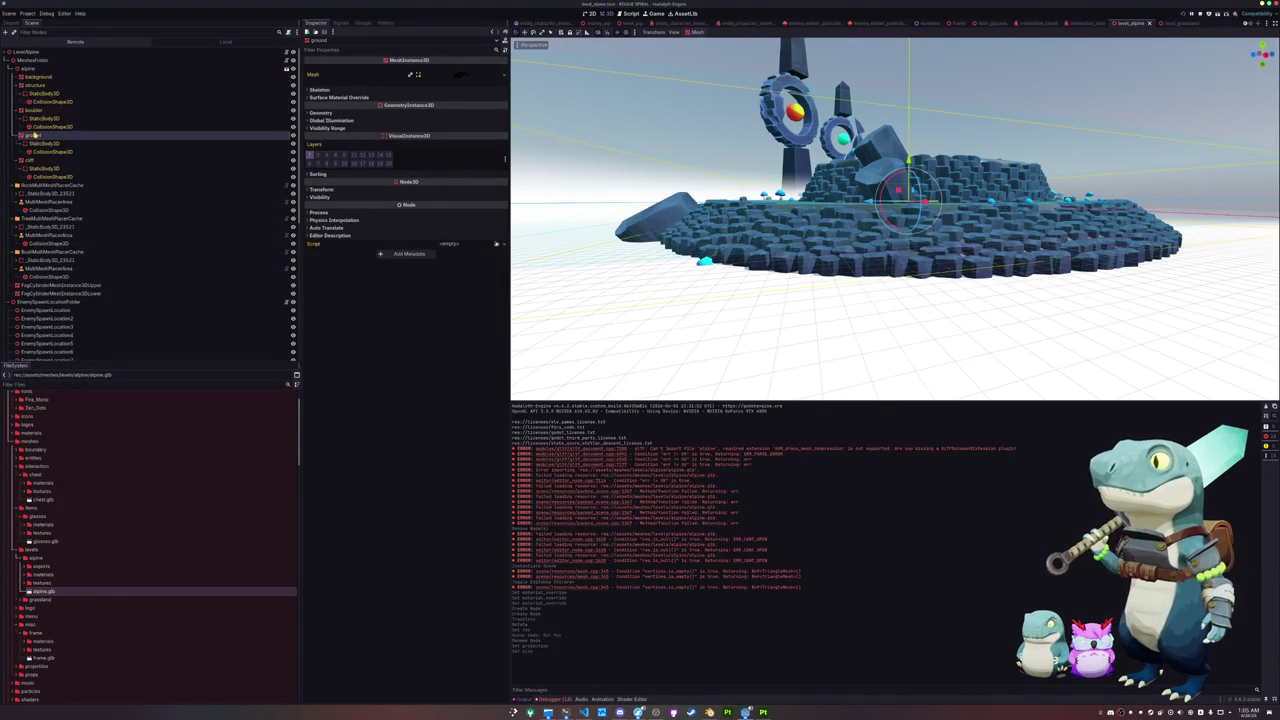
click(320, 112)
click(498, 121)
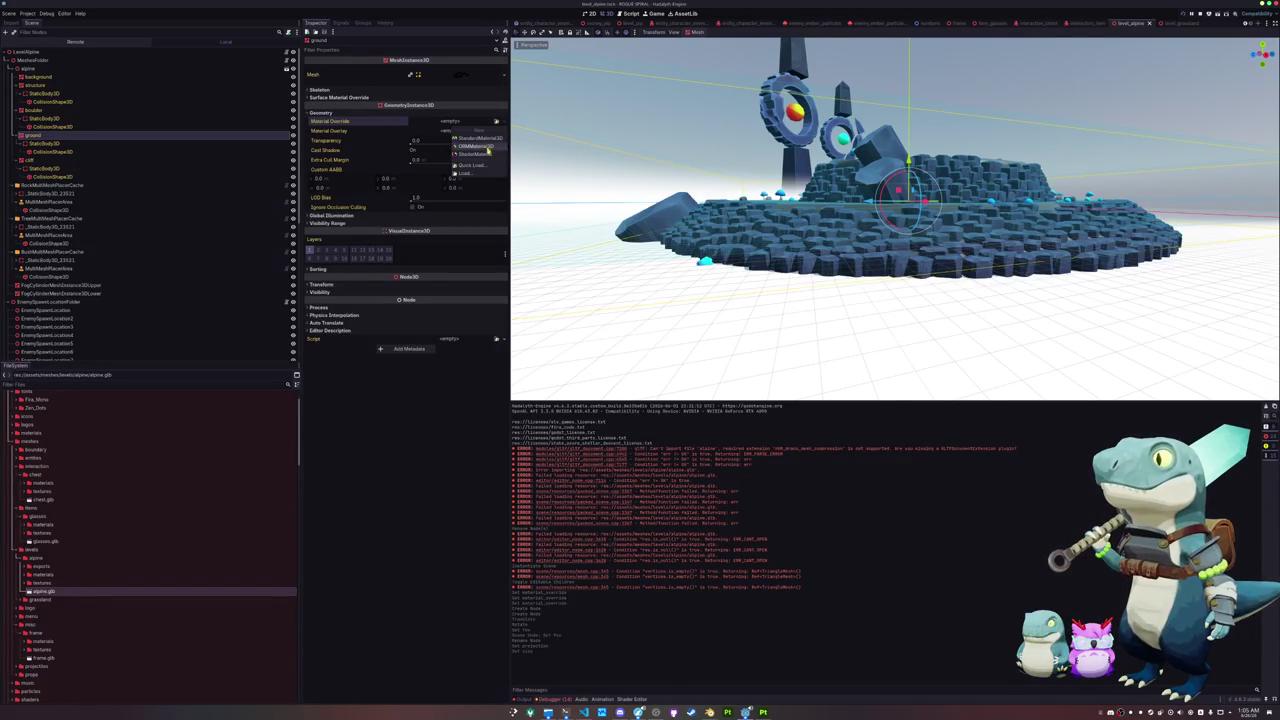
click(479, 157)
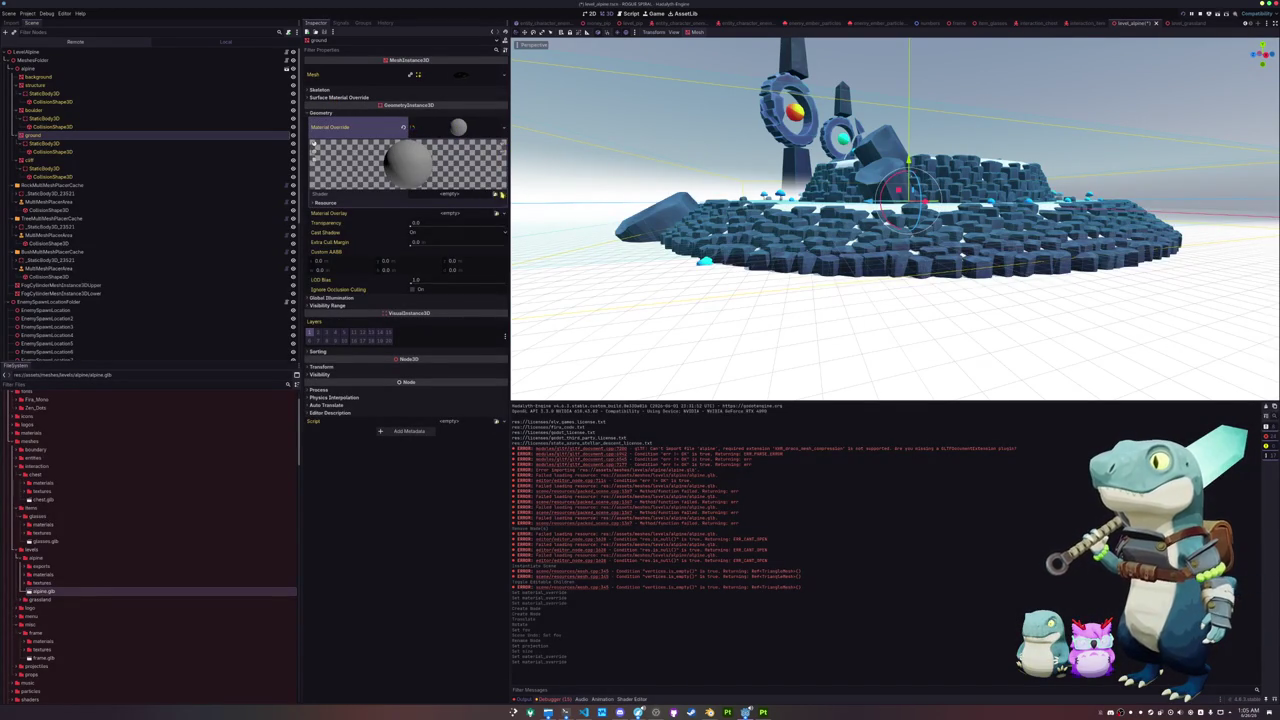
Step: Create a new shader terrain_snow_shader.gdshader in res://assets/shaders for the material
click(498, 194)
click(483, 205)
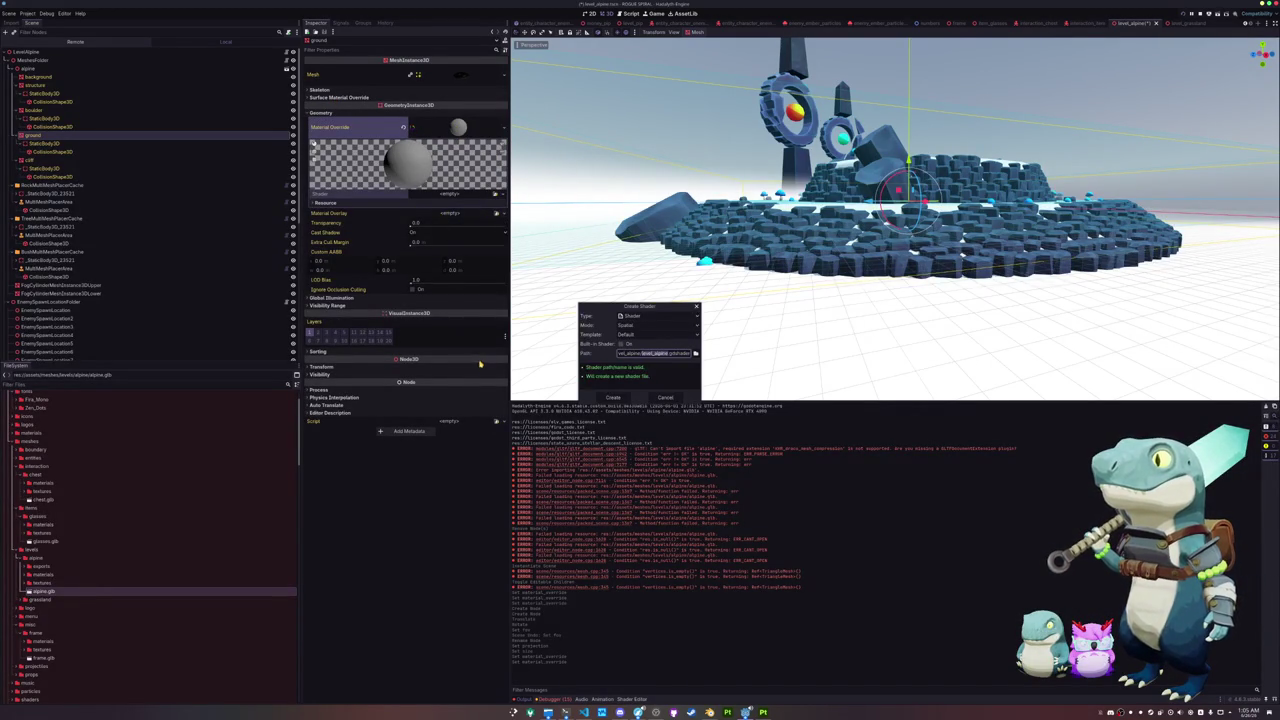
text(groundsnow)
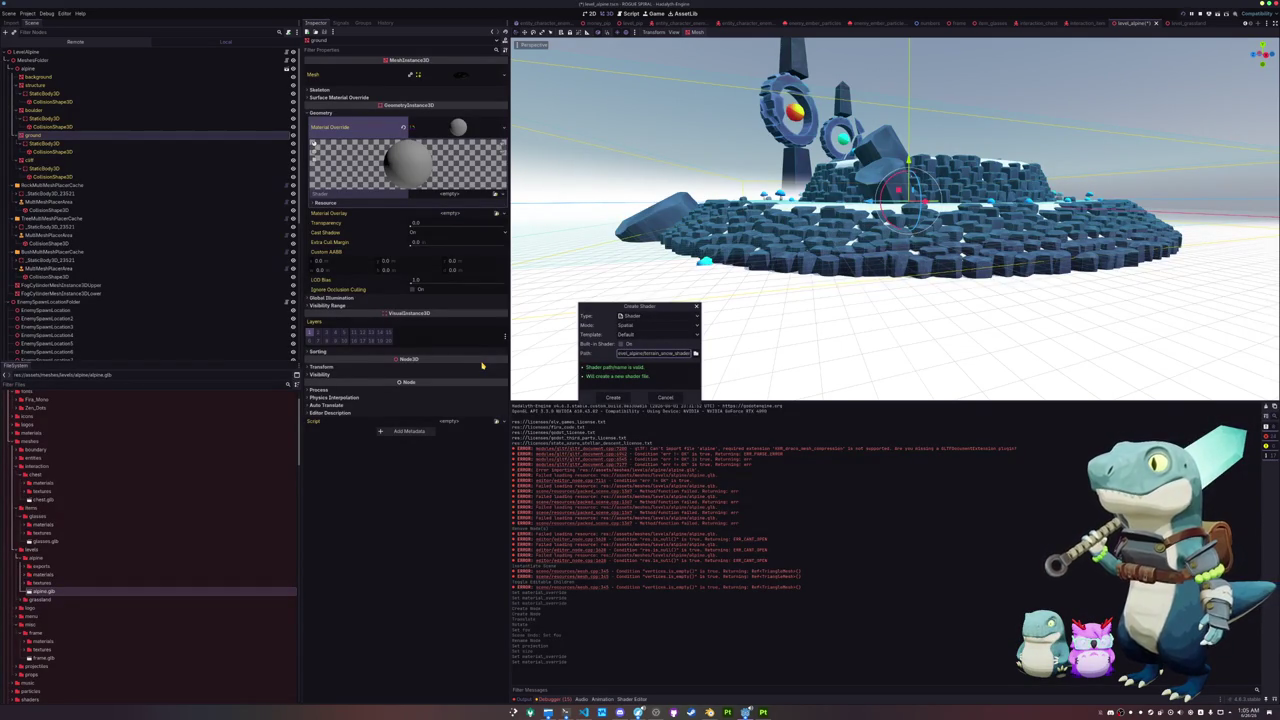
key(Tab)
key(Return)
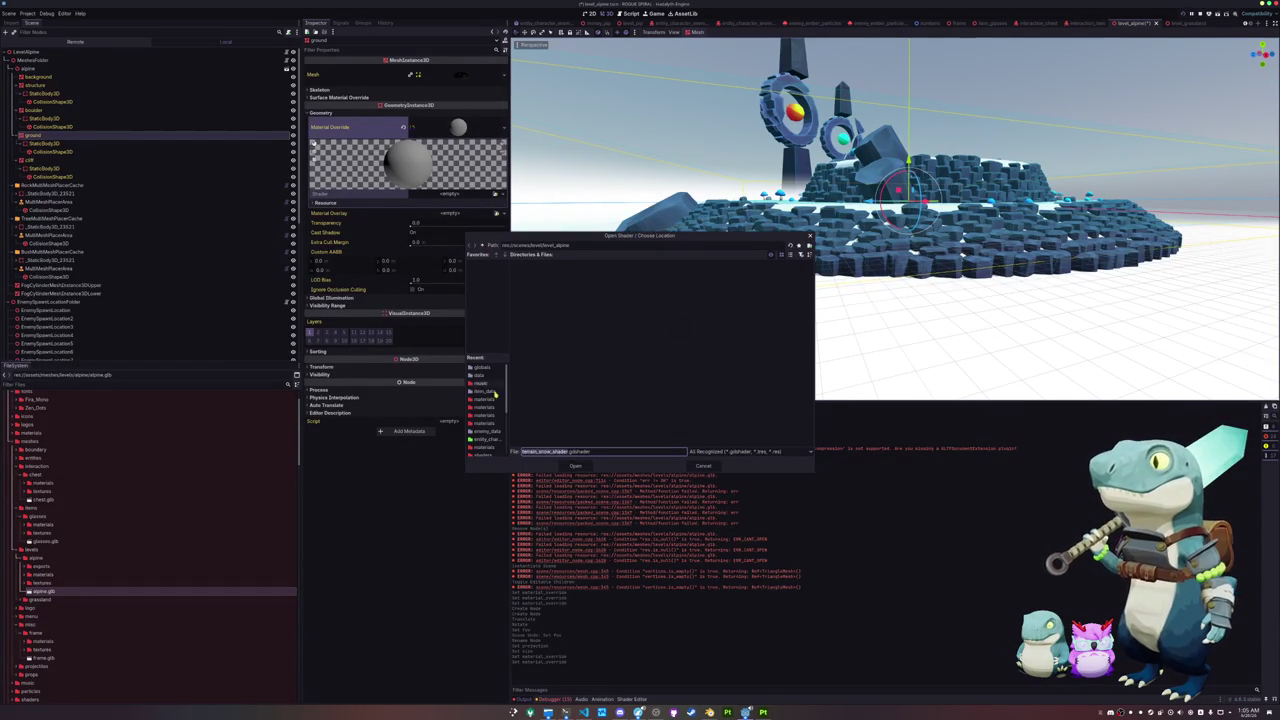
scroll(489, 371, down, 3)
click(483, 410)
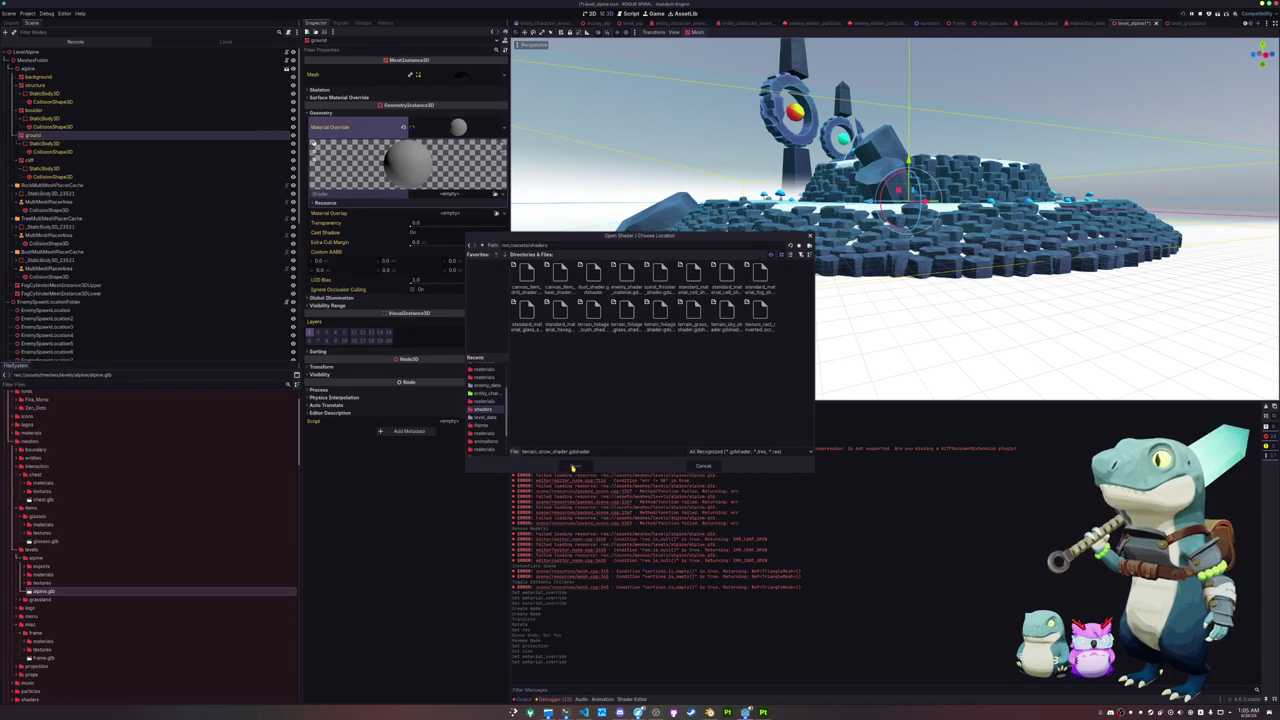
click(573, 467)
click(613, 398)
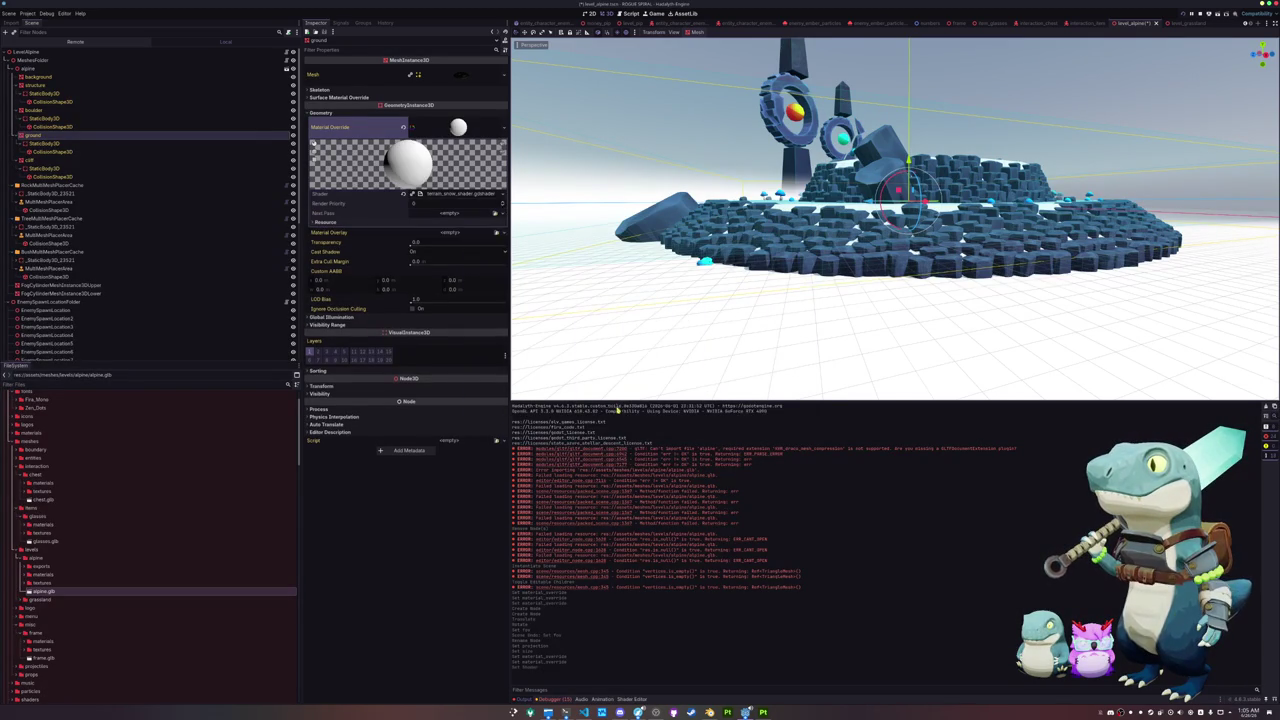
Step: Add 'render_mode cull_disabled;' to the new shader's code
click(440, 195)
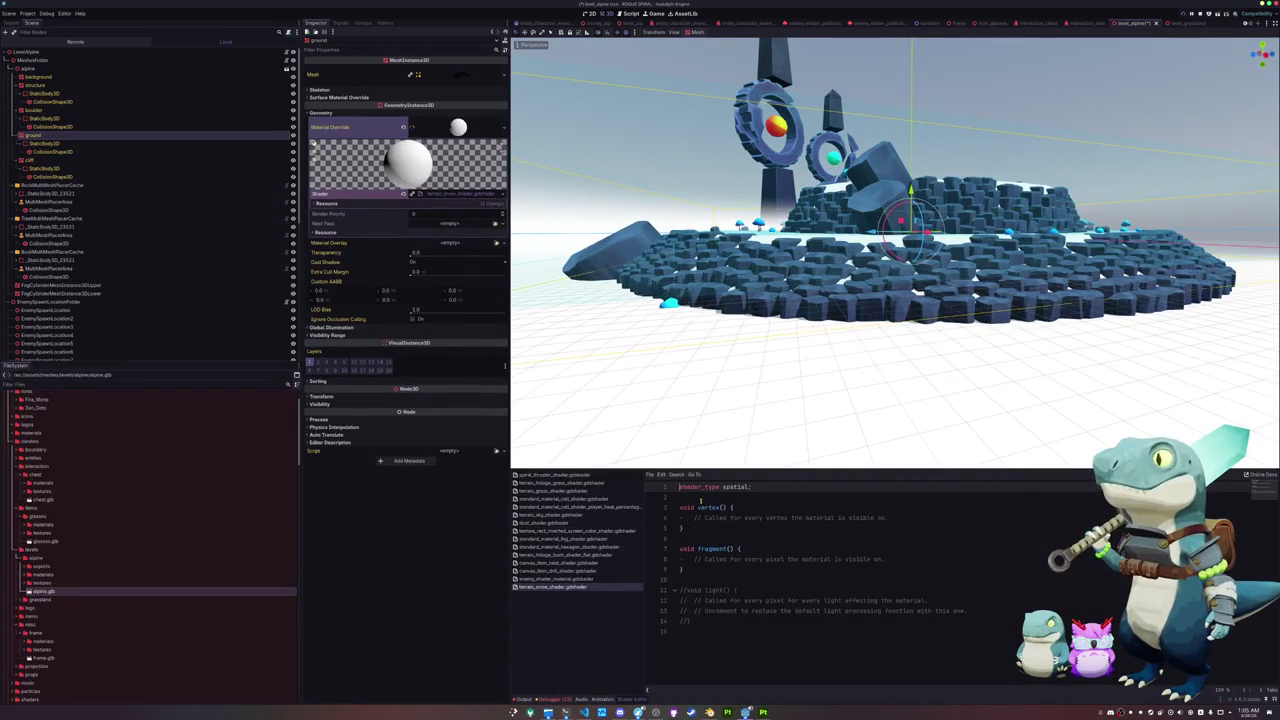
key(Return)
text(render)
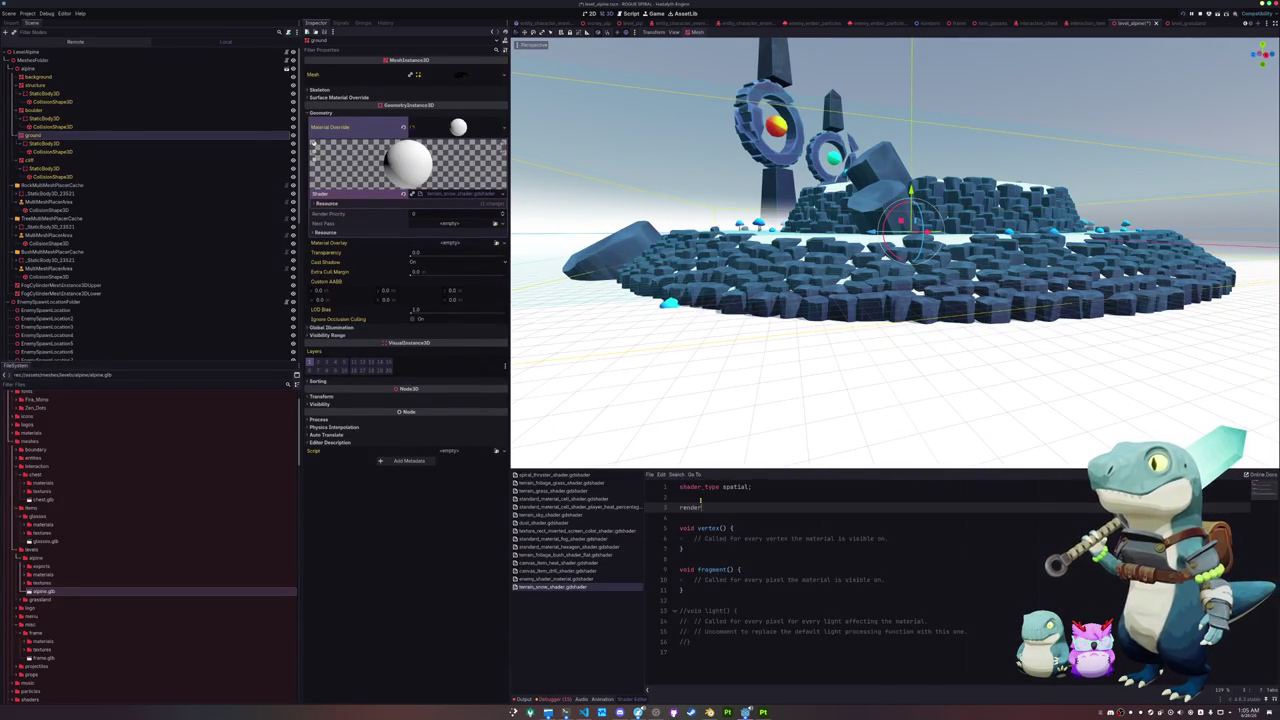
text(_mode )
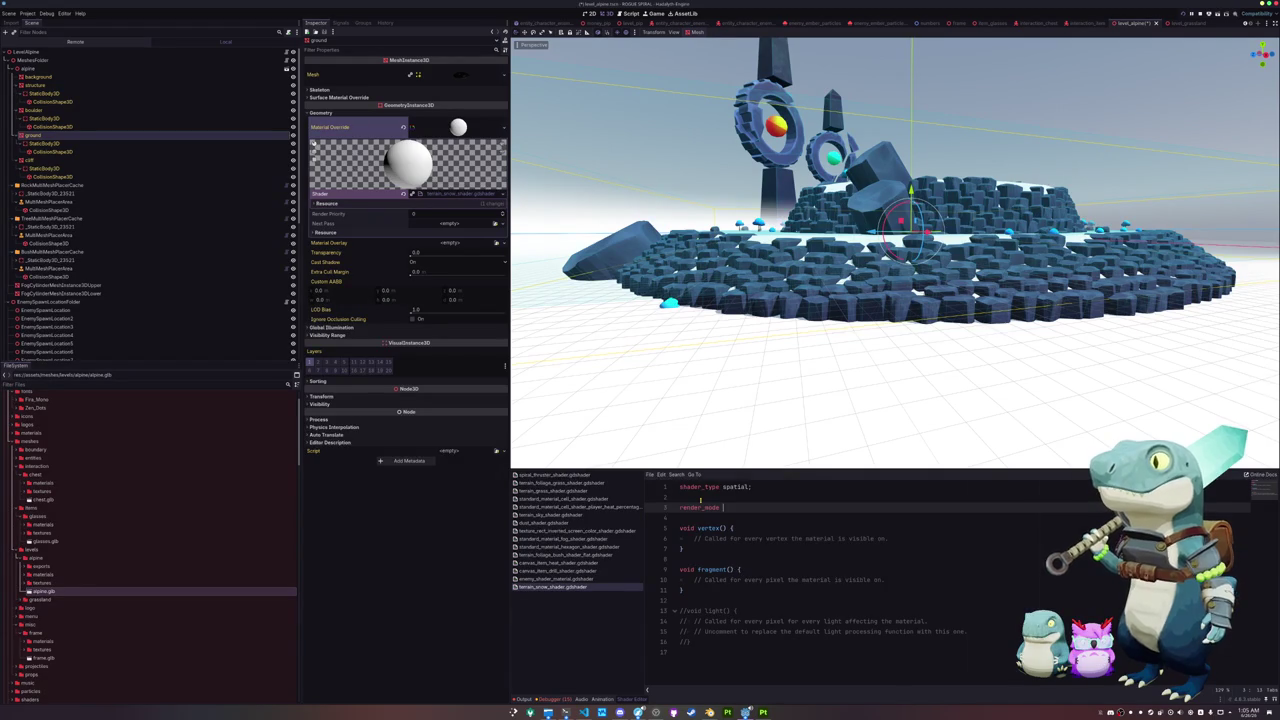
text(cull_)
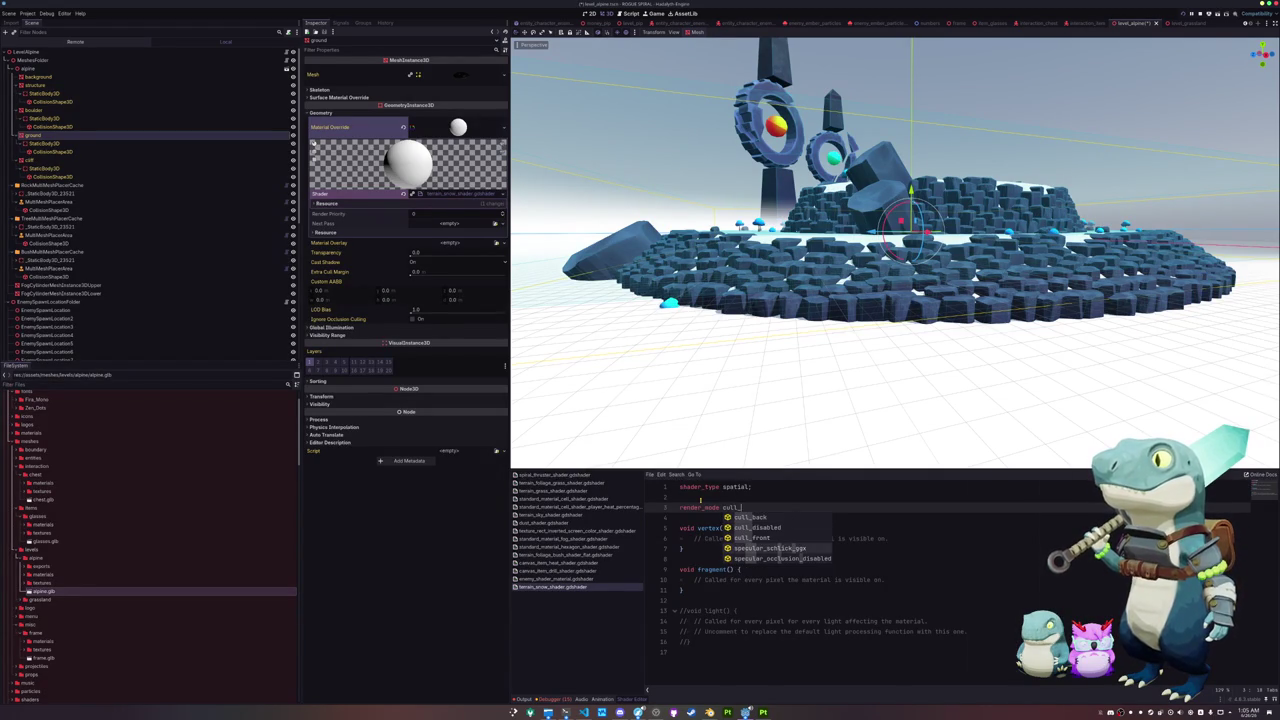
key(Down)
key(Return)
text(;)
key(Down)
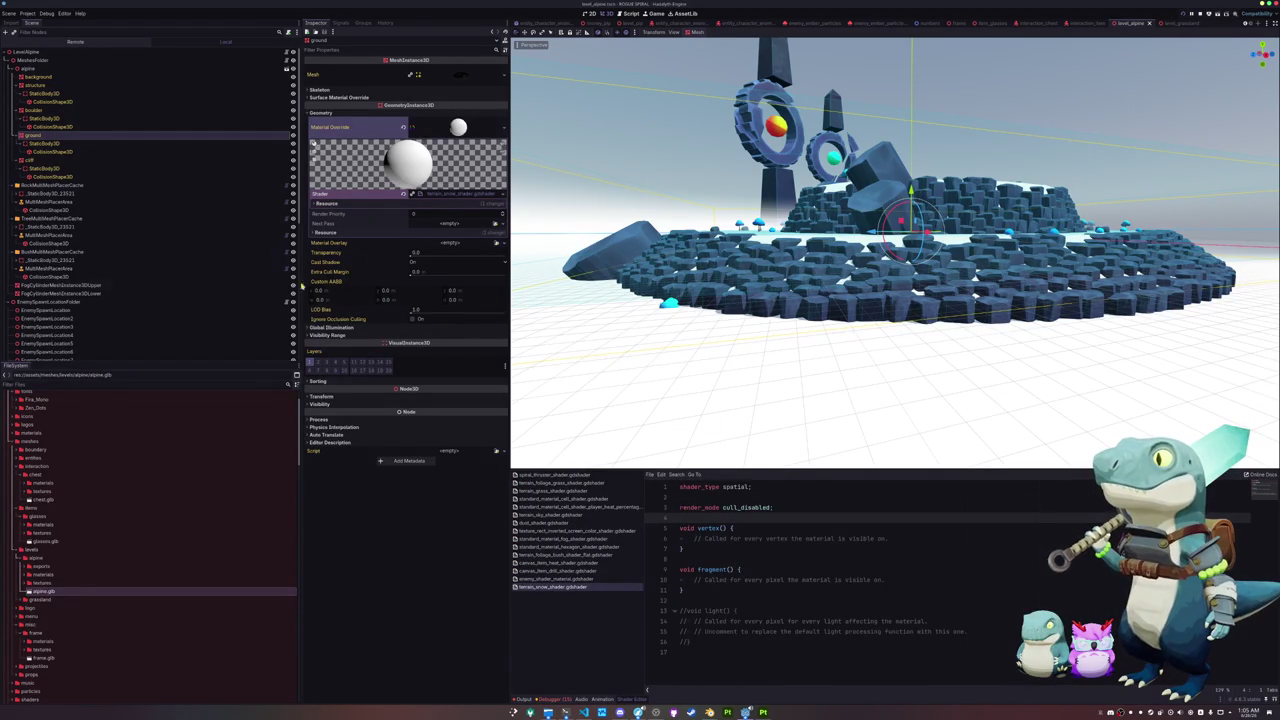
scroll(90, 334, down, 5)
Step: Preview the Camera3D and turn off render layer 1 in its cull mask
click(35, 355)
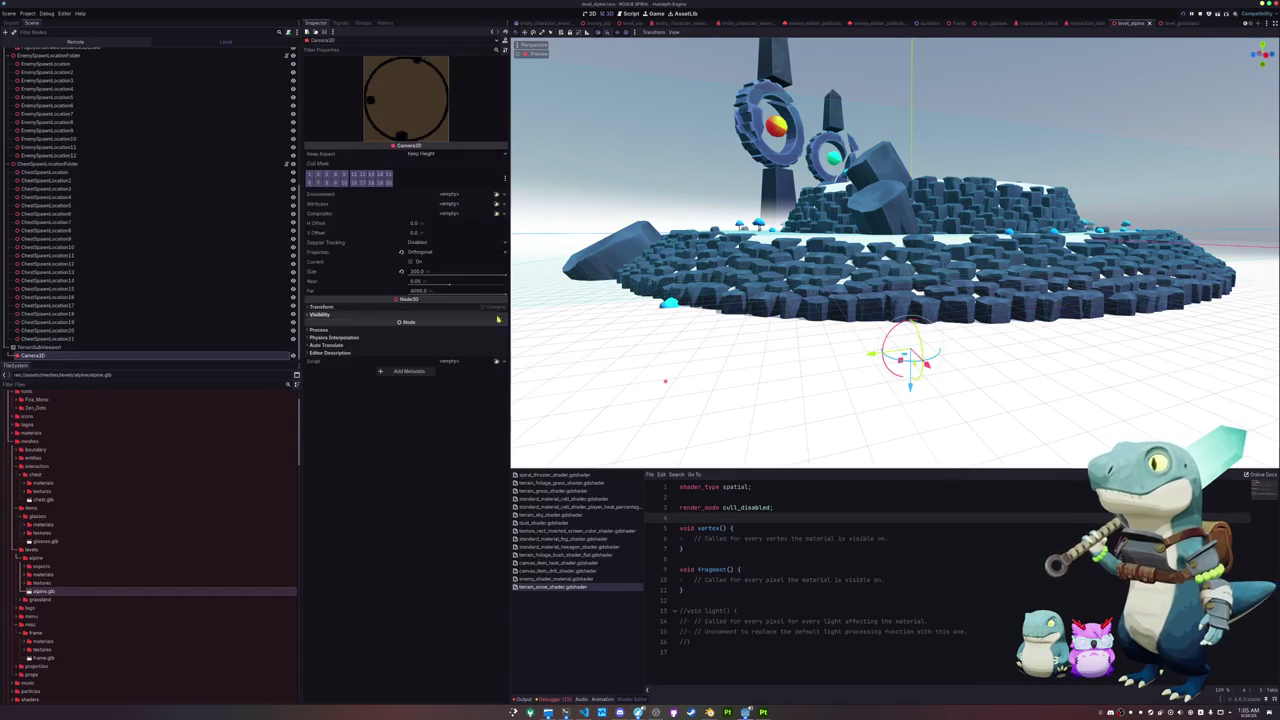
click(533, 53)
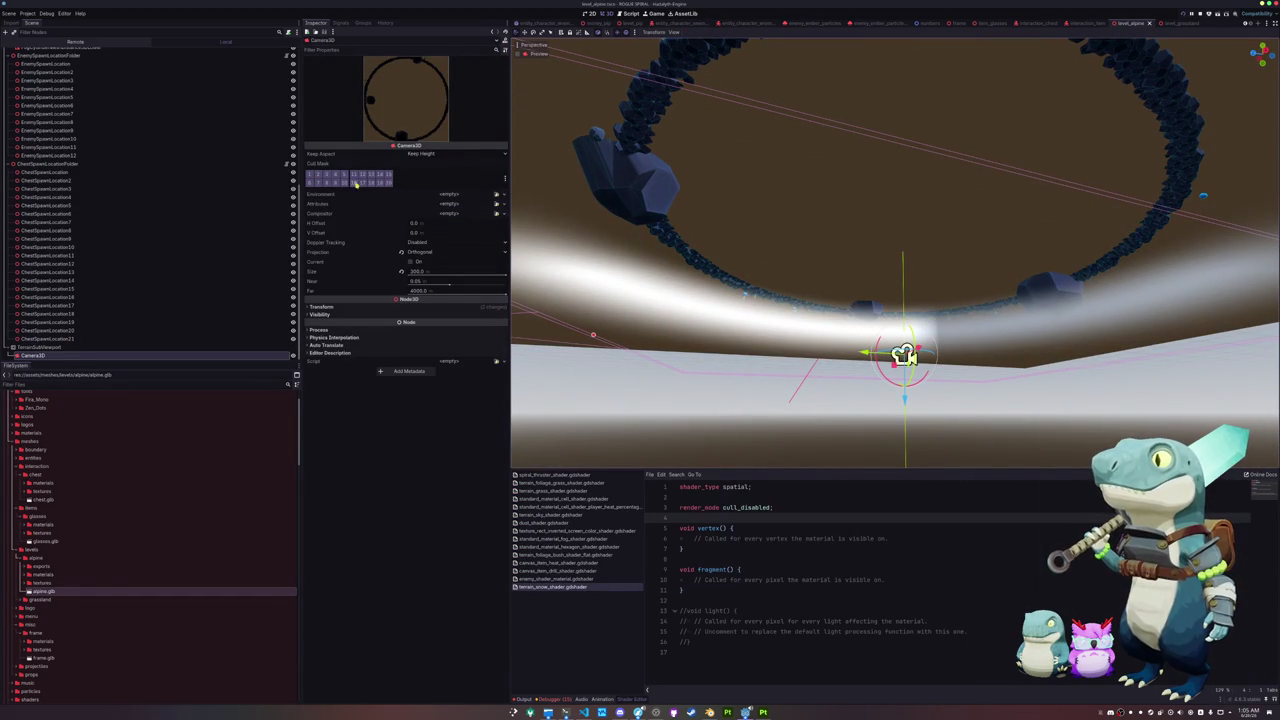
click(310, 175)
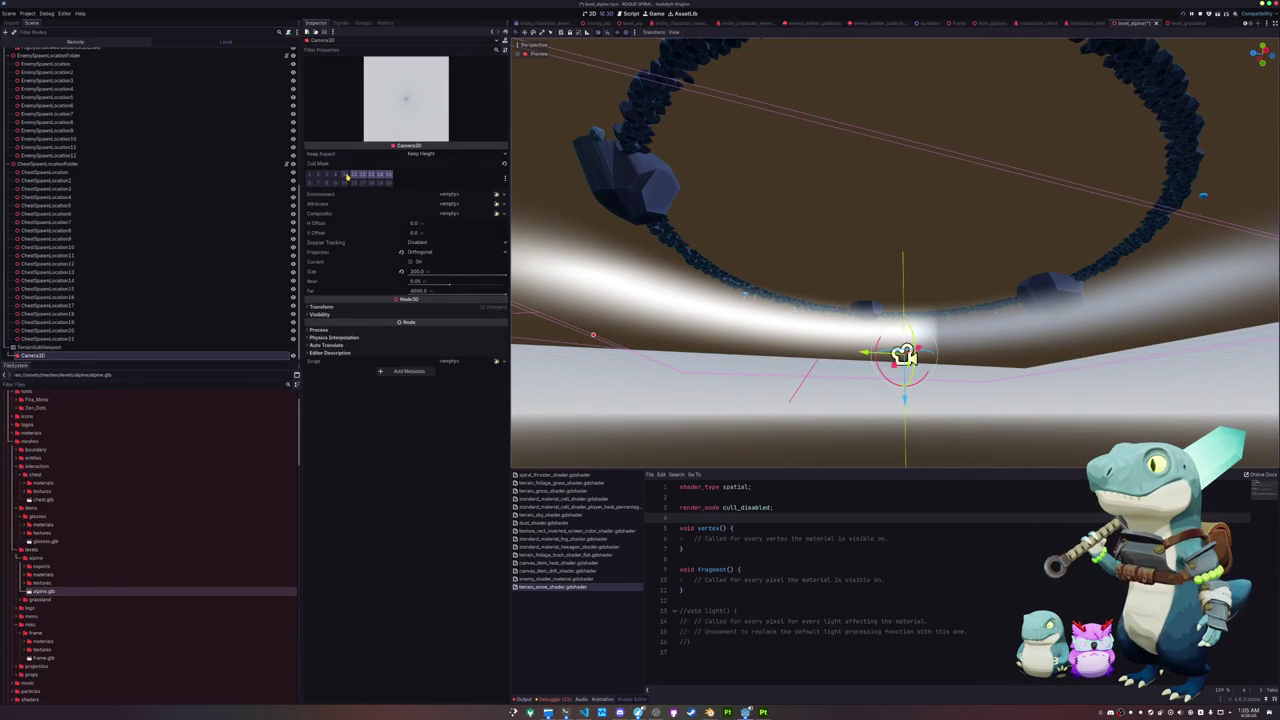
Step: Open the 3D render layer names from the cull mask menu and pick Layer 11
click(505, 178)
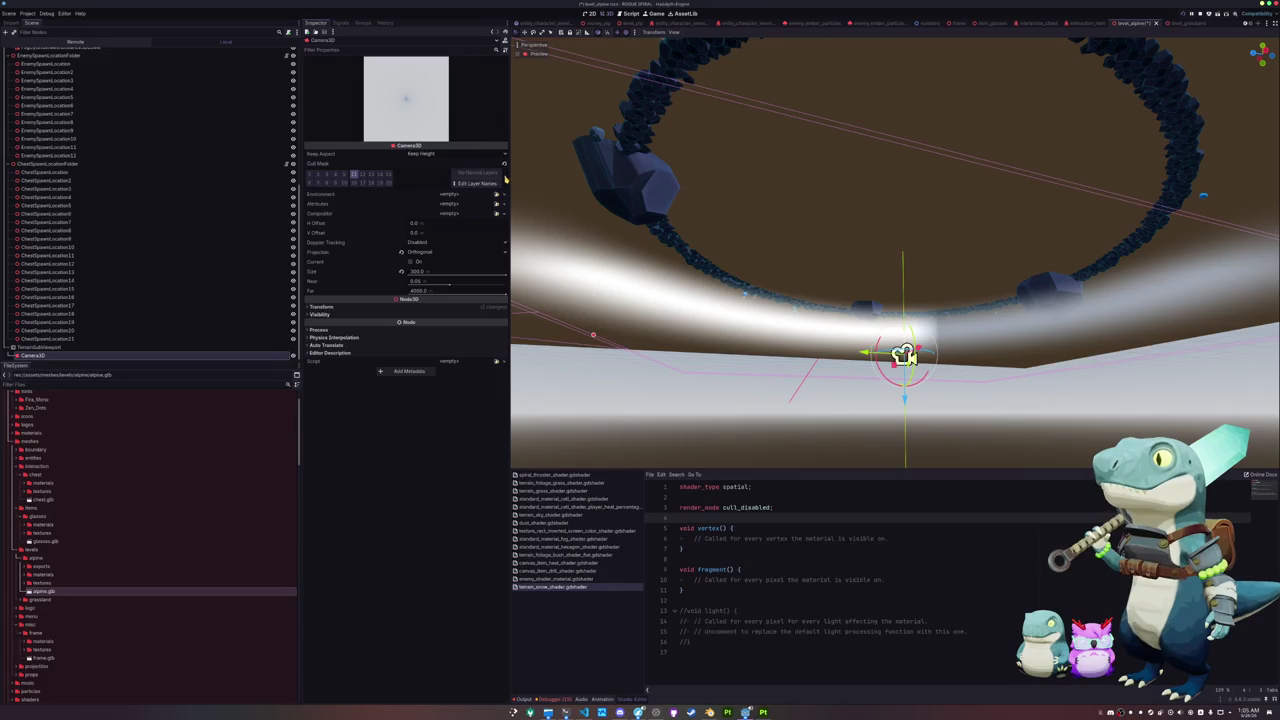
click(485, 182)
click(582, 321)
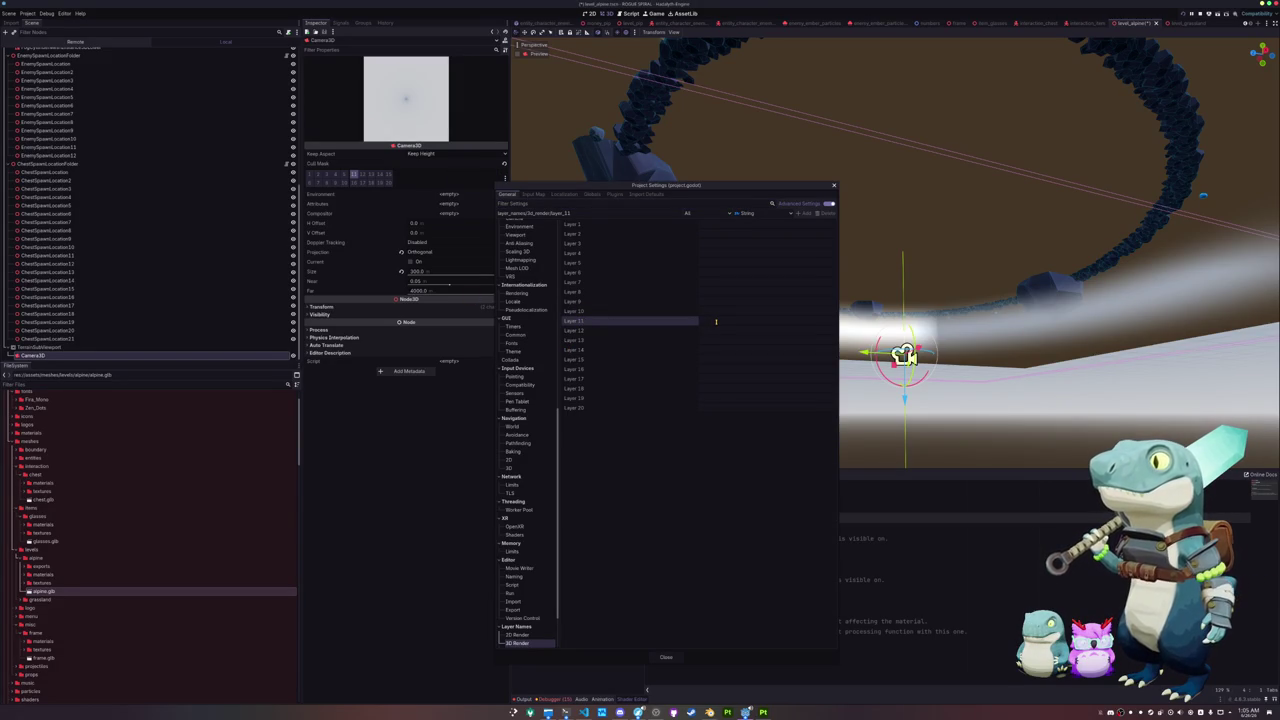
Step: Enter terrain_snow_terrain for layer 11 and terrain_snow_particle for layer 12, then close Project Settings
text(terrain_snow_terrain)
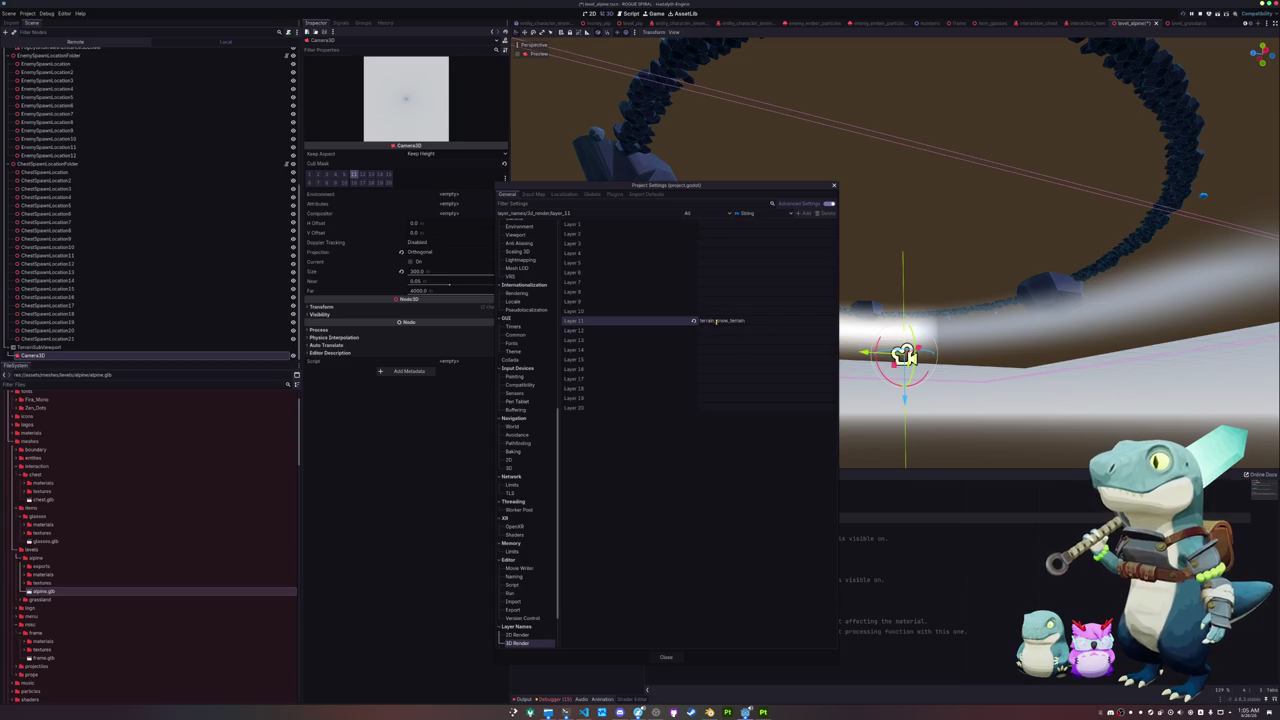
click(714, 329)
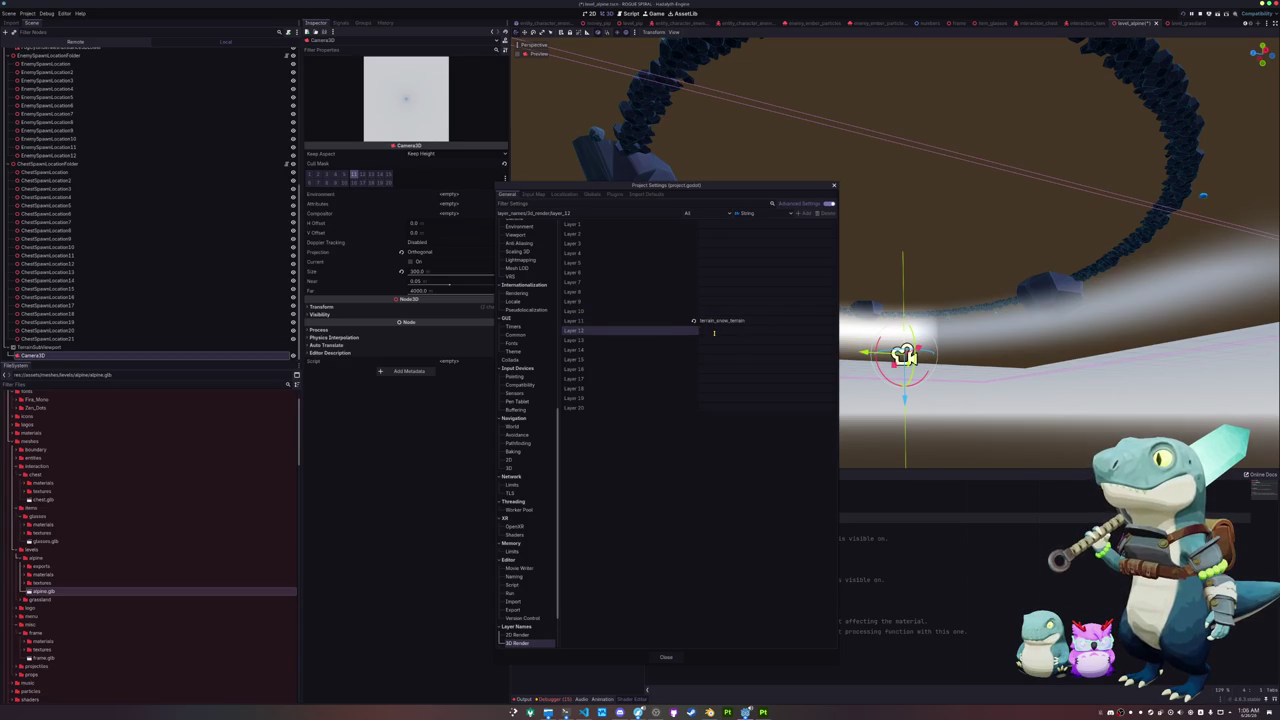
text(ow_particle)
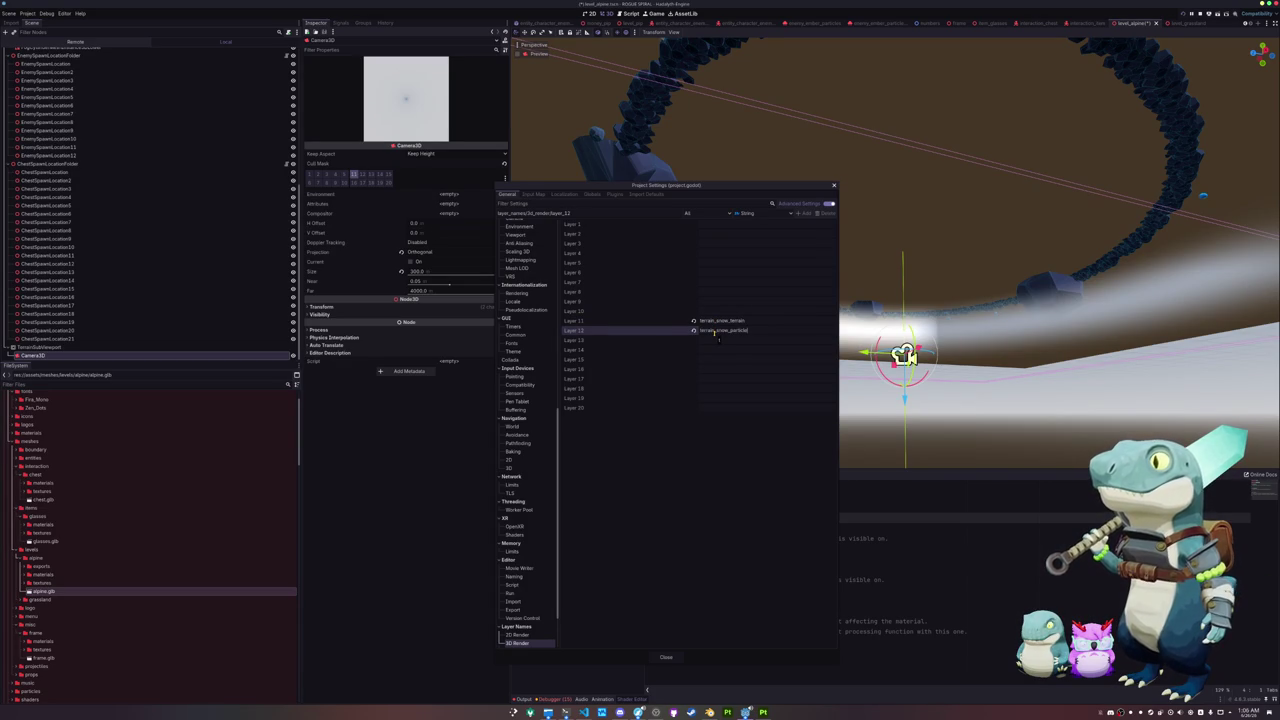
click(665, 655)
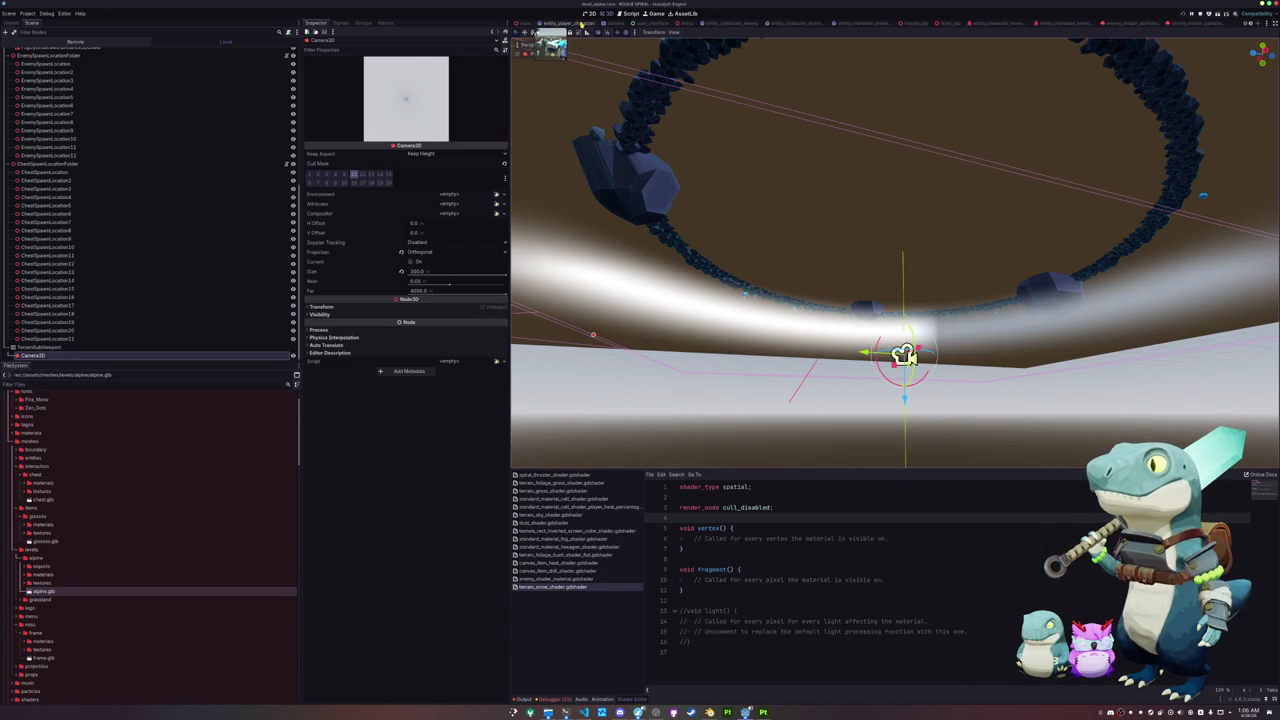
Step: In entity_player_character, add a GPUParticles3D child under the player node
click(569, 24)
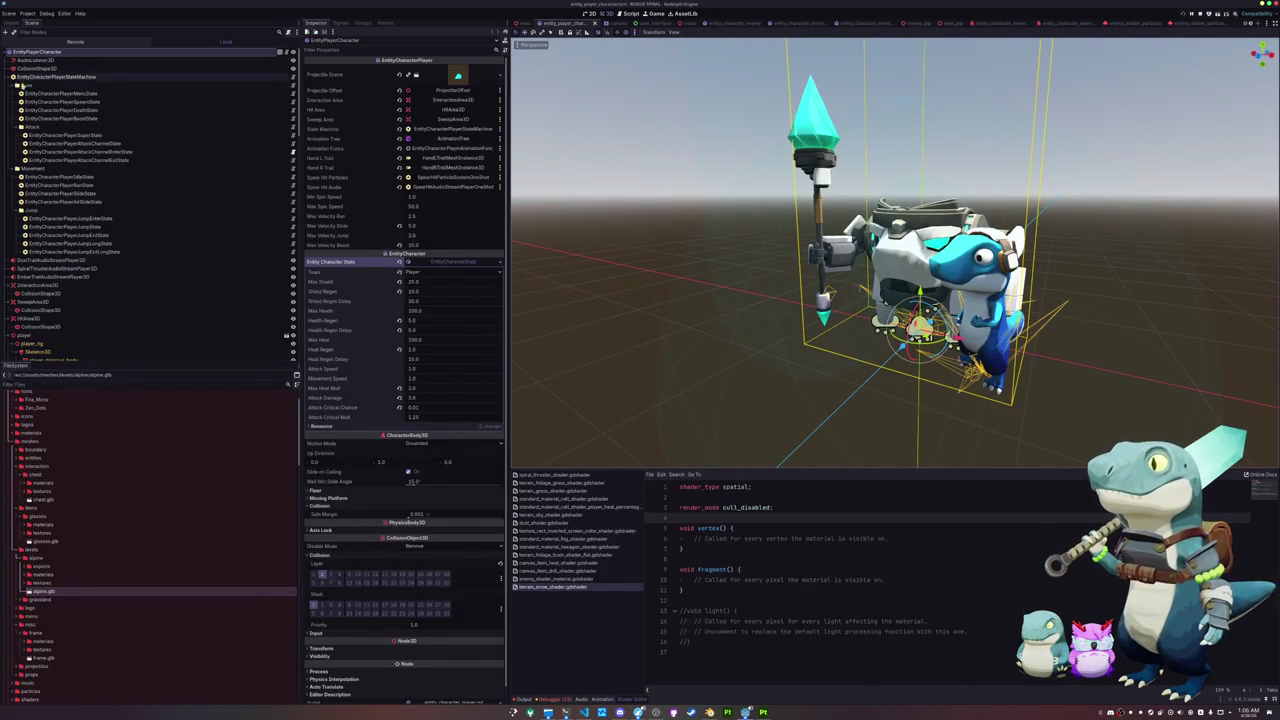
scroll(25, 300, down, 3)
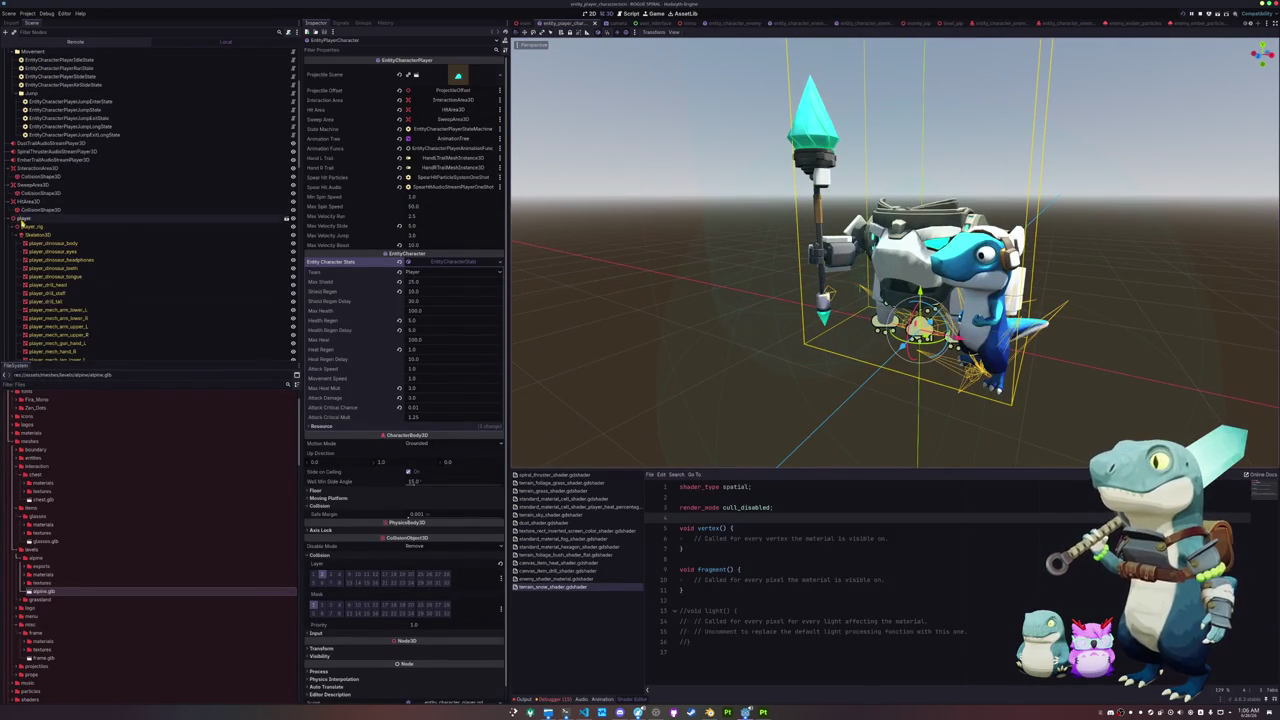
click(22, 220)
right_click(26, 220)
click(50, 222)
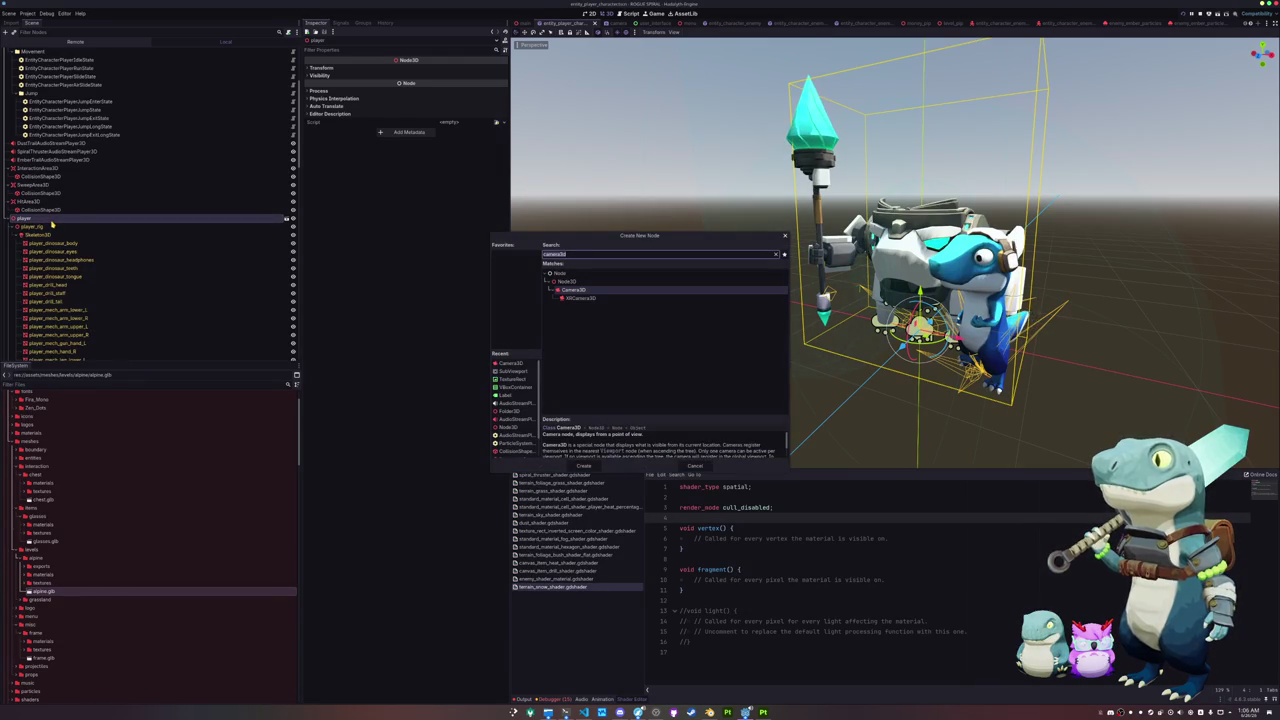
text(gpupa)
key(Return)
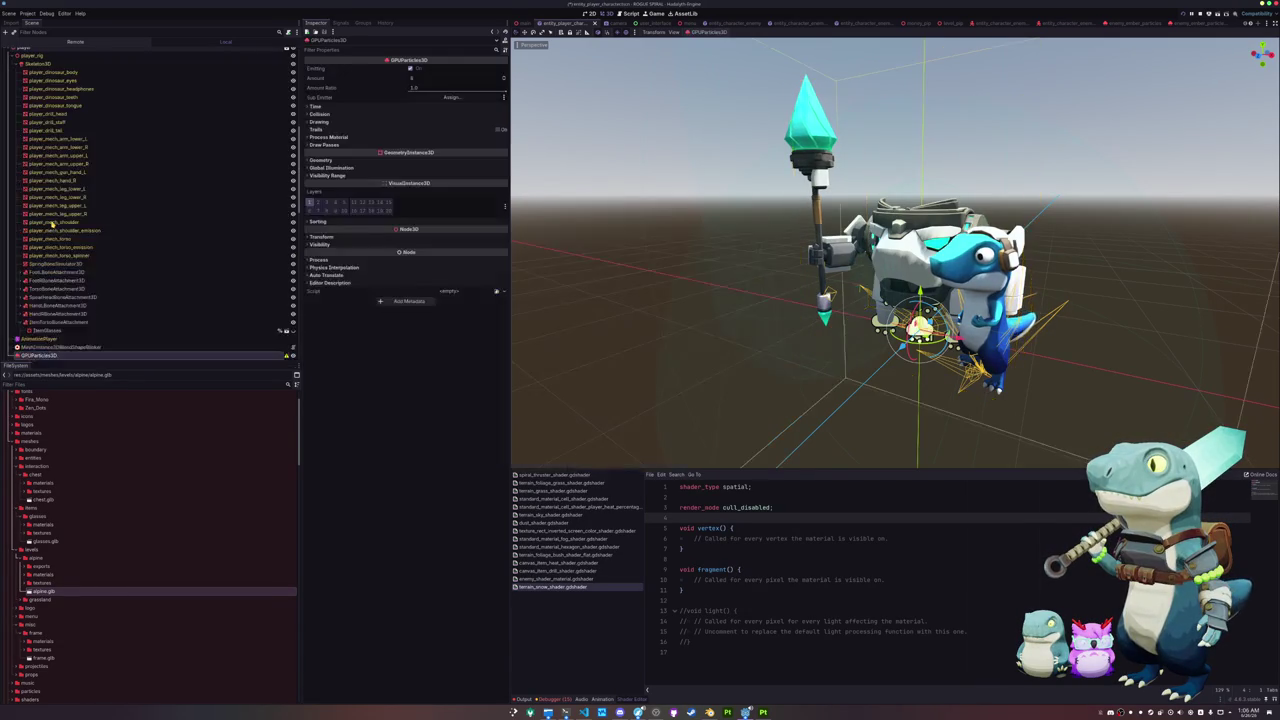
Step: Move the particles' visual layer from 1 to 12
scroll(180, 283, down, 2)
click(310, 202)
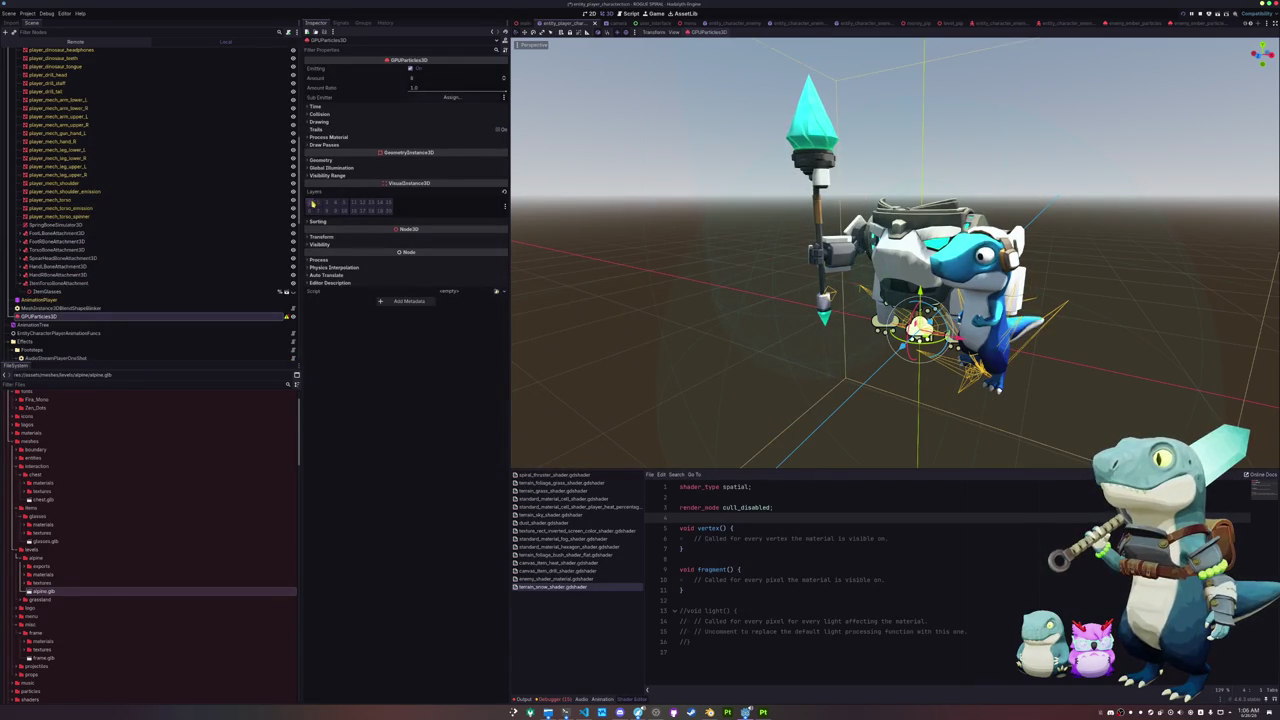
click(362, 205)
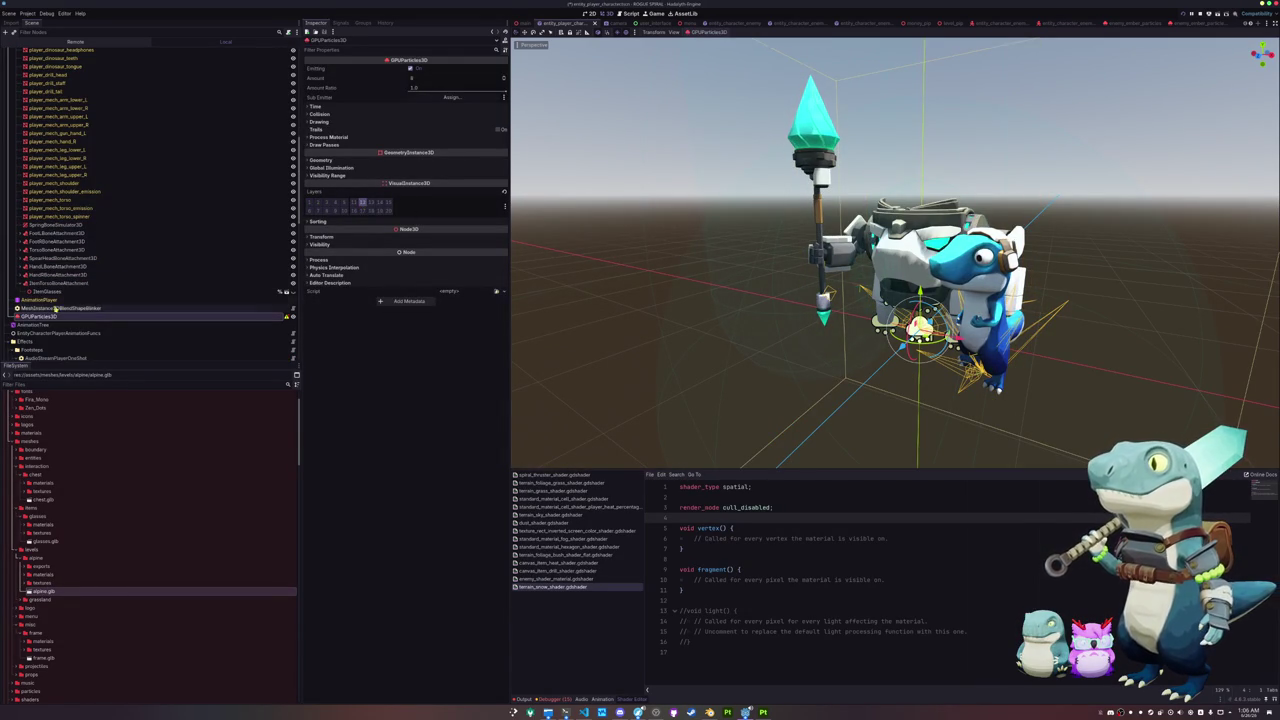
scroll(166, 310, down, 2)
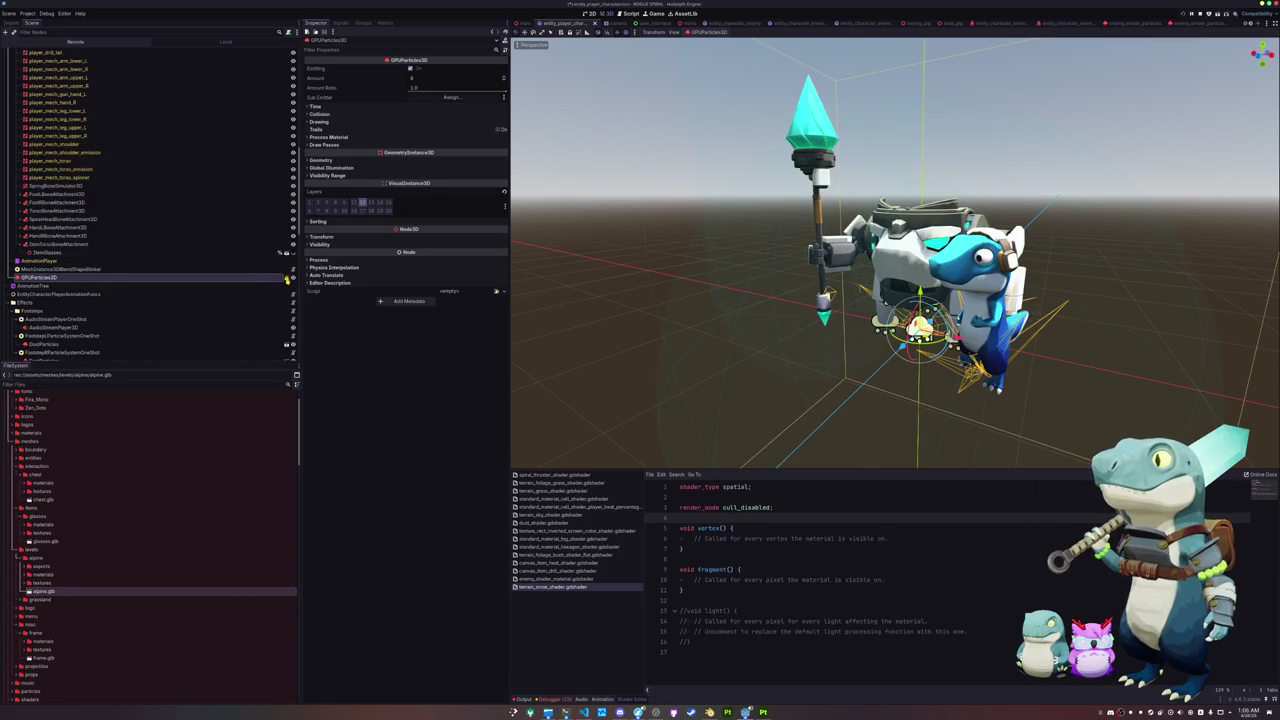
mouse_move(287, 279)
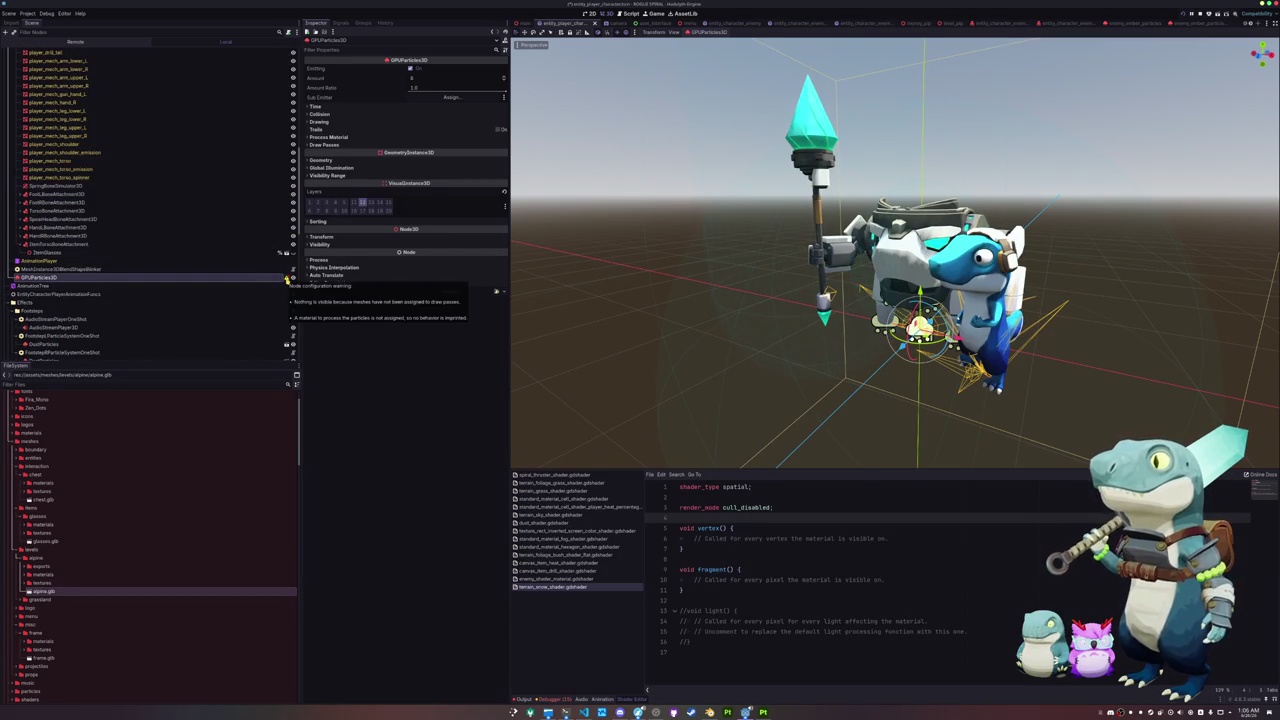
click(349, 161)
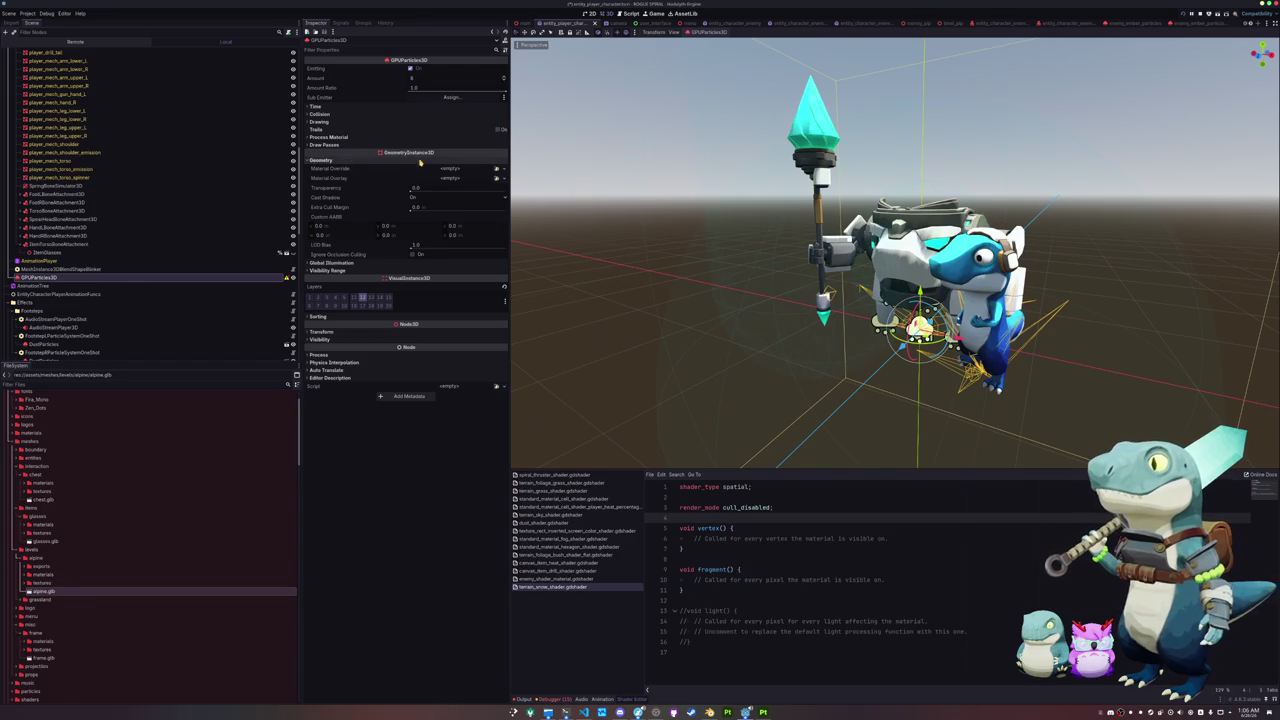
Step: Assign a new PlaneMesh as the particles' first draw pass
click(323, 145)
click(503, 163)
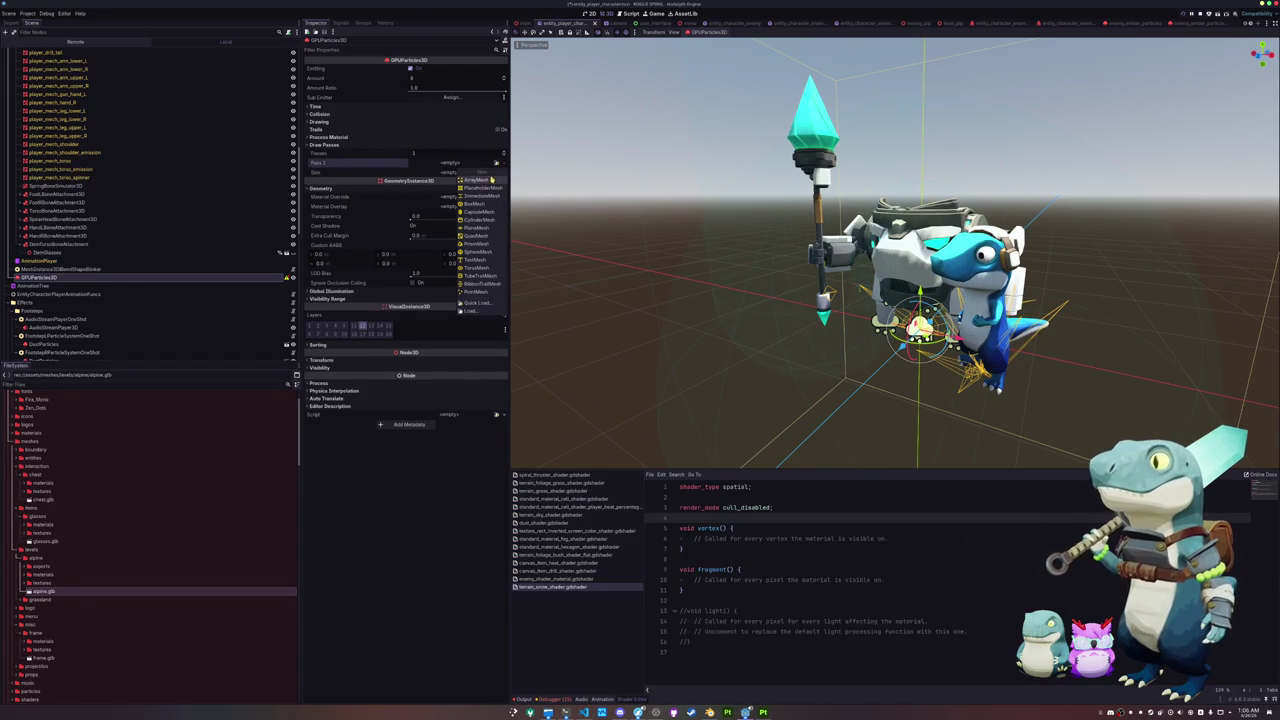
click(477, 238)
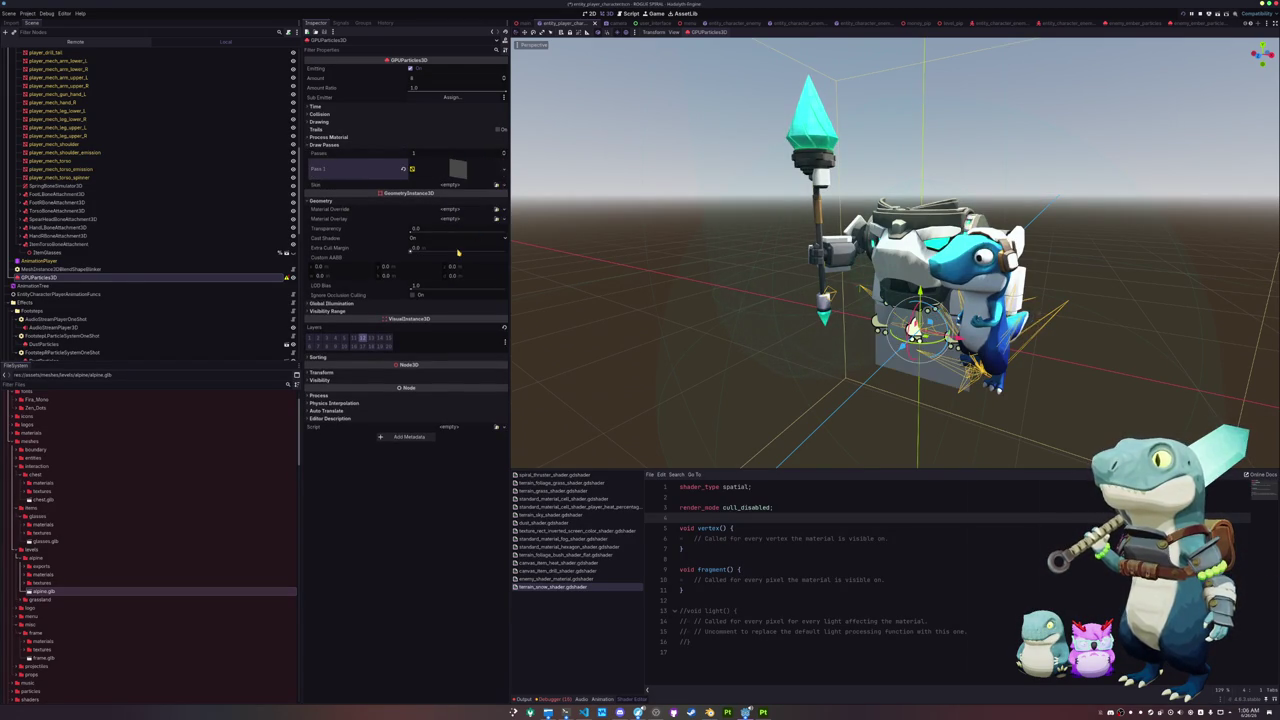
click(470, 166)
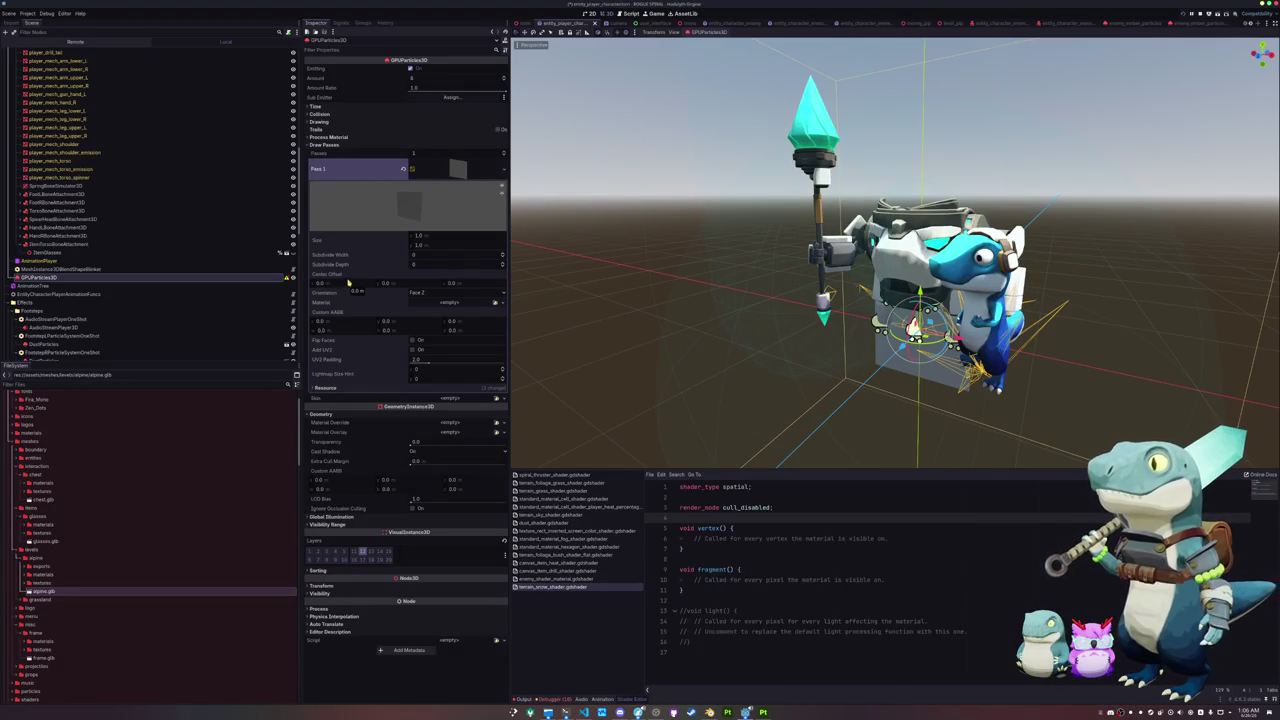
click(501, 172)
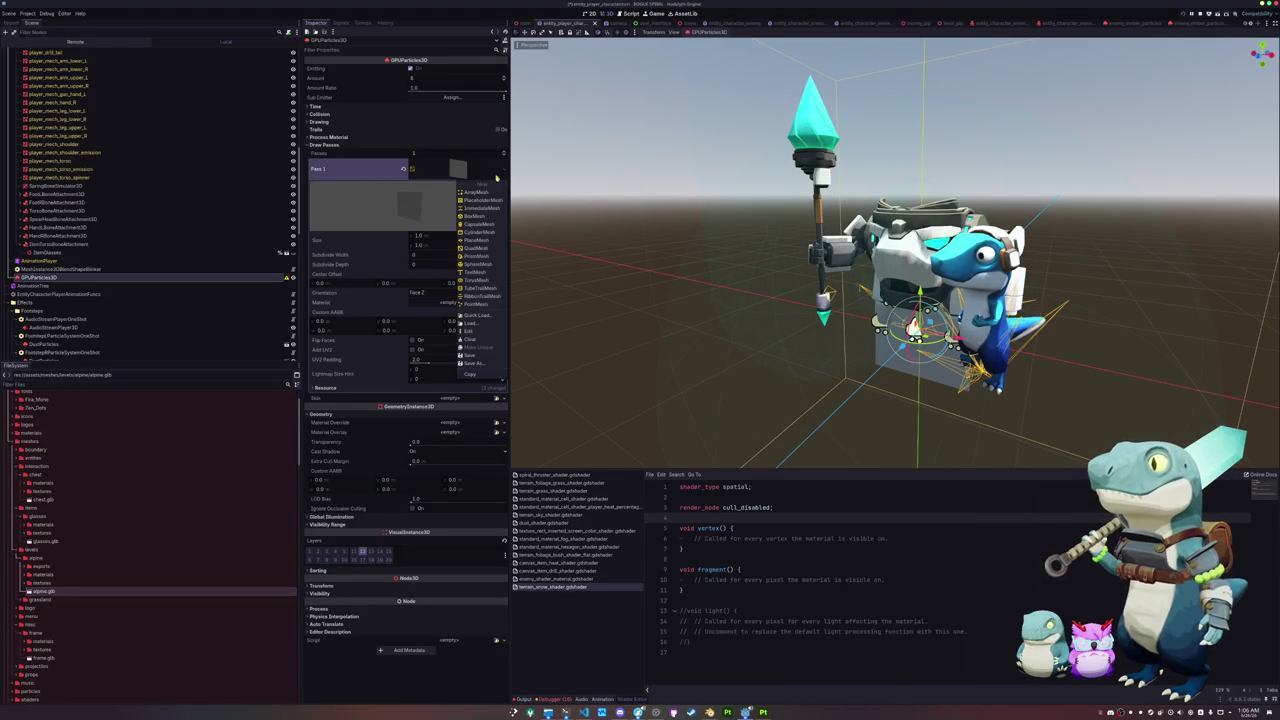
click(478, 239)
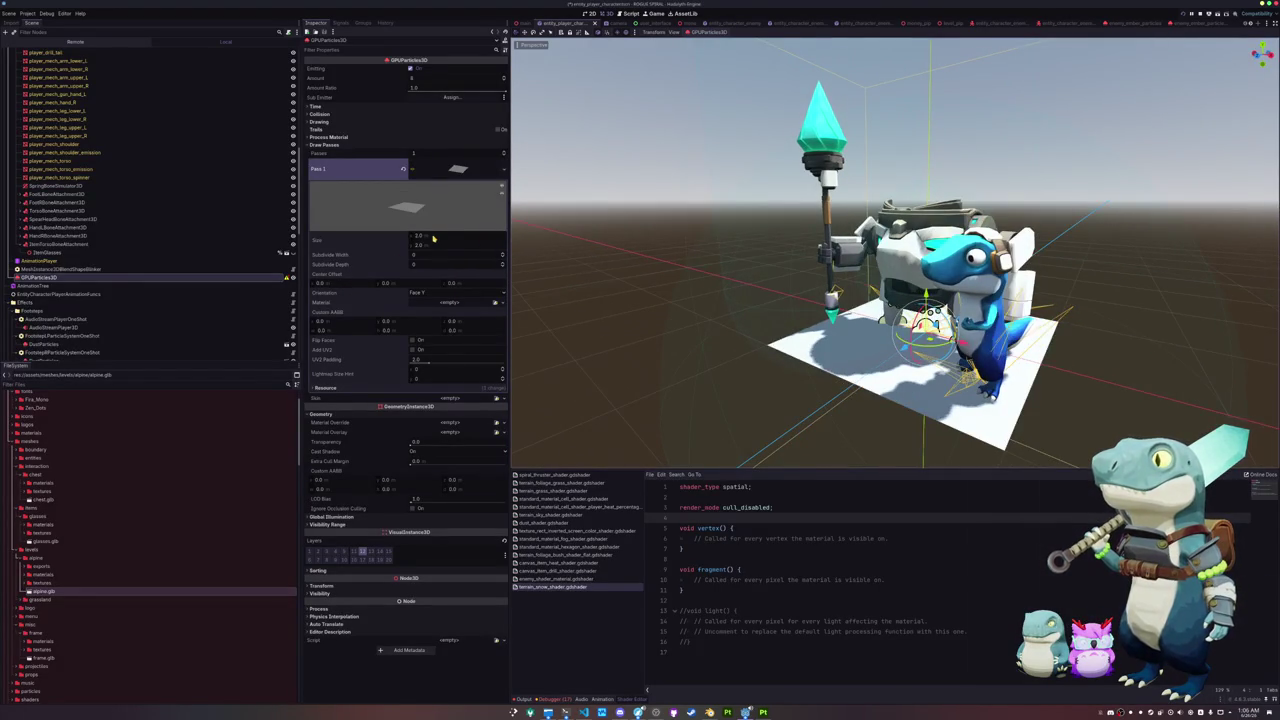
Step: Set the PlaneMesh size to 1 × 1
text(1)
key(Return)
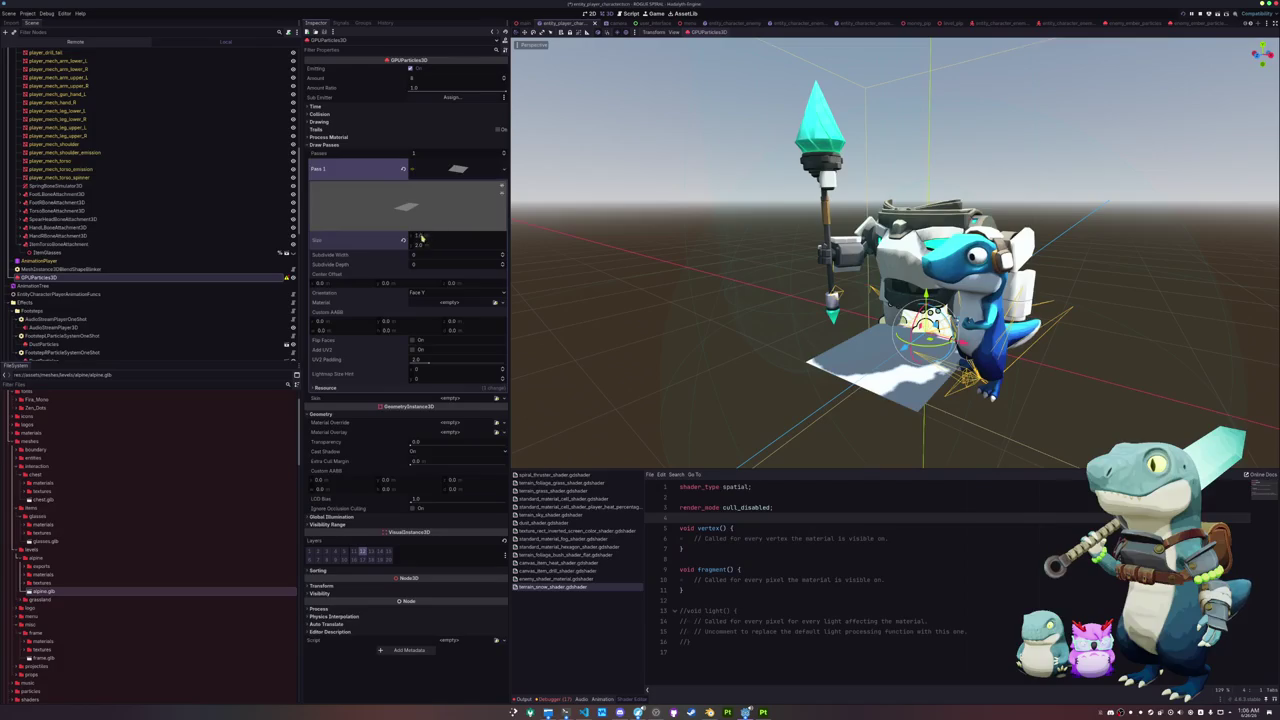
click(426, 246)
text(1)
key(Return)
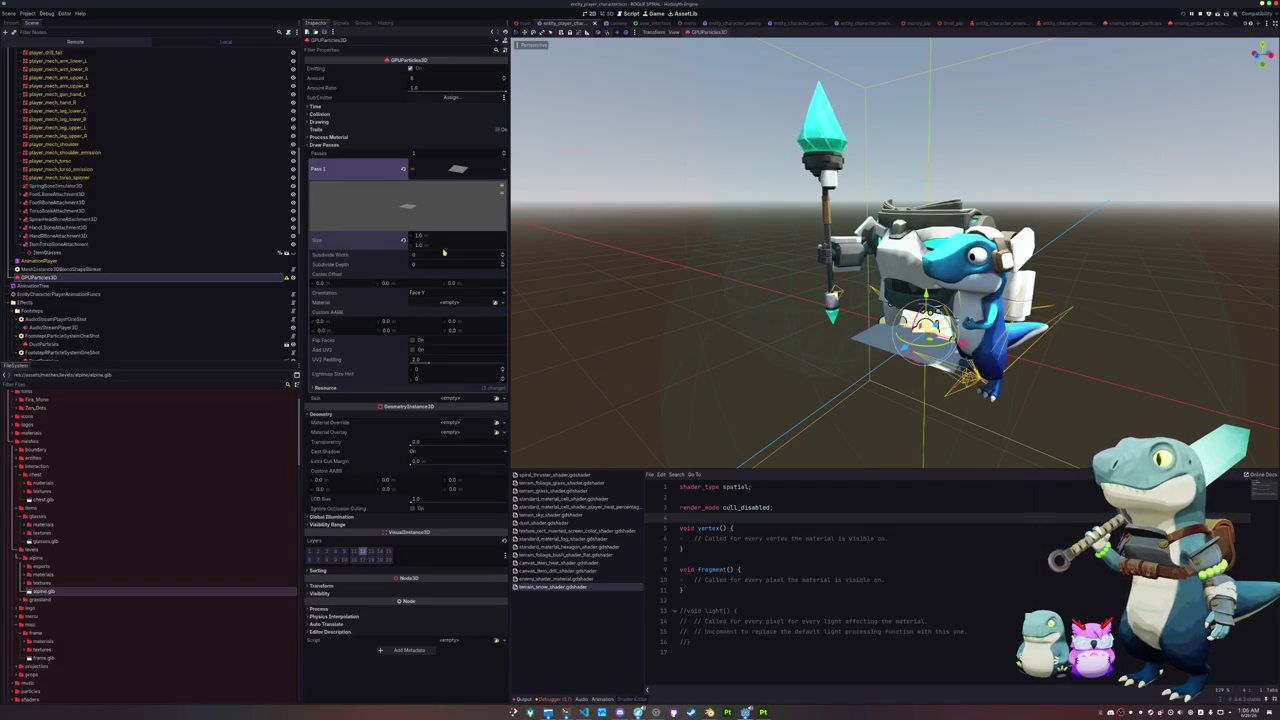
click(505, 169)
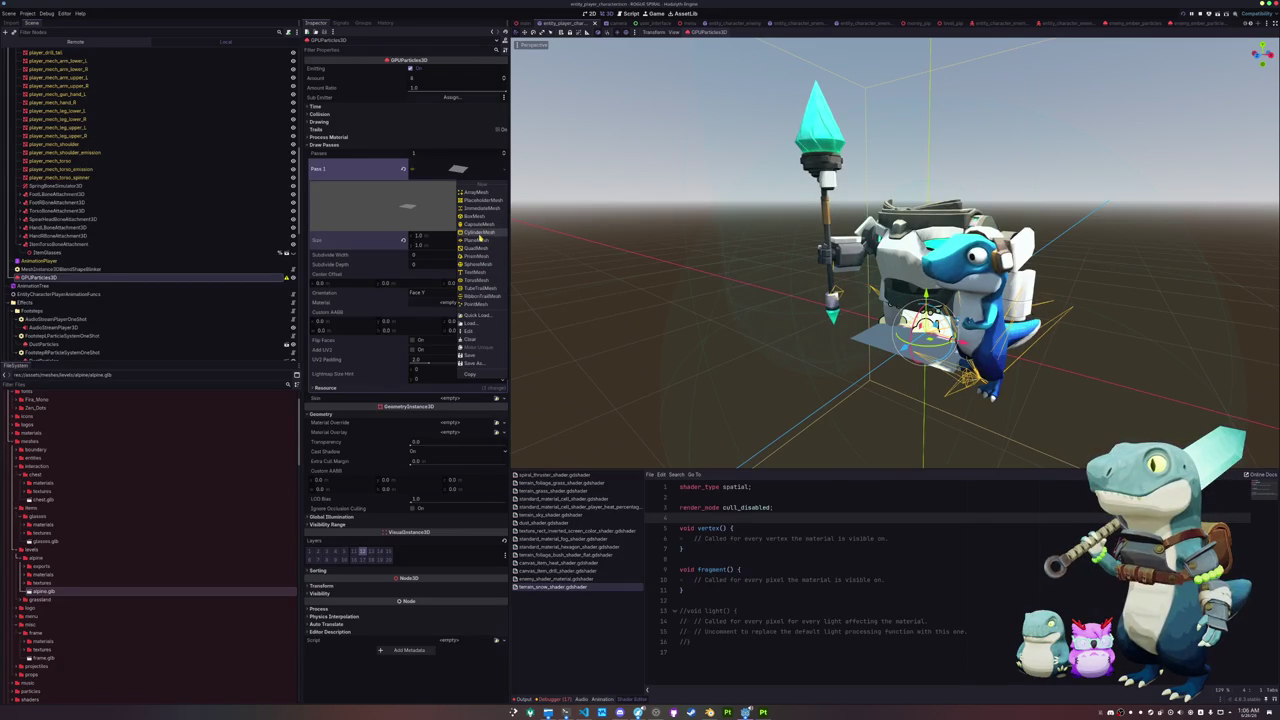
Step: Replace the draw pass with a CylinderMesh flattened into a thin disc
click(479, 232)
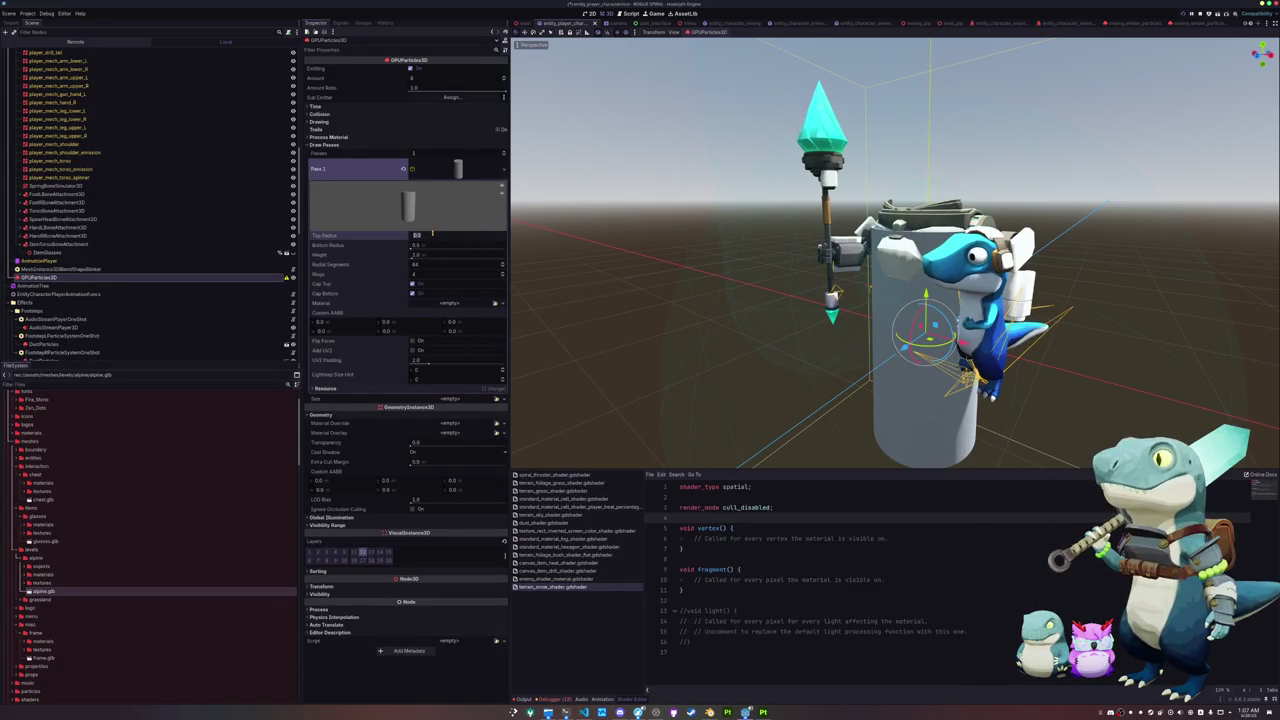
drag(447, 237, 432, 234)
key(ctrl+z)
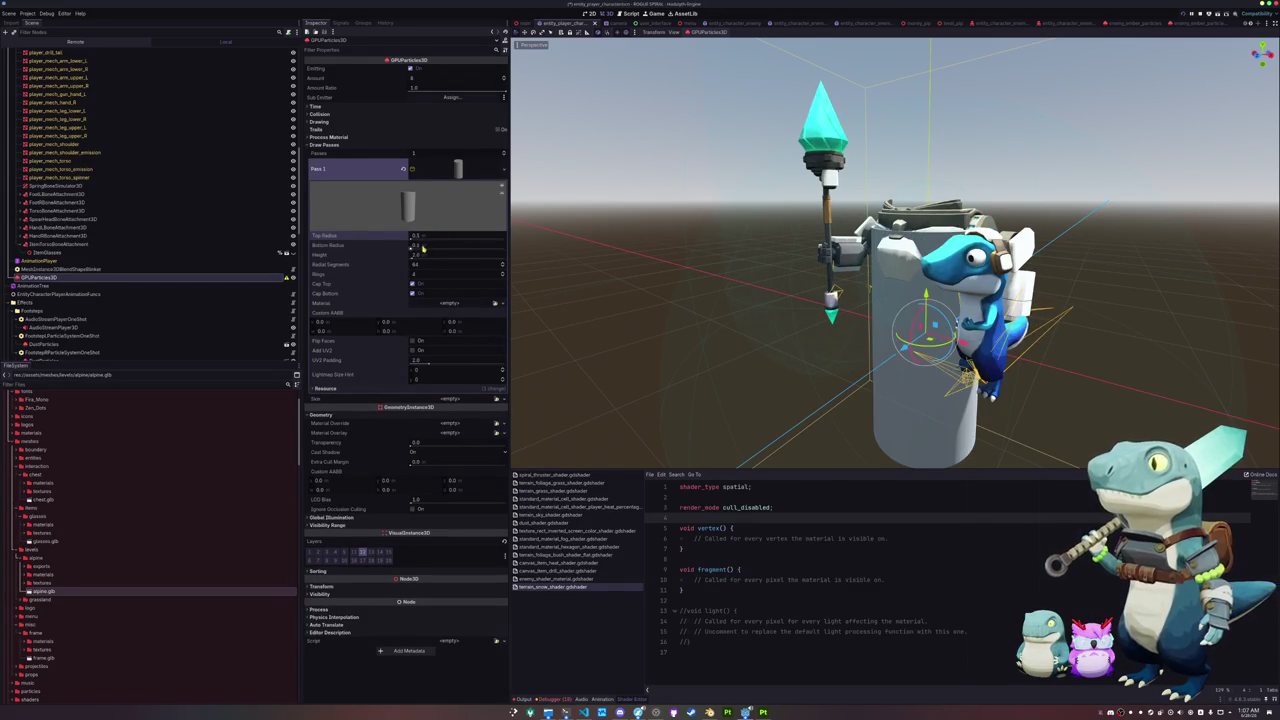
click(422, 255)
text(0.1)
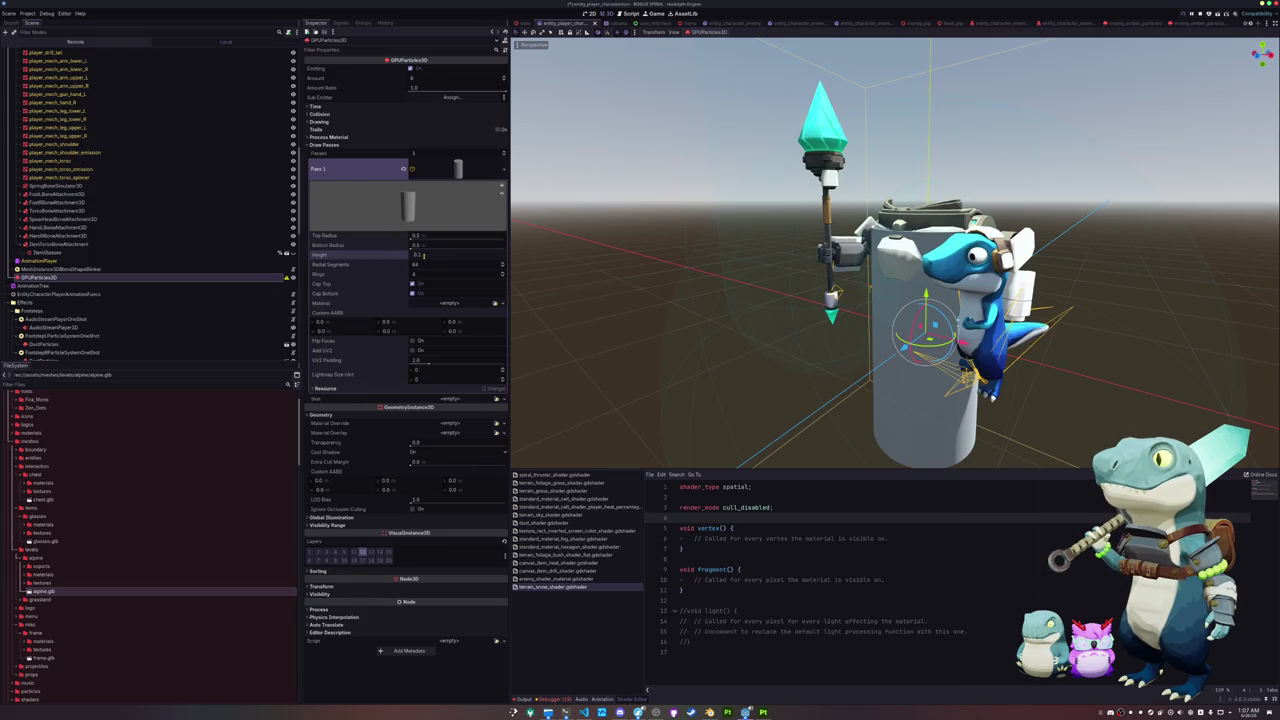
key(Return)
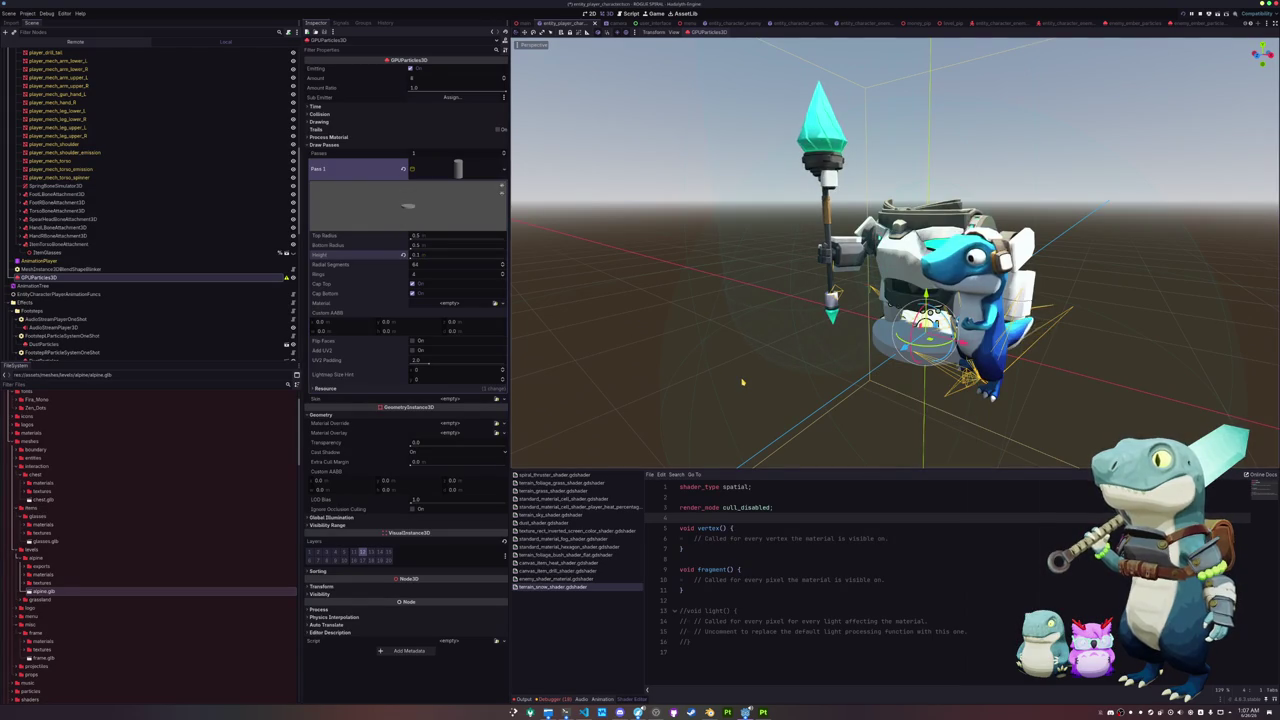
Step: Turn off Emitting on the particles, keeping the flattened disc height
key(KP_1)
scroll(805, 397, up, 2)
scroll(805, 397, up, 1)
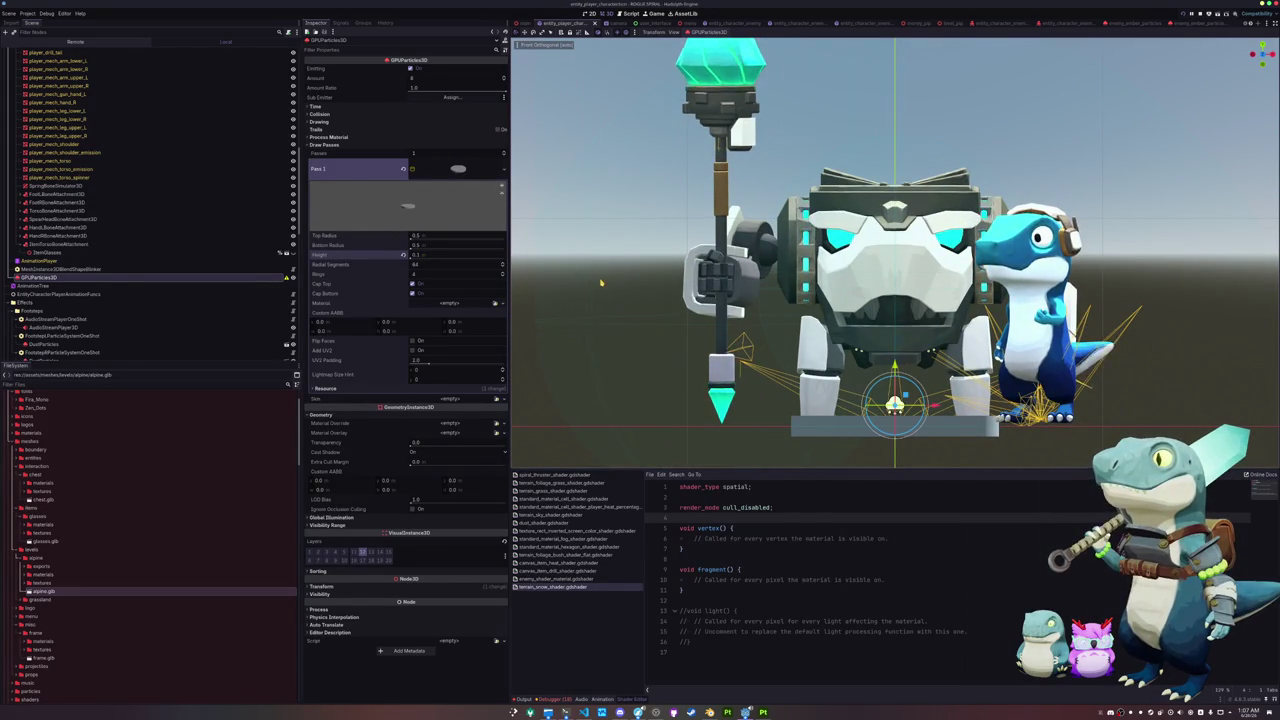
scroll(598, 283, down, 1)
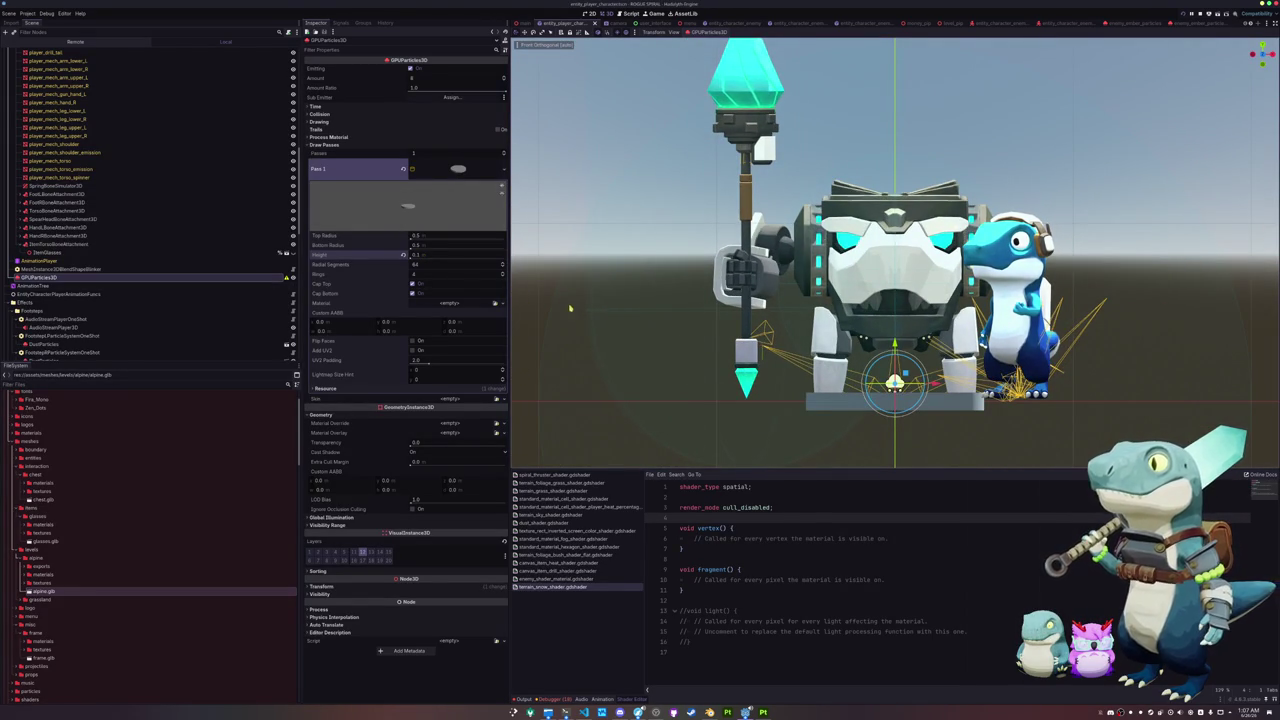
click(411, 69)
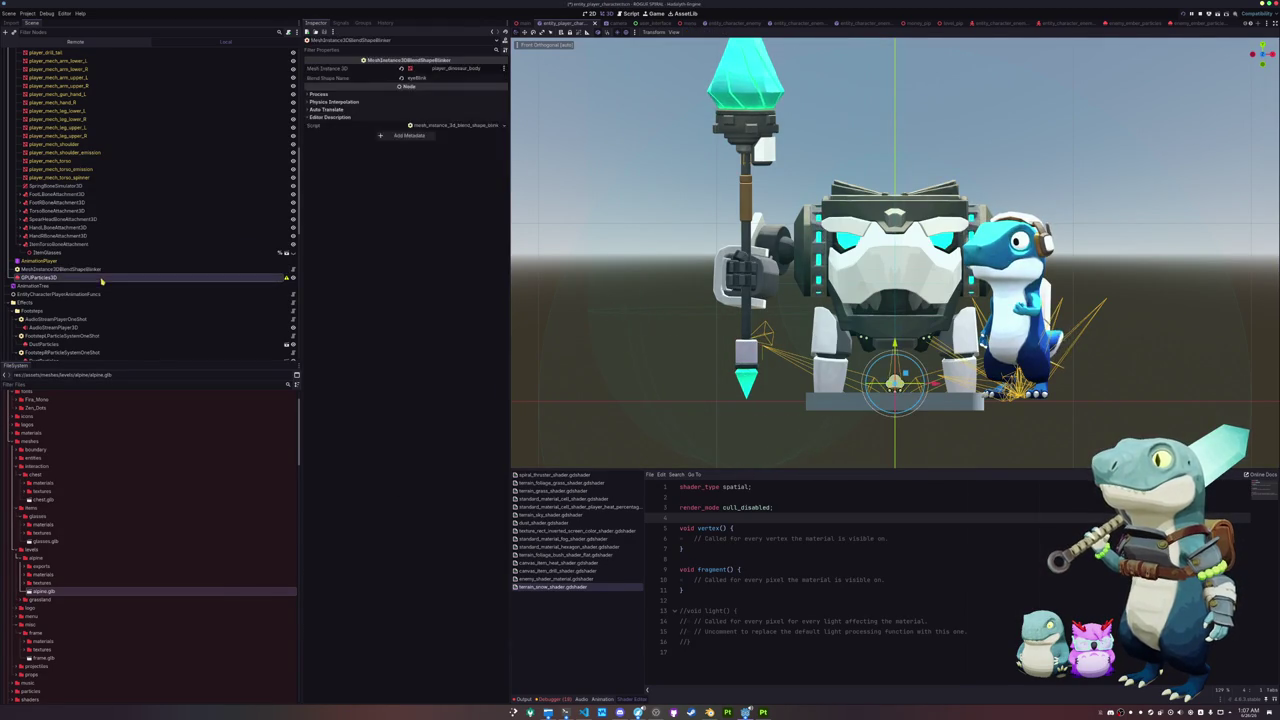
click(402, 256)
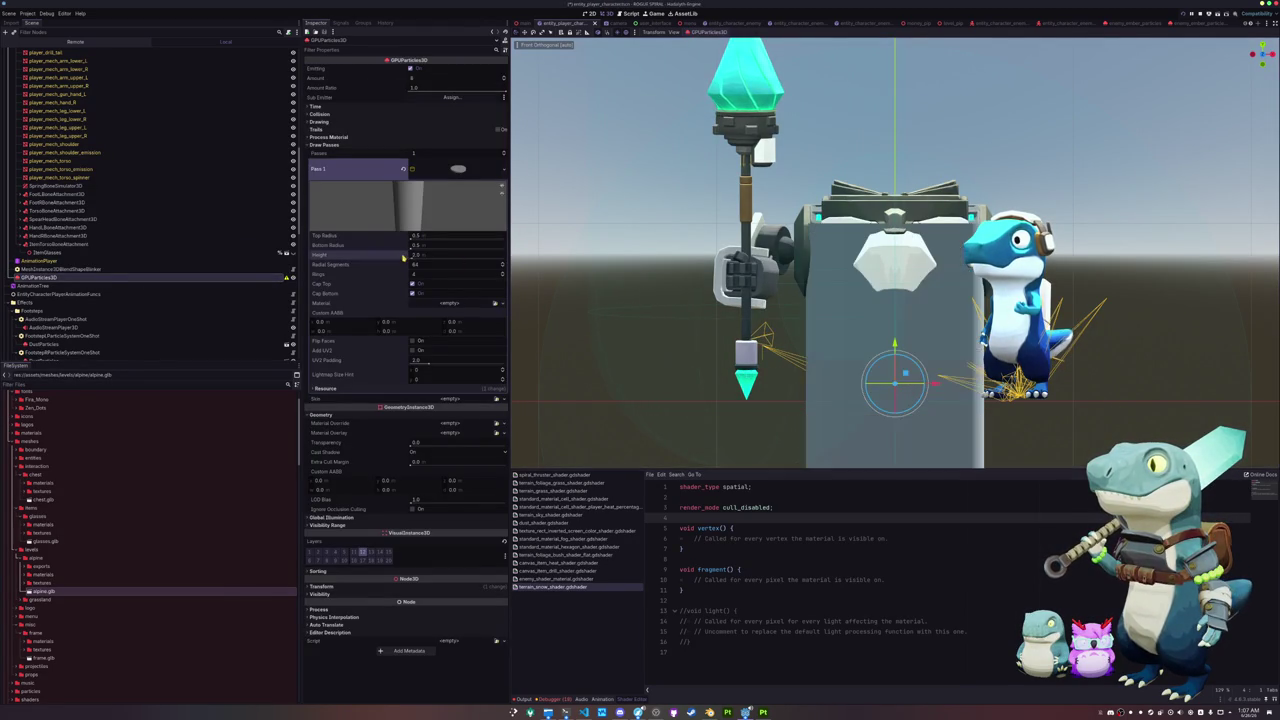
key(ctrl+z)
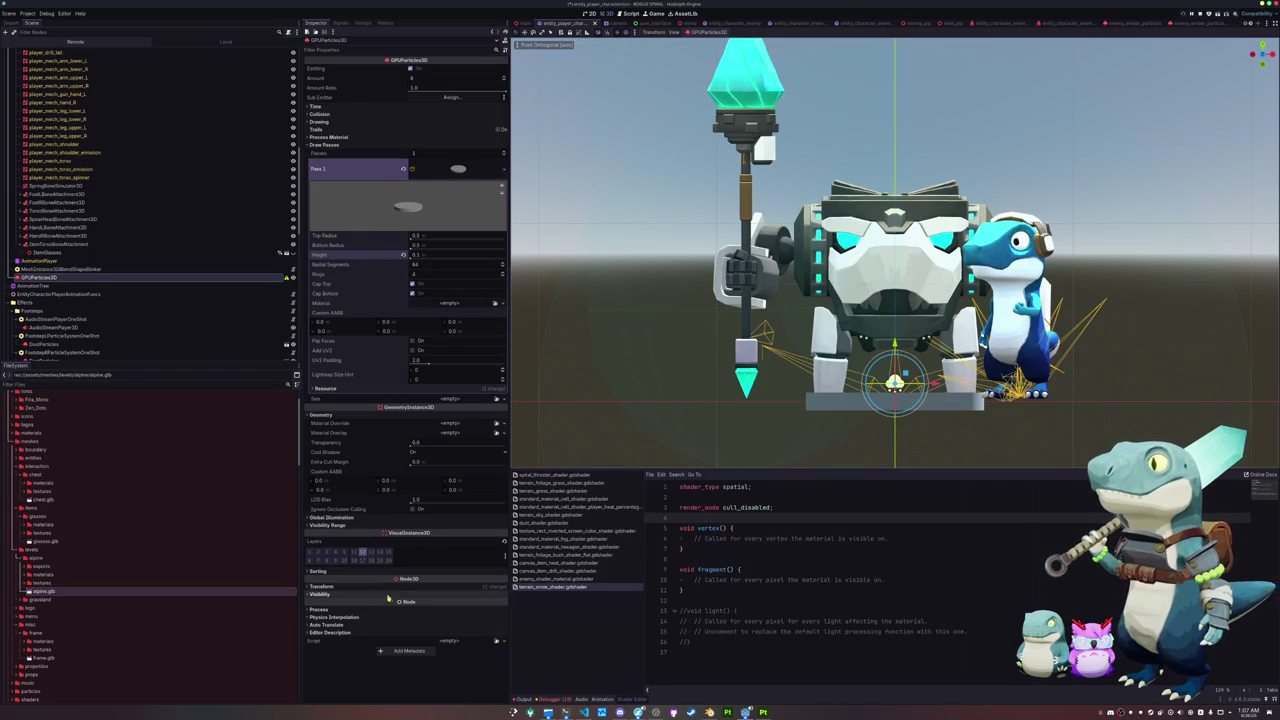
click(495, 586)
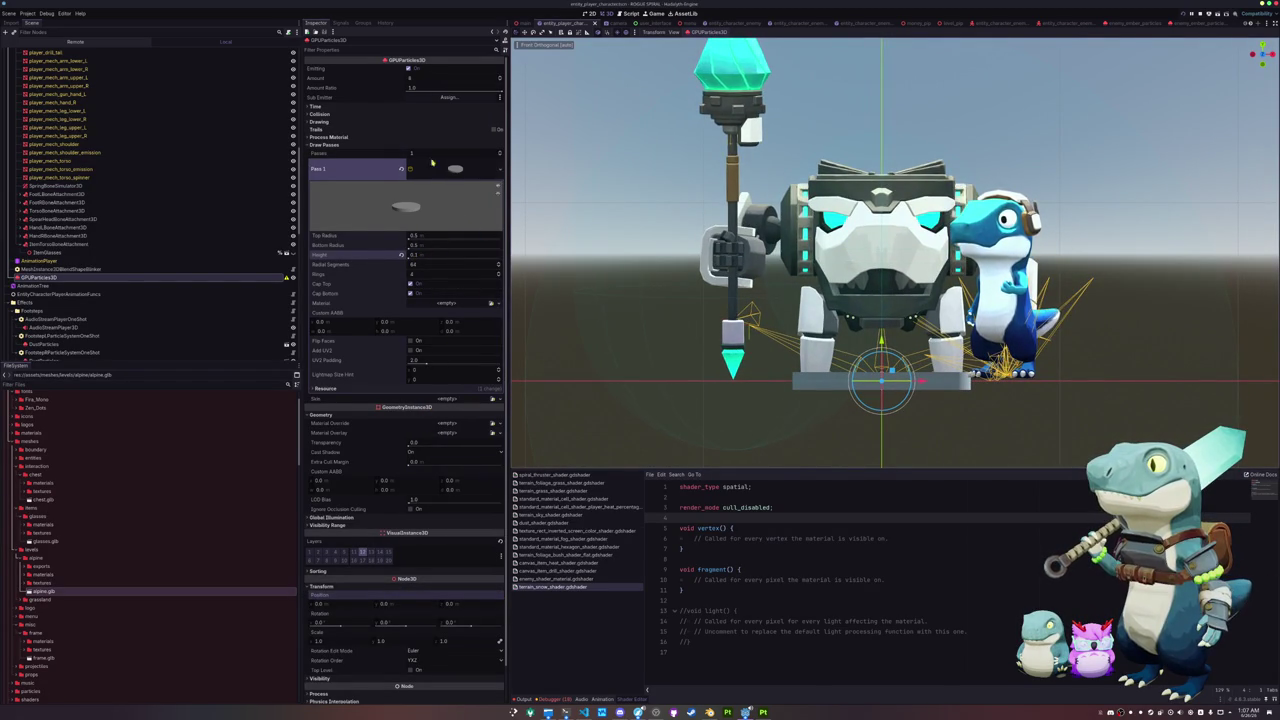
Step: Assign a new ParticleProcessMaterial as the GPUParticles3D process material
click(470, 137)
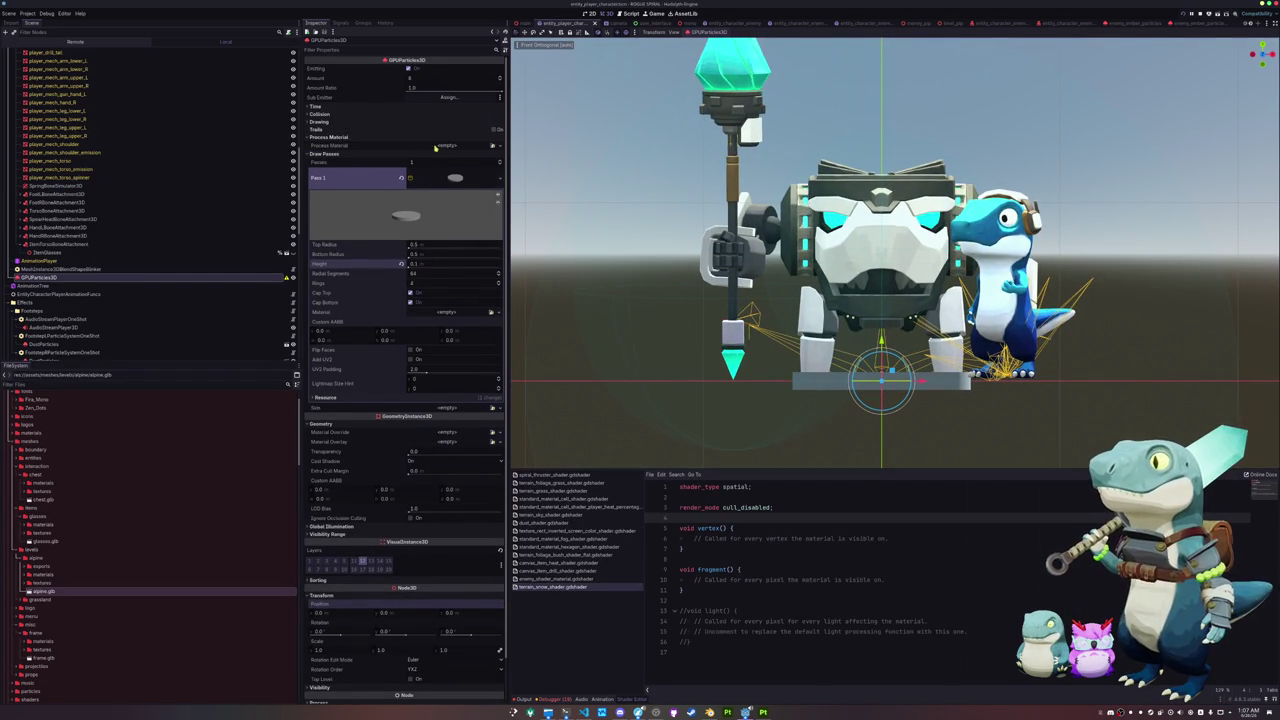
click(496, 147)
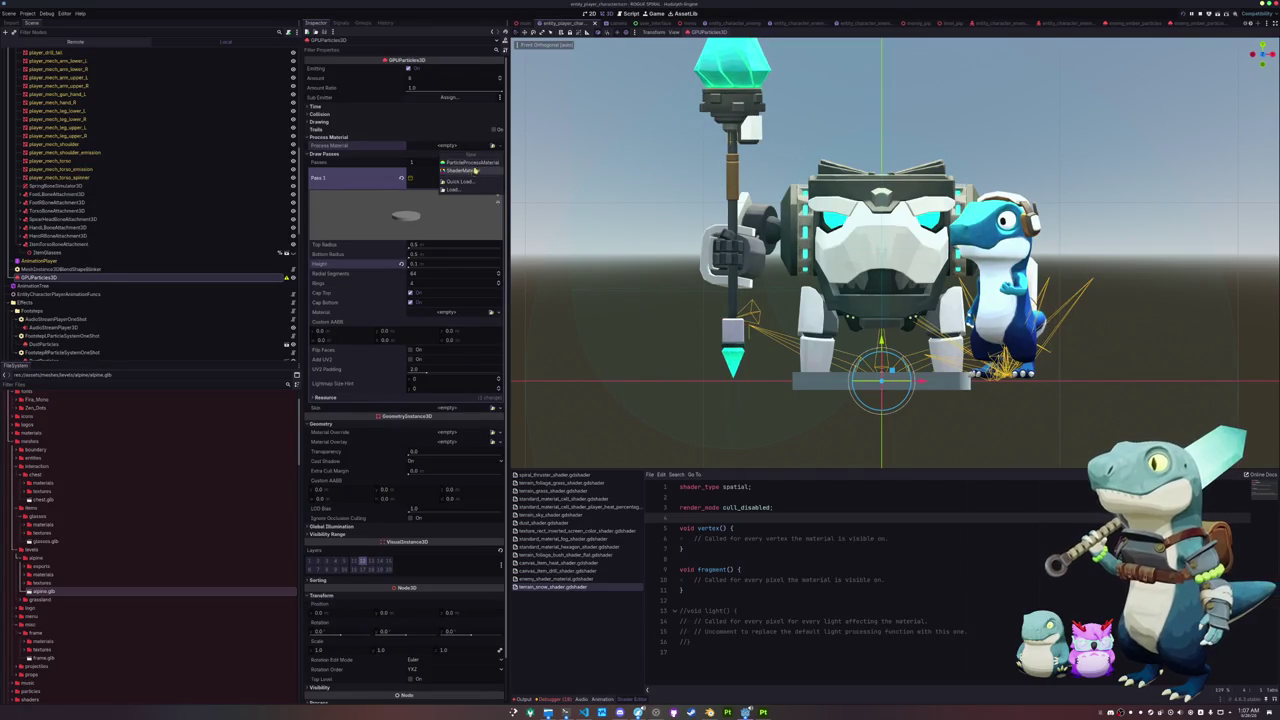
click(468, 162)
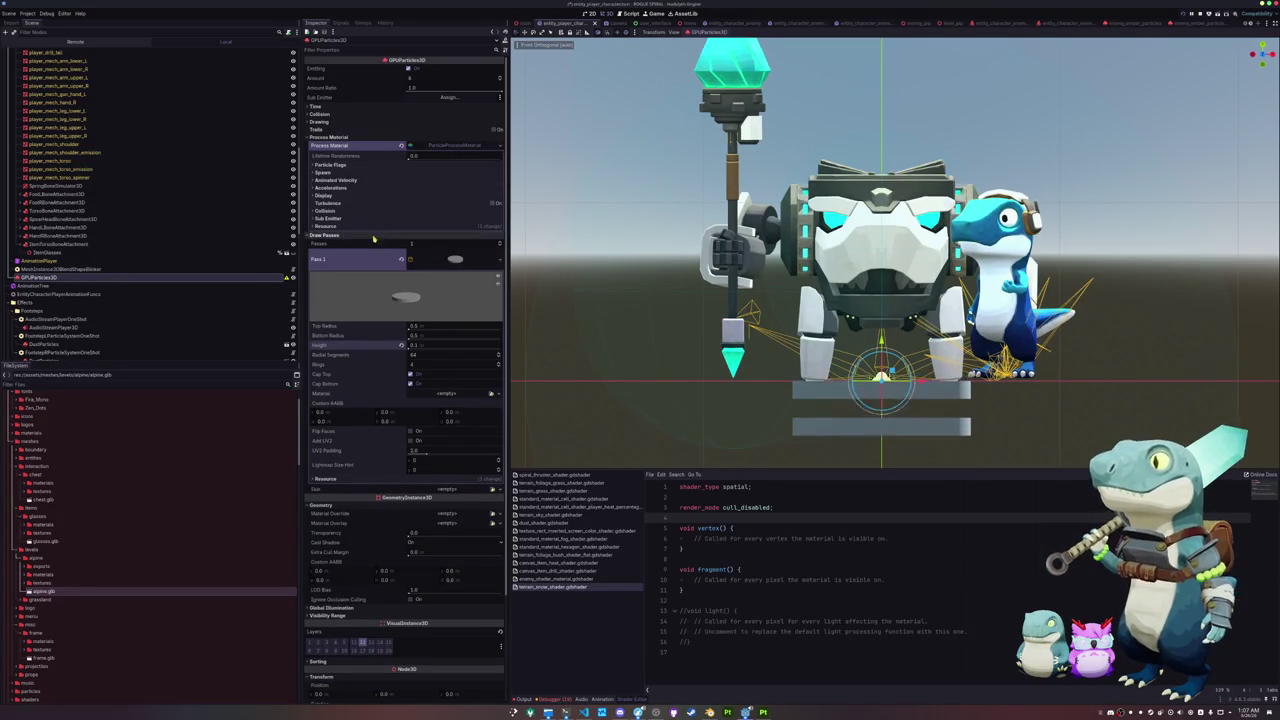
click(328, 209)
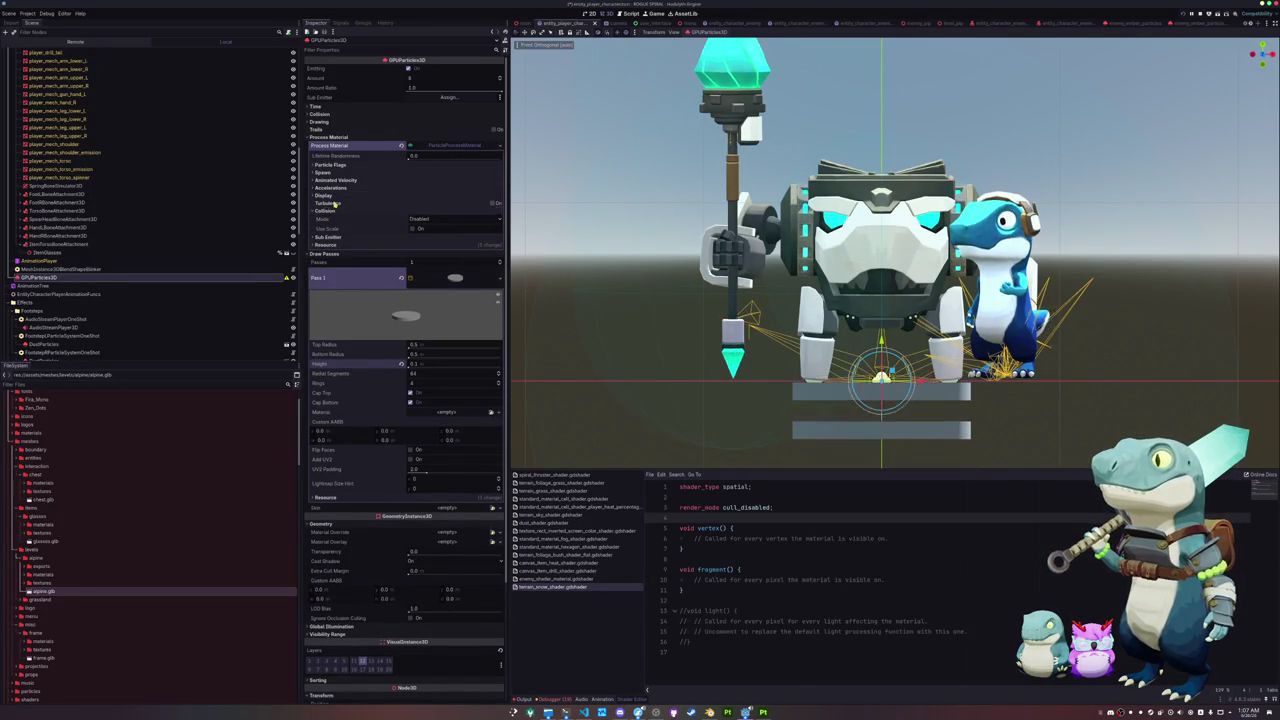
Step: Add a CurveTexture scale curve that drops from 1 to 0 over the particle lifetime
click(333, 196)
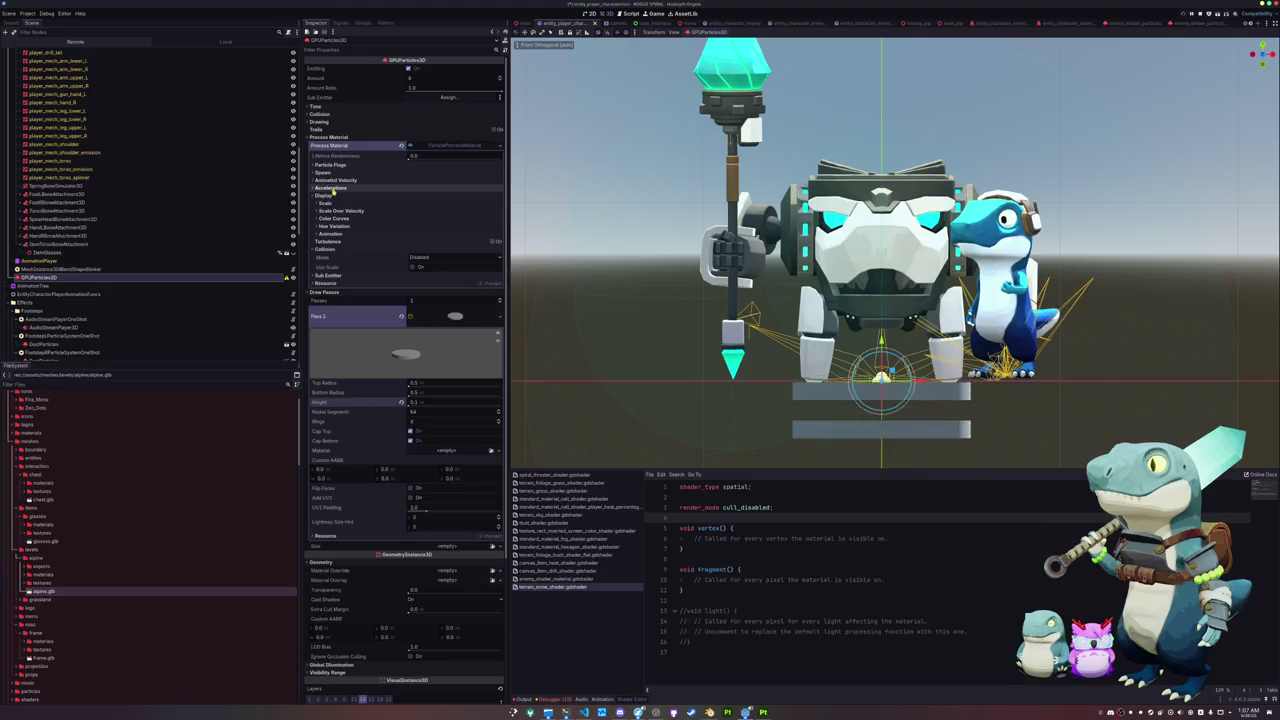
click(322, 203)
click(500, 239)
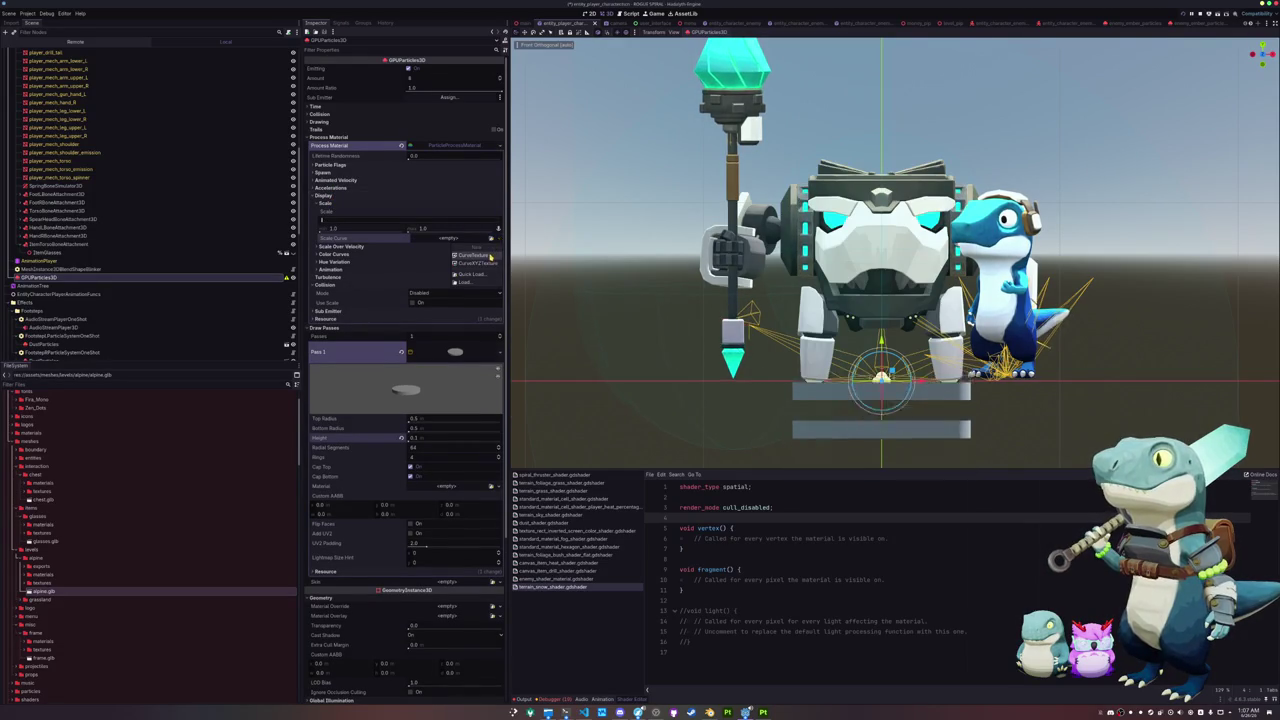
click(466, 255)
click(463, 269)
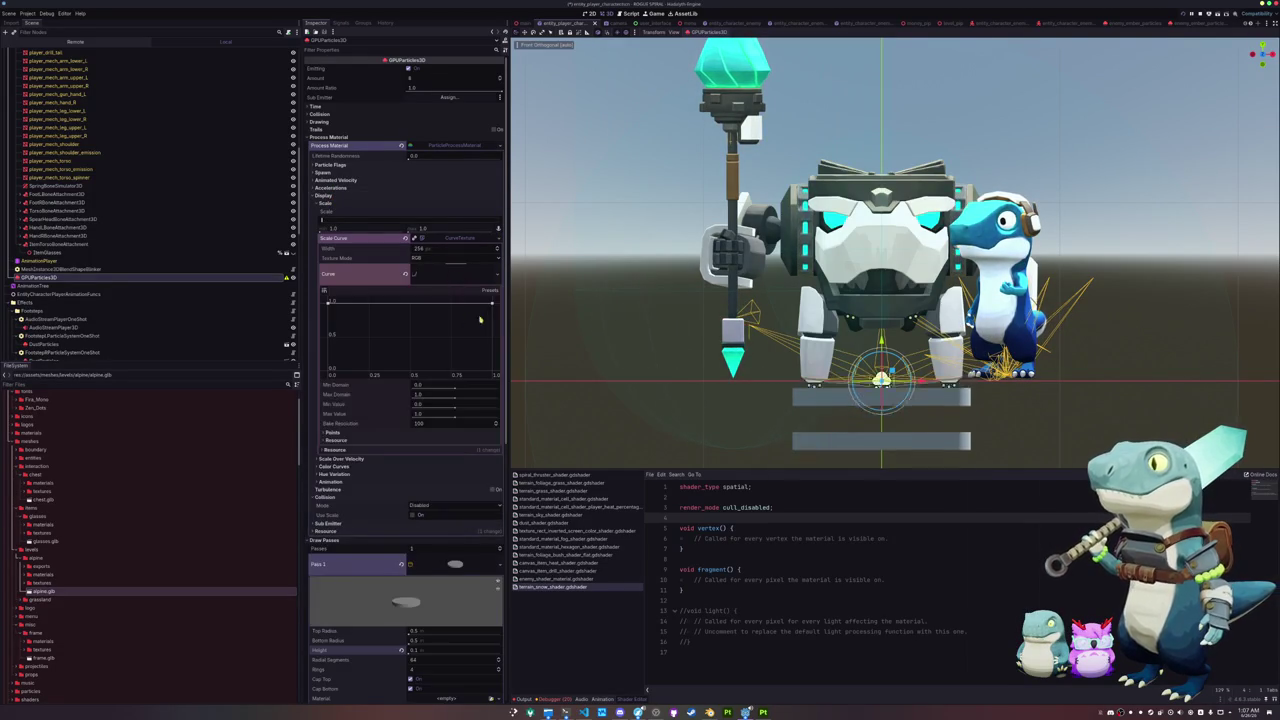
drag(492, 302, 490, 371)
scroll(713, 404, down, 3)
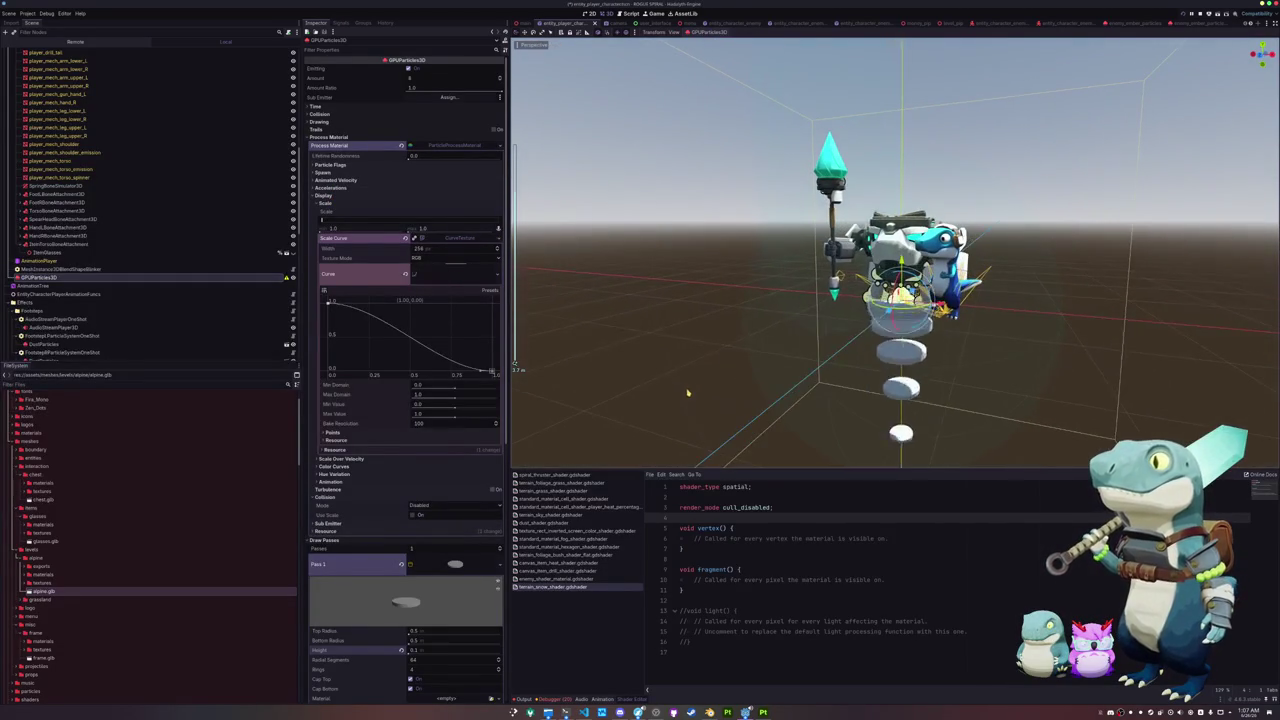
click(446, 240)
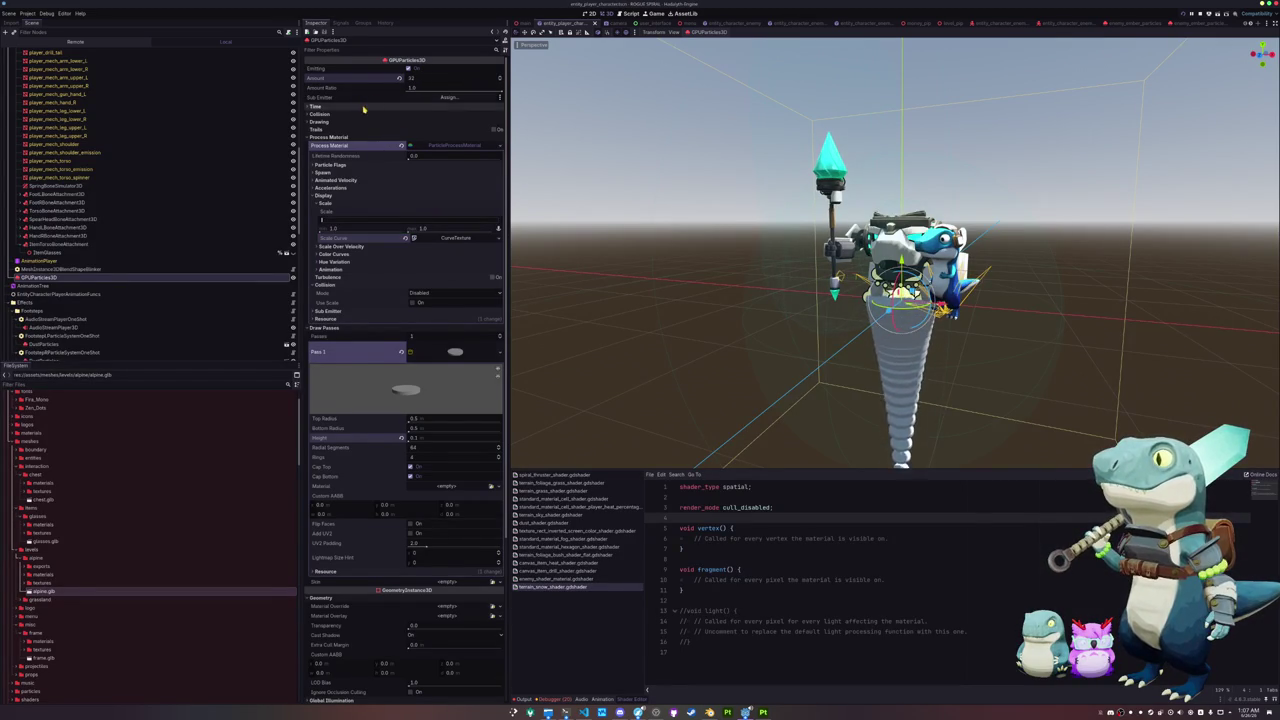
Step: Lengthen the particle lifetime and shift the emitter along X so discs trail behind
click(385, 106)
drag(426, 115, 416, 140)
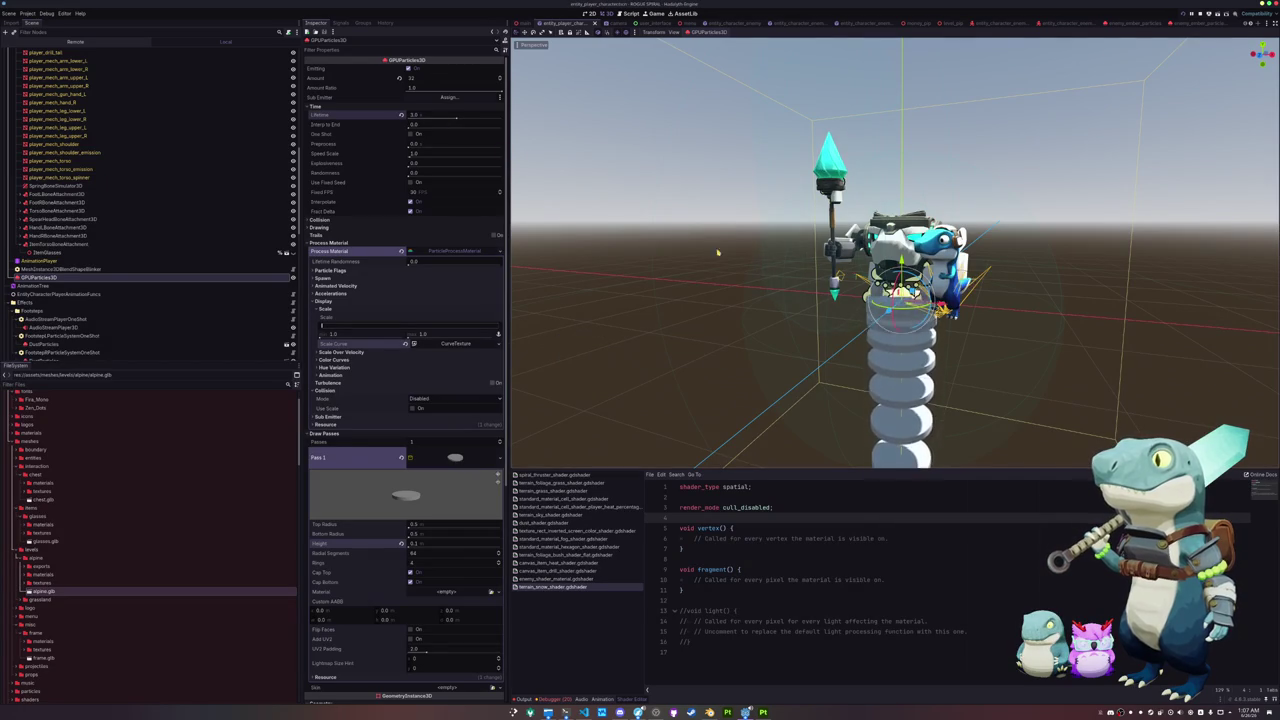
mouse_move(955, 285)
mouse_down()
mouse_move(655, 265)
mouse_move(1094, 290)
mouse_move(623, 277)
mouse_move(900, 290)
mouse_up()
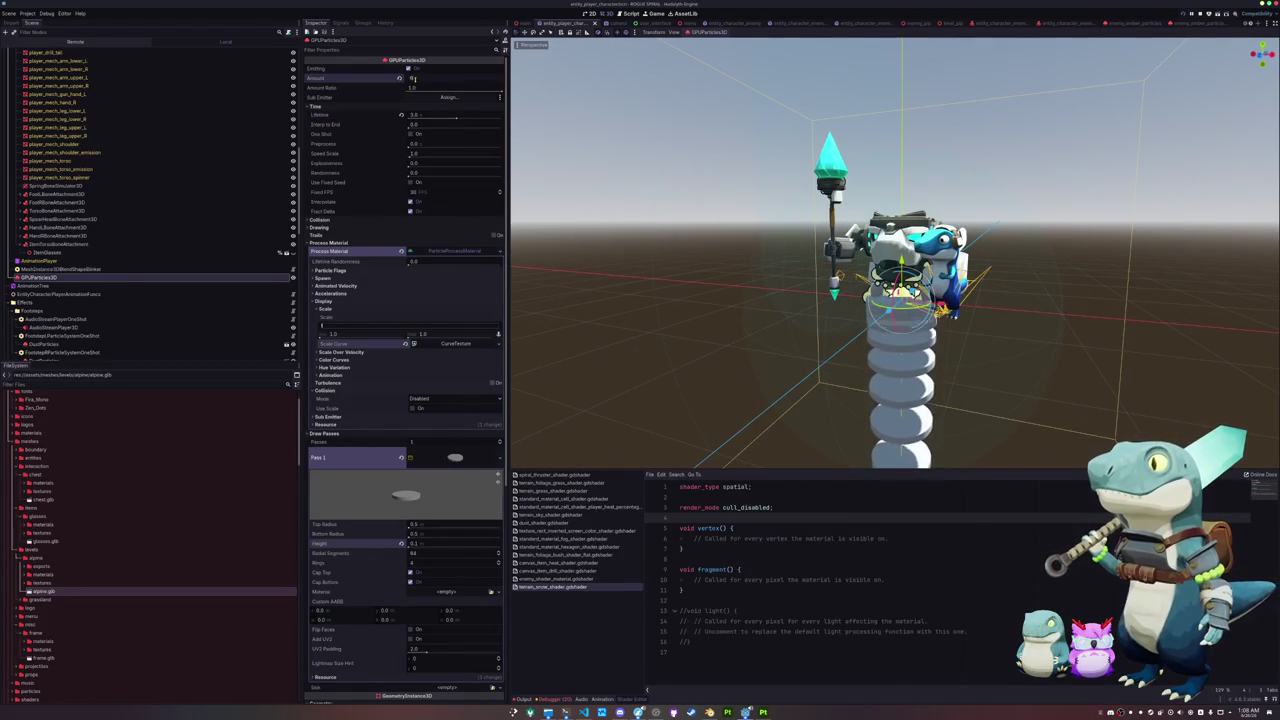
scroll(417, 393, down, 4)
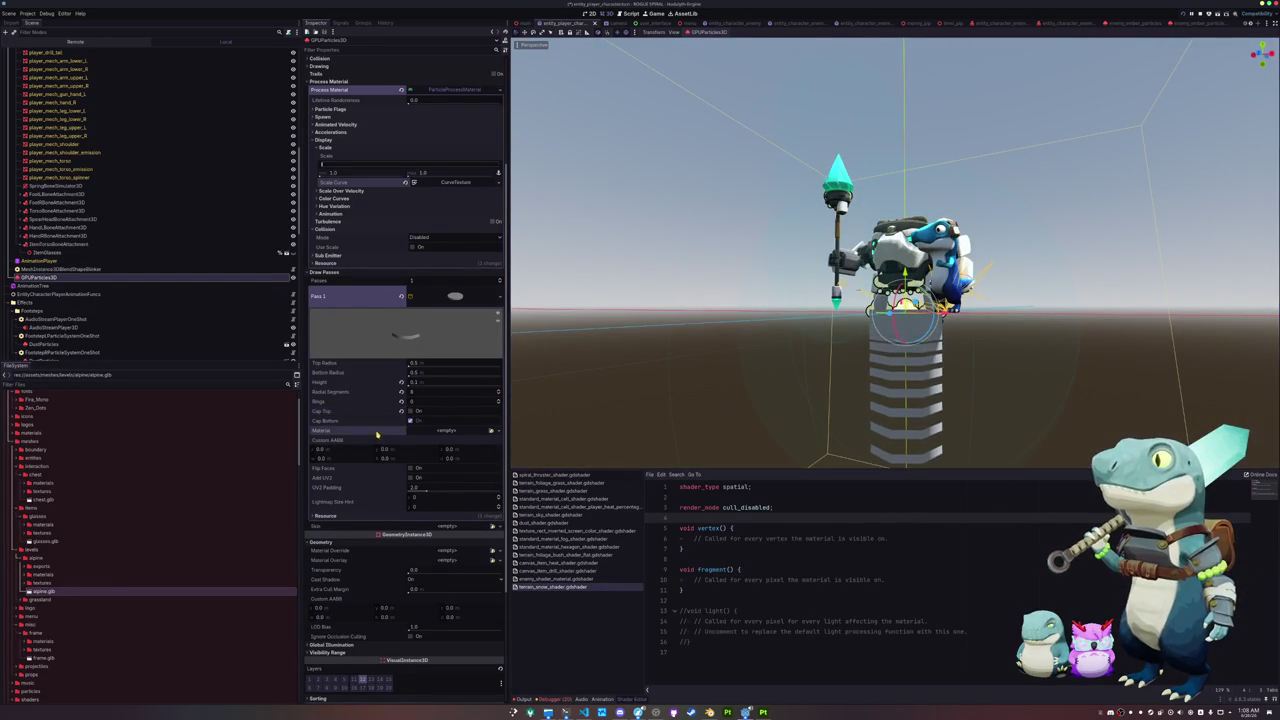
scroll(371, 449, down, 3)
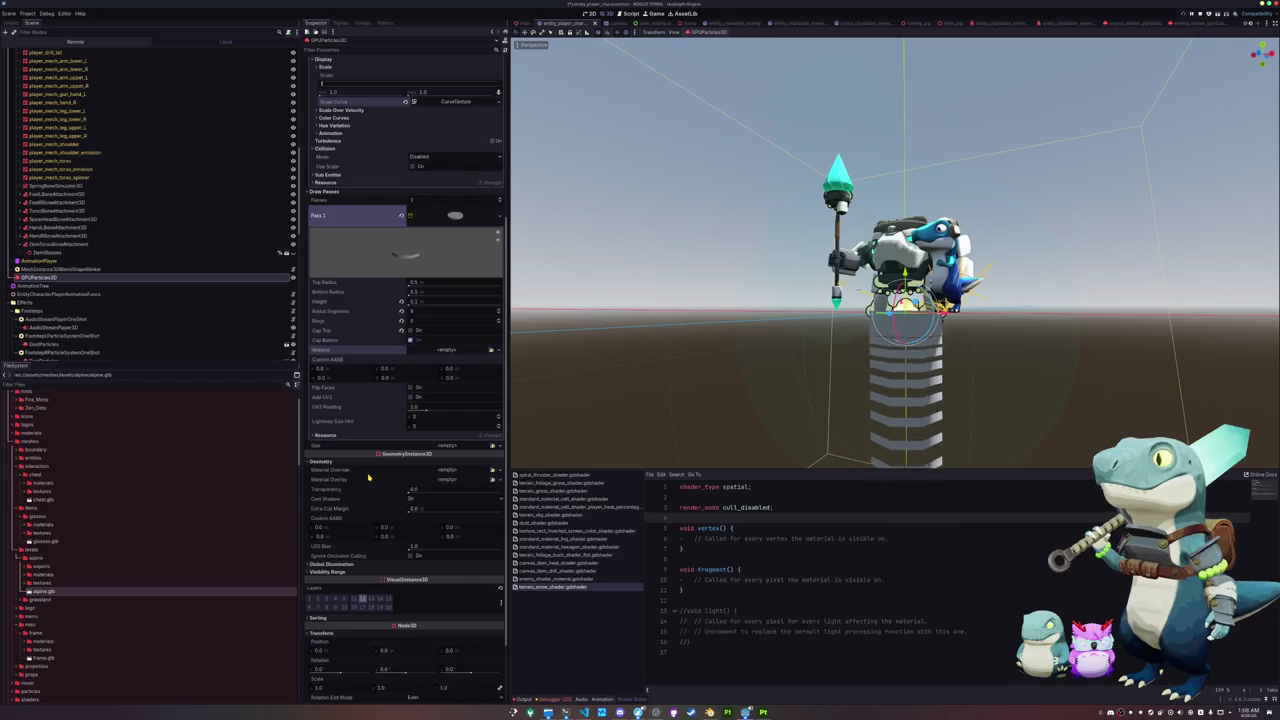
scroll(368, 476, down, 3)
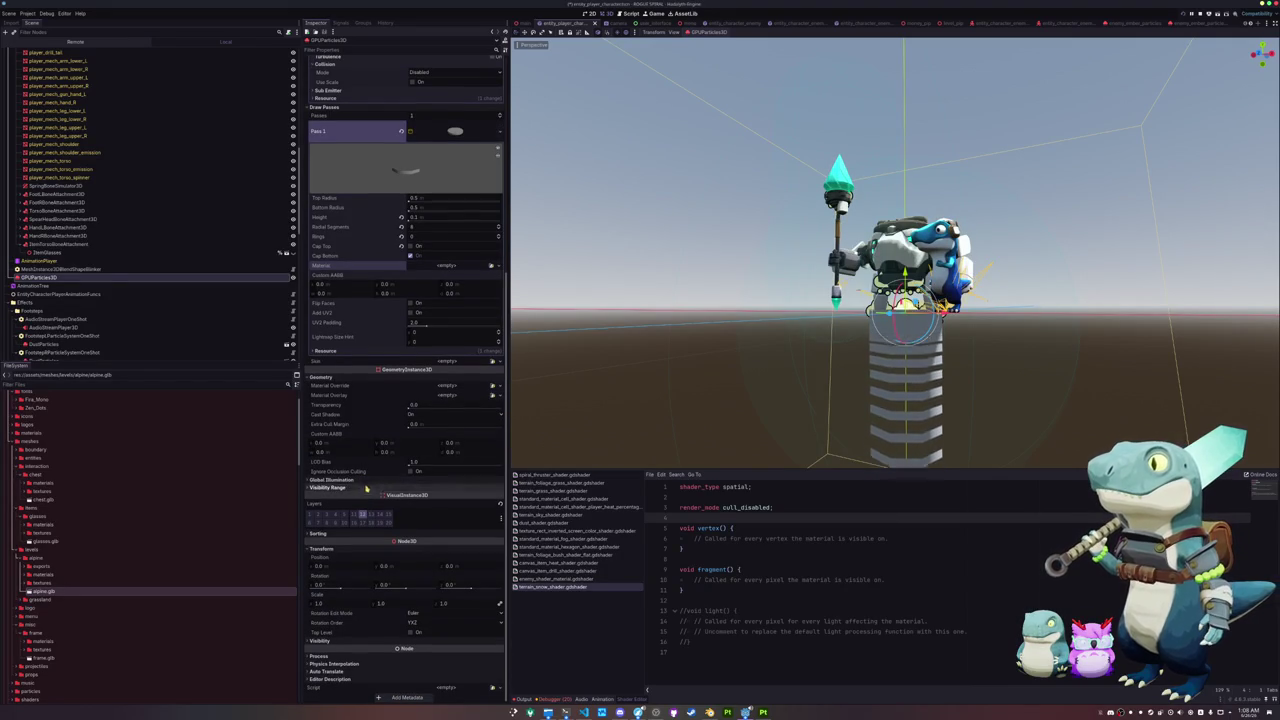
scroll(163, 286, down, 10)
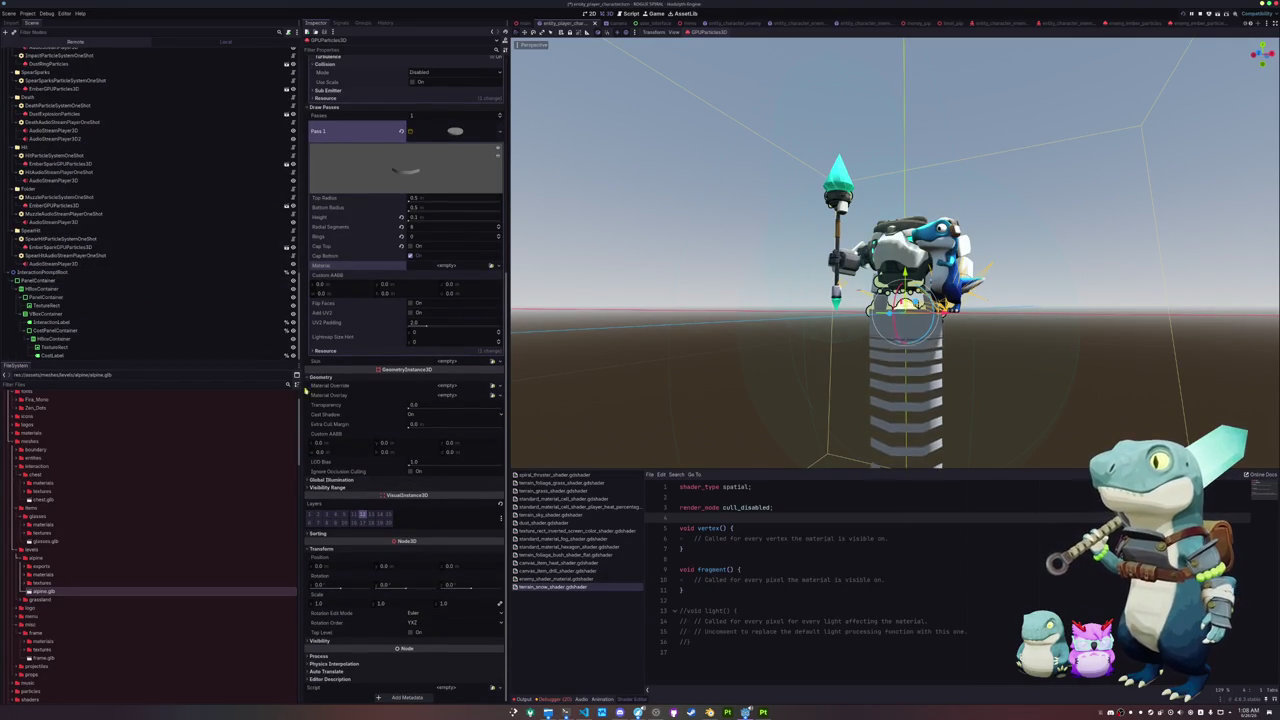
Step: Change the process material's gravity Y from -9.8 to 0
scroll(354, 366, up, 10)
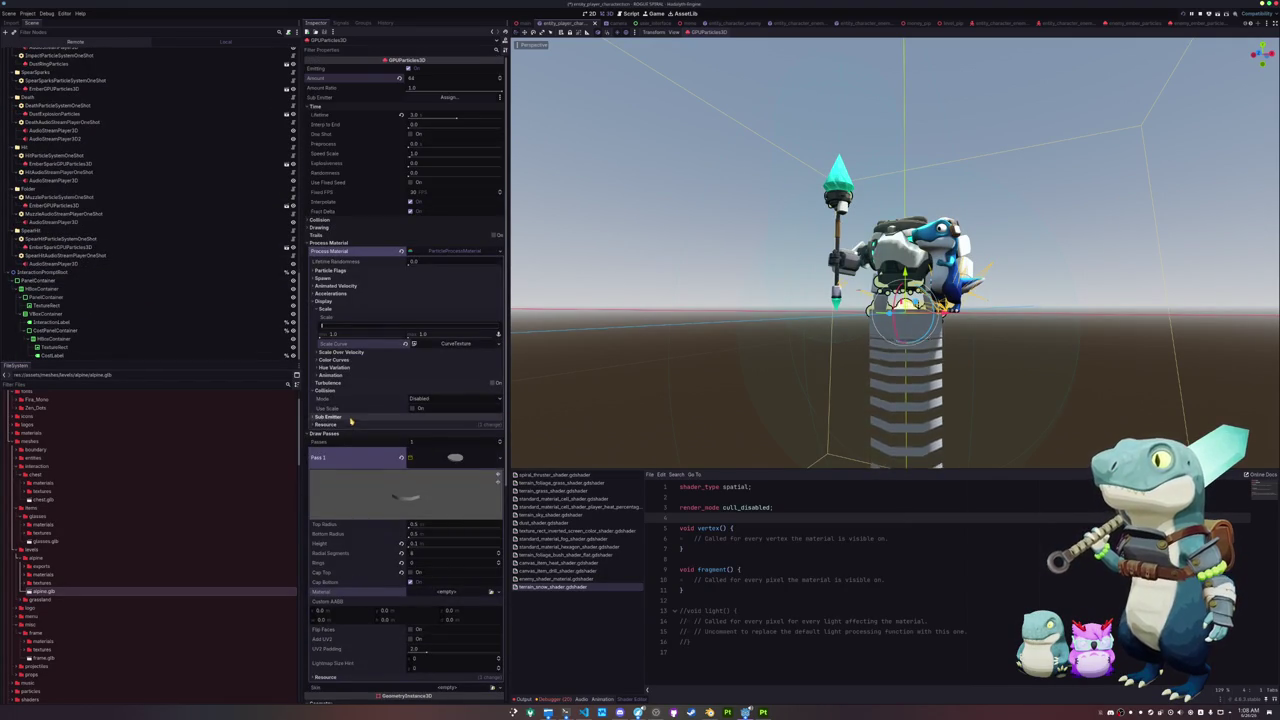
click(333, 301)
click(331, 316)
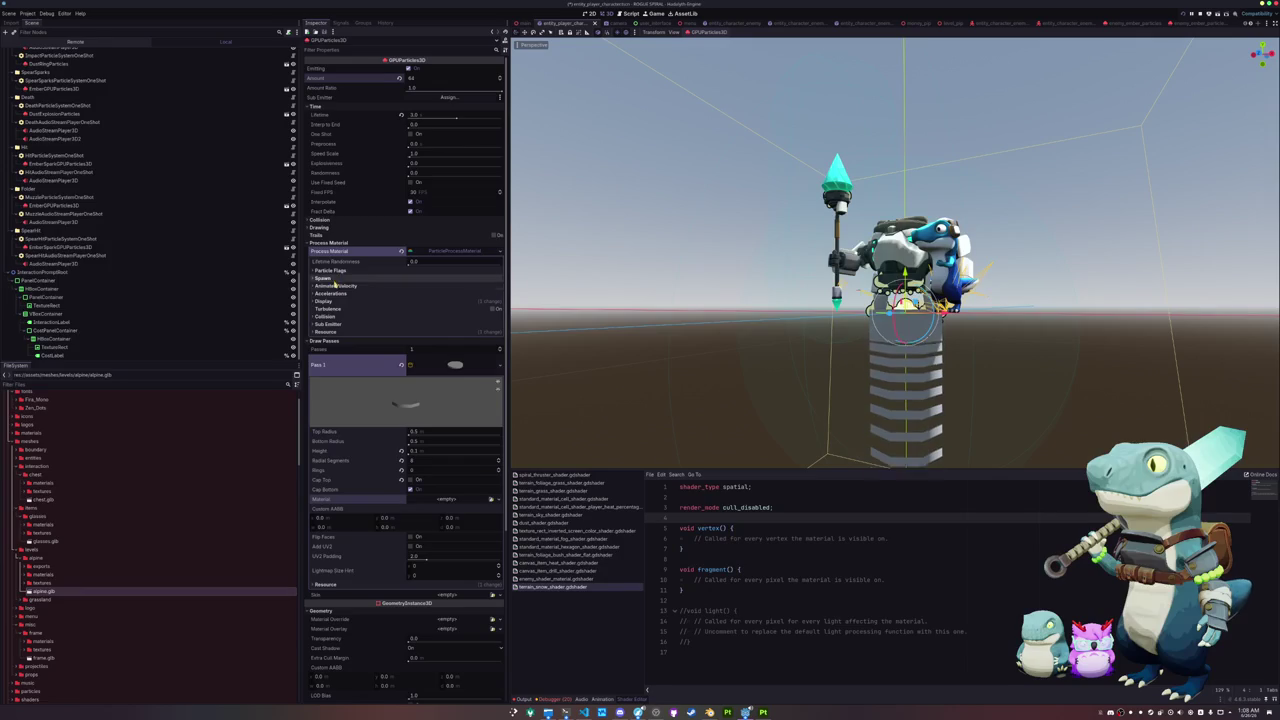
click(335, 285)
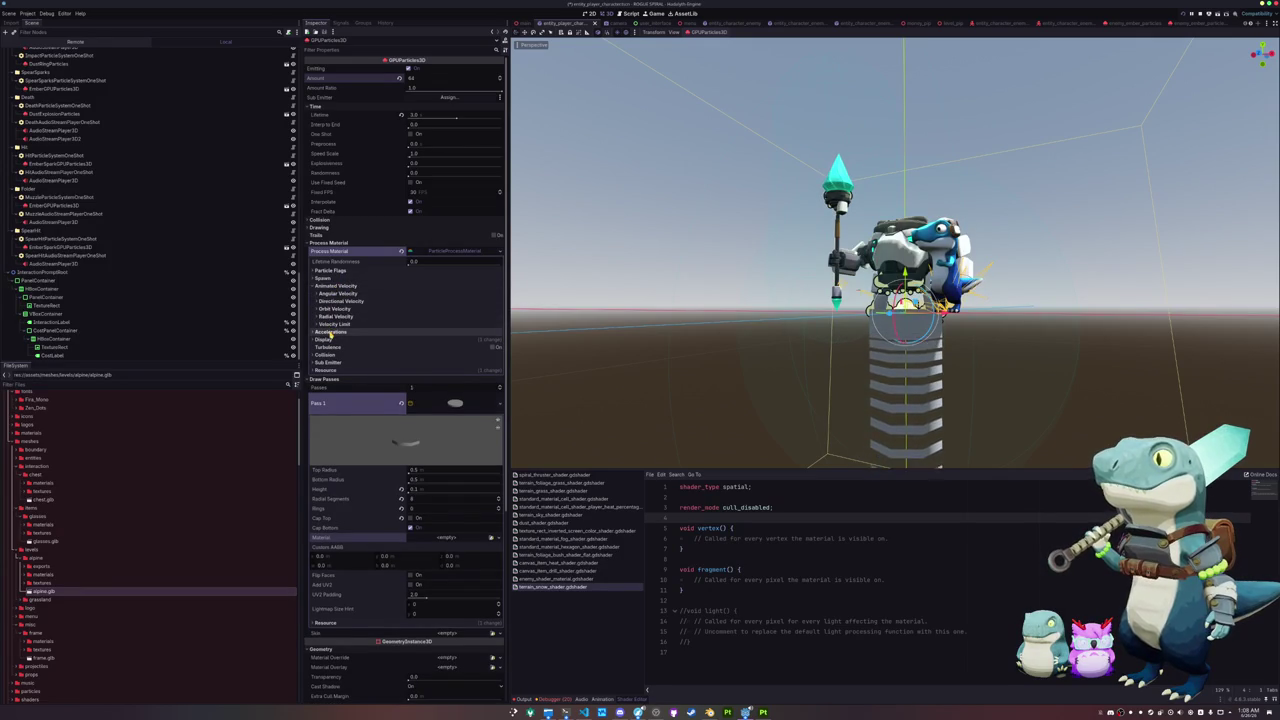
click(331, 332)
click(414, 358)
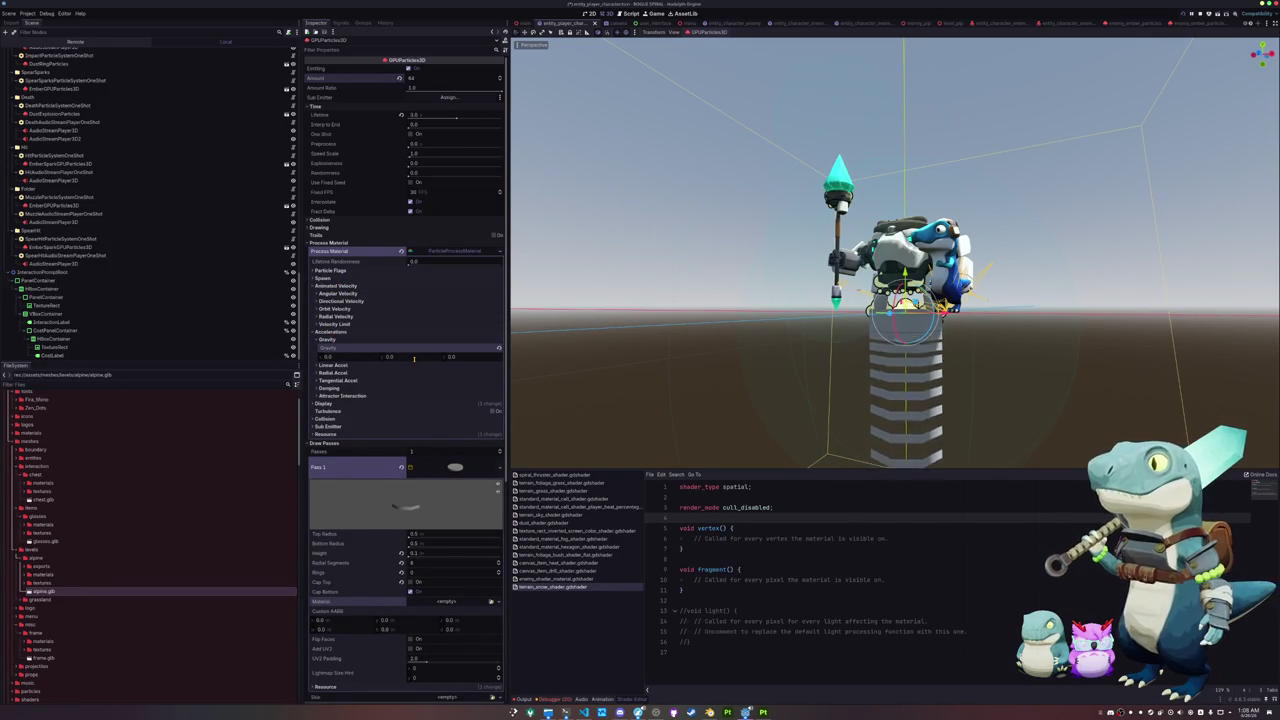
Step: Rename the emitter node to SnowTrailGPUParticles3D in the Scene dock
mouse_move(640, 350)
mouse_down()
mouse_move(623, 391)
mouse_move(623, 340)
mouse_move(623, 360)
mouse_move(623, 345)
mouse_move(881, 360)
mouse_move(753, 336)
mouse_up()
scroll(622, 393, up, 5)
scroll(623, 370, up, 6)
scroll(623, 360, up, 4)
scroll(785, 342, down, 5)
scroll(149, 257, up, 8)
scroll(83, 313, up, 6)
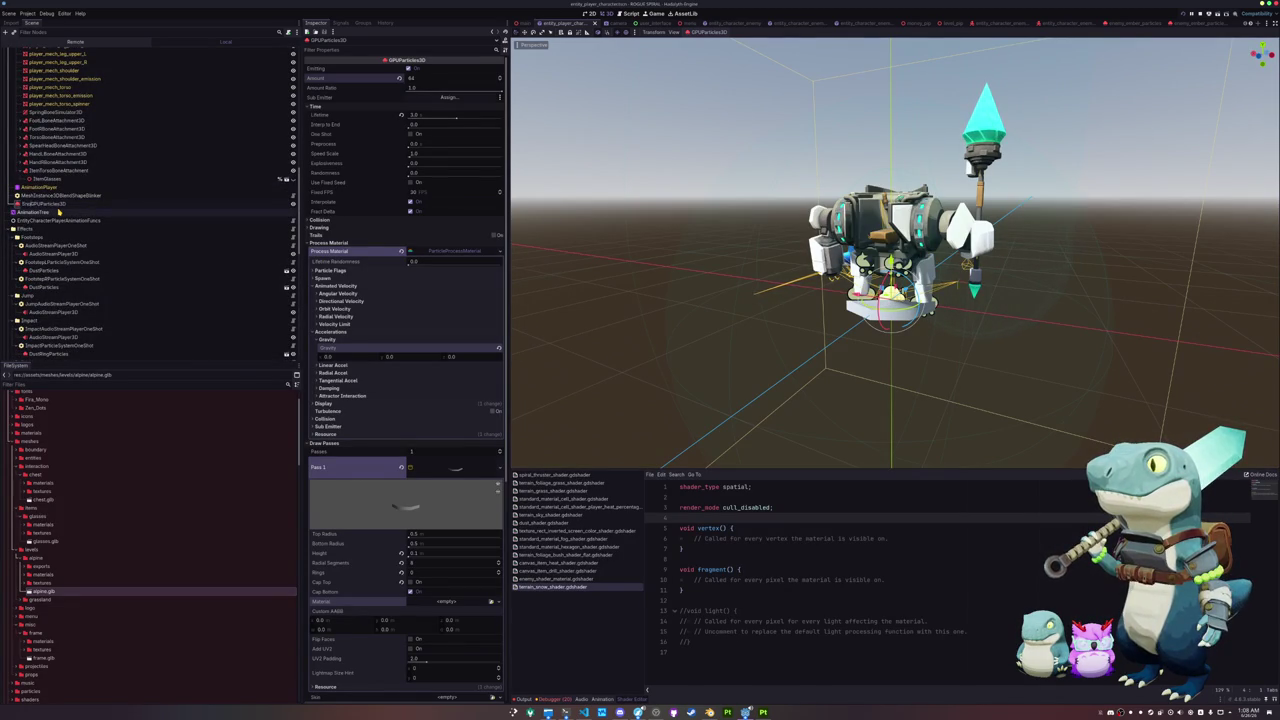
click(58, 205)
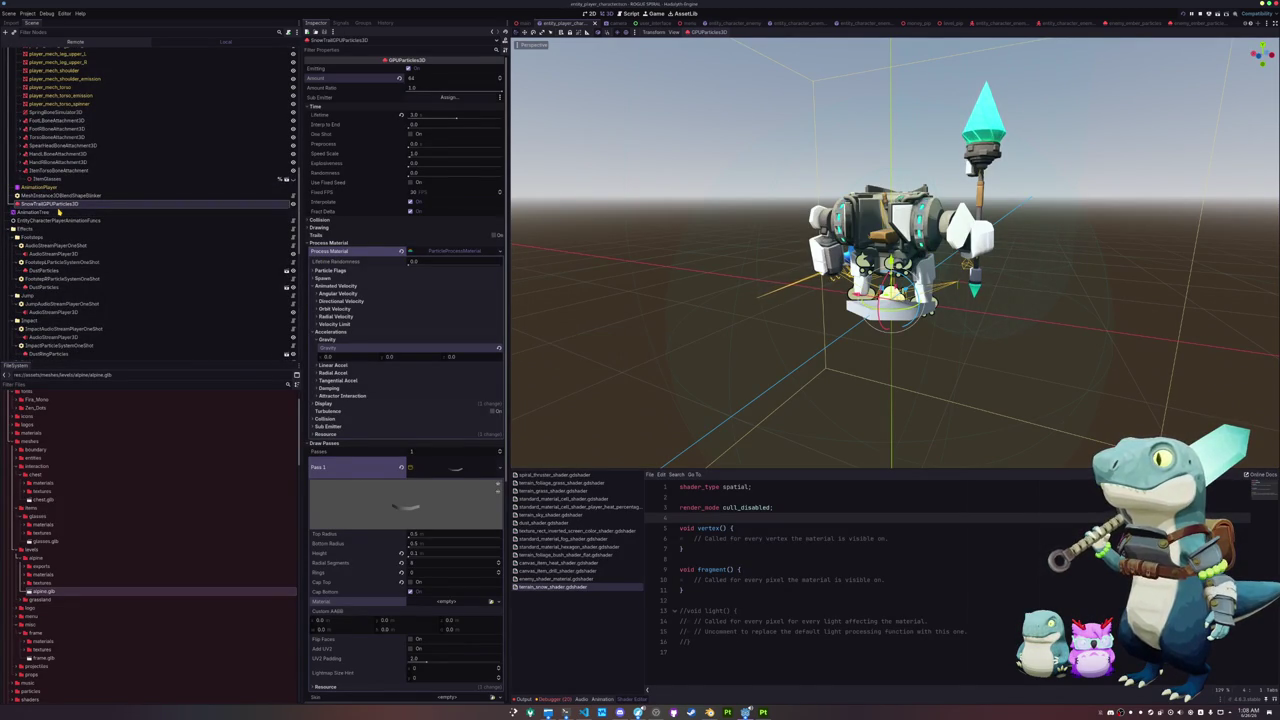
scroll(177, 165, up, 5)
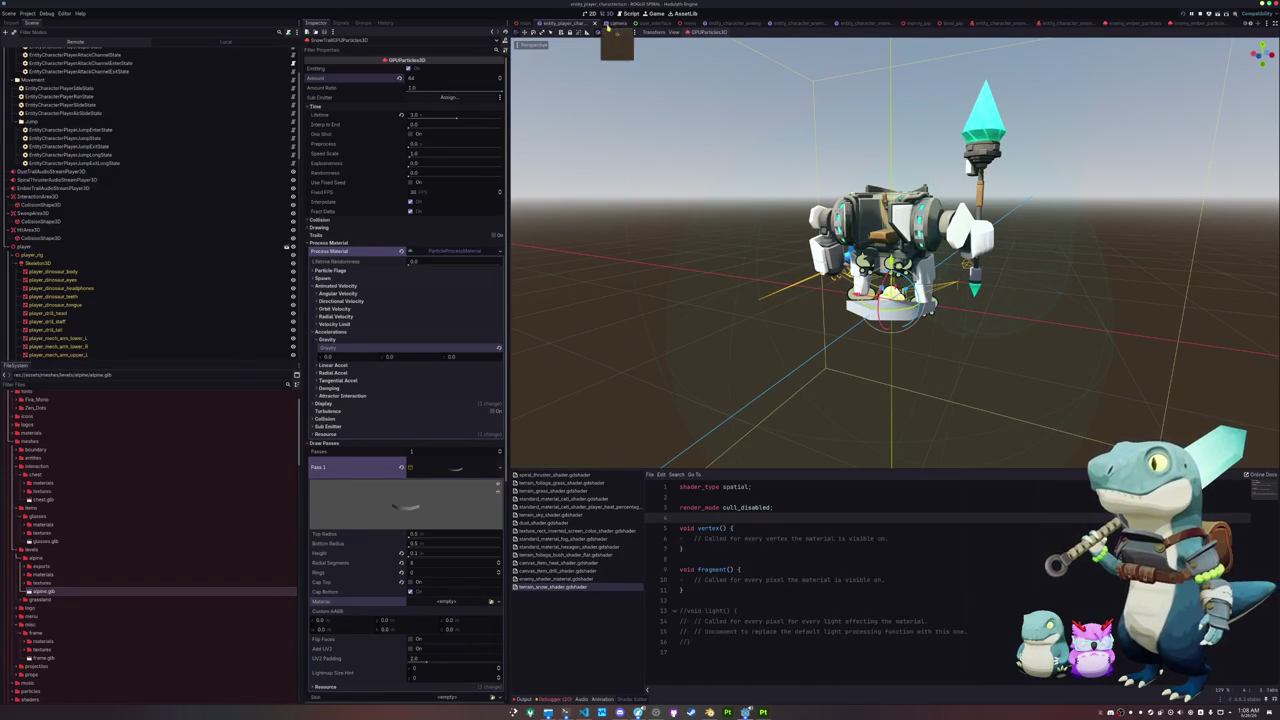
Step: Inspect the Camera3D node in the camera.tscn scene
click(606, 24)
click(45, 93)
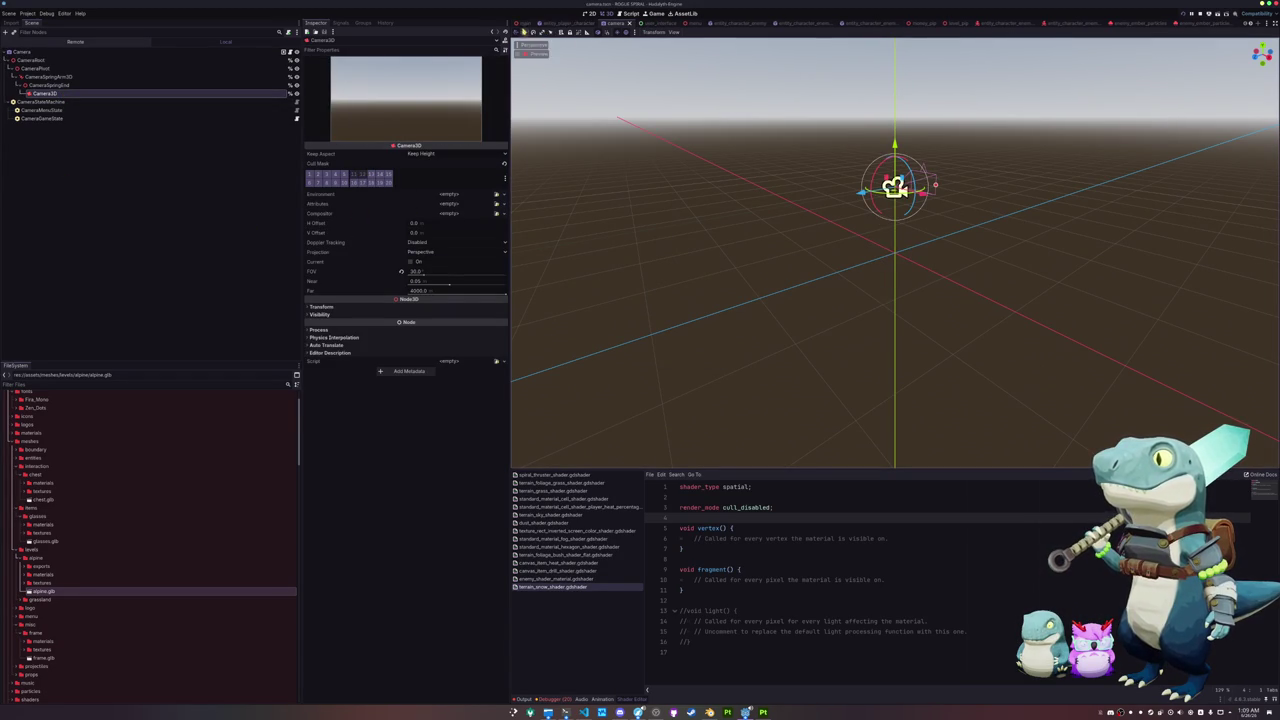
scroll(991, 22, down, 3)
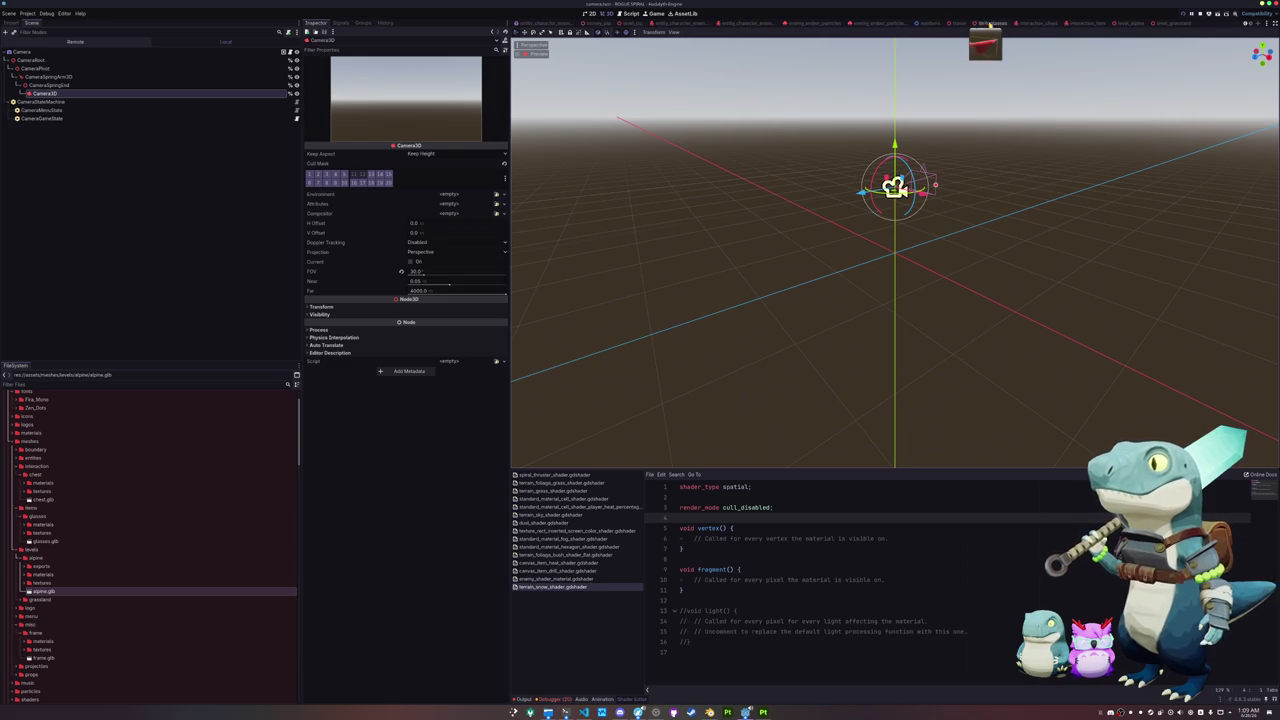
Step: Switch to the level_alpine scene and select its TerrainSubViewport node
click(1128, 31)
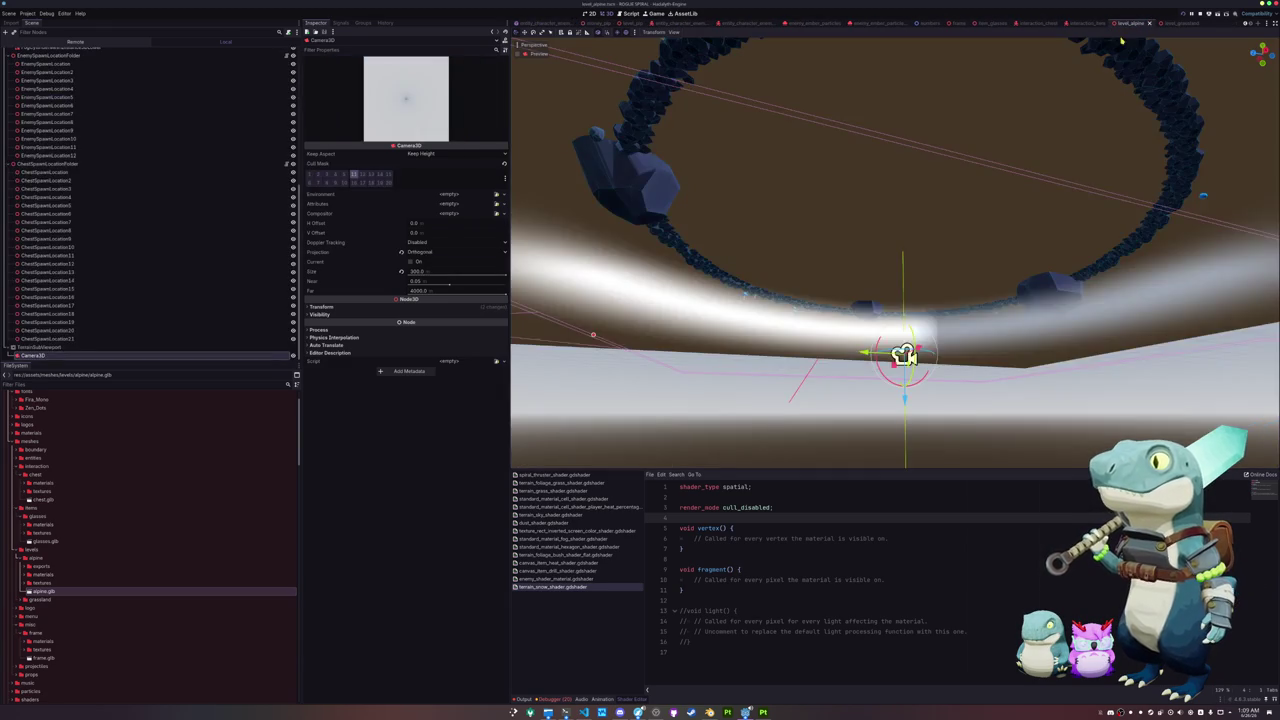
mouse_move(995, 140)
mouse_down()
mouse_move(995, 122)
mouse_move(983, 206)
mouse_move(980, 163)
mouse_move(567, 263)
mouse_up()
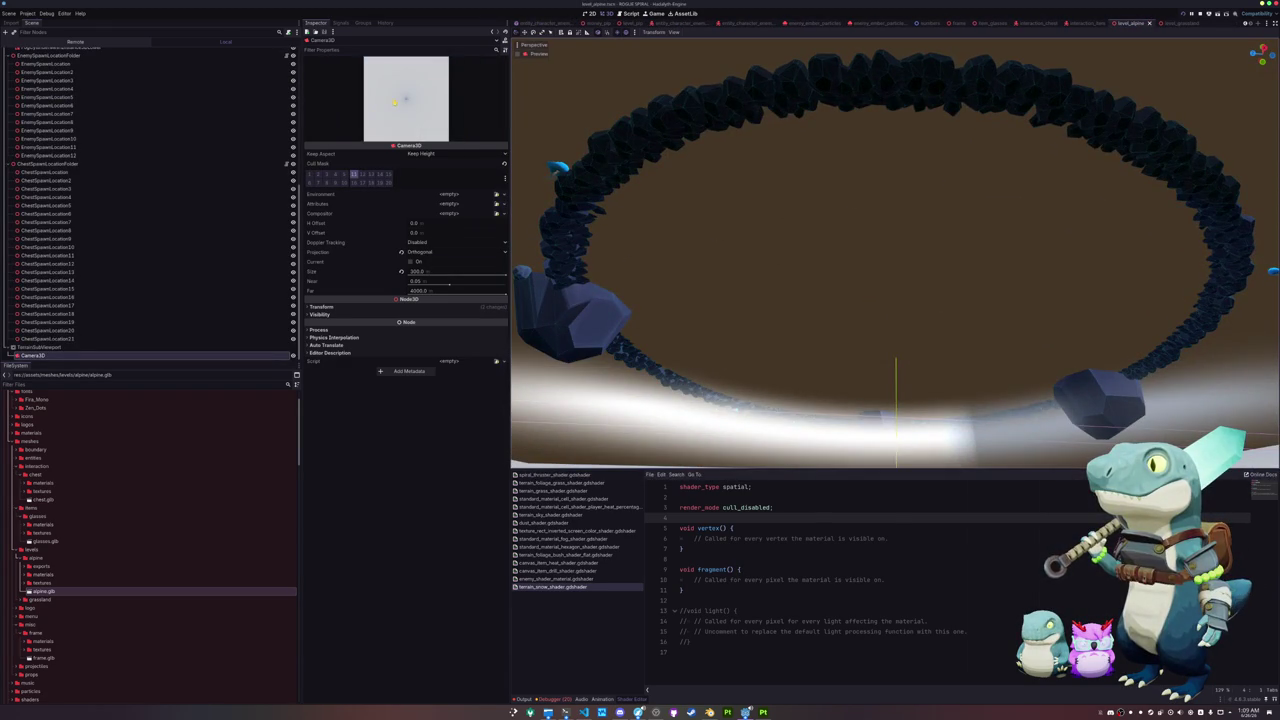
click(45, 347)
click(50, 355)
click(60, 347)
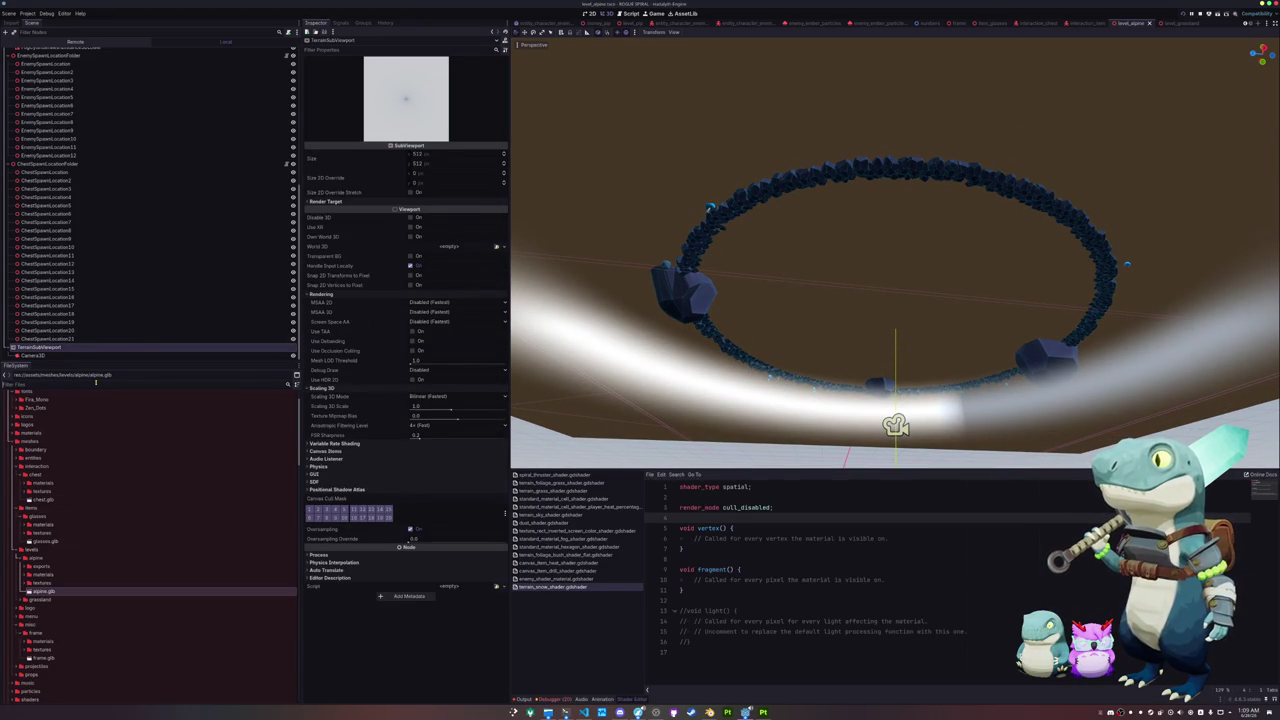
Step: Find entity_player_character.tscn in entity_character_player and drop it into the alpine level
text(player)
key(ctrl+a)
text(entity_charac)
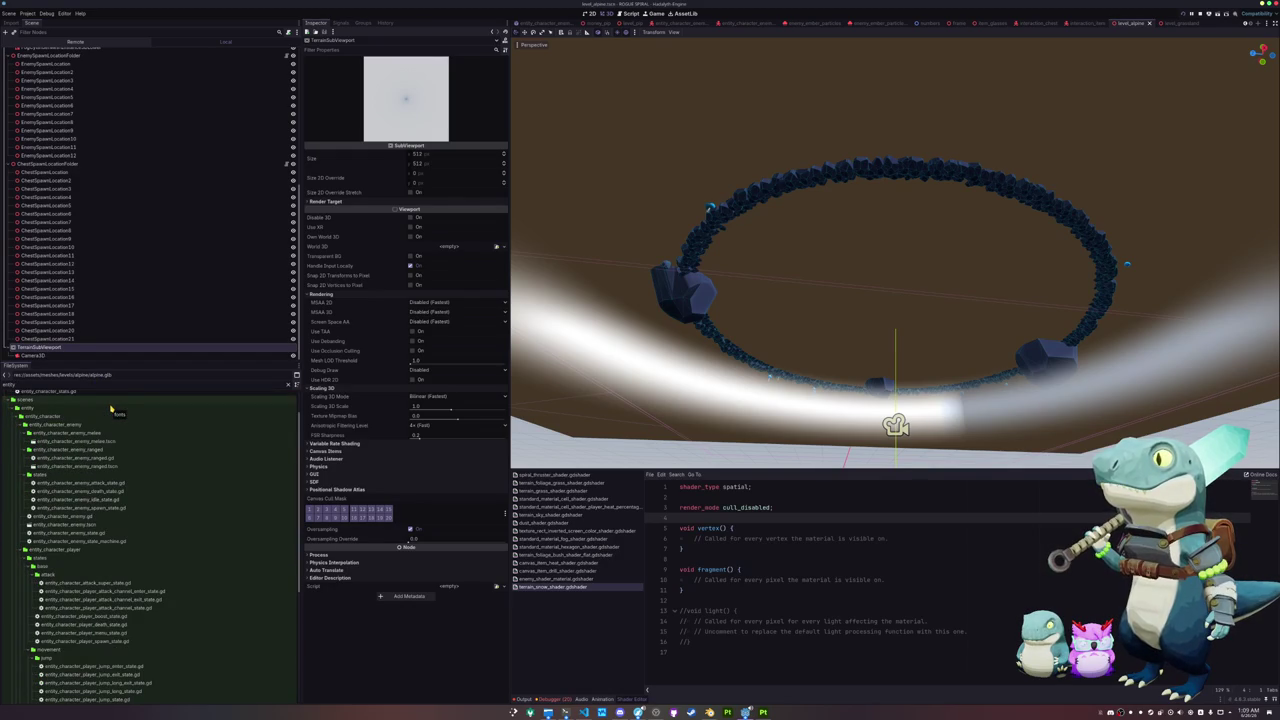
text(ter)
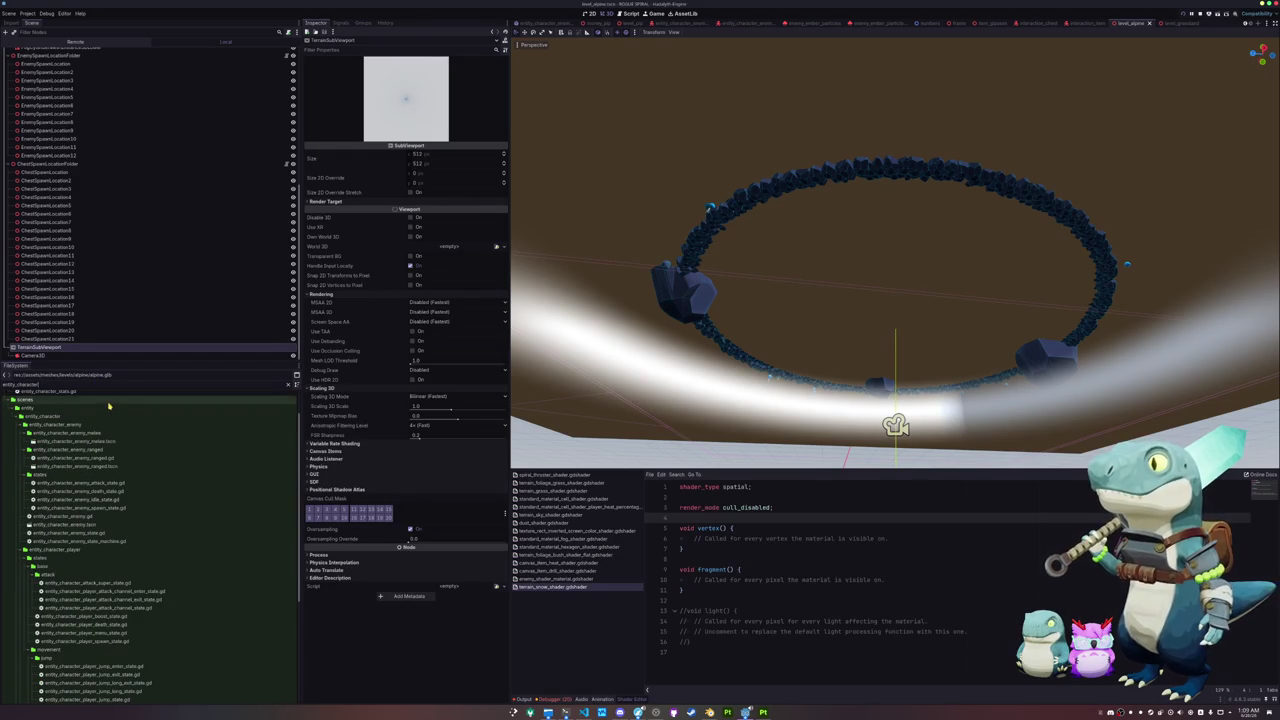
scroll(91, 568, down, 2)
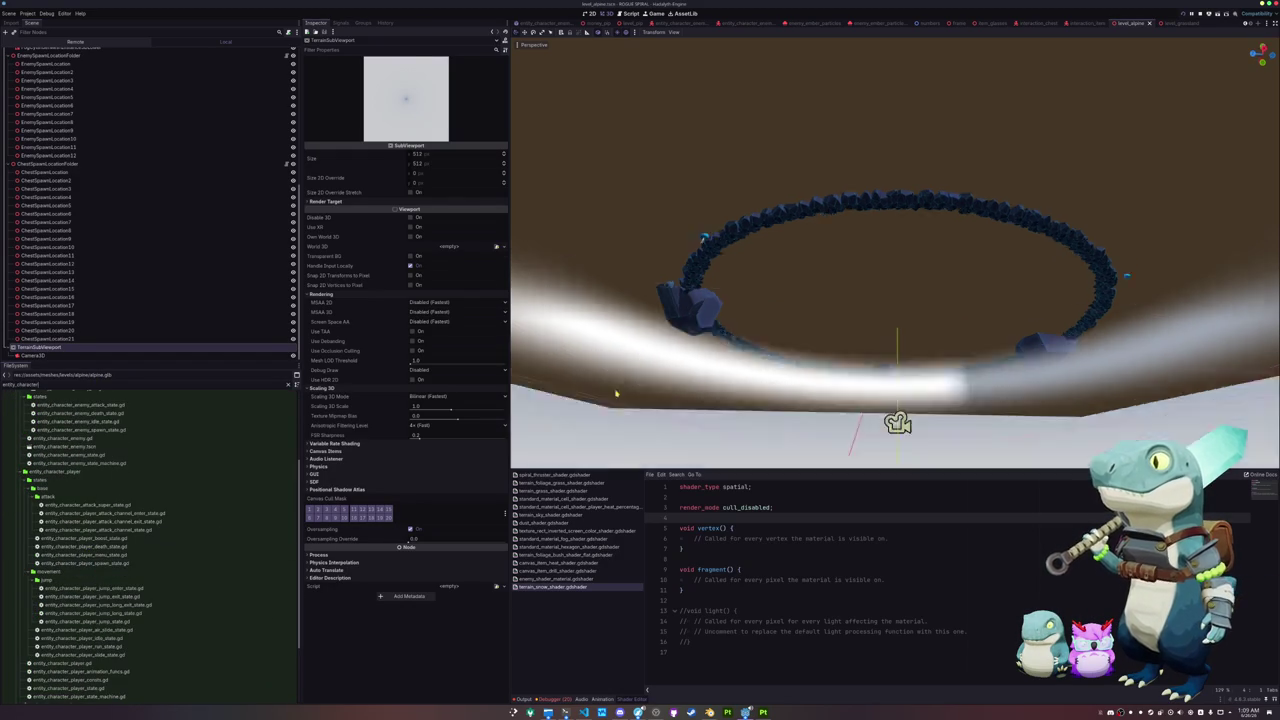
scroll(70, 640, down, 2)
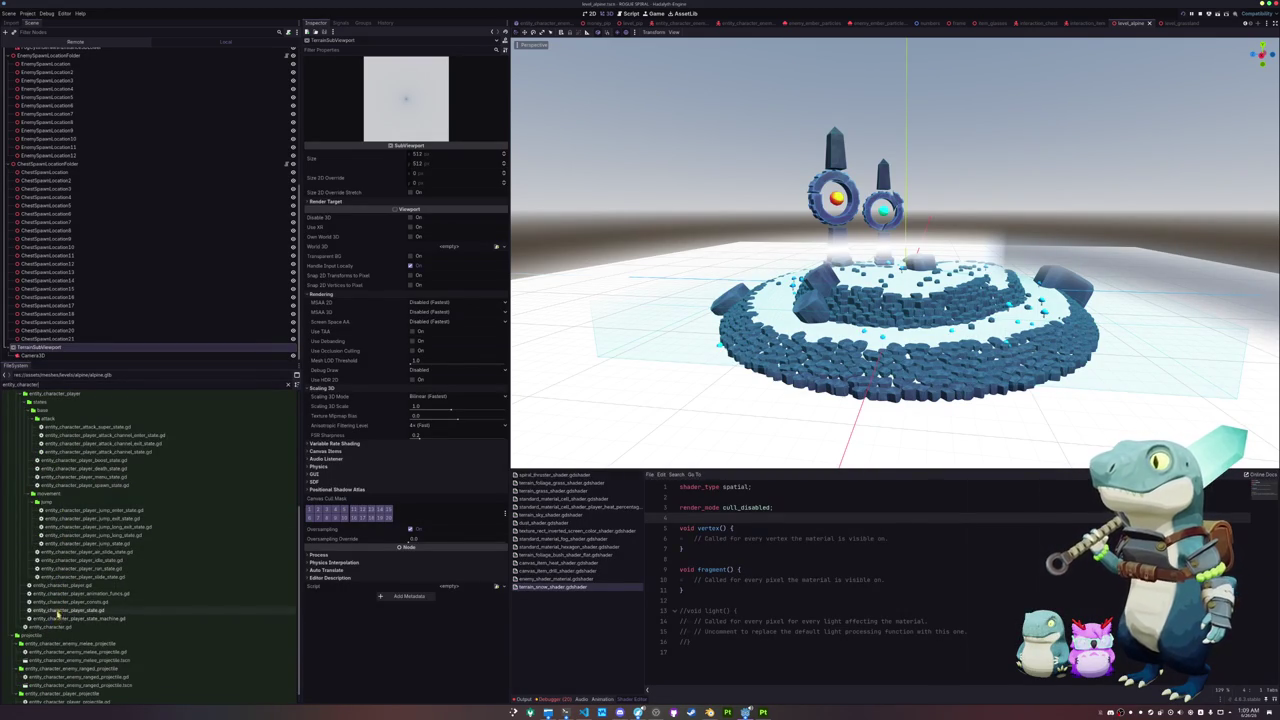
click(60, 593)
click(288, 386)
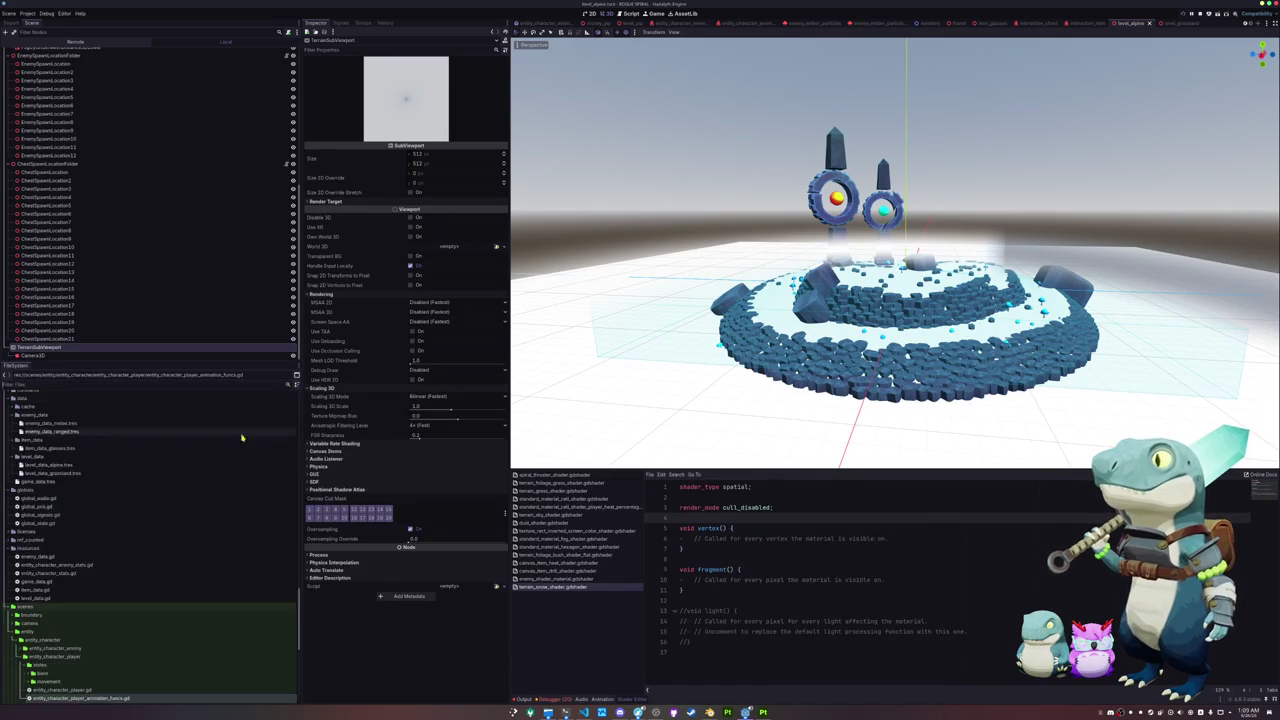
scroll(87, 575, up, 5)
click(56, 537)
mouse_move(60, 612)
mouse_down()
mouse_move(671, 370)
mouse_move(640, 380)
mouse_up()
scroll(895, 250, up, 5)
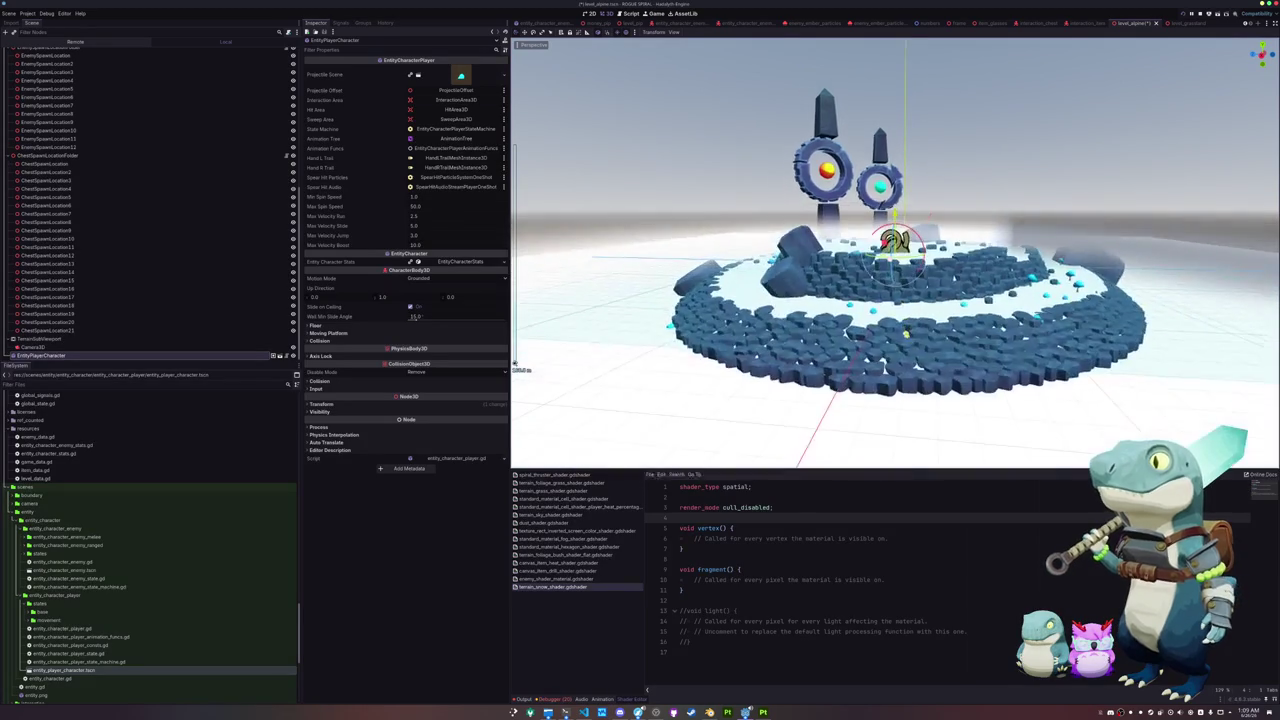
Step: Move the player character onto the arena floor and frame it in view
key(g)
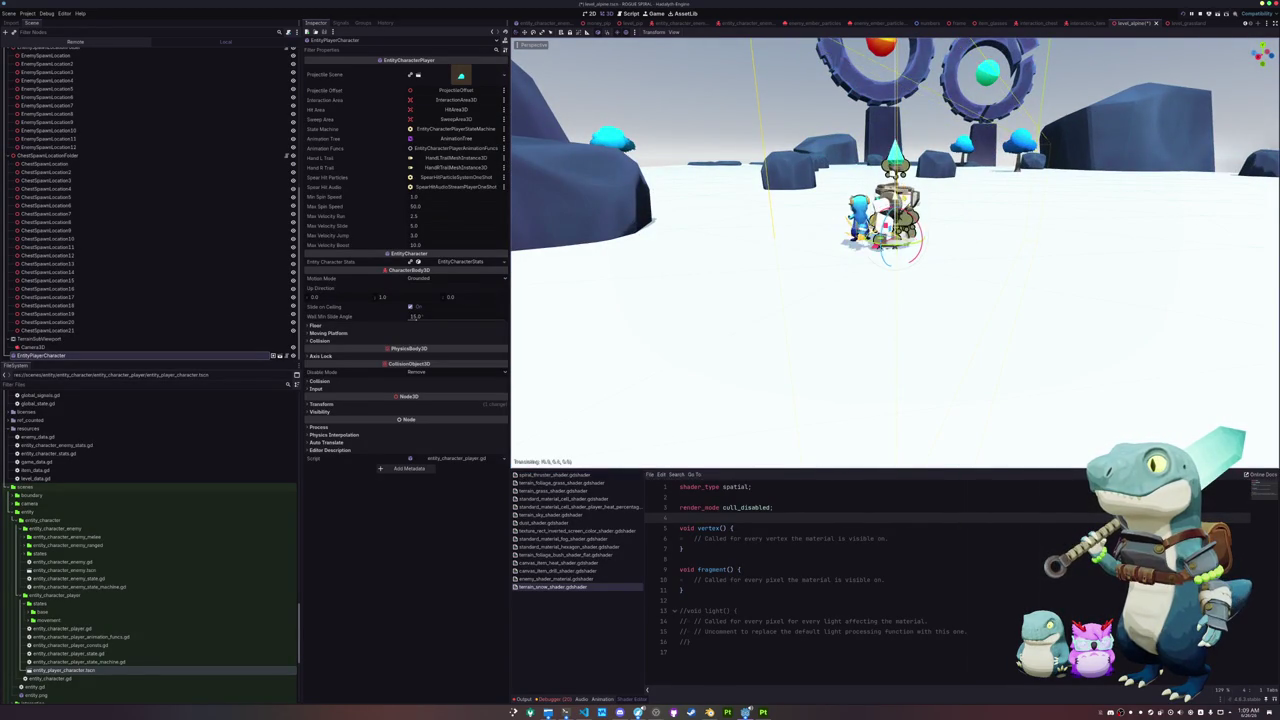
scroll(891, 317, down, 5)
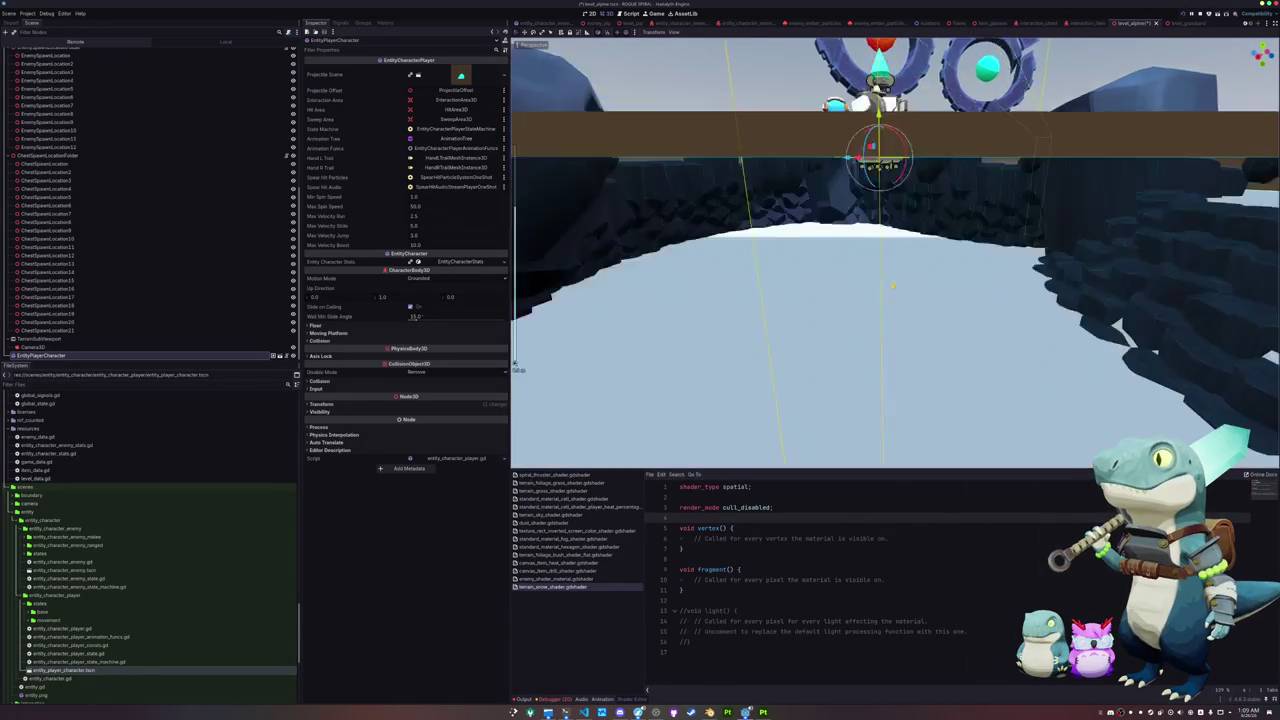
key(f)
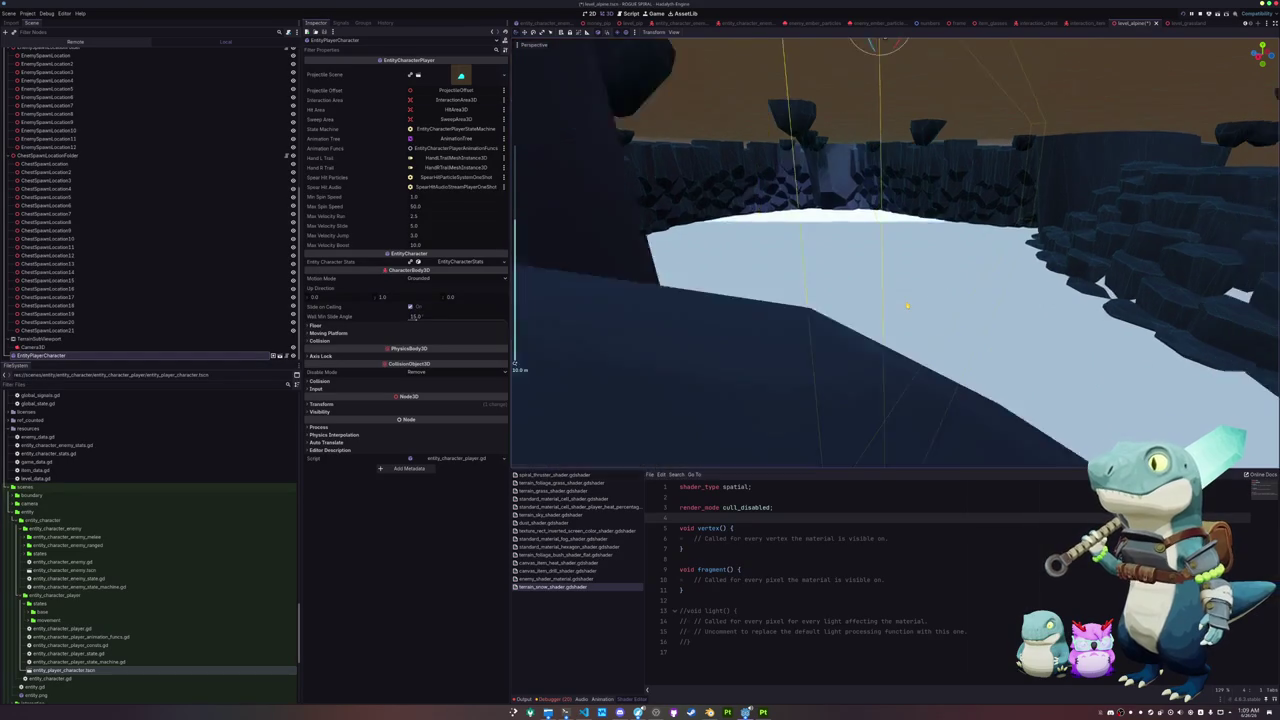
Step: Select TerrainSubViewport and orbit to a top view of the arena
scroll(907, 306, down, 4)
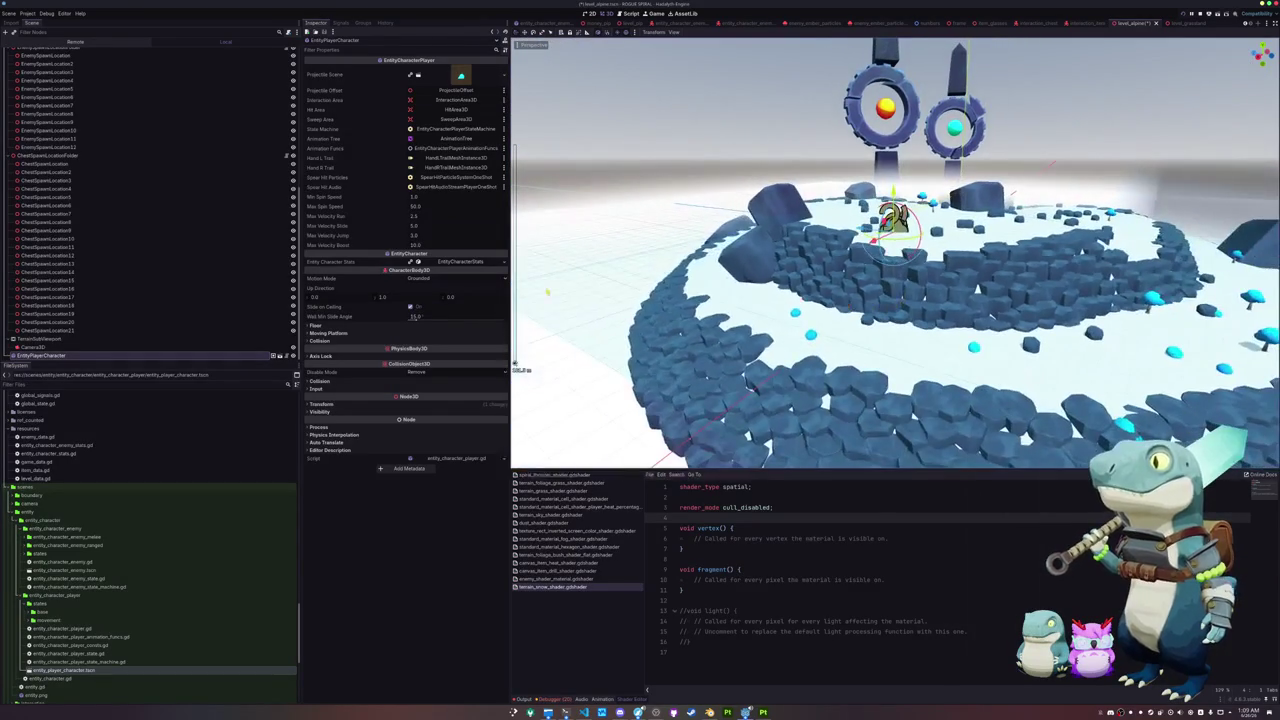
click(80, 338)
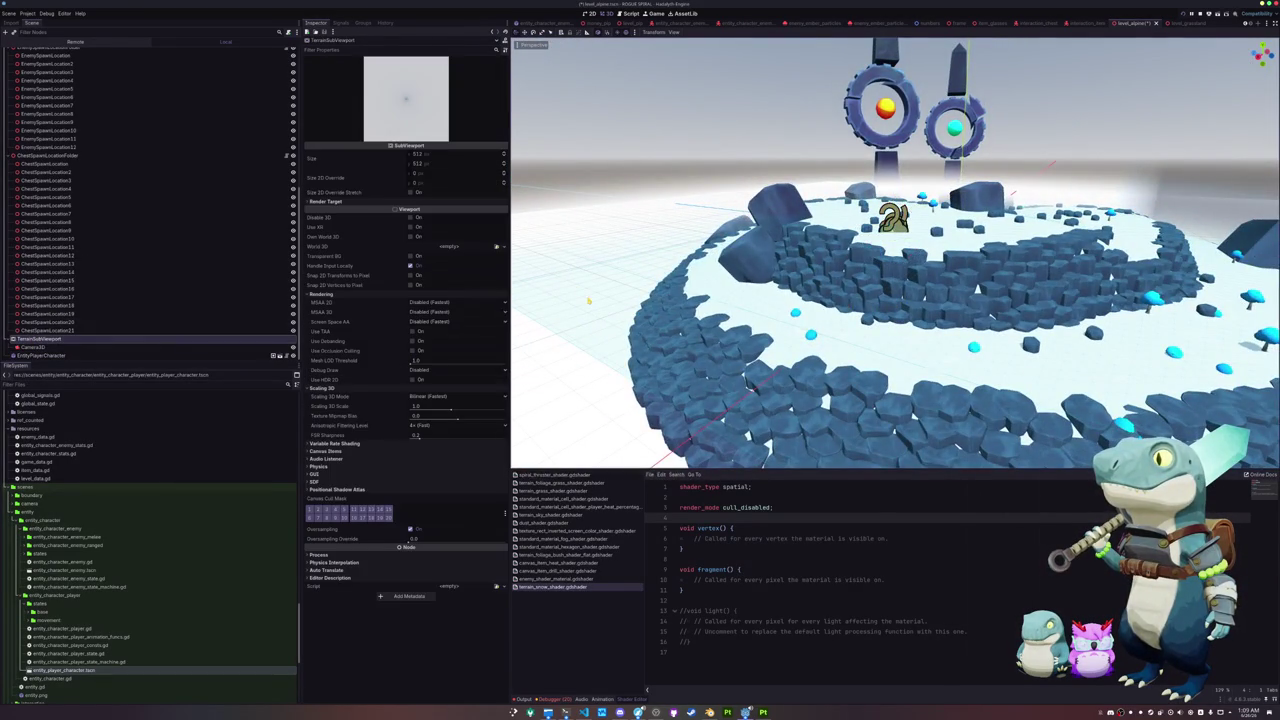
mouse_move(588, 300)
mouse_down()
mouse_move(521, 370)
mouse_move(160, 331)
mouse_up()
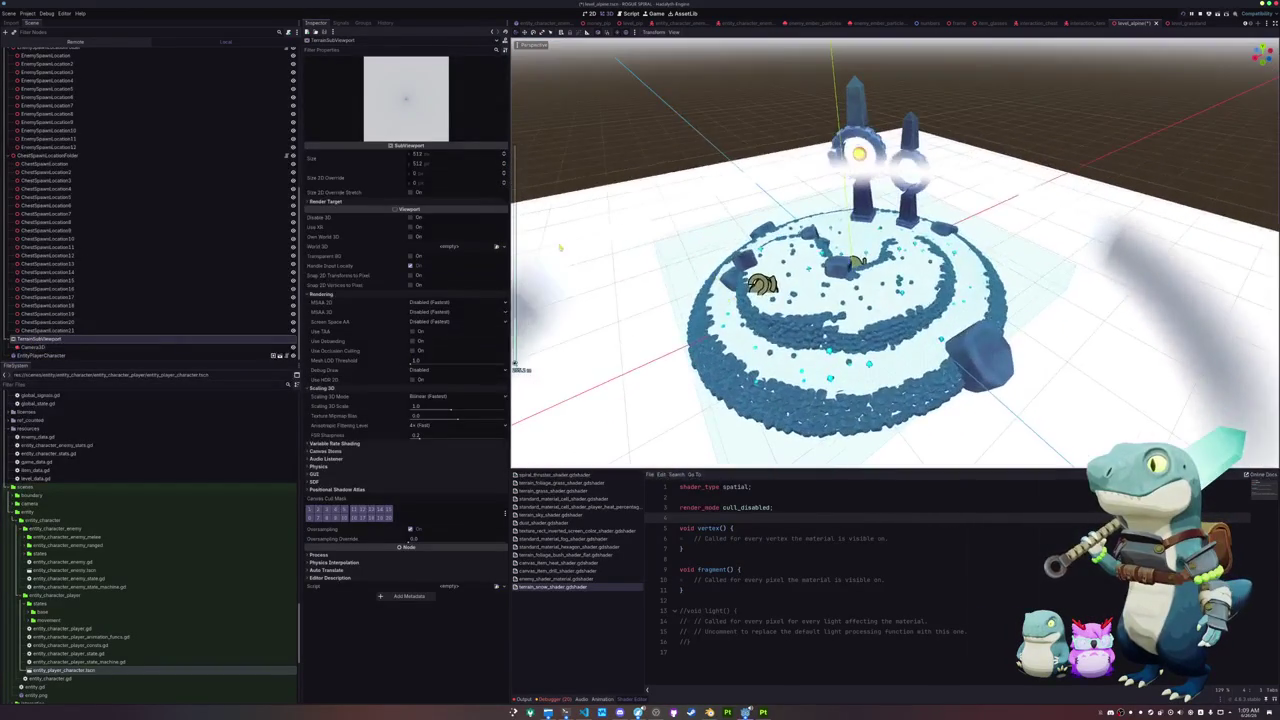
Step: Raise the terrain capture Camera3D and set its X rotation to -80
click(35, 347)
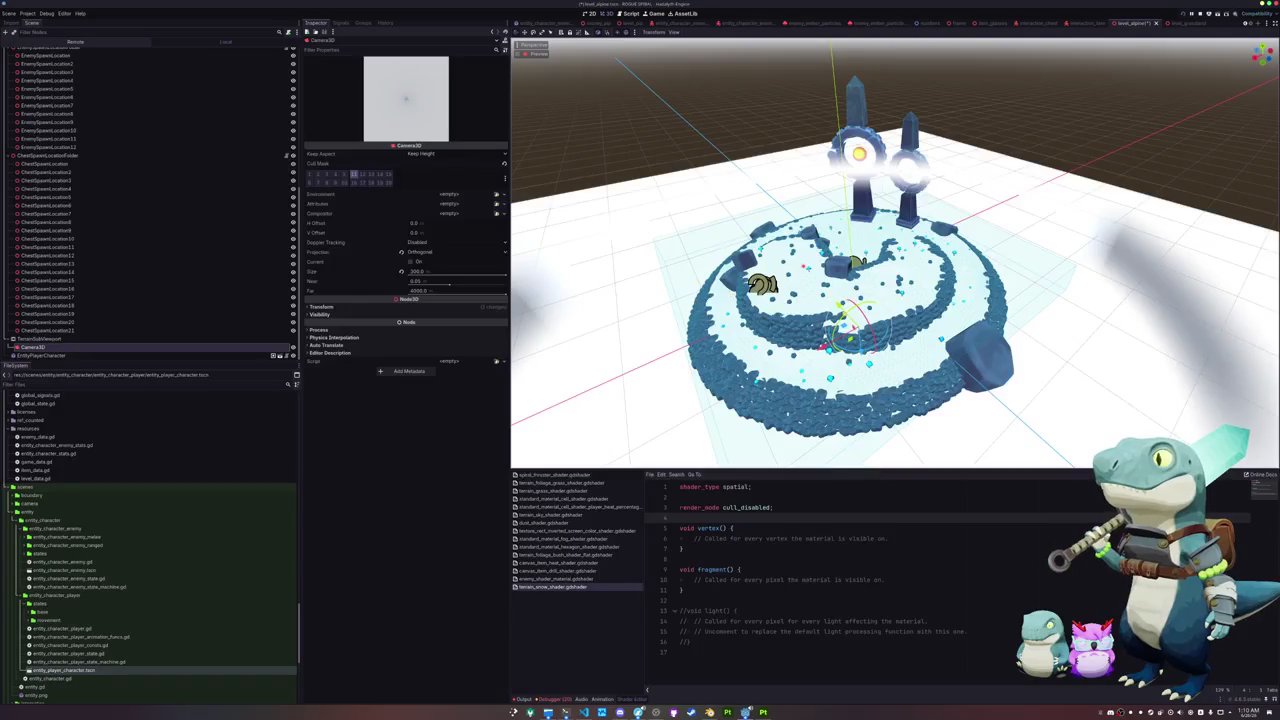
drag(848, 320, 831, 86)
scroll(875, 120, up, 2)
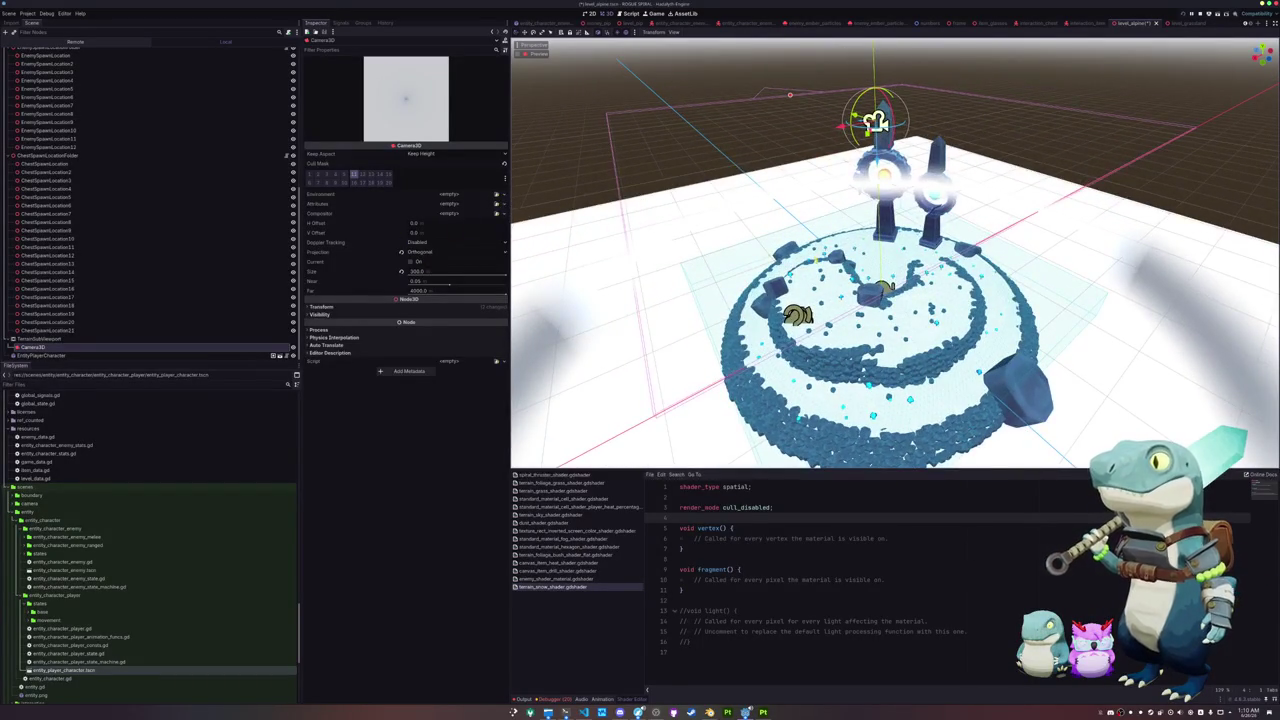
scroll(871, 232, up, 3)
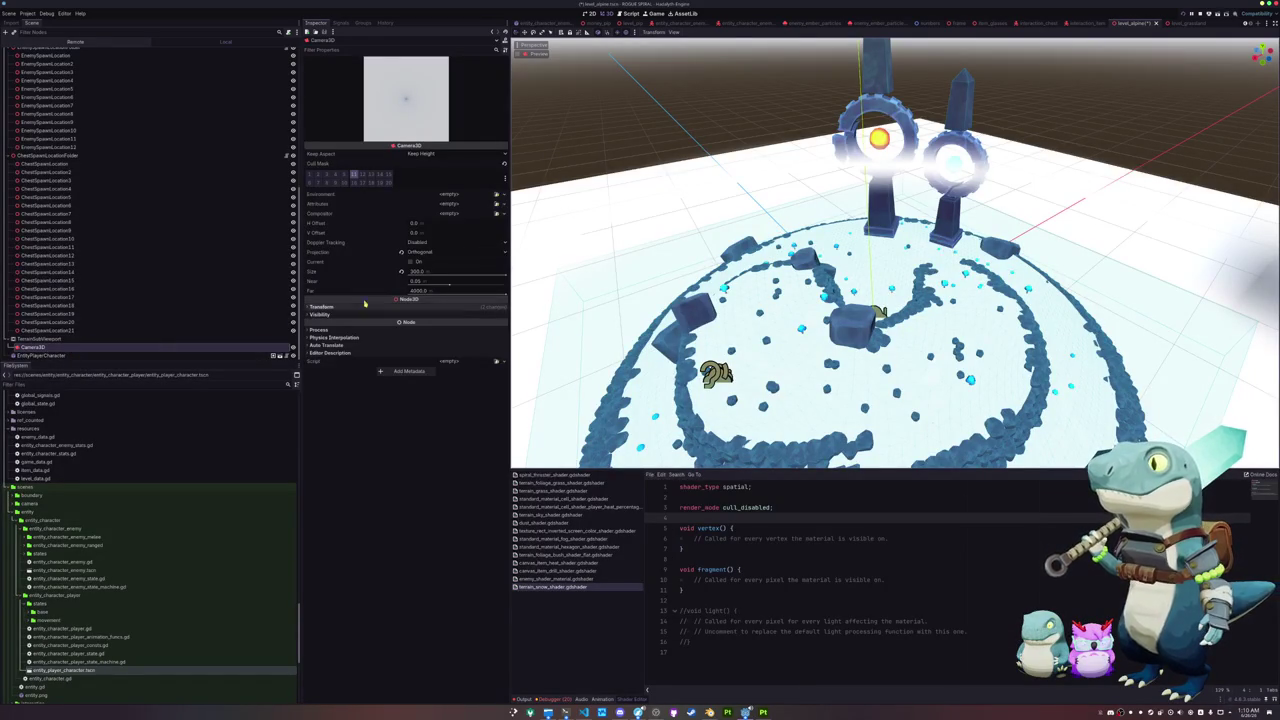
click(418, 308)
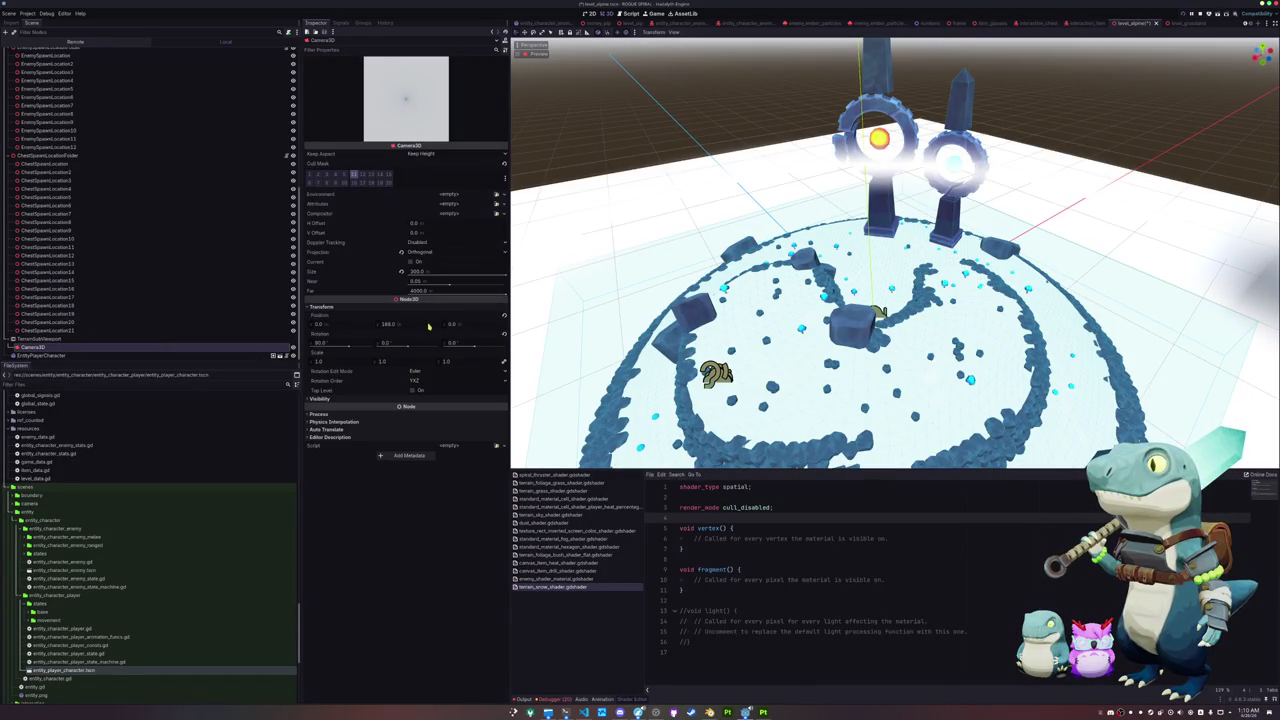
click(344, 343)
text(-80)
key(Return)
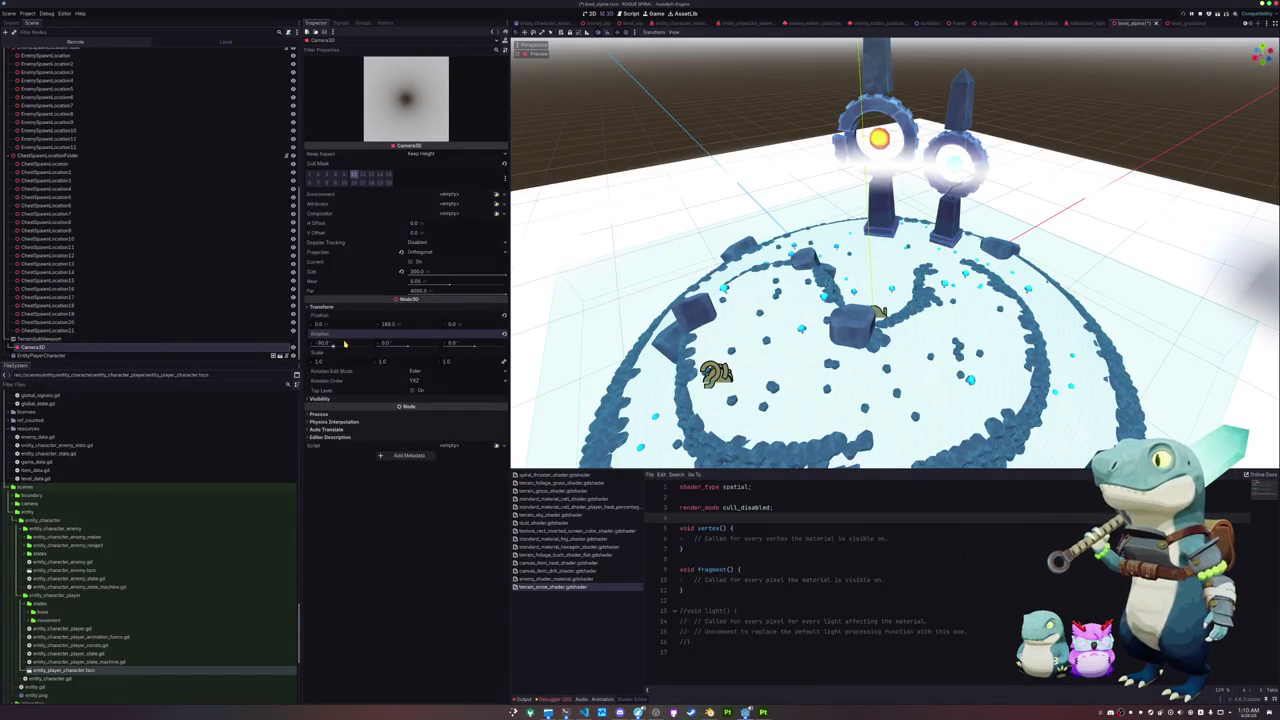
Step: Set the capture camera's Y position to 100
scroll(895, 250, up, 5)
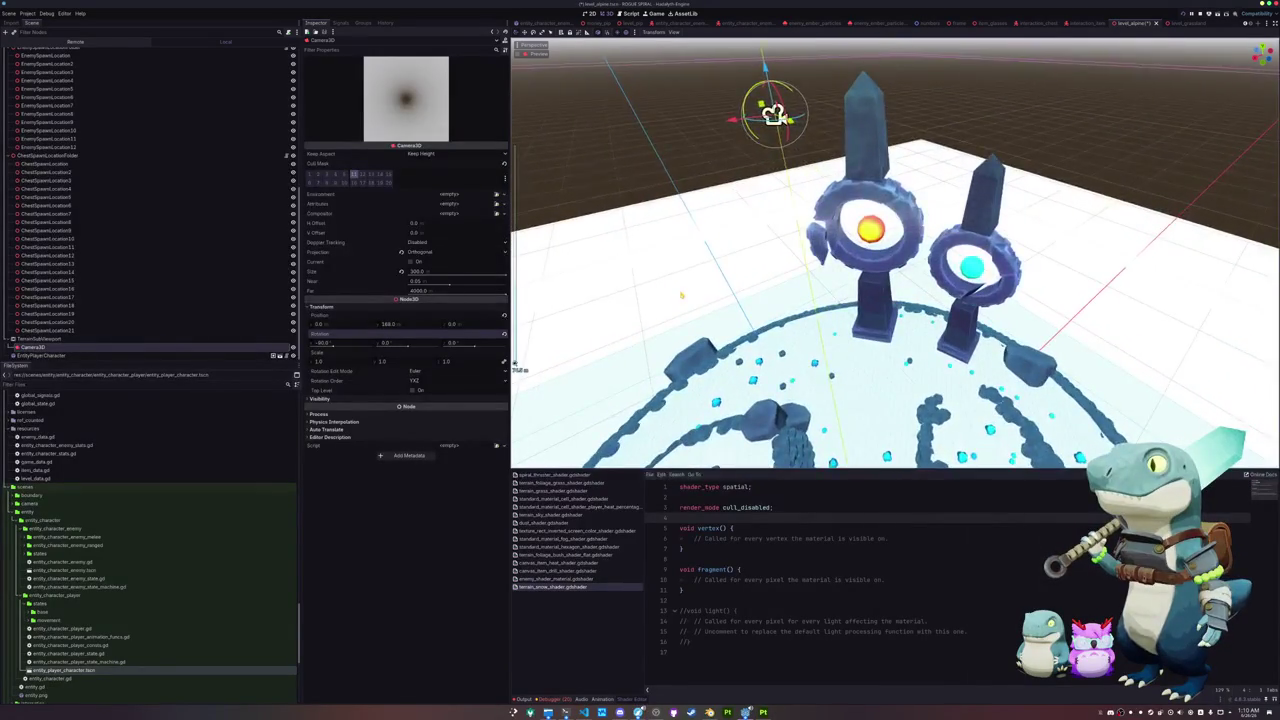
scroll(896, 232, up, 3)
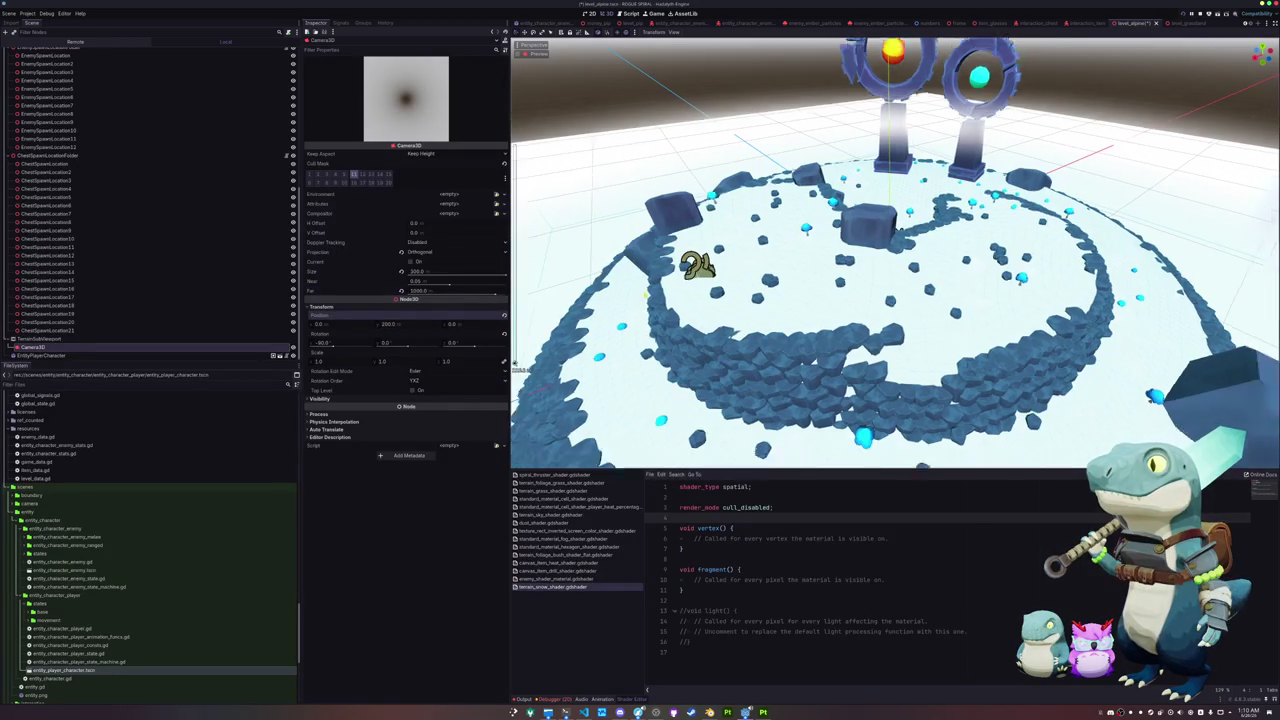
click(398, 326)
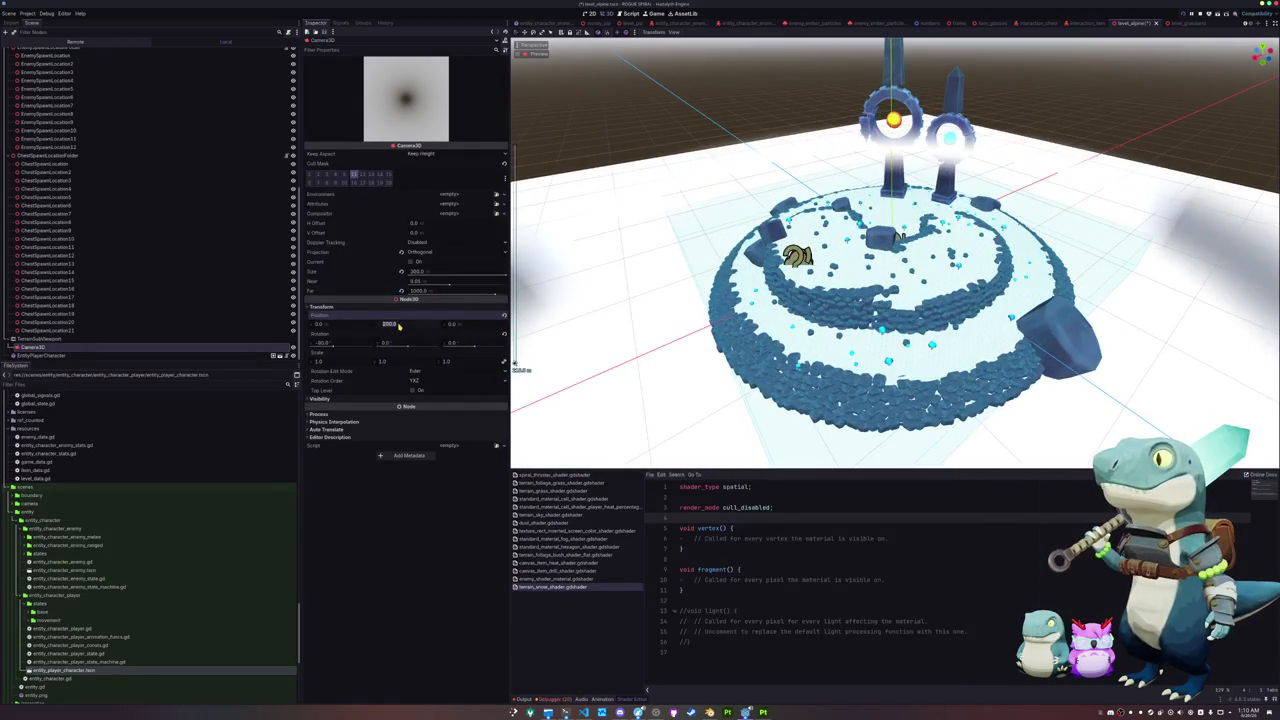
text(100)
key(Return)
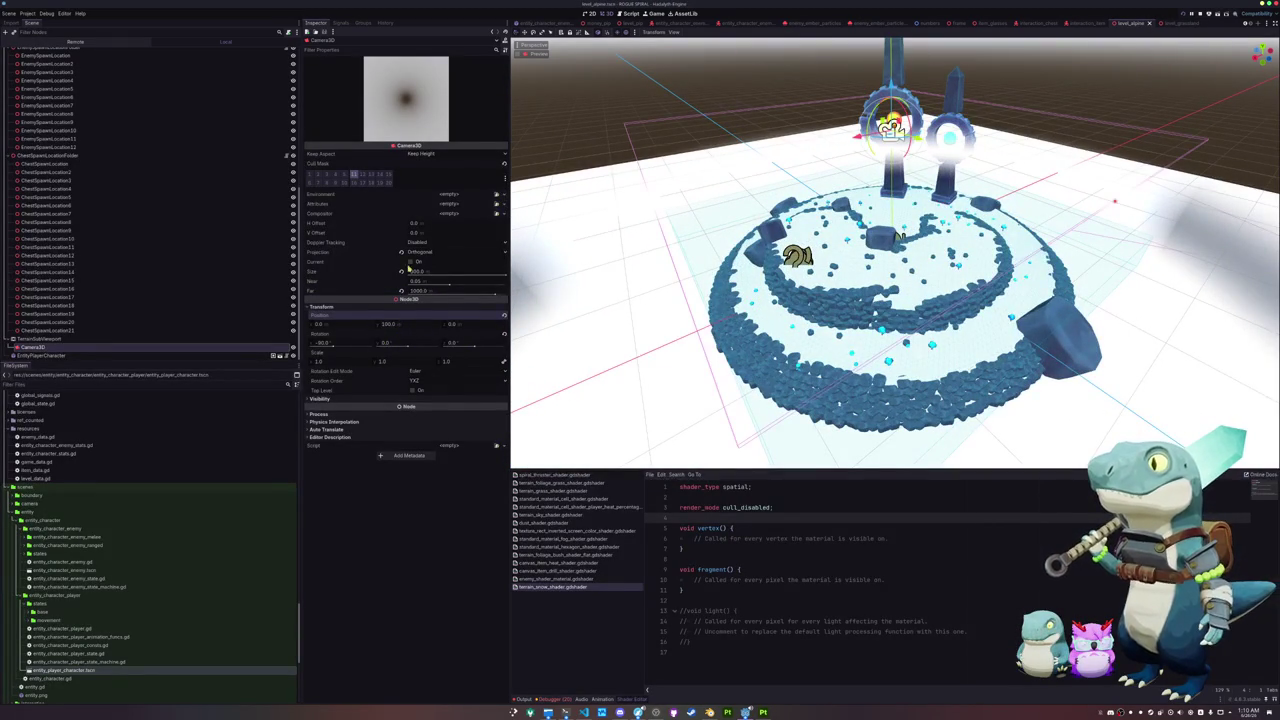
click(419, 292)
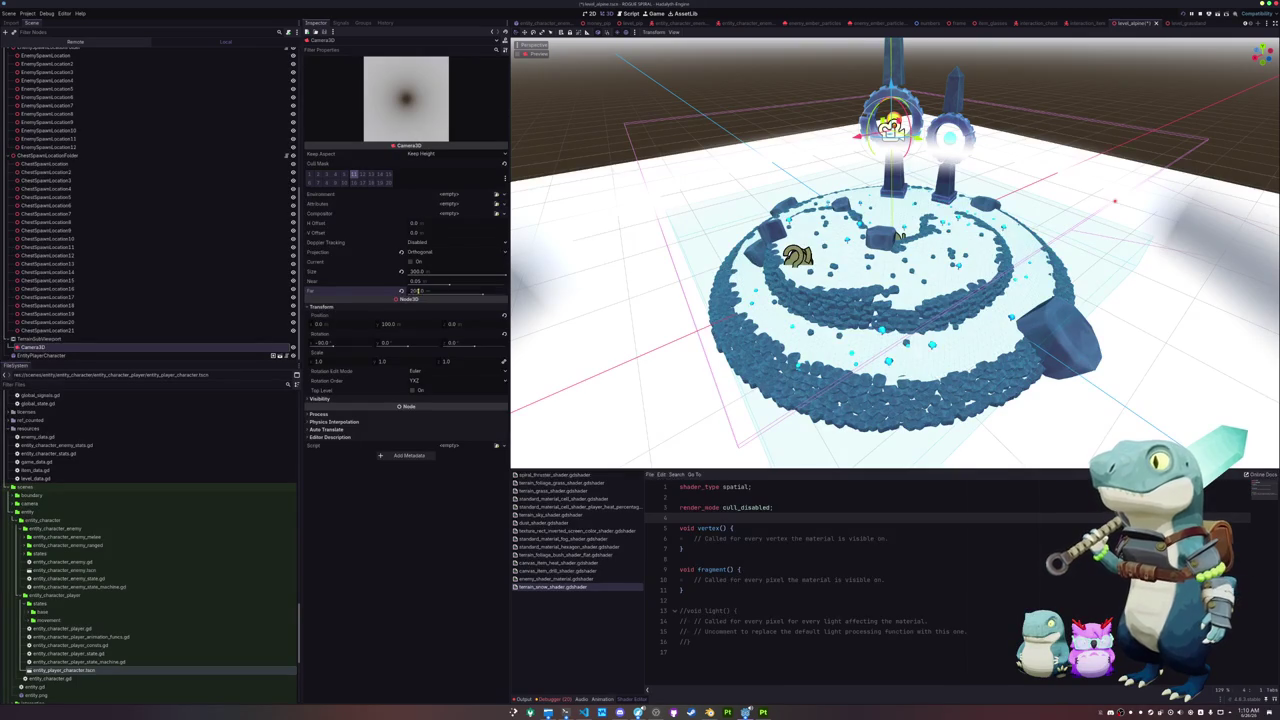
scroll(519, 369, up, 5)
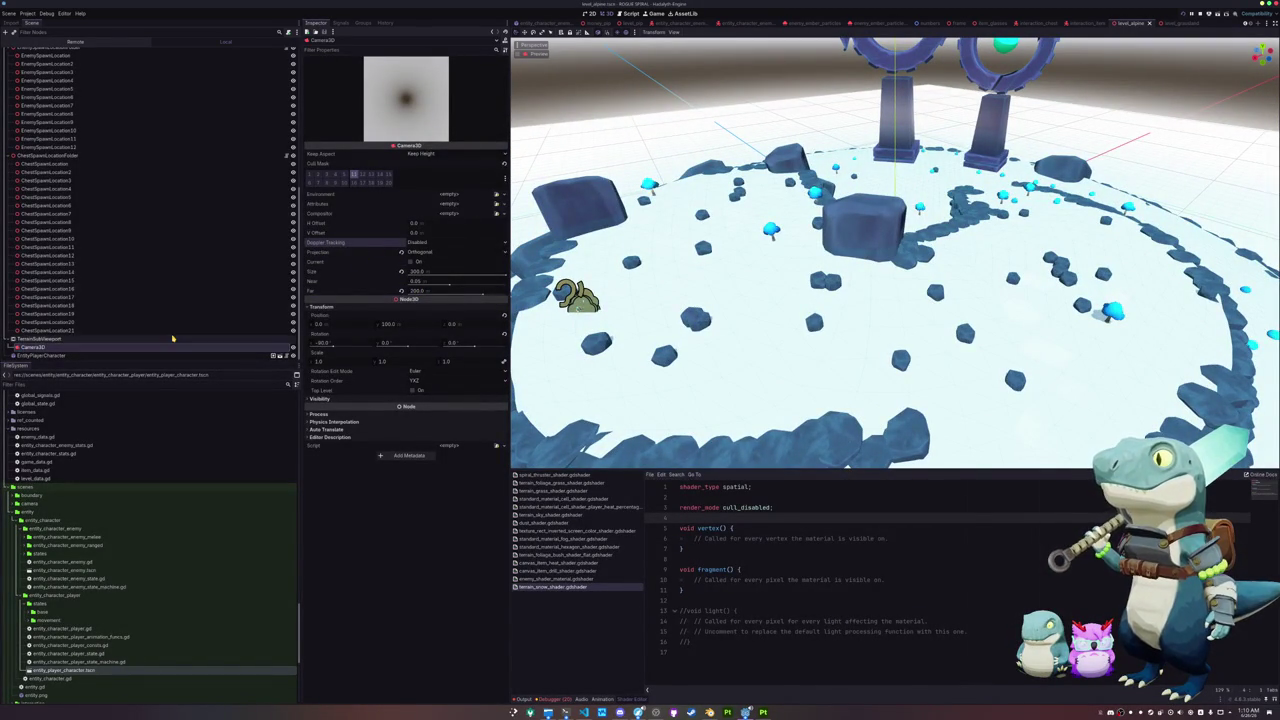
click(112, 340)
click(103, 348)
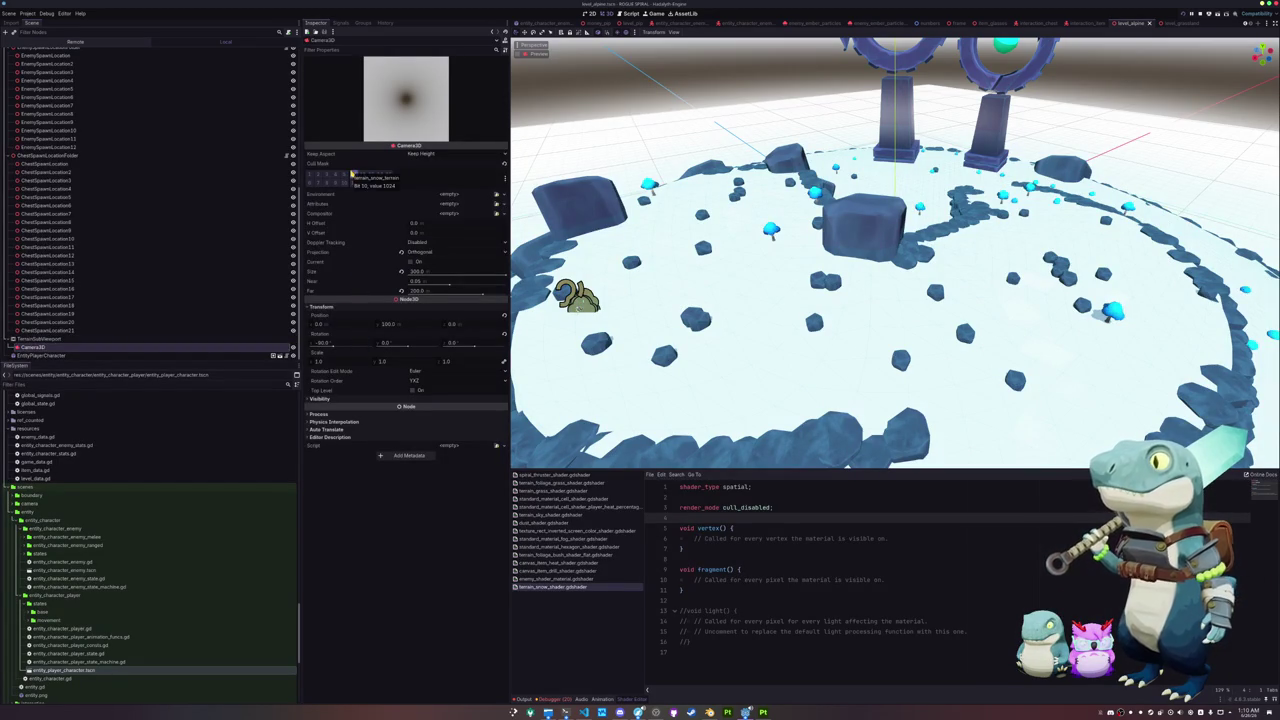
scroll(109, 289, up, 10)
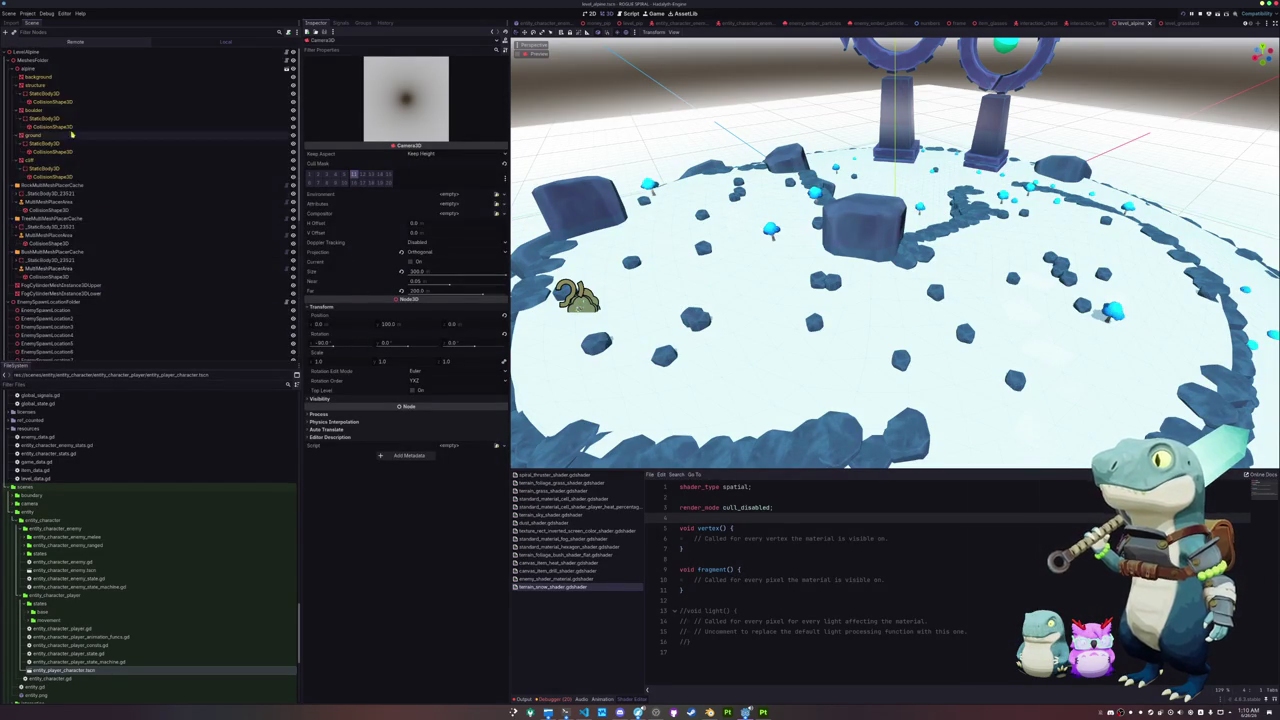
Step: Put the background and ground meshes on render layer 11
click(38, 76)
ctrl+click(39, 136)
click(354, 155)
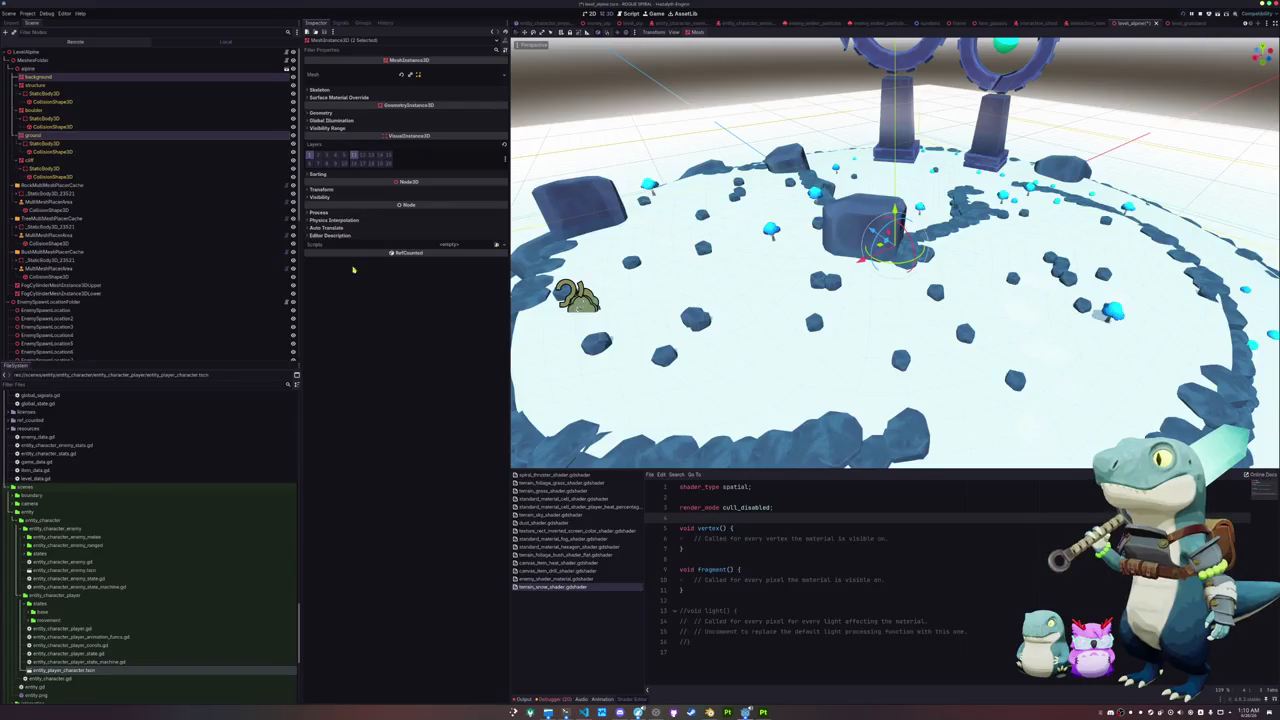
scroll(100, 320, down, 10)
click(40, 339)
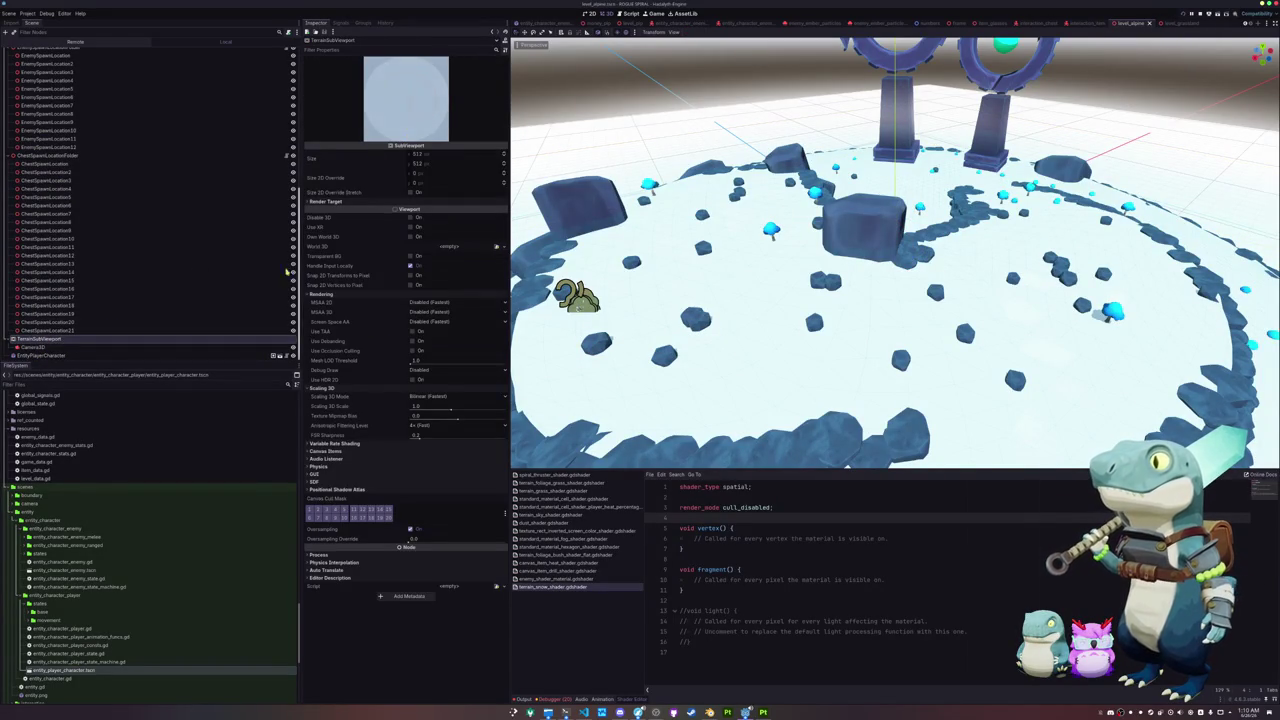
Step: Duplicate TerrainSubViewport as ParticleSubViewport and set its Camera3D cull mask to layer 13
key(ctrl+d)
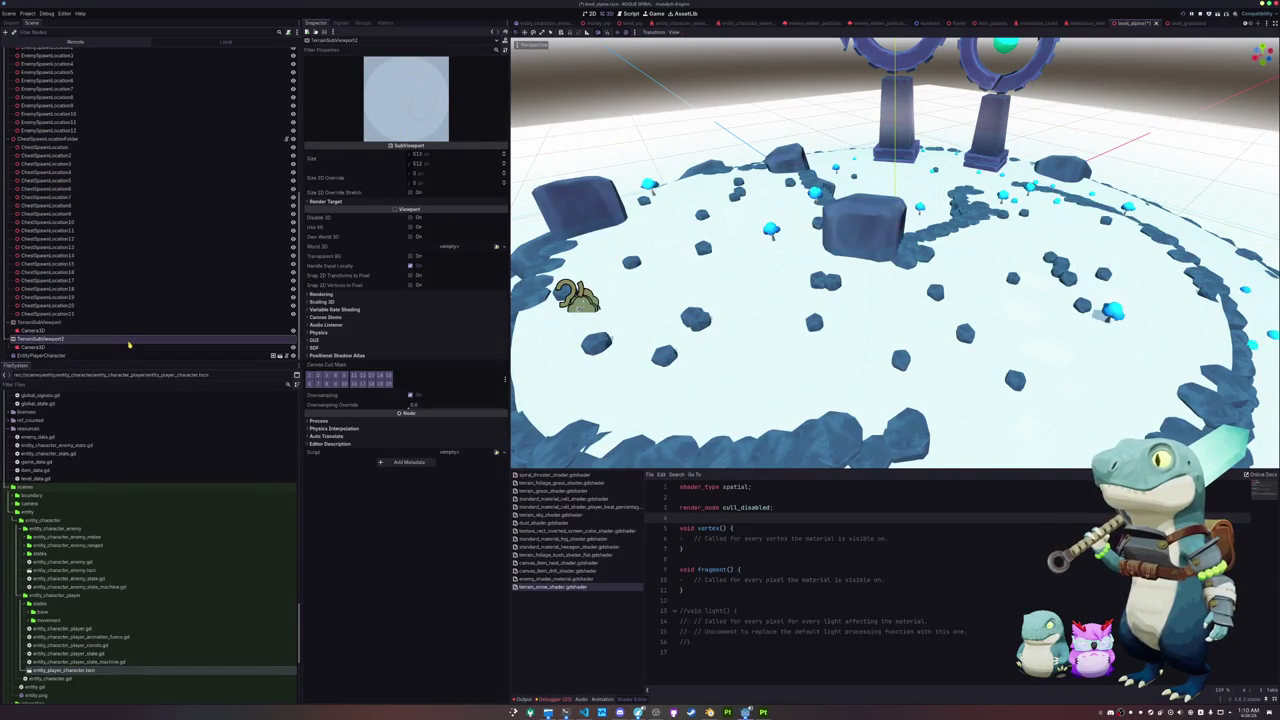
text(Particle)
key(Return)
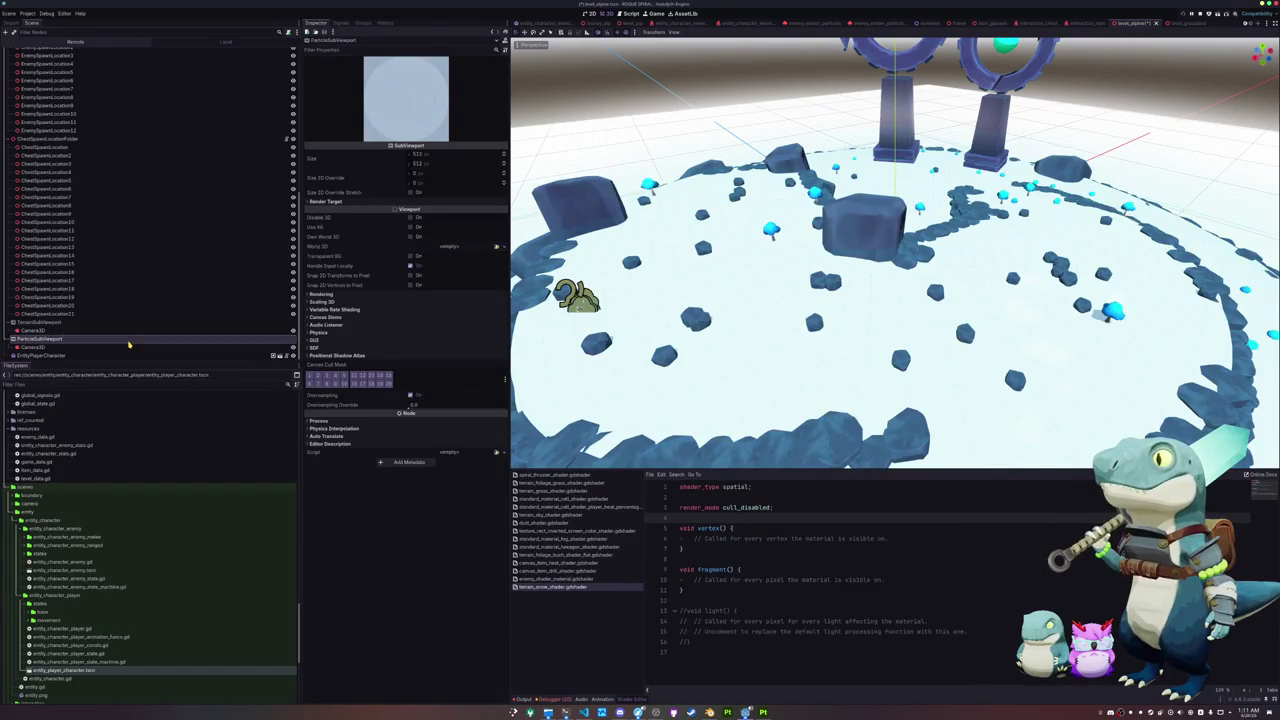
click(128, 346)
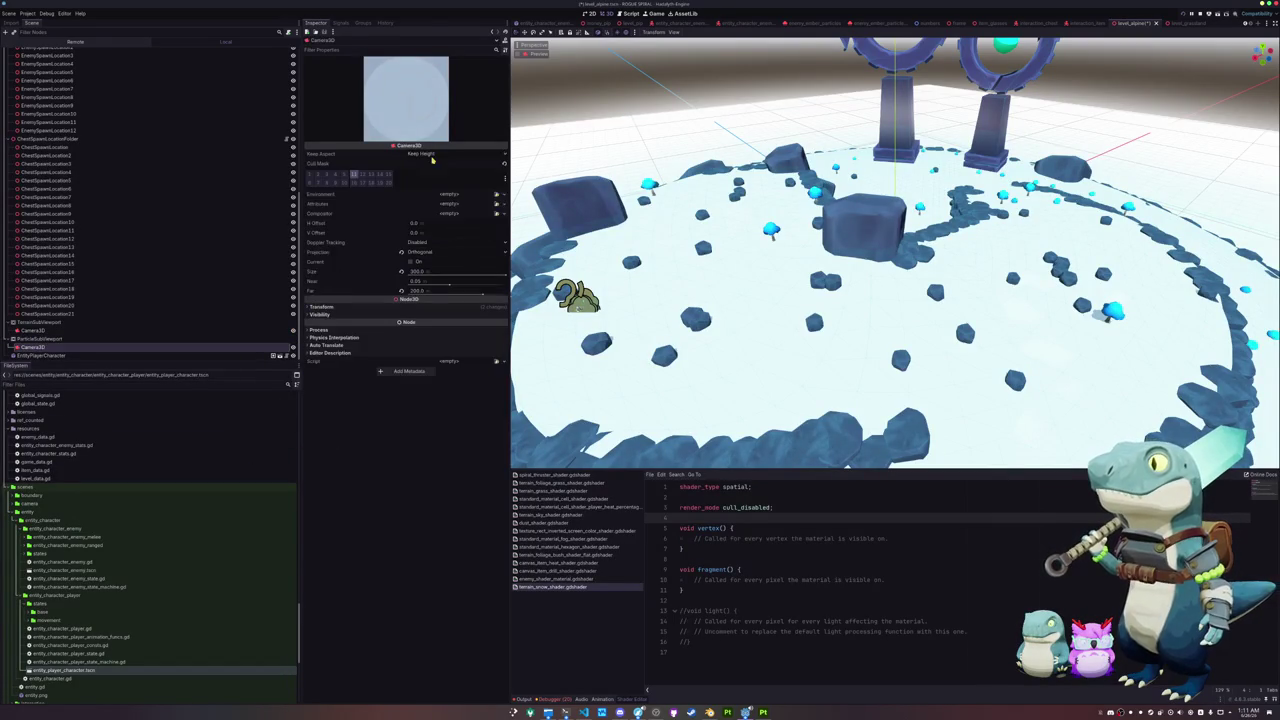
click(362, 174)
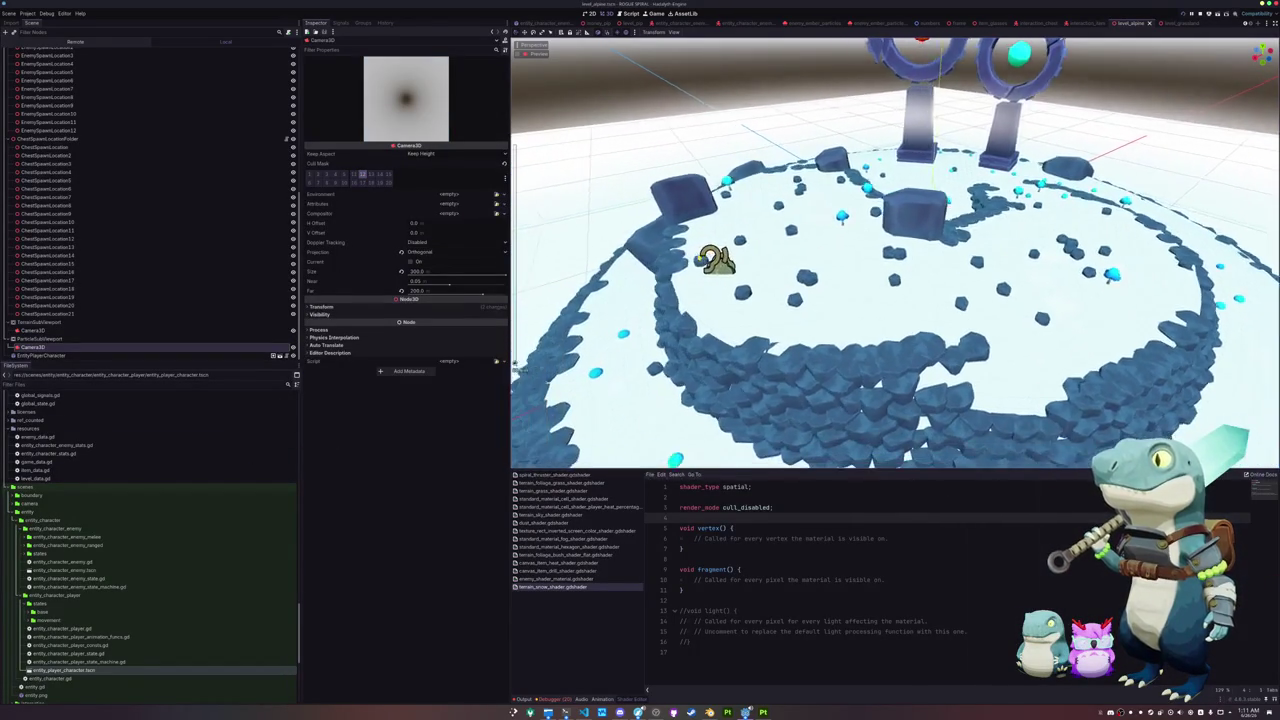
click(67, 341)
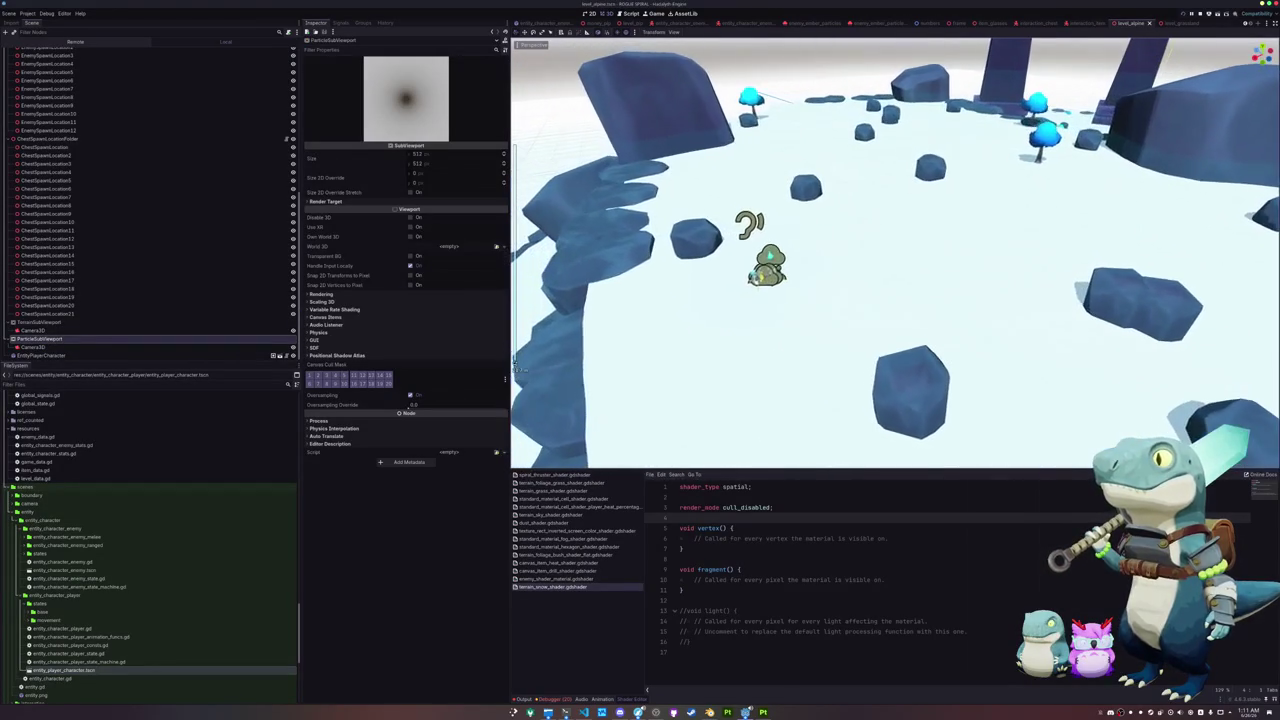
Step: Test-move the player character across the floor, then cancel the move
click(762, 280)
mouse_move(805, 255)
mouse_down()
mouse_move(920, 205)
mouse_move(813, 271)
mouse_up()
right_click(922, 218)
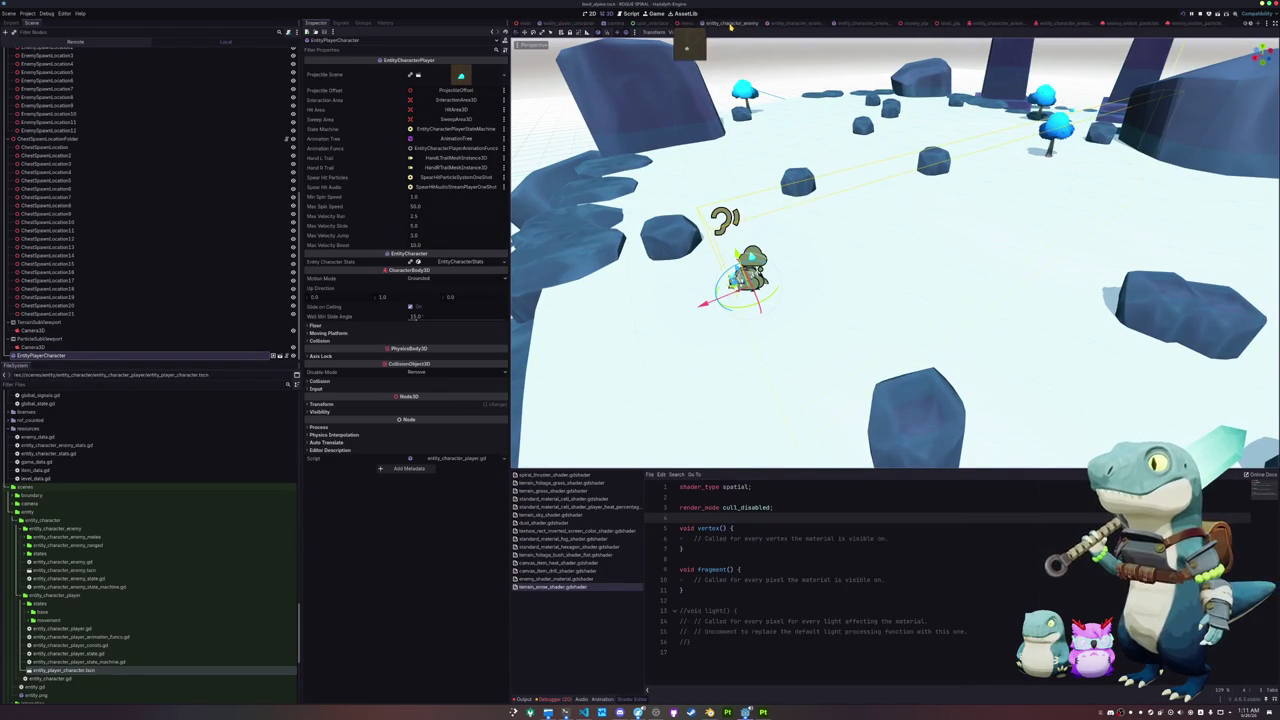
Step: In the player scene, set the particles' Draw Pass 1 to a PlaneMesh of size 1.0
click(281, 355)
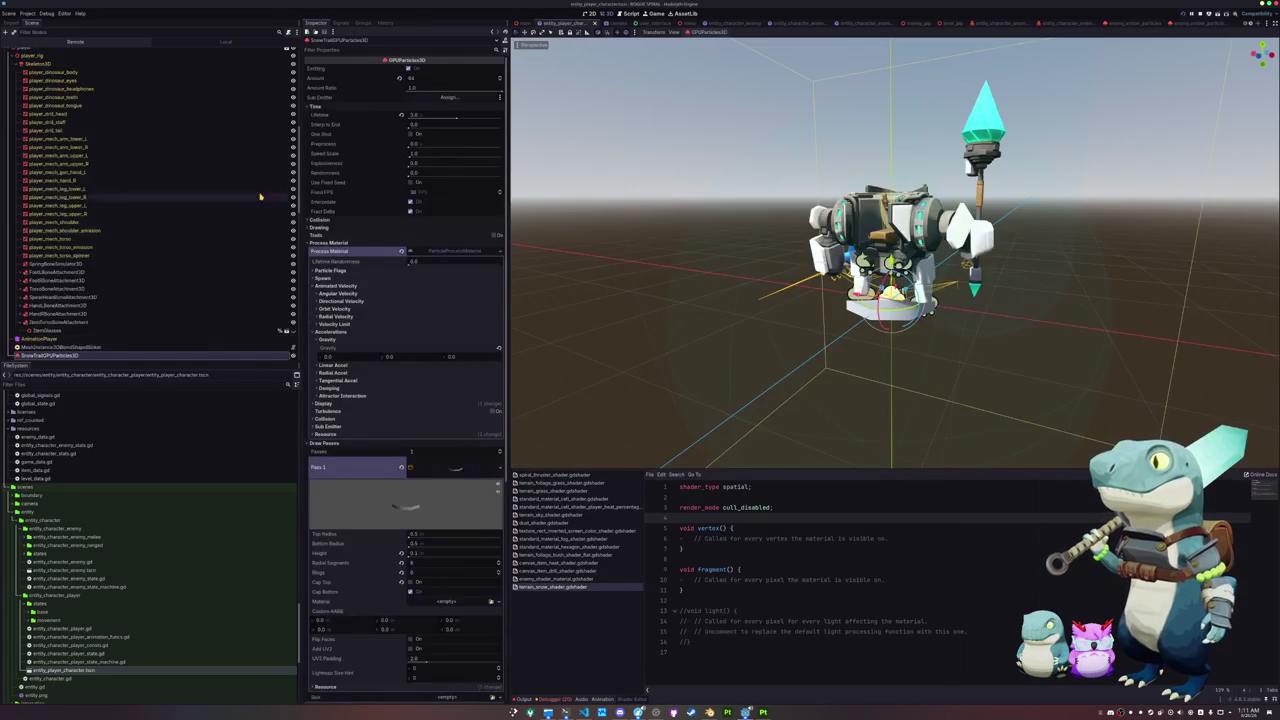
scroll(377, 447, down, 5)
click(499, 144)
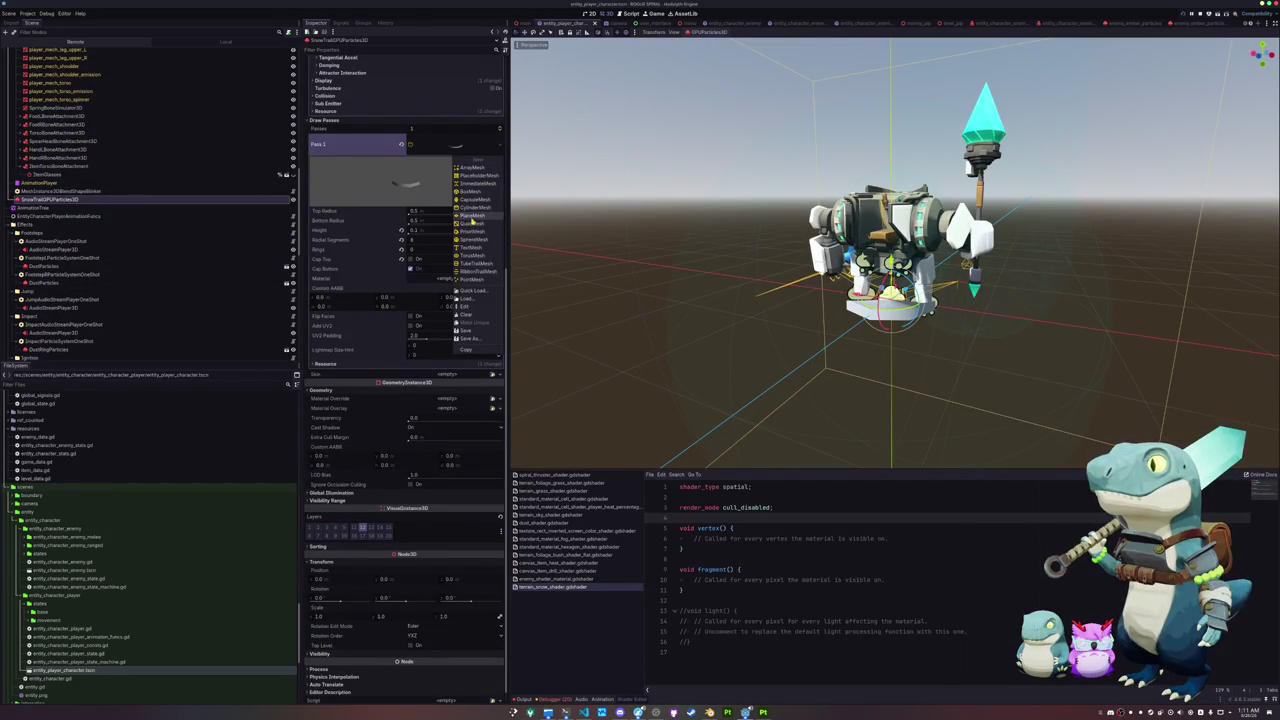
click(470, 216)
drag(423, 217, 422, 221)
drag(640, 255, 620, 260)
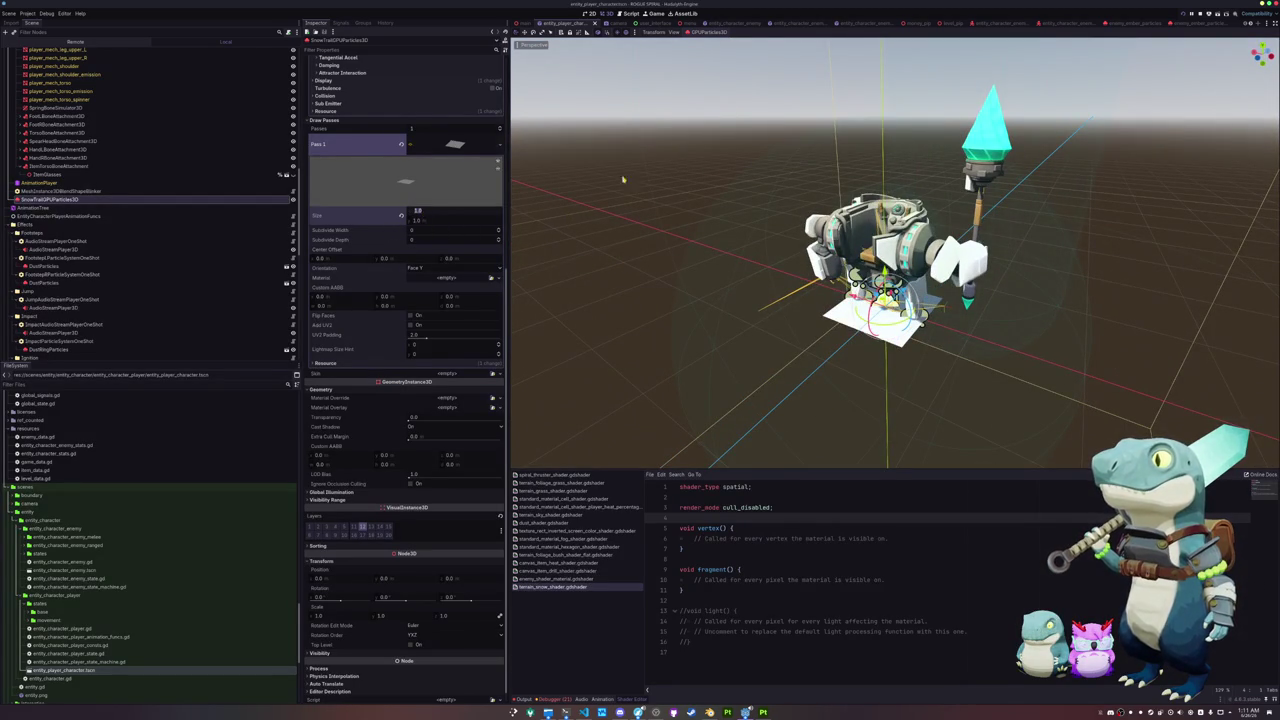
scroll(1000, 22, down, 3)
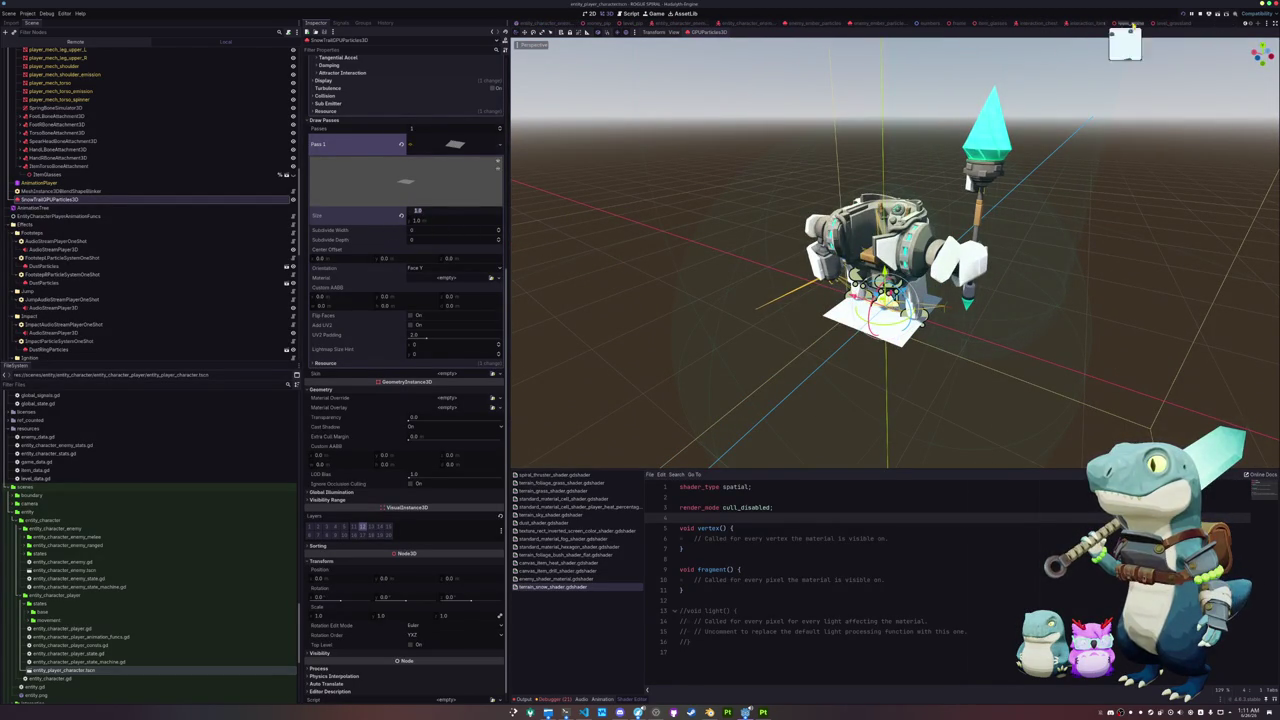
Step: Back in level_alpine, select the particle subviewport's Camera3D
click(1125, 22)
drag(881, 196, 875, 230)
click(33, 347)
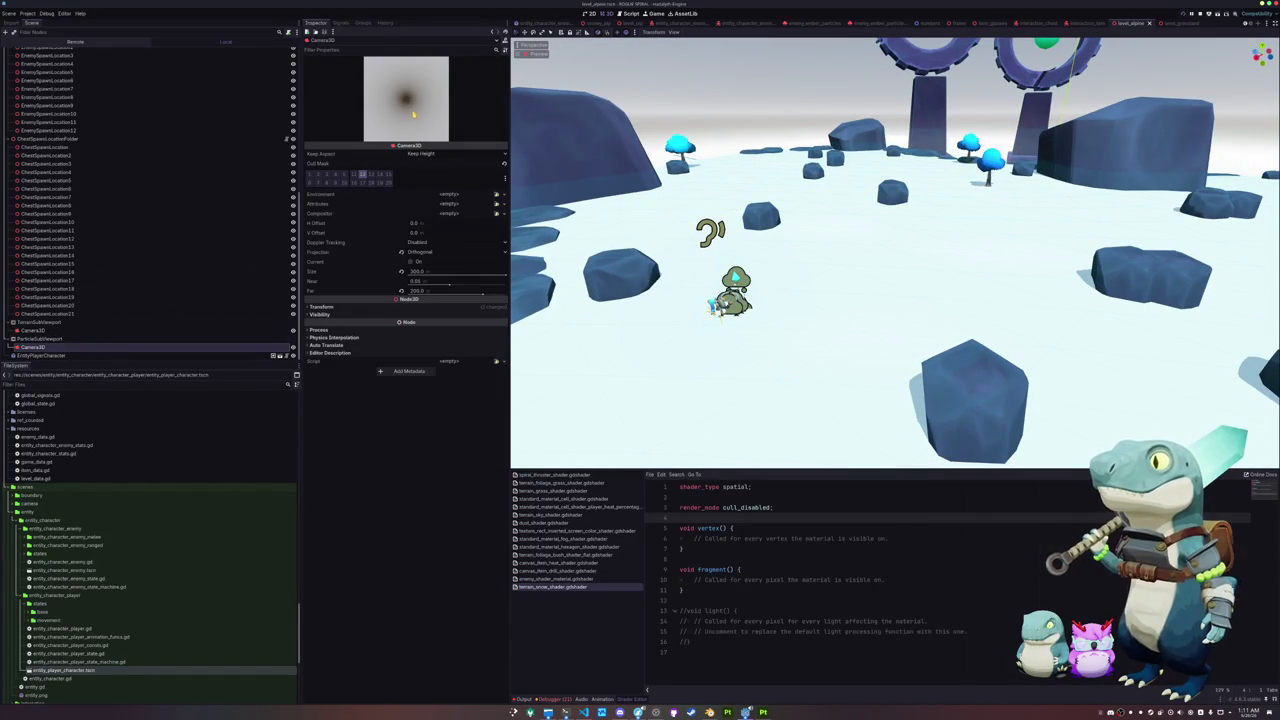
Step: Give both subviewport cameras a new Environment with Clear Color background mode
ctrl+click(40, 330)
click(497, 108)
click(470, 118)
click(460, 108)
click(324, 118)
click(430, 127)
click(433, 137)
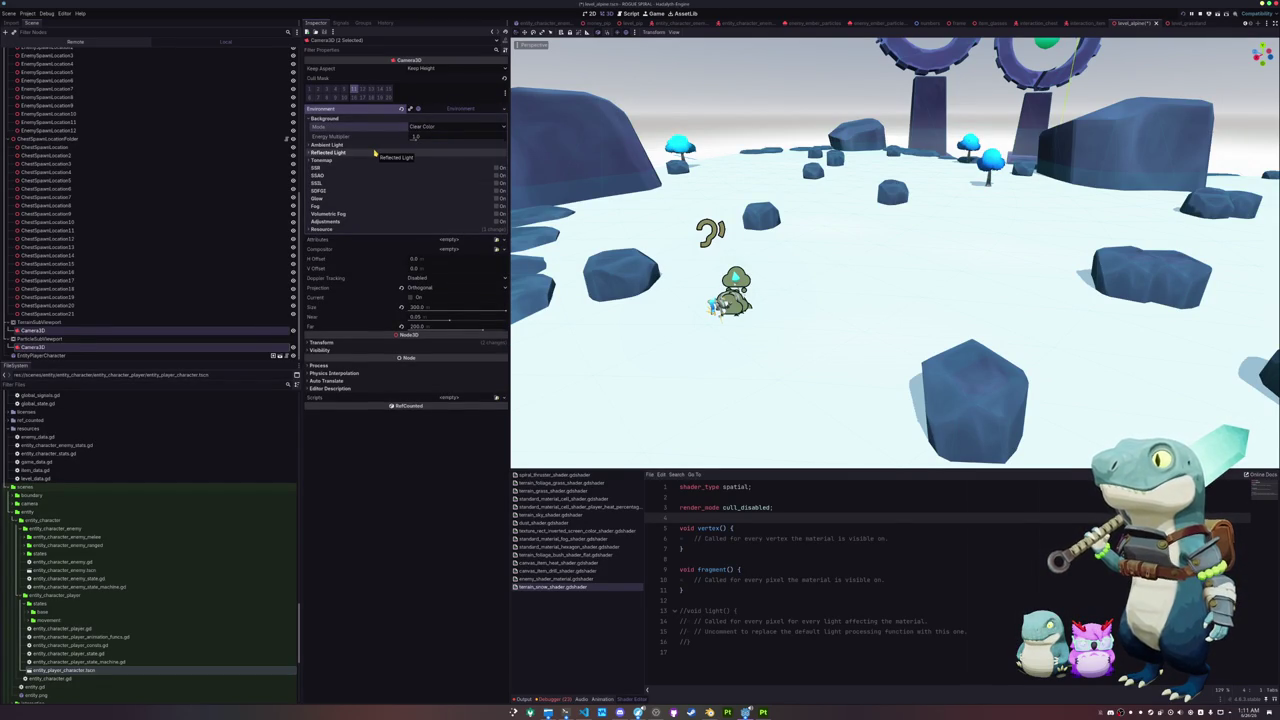
Step: Set the environment's Reflected Light Source to Disabled
click(360, 152)
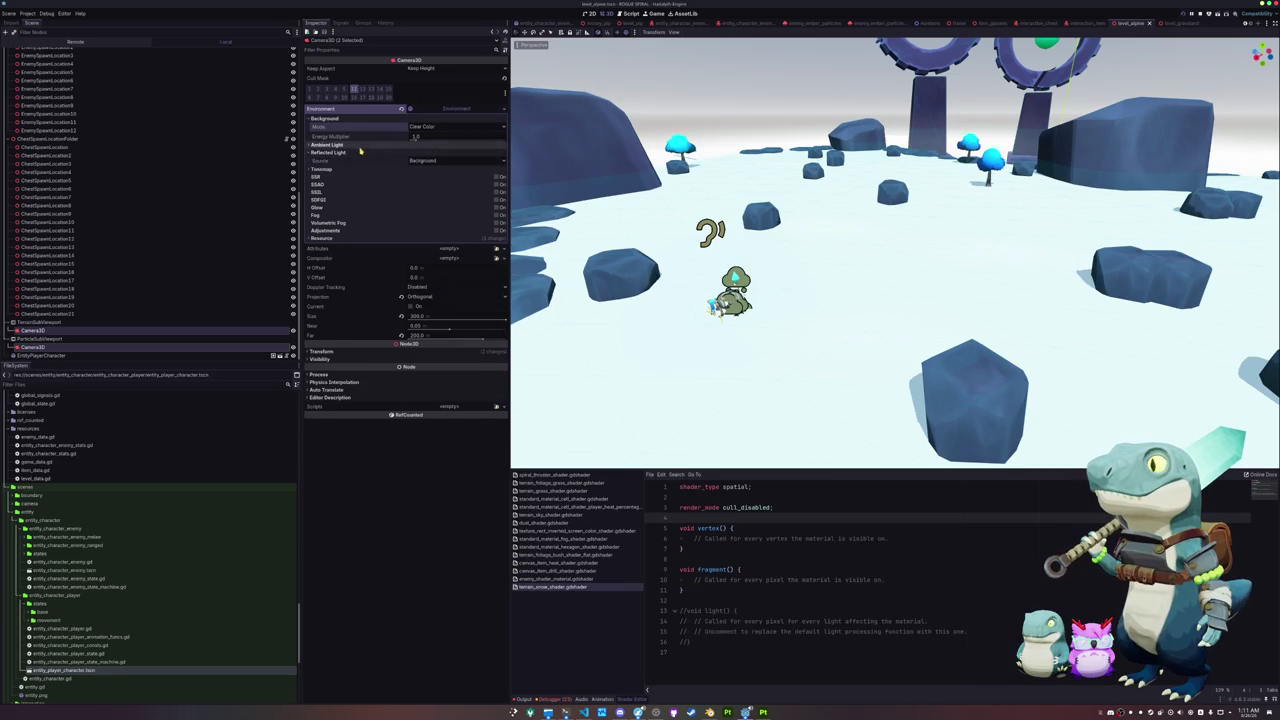
click(360, 145)
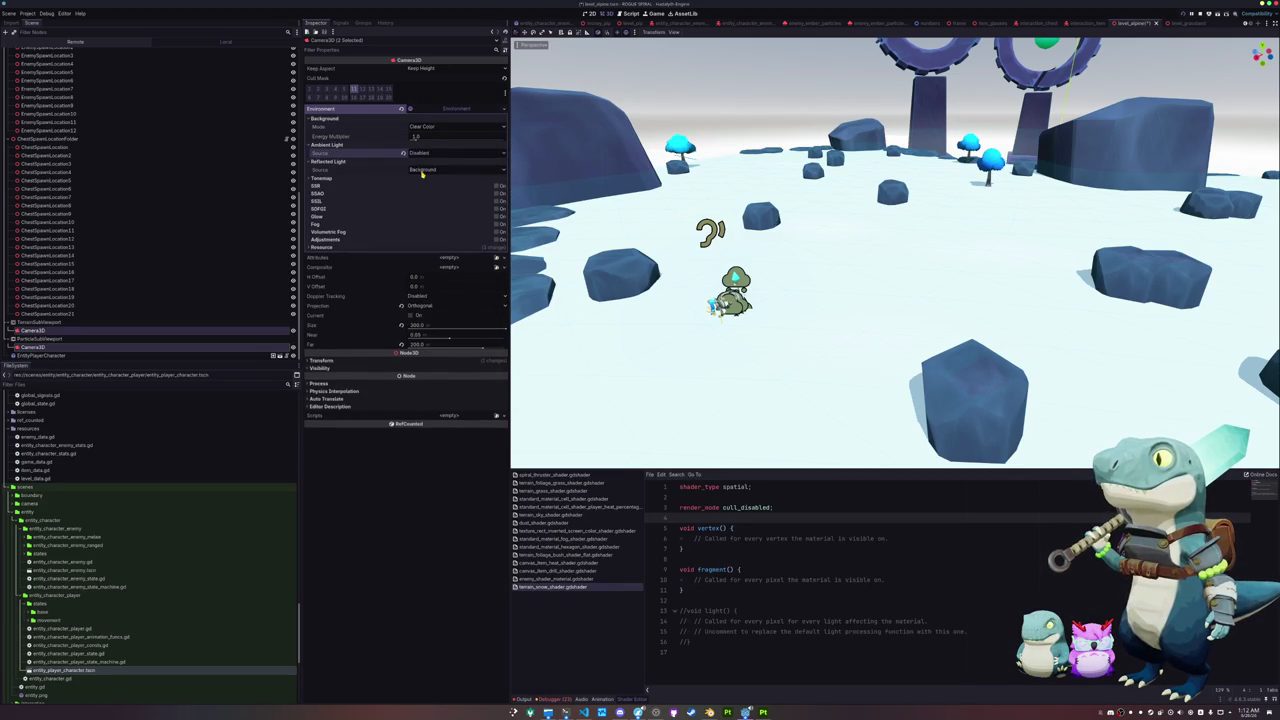
click(422, 171)
click(424, 188)
click(378, 179)
click(378, 180)
click(352, 145)
click(352, 152)
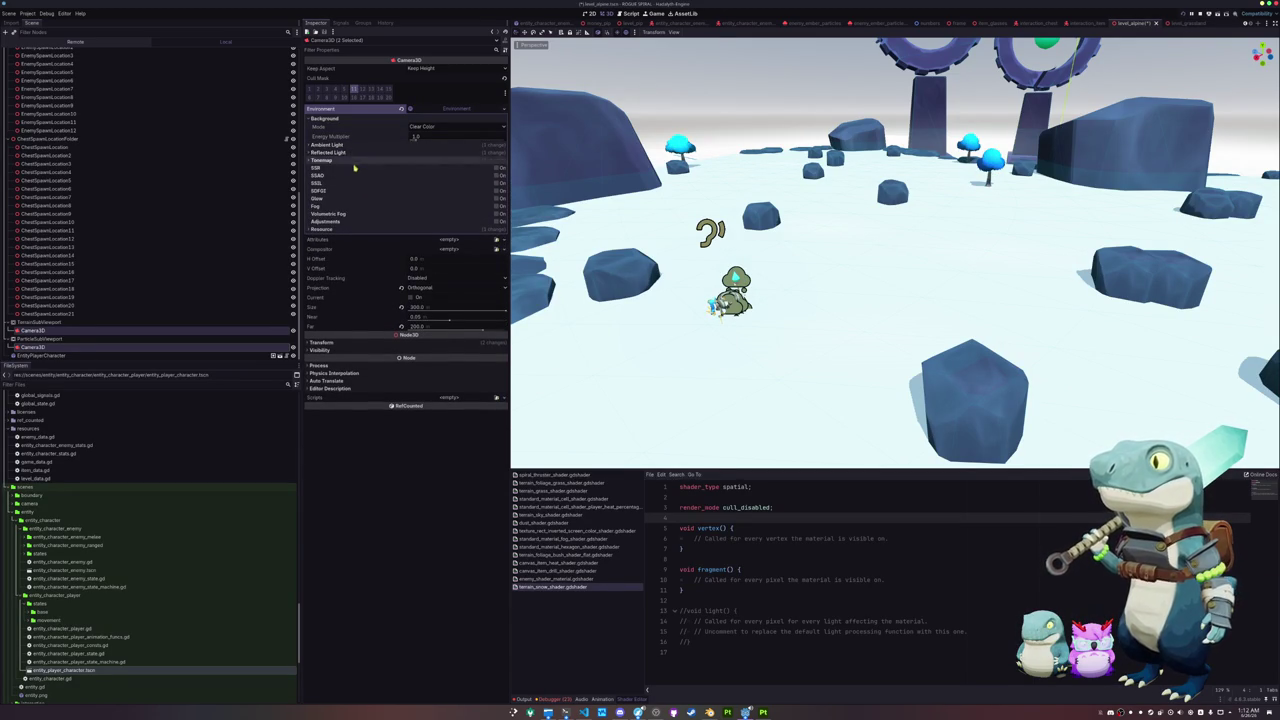
click(40, 322)
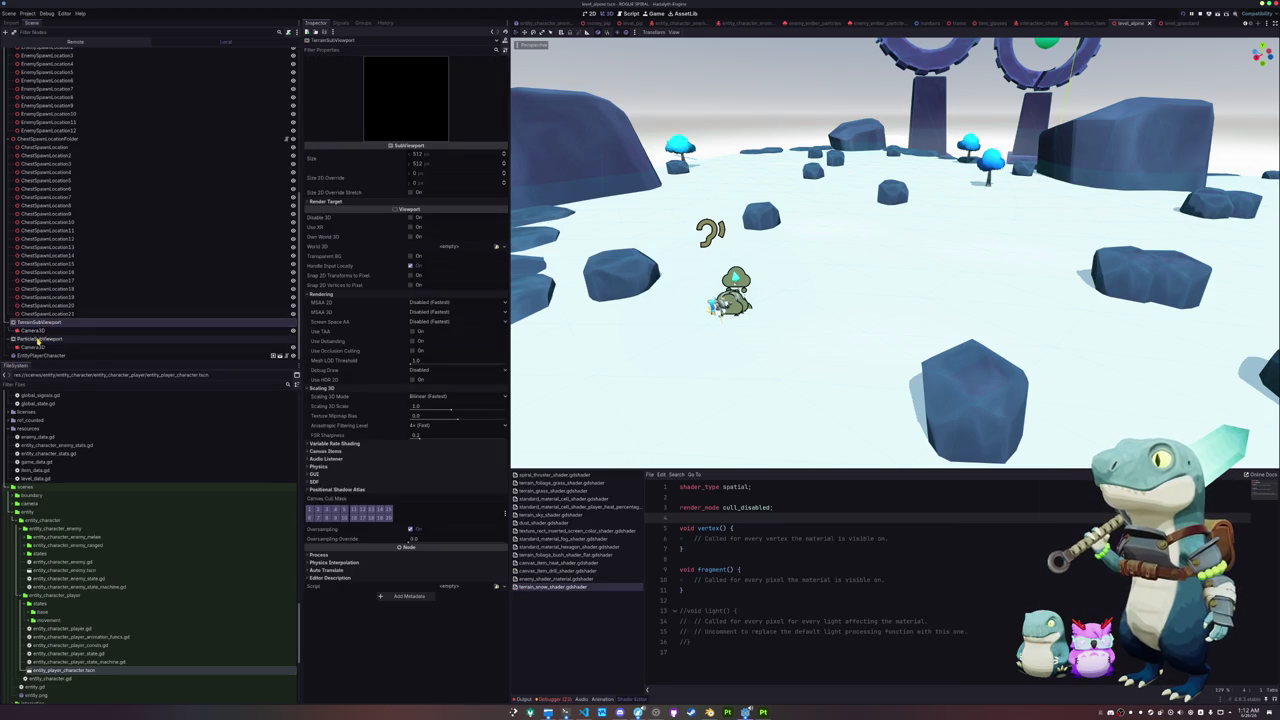
Step: Compare TerrainSubViewport and ParticleSubViewport settings, then select both together
click(38, 339)
click(40, 322)
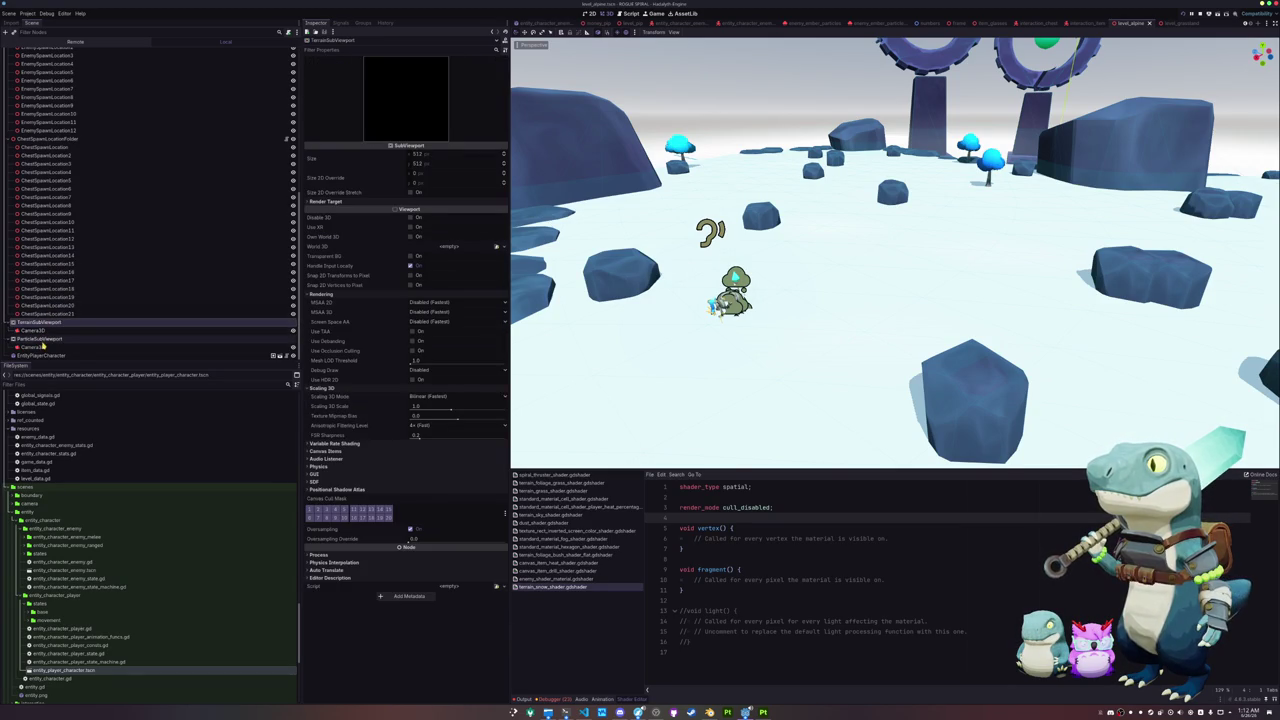
click(38, 339)
click(40, 322)
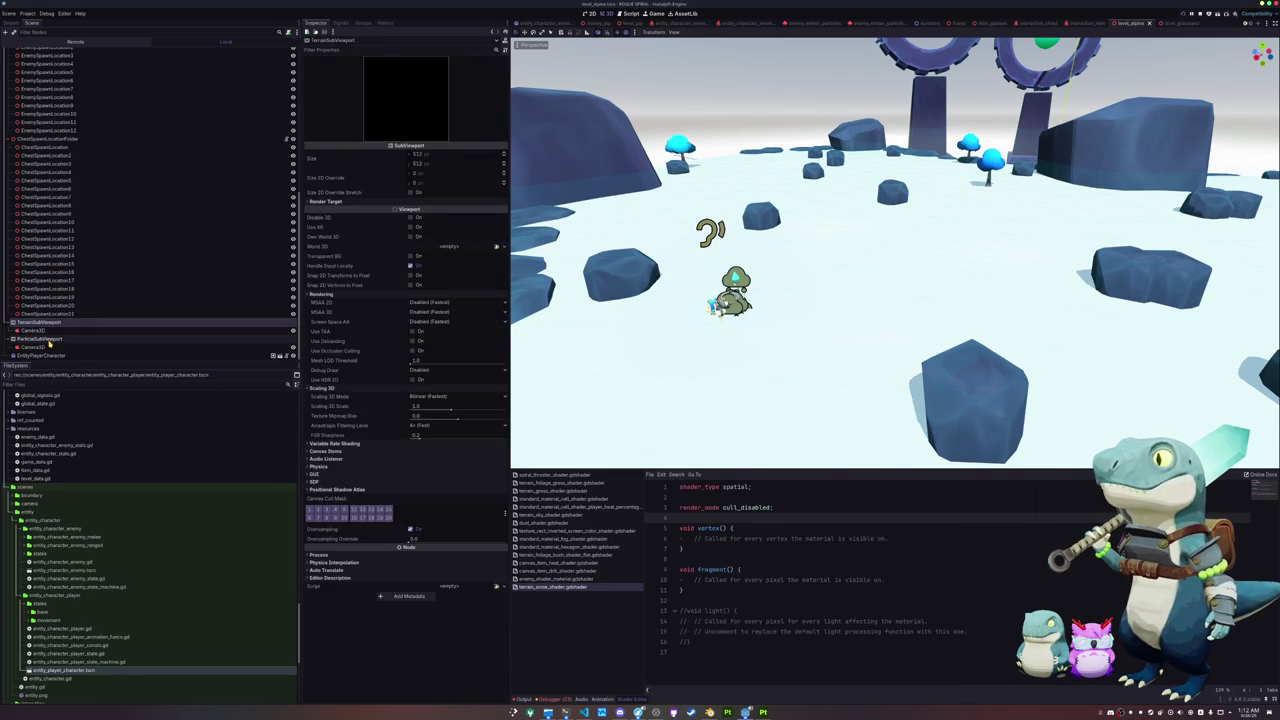
click(45, 340)
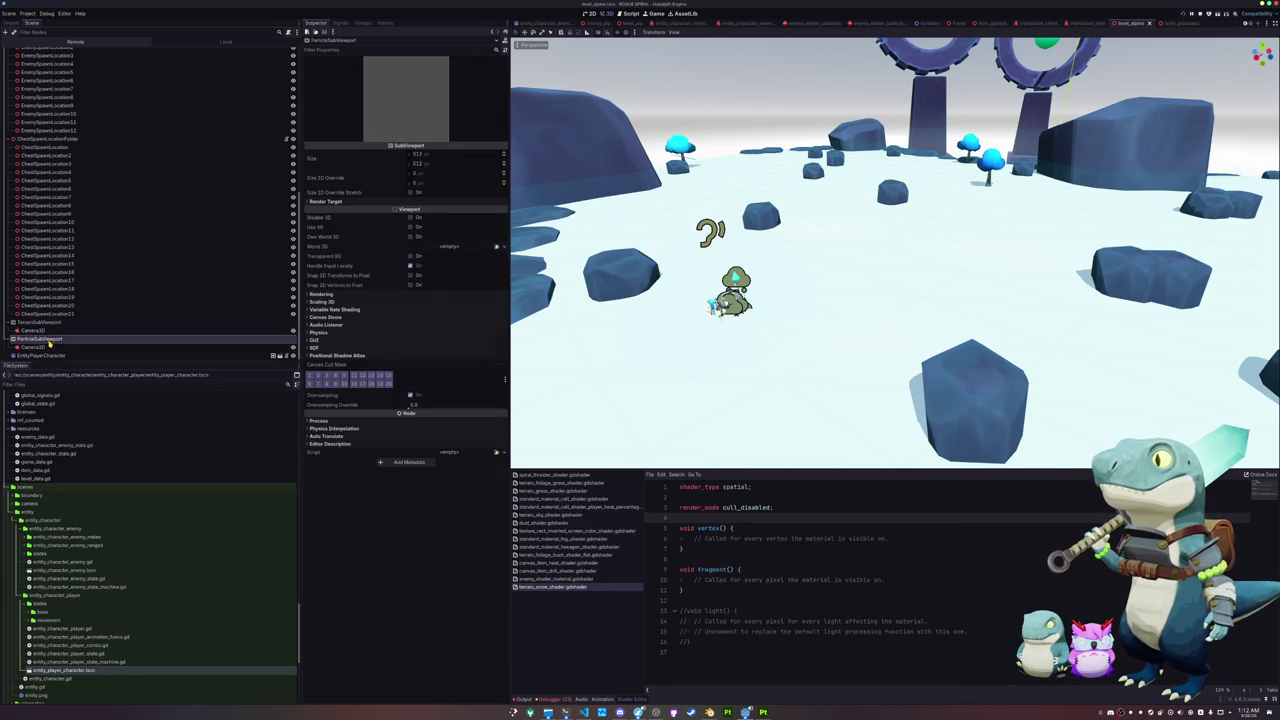
click(45, 322)
click(45, 339)
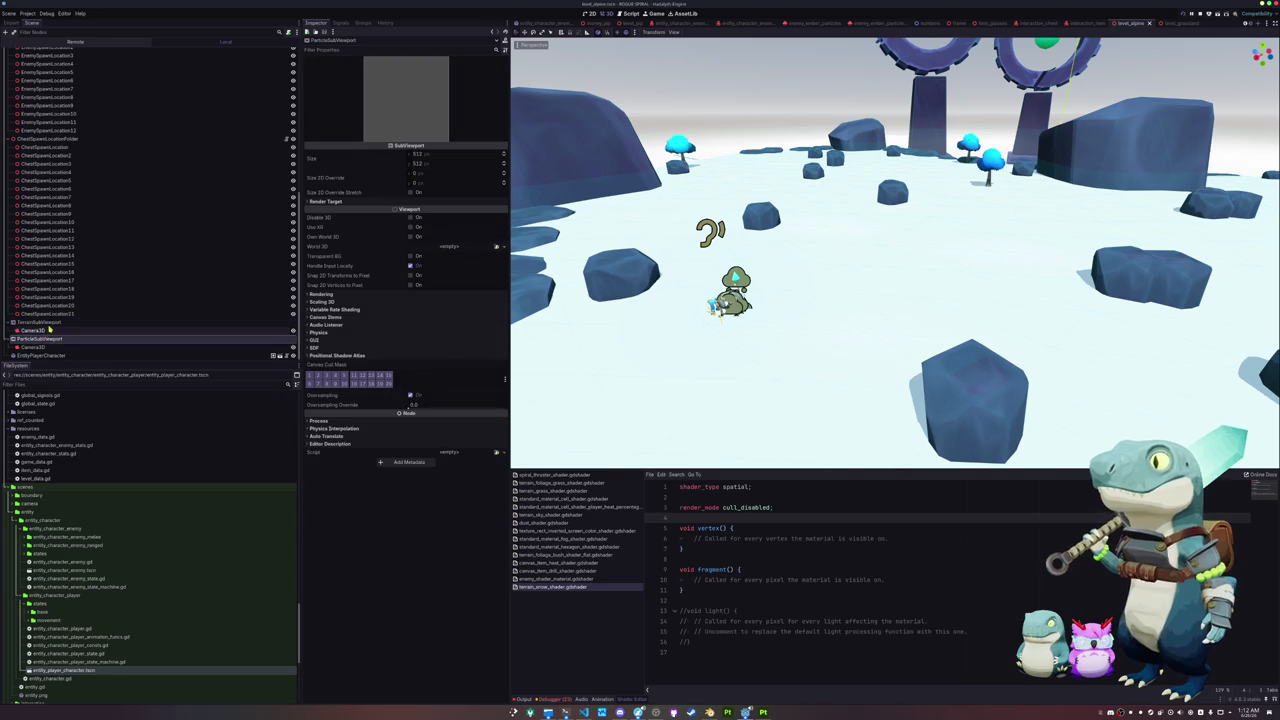
click(45, 322)
ctrl+click(45, 339)
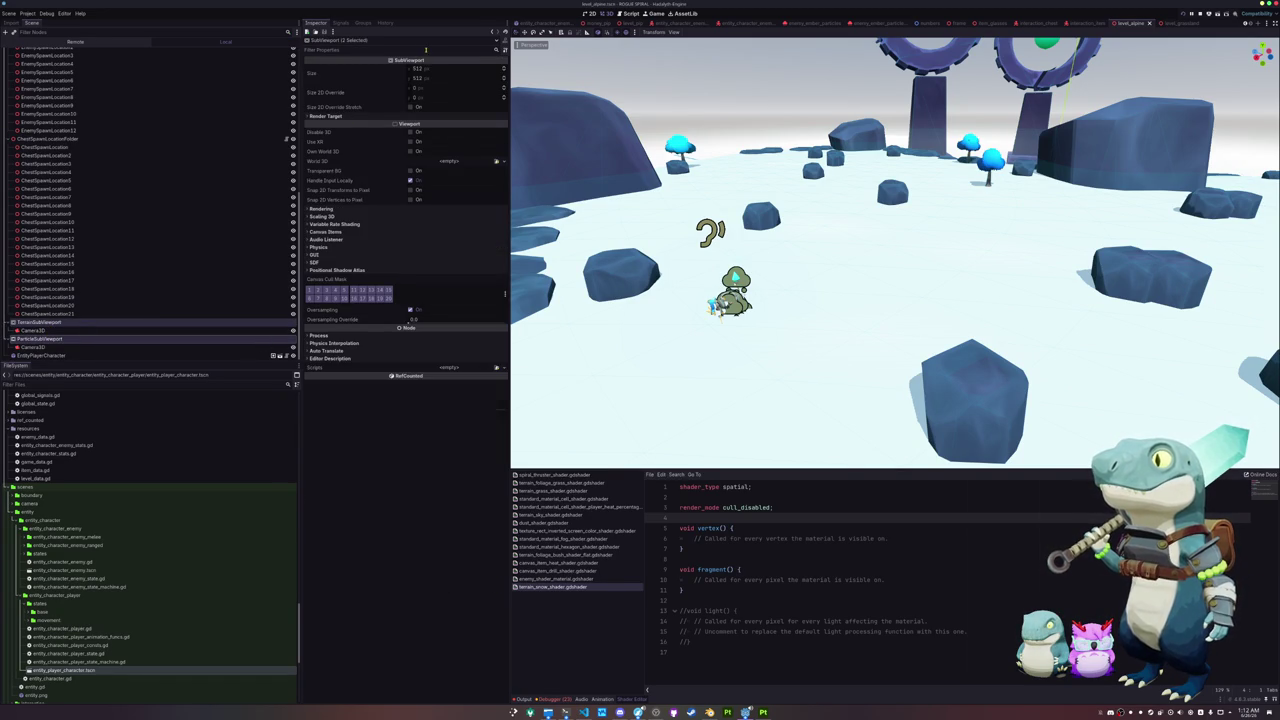
Step: Set Size to 1024 × 1024 for both SubViewports
click(424, 70)
text(1024)
key(Return)
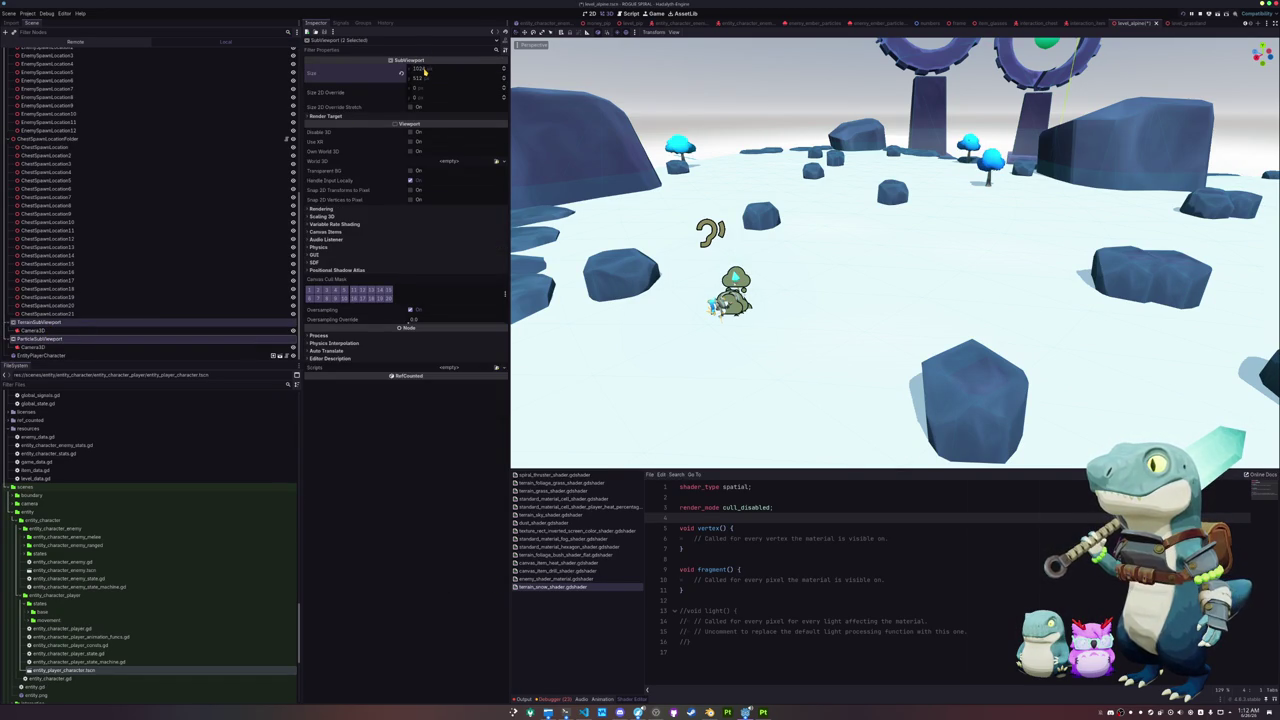
click(424, 78)
text(1024)
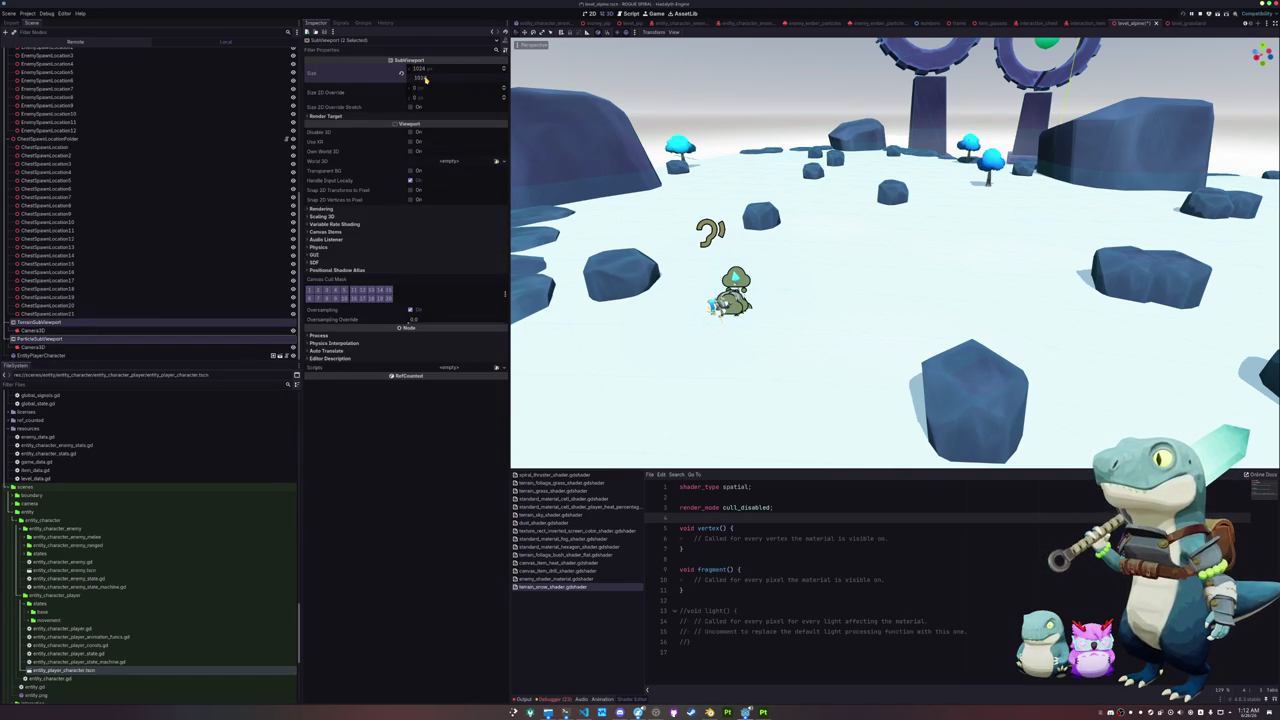
key(Return)
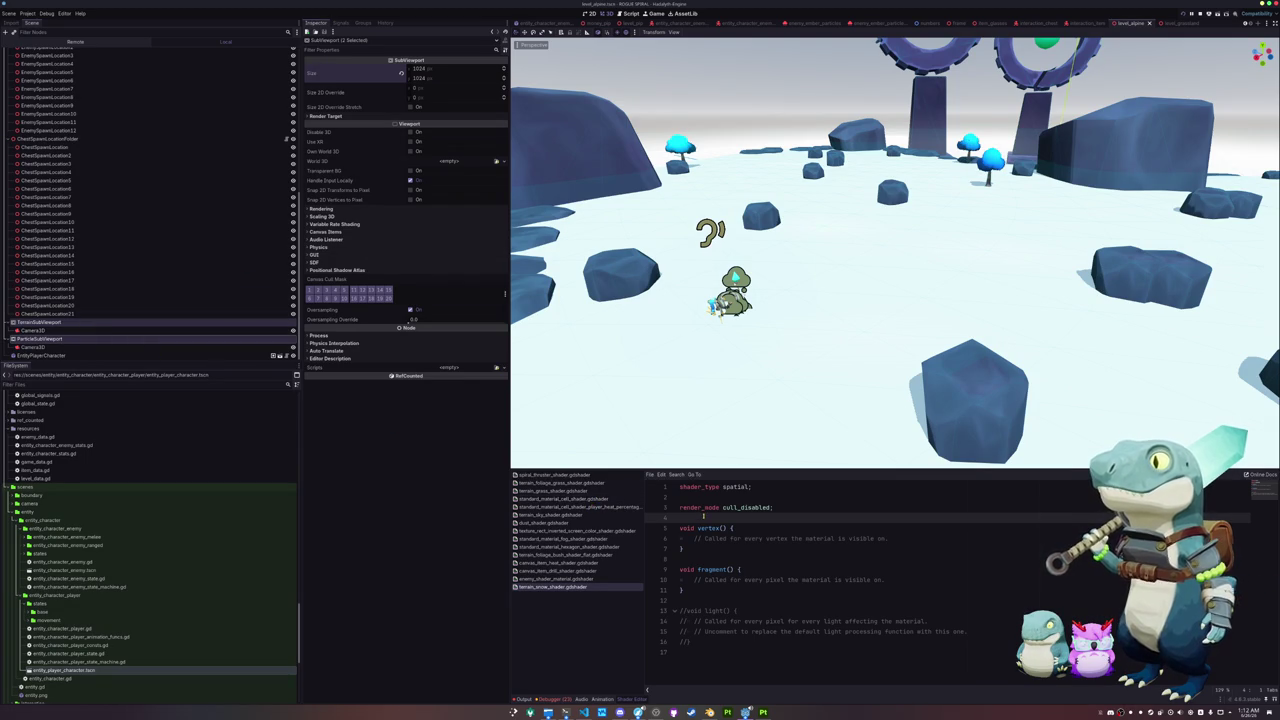
Step: Add 'uniform sampler2D terrain_depth : source_color' below render_mode
key(Return)
key(Return)
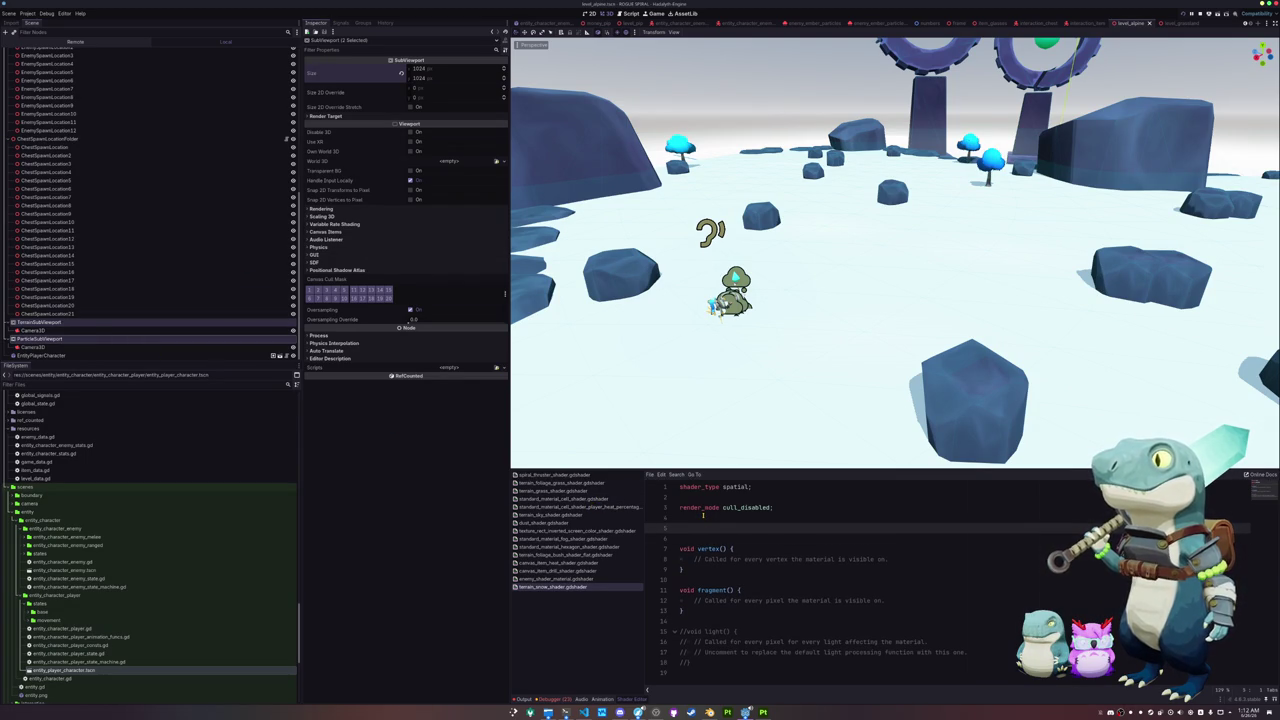
text(uniform sampler2D)
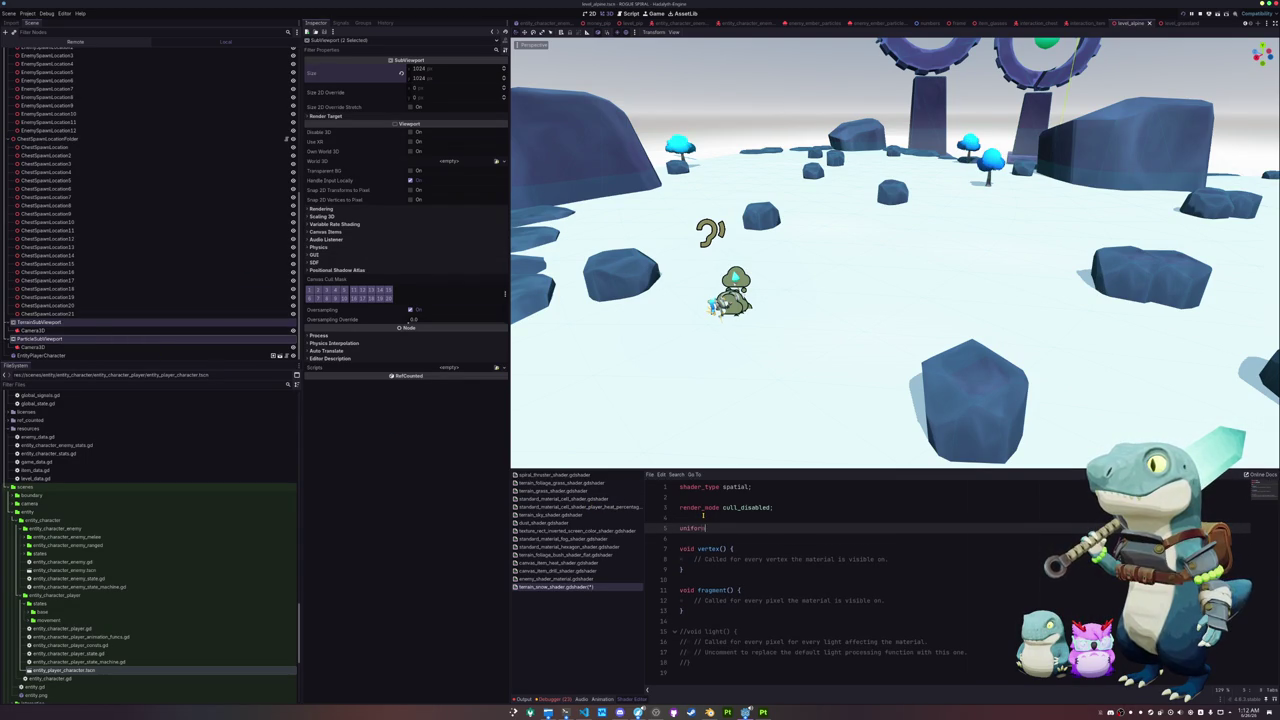
key(Escape)
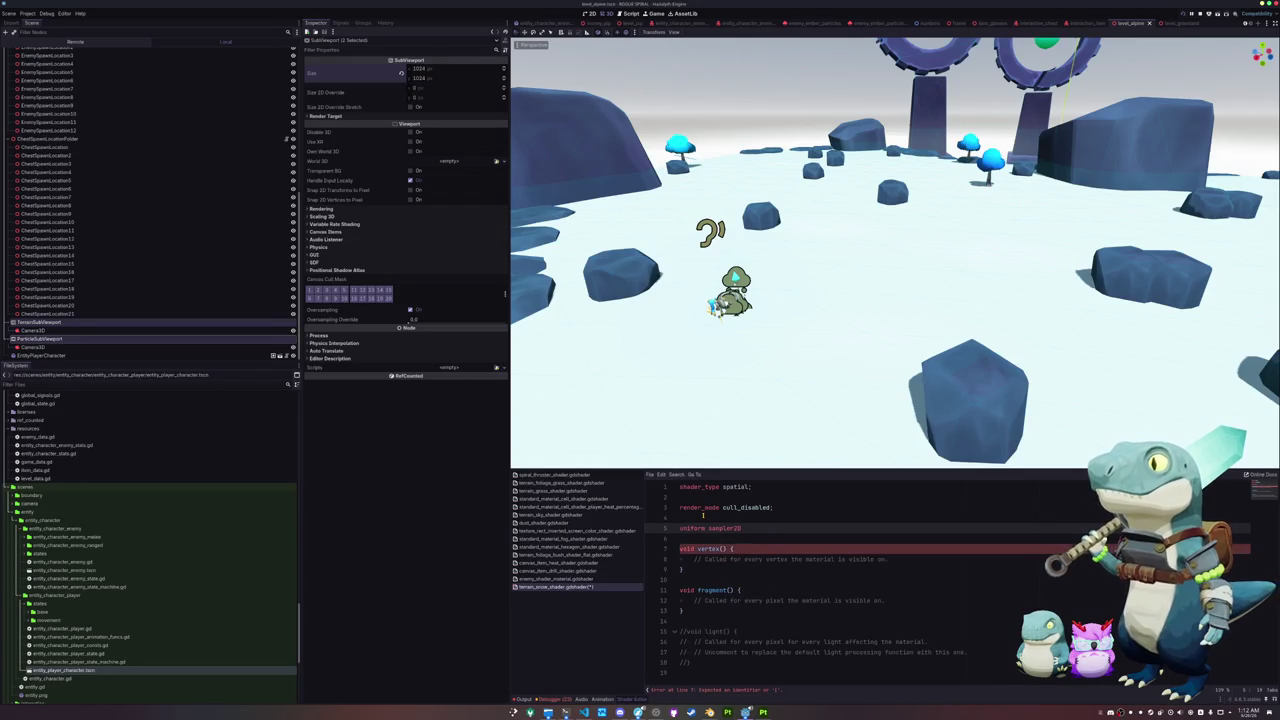
text(cree)
key(BackSpace)
key(BackSpace)
key(BackSpace)
text(terrain_depth : )
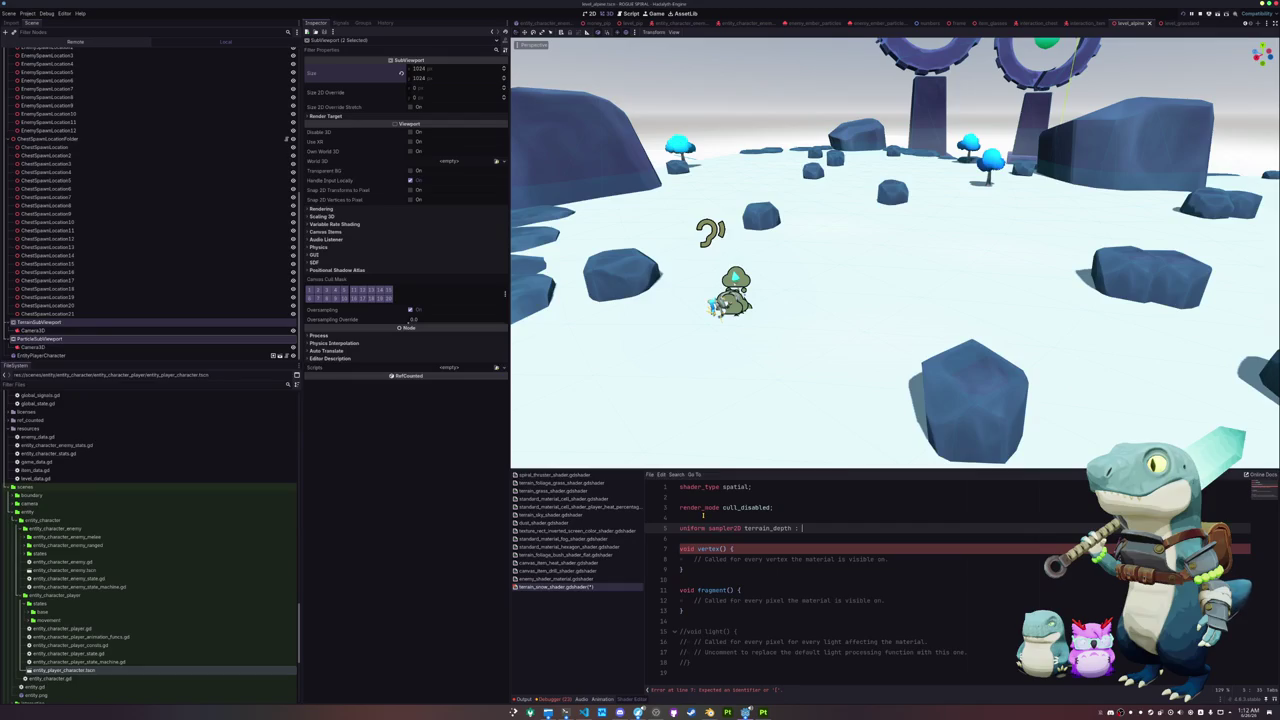
text(source_color;)
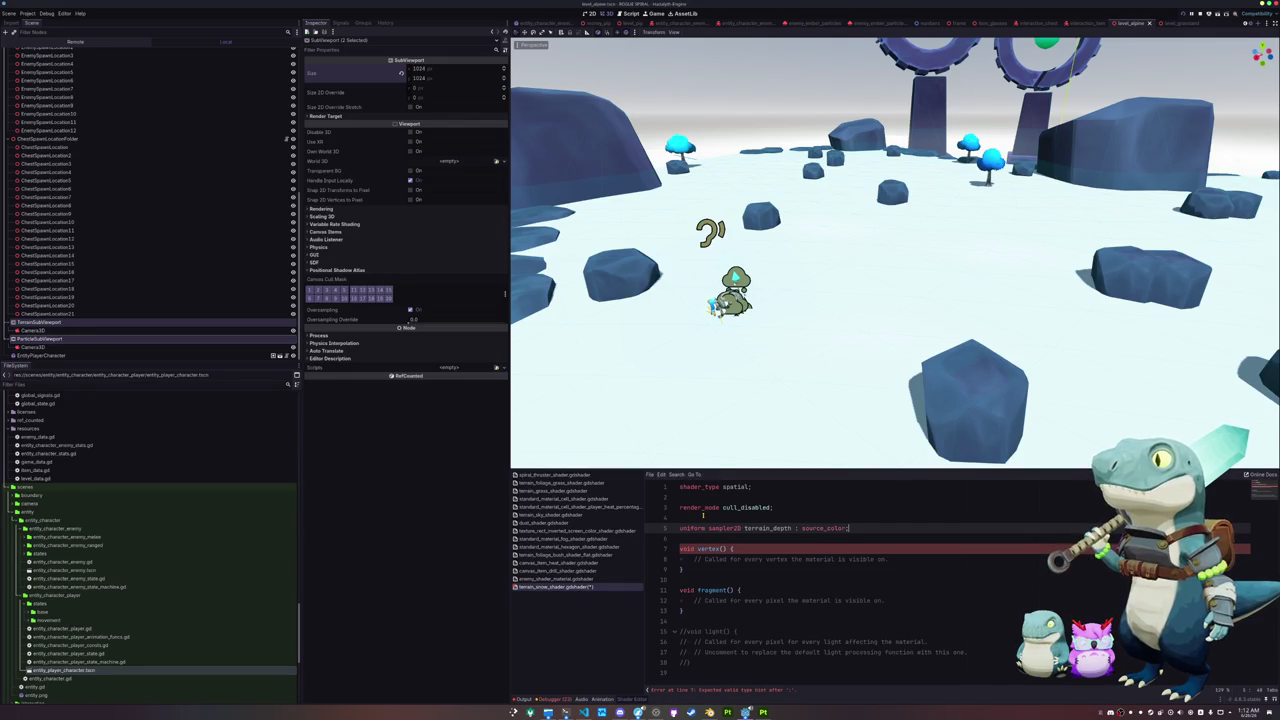
key(Return)
Step: Add a second uniform sampler2D named particle_screen on the next line
text(uniform sampler2D)
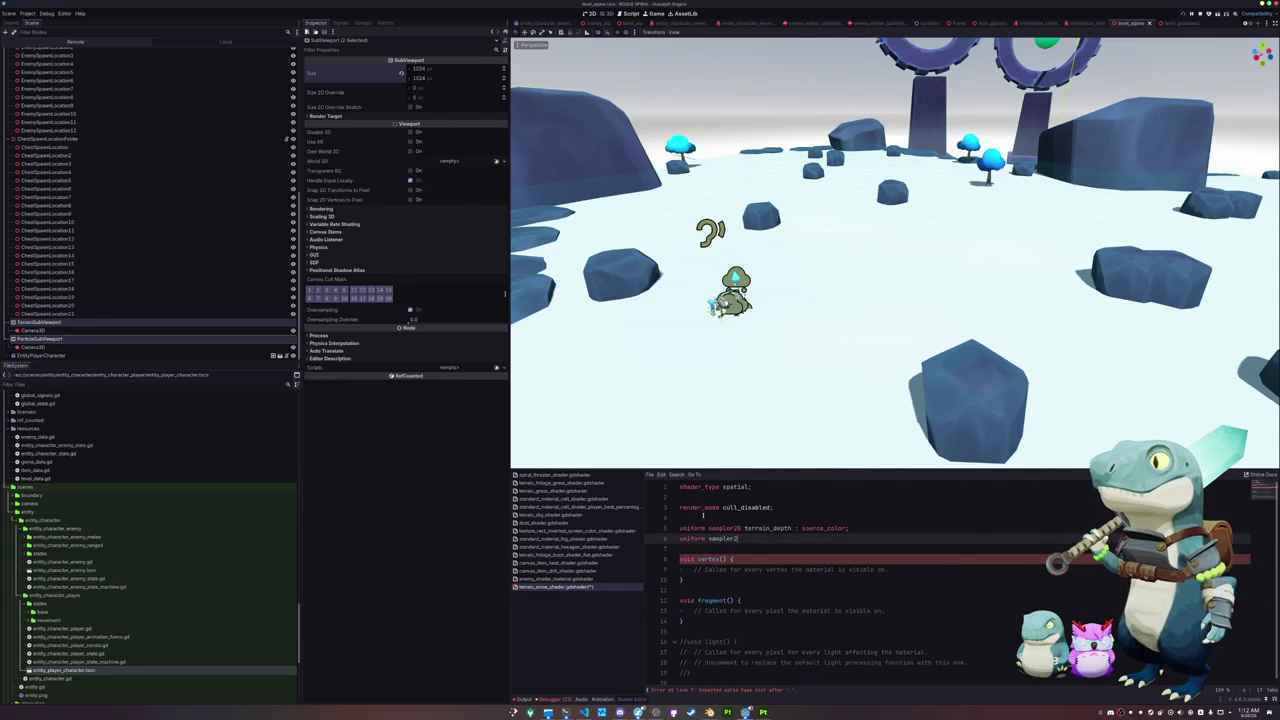
text( particle)
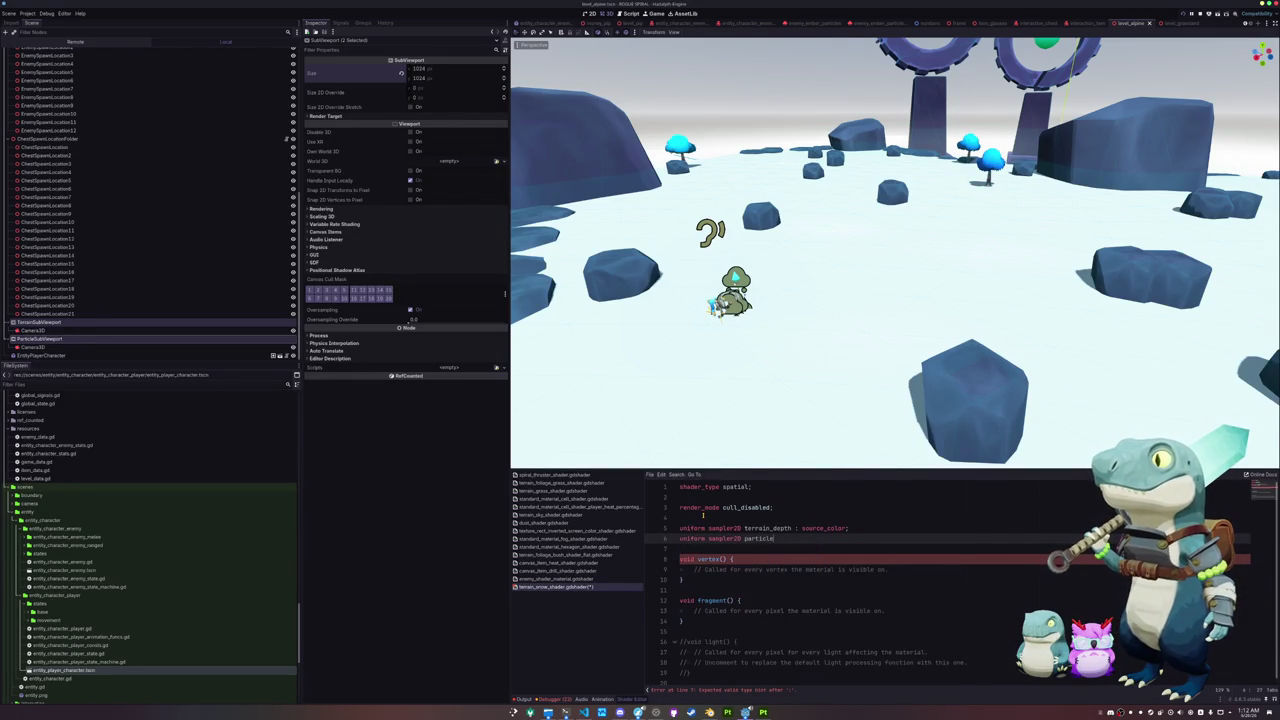
text(_depth)
key(Up)
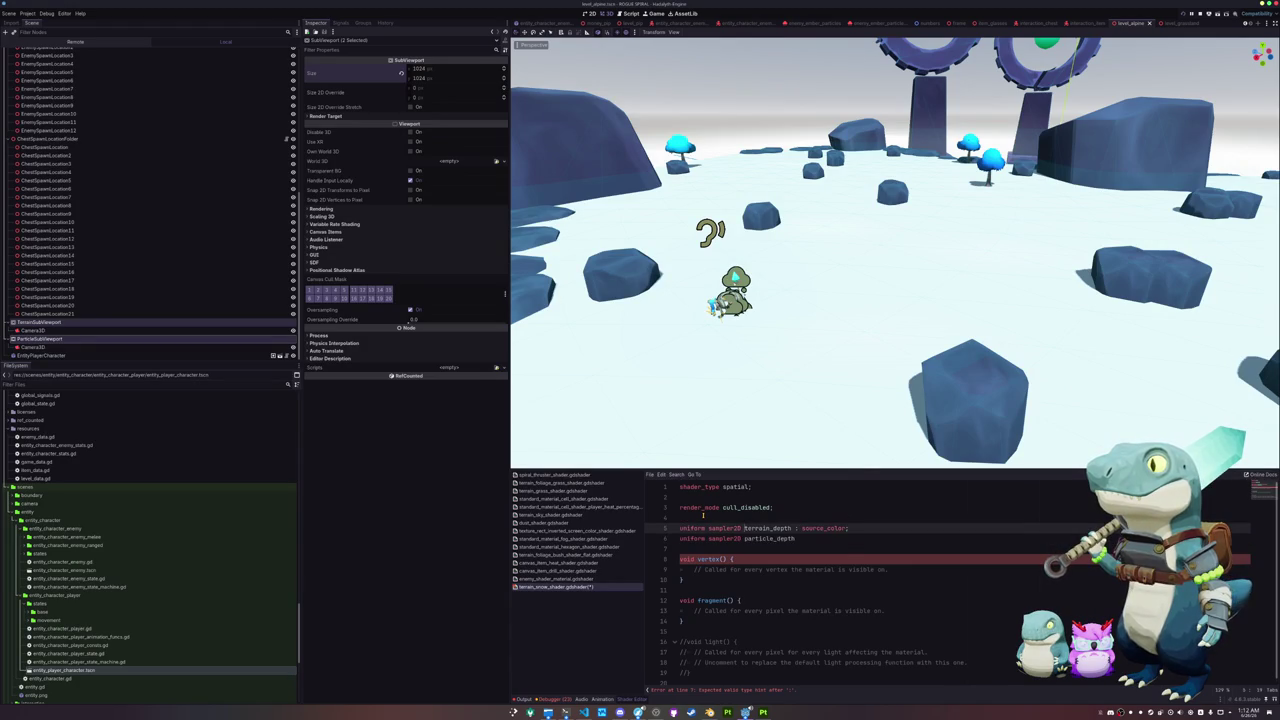
key(Down)
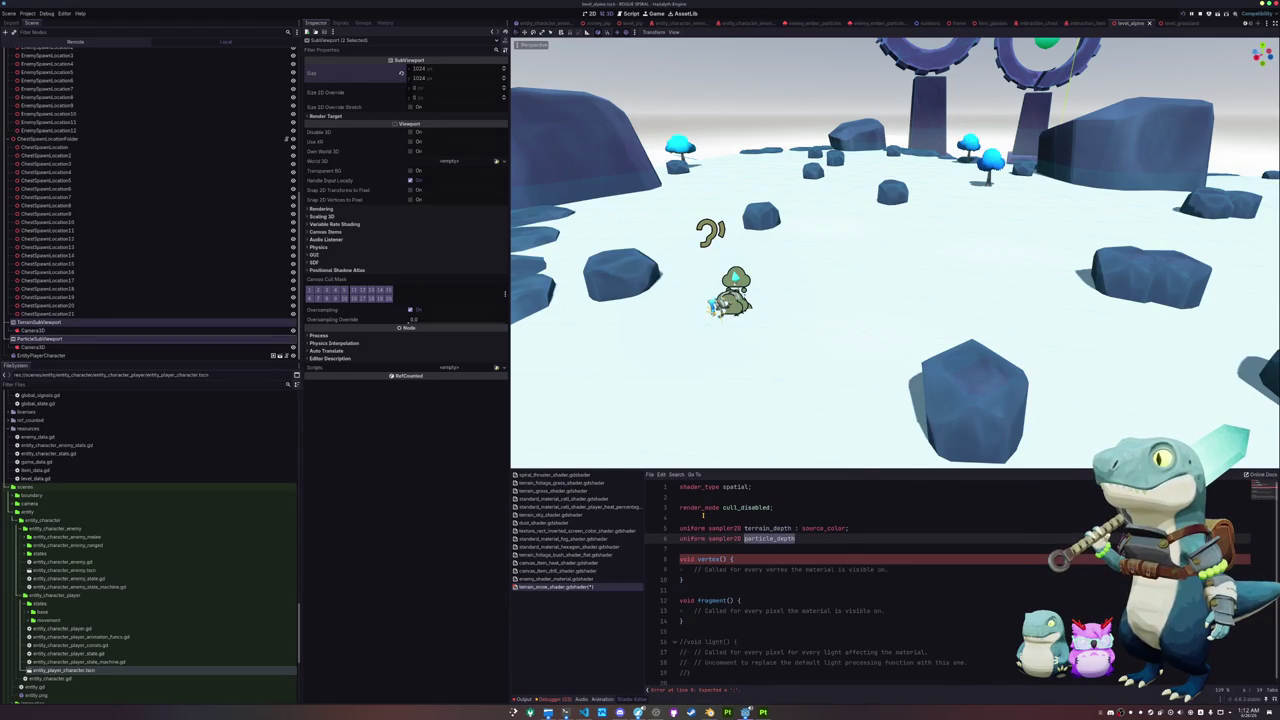
text(particle_screen)
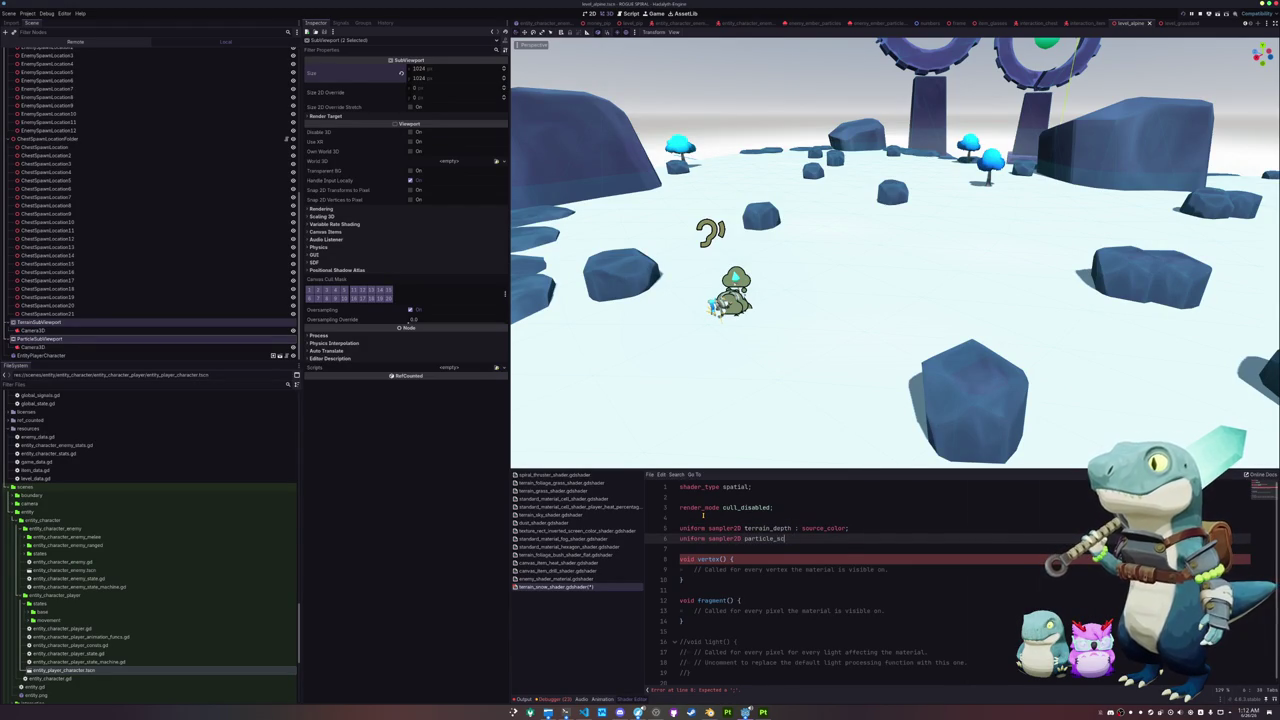
key(Up)
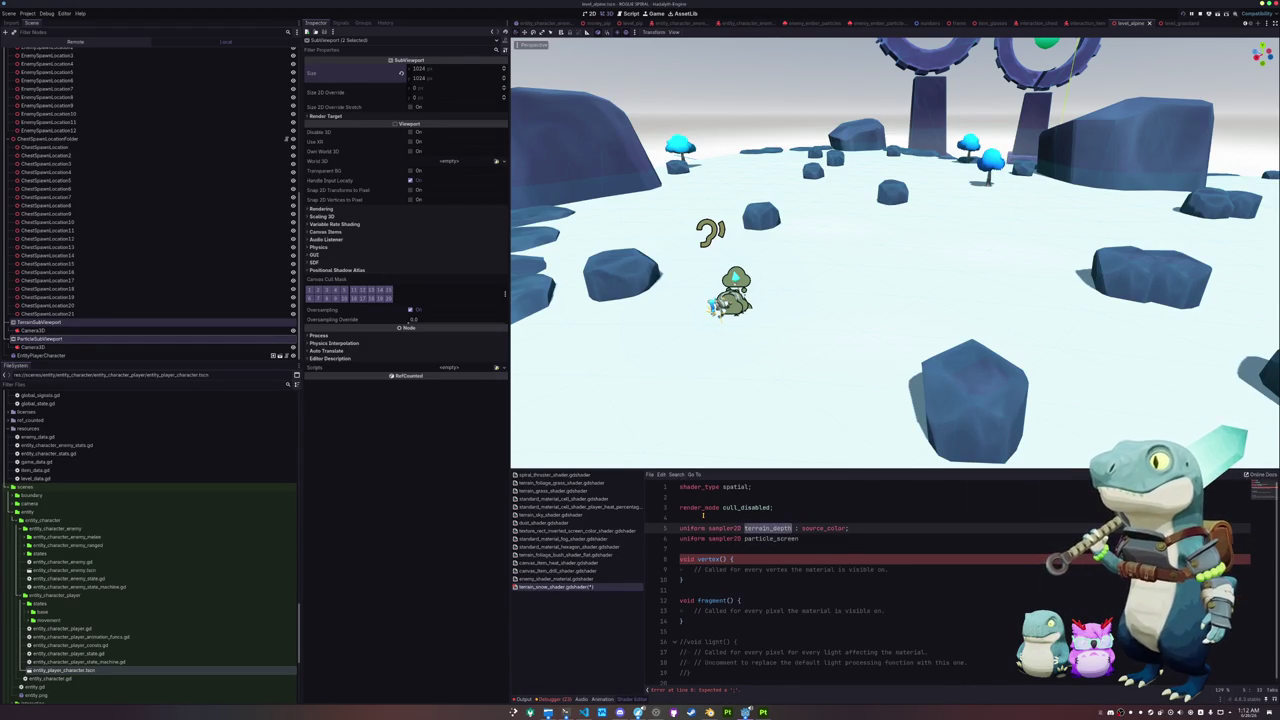
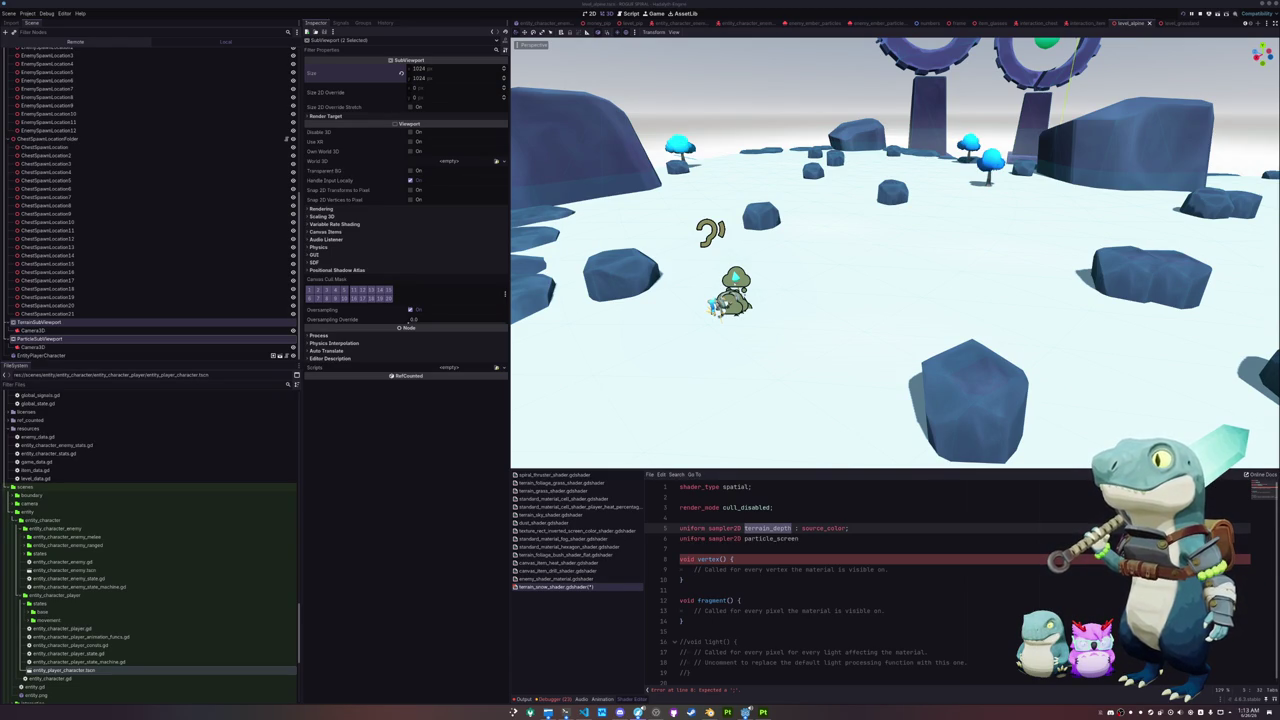
Step: Add a MeshInstance3D child node under TerrainSubViewport
right_click(56, 324)
click(76, 326)
text(meshins)
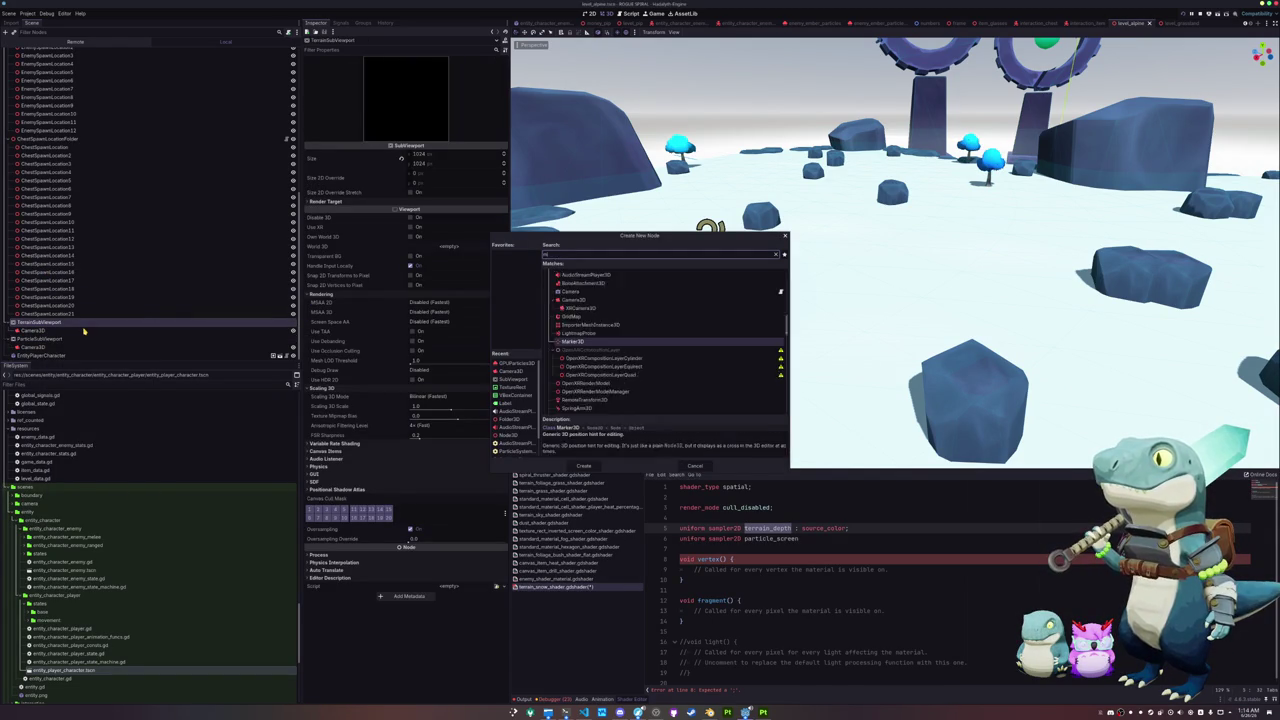
key(Return)
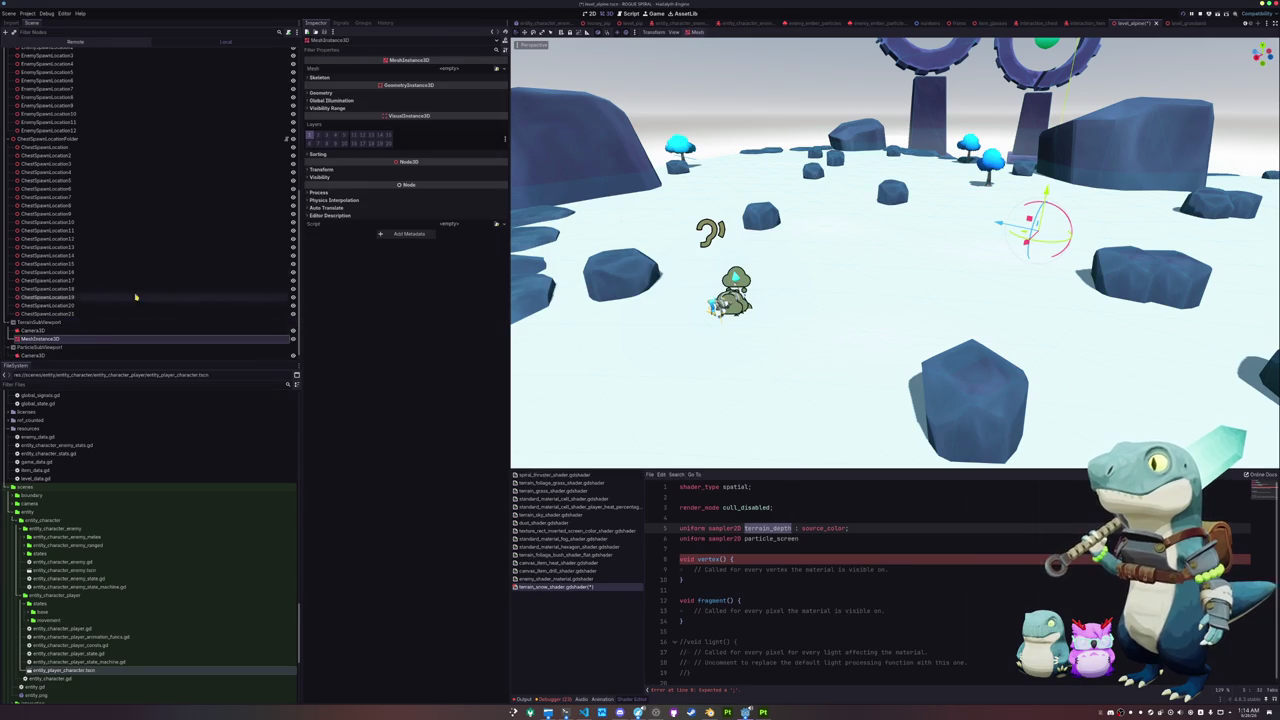
Step: Give it a new QuadMesh, 16384 extra cull margin and shadow casting off, then save the scene
click(502, 70)
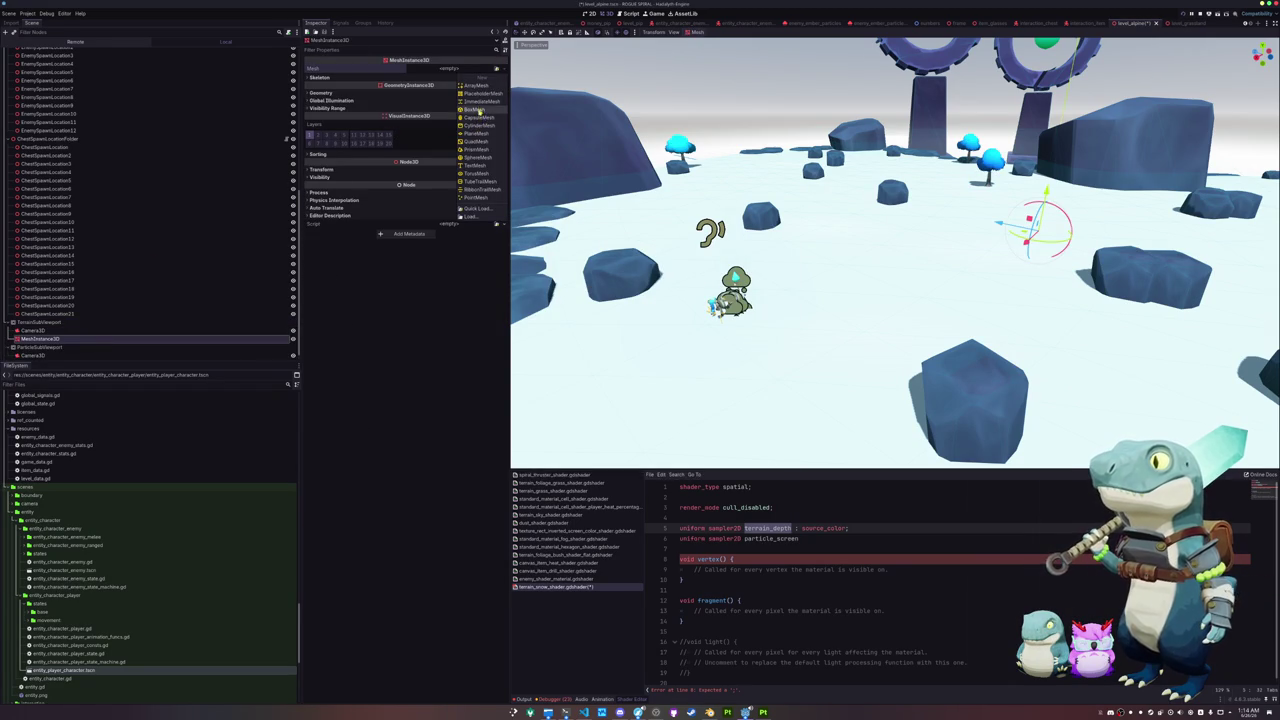
click(481, 141)
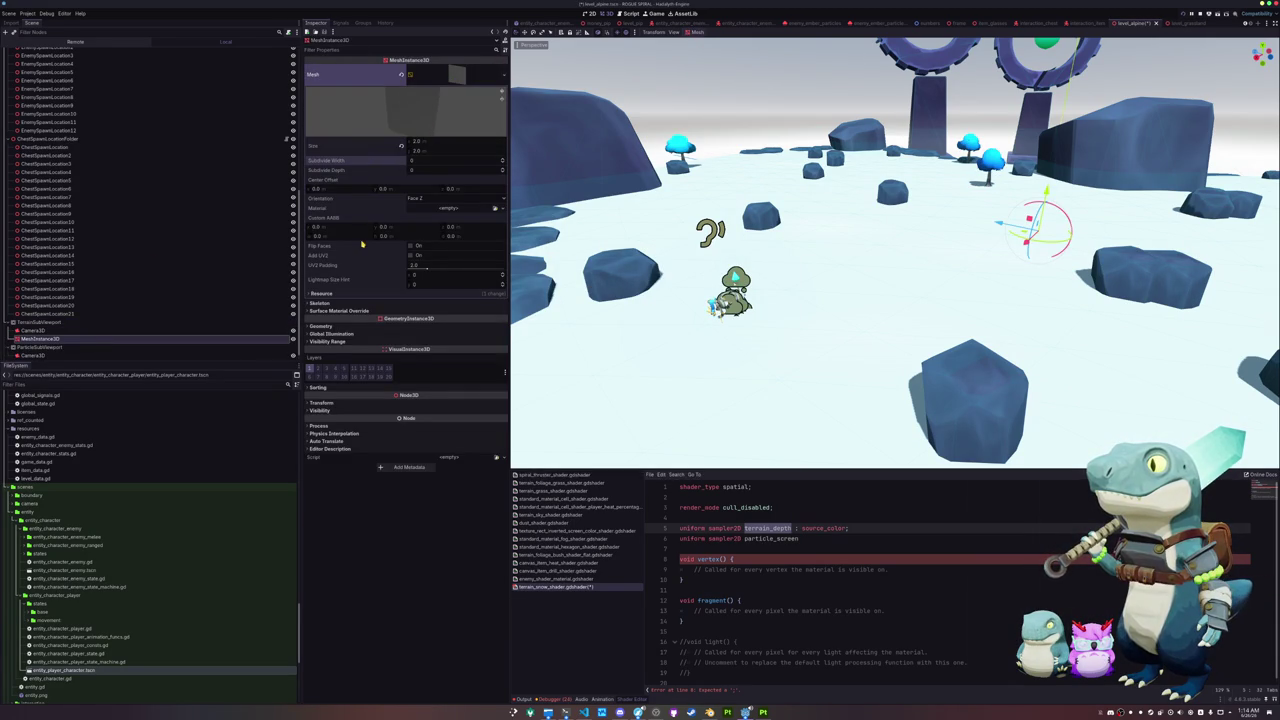
click(356, 326)
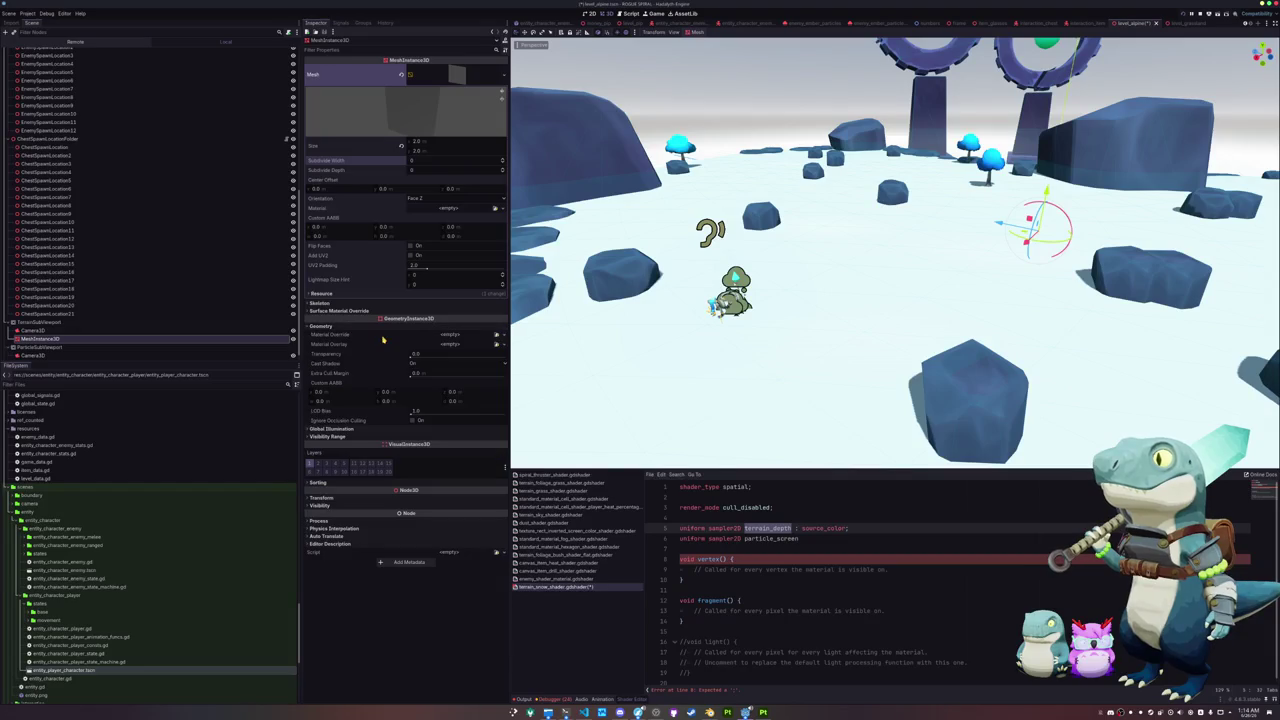
drag(415, 373, 539, 378)
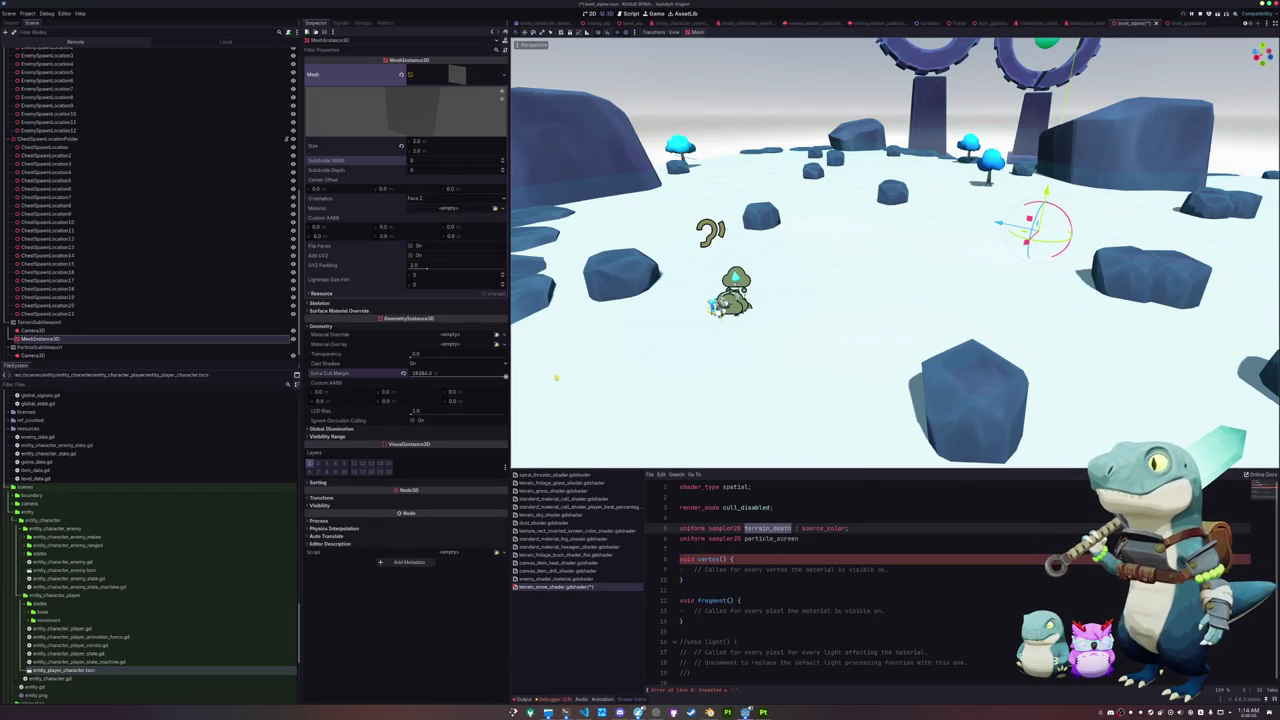
click(437, 369)
click(427, 374)
key(ctrl+s)
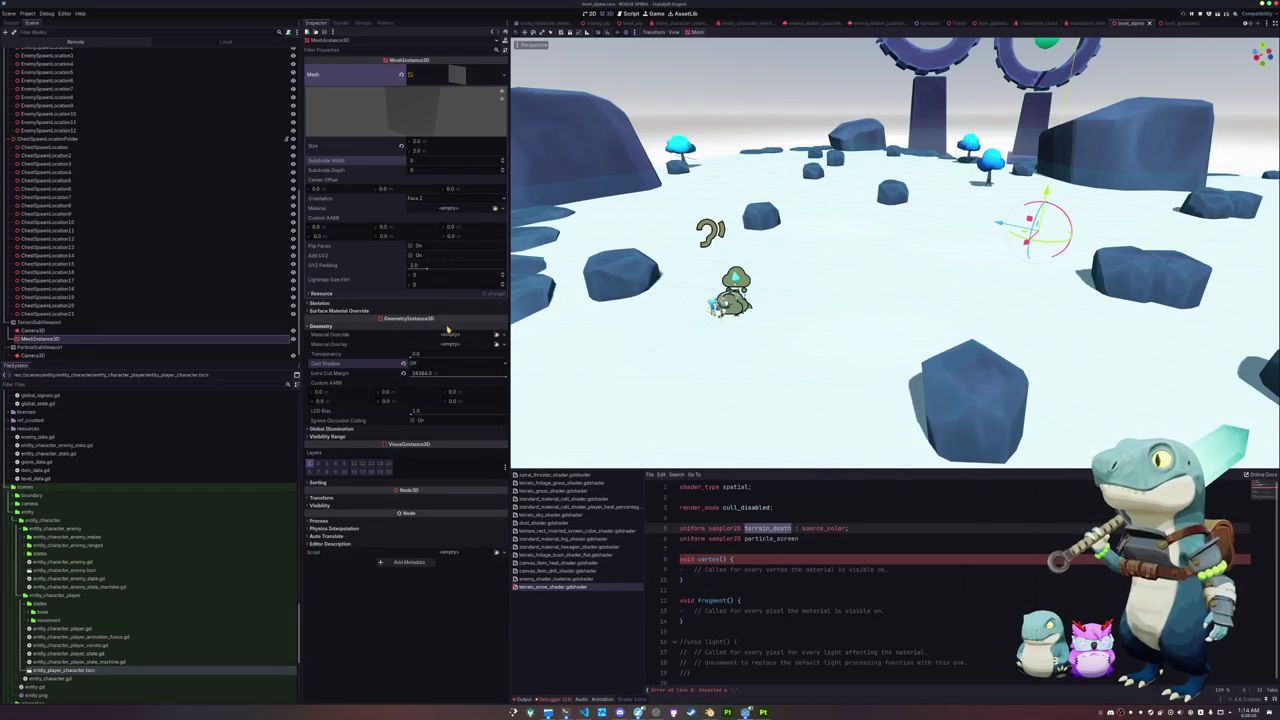
Step: Override the material with a new ShaderMaterial using a new shader named snow_depth_shader_shader
click(506, 336)
click(484, 354)
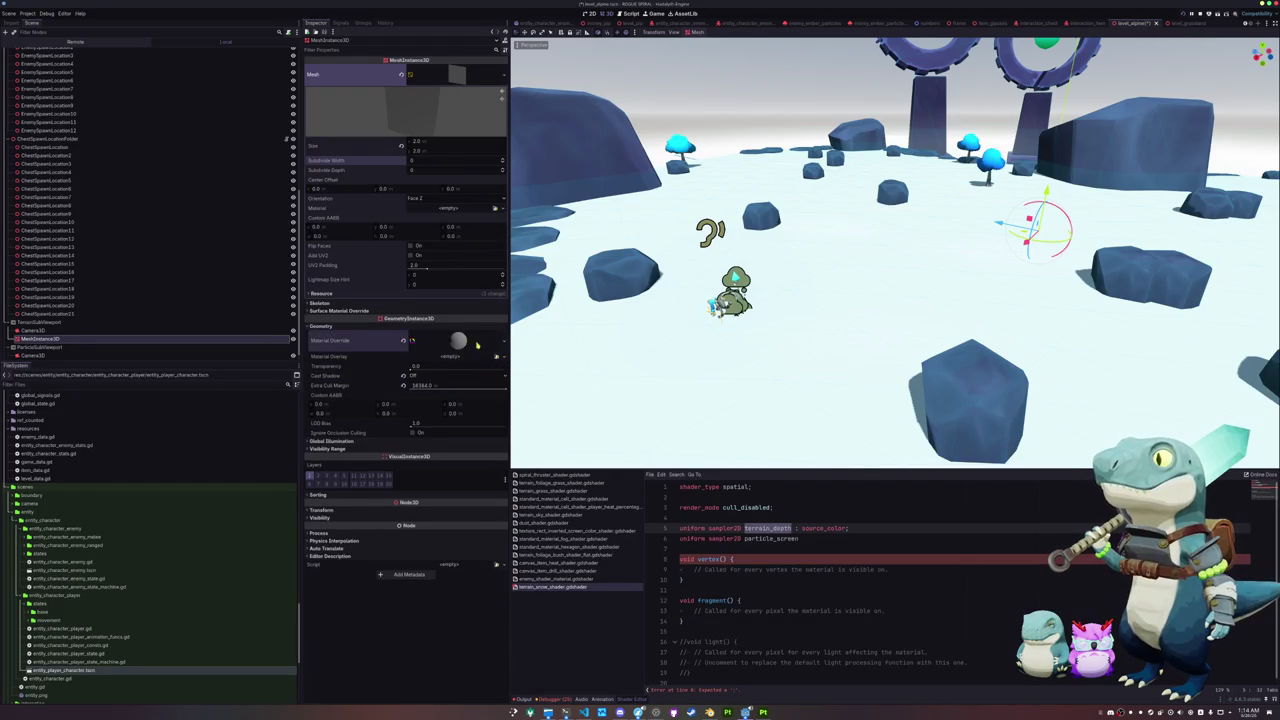
click(497, 407)
click(473, 410)
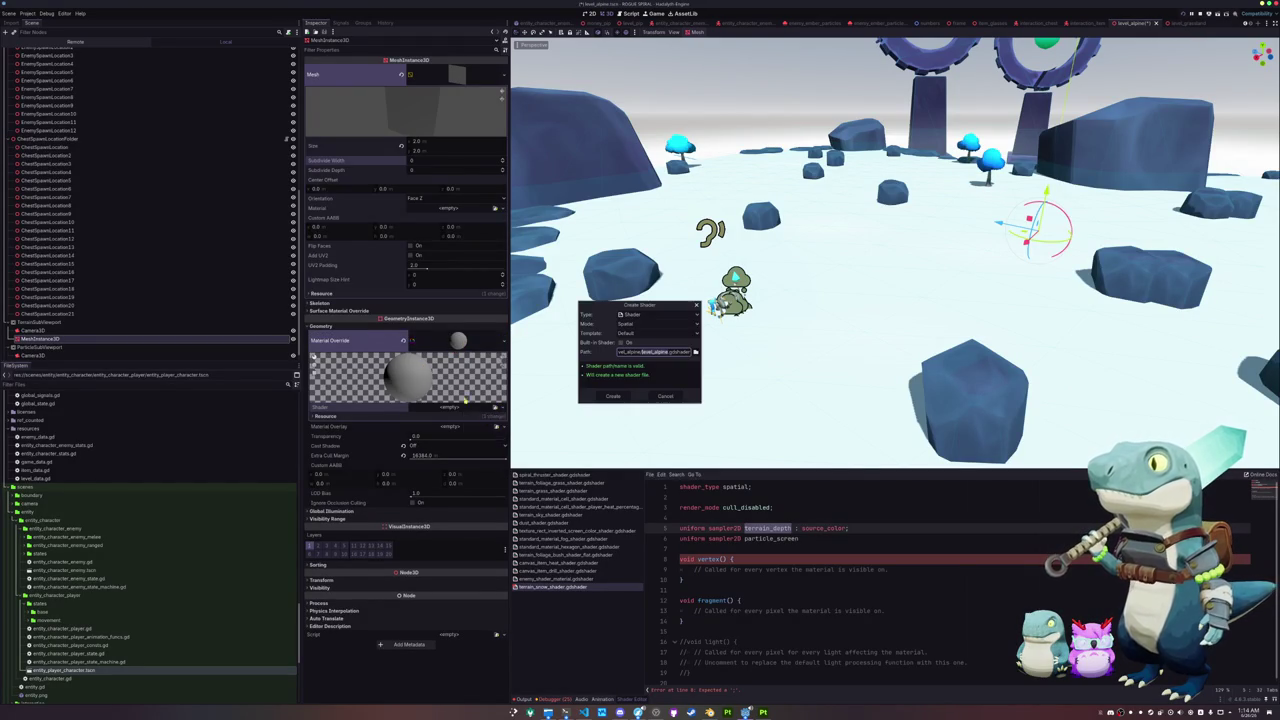
text(snow)
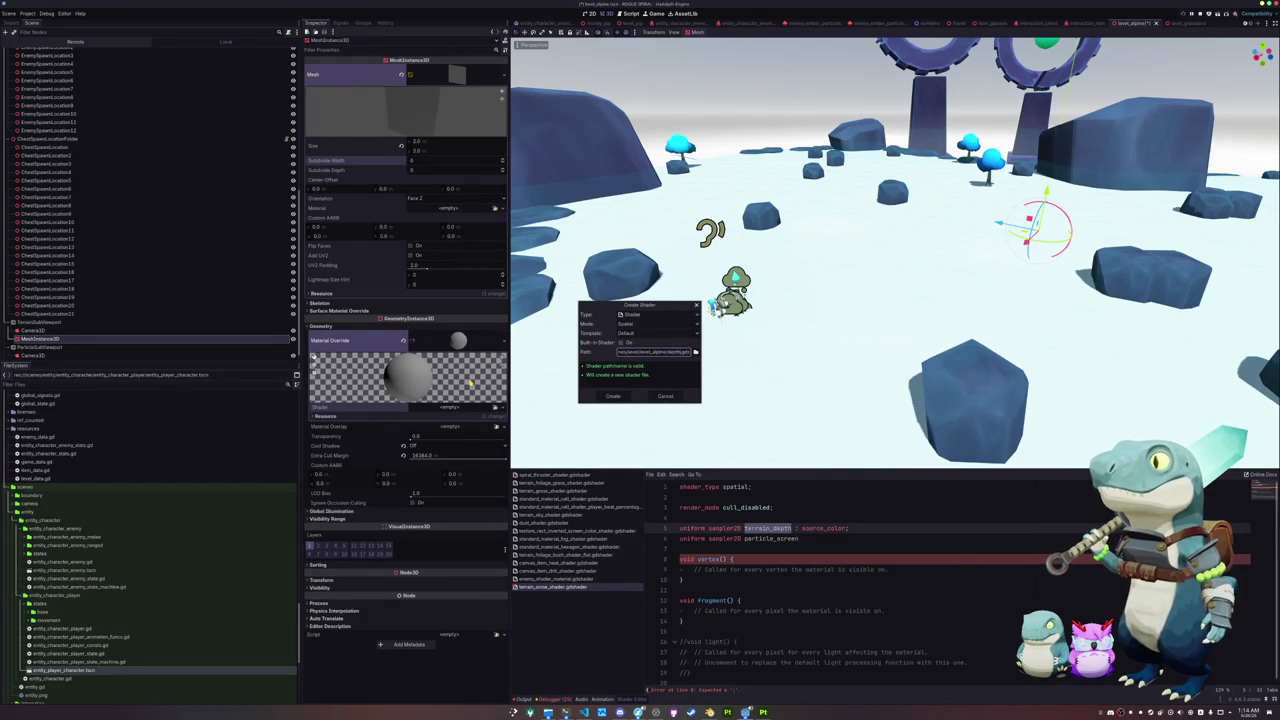
text(_depth)
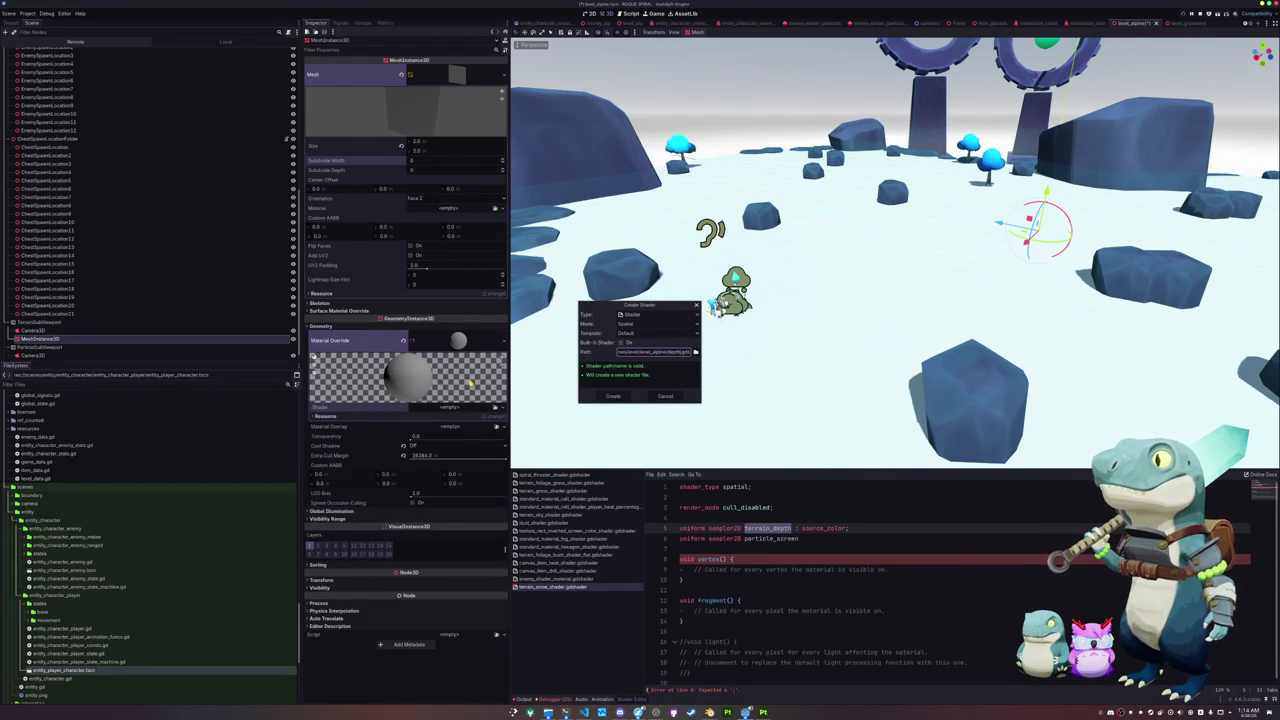
text(_shader)
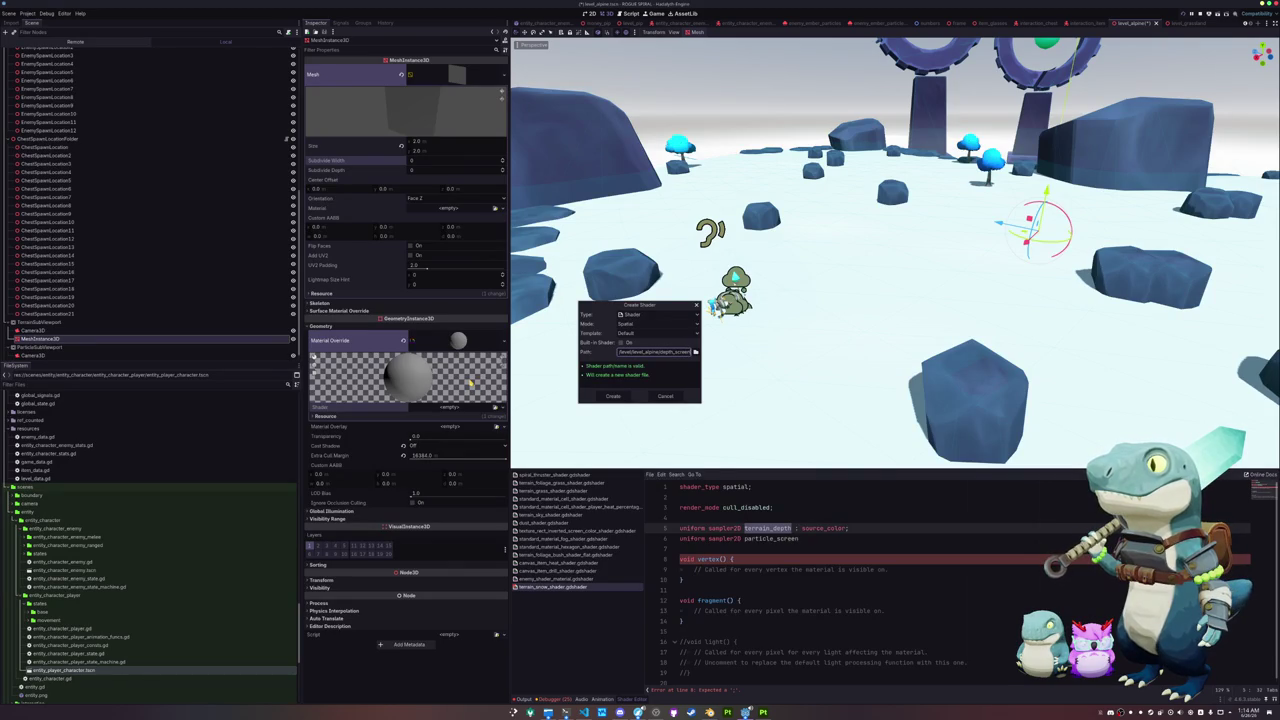
text(_shader)
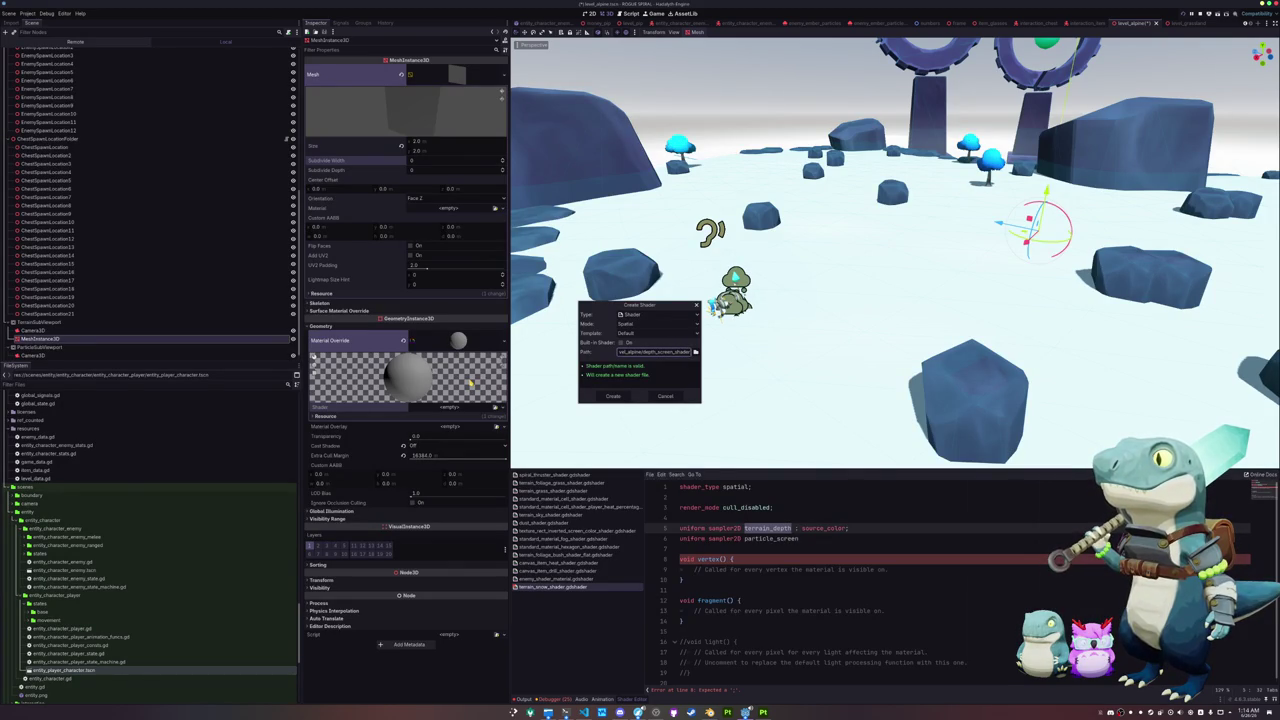
click(613, 396)
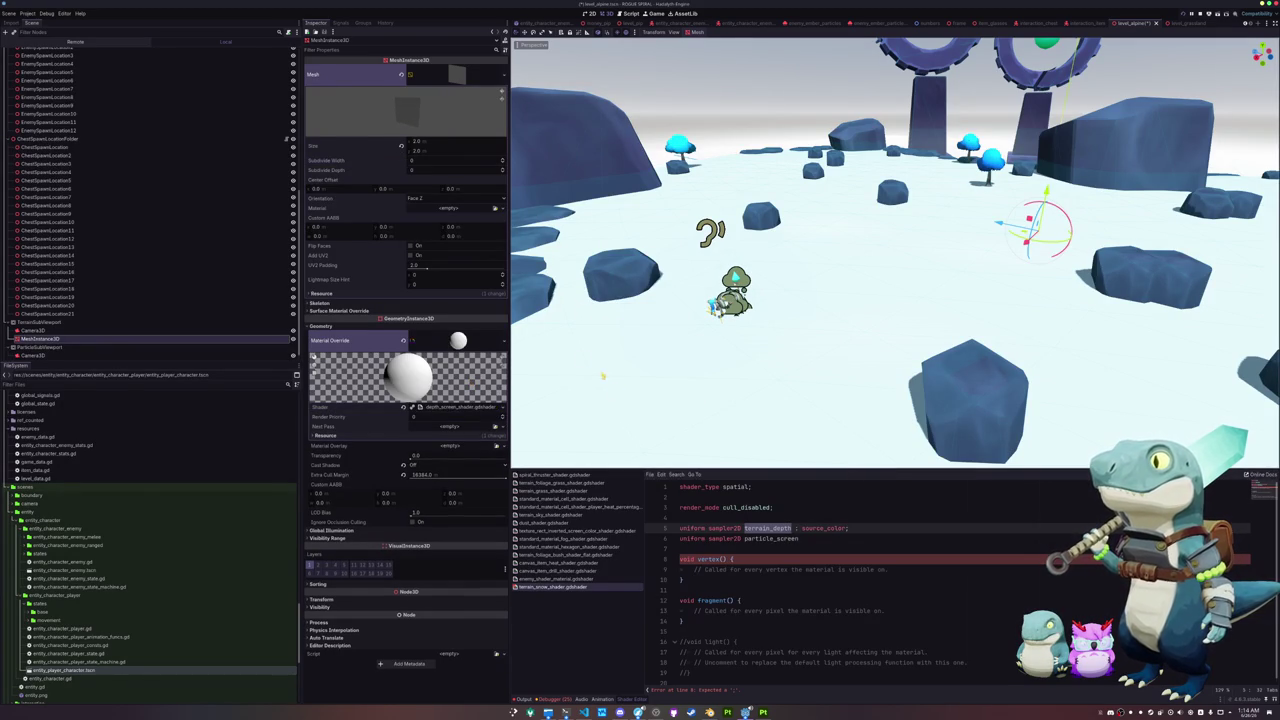
Step: Save the override material to res://assets/materials as 'depth_scre', then move the mesh above Camera3D
click(501, 341)
click(464, 450)
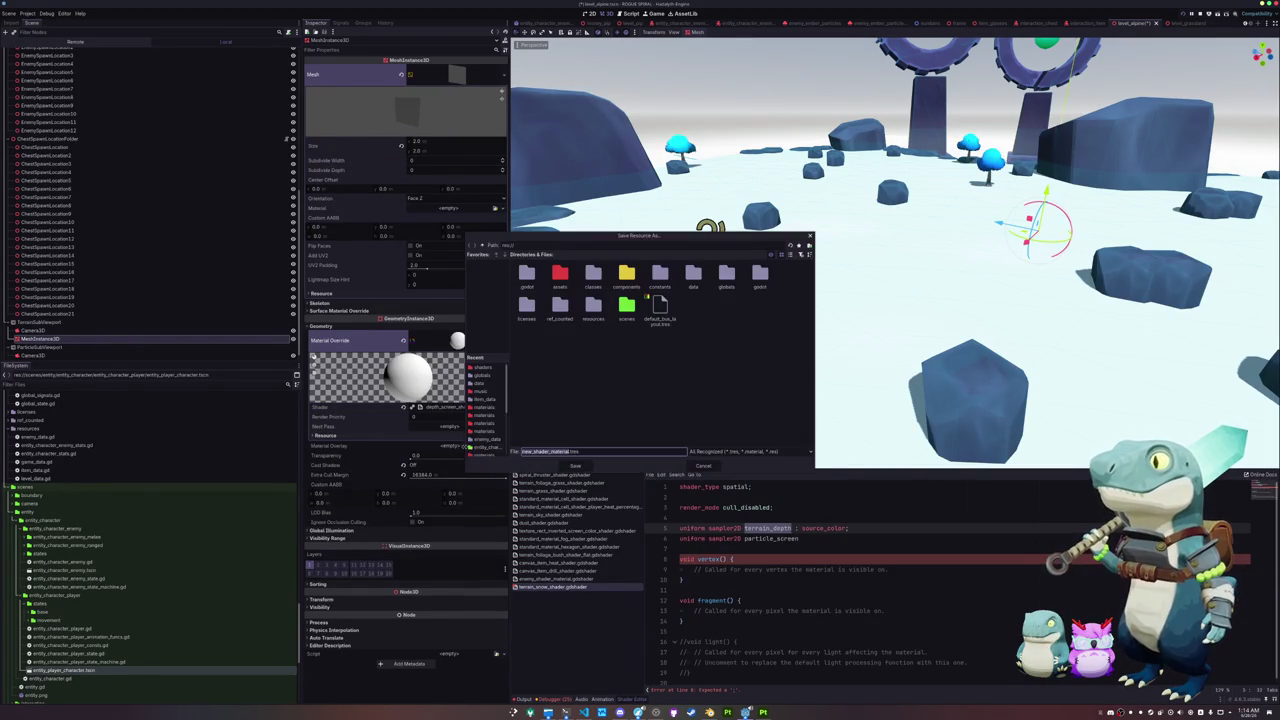
double_click(560, 275)
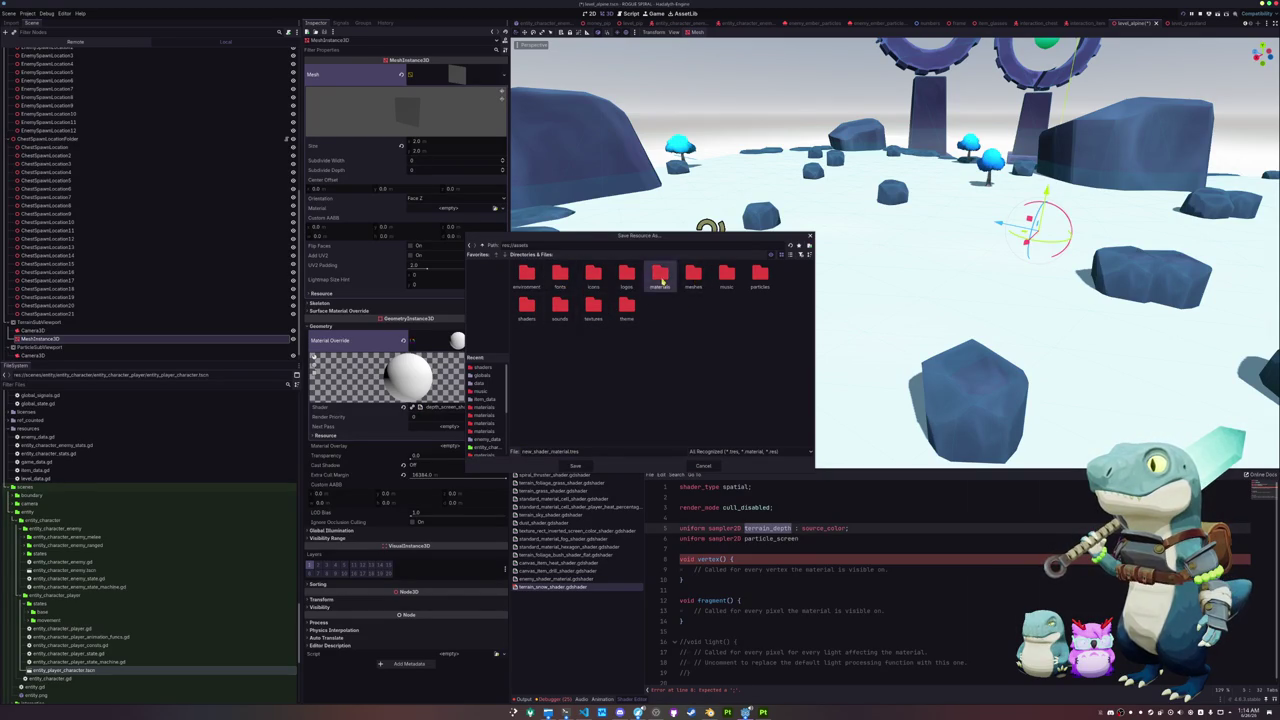
double_click(661, 283)
text(depth)
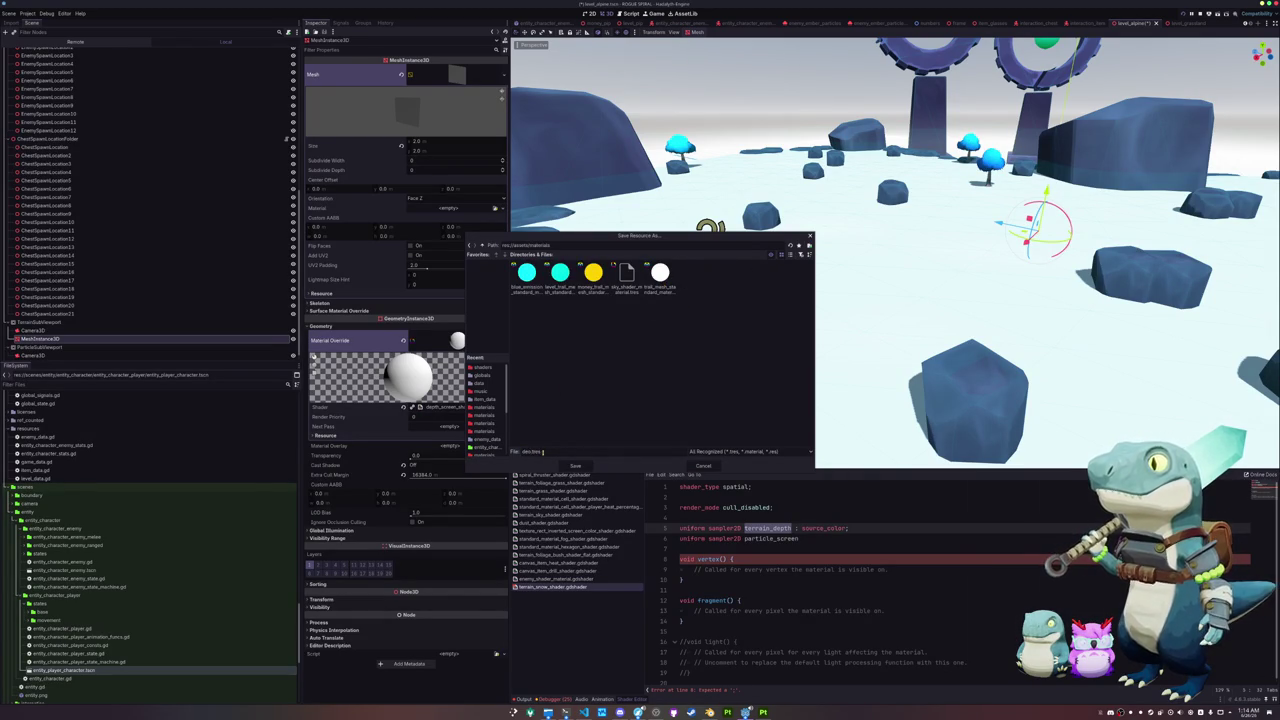
text(_screen_shader_material)
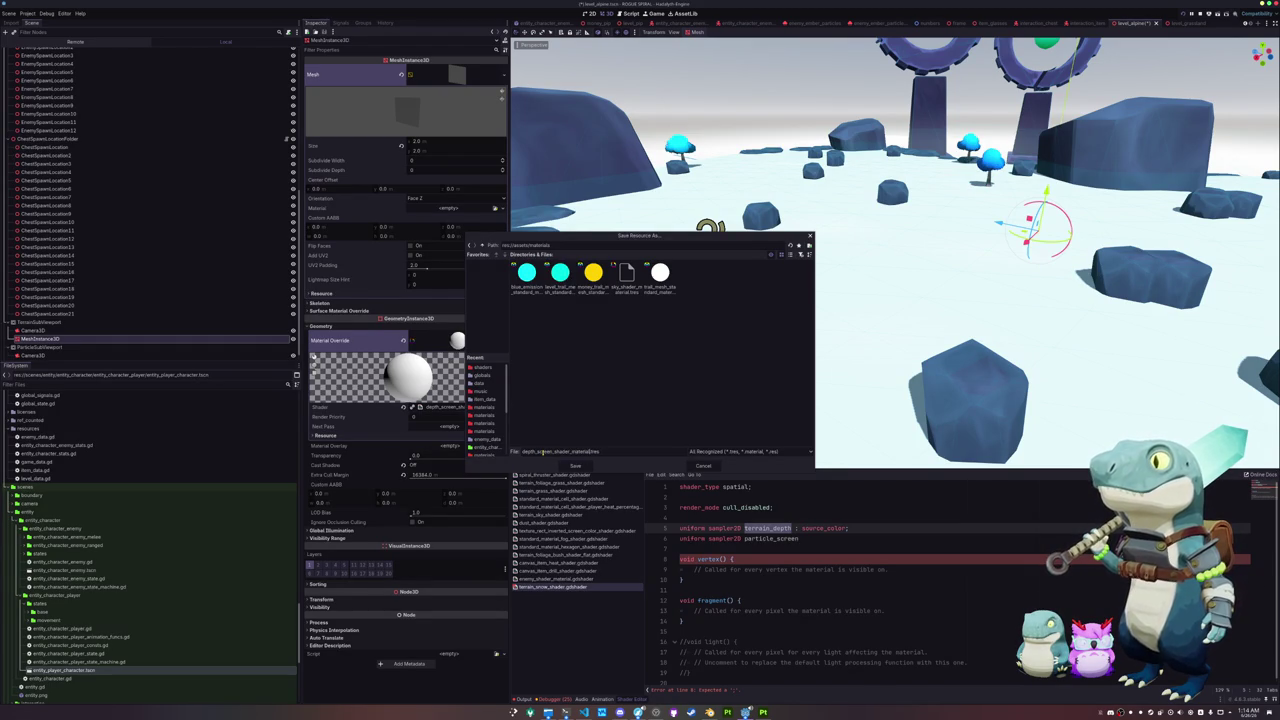
key(Return)
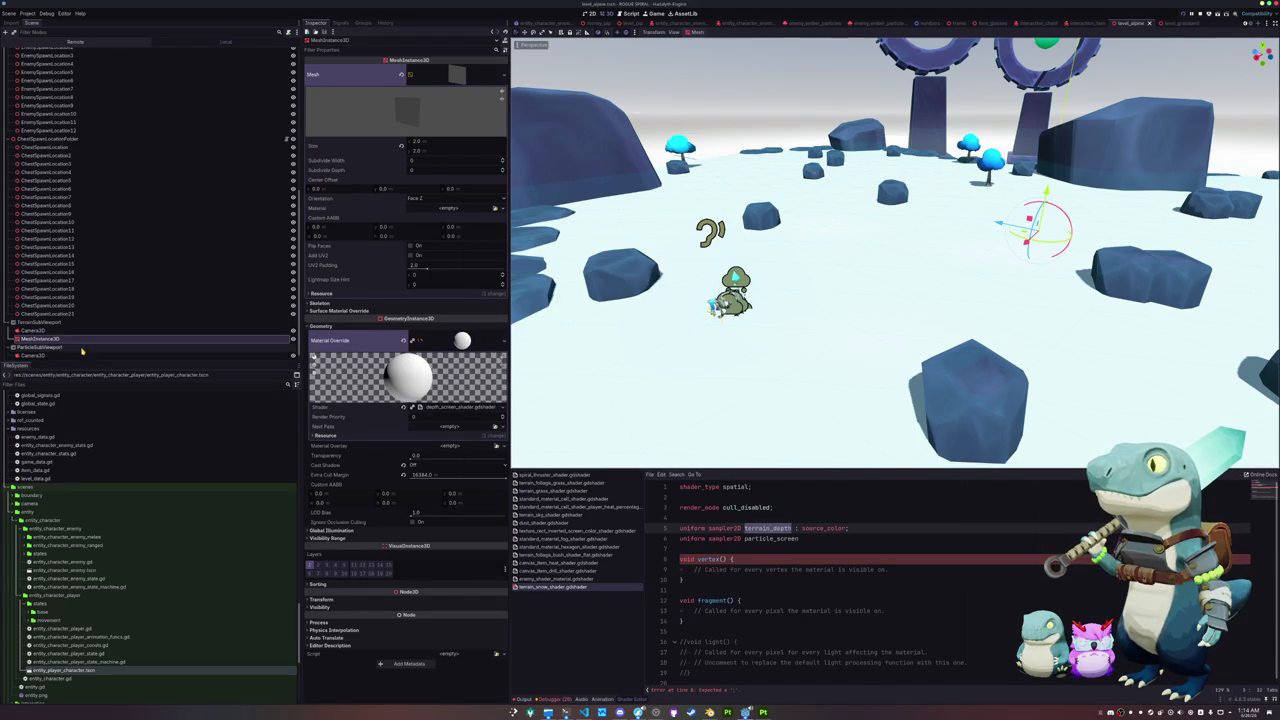
mouse_move(80, 340)
mouse_down()
mouse_move(85, 328)
mouse_move(55, 352)
mouse_move(50, 342)
mouse_up()
Step: Duplicate the MeshInstance3D into ParticleSubViewport and open the terrain mesh's shader in the editor
key(ctrl+d)
click(52, 321)
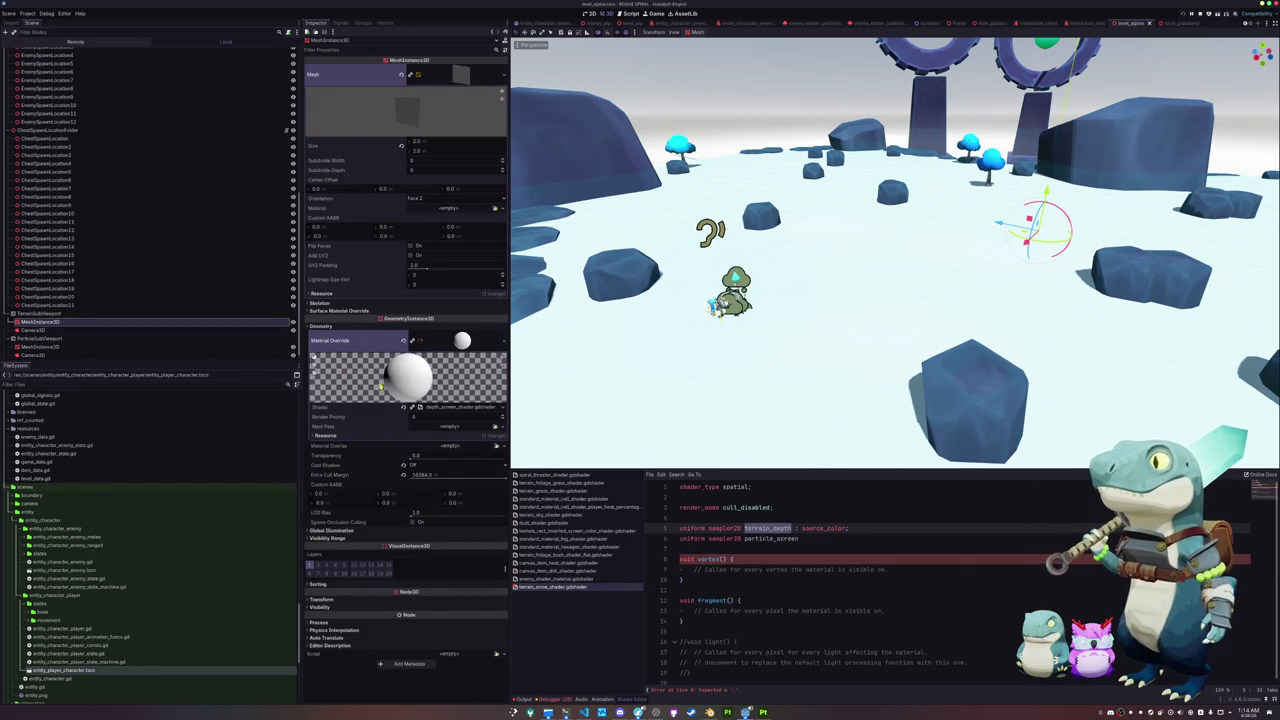
click(457, 408)
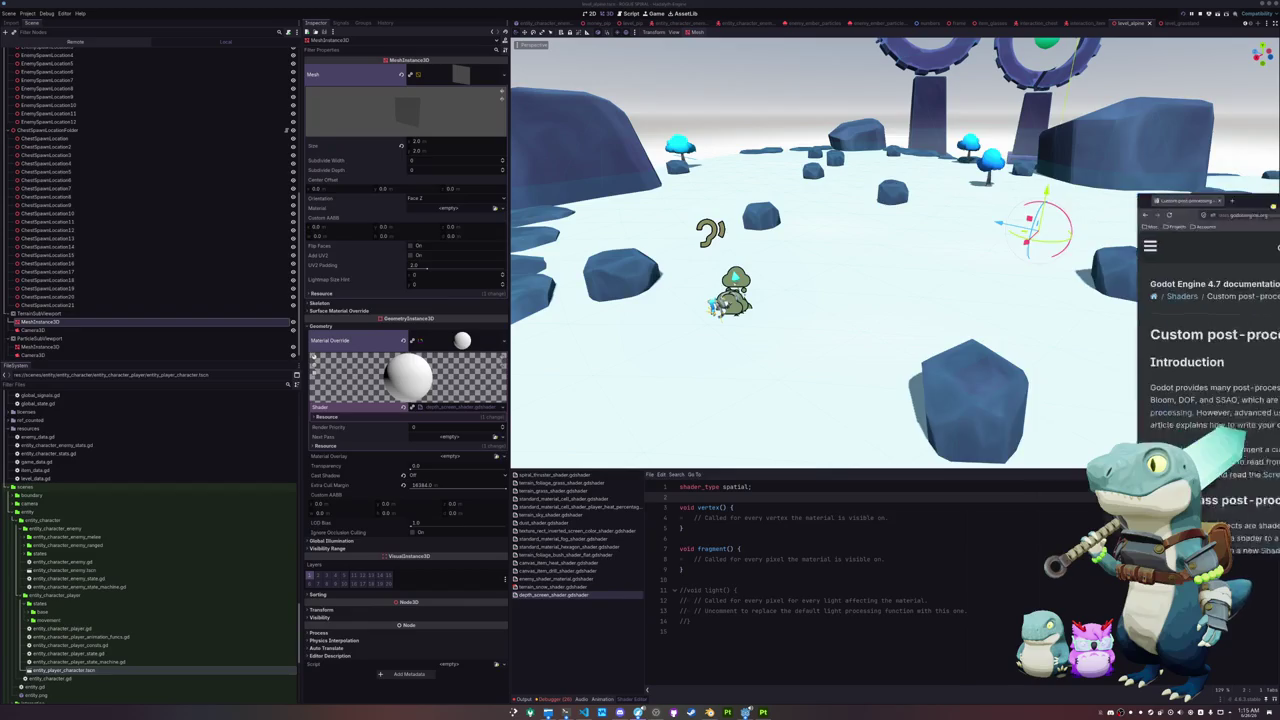
Step: Browse the docs to Advanced post-processing and its full screen quad vertex shader example
scroll(1017, 170, down, 15)
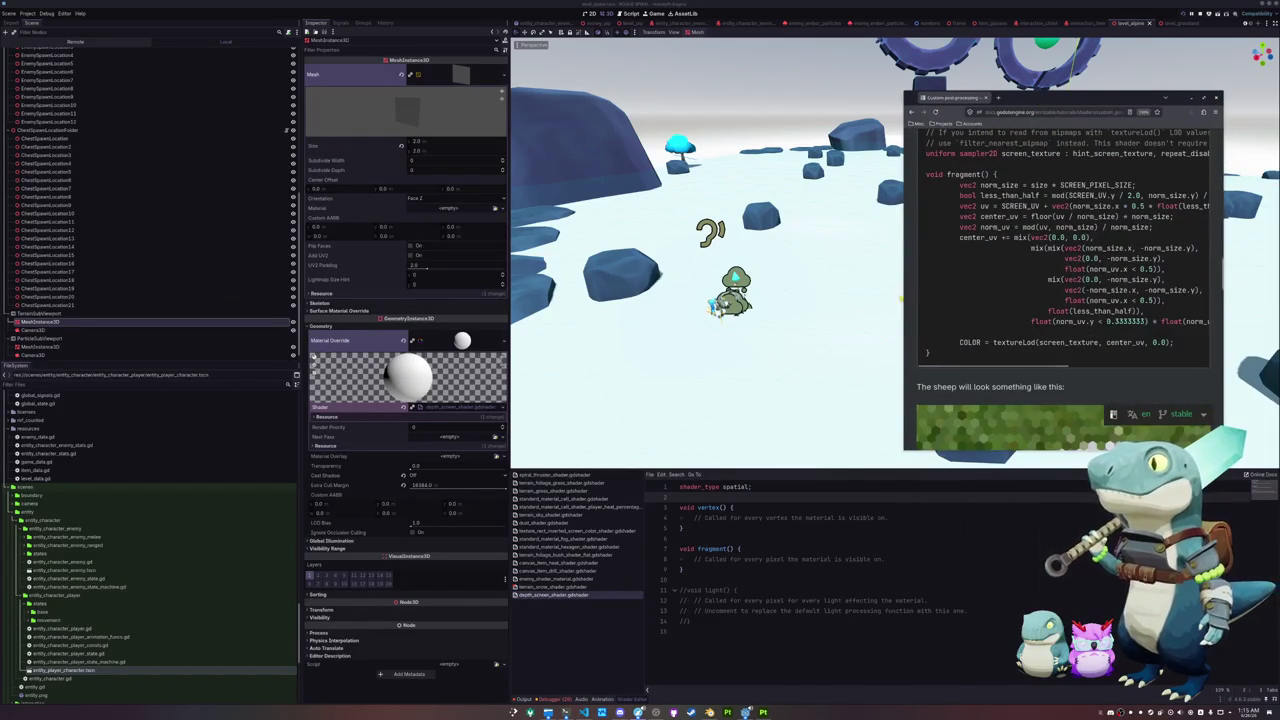
drag(900, 297, 732, 297)
scroll(907, 297, down, 10)
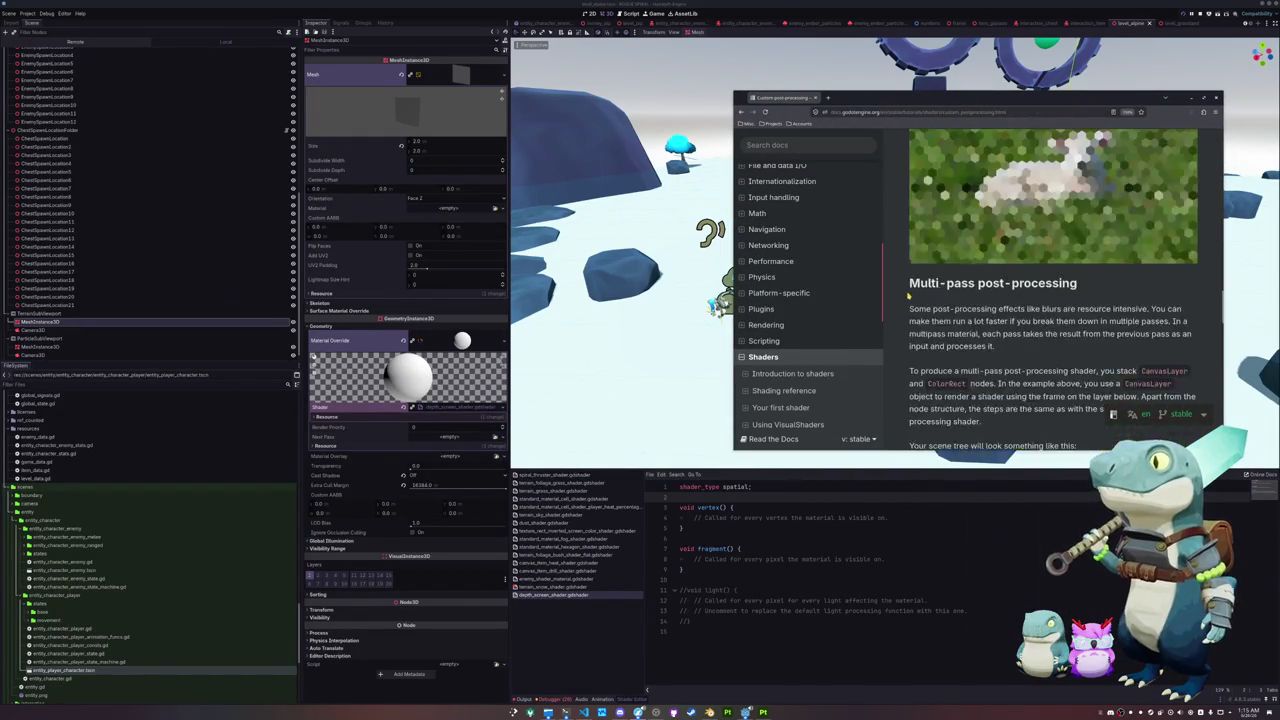
scroll(907, 297, down, 10)
scroll(906, 296, up, 3)
scroll(906, 296, up, 2)
scroll(790, 330, down, 3)
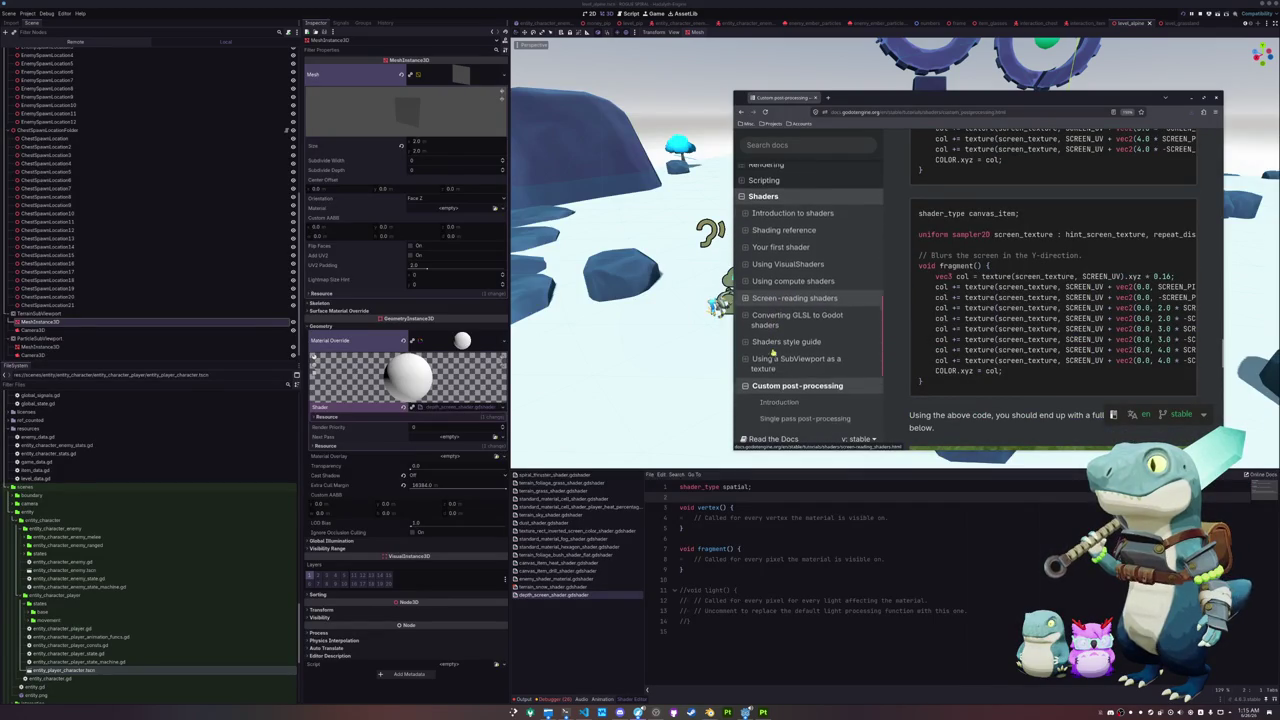
scroll(778, 338, down, 3)
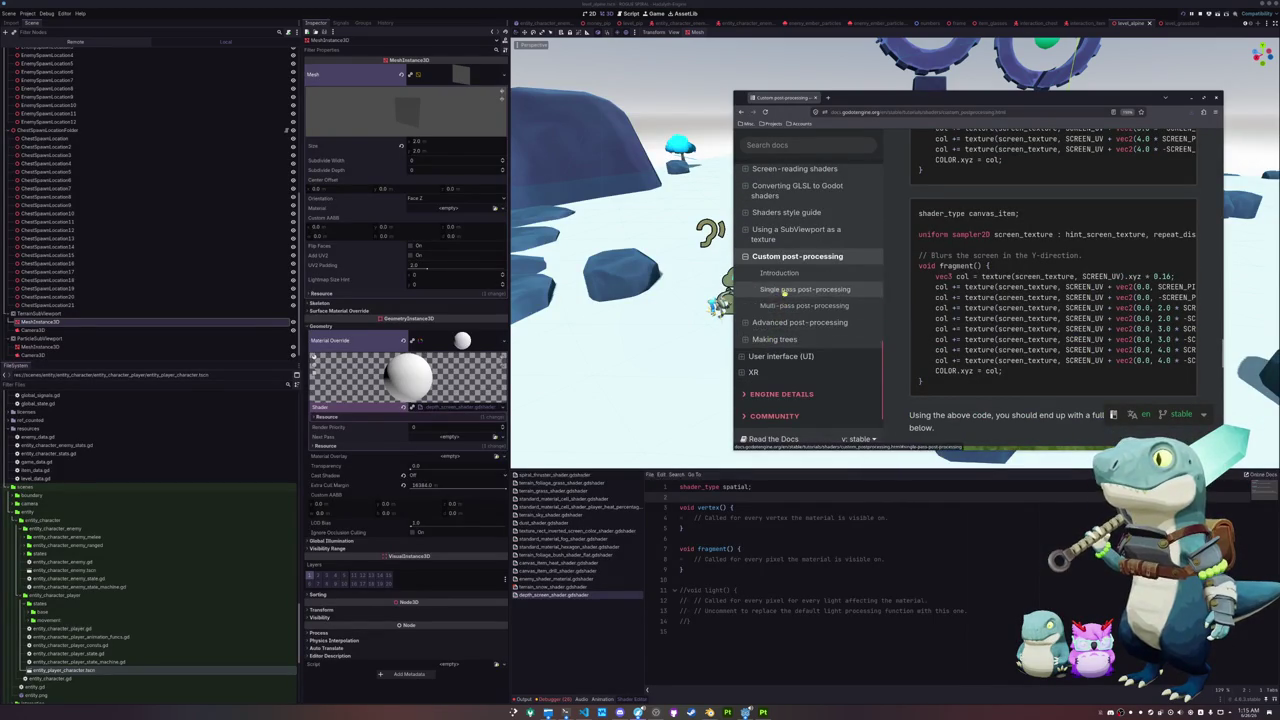
click(765, 322)
scroll(904, 314, down, 8)
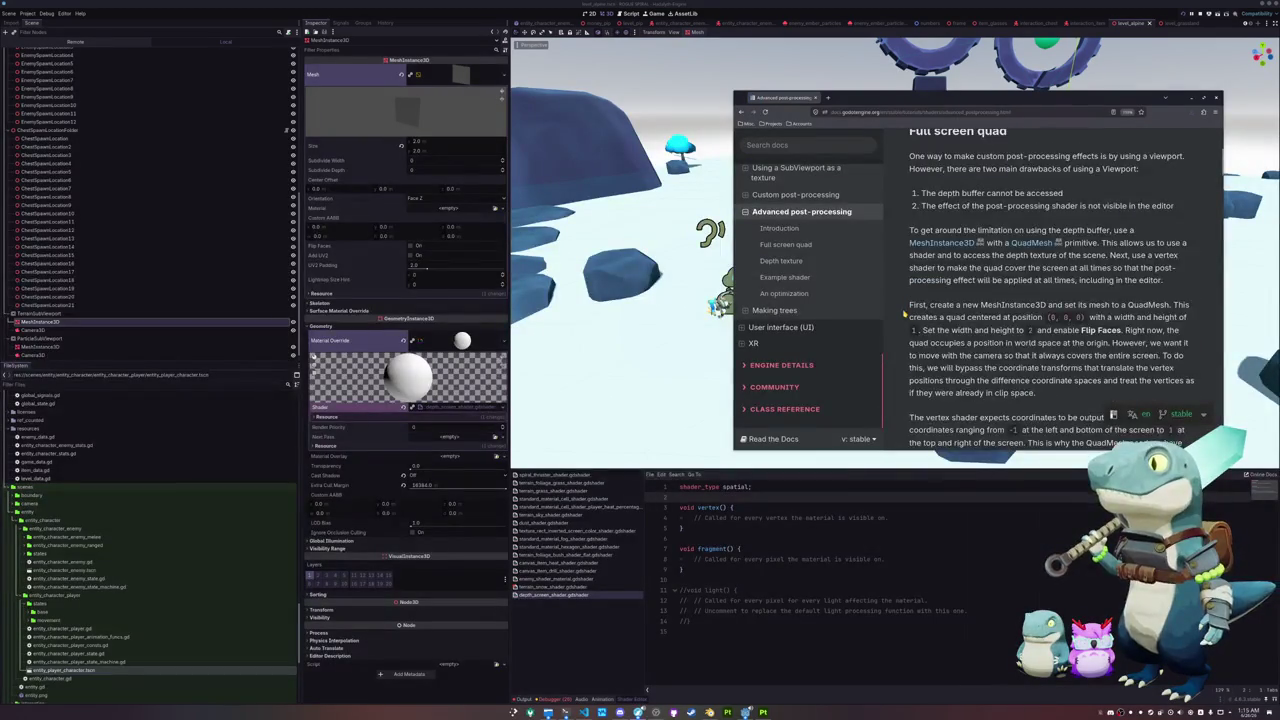
scroll(905, 313, down, 4)
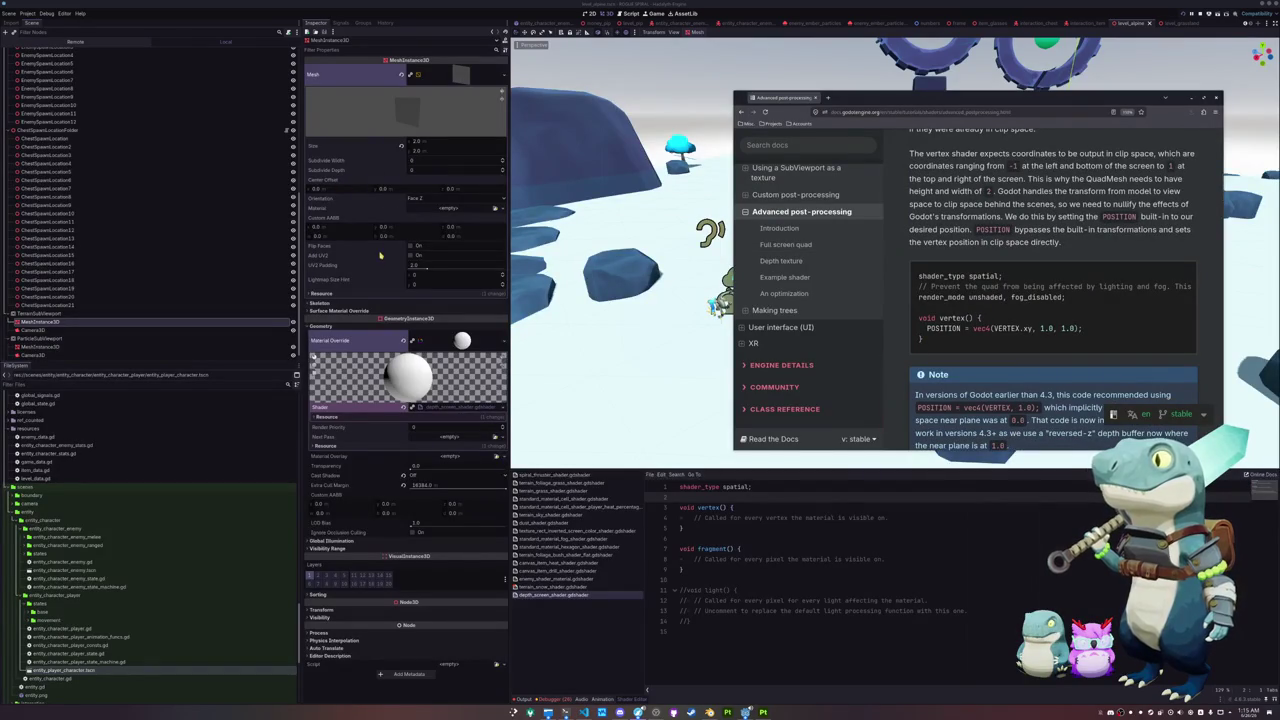
Step: Compare the mesh settings of the ParticleSubViewport and terrain MeshInstance3D nodes
click(40, 346)
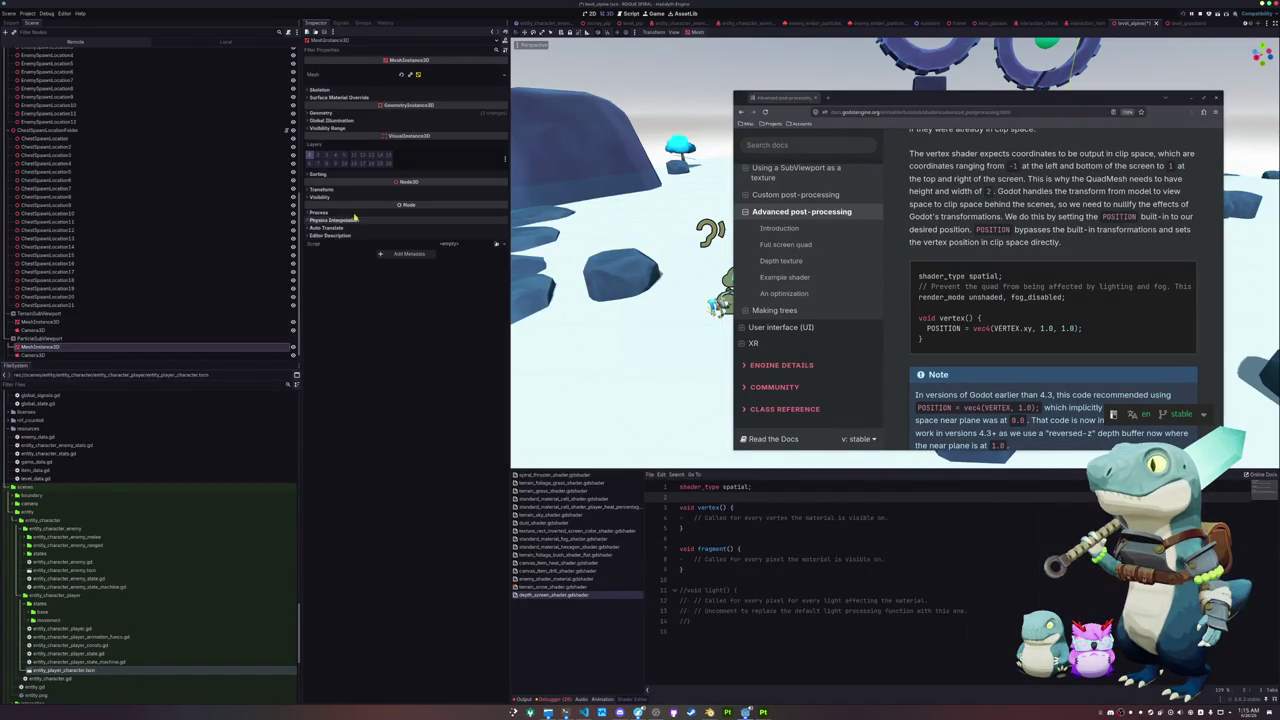
click(445, 74)
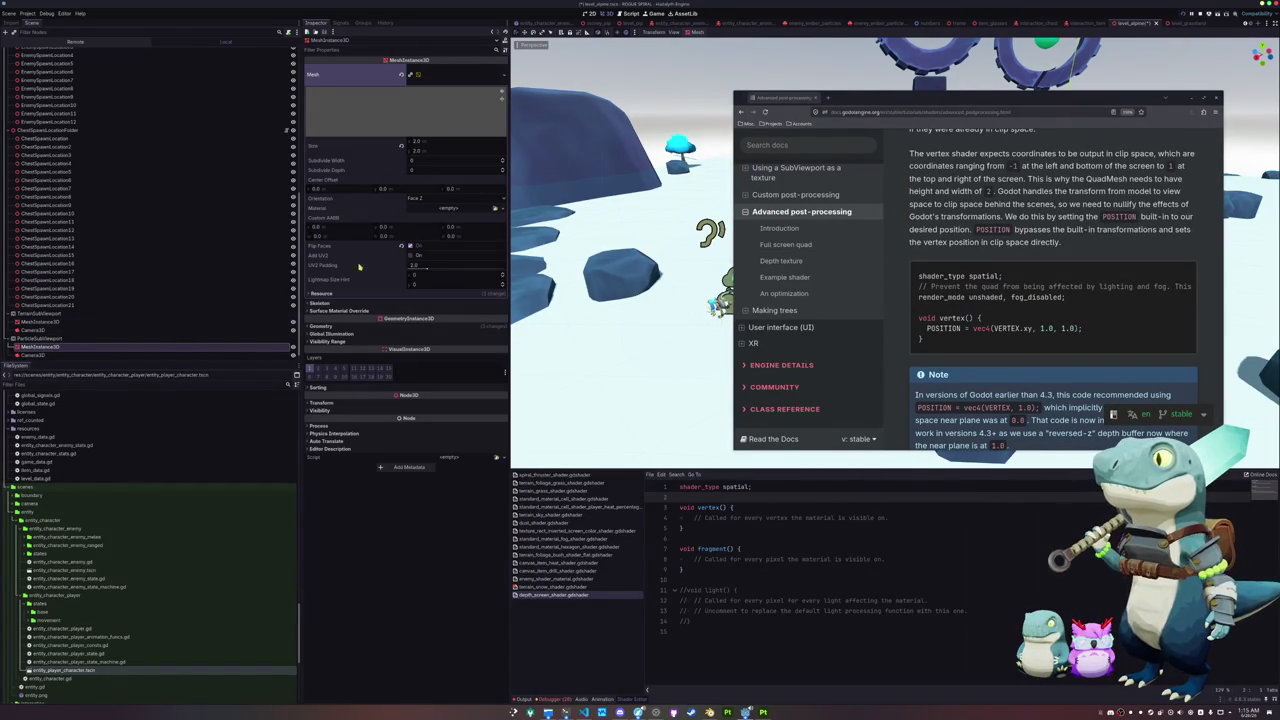
click(120, 321)
click(125, 346)
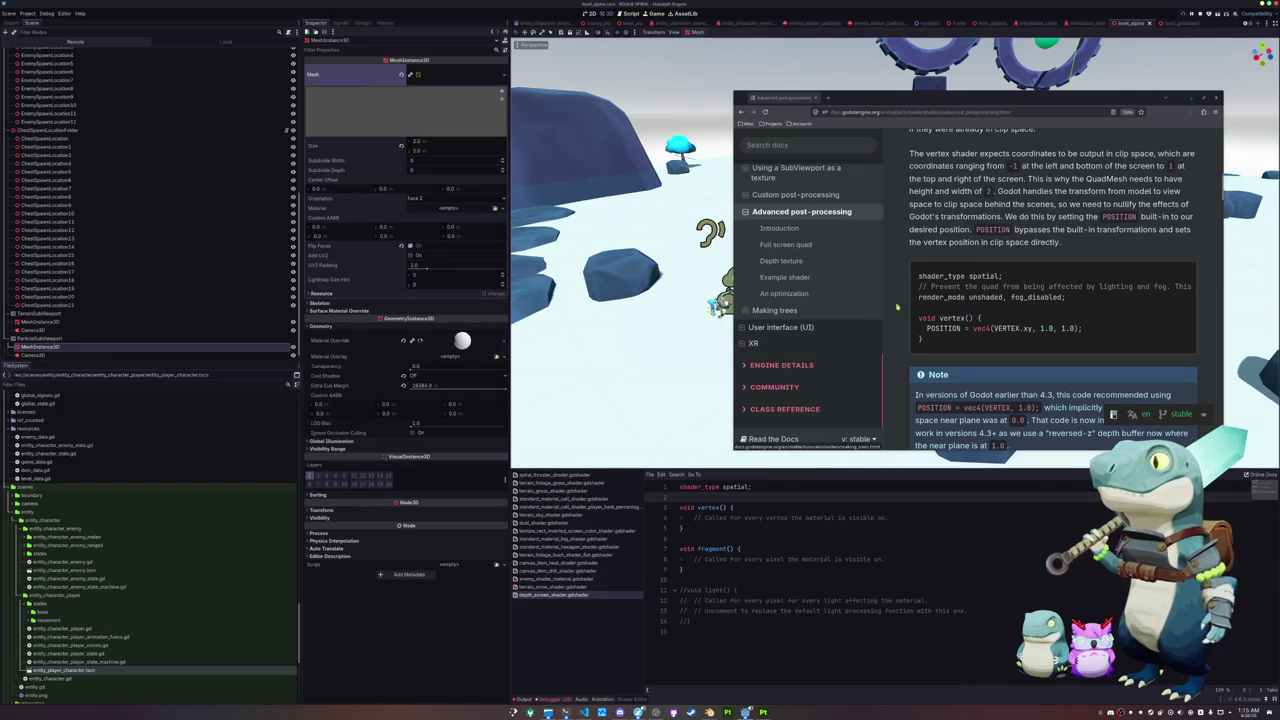
Step: Paste the docs' full-screen quad shader over the vertex() function and add blank lines after shader_type
drag(923, 340, 918, 287)
right_click(958, 289)
click(970, 297)
drag(680, 497, 890, 518)
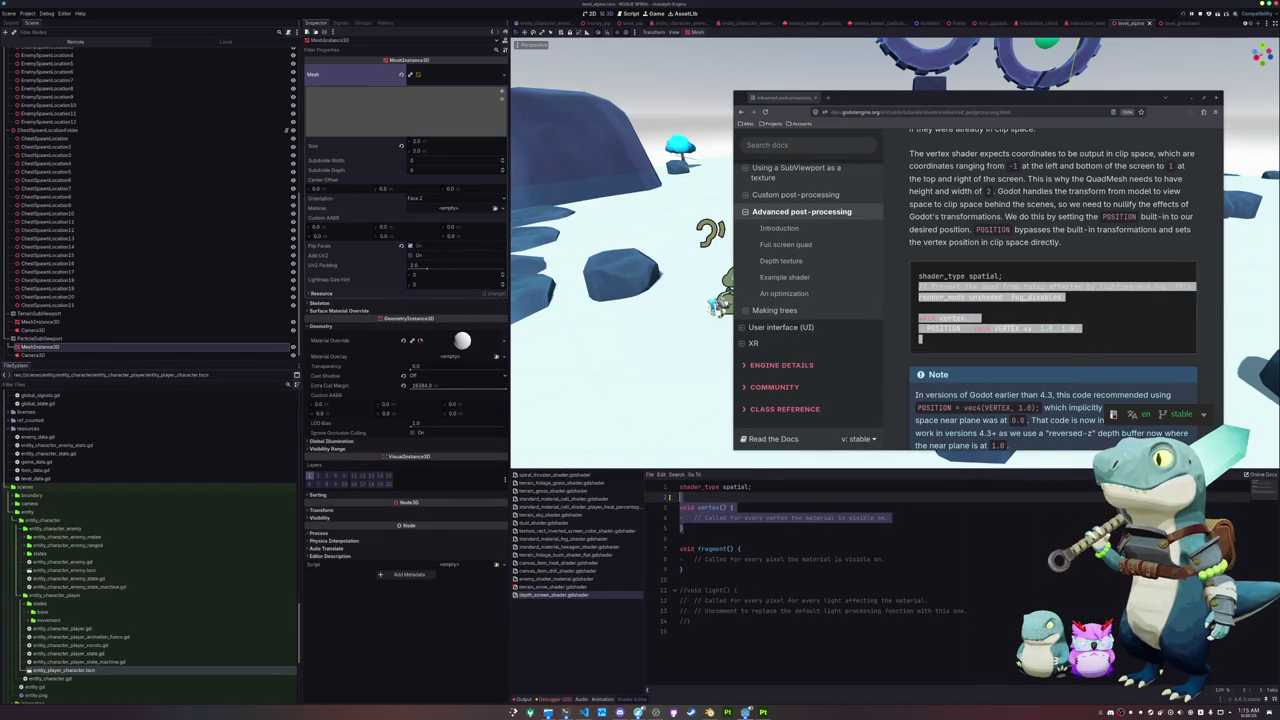
key(ctrl+v)
key(Up)
key(Up)
key(Up)
key(Up)
key(Return)
key(Up)
key(Return)
key(Return)
key(Up)
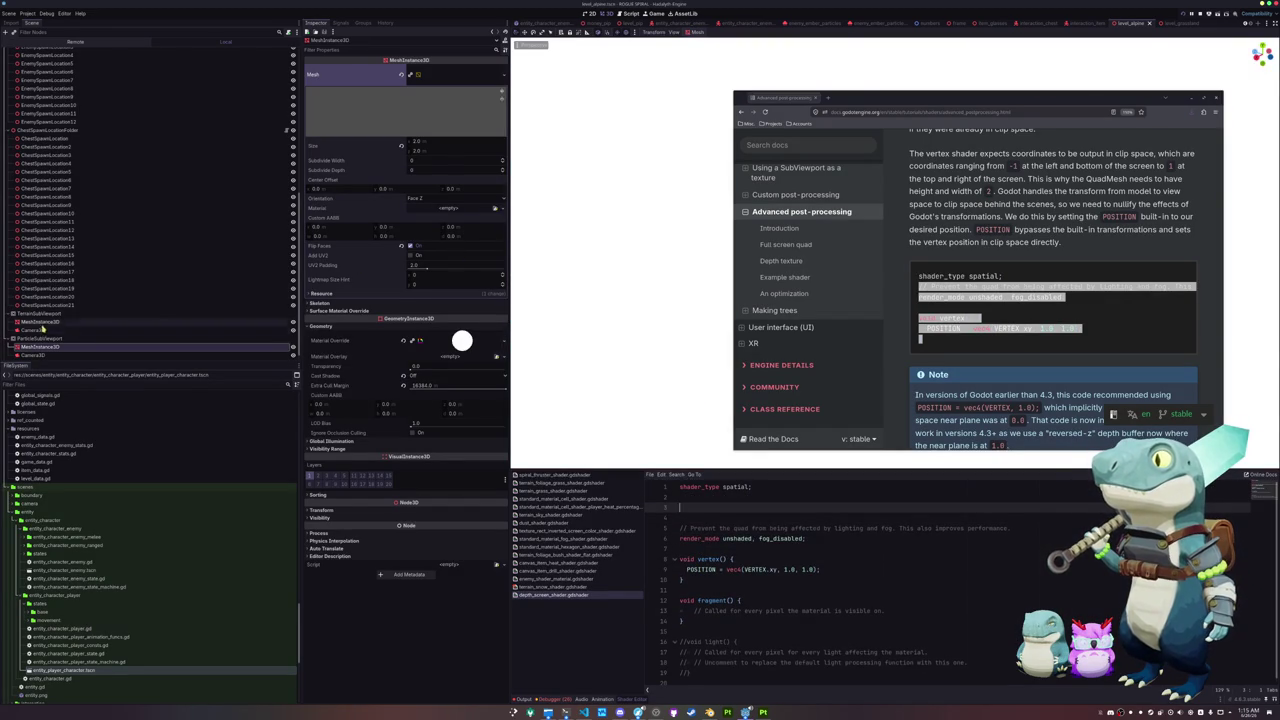
Step: Recheck both MeshInstance3D nodes and move the docs window aside to reveal the viewport
click(45, 321)
click(55, 347)
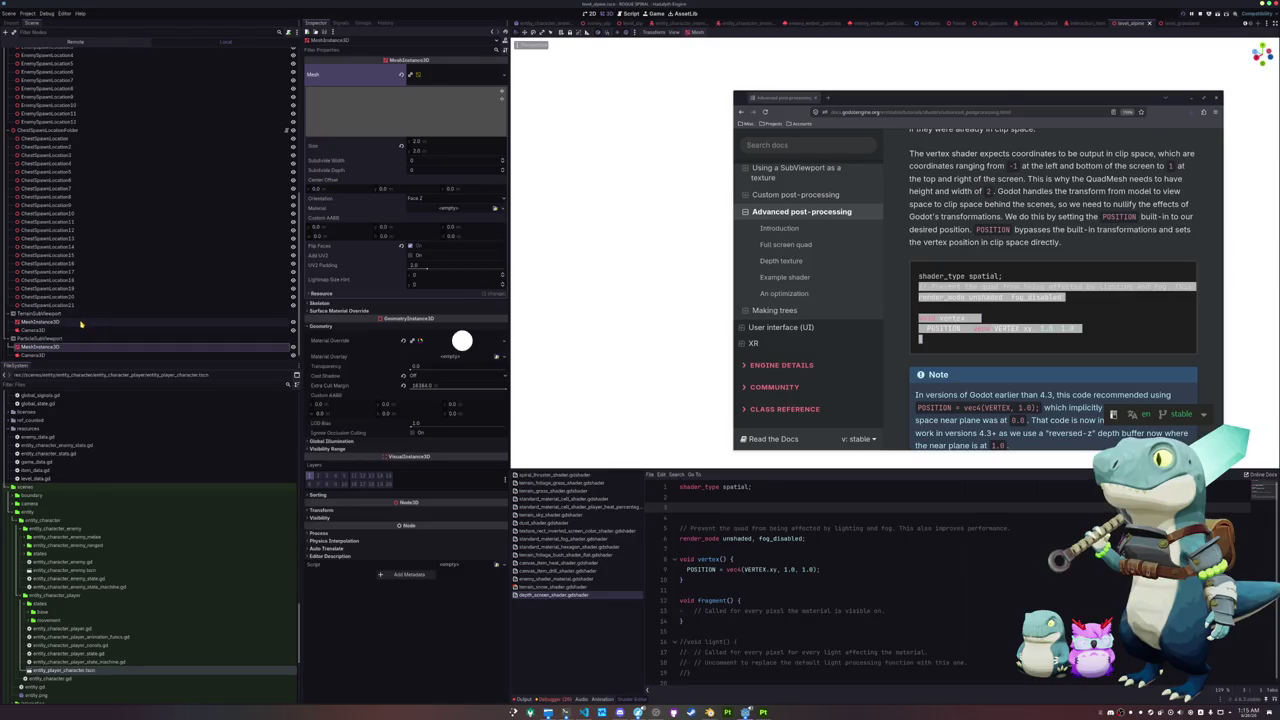
click(80, 322)
scroll(917, 355, down, 2)
scroll(917, 355, down, 2)
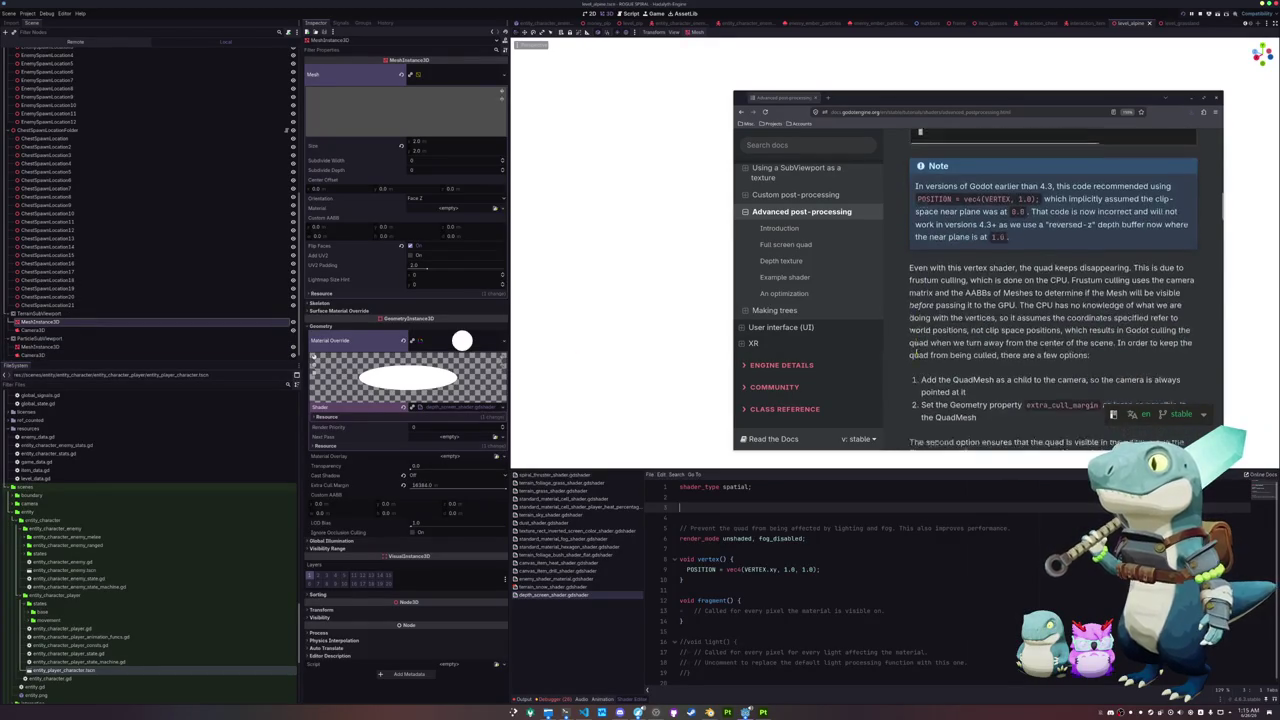
drag(900, 96, 1279, 215)
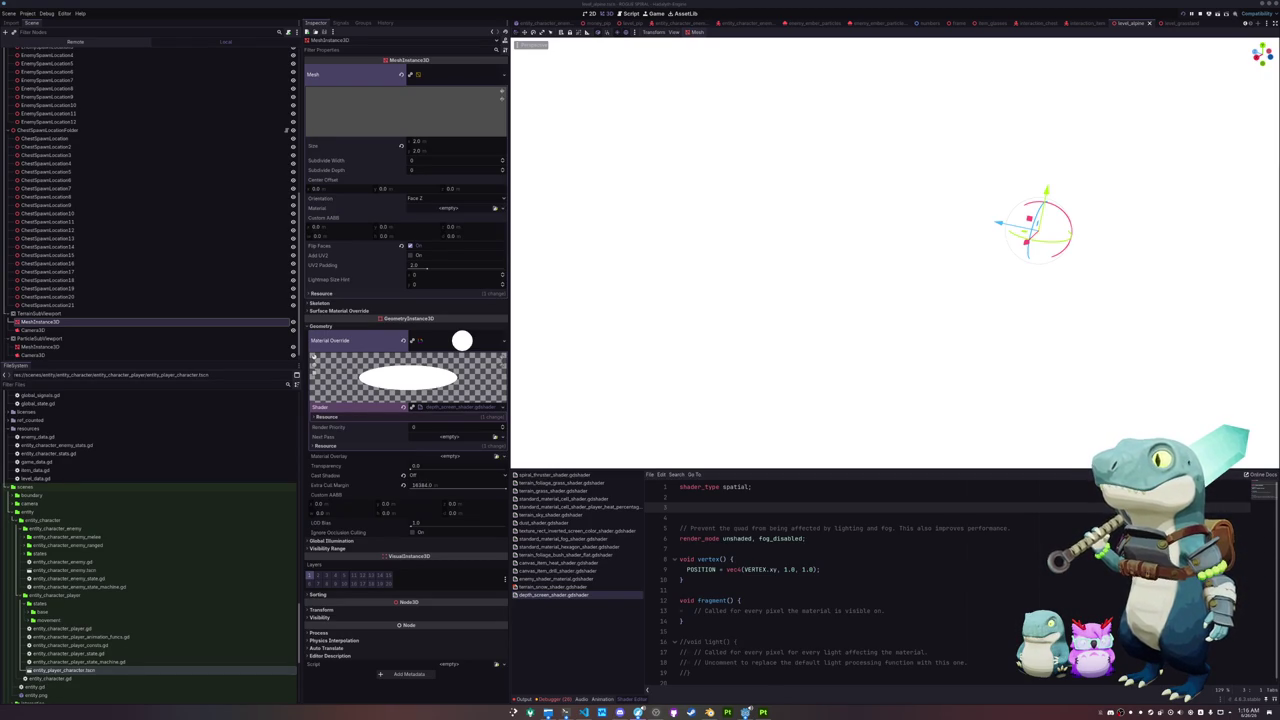
Step: Select both subviewport Camera3D nodes and bring up the depth_screen_shader code
click(38, 354)
ctrl+click(46, 330)
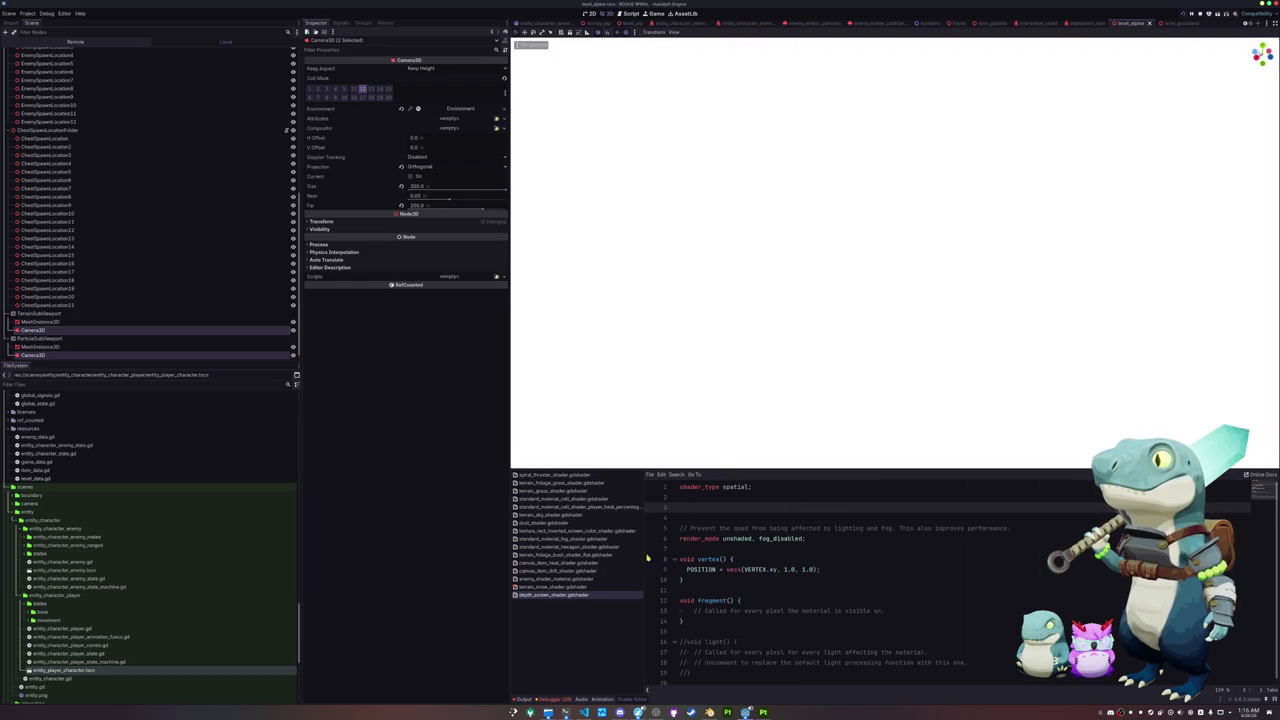
click(582, 588)
click(580, 594)
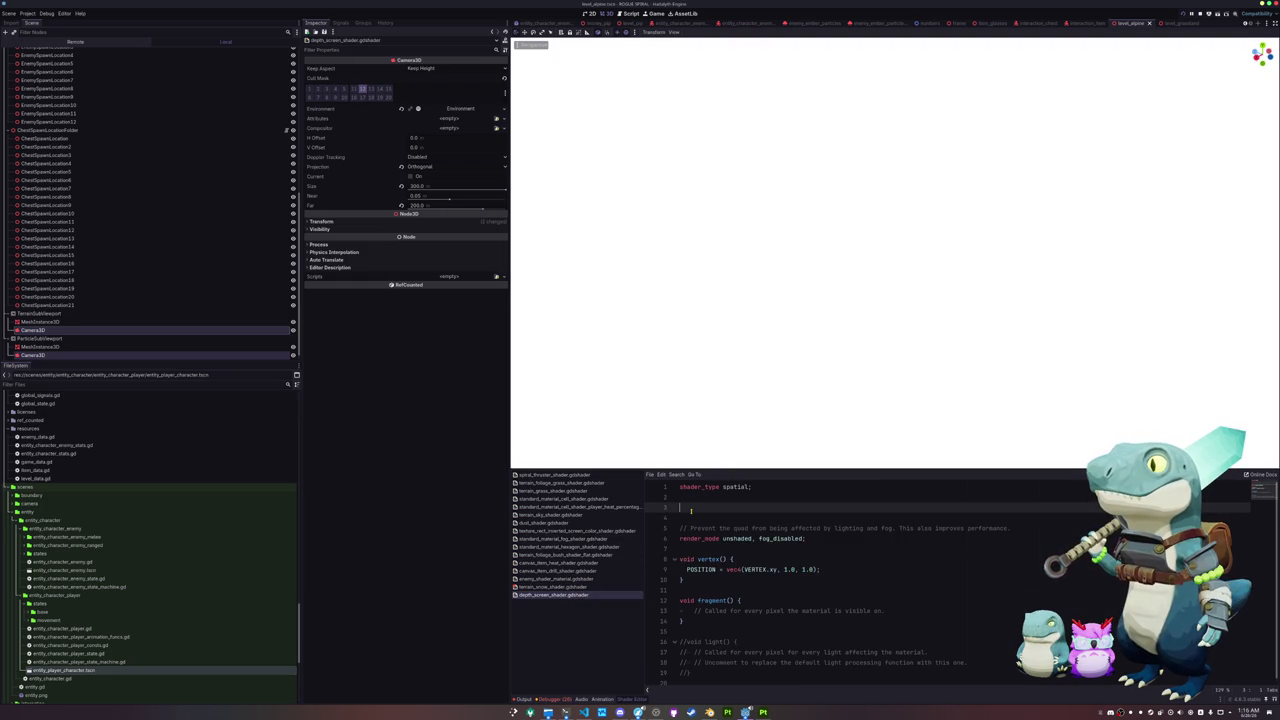
Step: Remove the comment and blank lines and add depth_test_disabled to render_mode
key(Down)
key(Down)
key(Down)
key(shift+Up)
key(shift+Up)
key(shift+Up)
key(BackSpace)
key(ctrl+Right)
key(ctrl+Right)
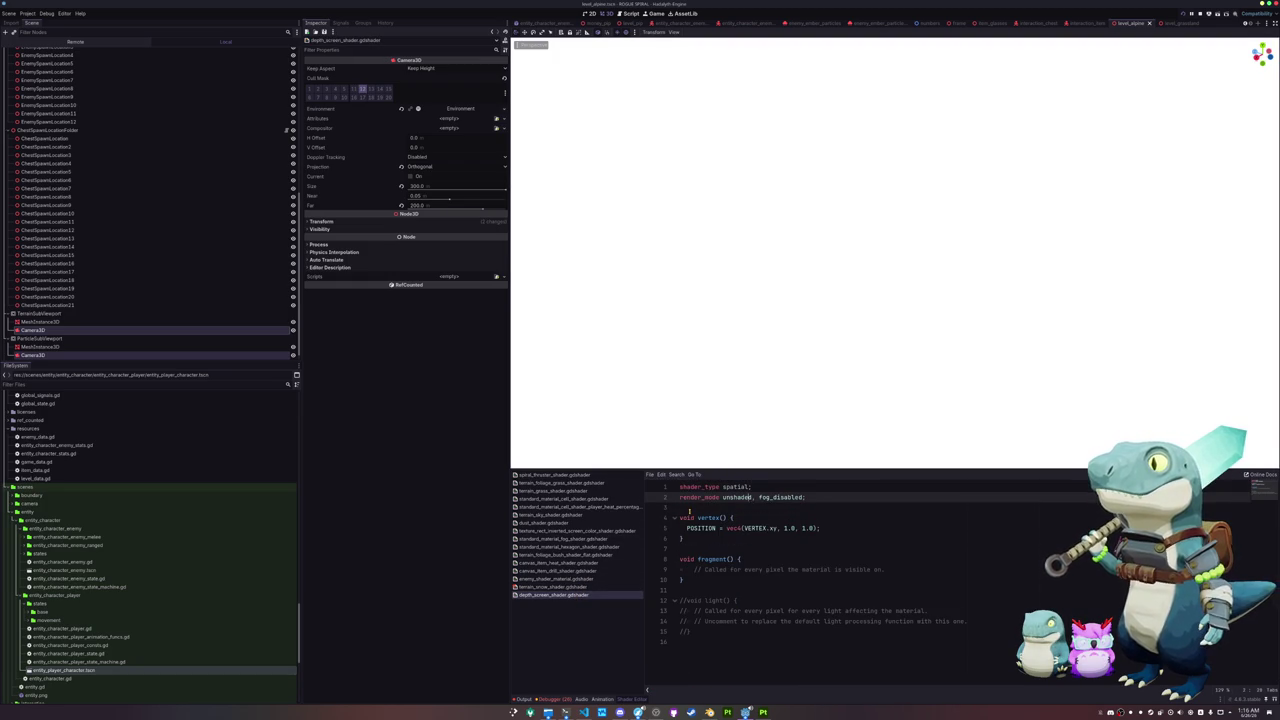
text(, depth_test)
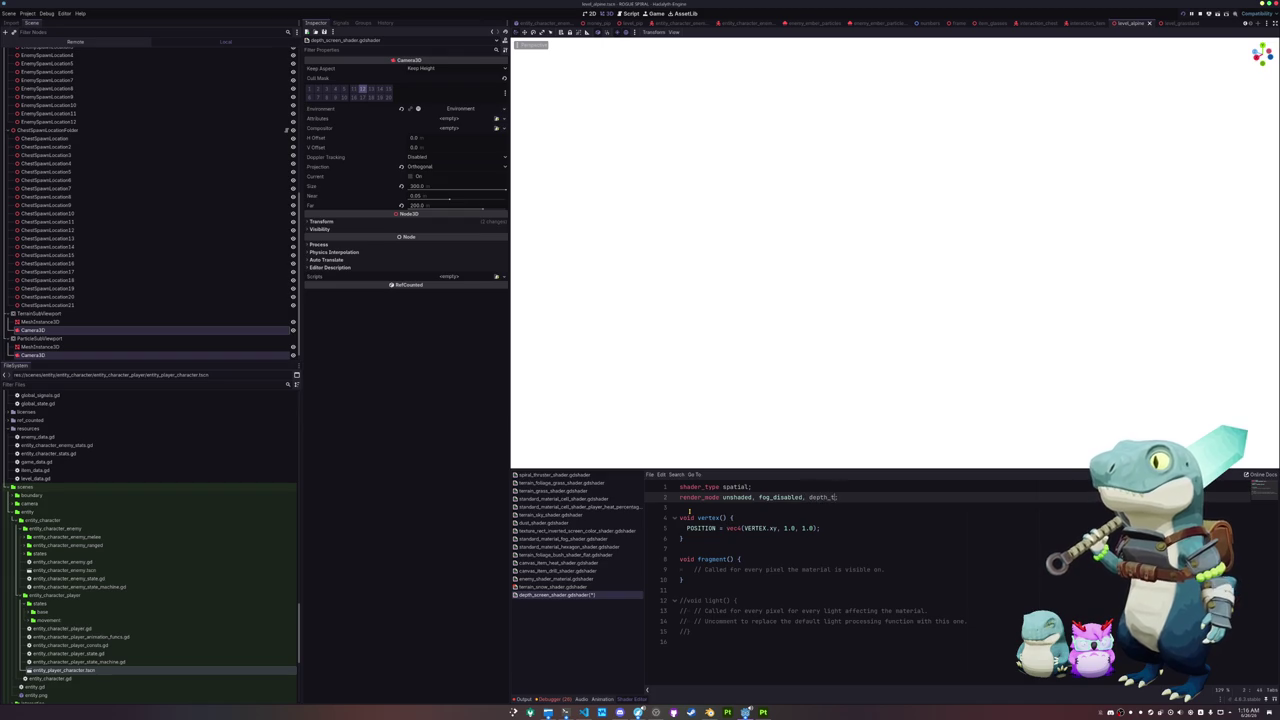
key(Down)
key(Return)
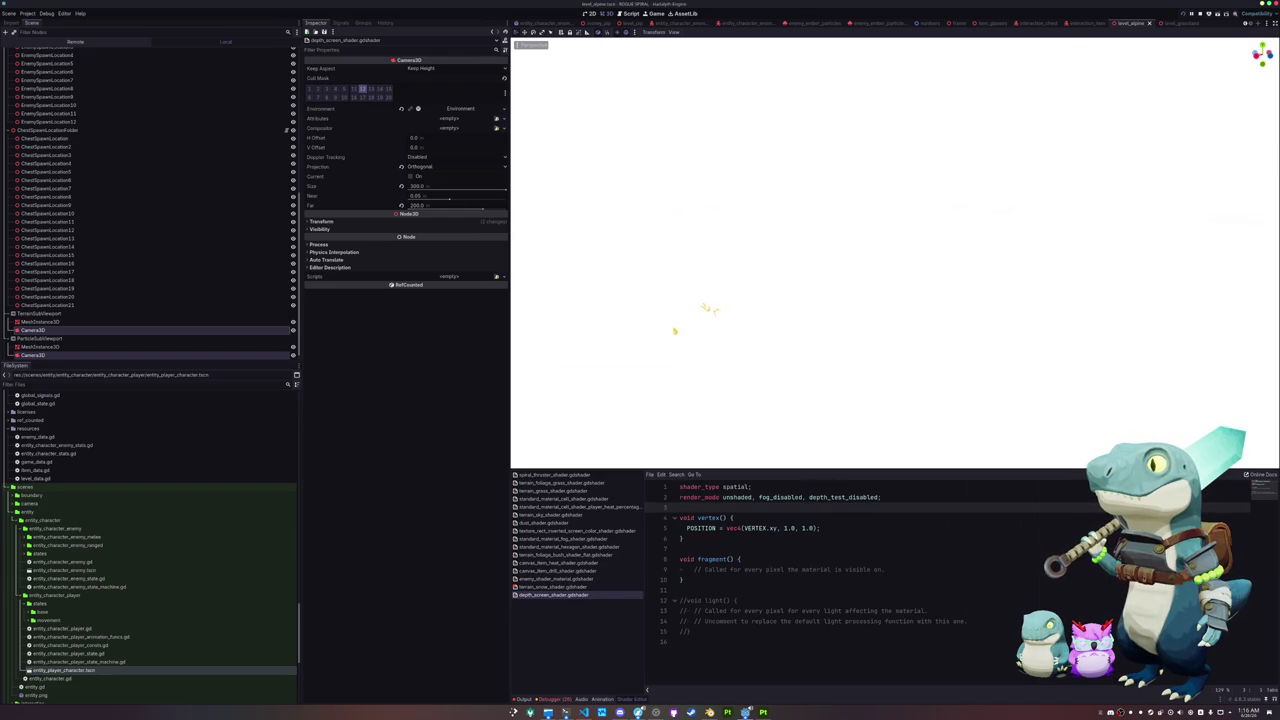
click(38, 321)
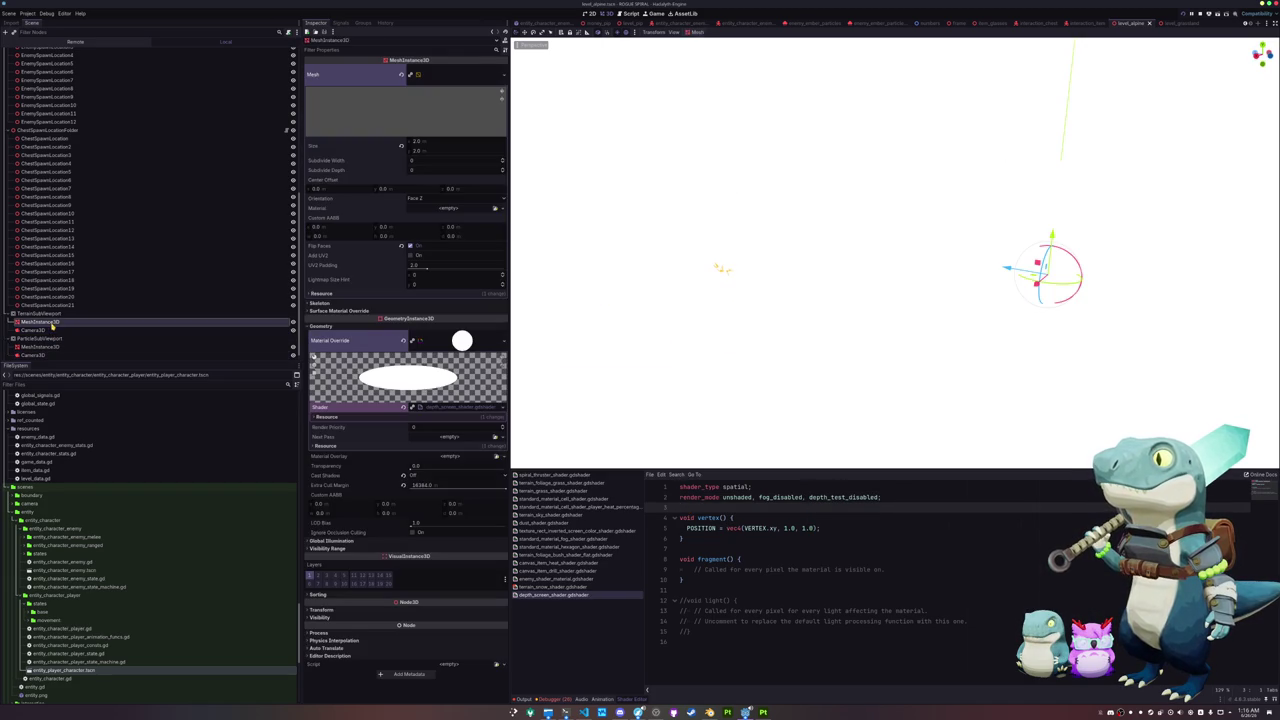
Step: Turn off visual layer 1 on the quad meshes, moving the particle quad to layer 12
click(309, 575)
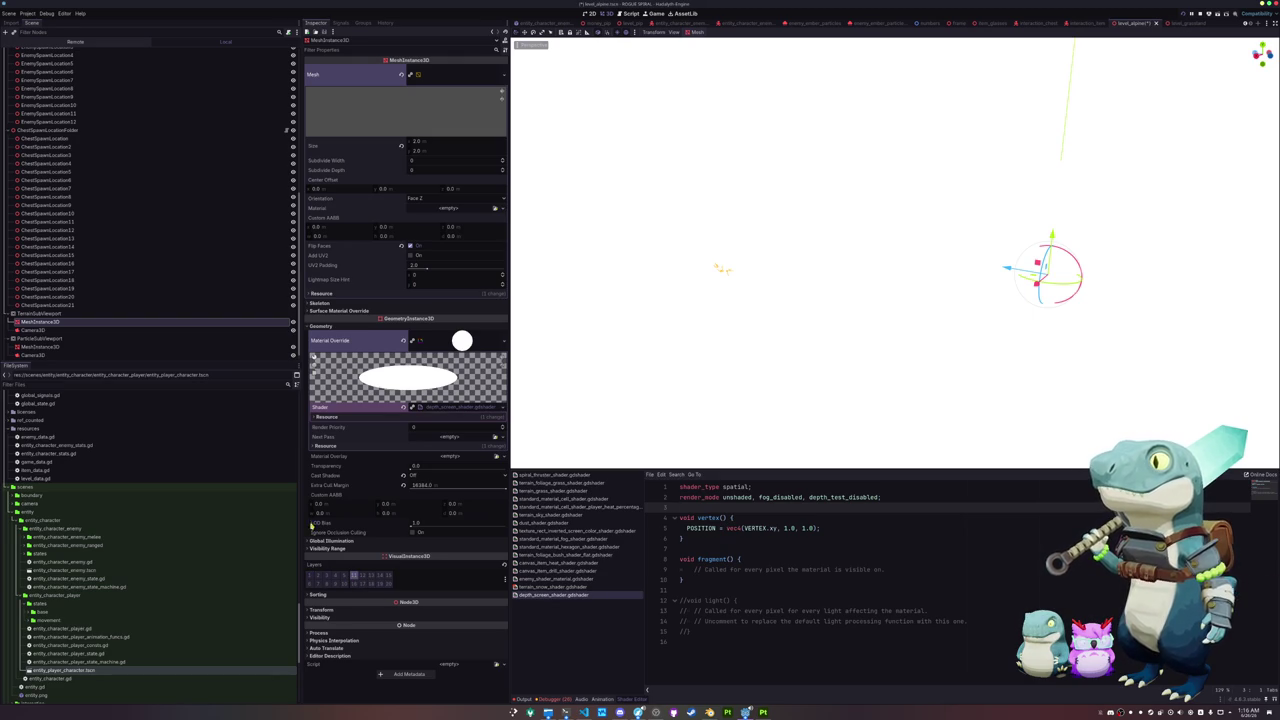
click(40, 347)
click(309, 475)
click(363, 475)
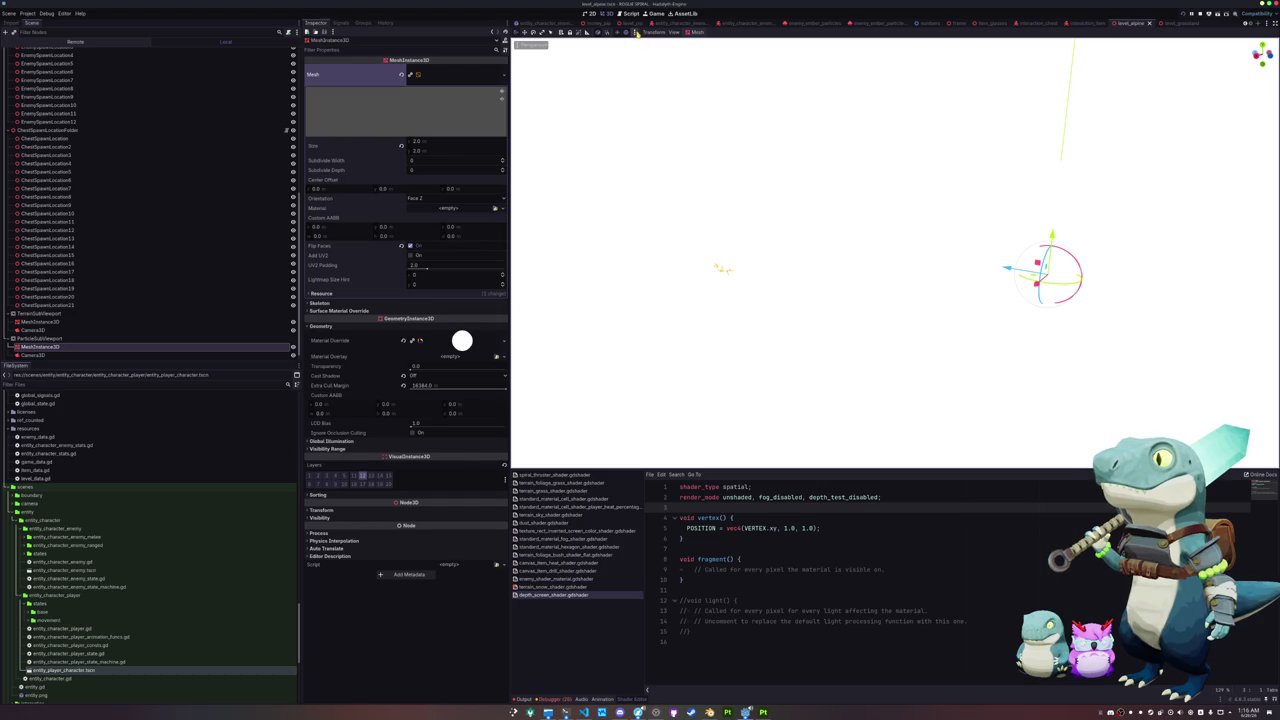
Step: Check the viewport's preview sun/environment settings and view options
click(636, 33)
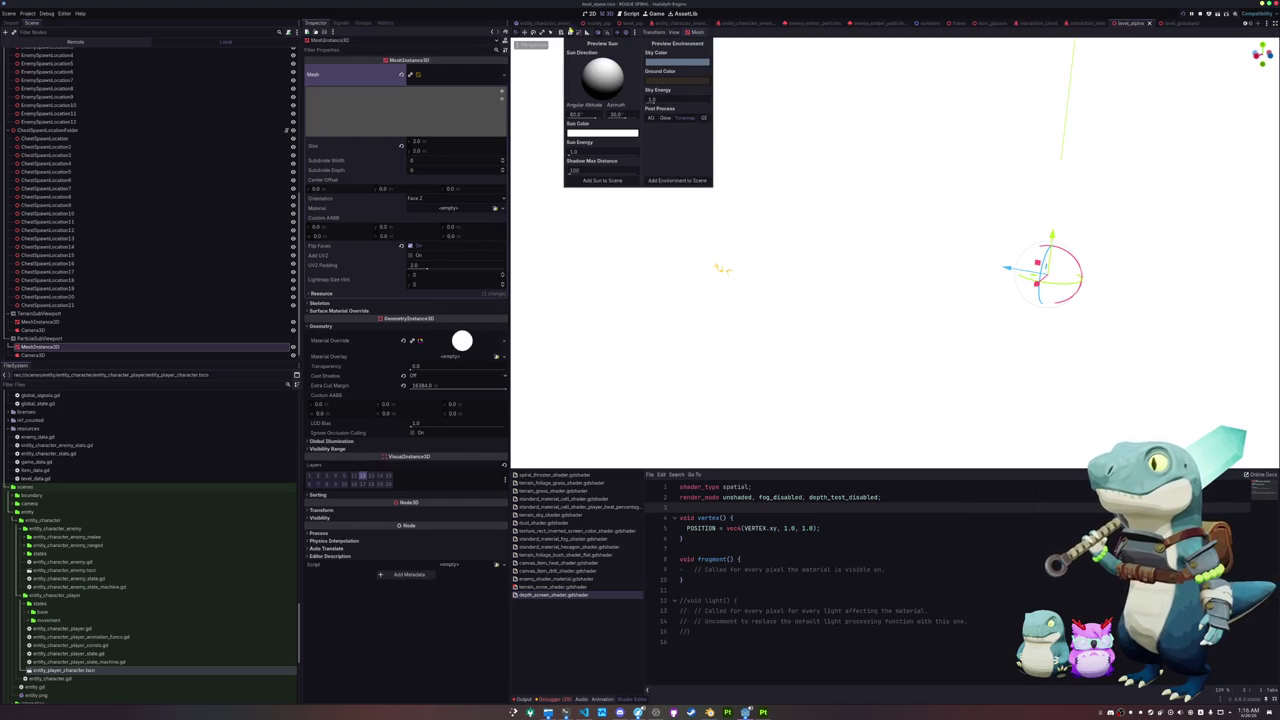
click(606, 33)
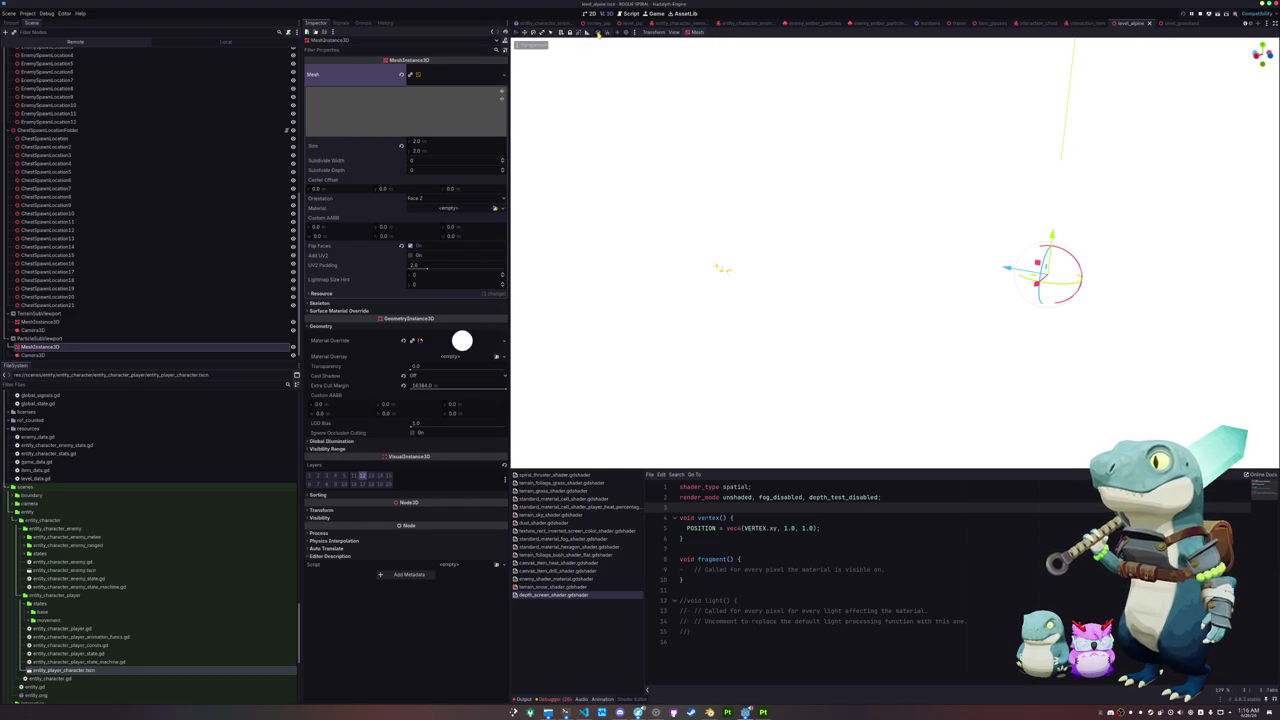
click(673, 32)
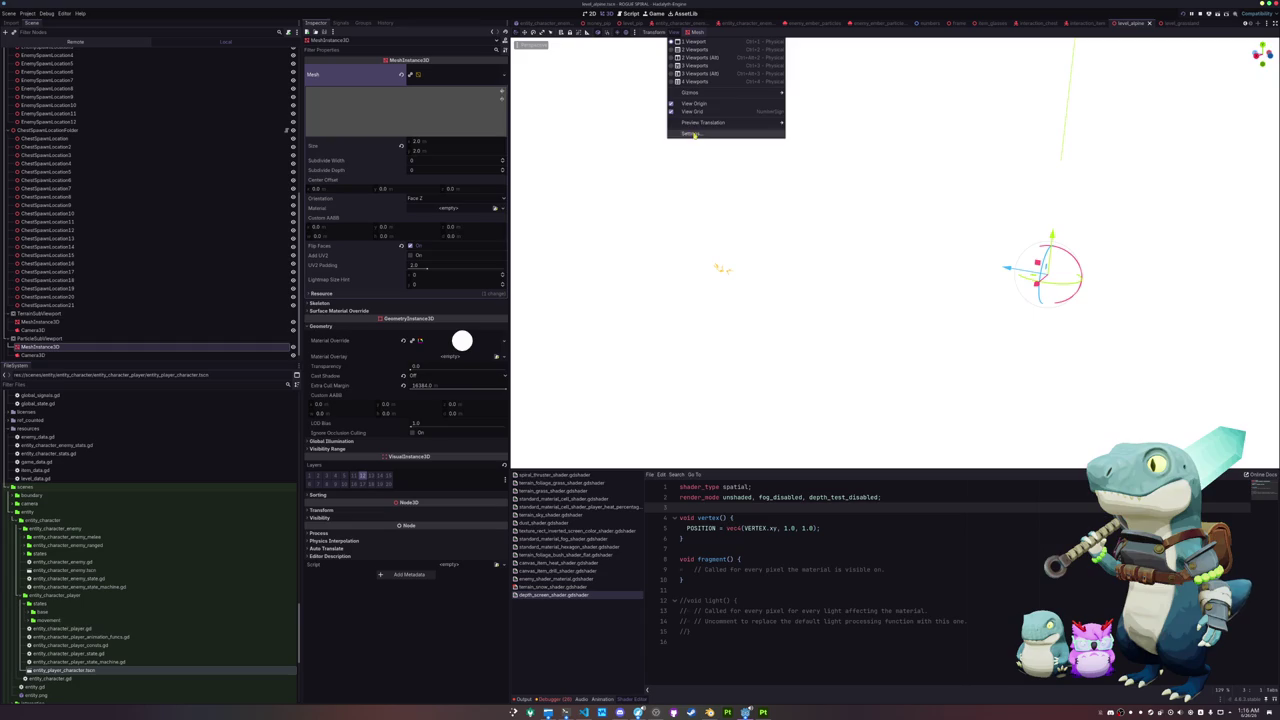
mouse_move(729, 97)
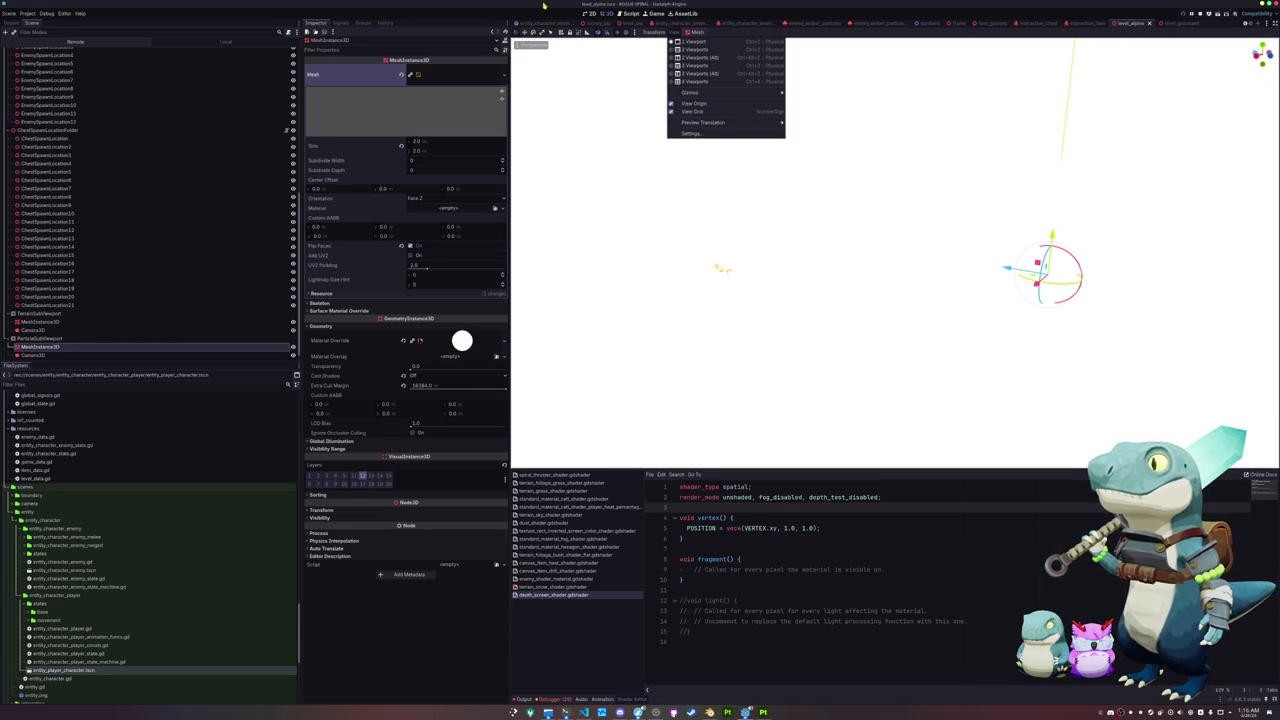
click(363, 478)
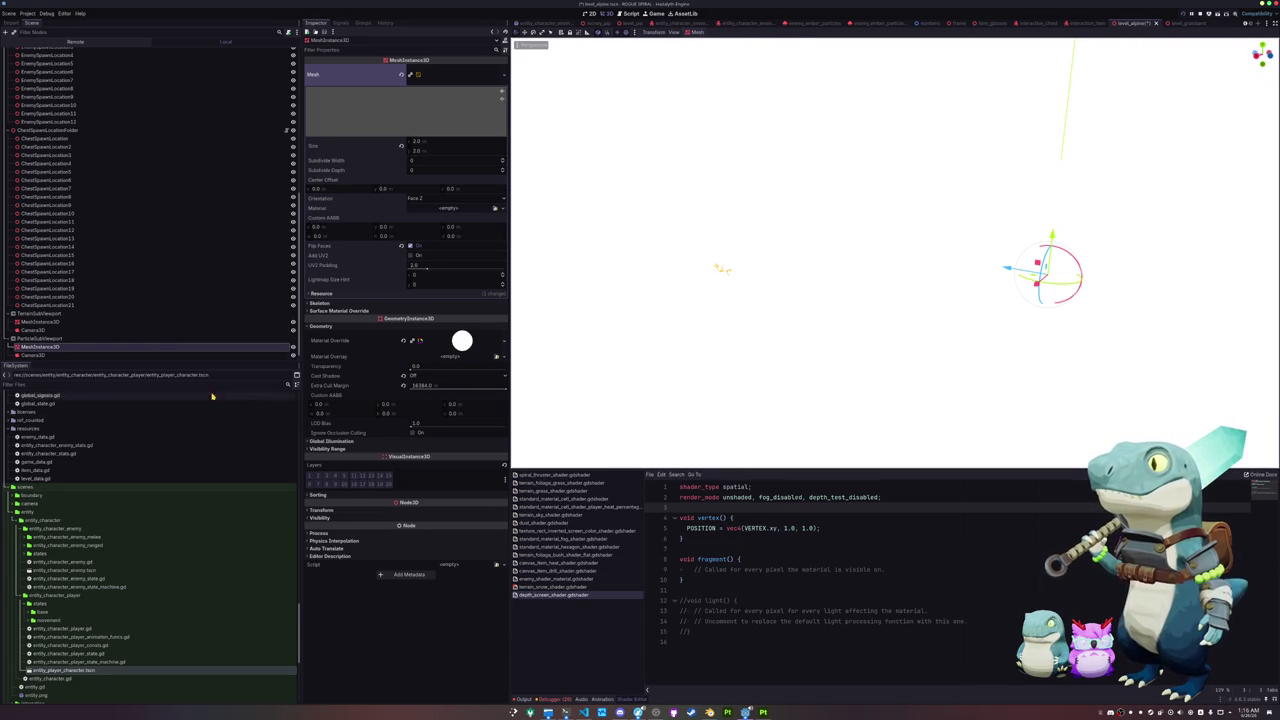
Step: Move the terrain quad to a hidden visual layer, save, and orbit the restored level view
click(140, 322)
click(353, 576)
key(ctrl+s)
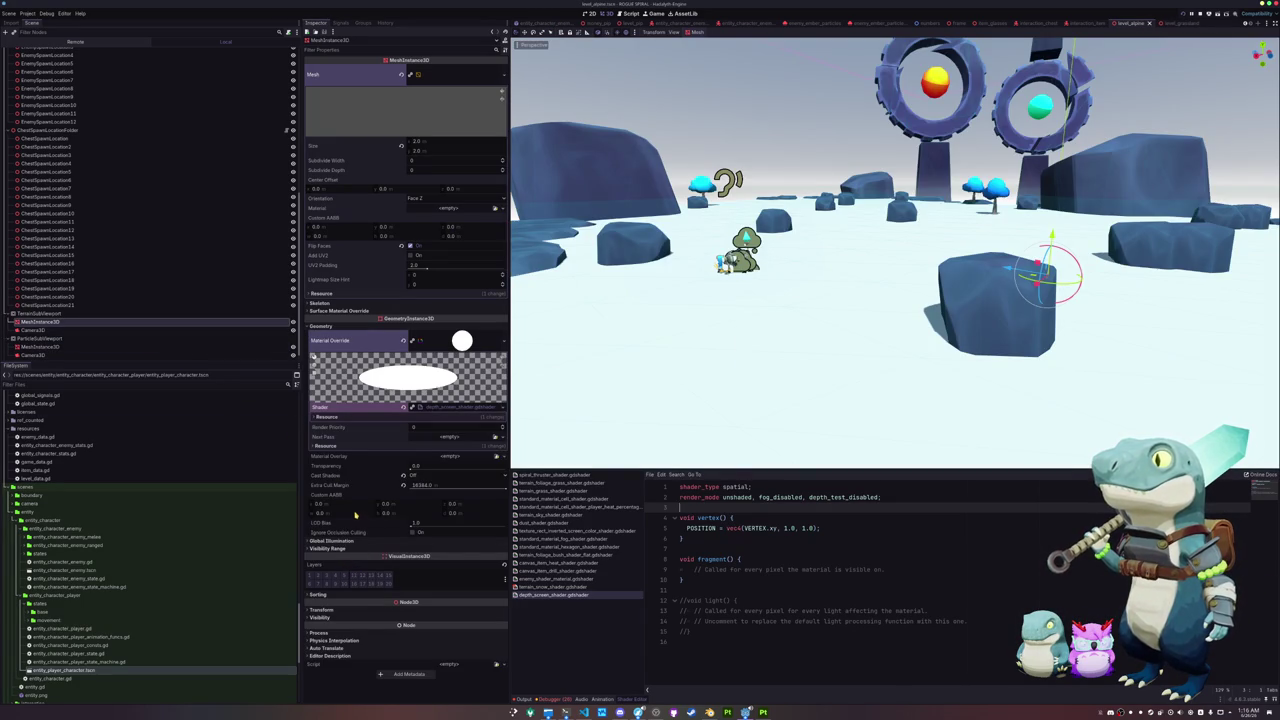
drag(601, 342, 644, 333)
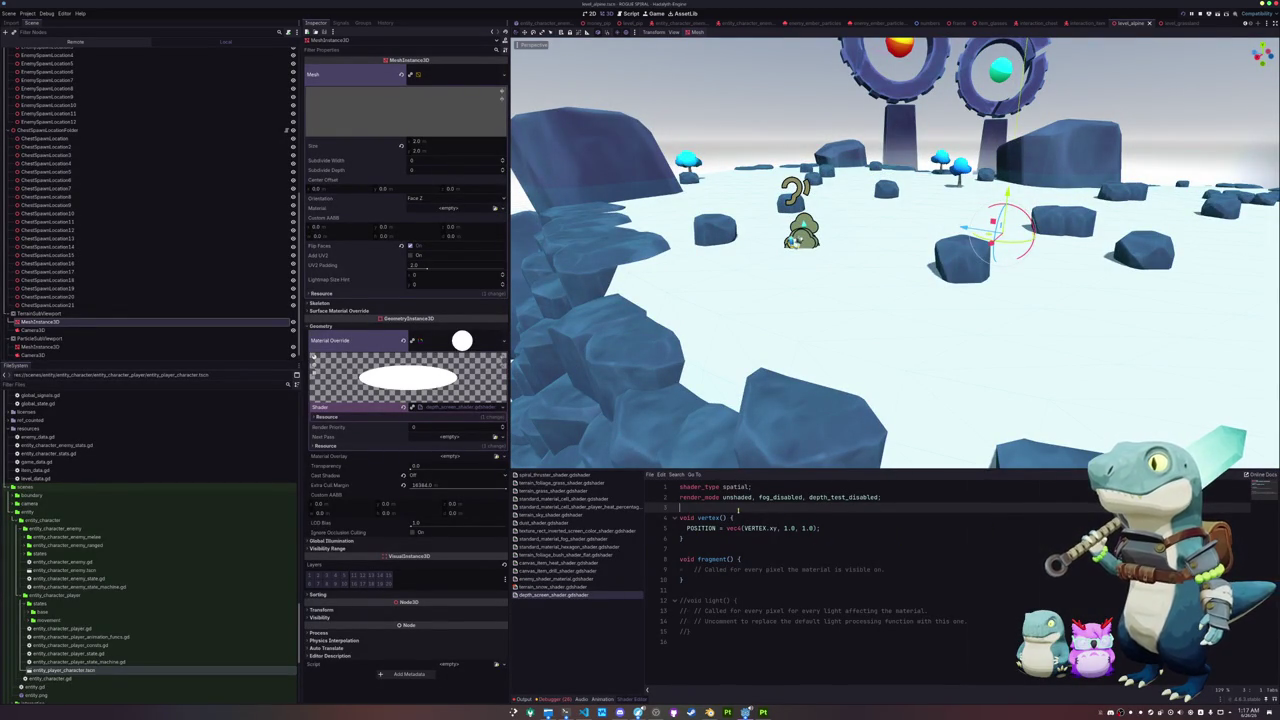
key(Up)
key(End)
Step: Add cull_disabled to the render_mode line and insert empty lines below it
text(, cu)
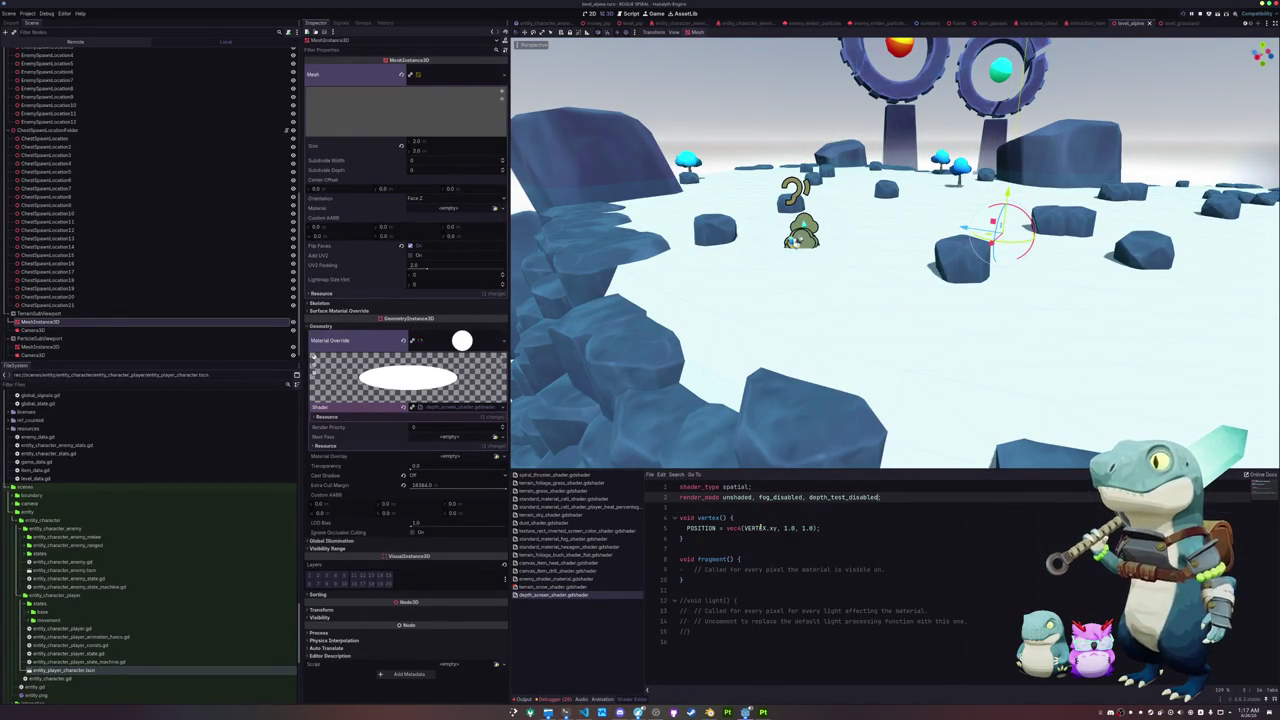
key(Down)
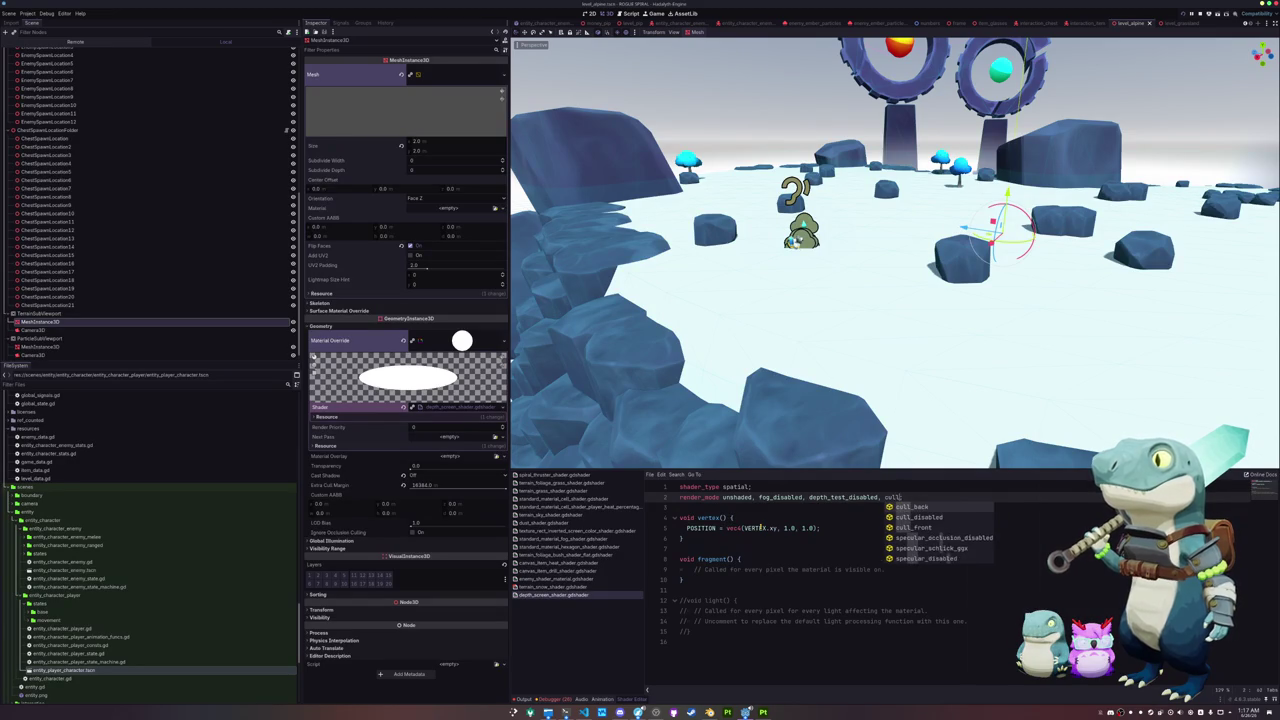
key(Return)
text(;)
key(Down)
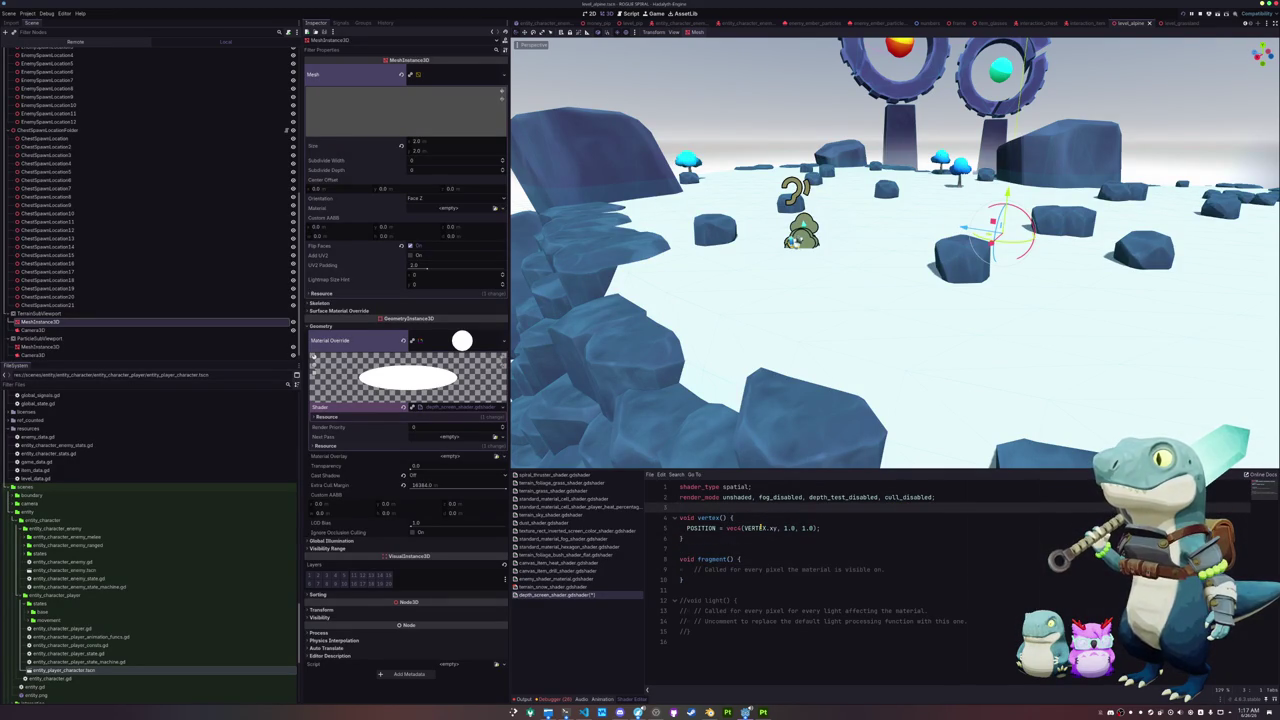
key(Return)
key(Return)
key(Up)
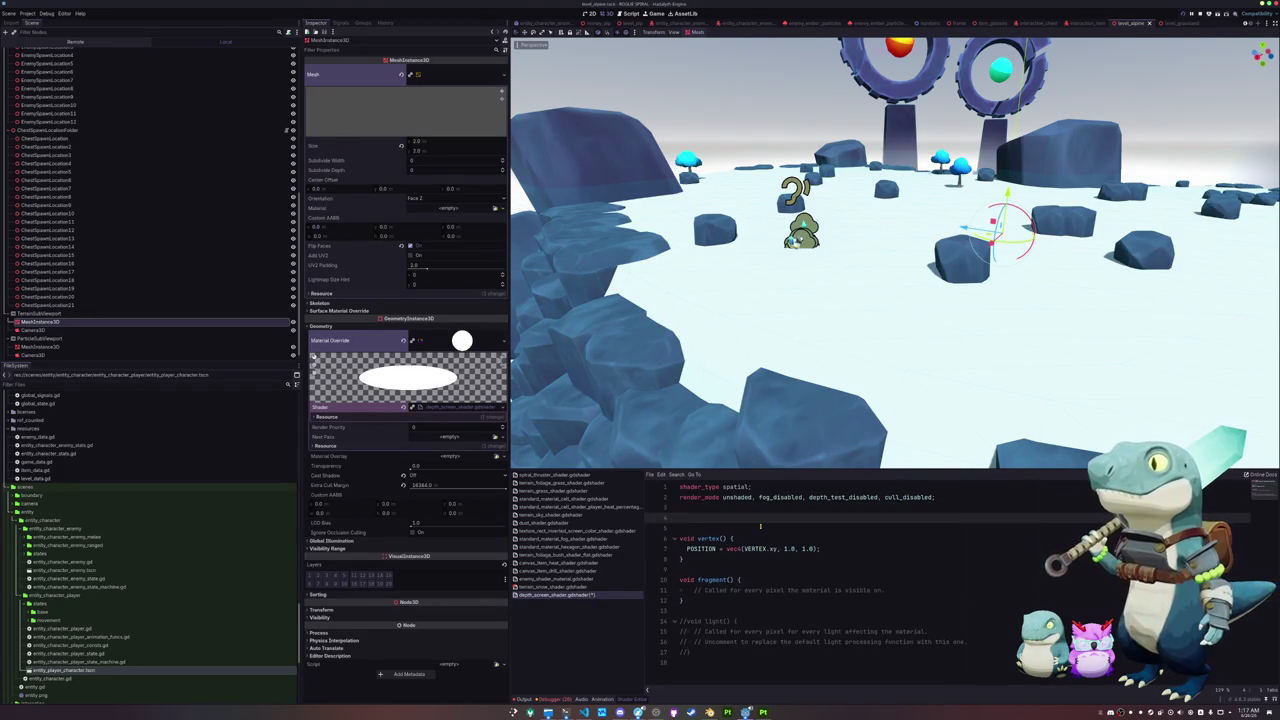
Step: Declare 'uniform sampler2D depth_texture : hint_depth_texture;' and open a new line inside fragment()
text(uniform )
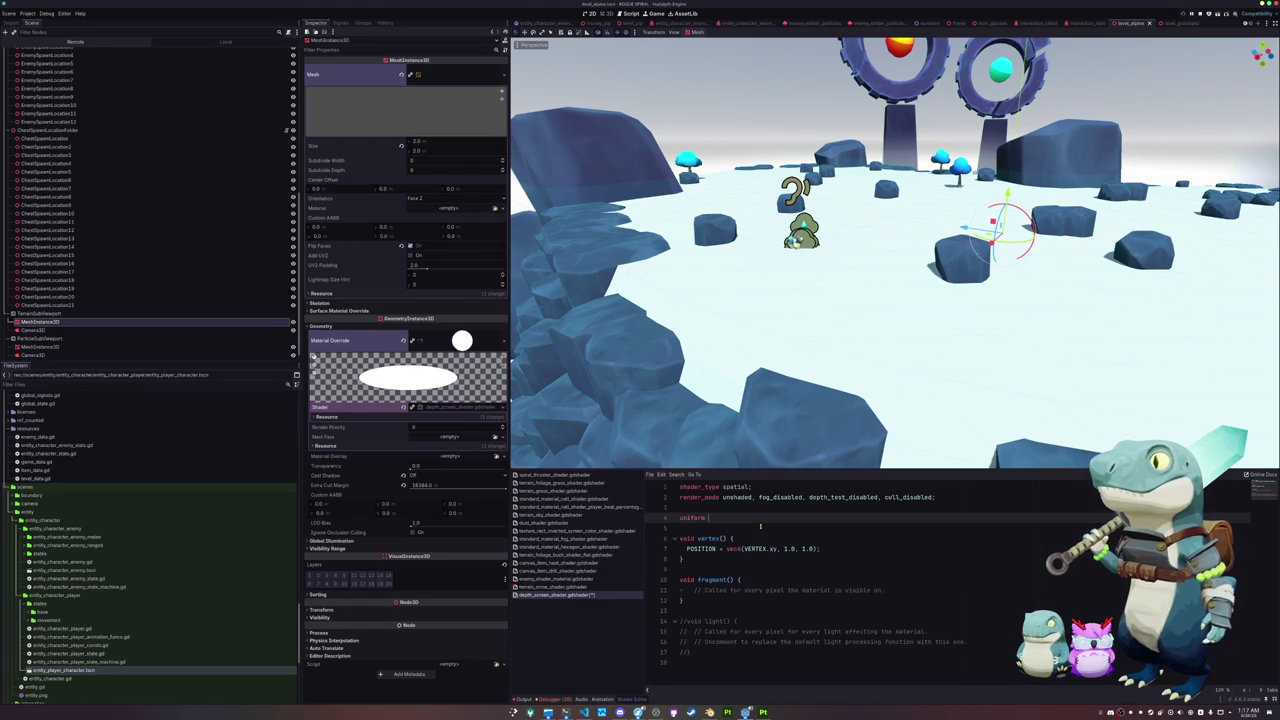
text(sampler2D depth_t)
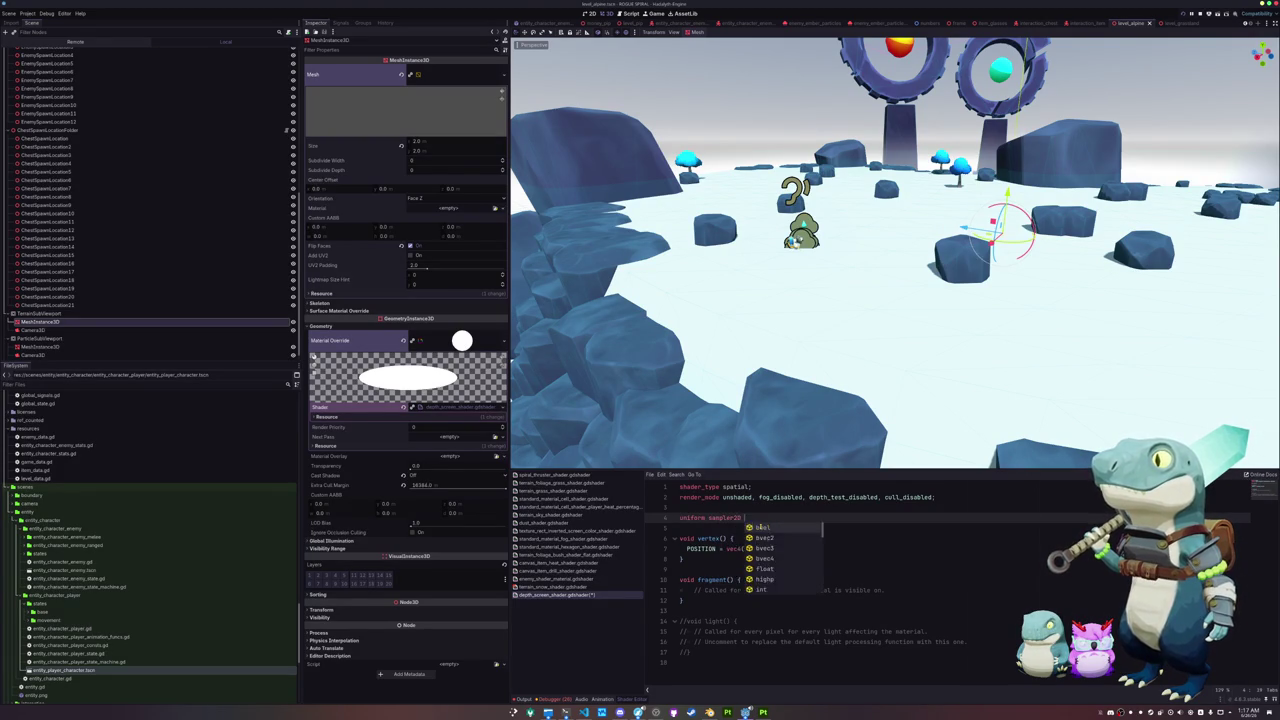
text(exture )
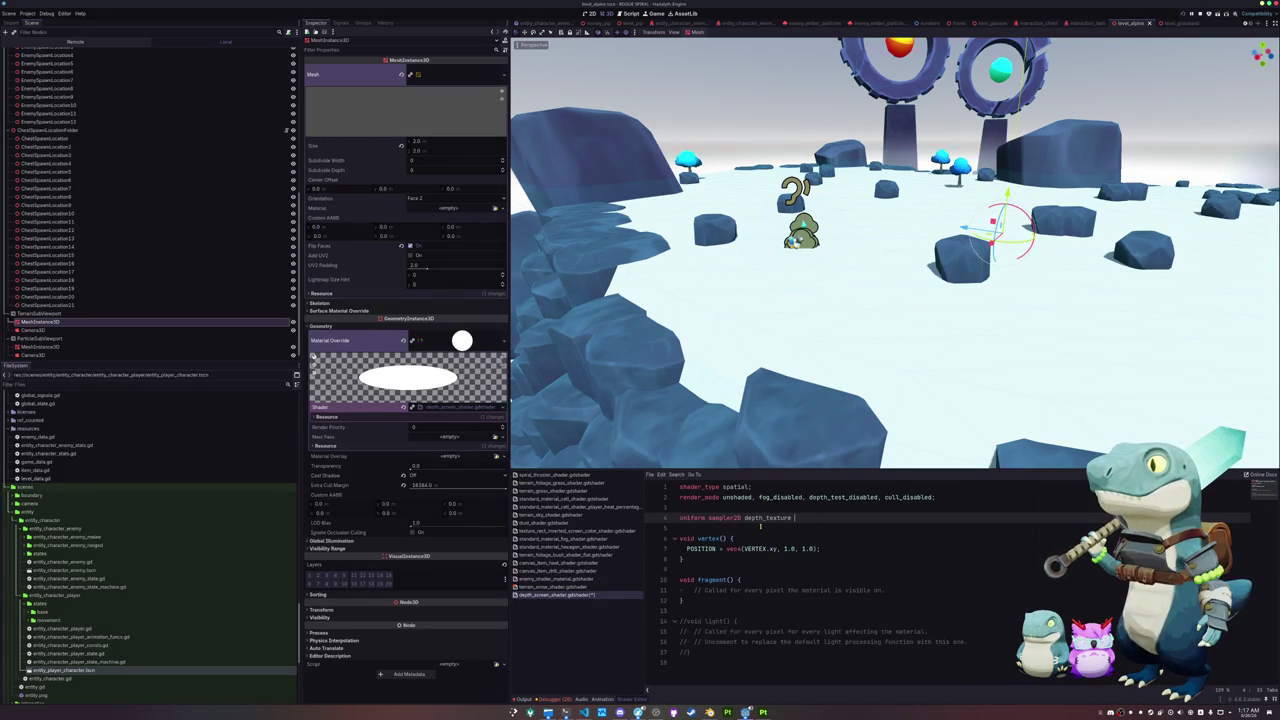
text(: hint_dep)
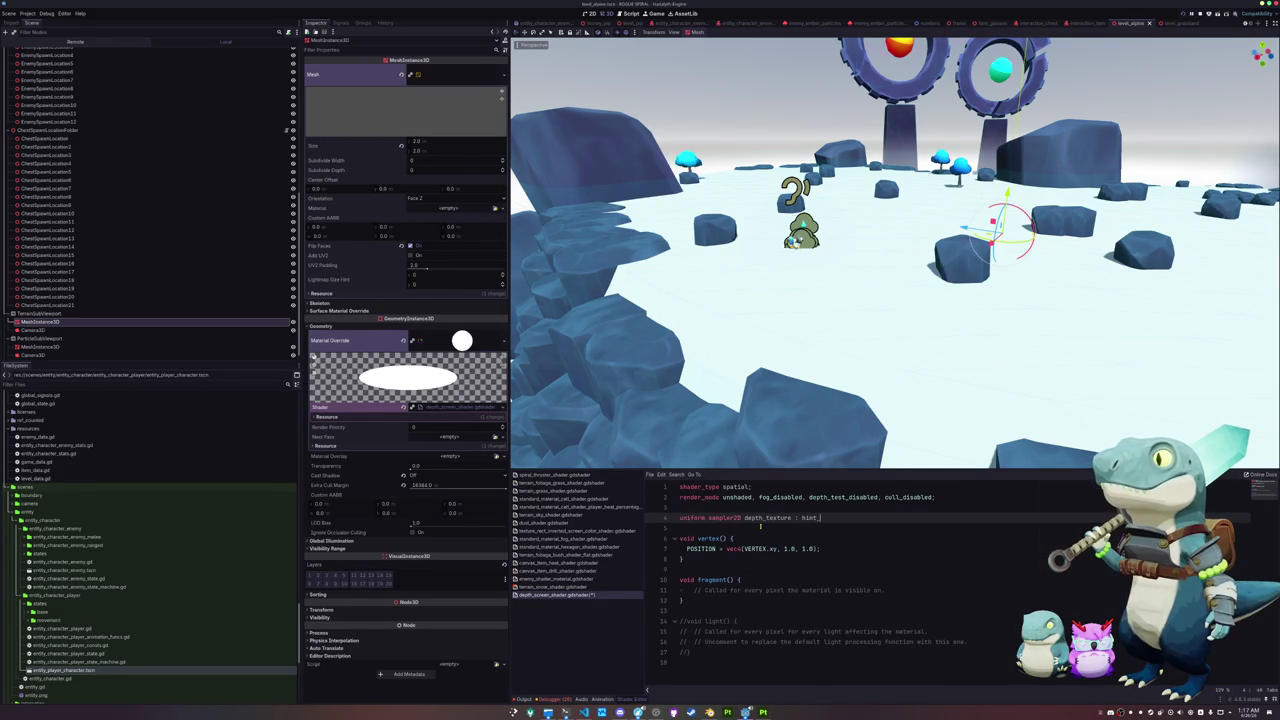
key(Return)
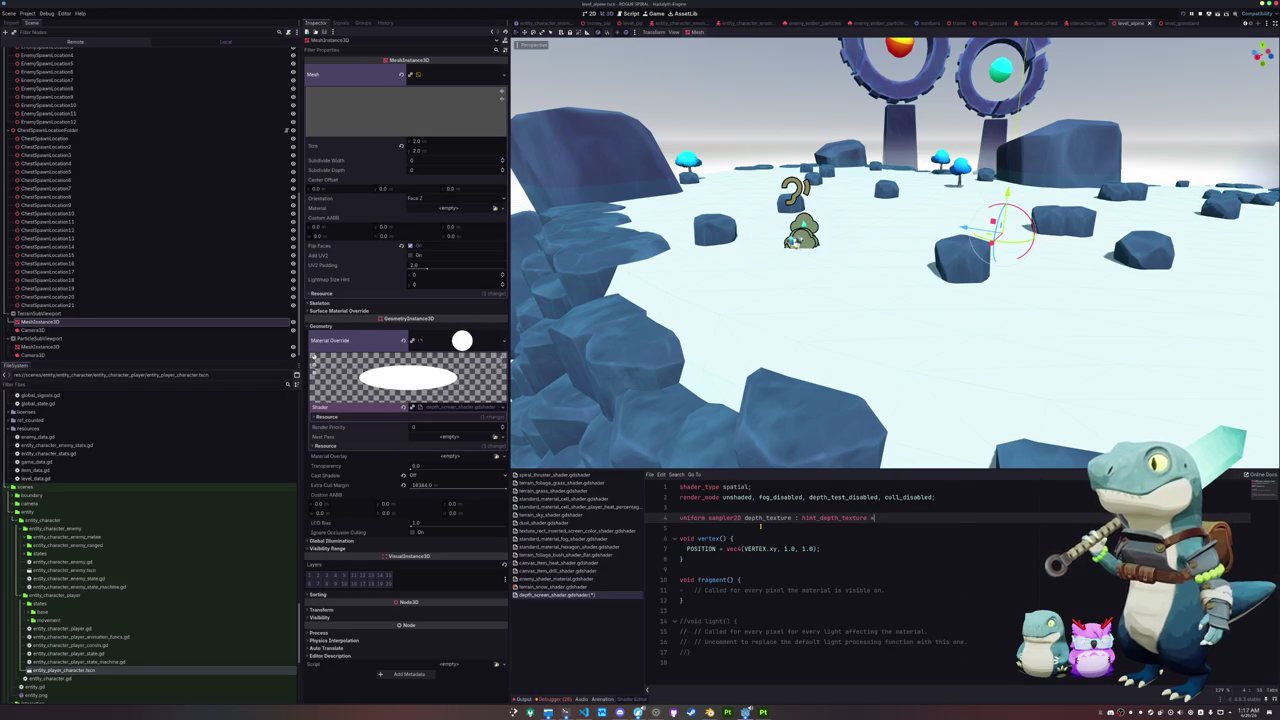
key(BackSpace)
key(BackSpace)
text(;)
key(Down)
key(Down)
key(Down)
key(End)
key(Return)
key(Return)
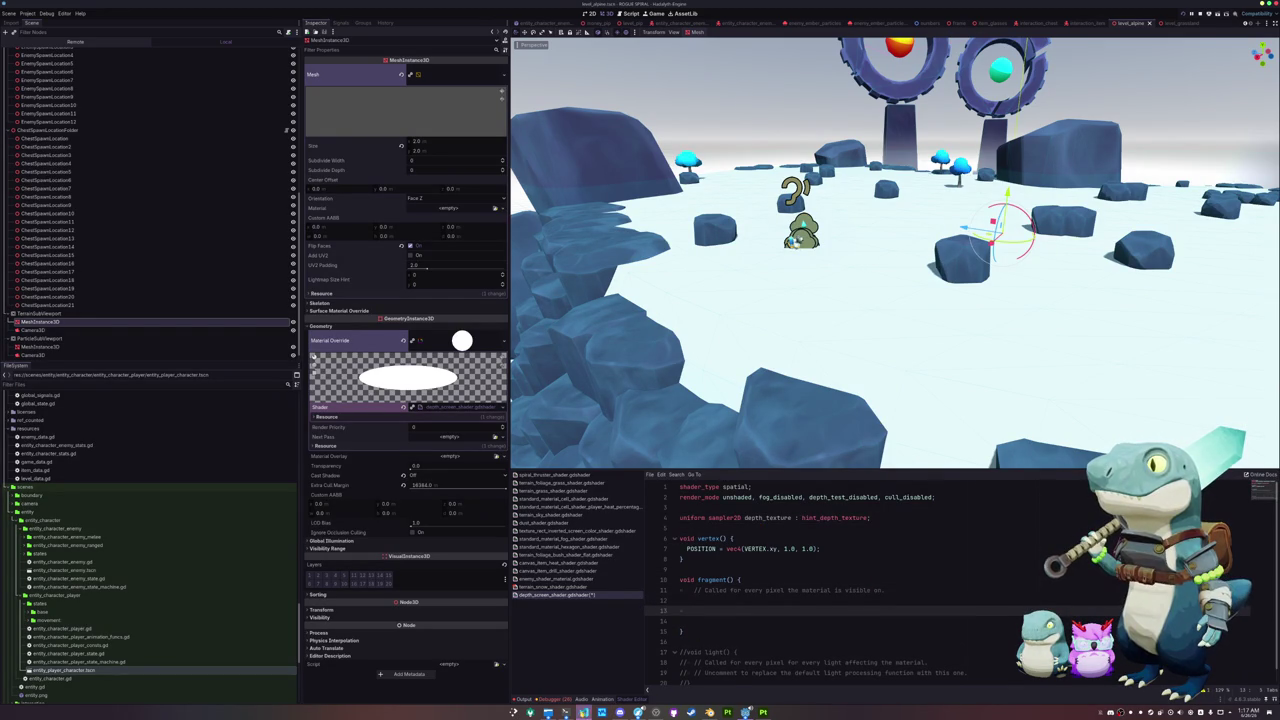
mouse_move(638, 713)
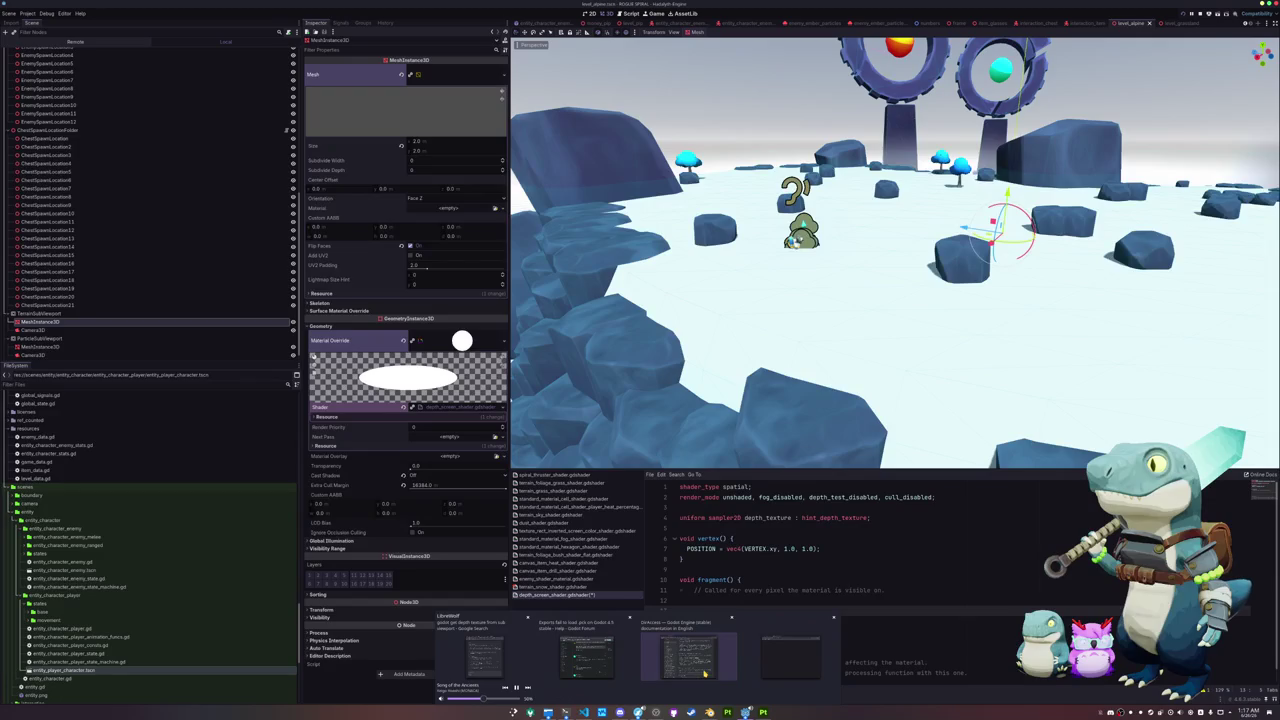
click(762, 662)
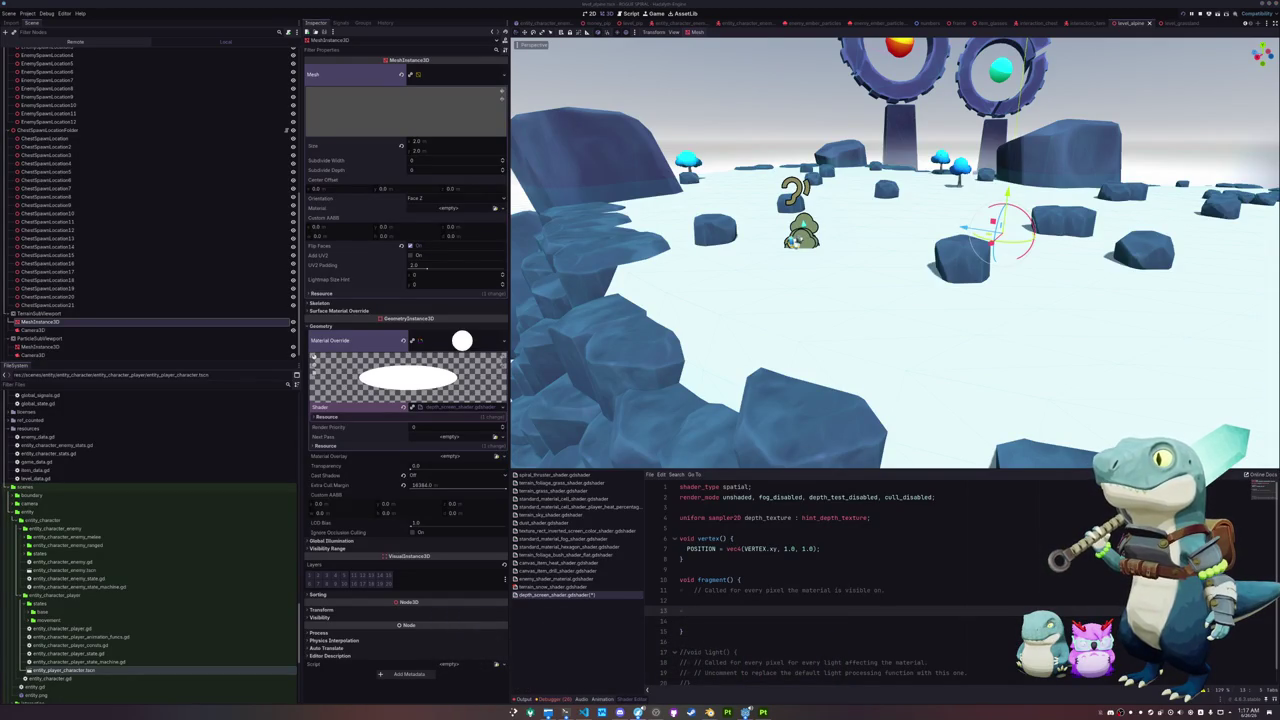
Step: Copy the docs' linear depth fragment code into fragment() and save the shader
key(alt+Tab)
scroll(840, 330, down, 10)
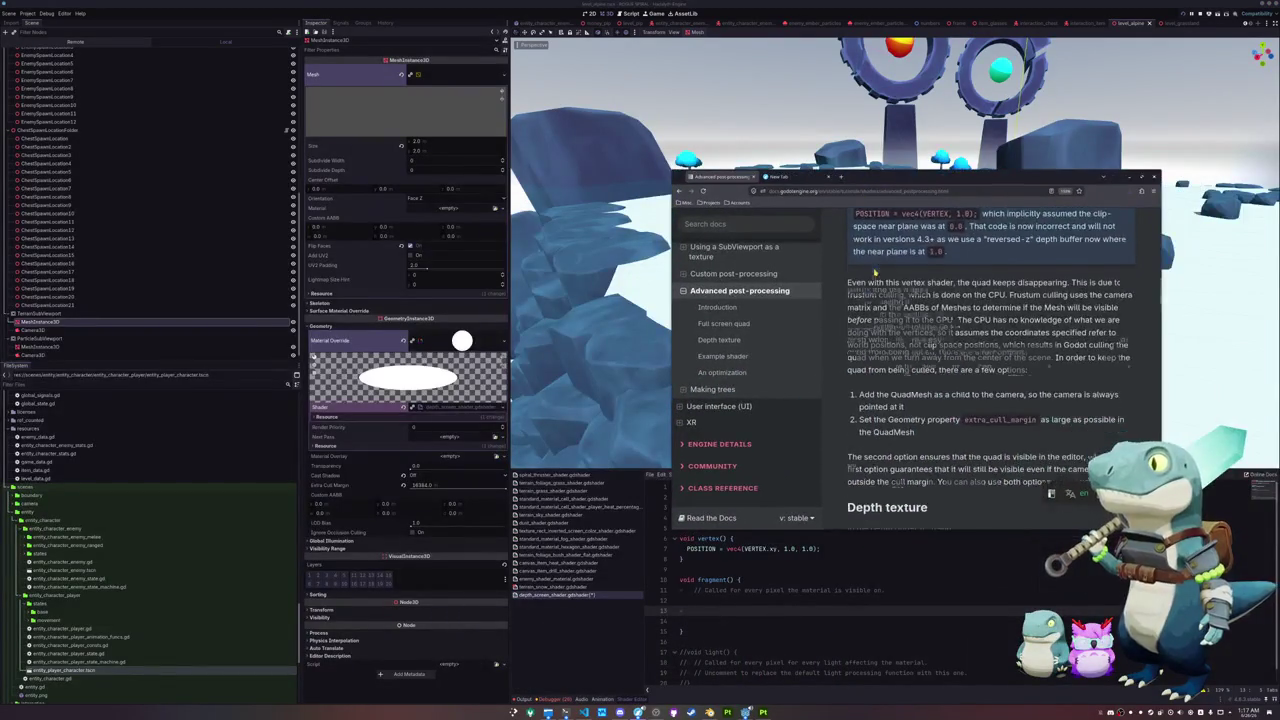
scroll(840, 330, down, 10)
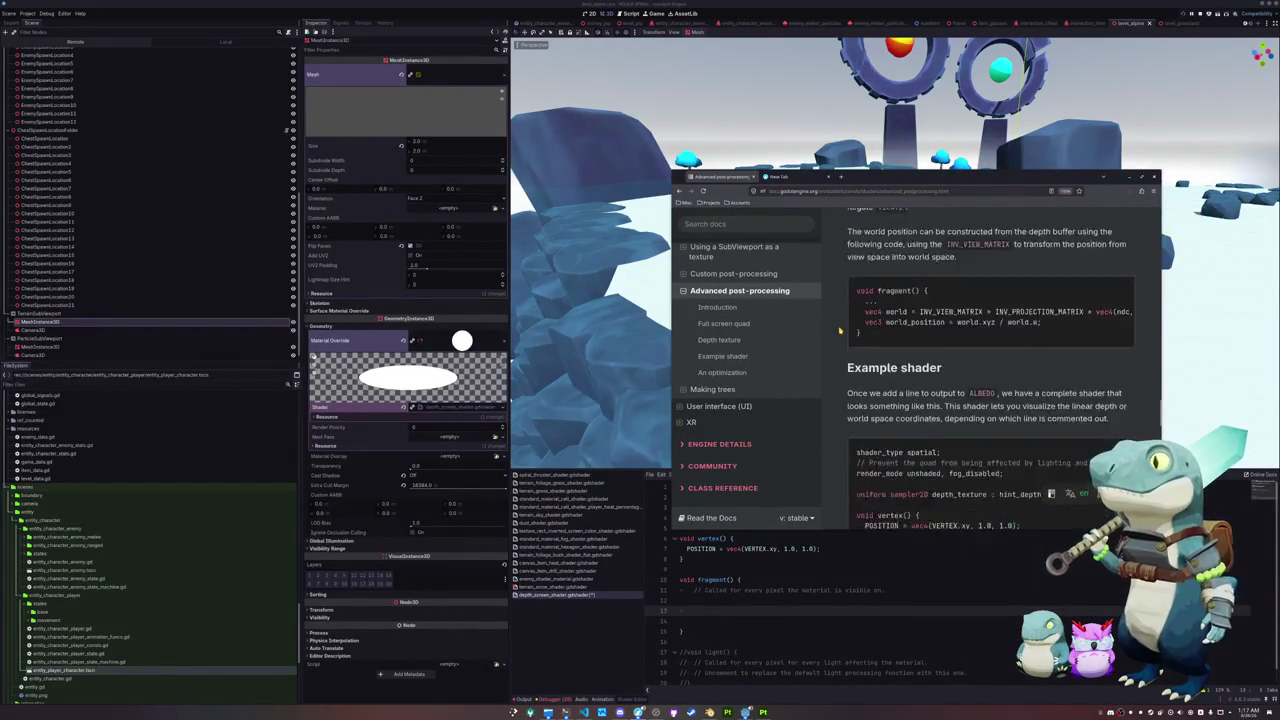
mouse_move(865, 327)
mouse_down()
mouse_move(1040, 404)
mouse_move(1028, 442)
mouse_up()
key(ctrl+c)
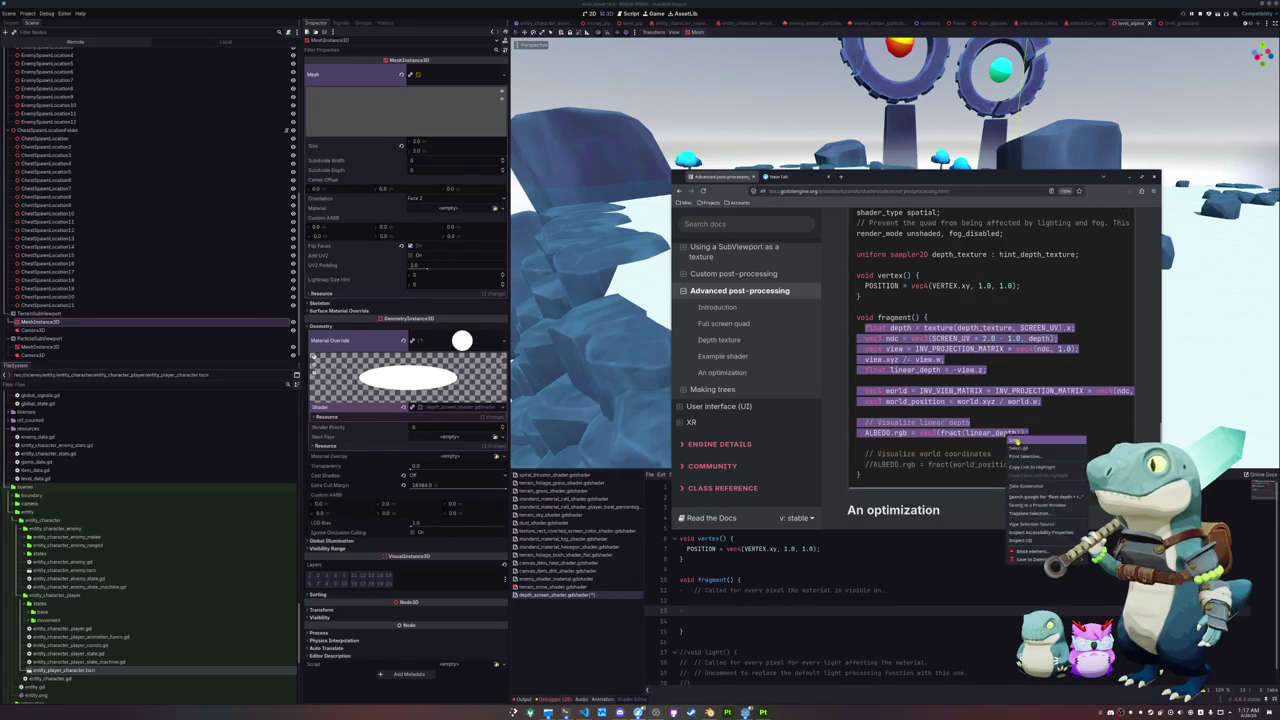
click(720, 608)
key(ctrl+v)
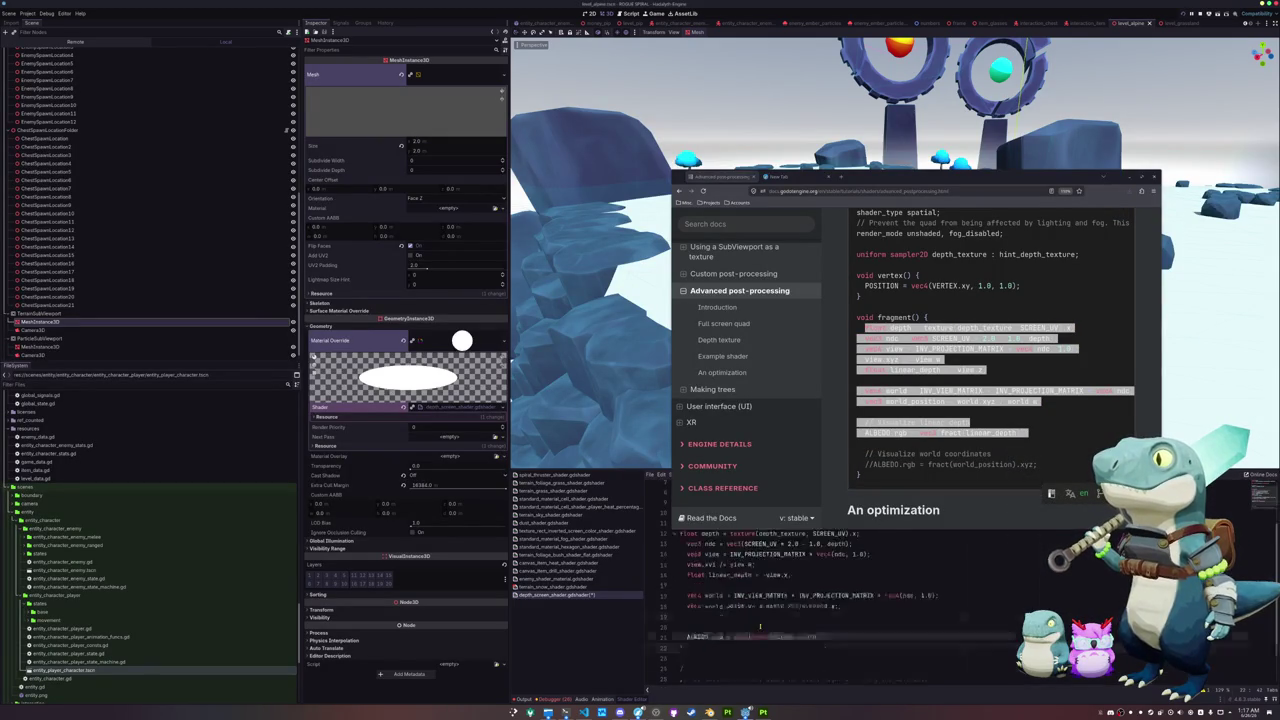
key(ctrl+s)
Step: Fix the indentation of the pasted lines 12–19
click(680, 577)
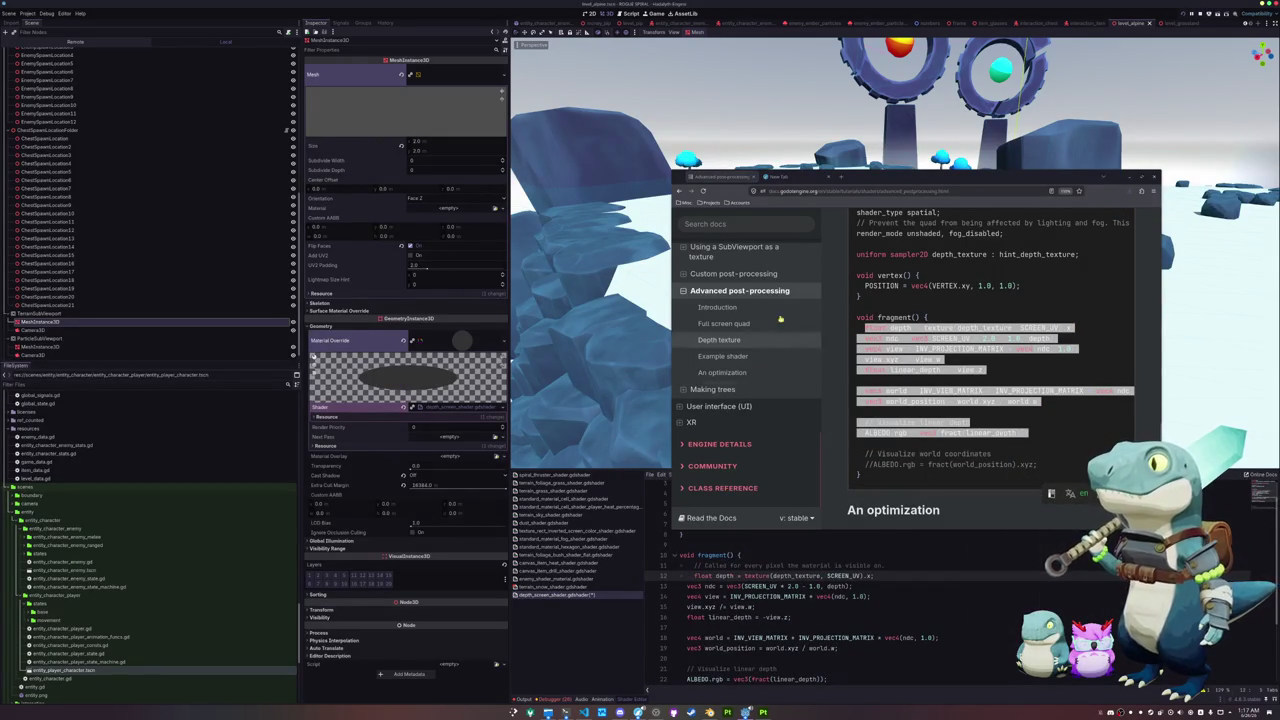
drag(857, 178, 1002, 148)
click(735, 580)
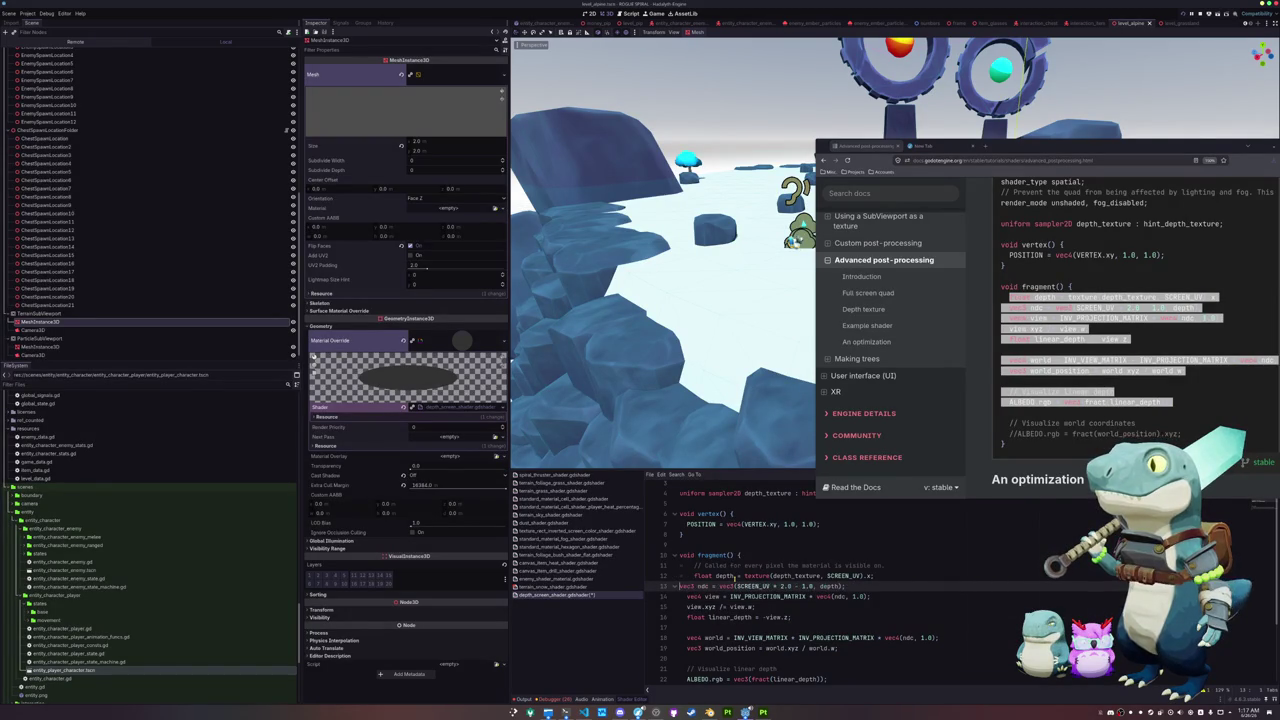
key(Down)
key(Tab)
key(Down)
key(Tab)
key(Down)
key(Tab)
key(Down)
key(Down)
key(Tab)
key(Down)
key(Tab)
key(Up)
key(Up)
key(Down)
key(Down)
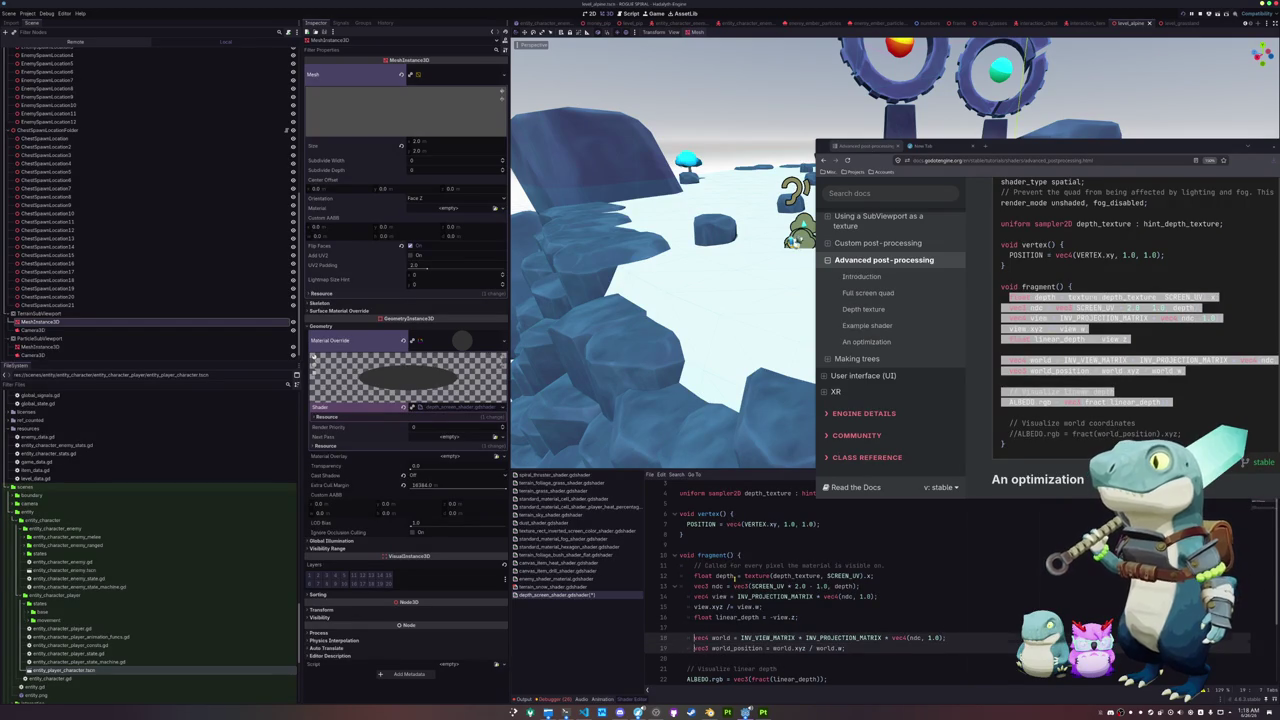
key(shift+Up)
key(shift+Up)
key(shift+Up)
key(shift+Tab)
key(Down)
key(Down)
key(Down)
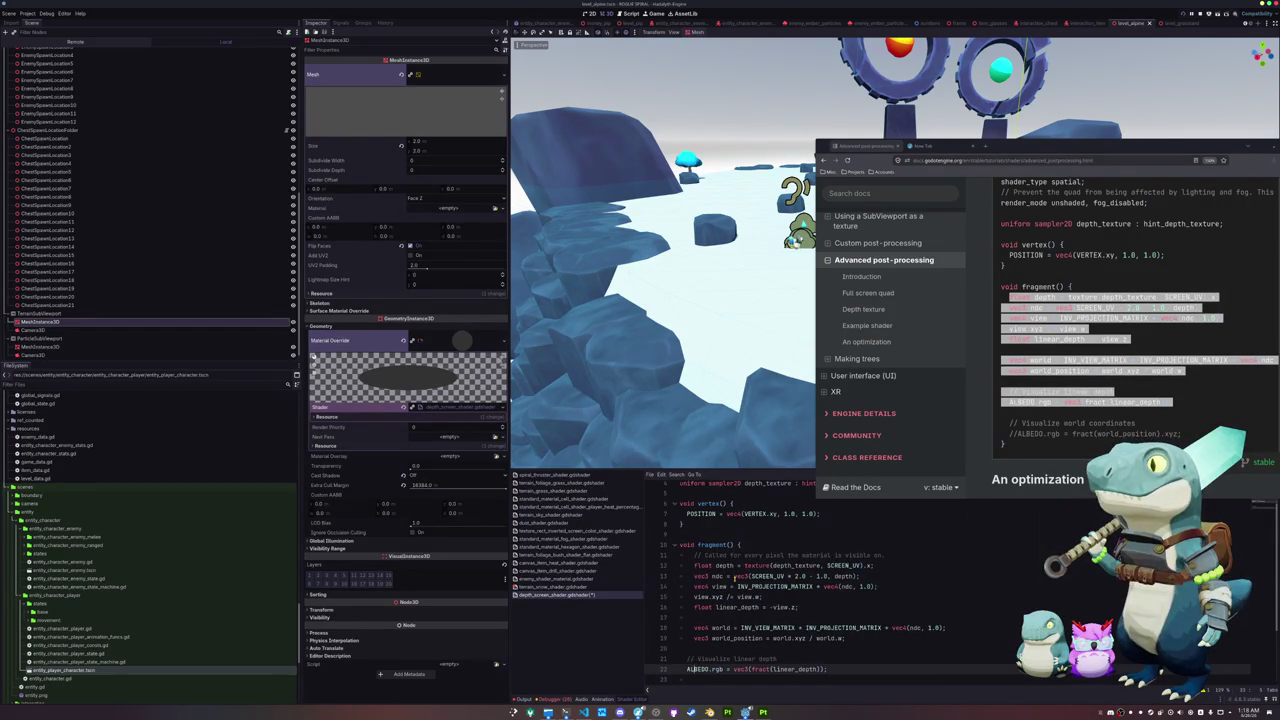
Step: Delete the world-position and ALBEDO visualisation lines, tidy the blank lines, and save
key(Down)
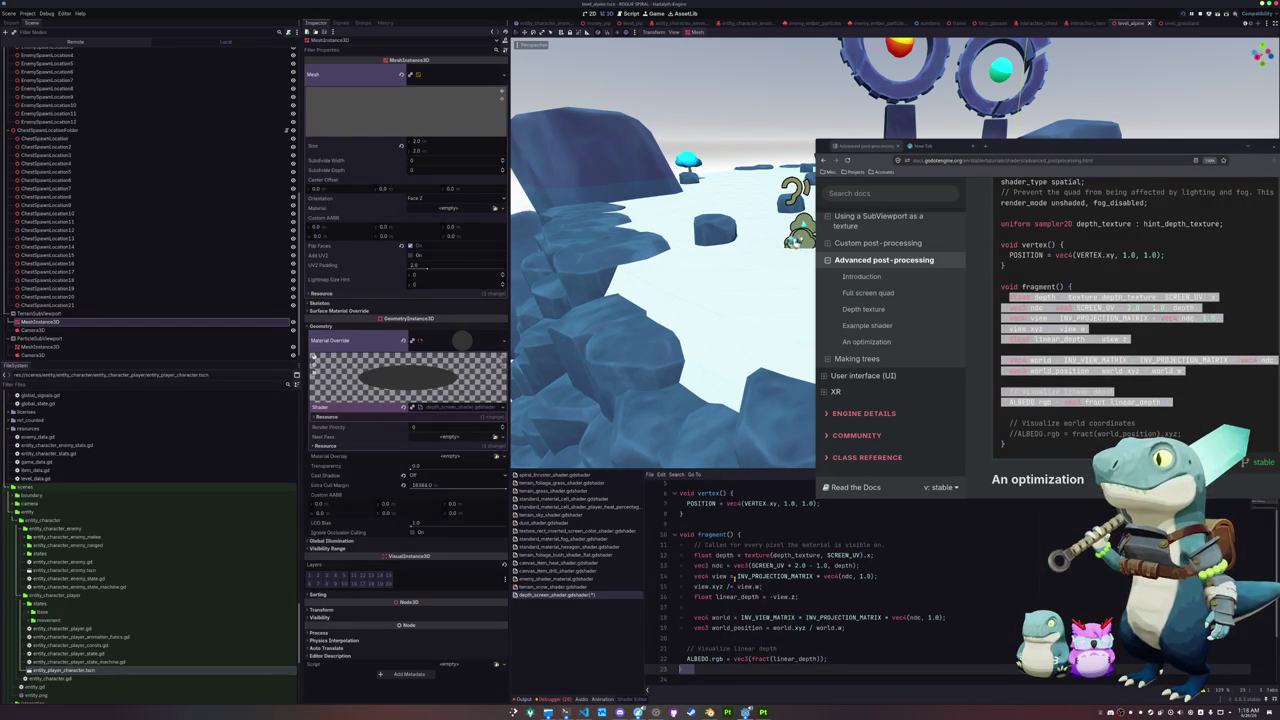
key(shift+Up)
key(shift+Up)
key(shift+Up)
key(BackSpace)
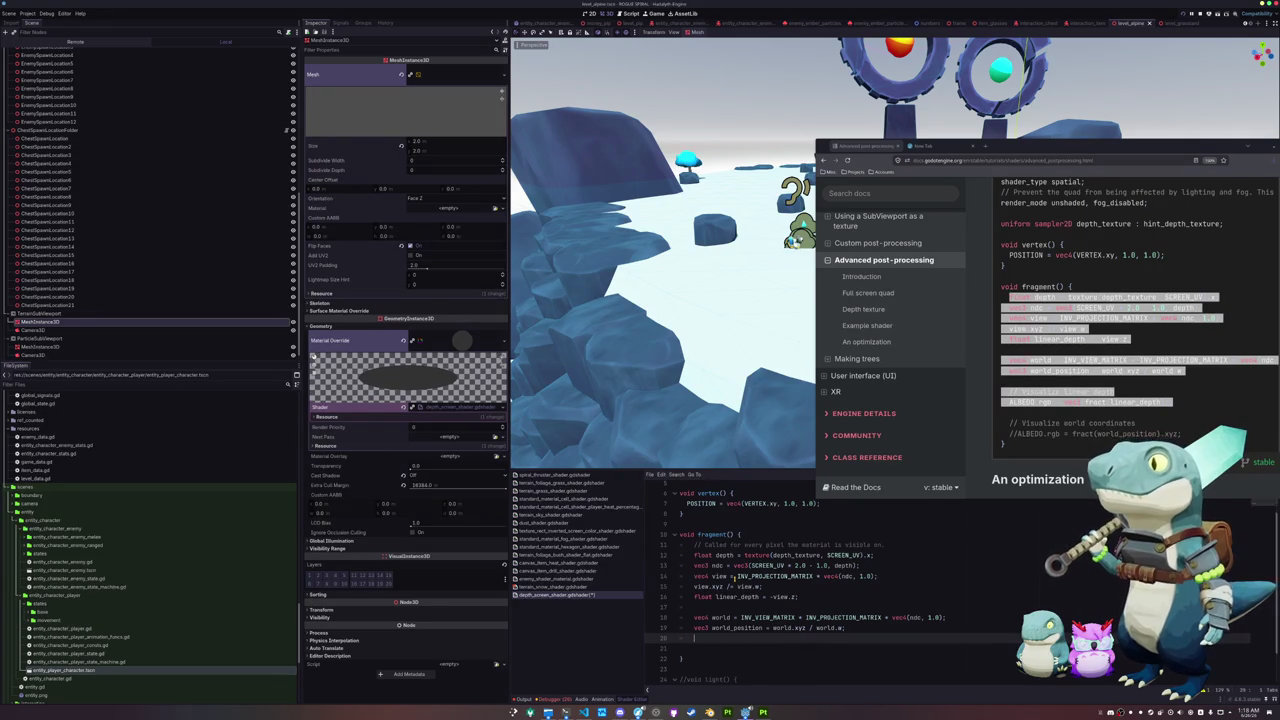
key(shift+Up)
key(shift+Up)
key(shift+Up)
key(BackSpace)
key(Delete)
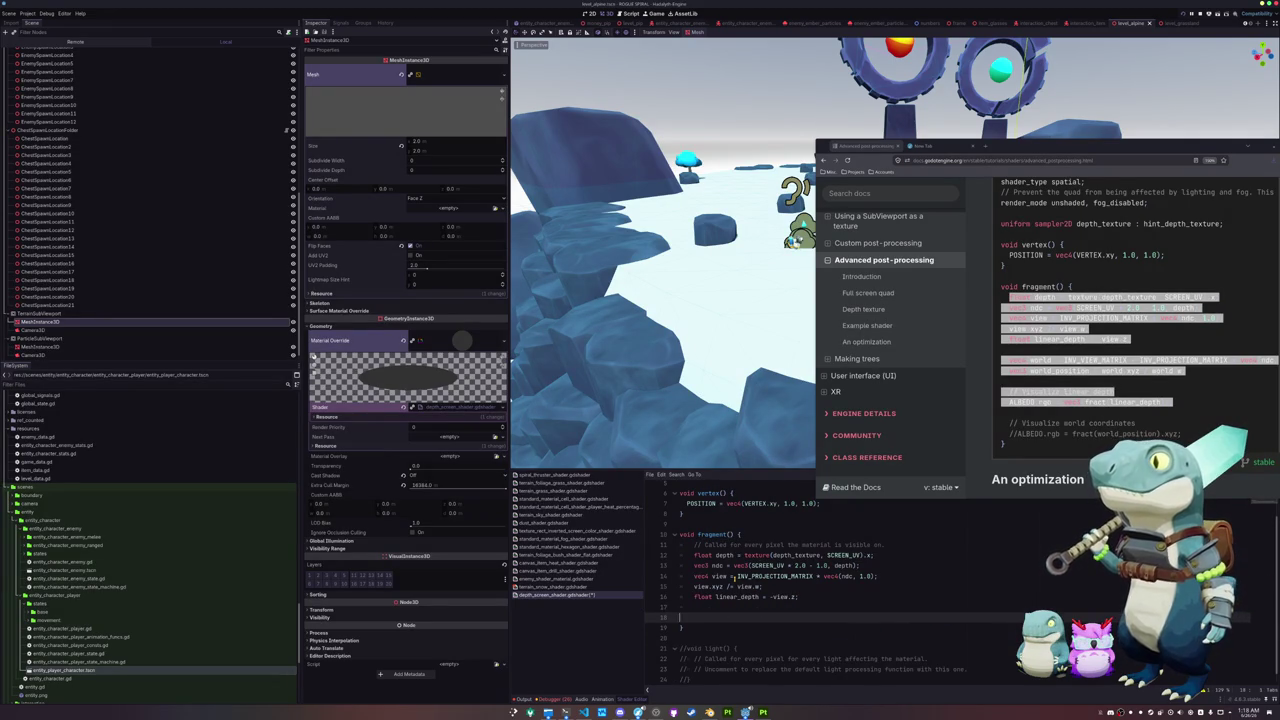
key(Return)
key(ctrl+s)
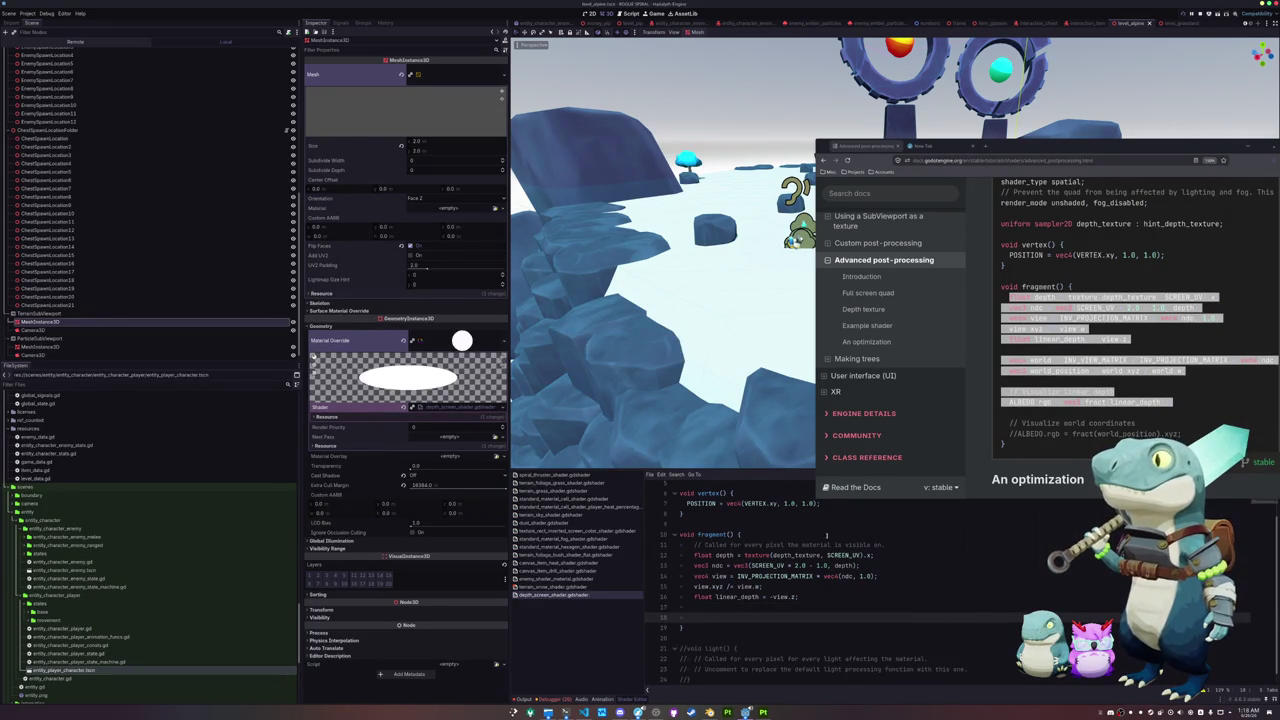
scroll(1013, 383, down, 2)
Step: Return to Godot, review fragment lines 13–17, then switch to the money_pip scene
key(alt+Tab)
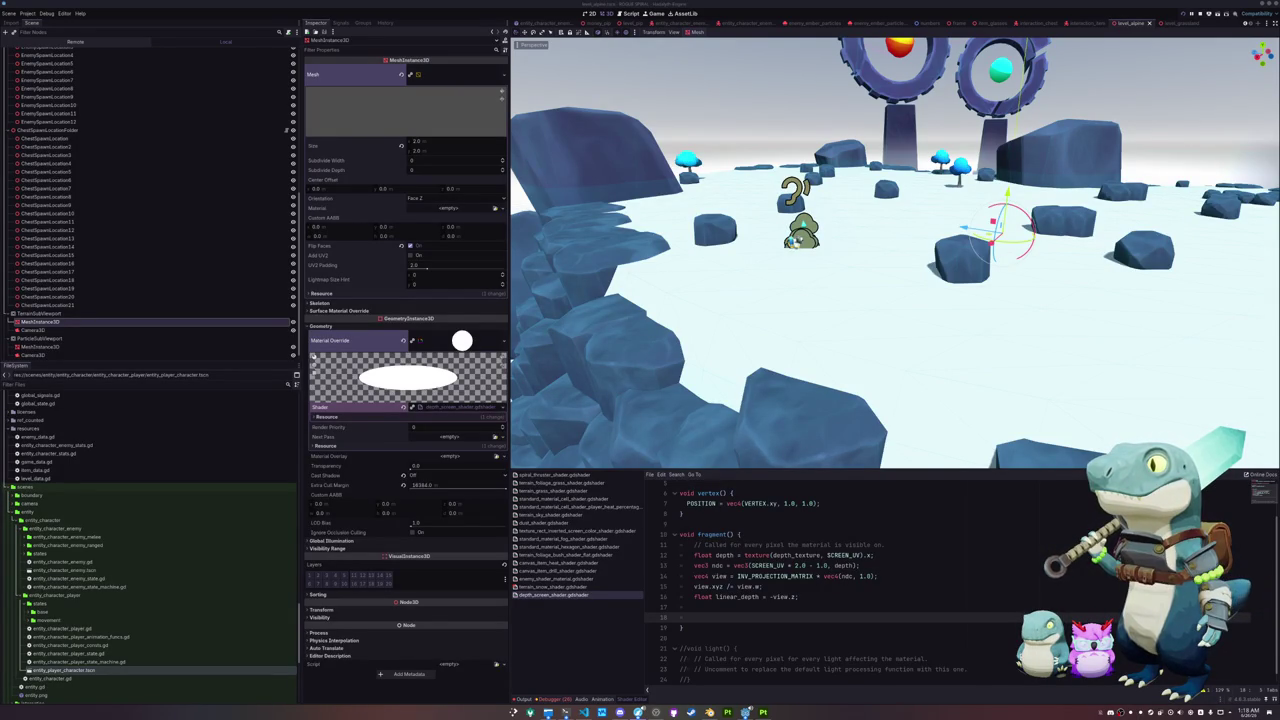
click(826, 609)
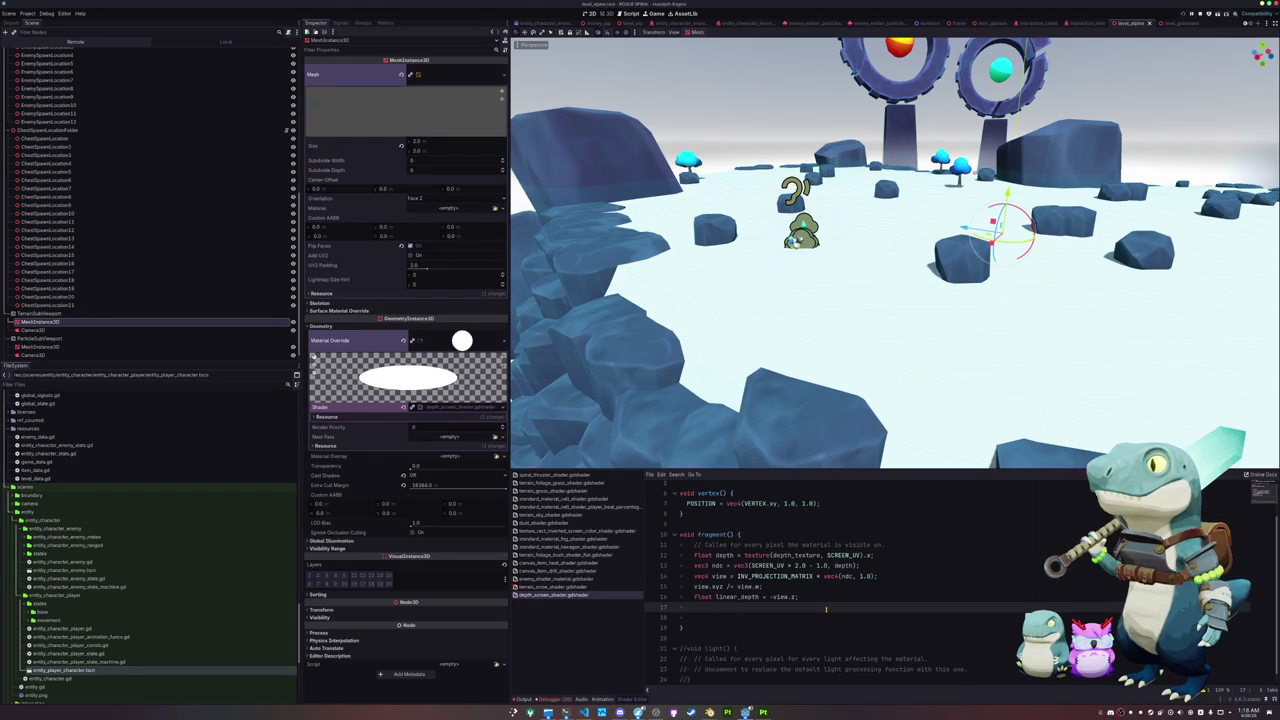
key(shift+Up)
key(shift+Up)
key(shift+Up)
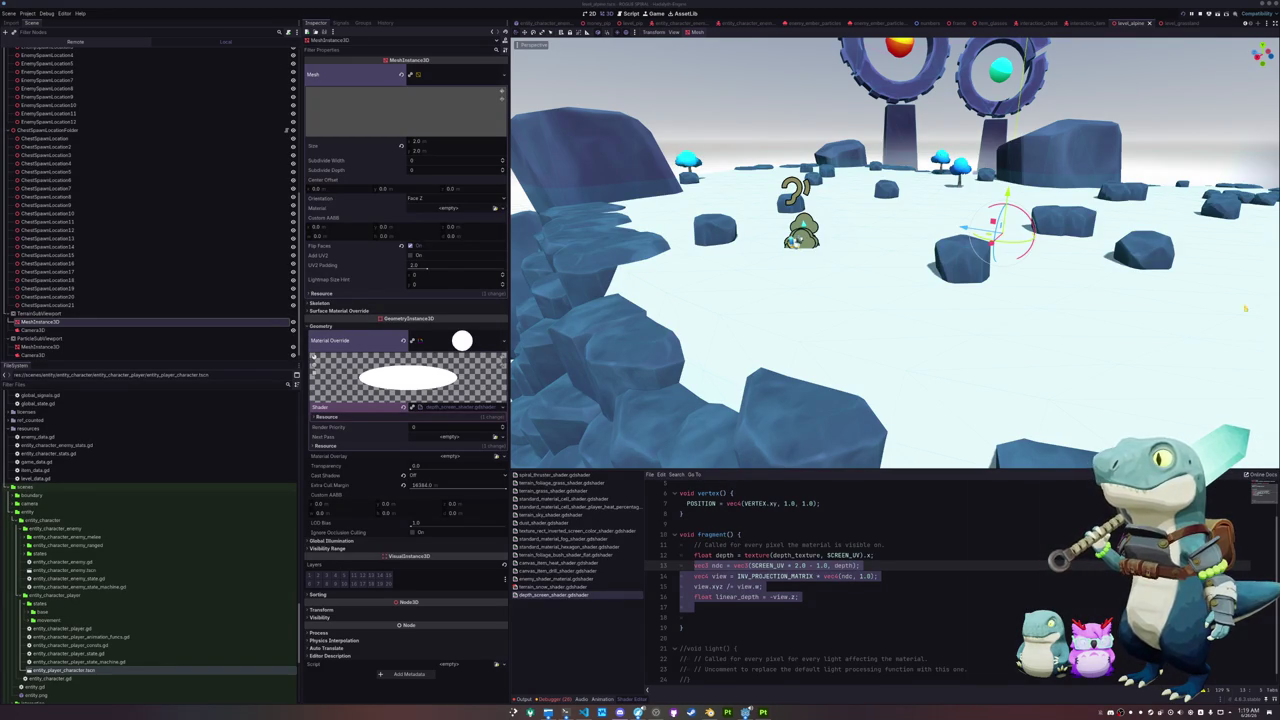
key(ctrl+shift+Tab)
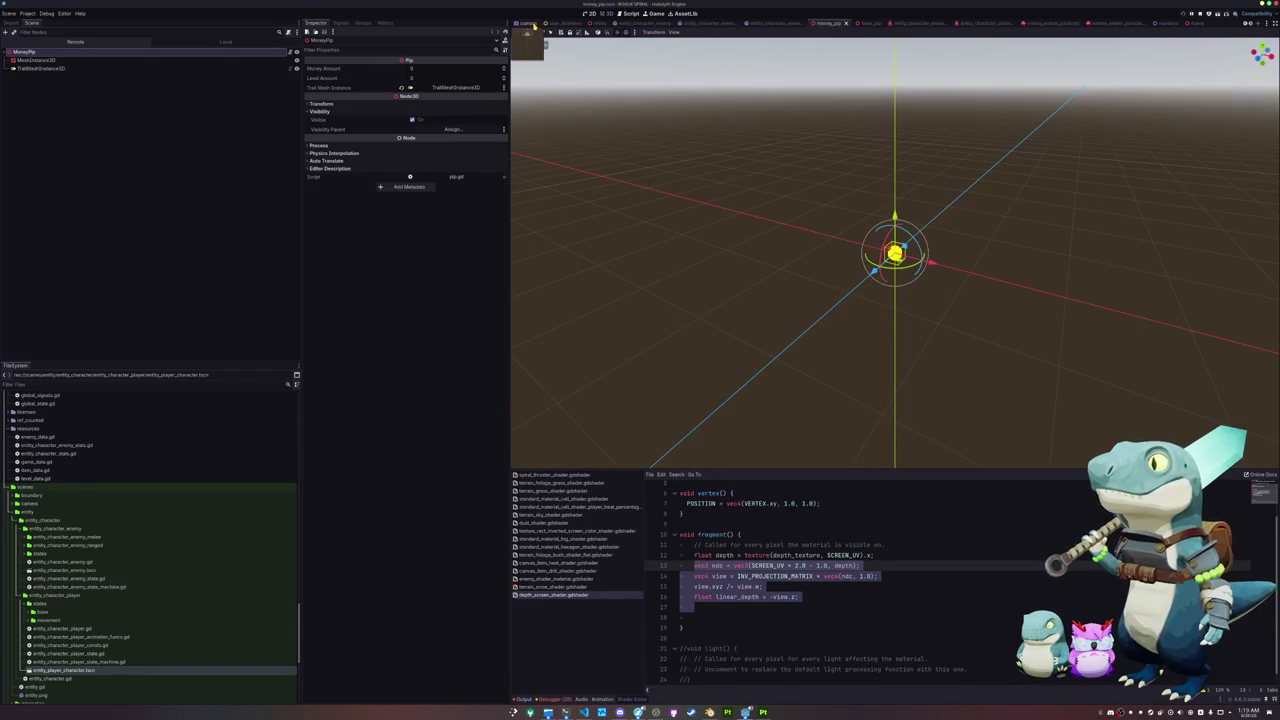
Step: In the menu scene, duplicate Frame11 into Frame12 and move it down in front of the cubes
click(679, 22)
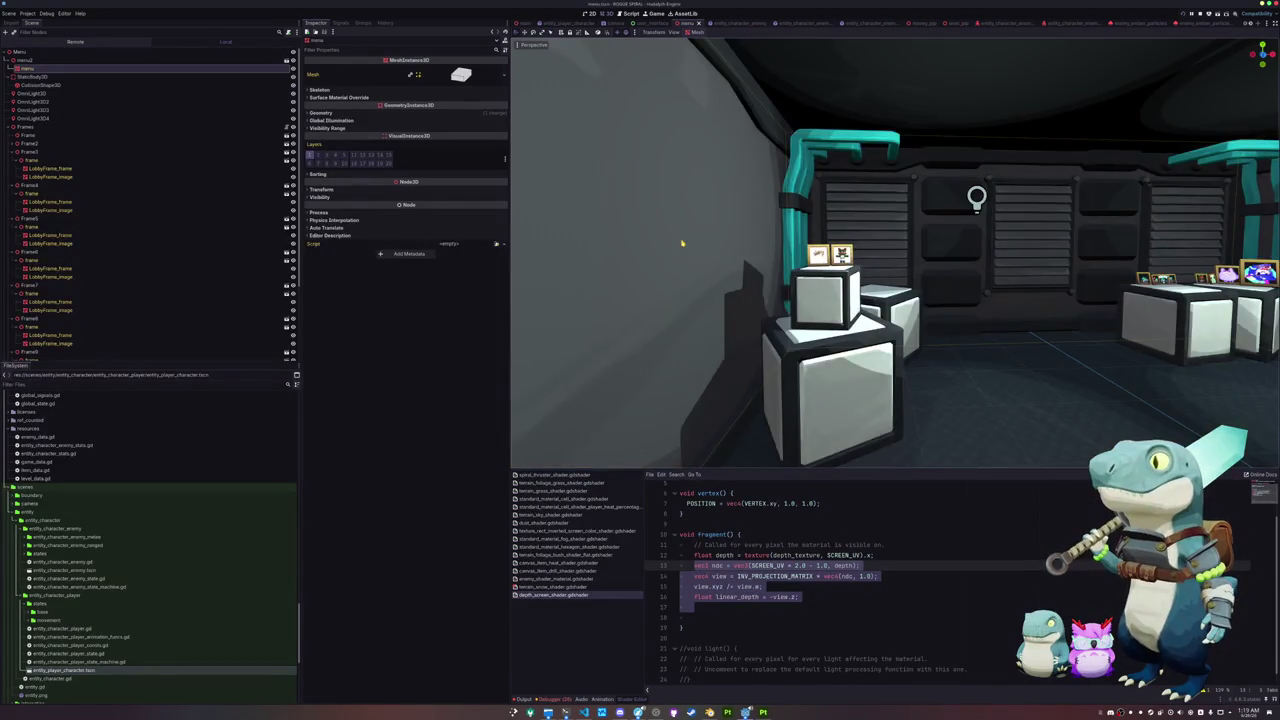
scroll(895, 255, up, 3)
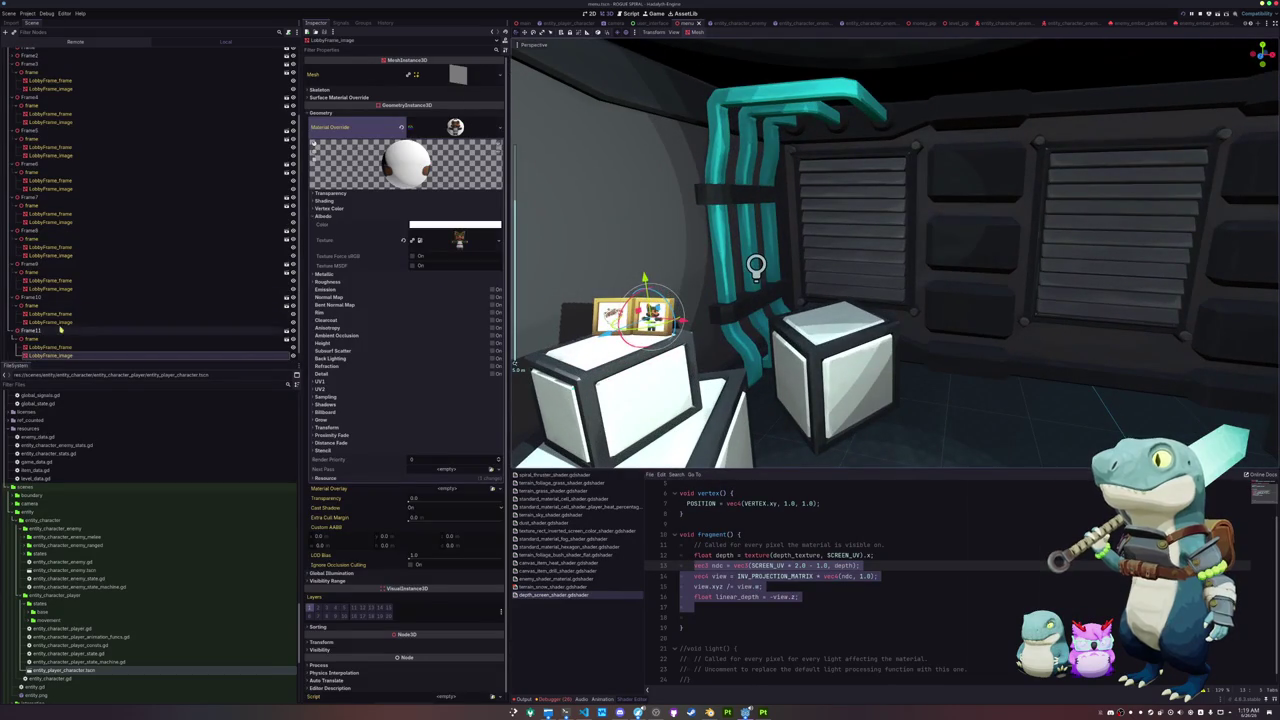
click(40, 330)
key(ctrl+d)
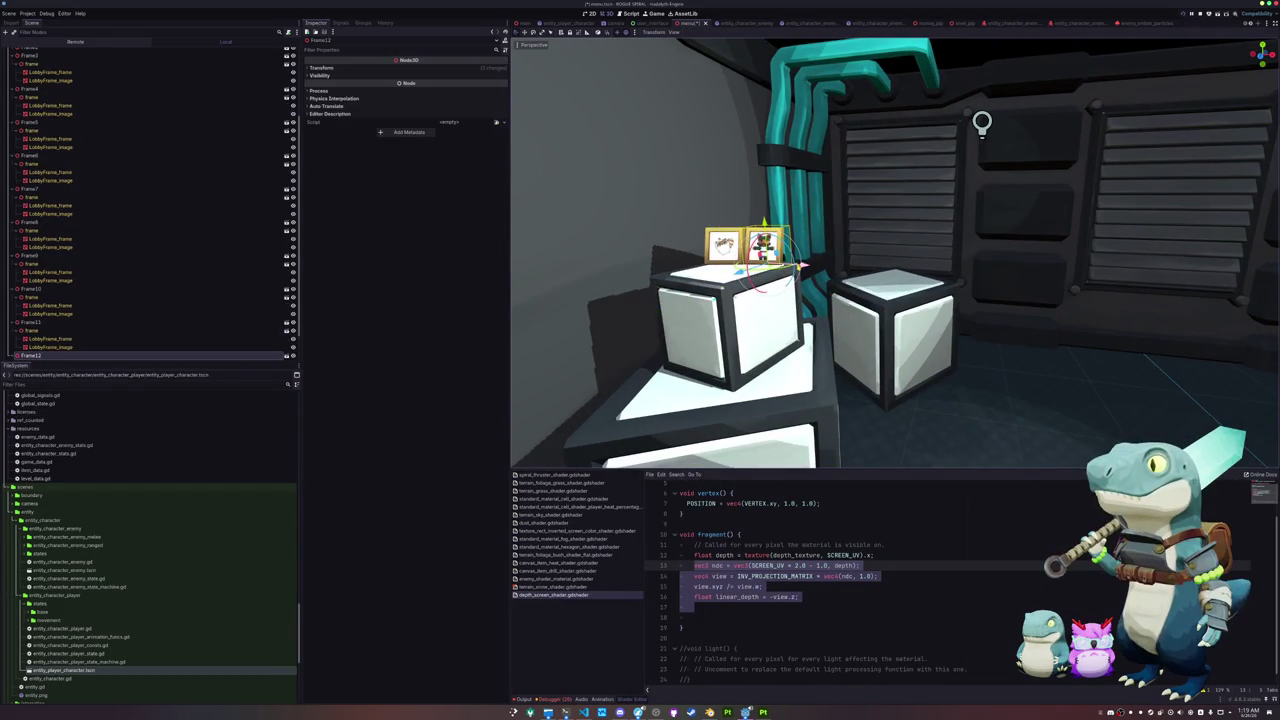
mouse_move(787, 305)
mouse_down()
mouse_move(787, 400)
mouse_move(769, 410)
mouse_move(795, 375)
mouse_up()
Step: Set Frame12's LobbyFrame_image override albedo texture to the 'logo' image via Quick Load
double_click(113, 356)
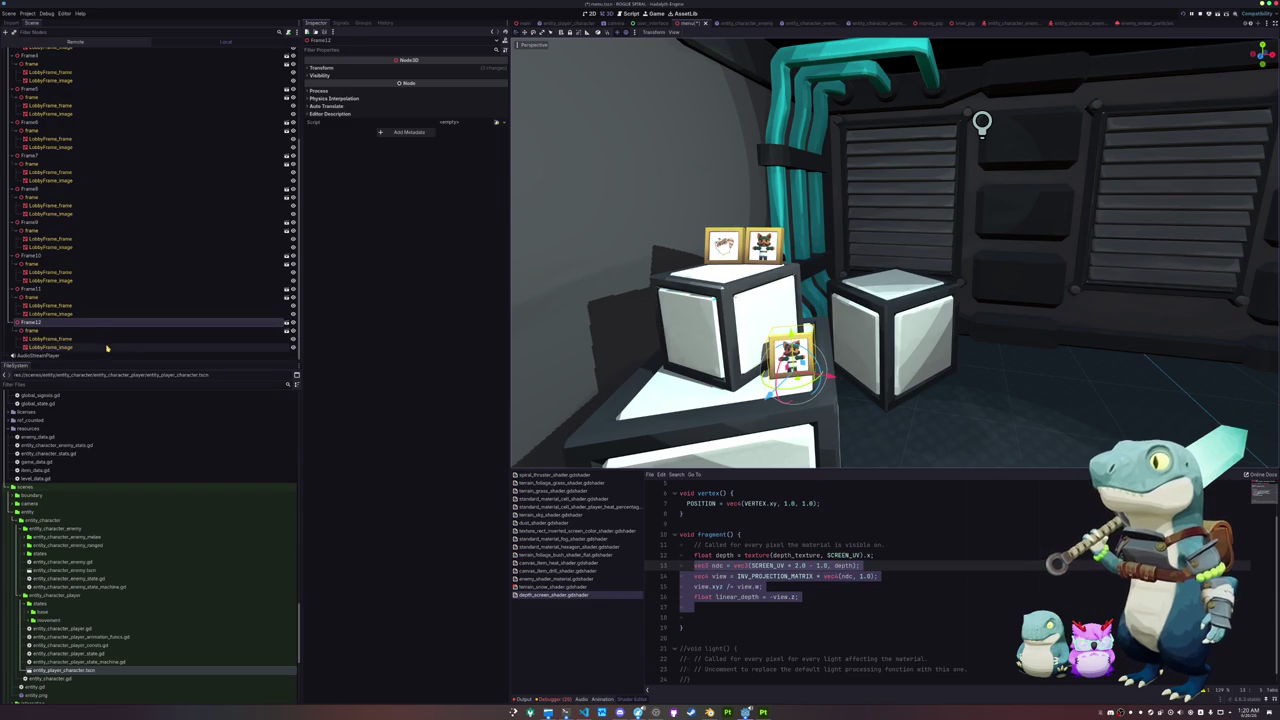
click(108, 347)
click(480, 112)
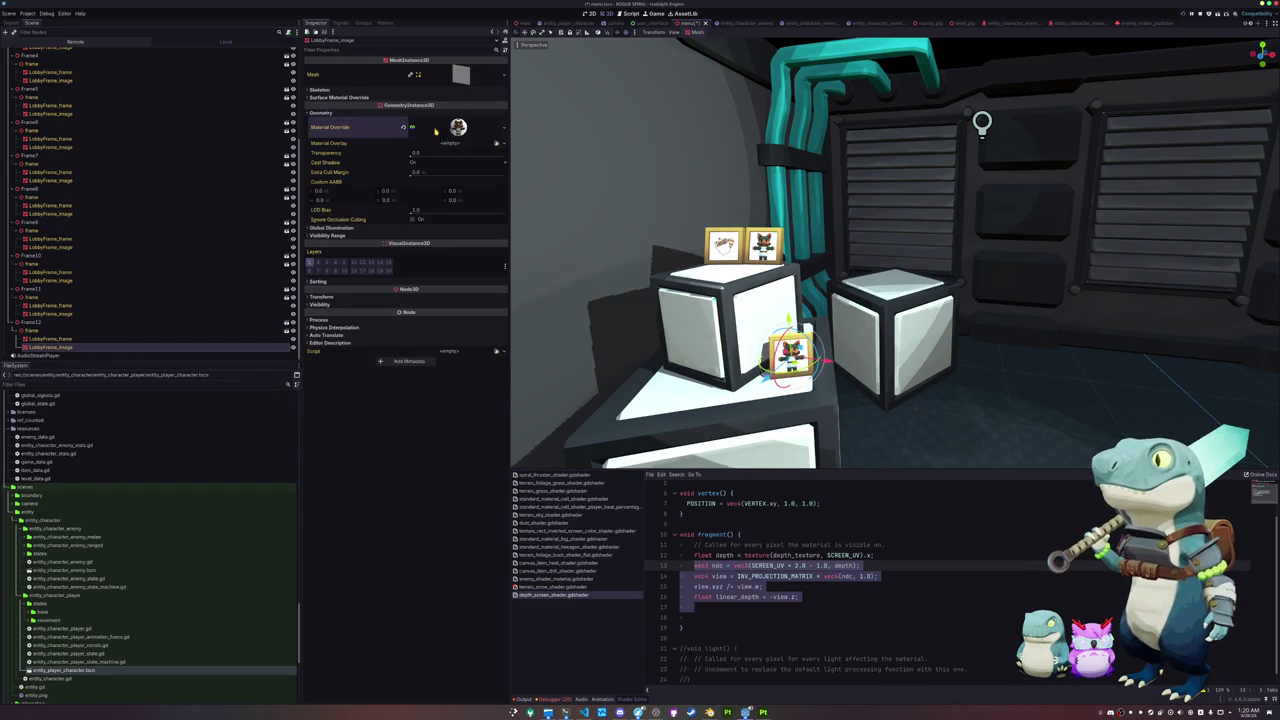
click(458, 127)
click(323, 216)
click(498, 240)
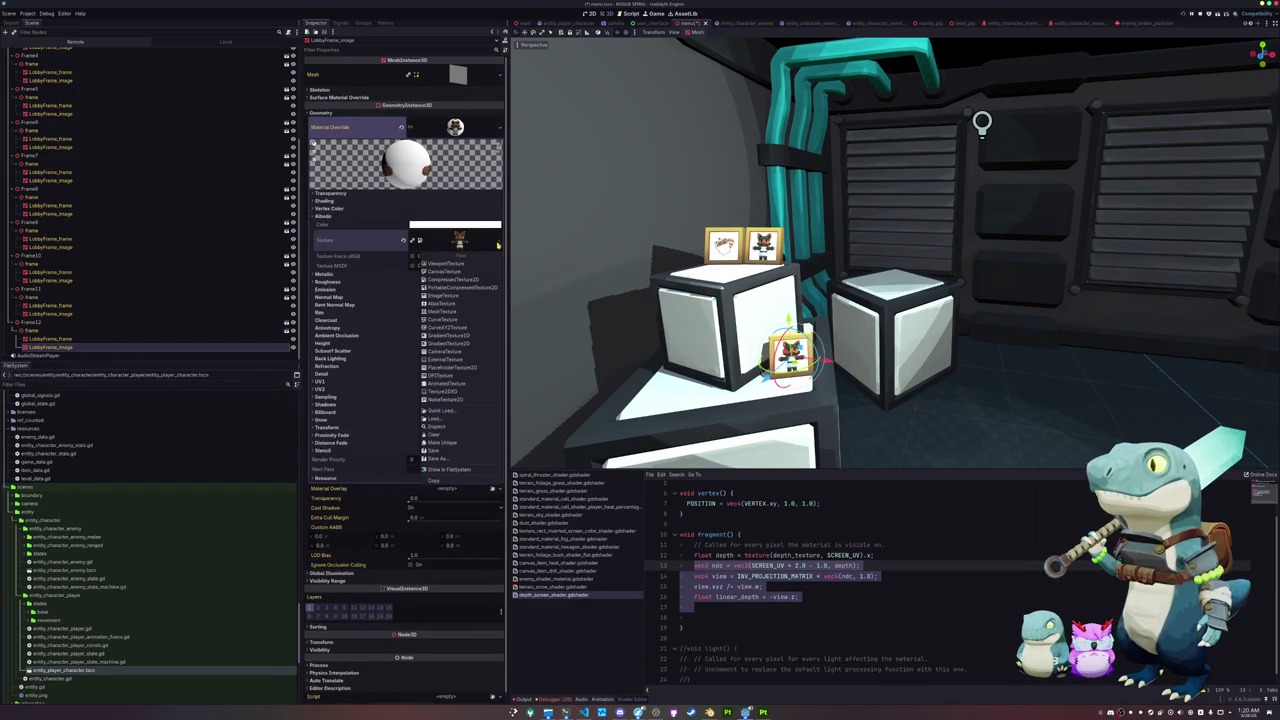
click(440, 414)
text(logo)
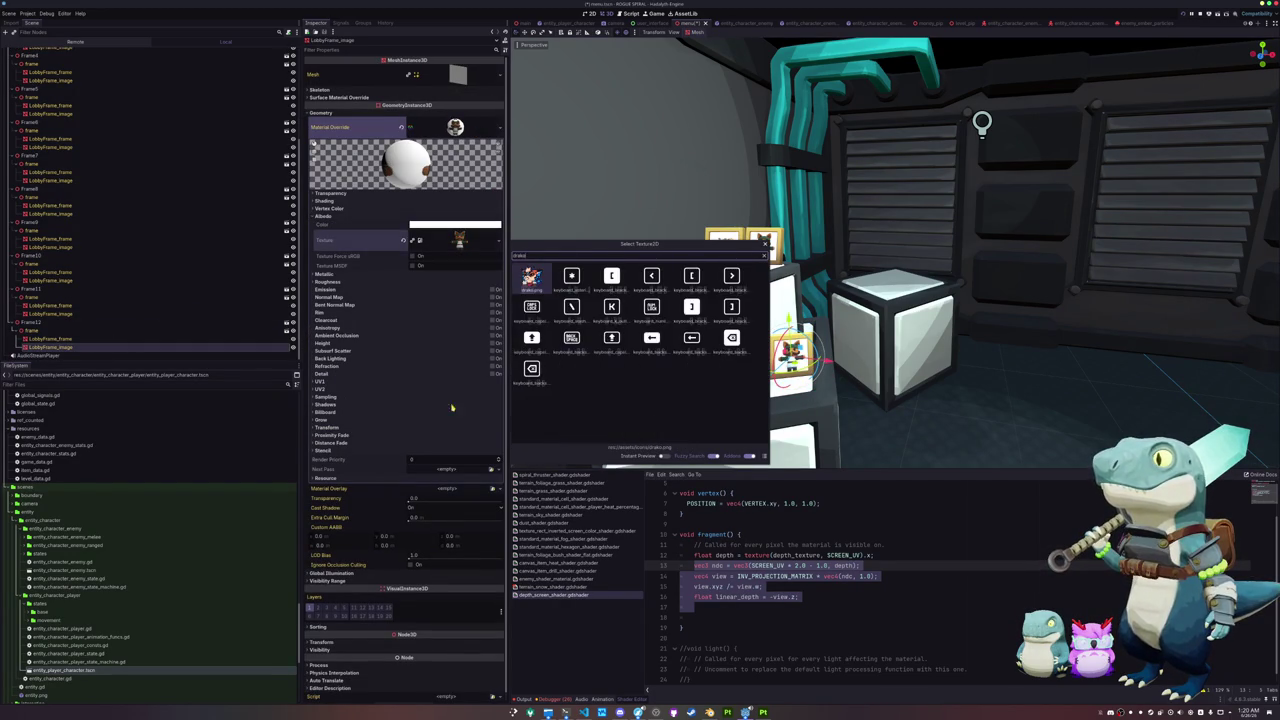
double_click(539, 291)
Step: Move the Frame13 copy to the left, off the other frame
scroll(539, 291, down, 2)
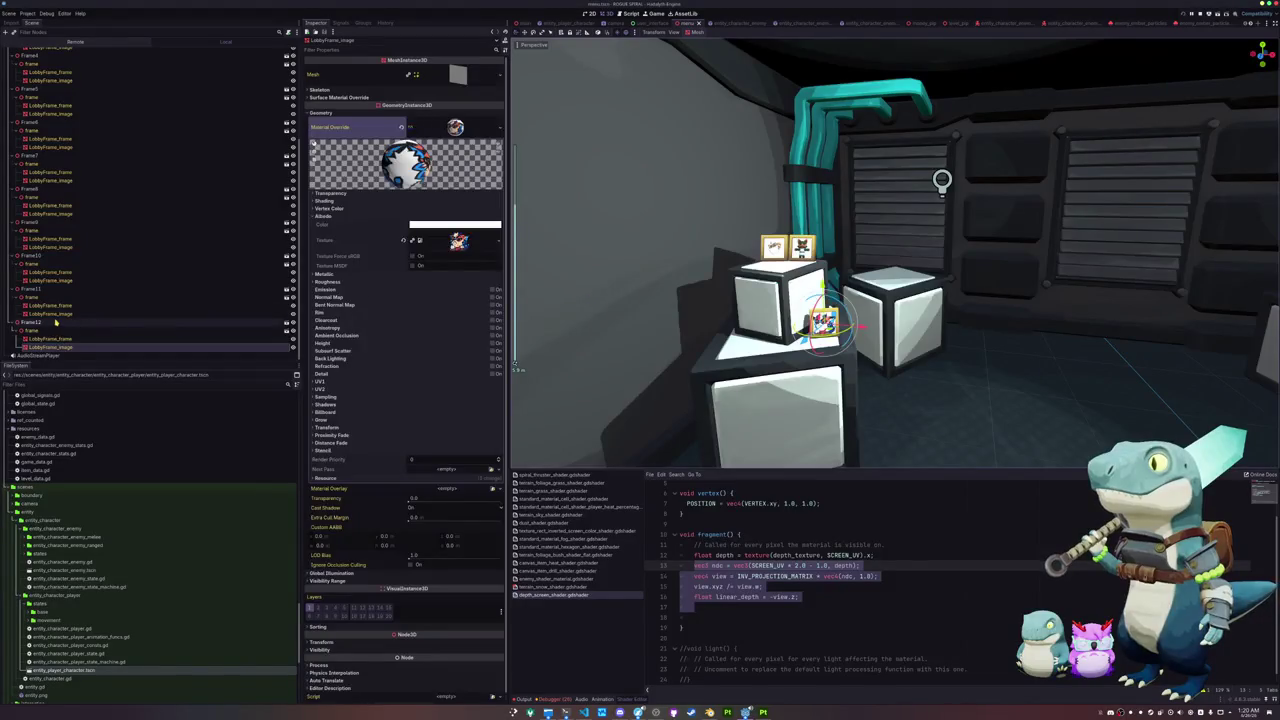
click(100, 321)
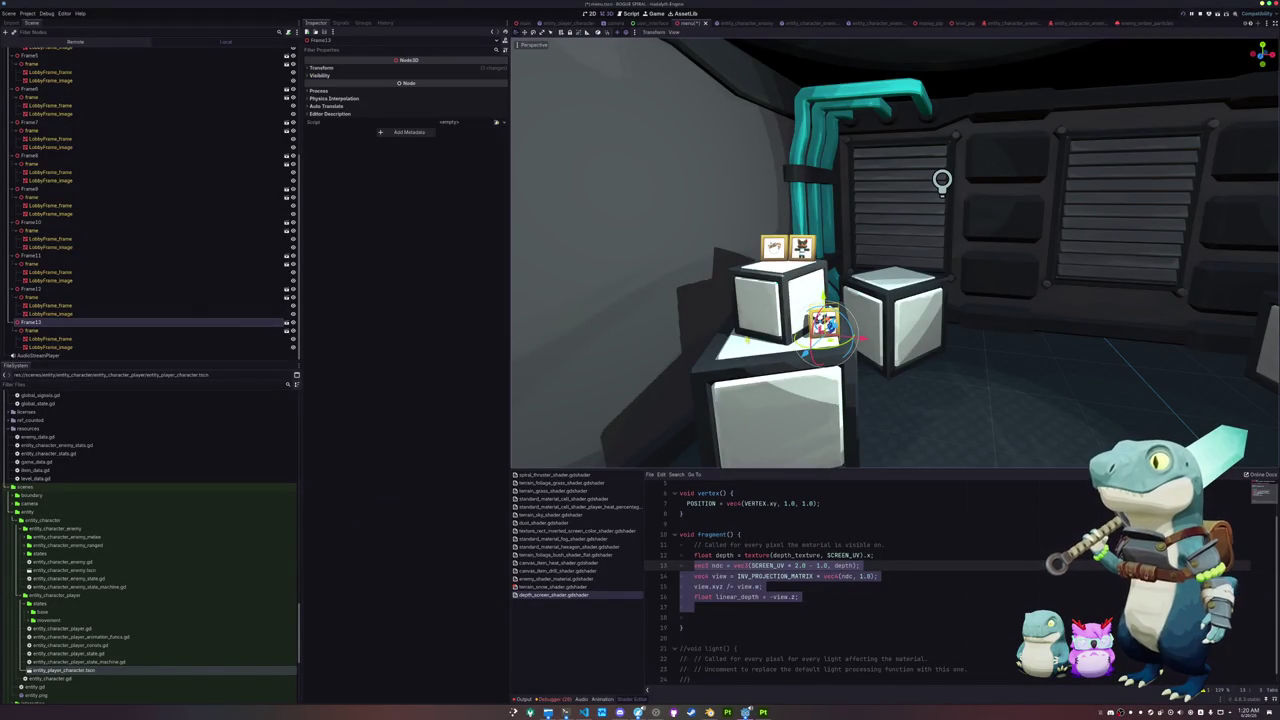
drag(821, 332, 760, 340)
Step: Rotate the frame about 7.6 degrees around the Y axis
key(r)
key(y)
click(753, 349)
Step: Give Frame13's LobbyFrame_image a new black-and-white albedo texture
click(55, 346)
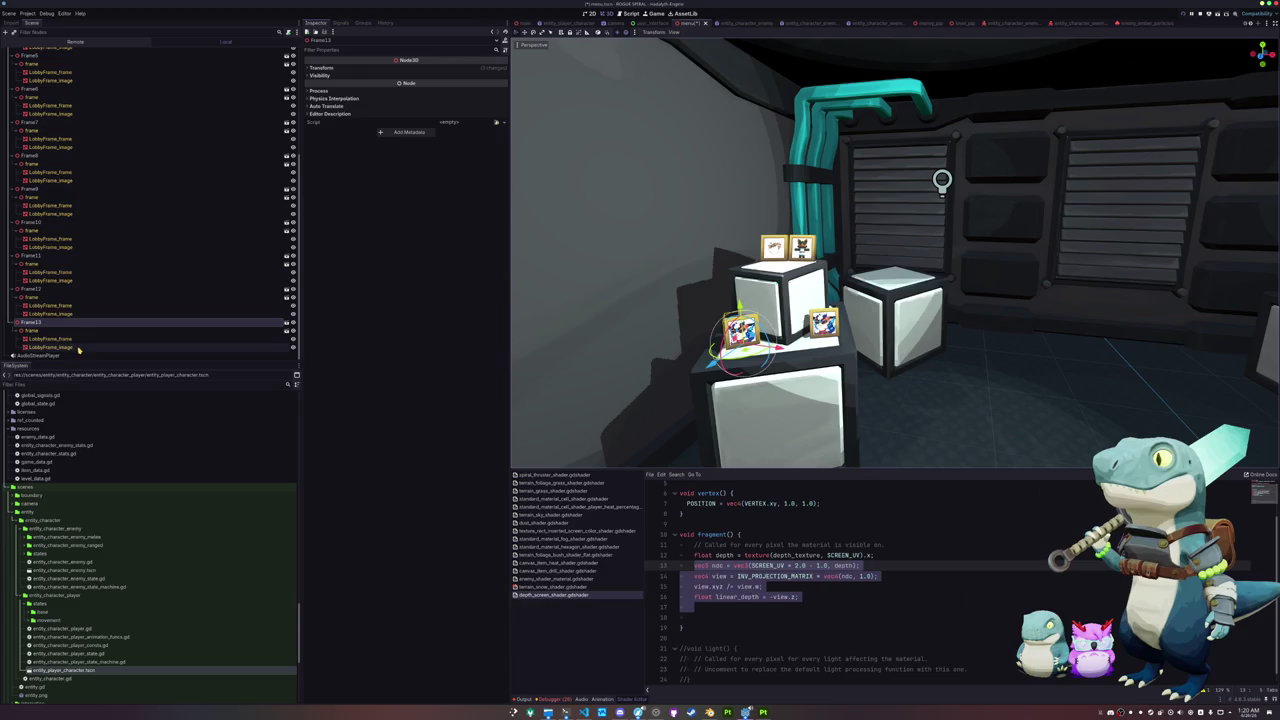
click(488, 112)
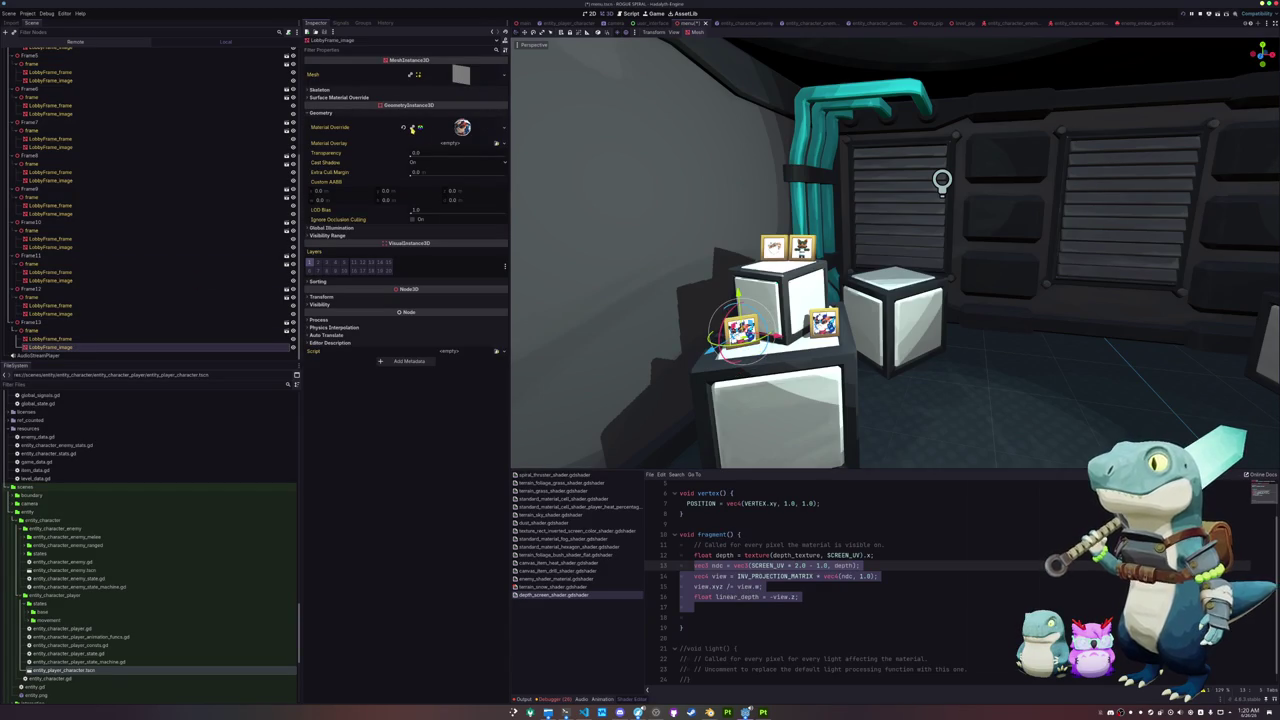
click(455, 127)
click(420, 240)
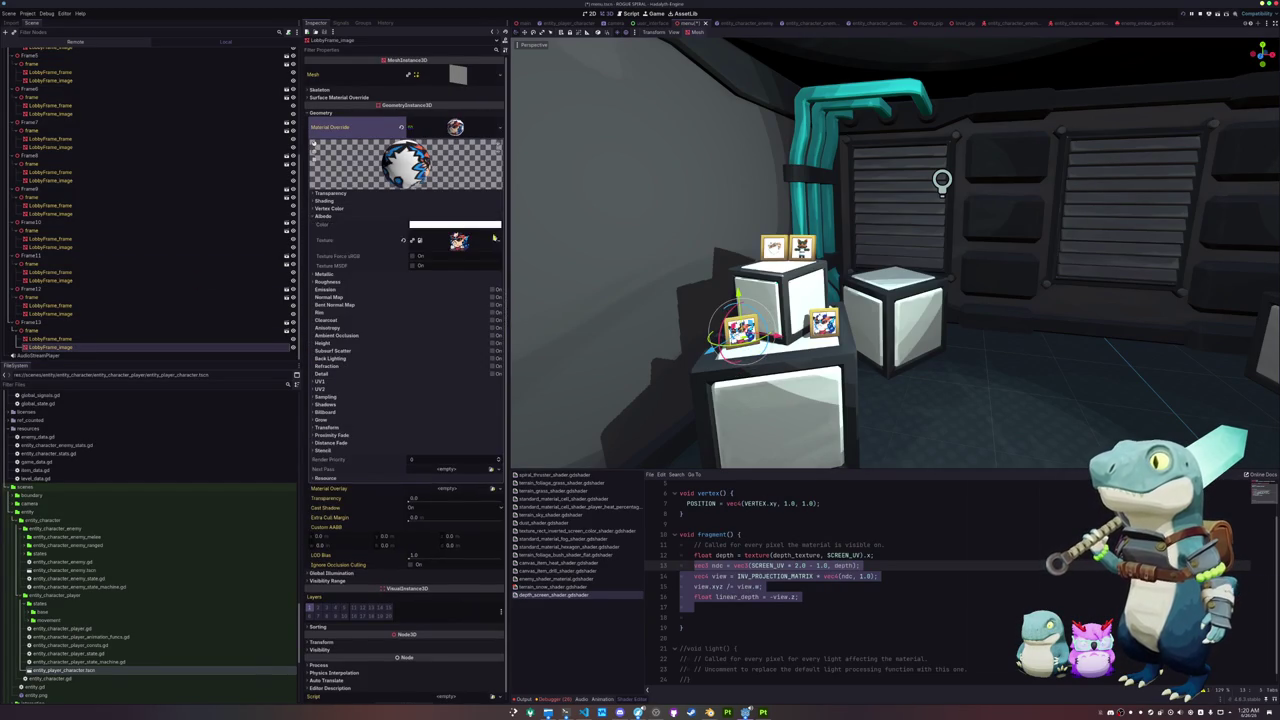
click(438, 411)
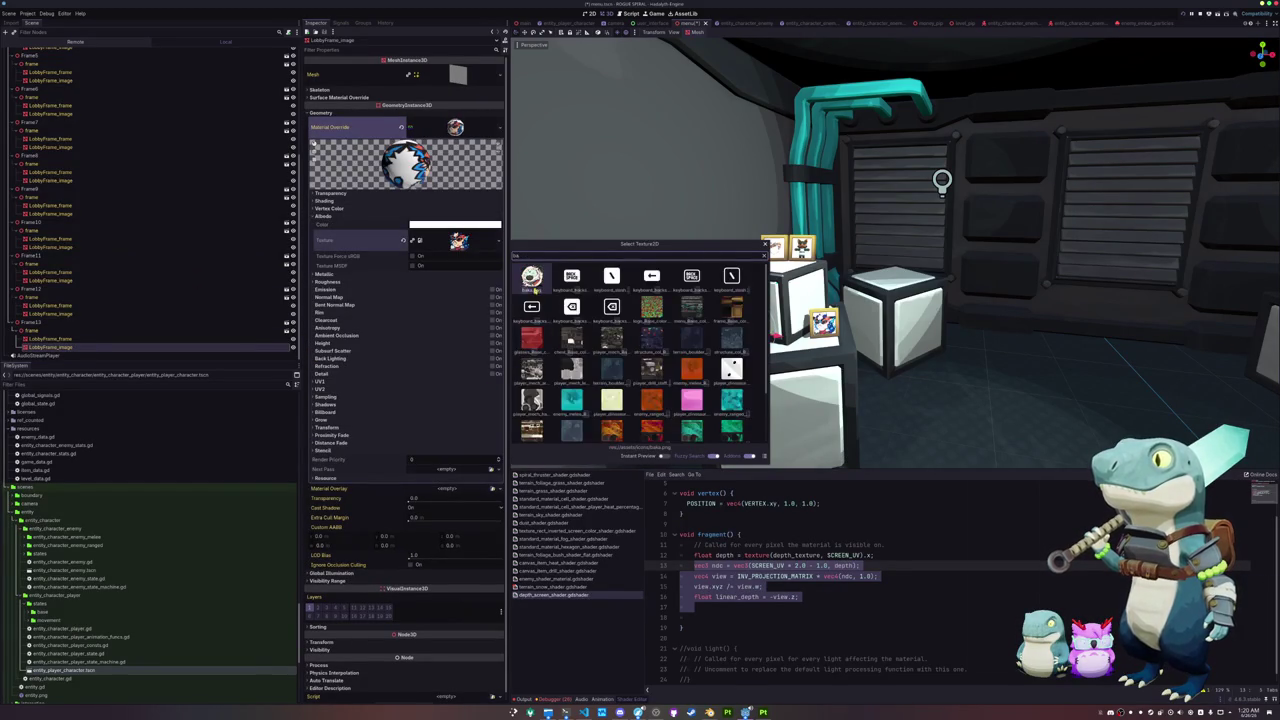
click(563, 297)
Step: Duplicate Frame13 into Frame14 and move the copy to a new spot
click(32, 322)
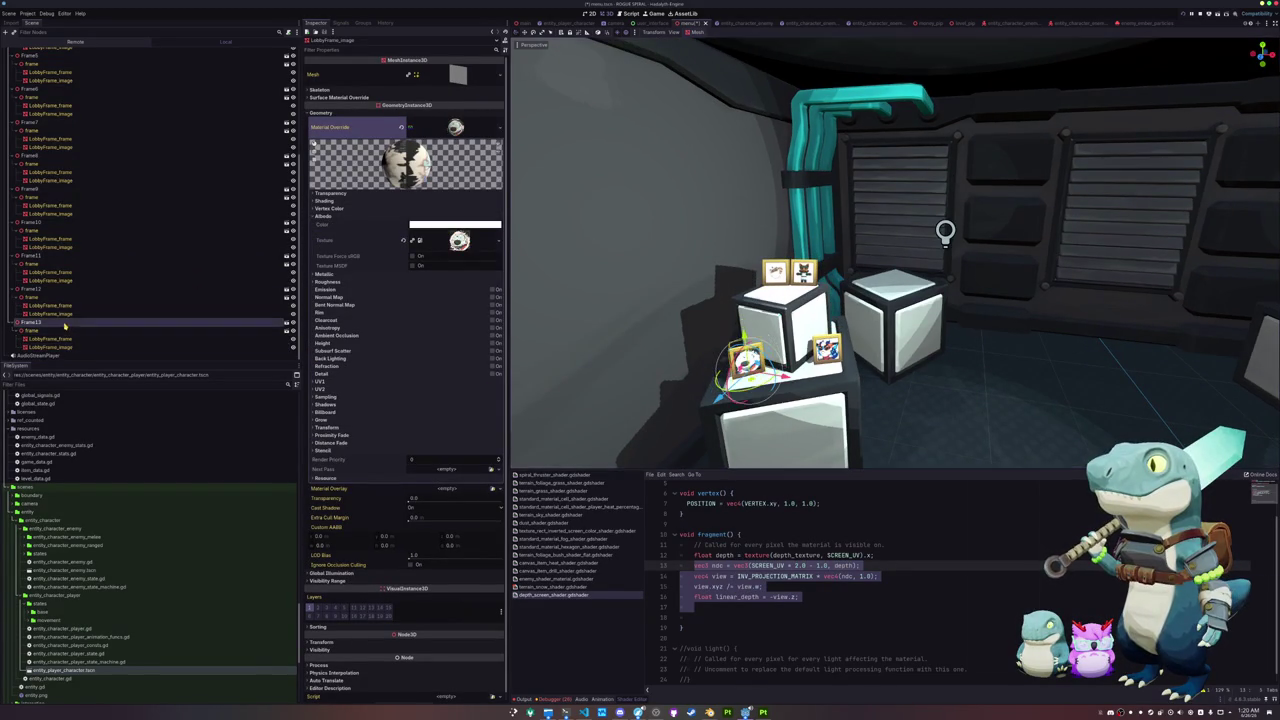
scroll(677, 358, down, 2)
scroll(740, 344, down, 3)
scroll(740, 344, up, 2)
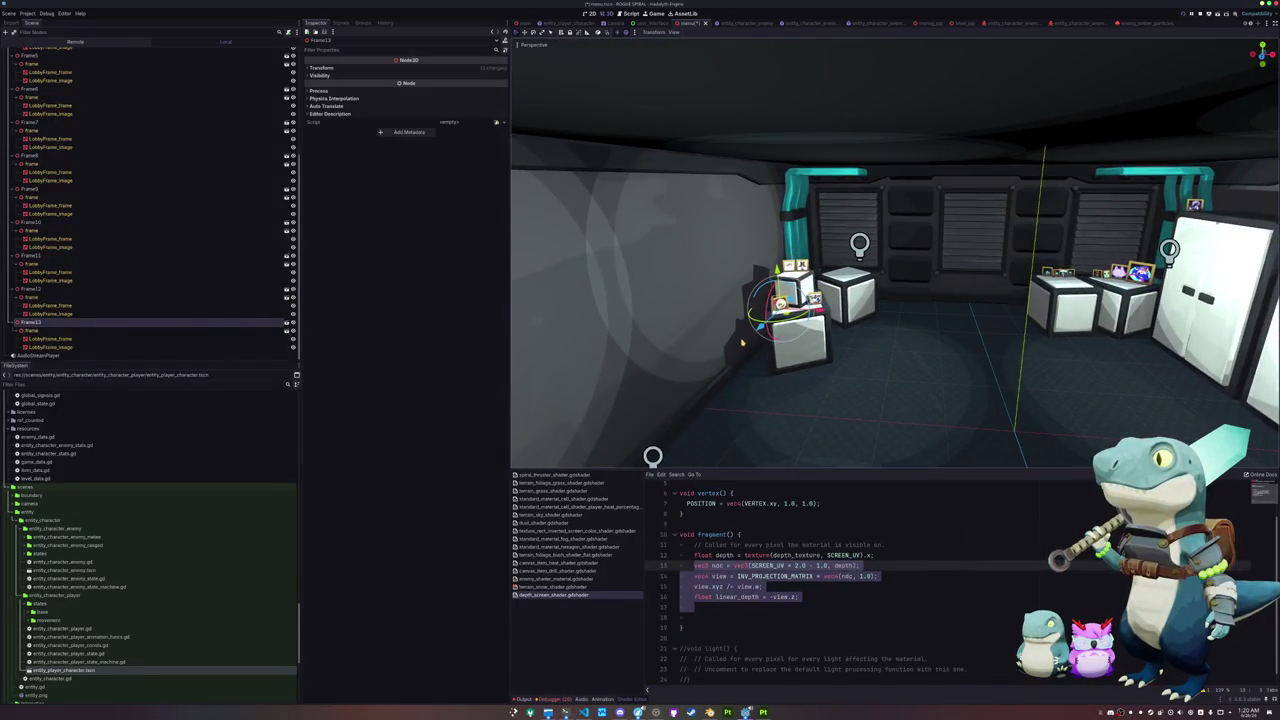
key(ctrl+d)
key(g)
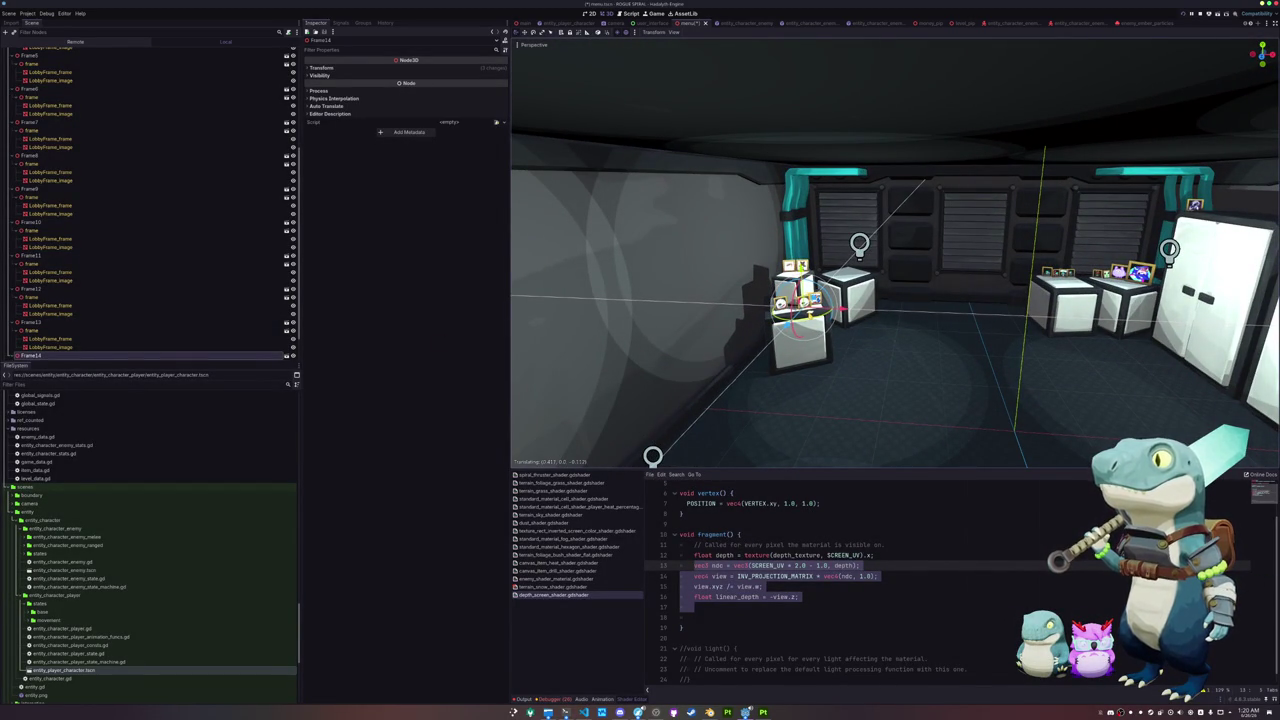
key(Return)
Step: Assign Frame14's image a new albedo texture from a Quick Load search for 'key'
scroll(895, 253, up, 5)
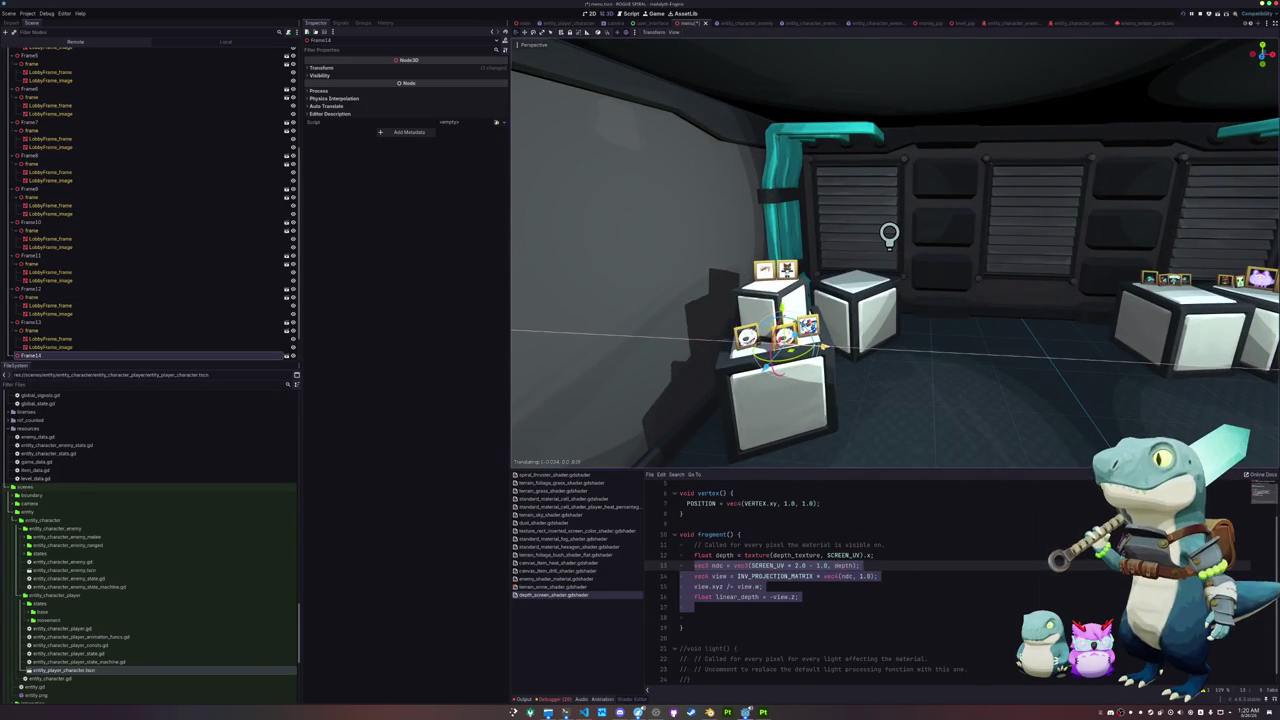
scroll(117, 334, down, 1)
click(50, 347)
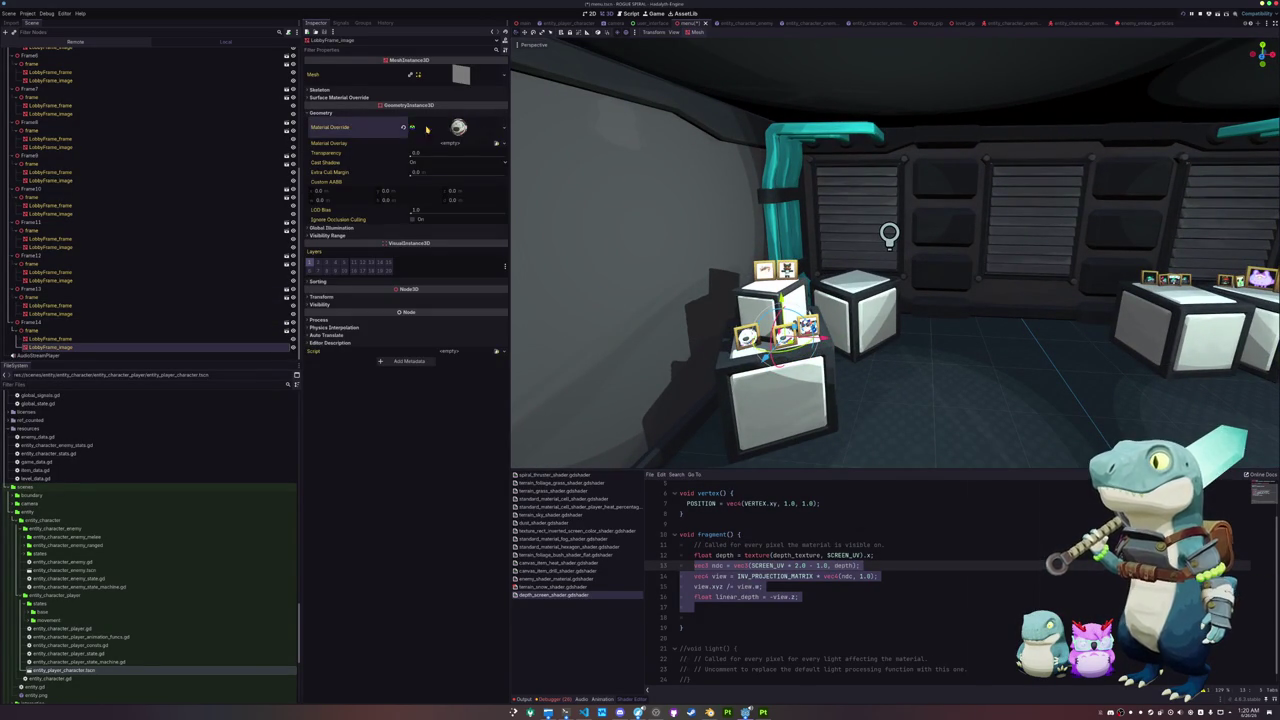
click(459, 127)
click(324, 216)
click(498, 240)
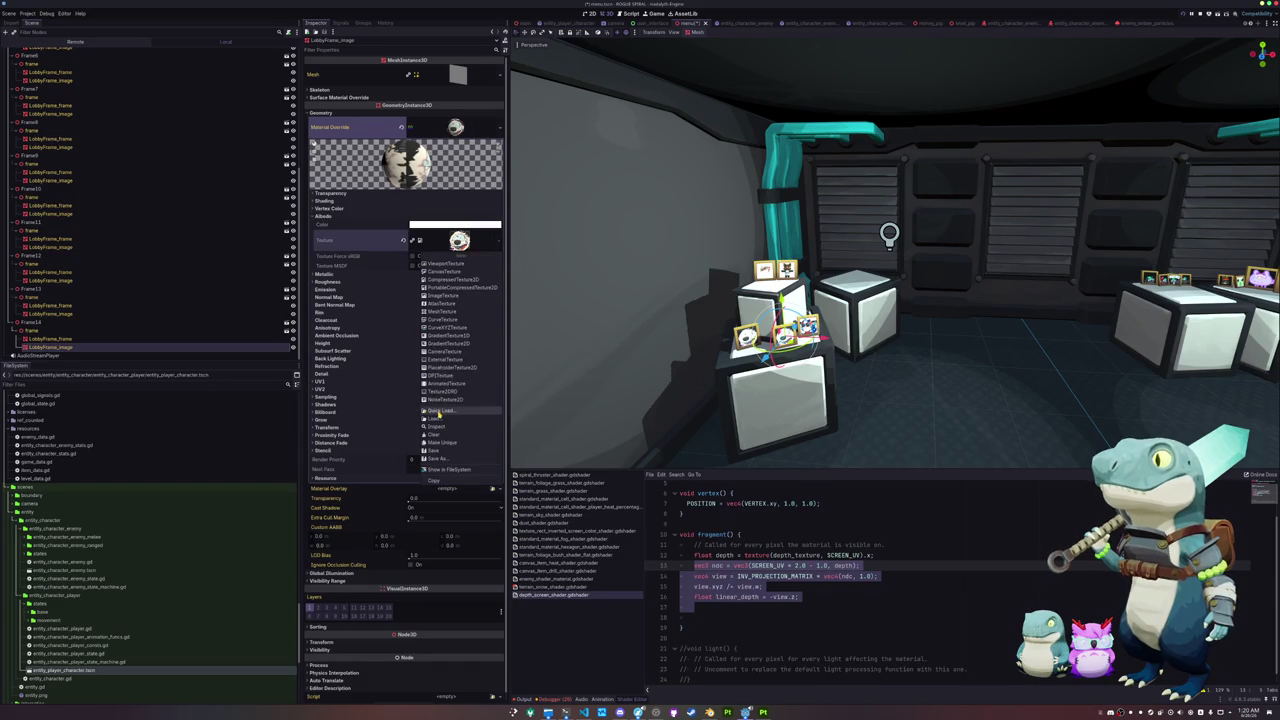
click(438, 414)
text(key)
key(BackSpace)
key(BackSpace)
key(BackSpace)
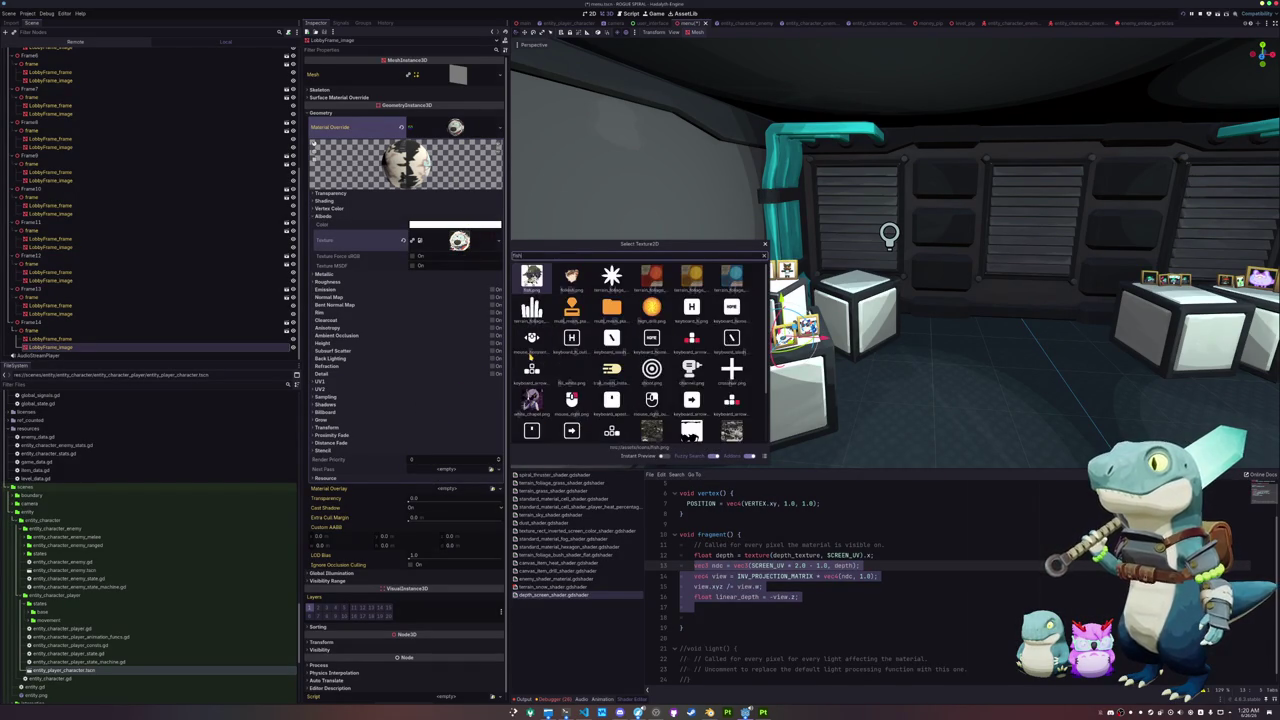
double_click(530, 356)
scroll(694, 306, down, 5)
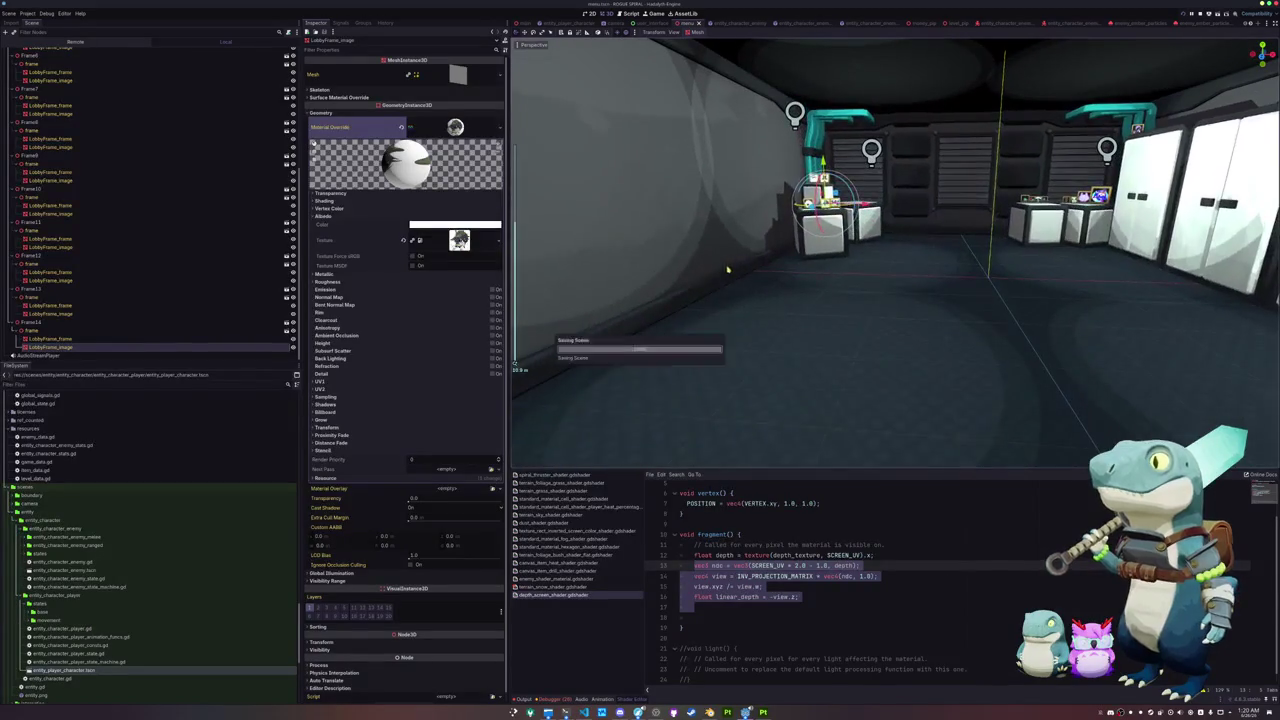
key(ctrl+j)
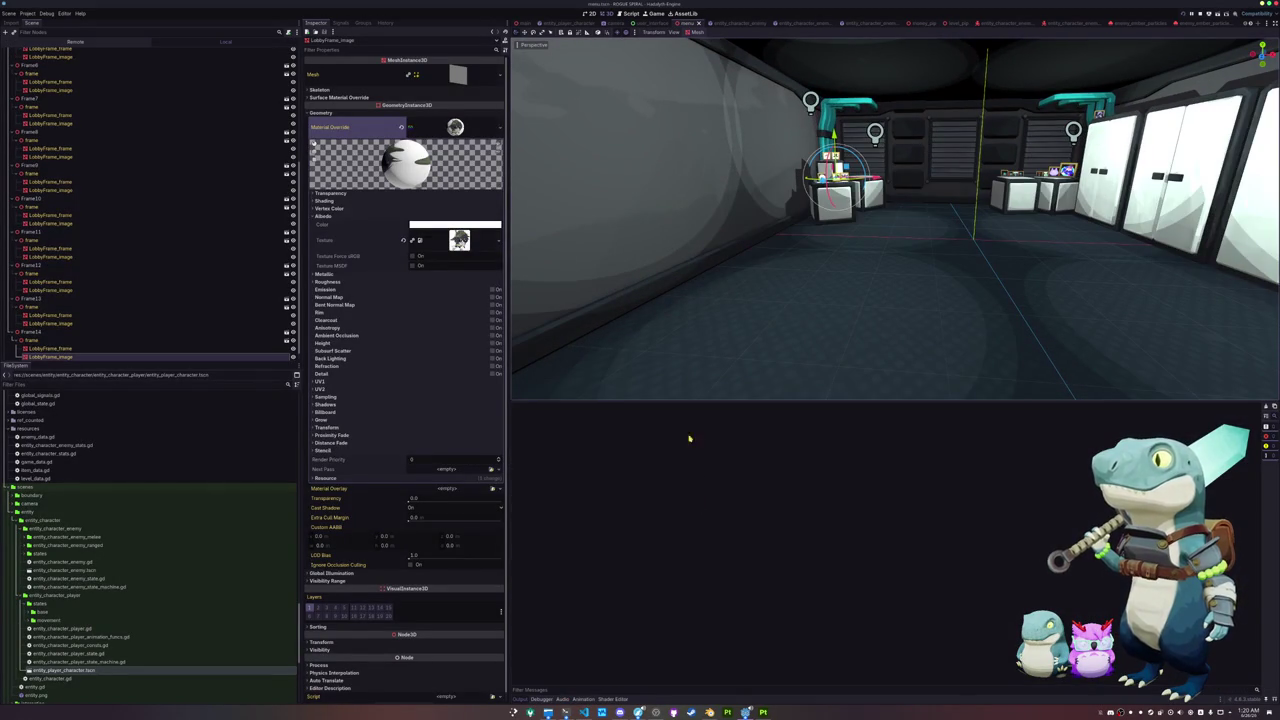
Step: Run the game with F5 to its title menu, stop it with F8, and return to level_alpine
key(F5)
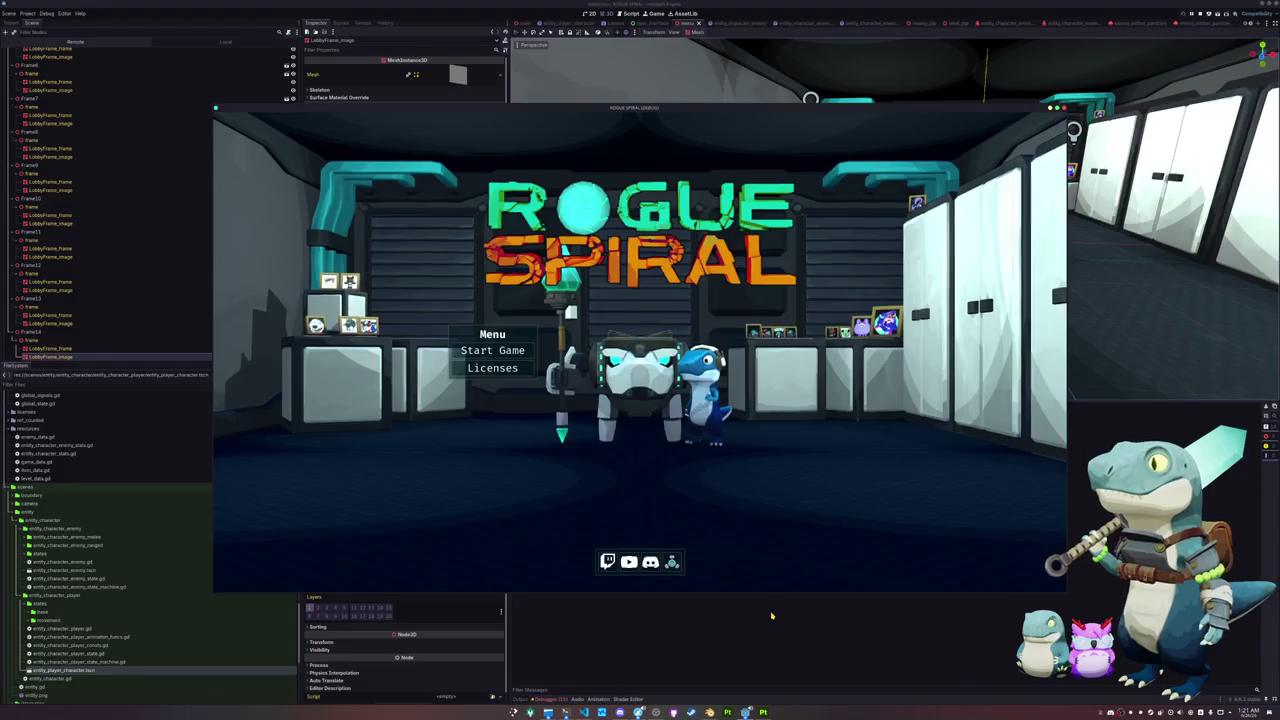
key(F8)
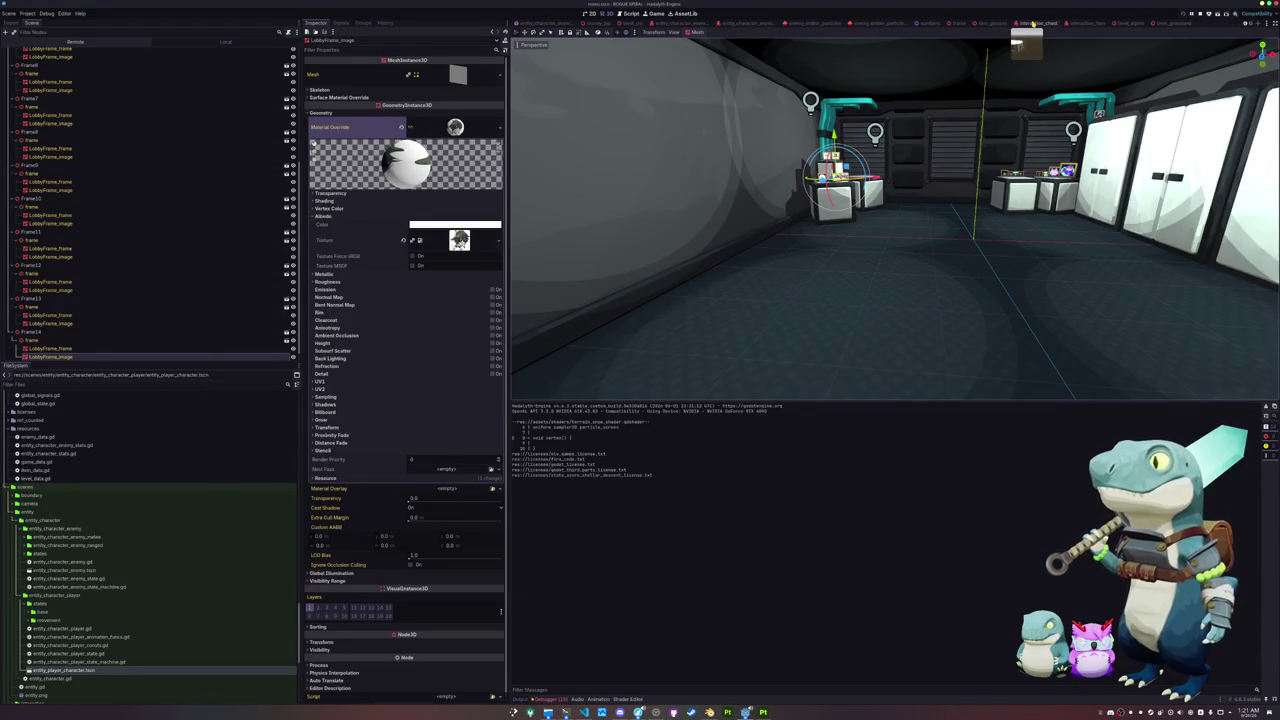
click(1118, 22)
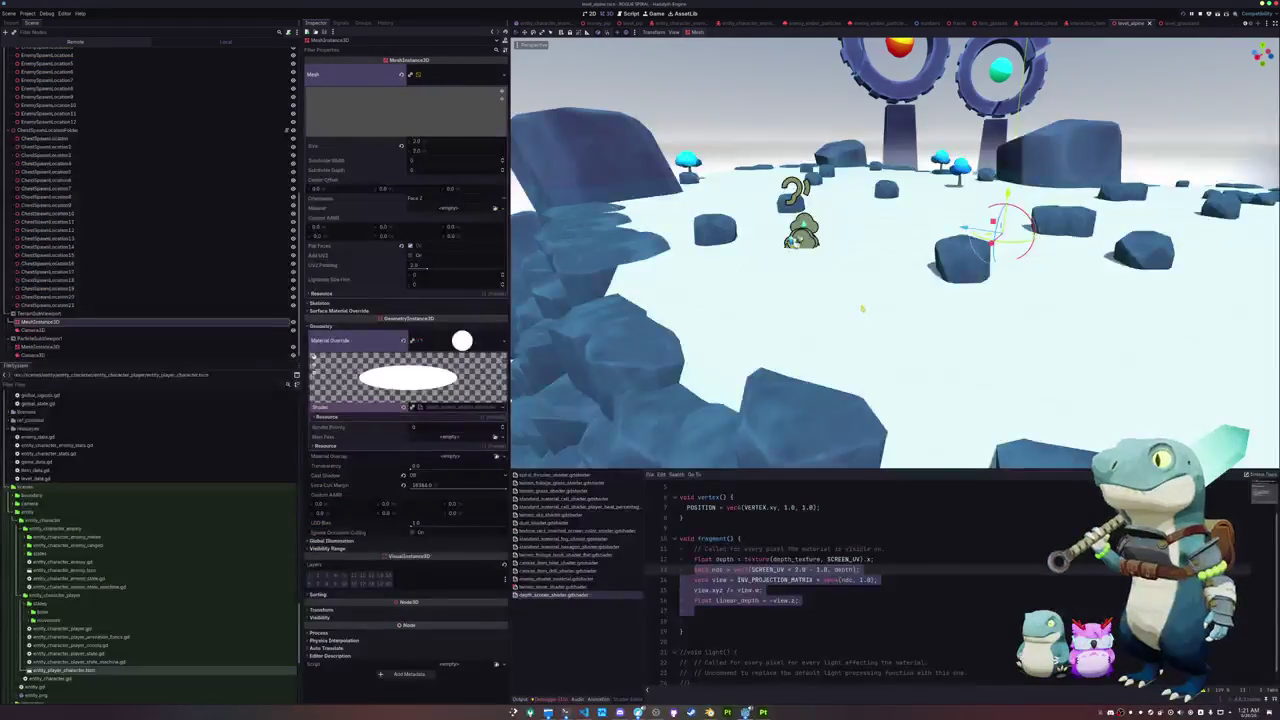
Step: Replace the view reconstruction lines in fragment() with ALBEDO.rgb = vec3(depth);
ctrl+click(69, 338)
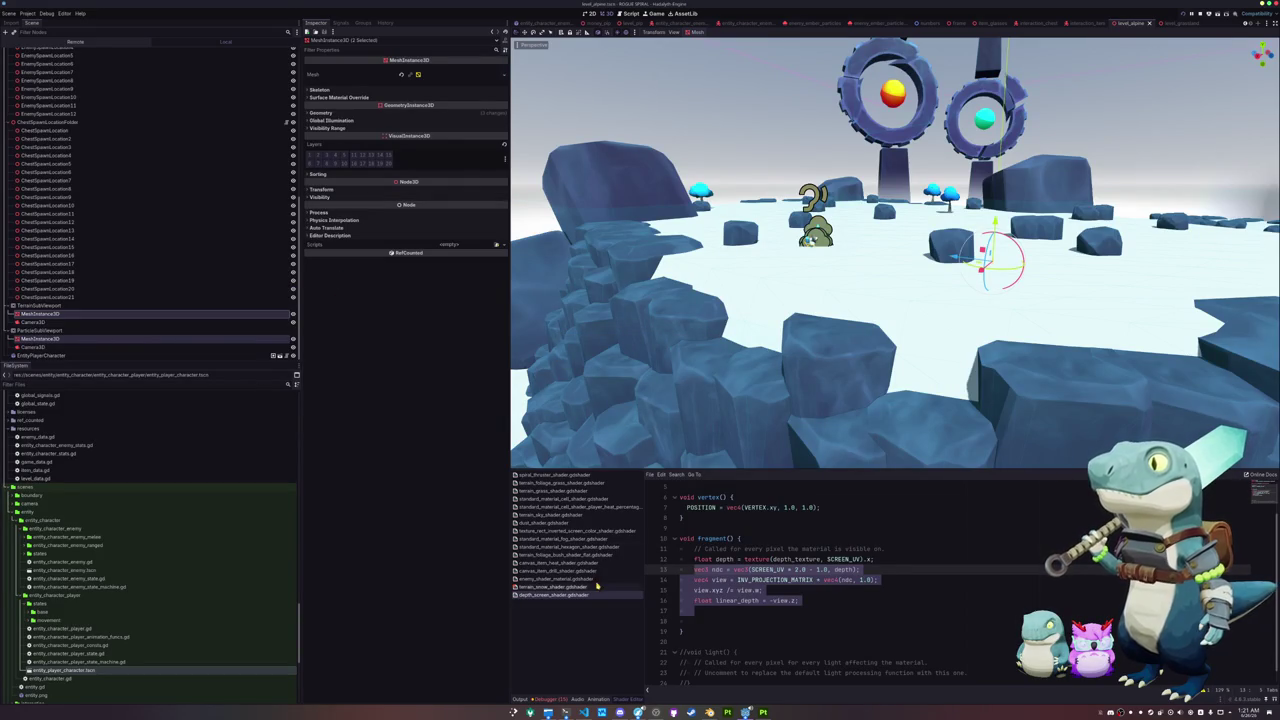
click(770, 609)
key(shift+Up)
key(shift+Up)
key(shift+Up)
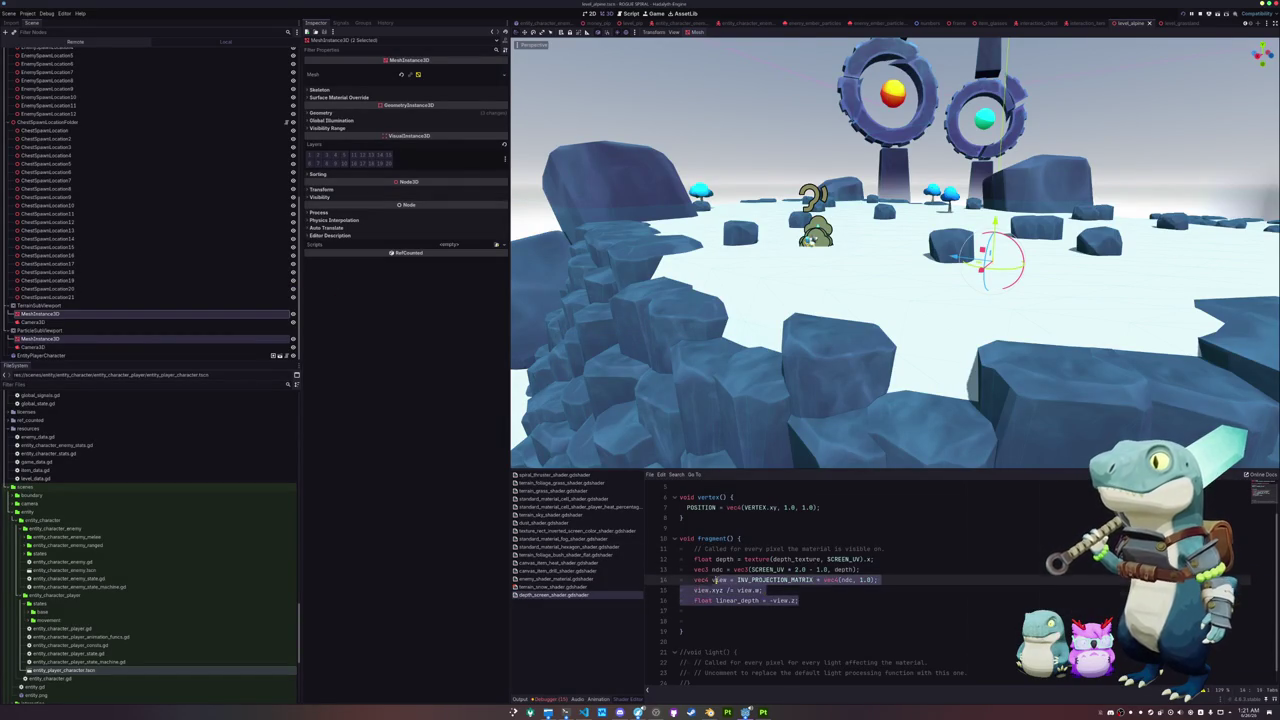
key(BackSpace)
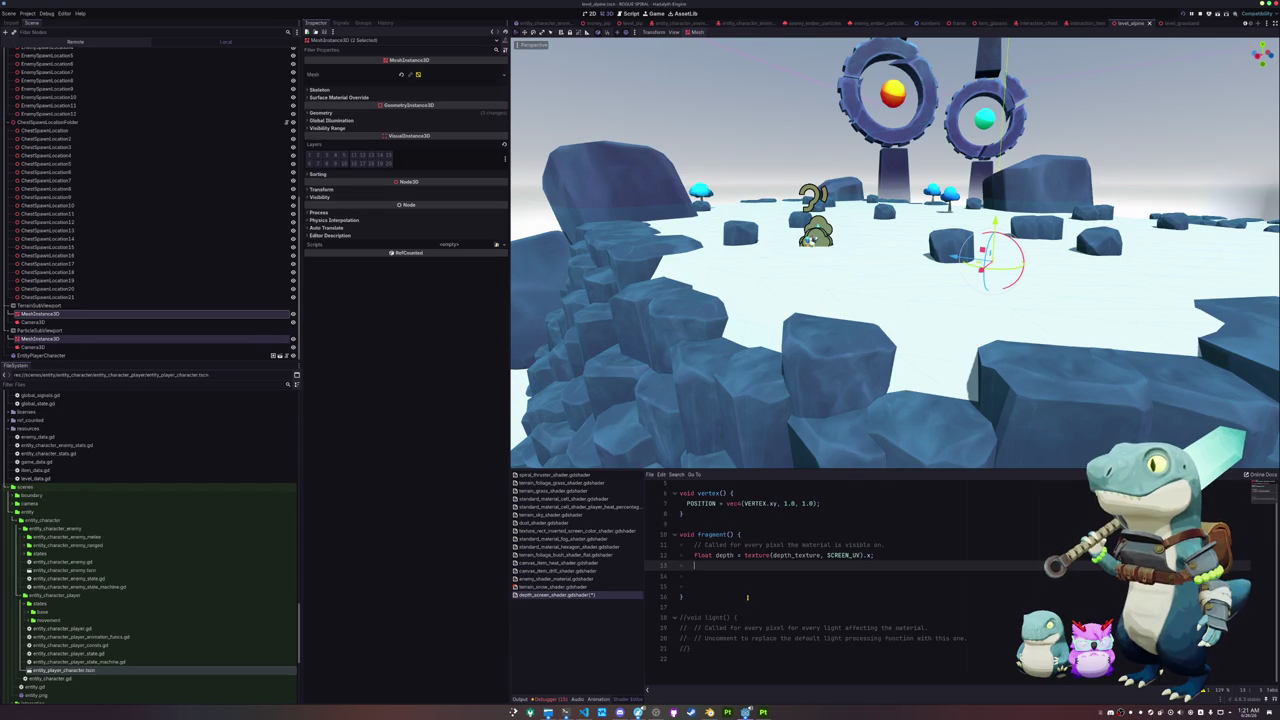
text(ALB)
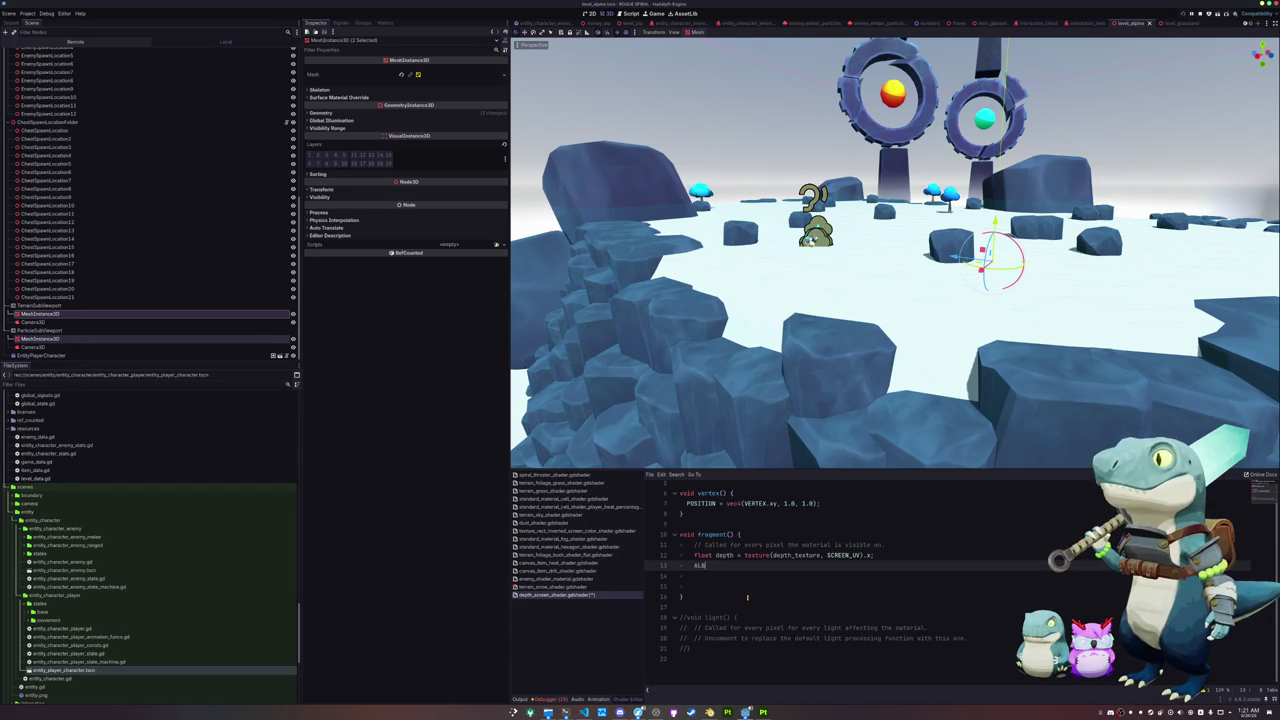
text(EDO.rgb = ve)
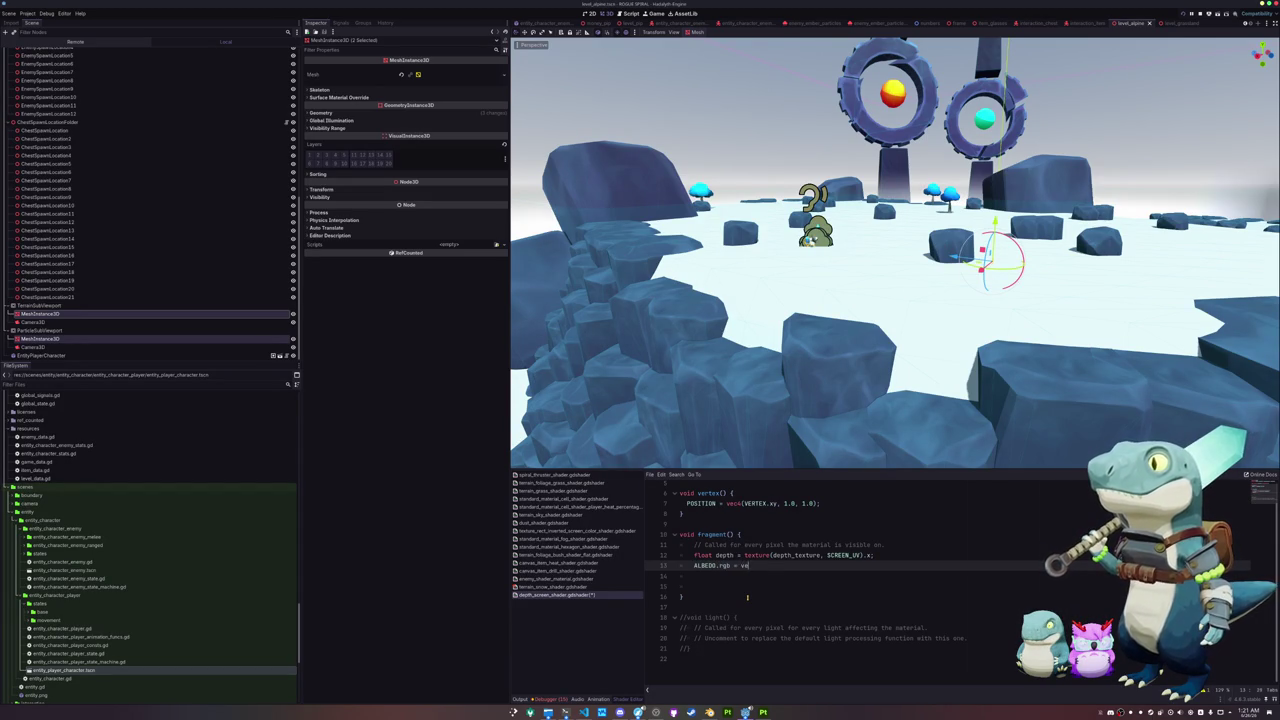
text(c3(depth)
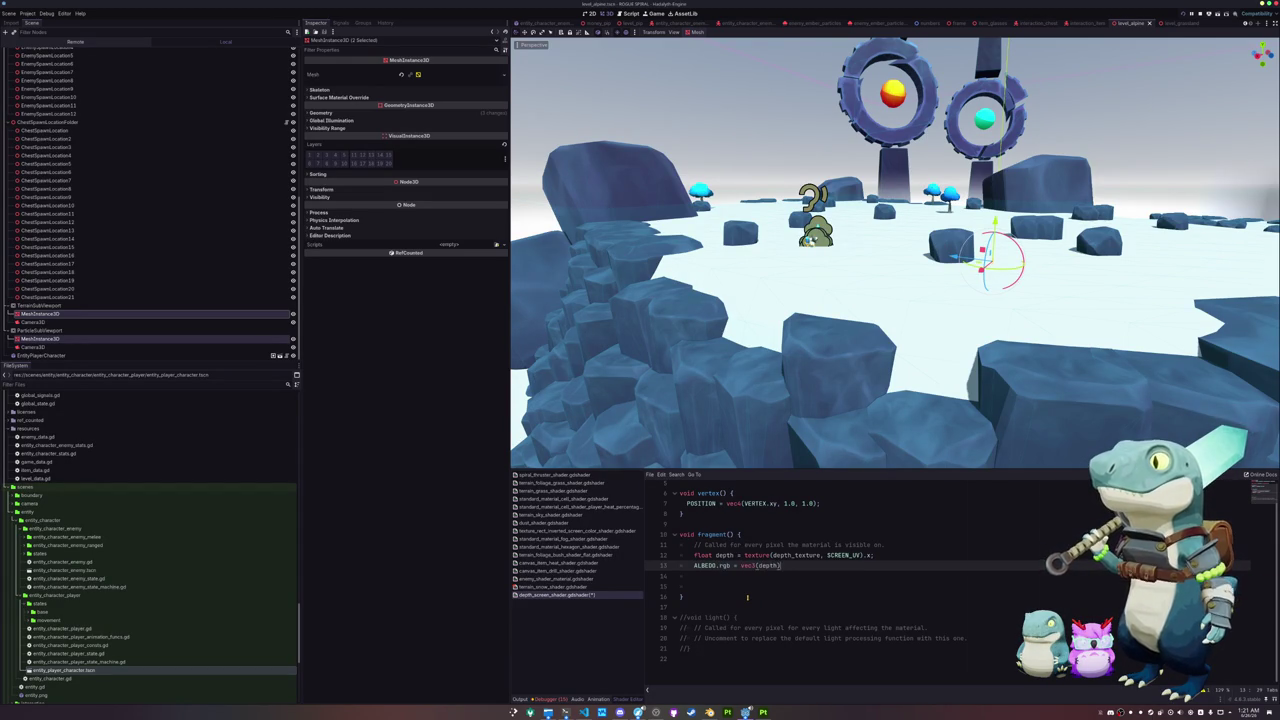
Step: Delete the blank lines, commented-out light() function and leftover comments from the depth shader
key(Down)
key(Down)
key(BackSpace)
key(BackSpace)
key(Down)
key(Down)
key(Down)
key(shift+Down)
key(shift+Down)
key(shift+Down)
key(BackSpace)
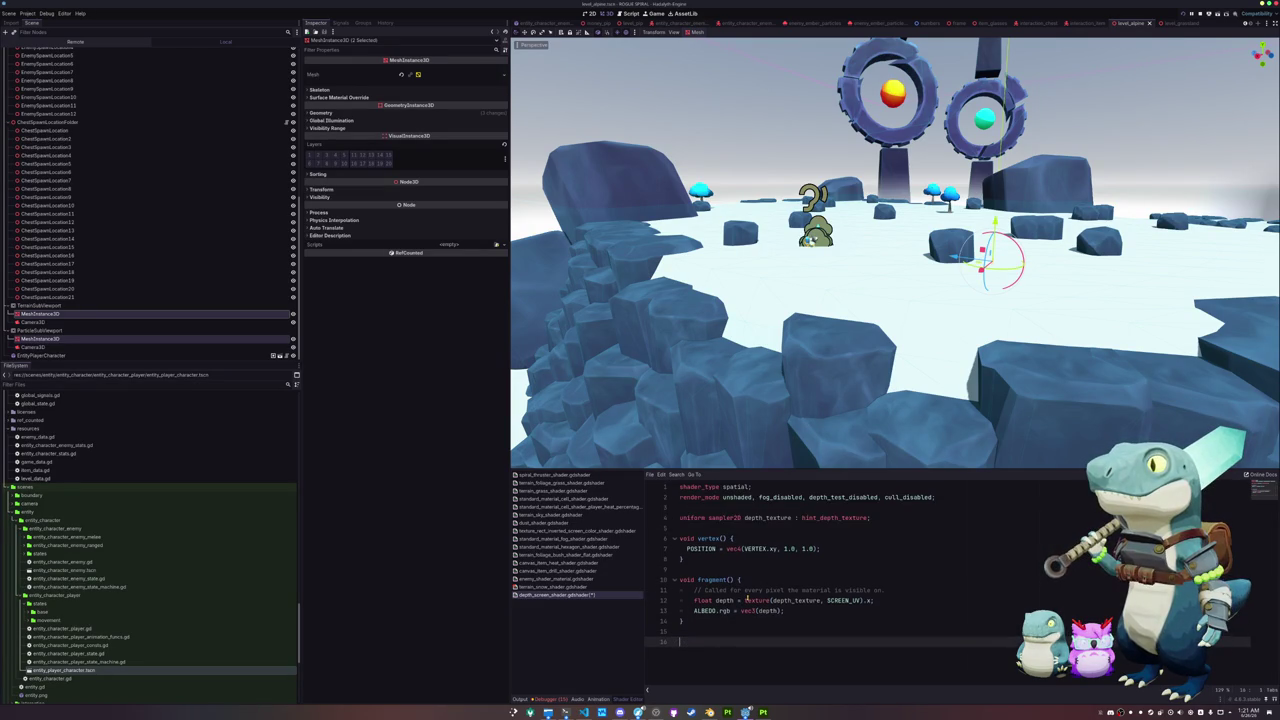
key(BackSpace)
key(Up)
key(Up)
key(Up)
key(shift+Up)
key(BackSpace)
click(85, 314)
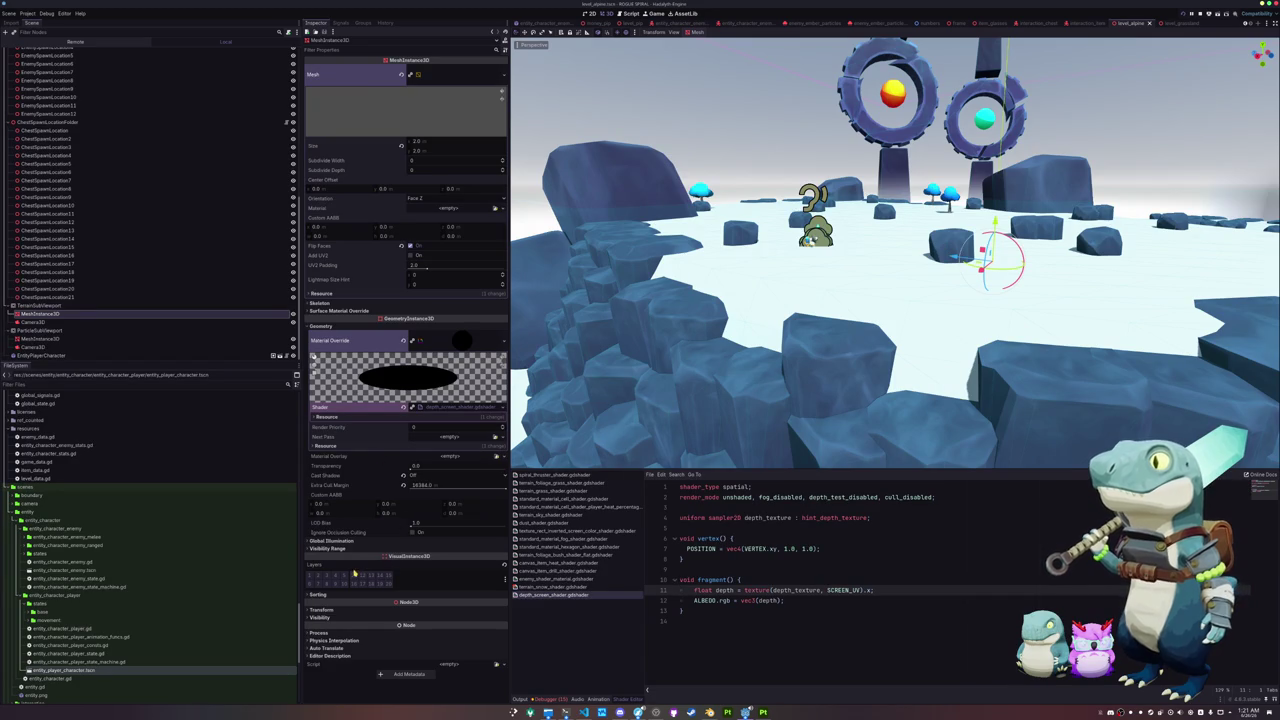
Step: Toggle a render layer bit on the subviewport MeshInstance3D and save level_alpine
click(352, 577)
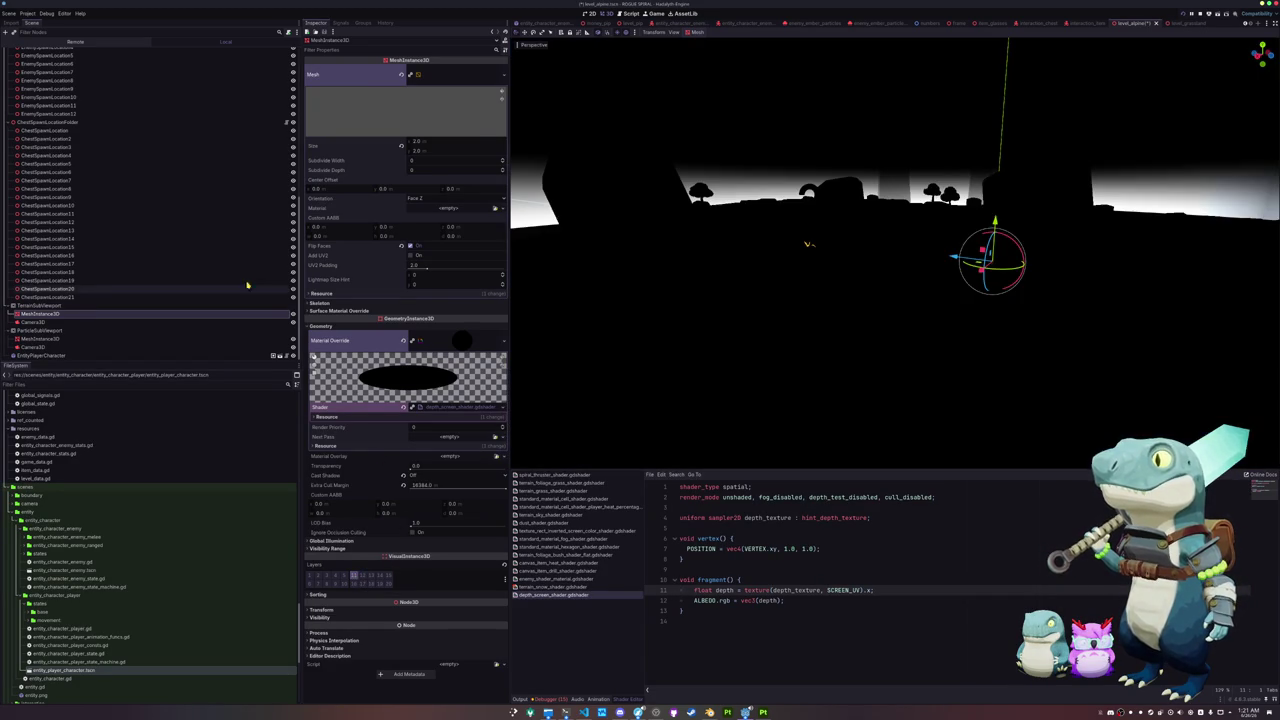
click(78, 320)
click(70, 305)
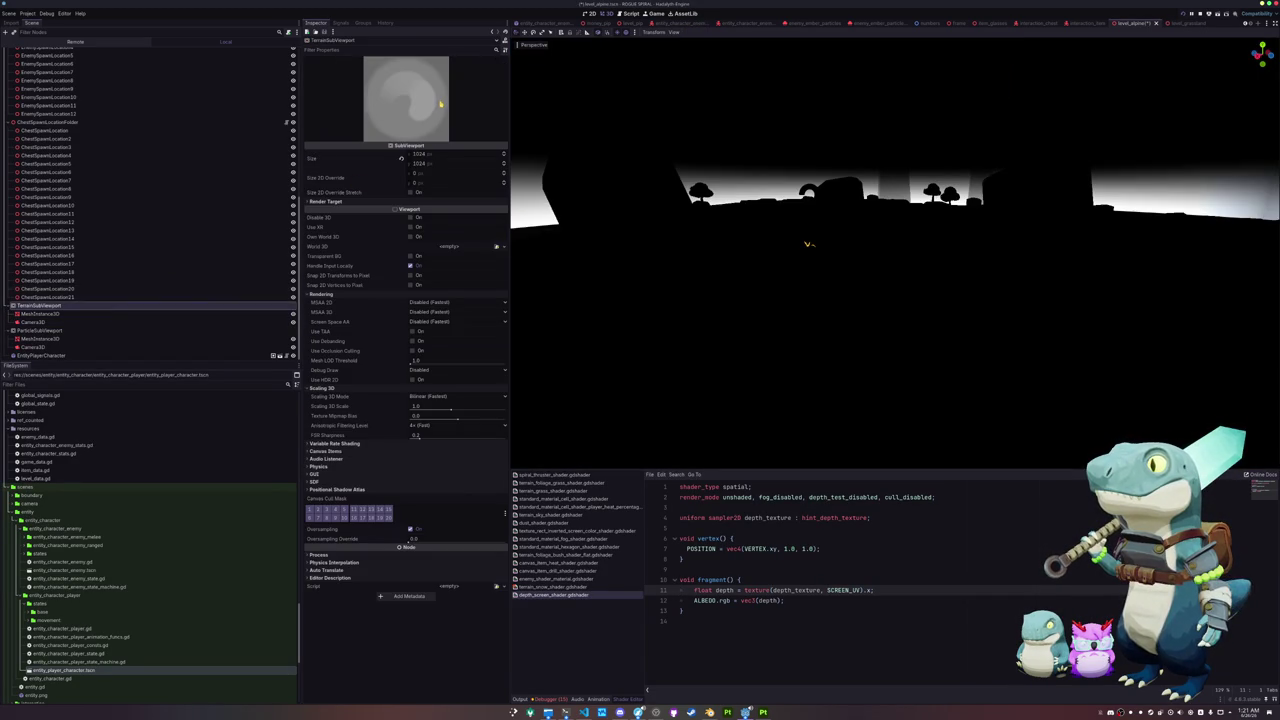
click(70, 341)
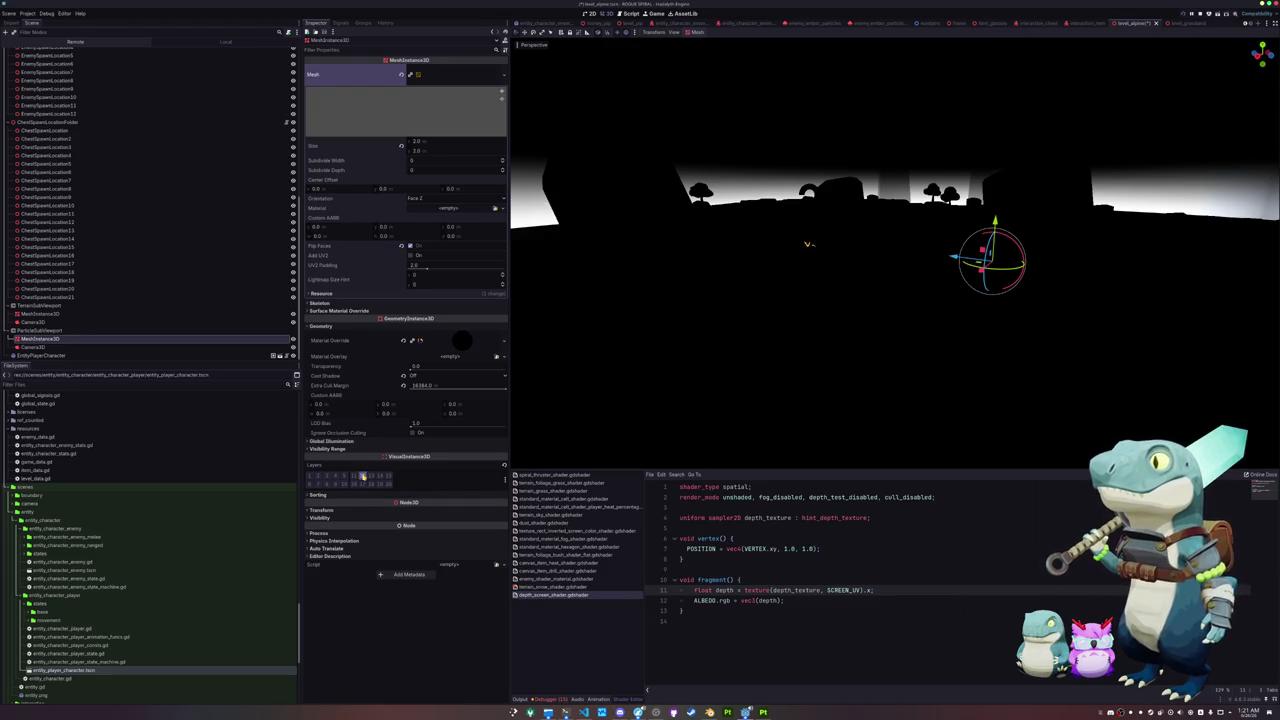
click(62, 330)
key(ctrl+s)
Step: Delete the EntityPlayerCharacter node from the scene, confirming the removal
scroll(620, 287, up, 5)
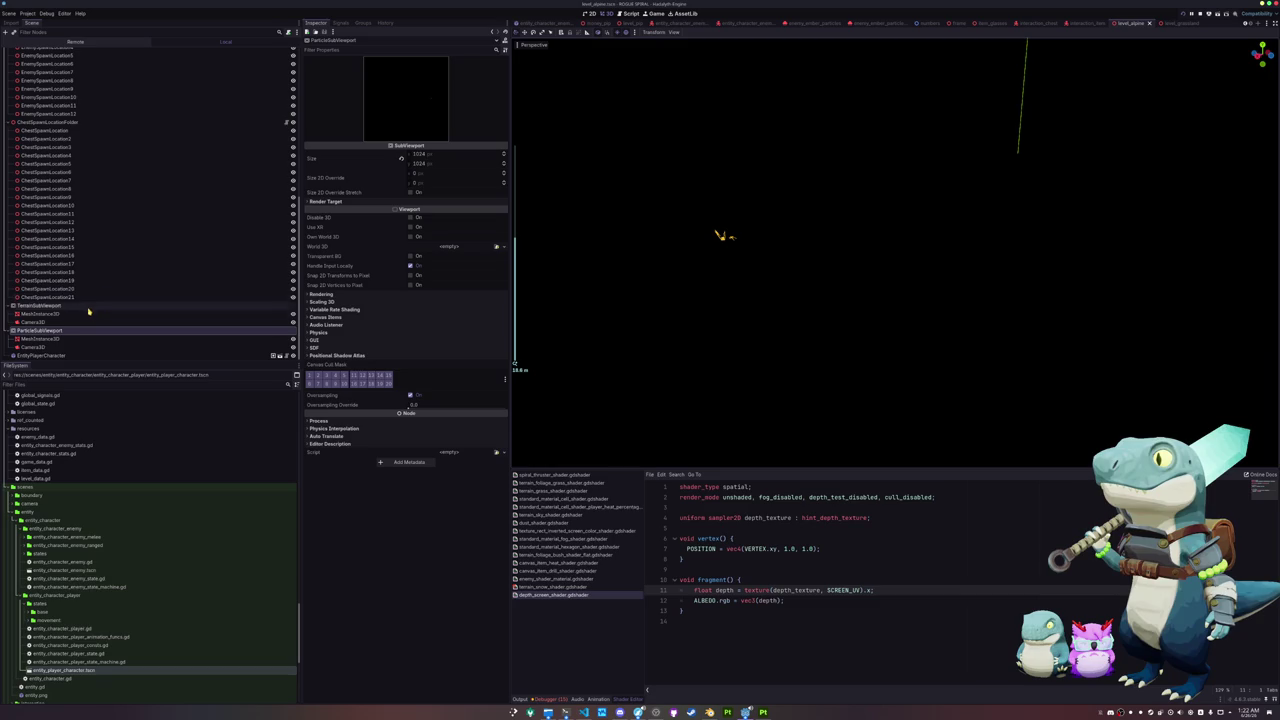
click(50, 355)
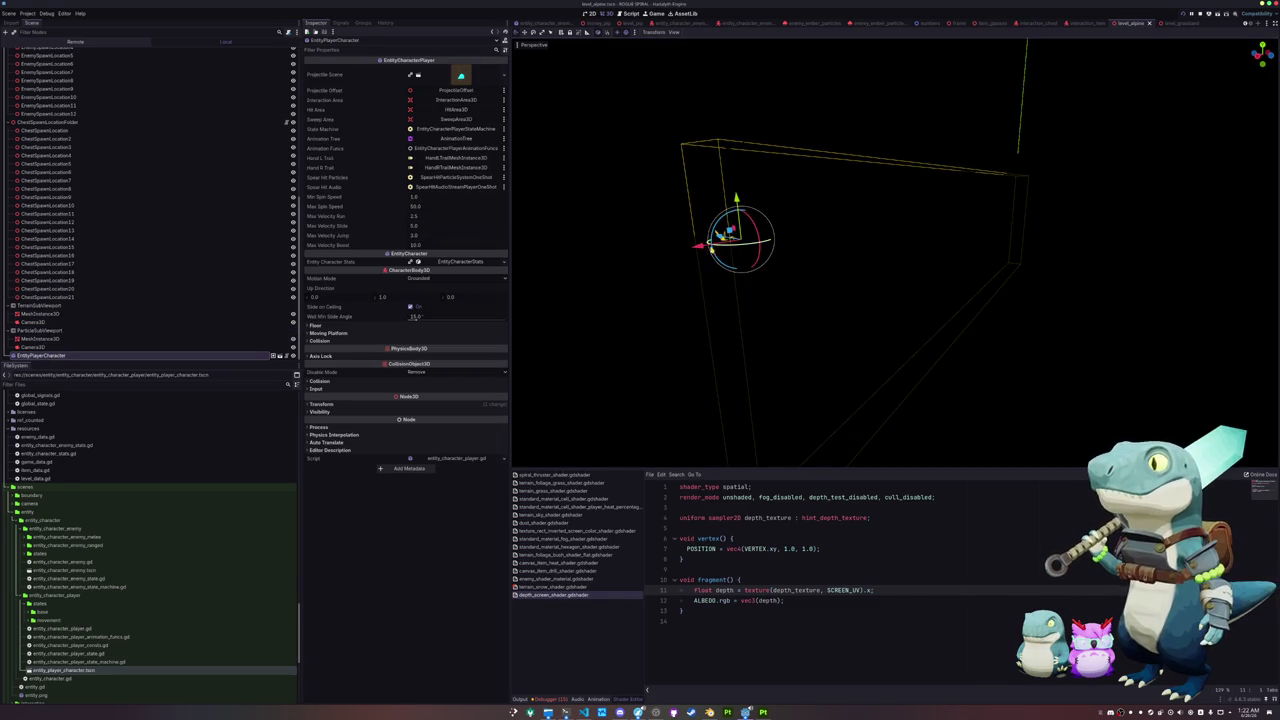
drag(695, 246, 603, 265)
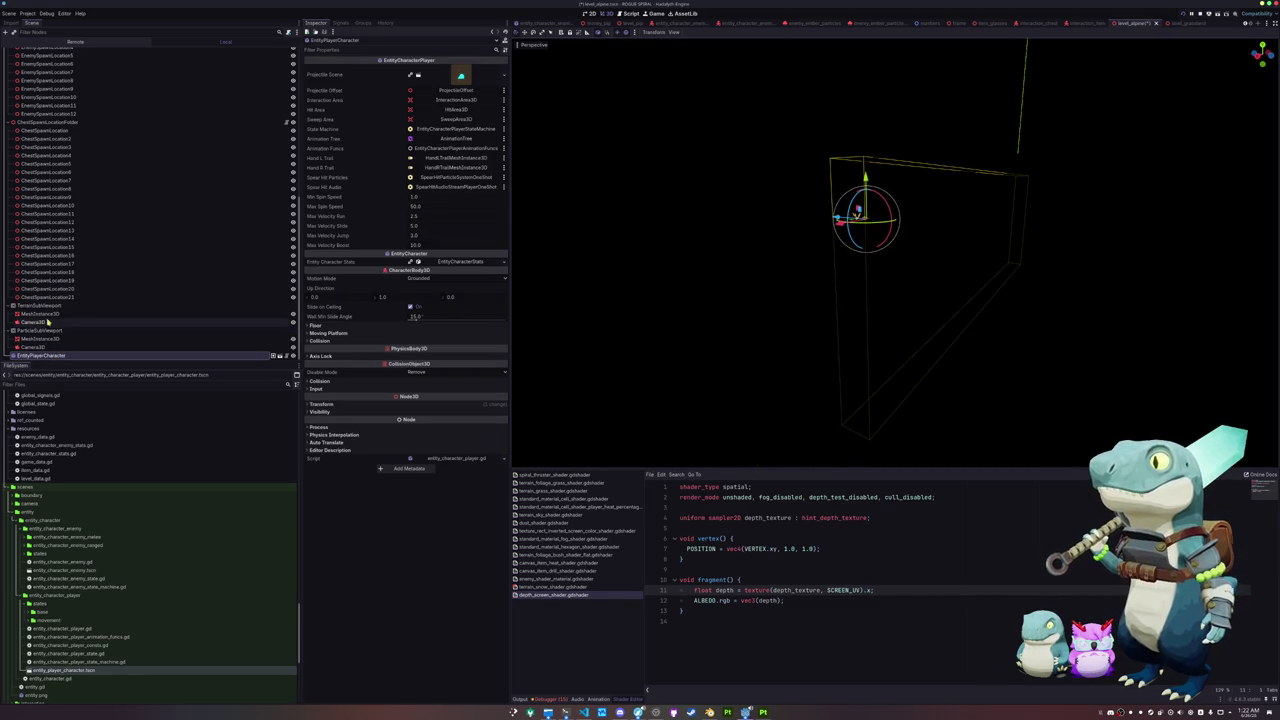
click(132, 330)
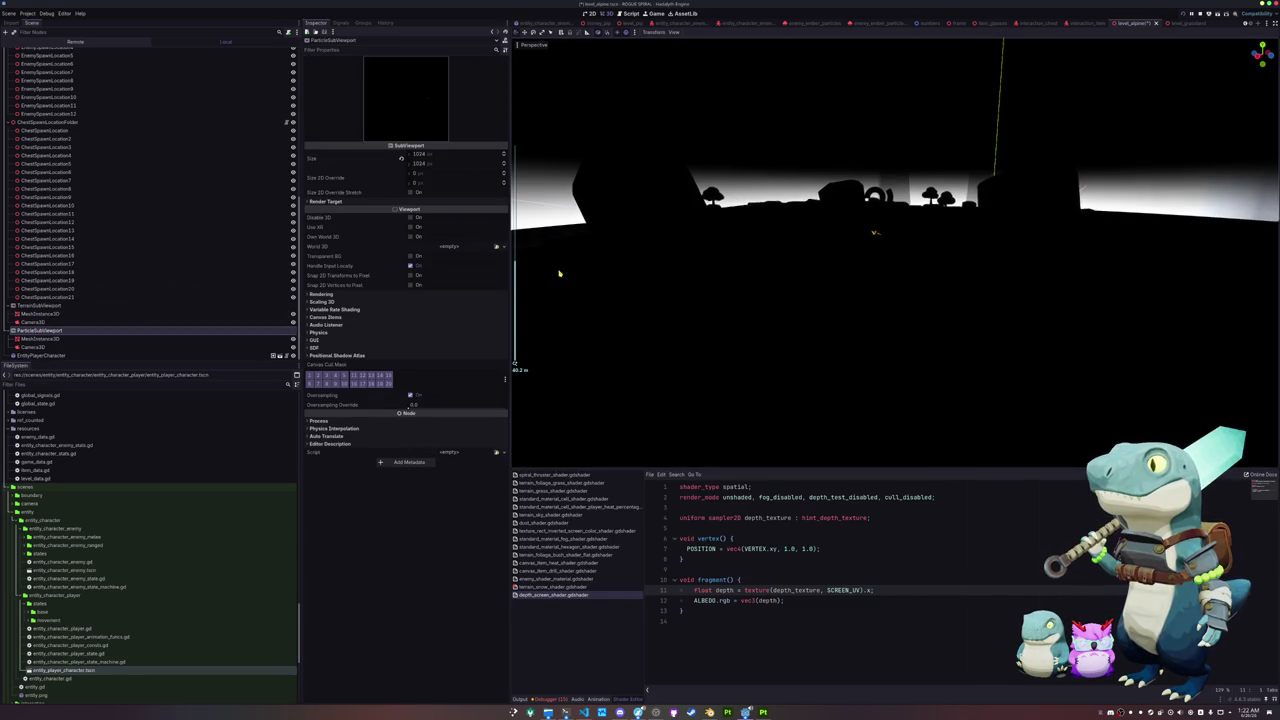
click(41, 356)
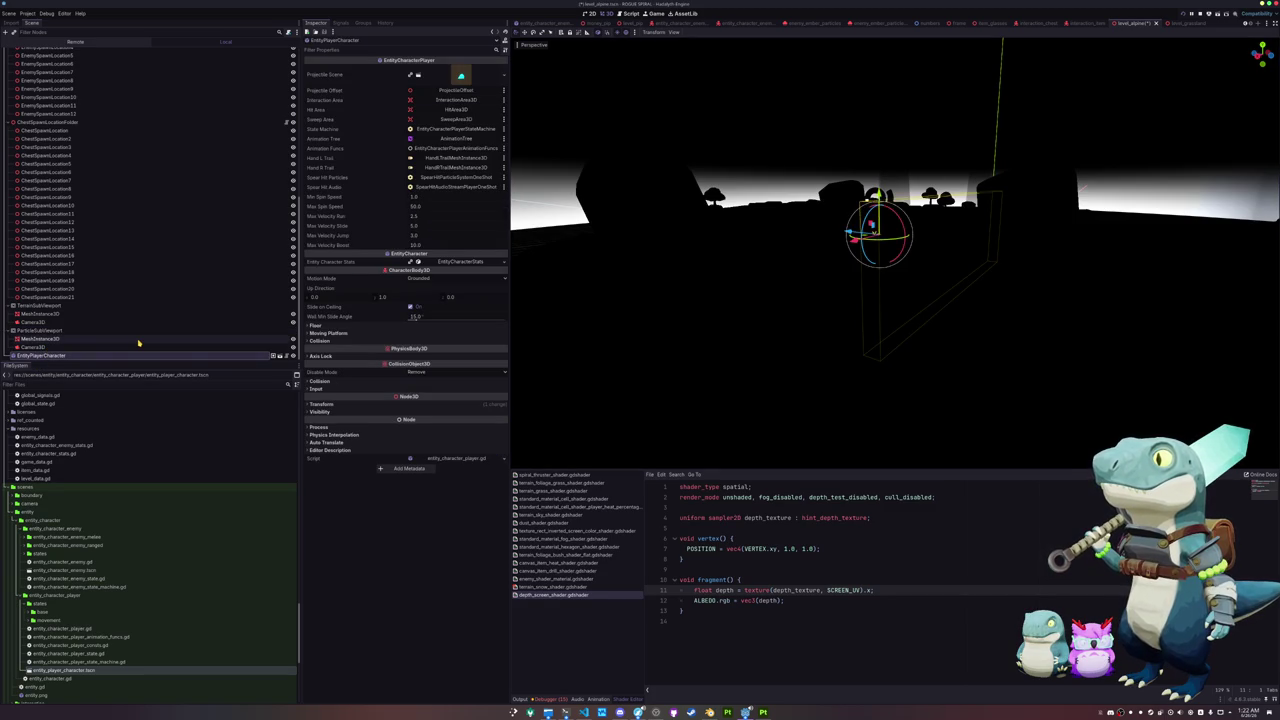
key(Delete)
key(Return)
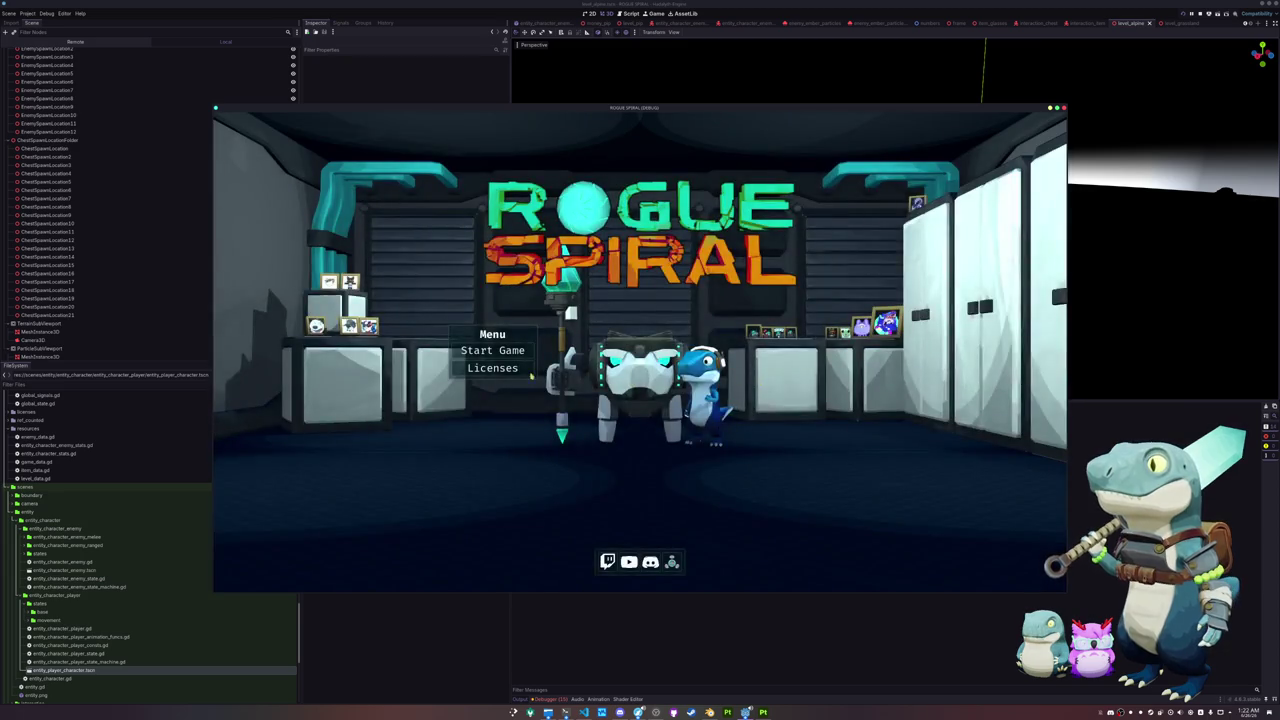
Step: Start a new game, run left and right with a dash across the snow, then quit and stop
click(490, 345)
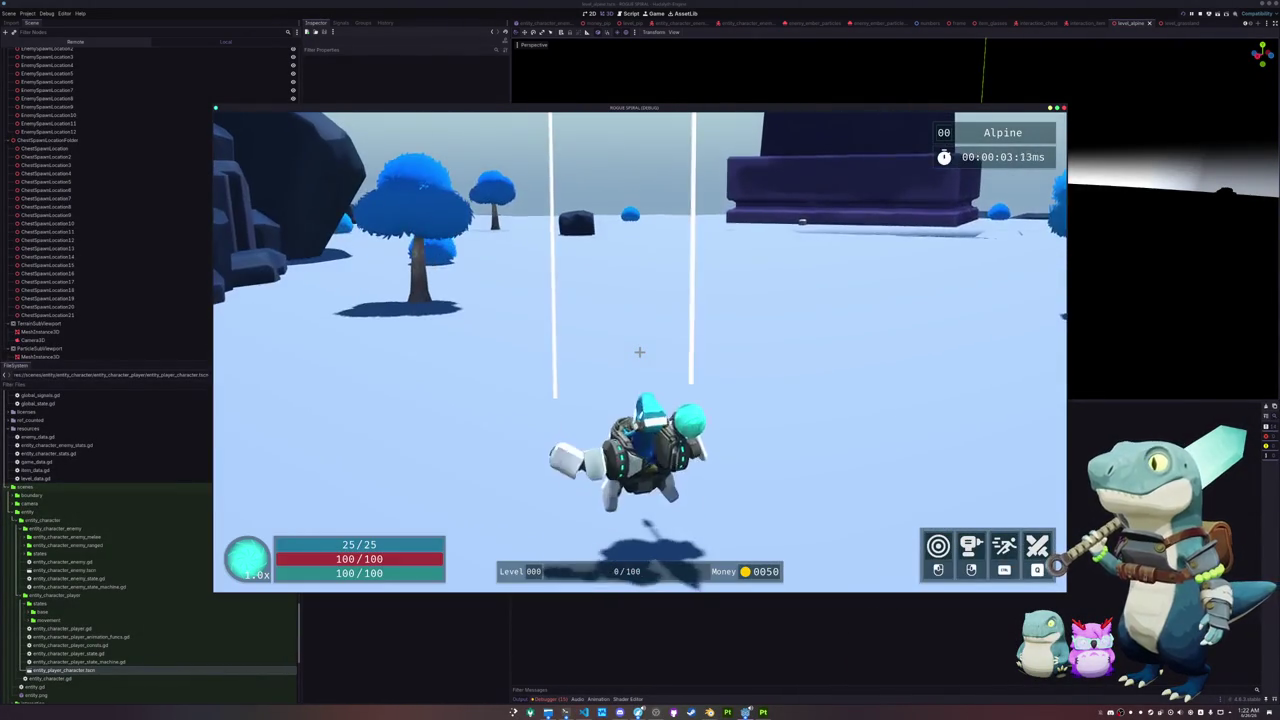
key(a)
key(shift)
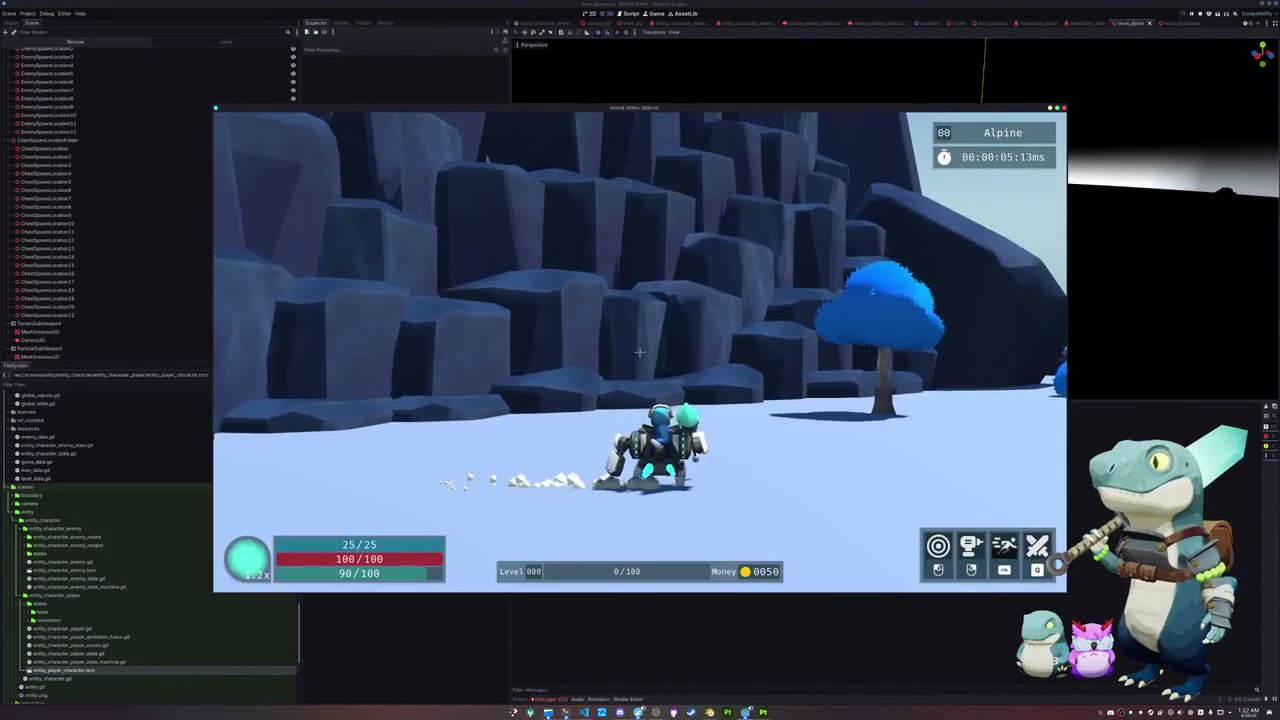
key(a)
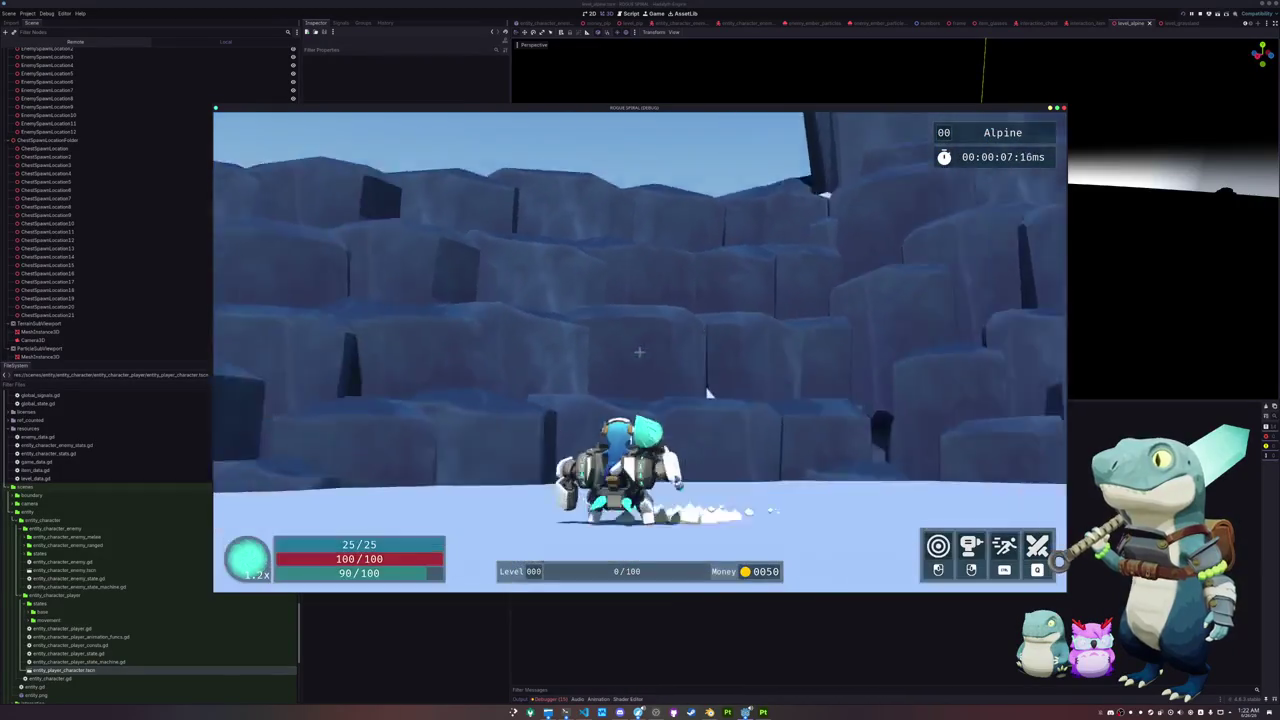
key(d)
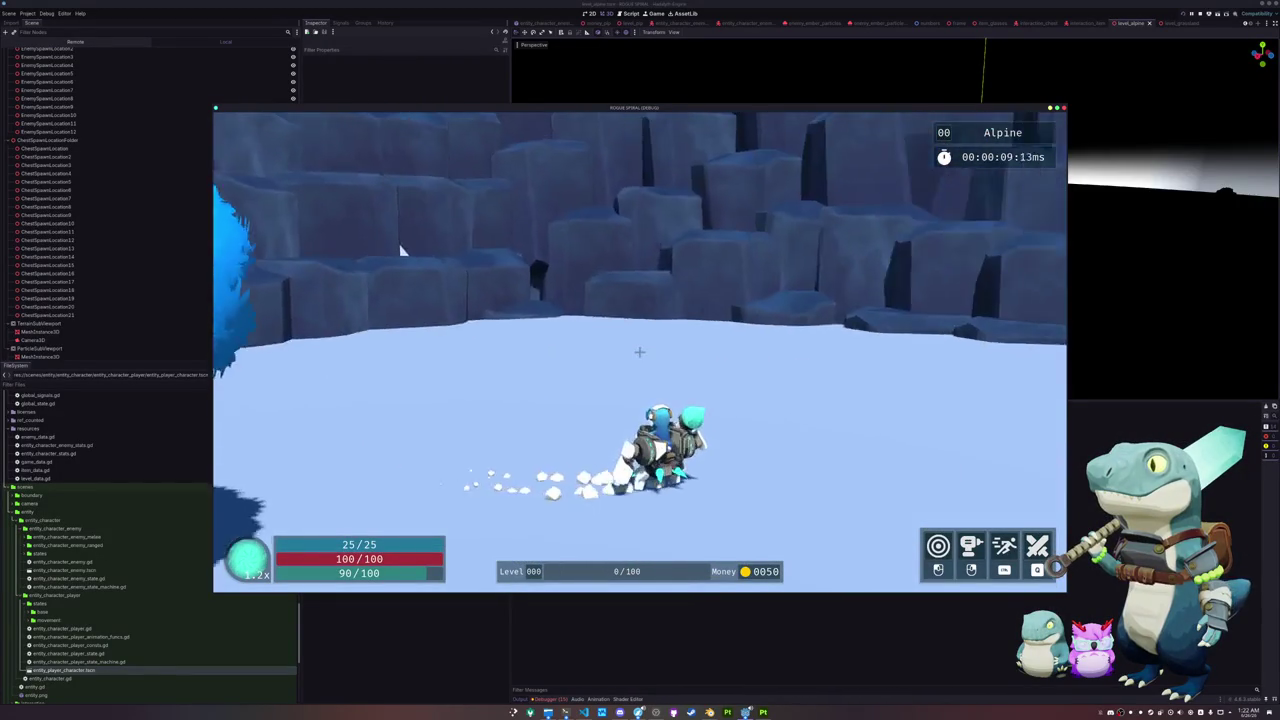
key(Escape)
click(643, 366)
key(F8)
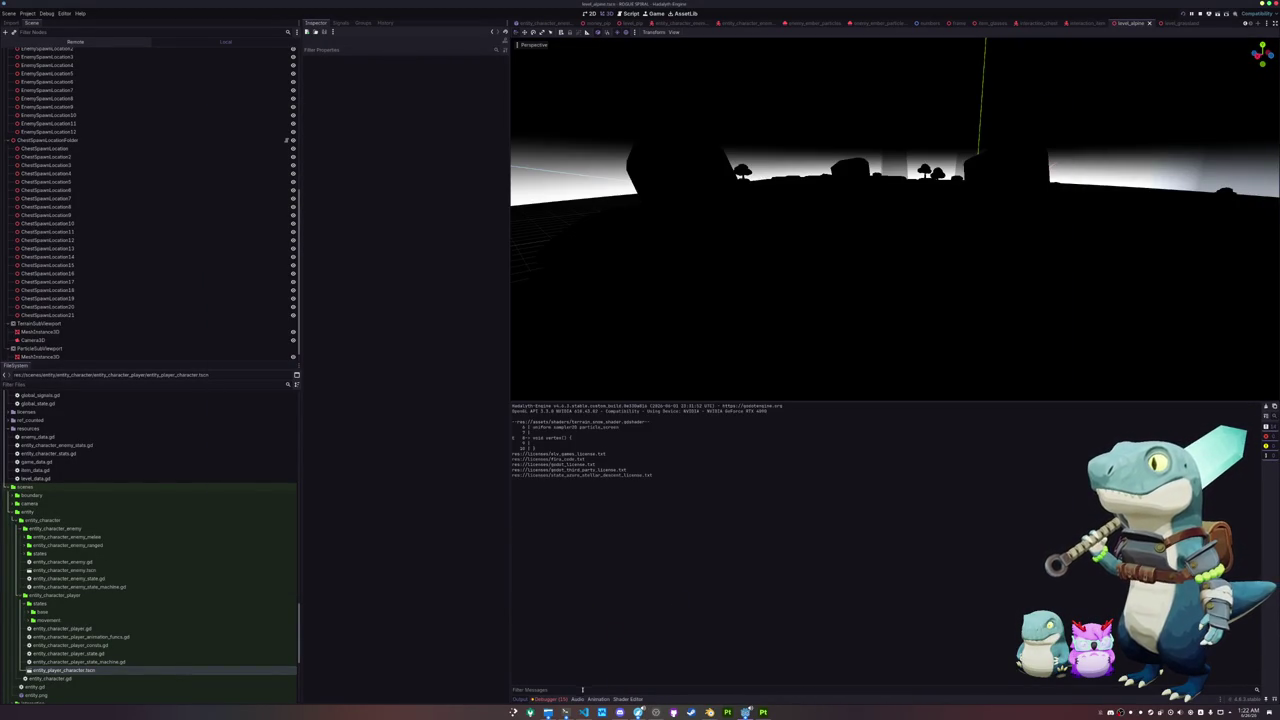
Step: Select both subviewport meshes, check their shared render layers, and open the preview sun menu
scroll(149, 583, down, 5)
scroll(66, 329, down, 1)
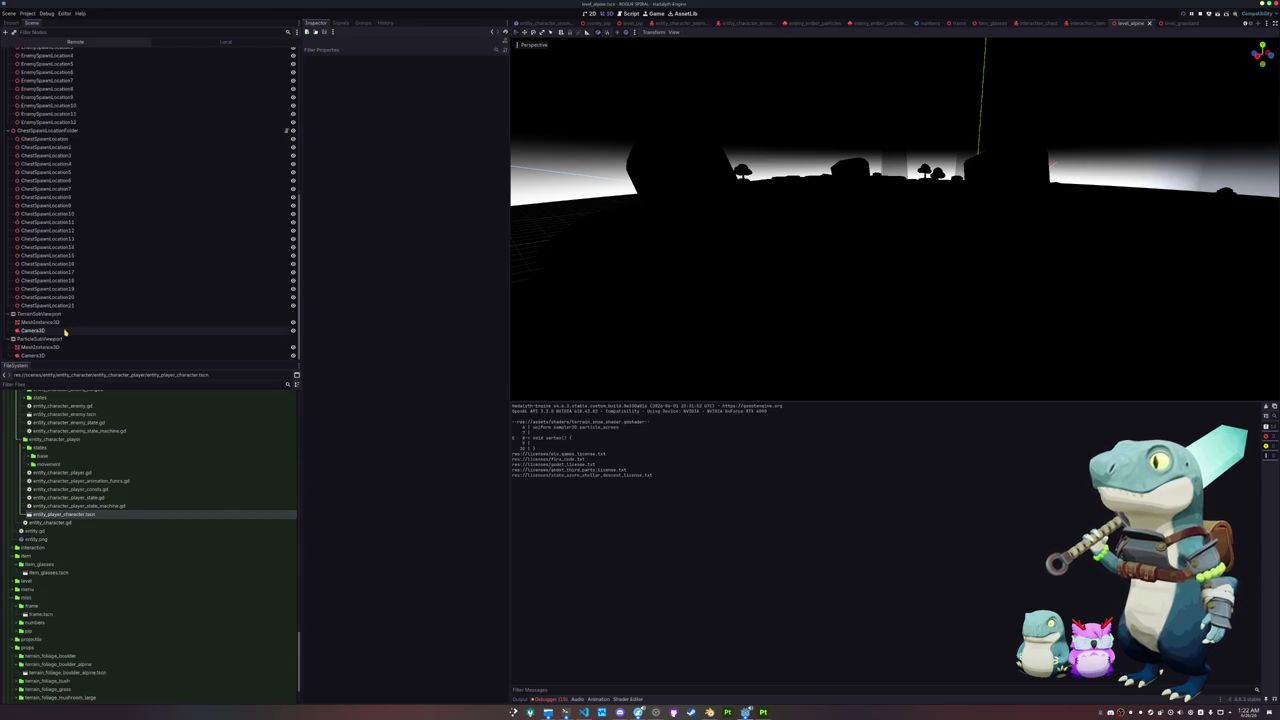
scroll(70, 665, down, 2)
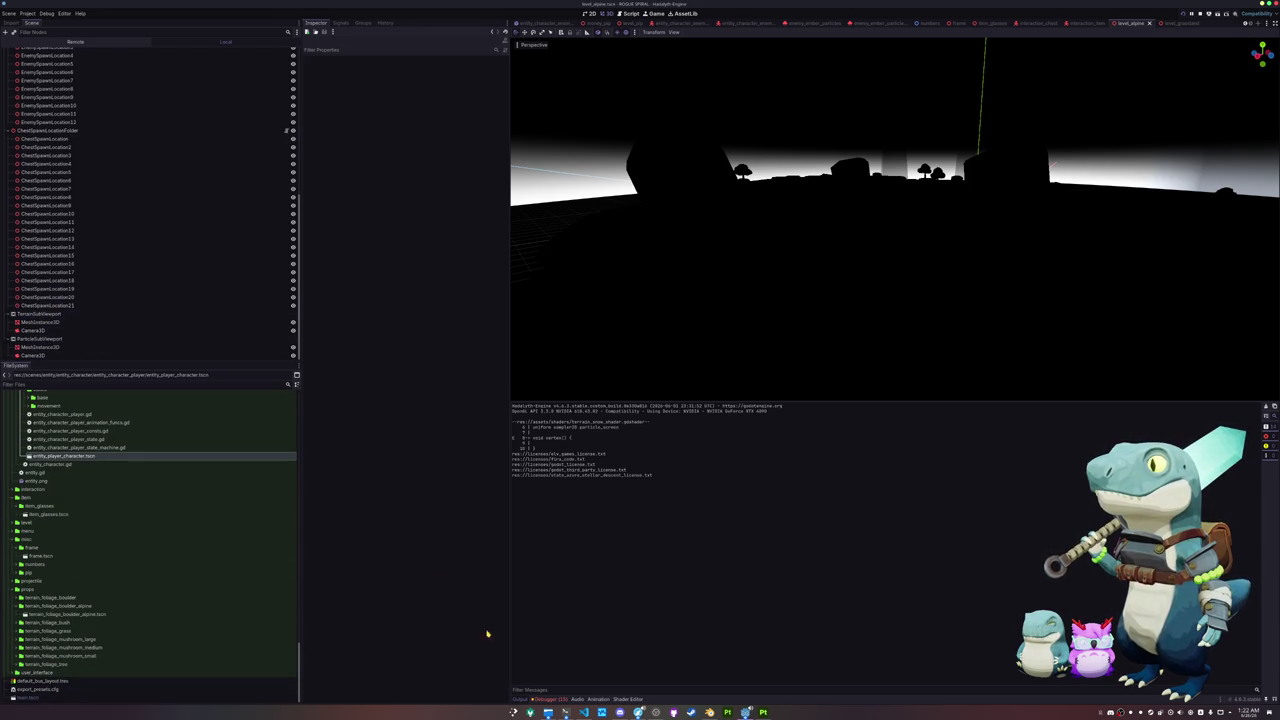
click(69, 348)
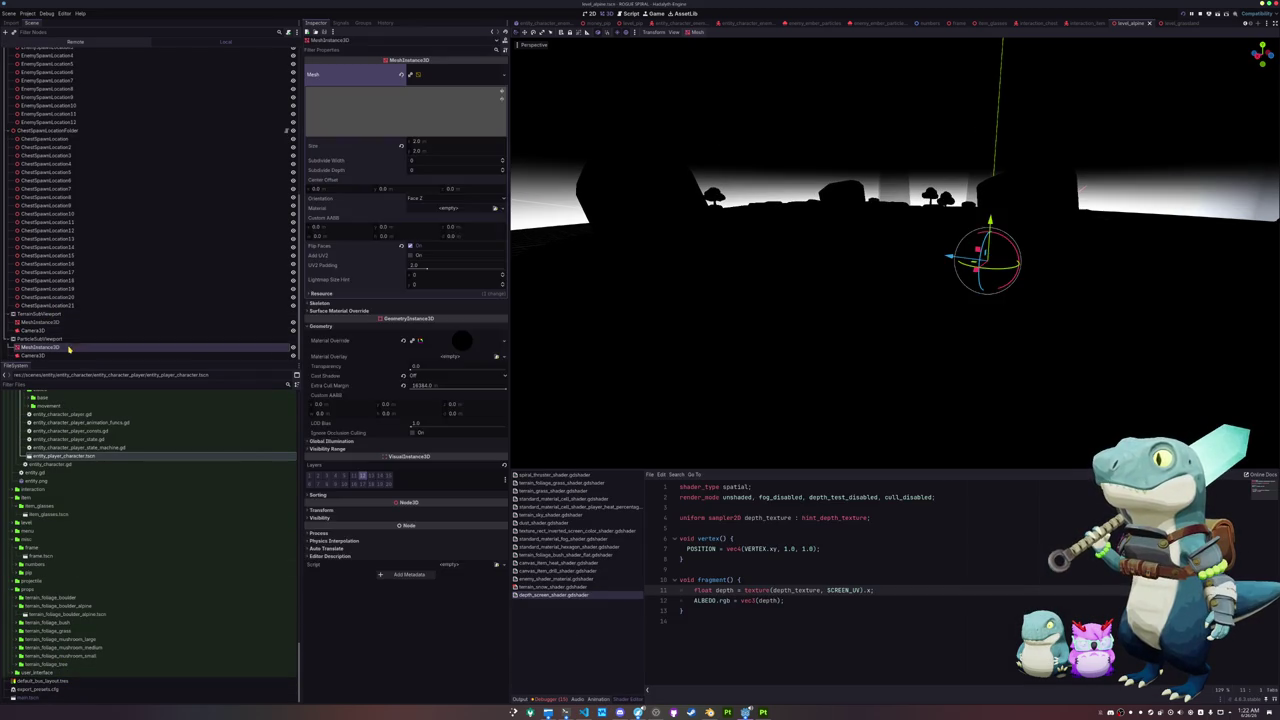
ctrl+click(165, 321)
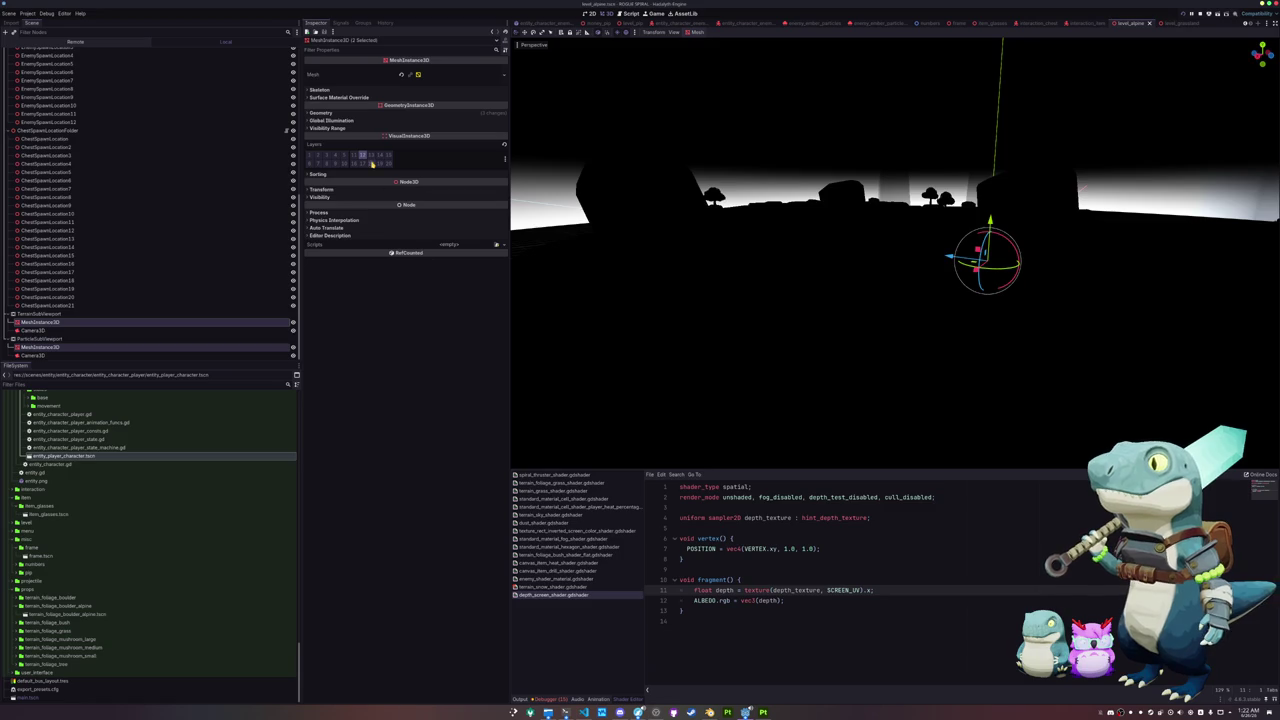
click(504, 157)
click(459, 161)
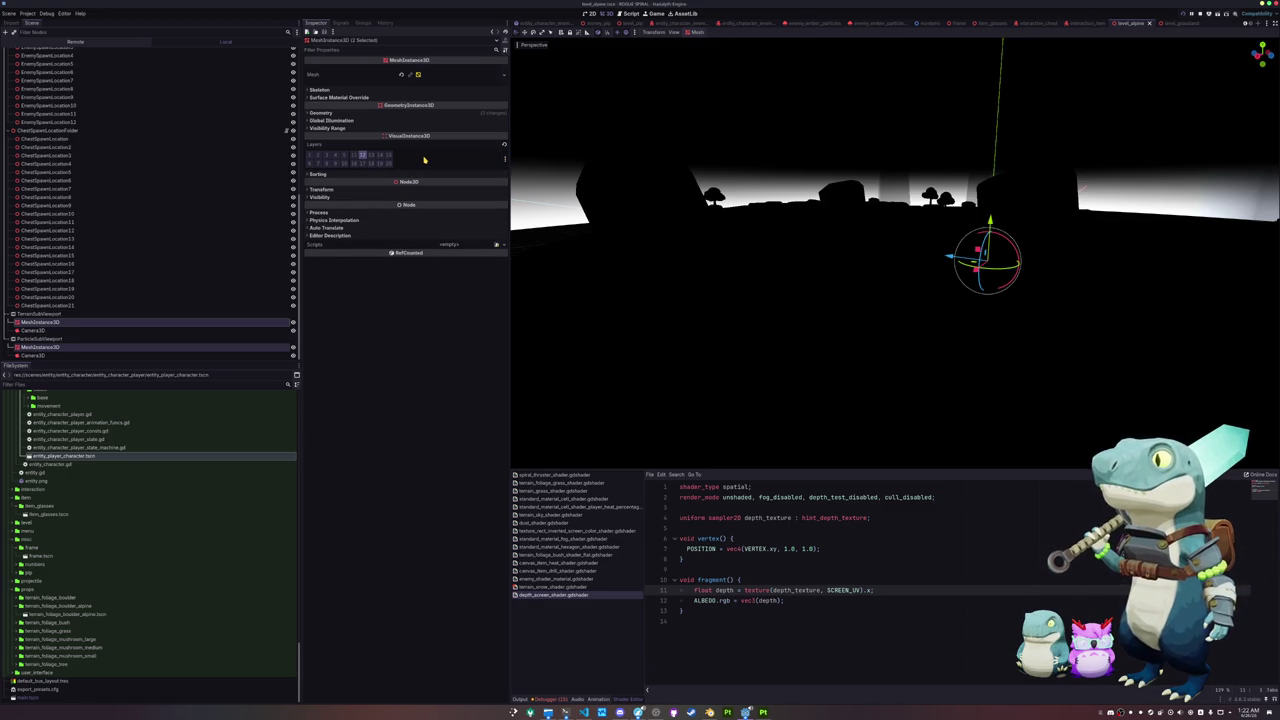
click(636, 33)
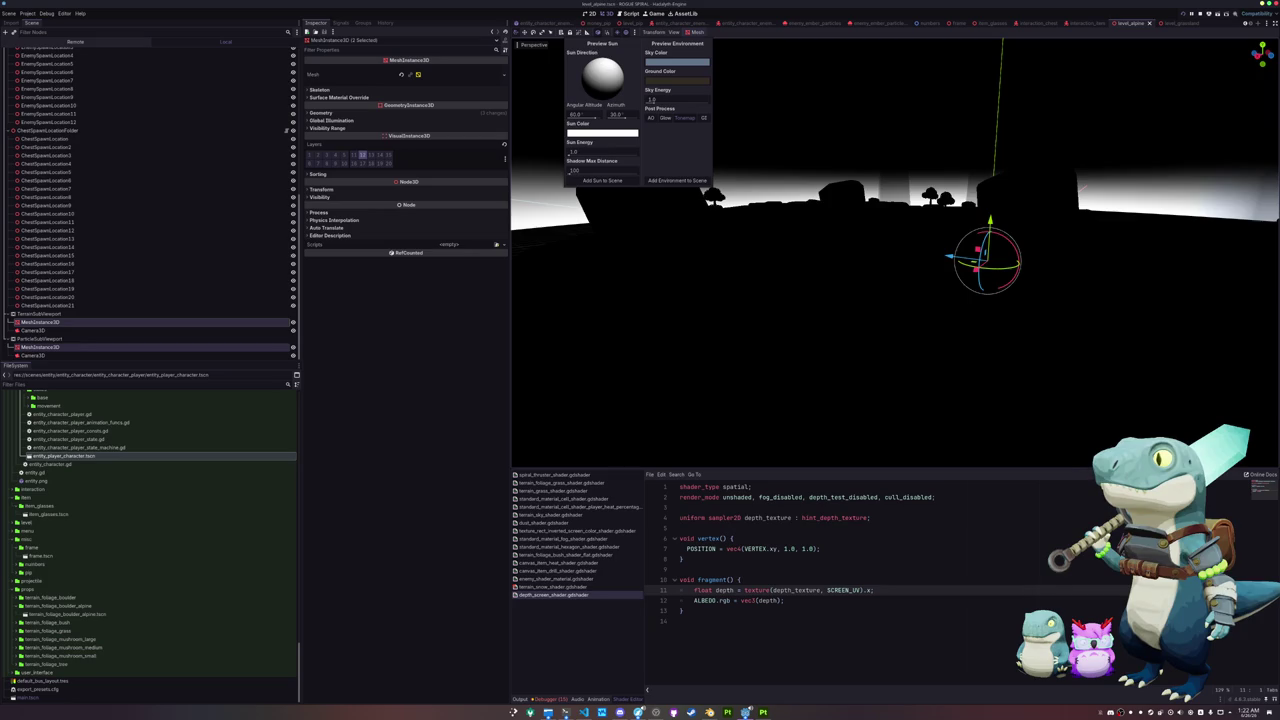
Step: Dismiss the Preview Sun / Preview Environment popup with Esc
key(Escape)
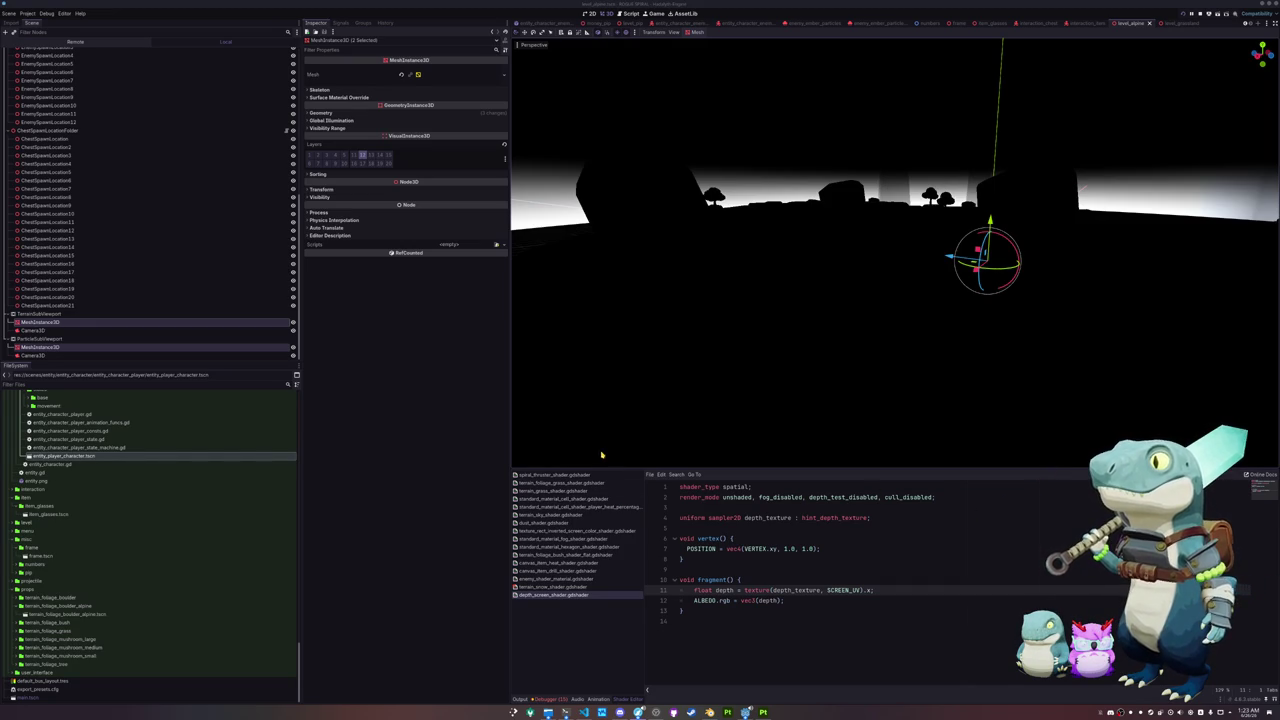
Step: Hide and reshow the depth overlay mesh to compare the level with and without it
click(200, 321)
click(143, 347)
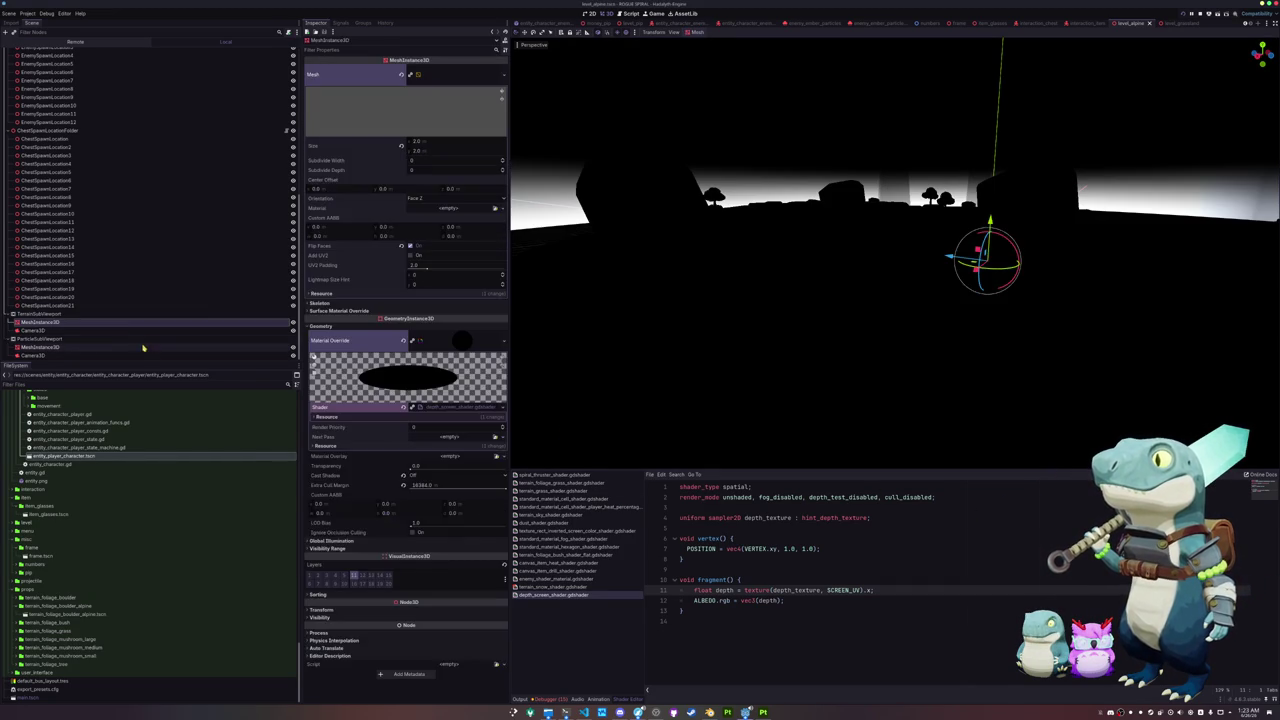
ctrl+click(287, 323)
click(293, 323)
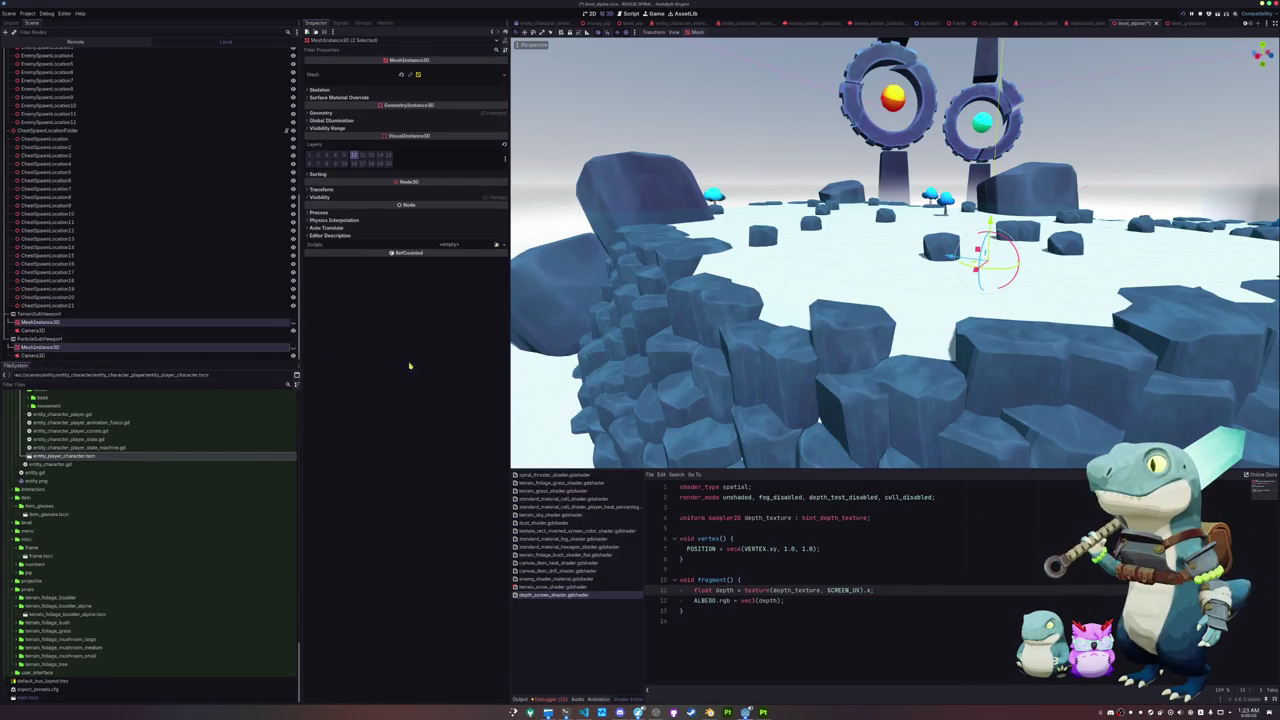
click(293, 323)
click(293, 323)
click(293, 323)
click(293, 323)
click(293, 323)
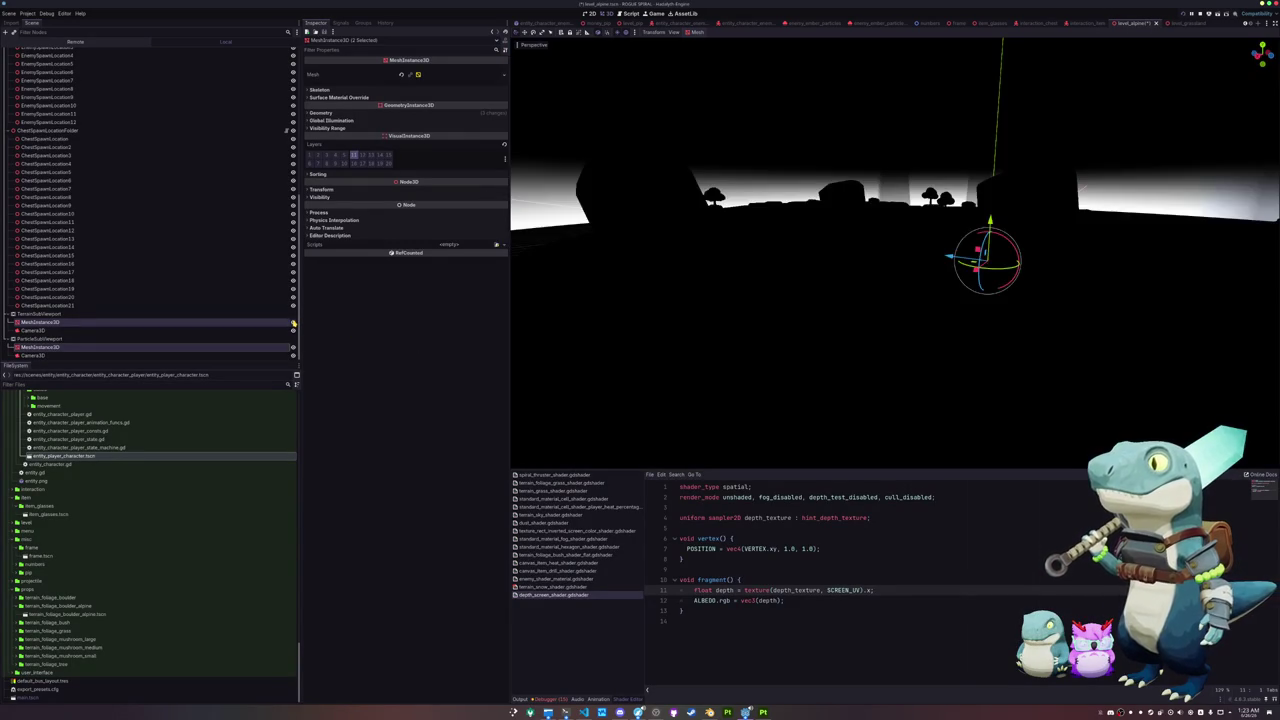
Step: Review the TerrainSubViewport settings and preview lighting, then reselect both subviewport meshes
click(120, 314)
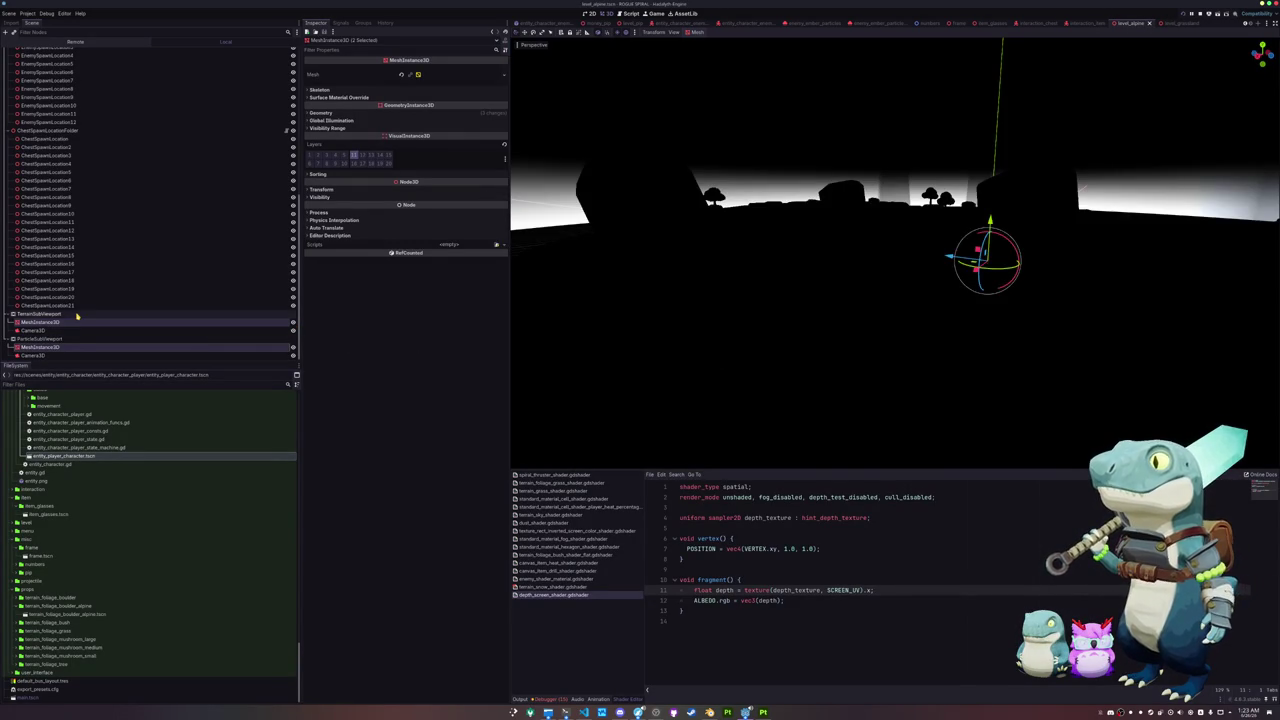
scroll(60, 150, up, 5)
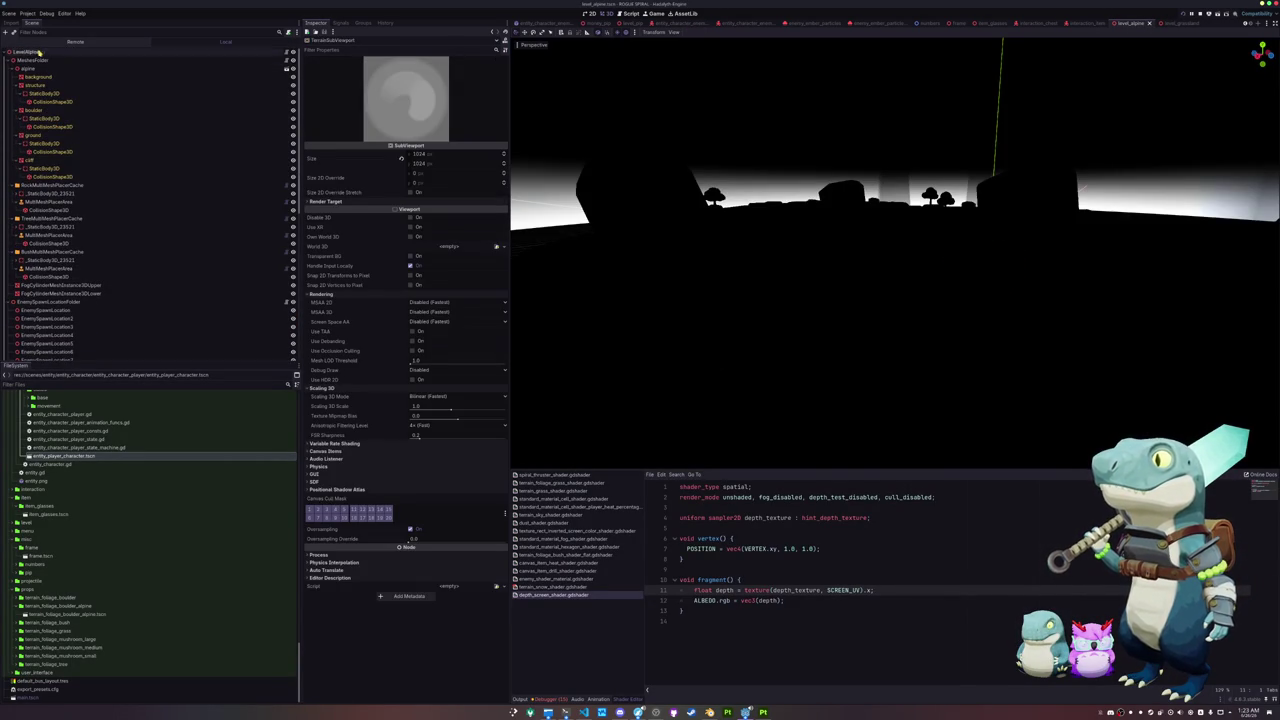
scroll(70, 200, down, 10)
scroll(73, 205, up, 10)
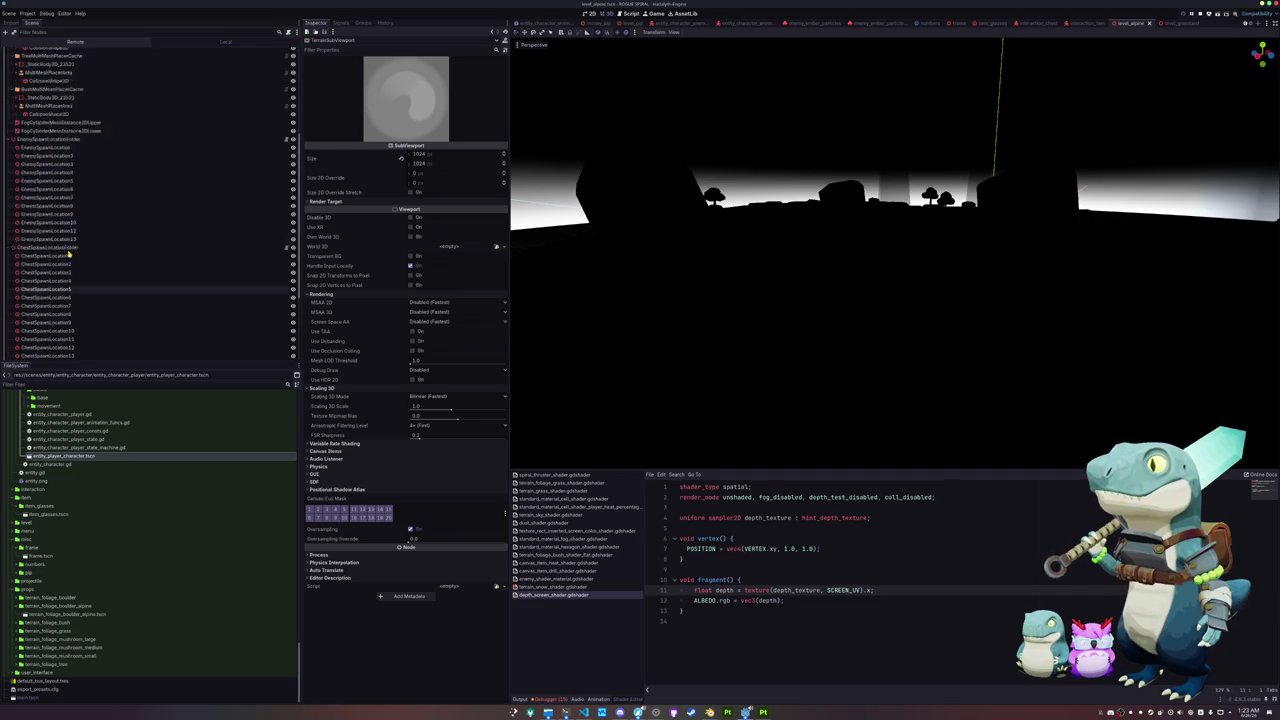
click(634, 34)
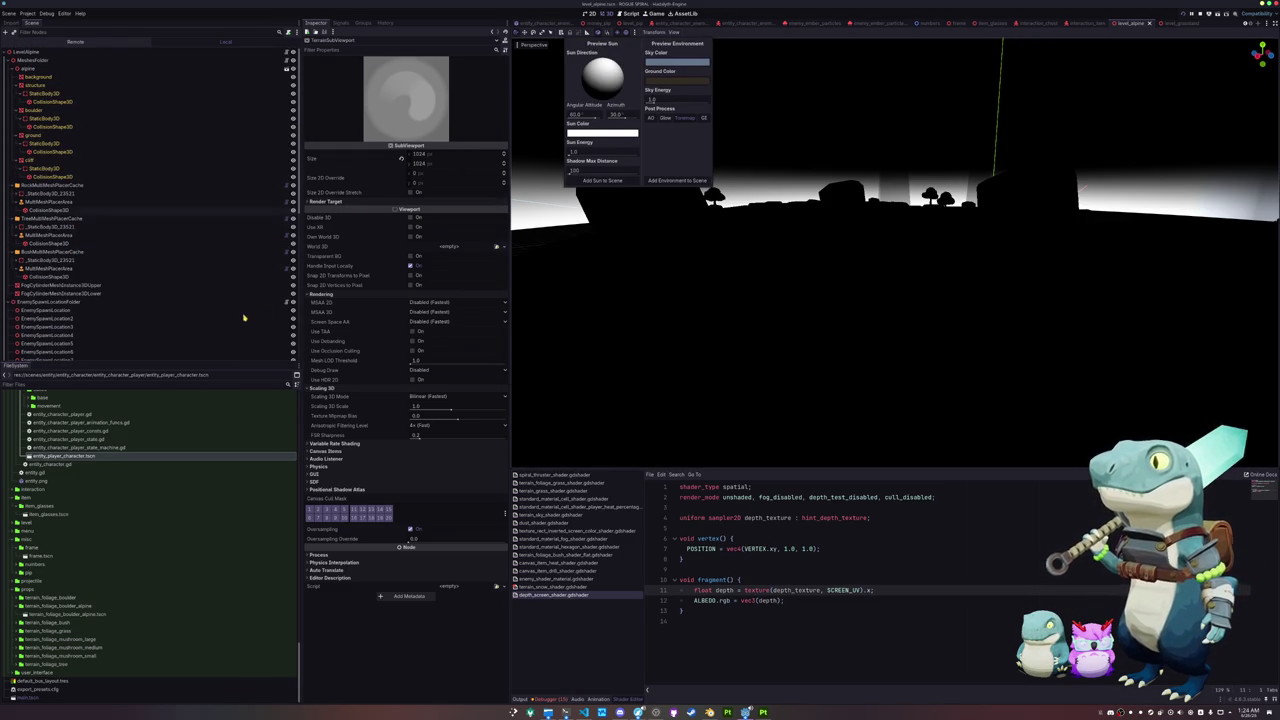
click(70, 352)
scroll(70, 352, down, 5)
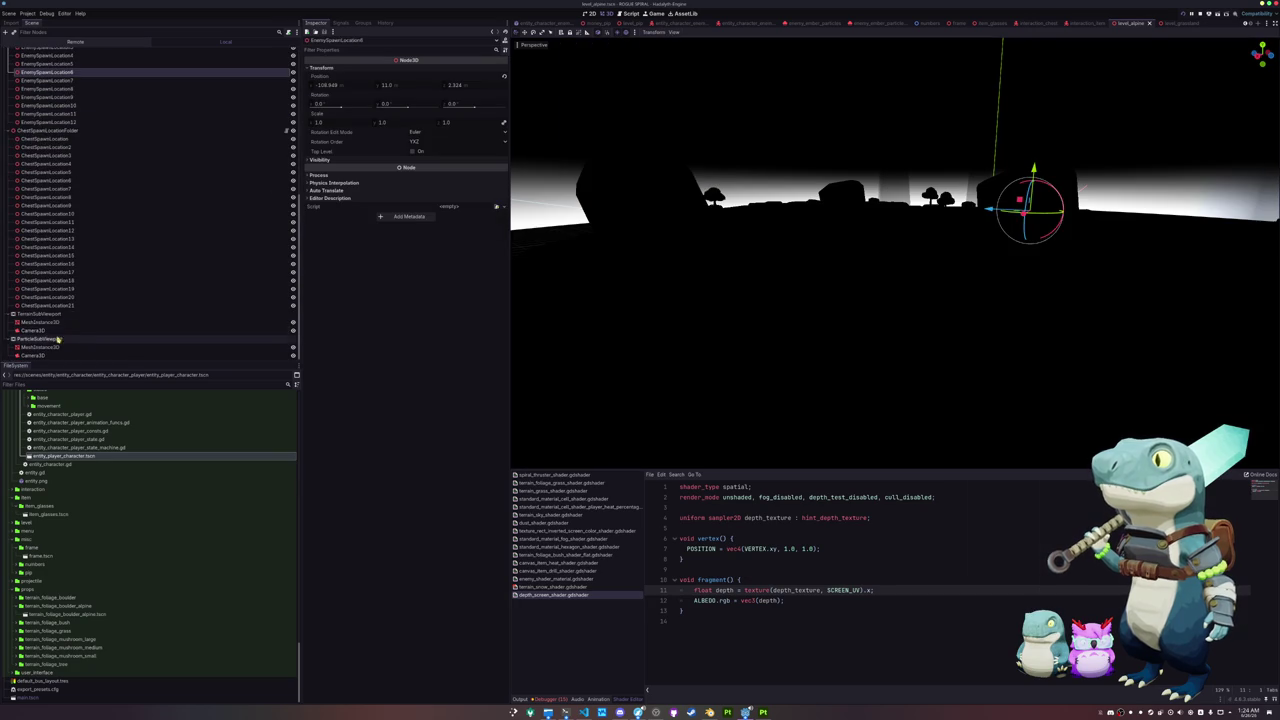
click(45, 347)
ctrl+click(45, 322)
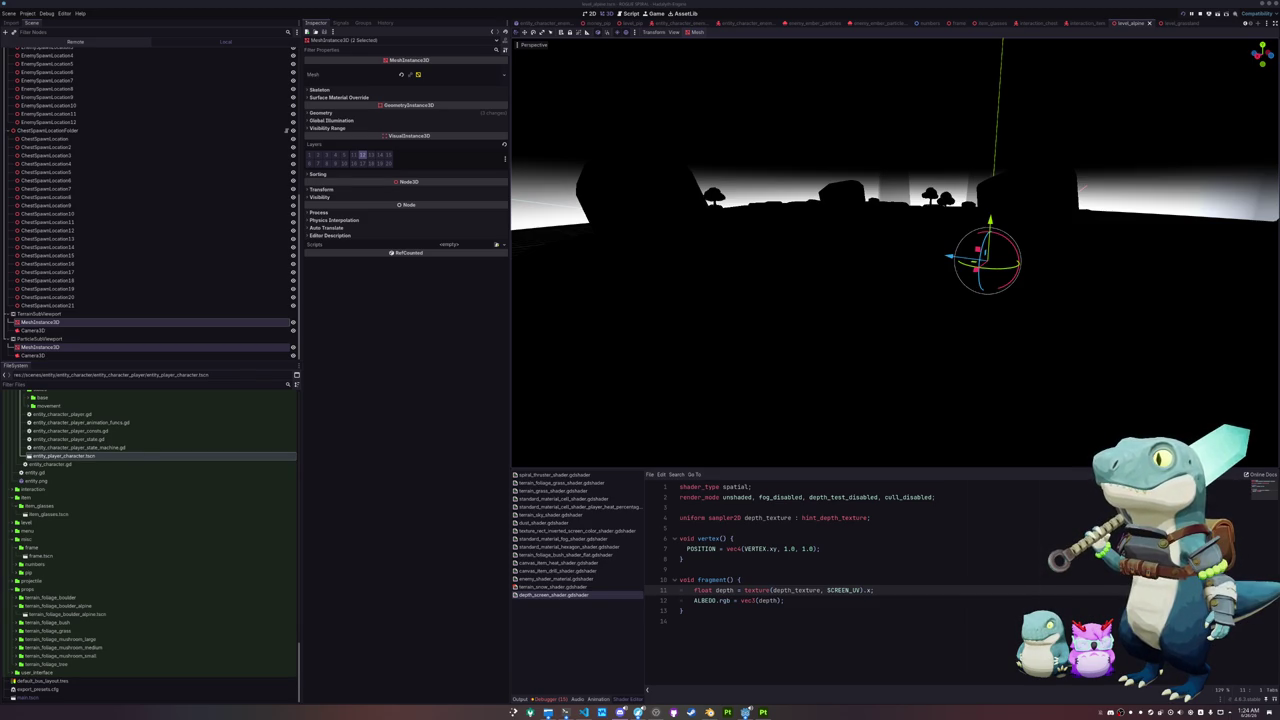
Step: Look over the depth shader's lines, then open terrain_snow_shader.gdshader
click(781, 571)
click(739, 530)
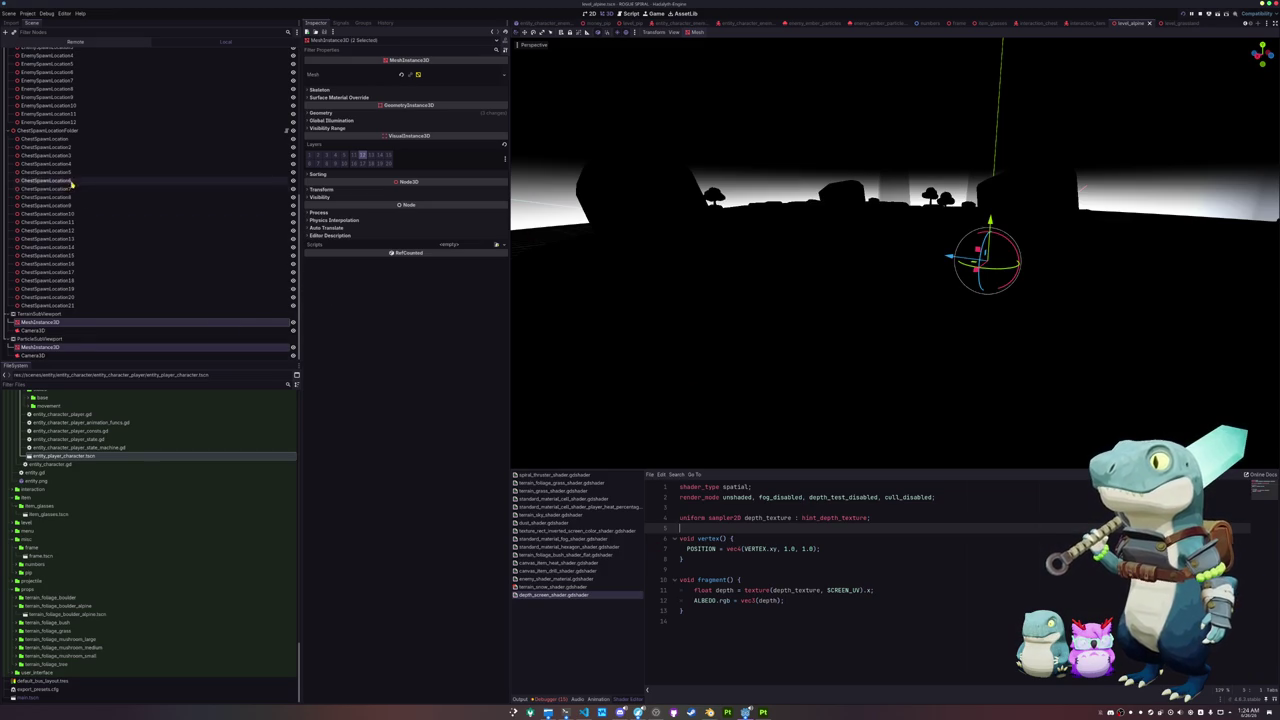
key(Down)
key(Down)
click(731, 528)
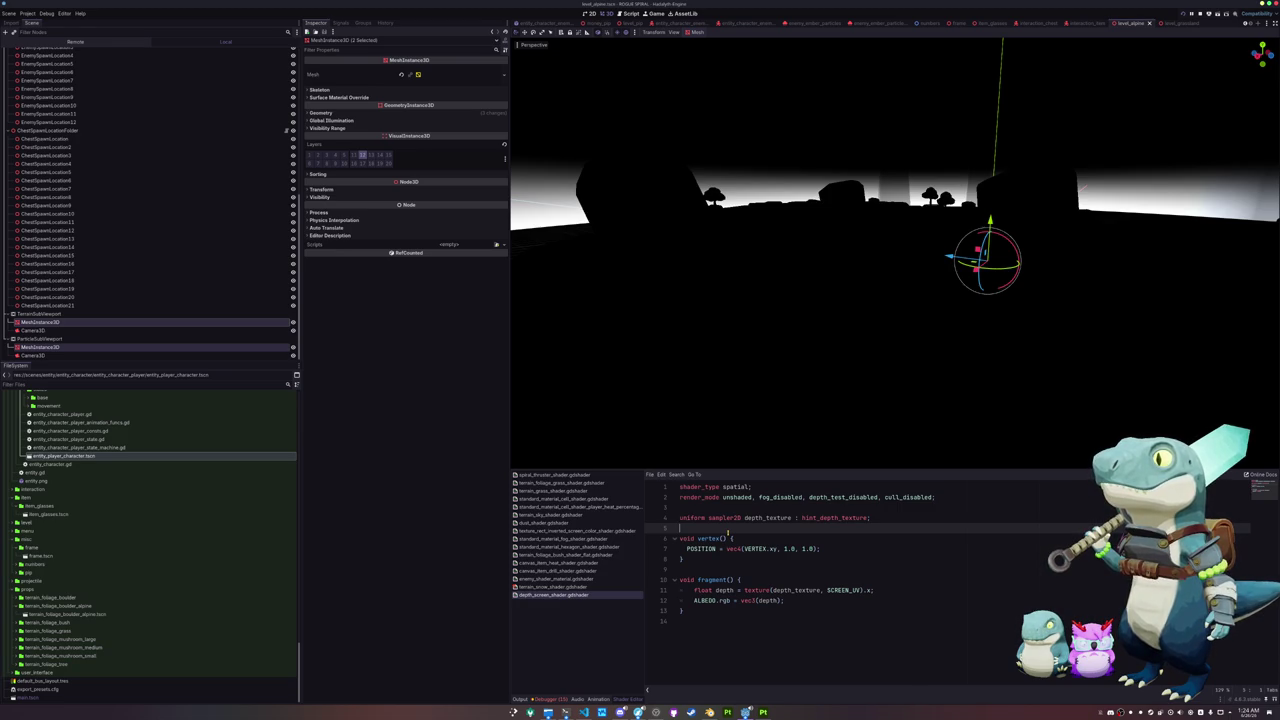
click(598, 587)
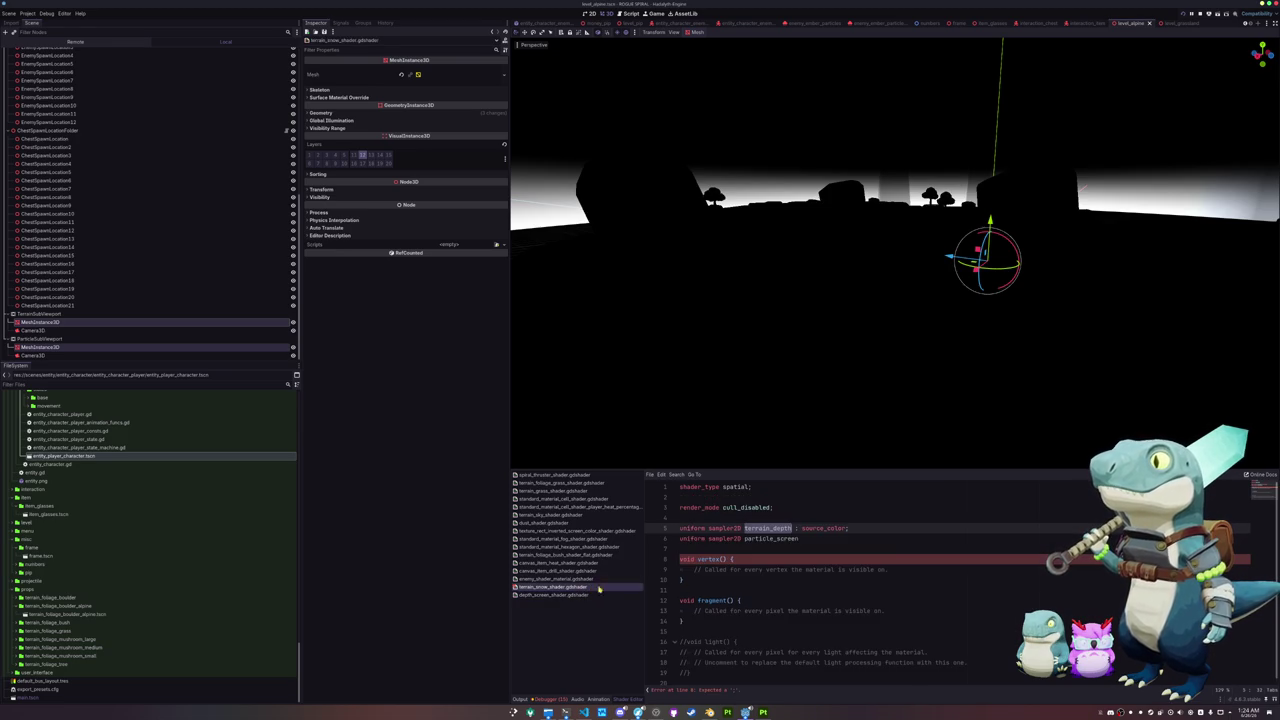
Step: Append ' : source_color' to the particle_screen sampler2D uniform line
click(702, 548)
key(Up)
key(End)
text(source_color)
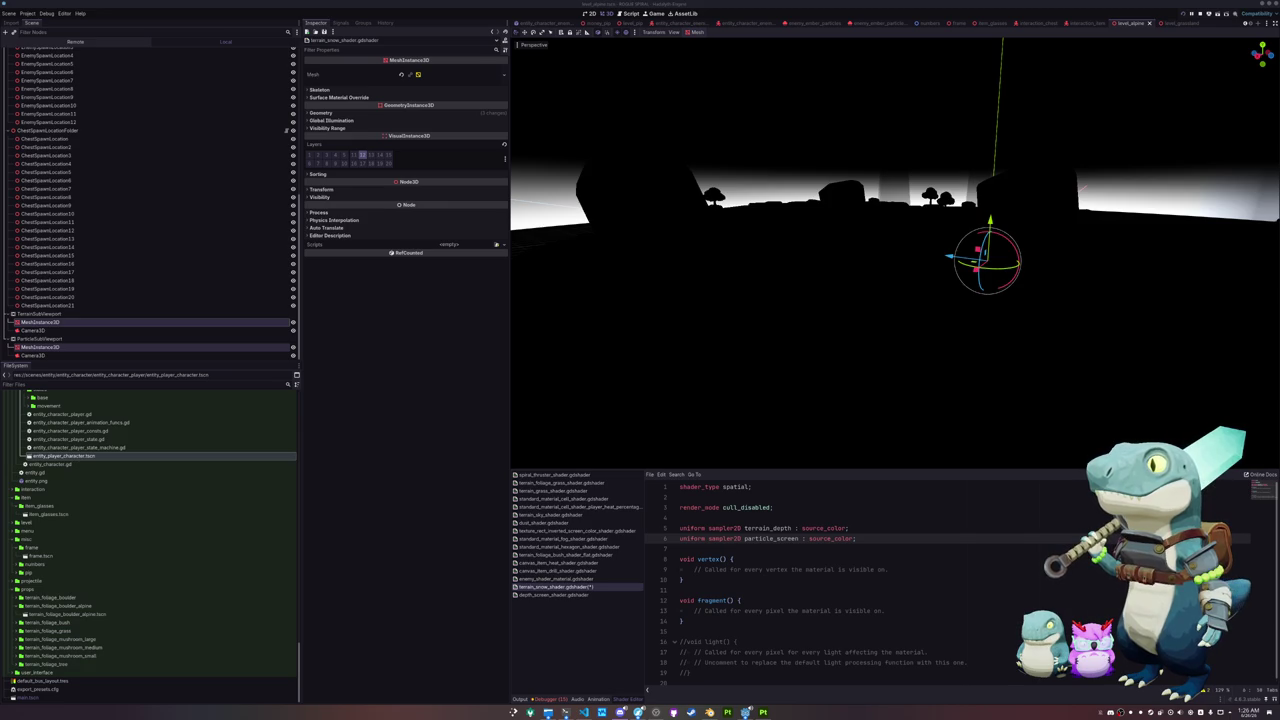
Step: Select the ParticleSubViewport node in the Scene dock to view its settings
mouse_move(1023, 394)
mouse_down()
mouse_move(934, 343)
mouse_move(883, 371)
mouse_up()
click(753, 546)
click(60, 314)
click(88, 338)
Step: Below line 7 of the shader, start declaring 'uniform float max_displacement : float ='
click(711, 558)
click(757, 549)
key(Return)
key(Return)
key(Up)
text(uniform )
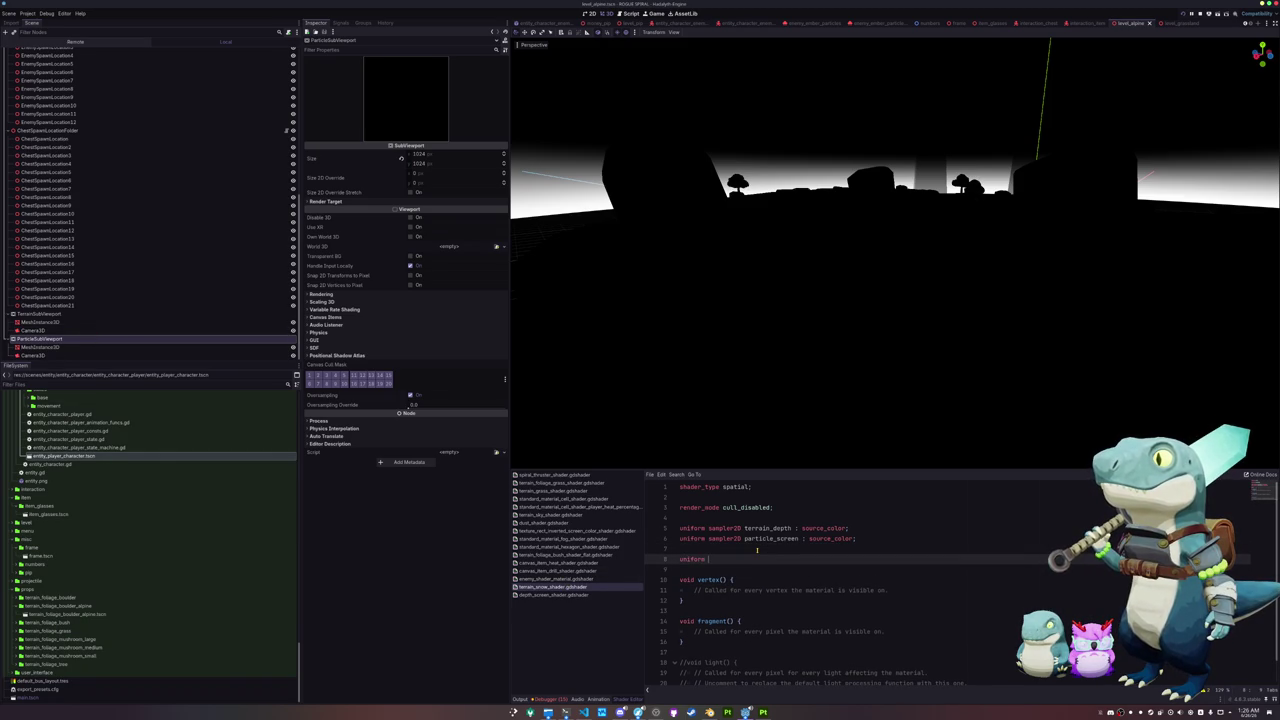
text(float)
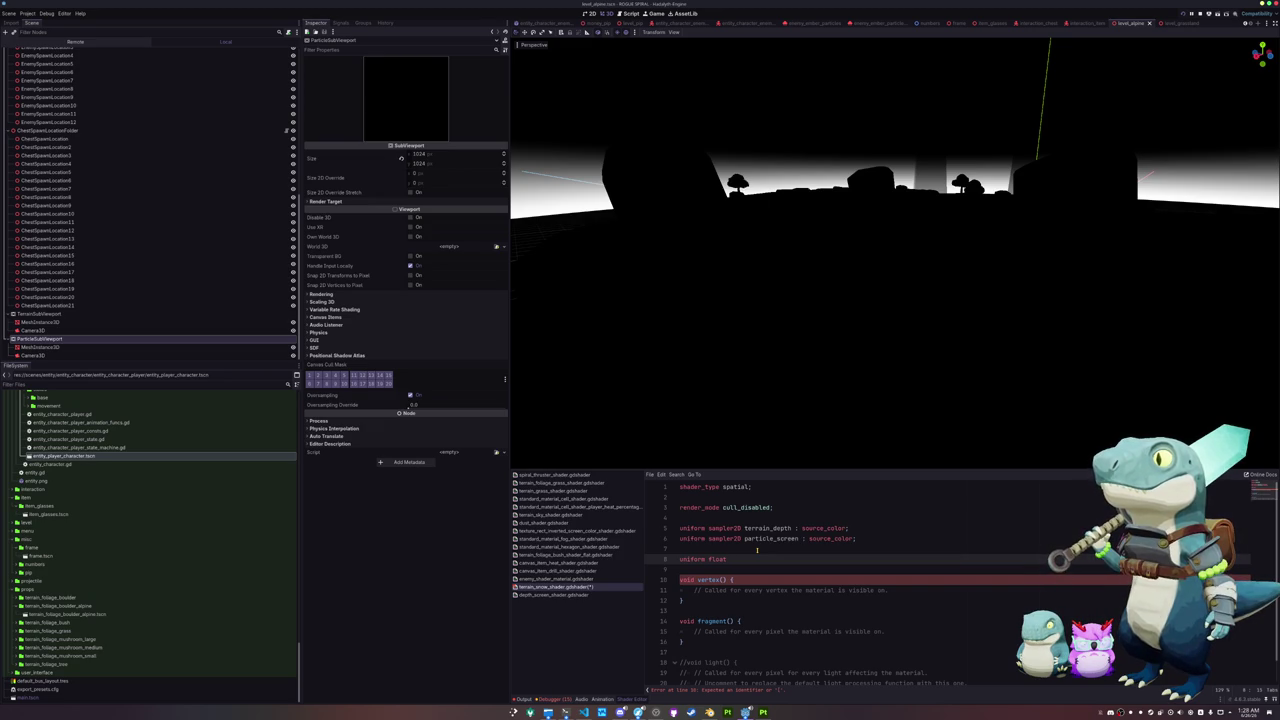
text(ma)
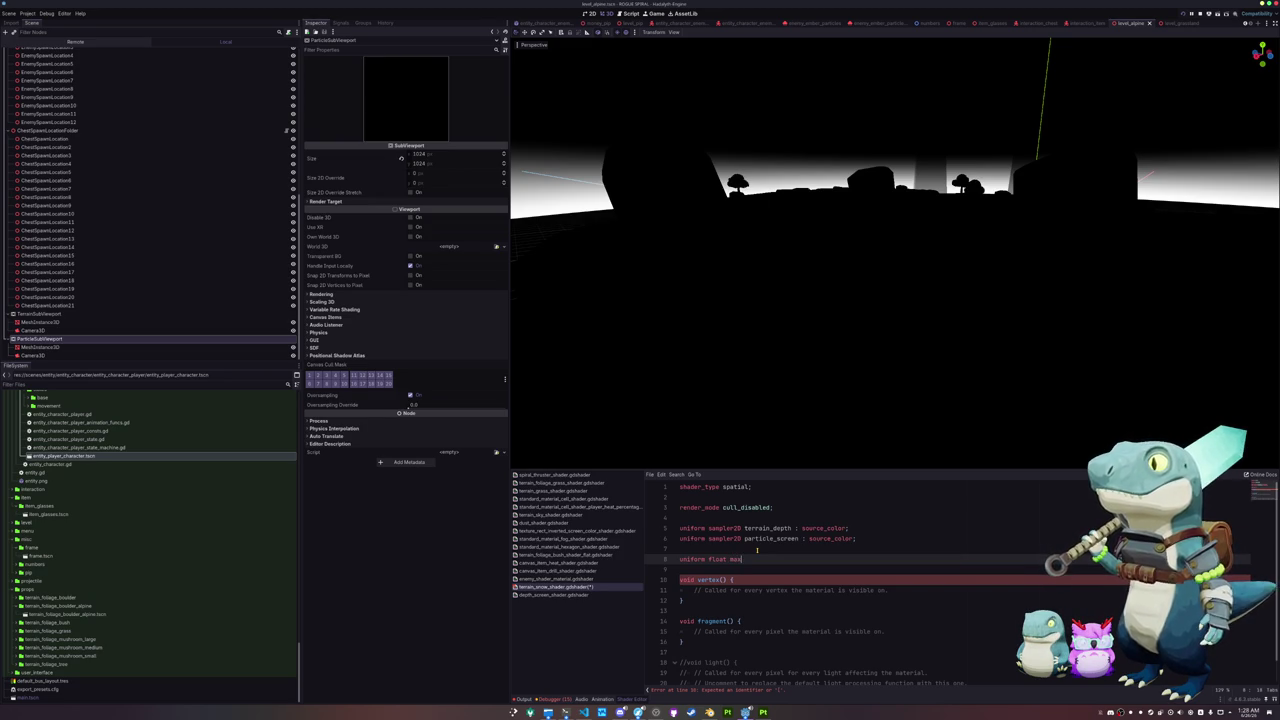
text(x_displacement)
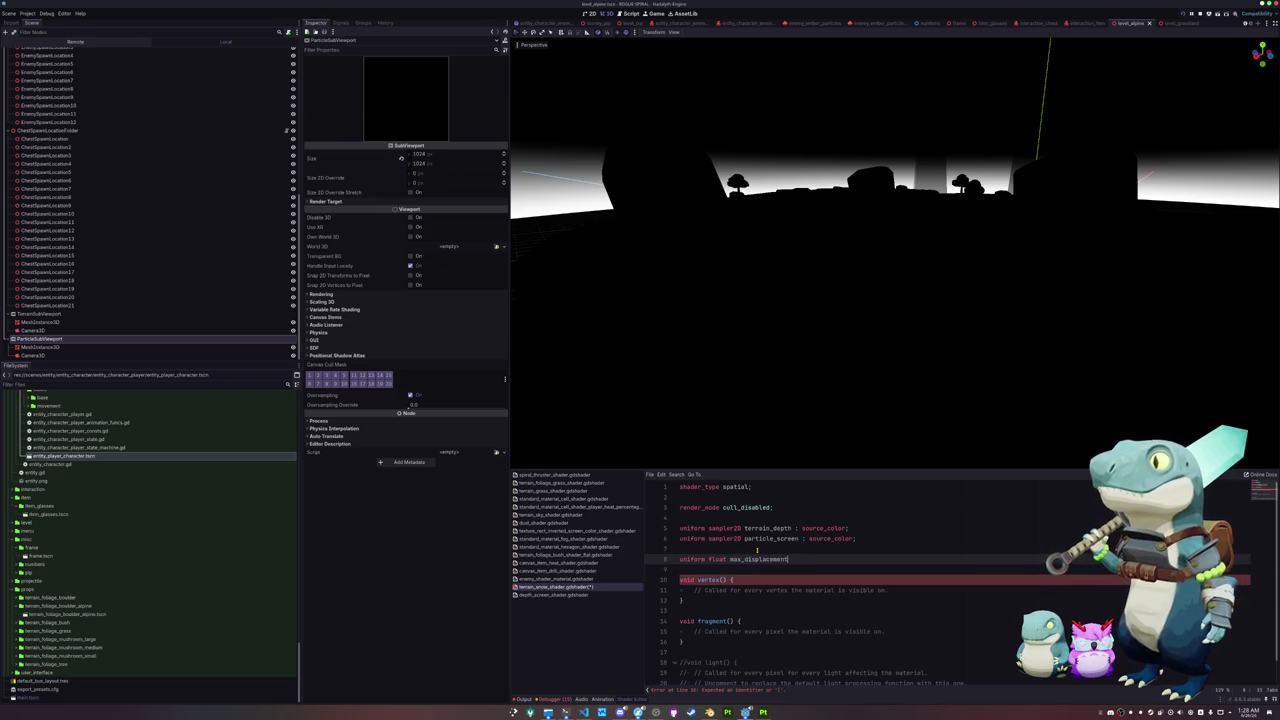
text( : float = 1.0;)
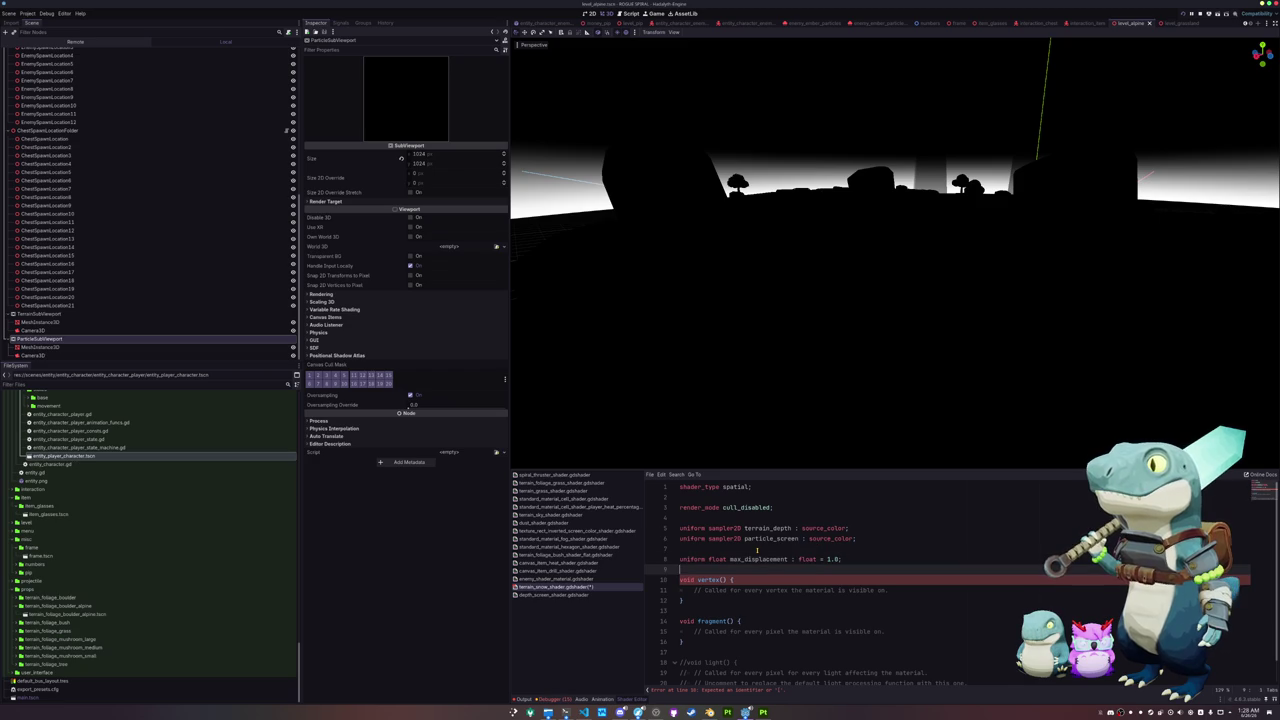
Step: Remove the stray ': float' annotation from the max_displacement uniform, leaving its default at 1.0
key(Return)
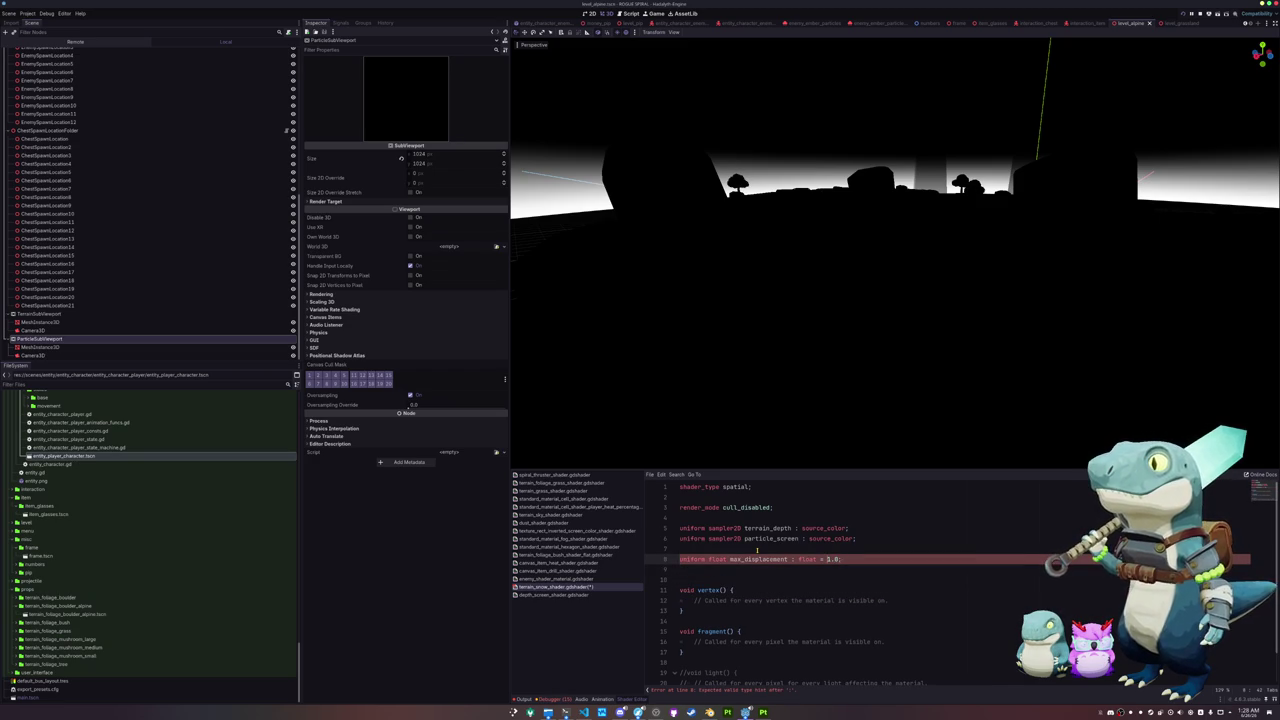
key(ctrl+shift+Right)
key(ctrl+shift+Right)
key(Delete)
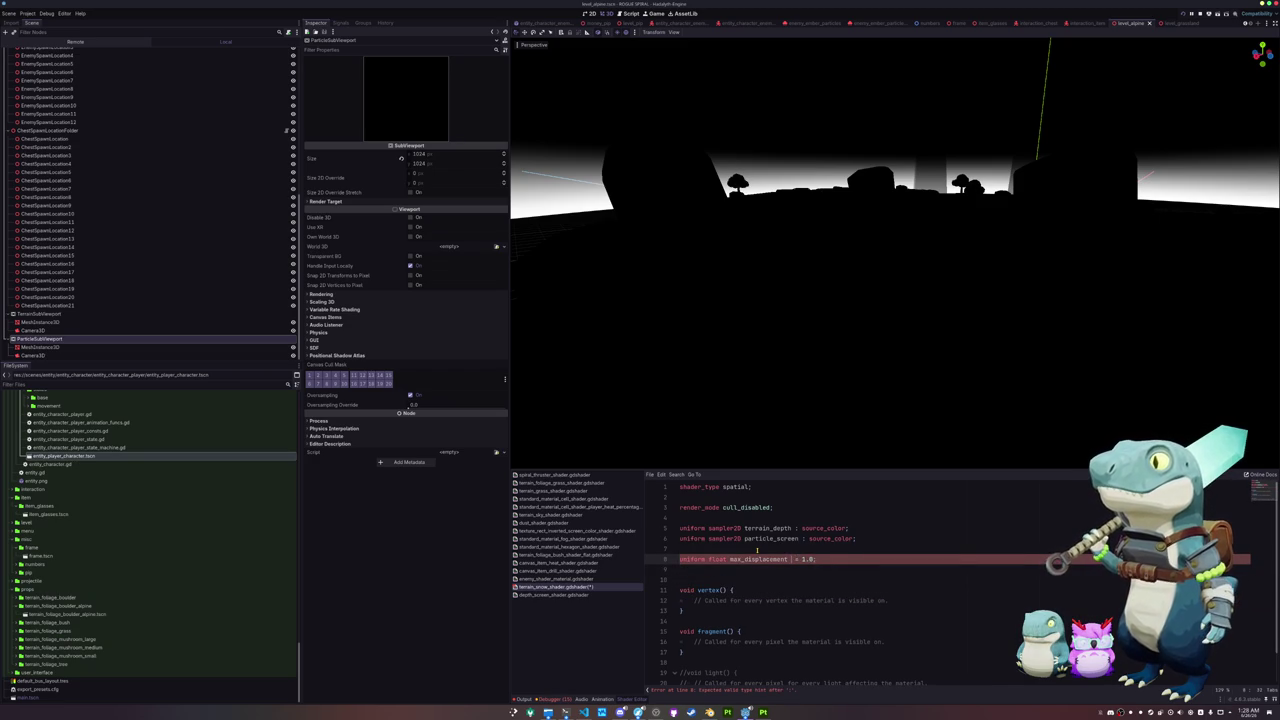
key(Delete)
Step: Start an 'if texture(terrain_depth' check inside vertex()
key(Down)
key(Down)
key(Down)
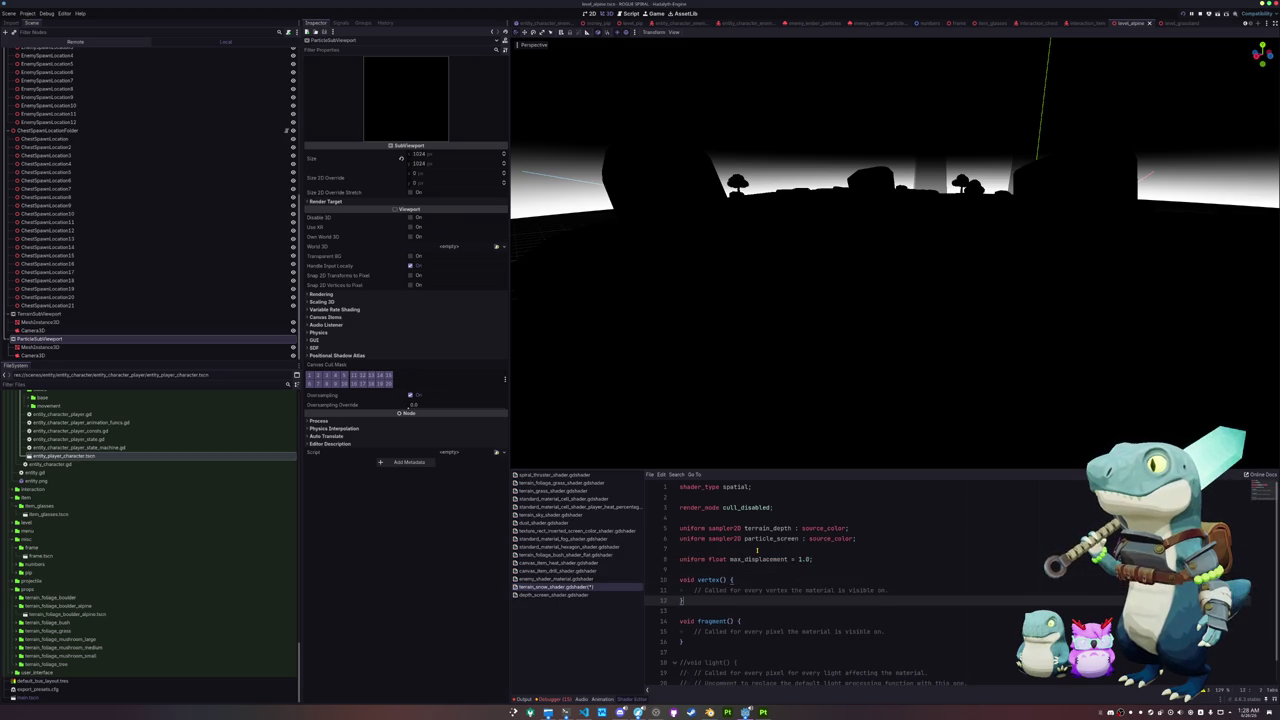
key(Return)
key(Return)
key(Return)
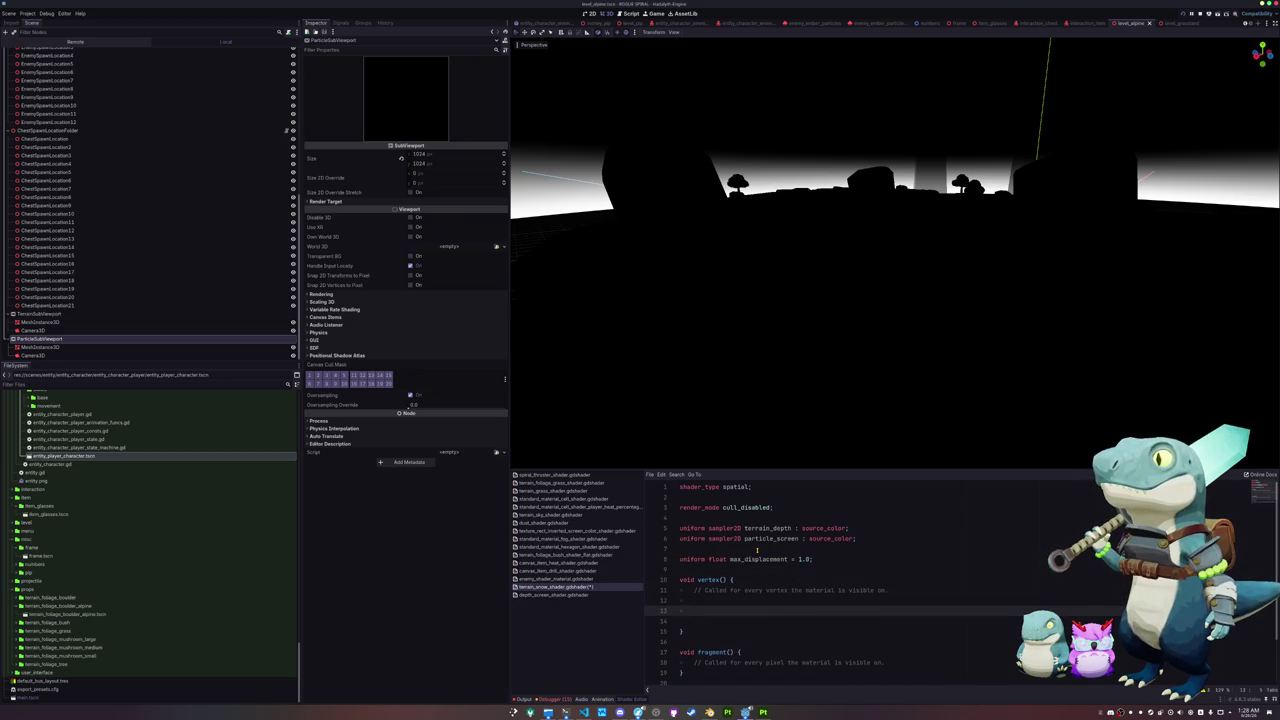
text(if te)
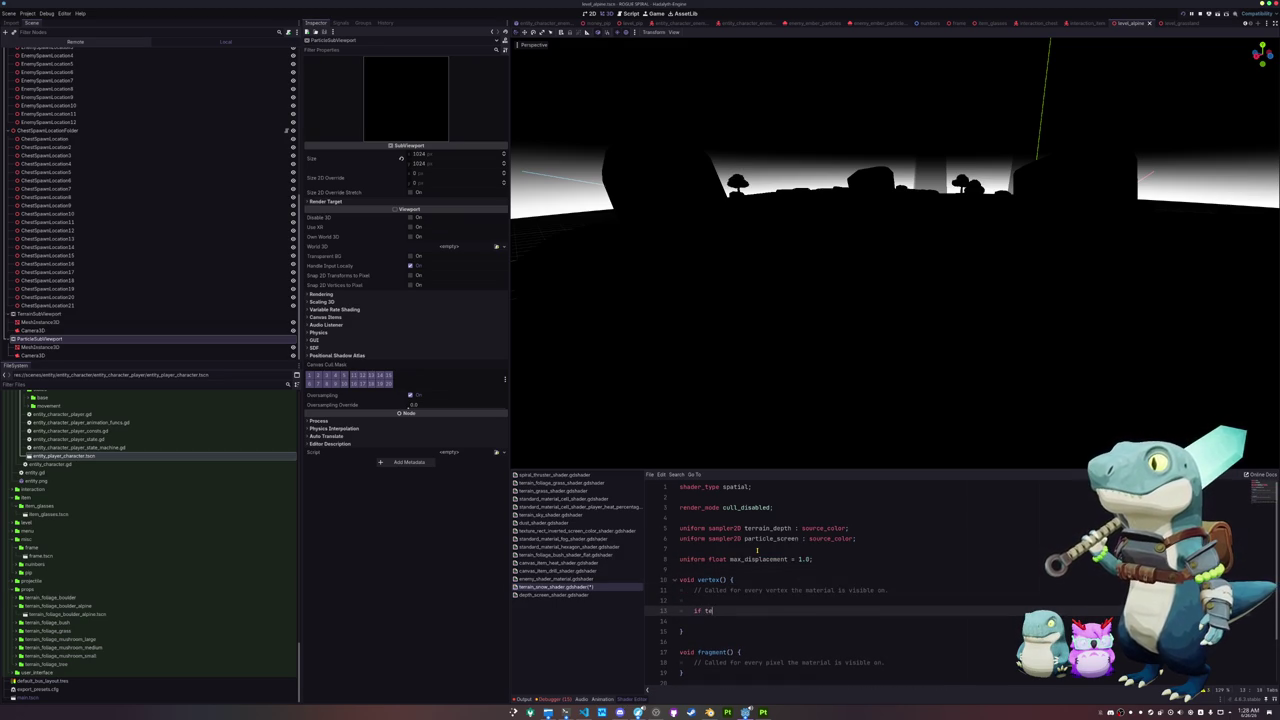
text(rrain_depth)
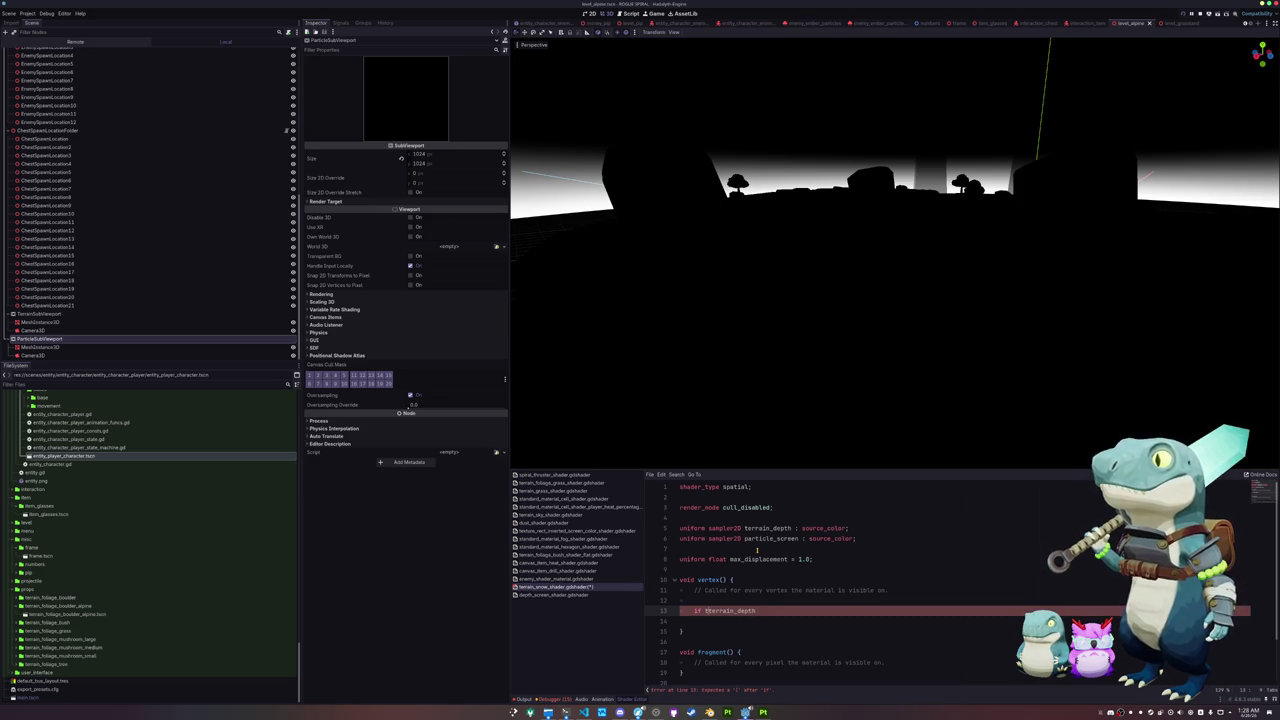
key(ctrl+Left)
text(texture()
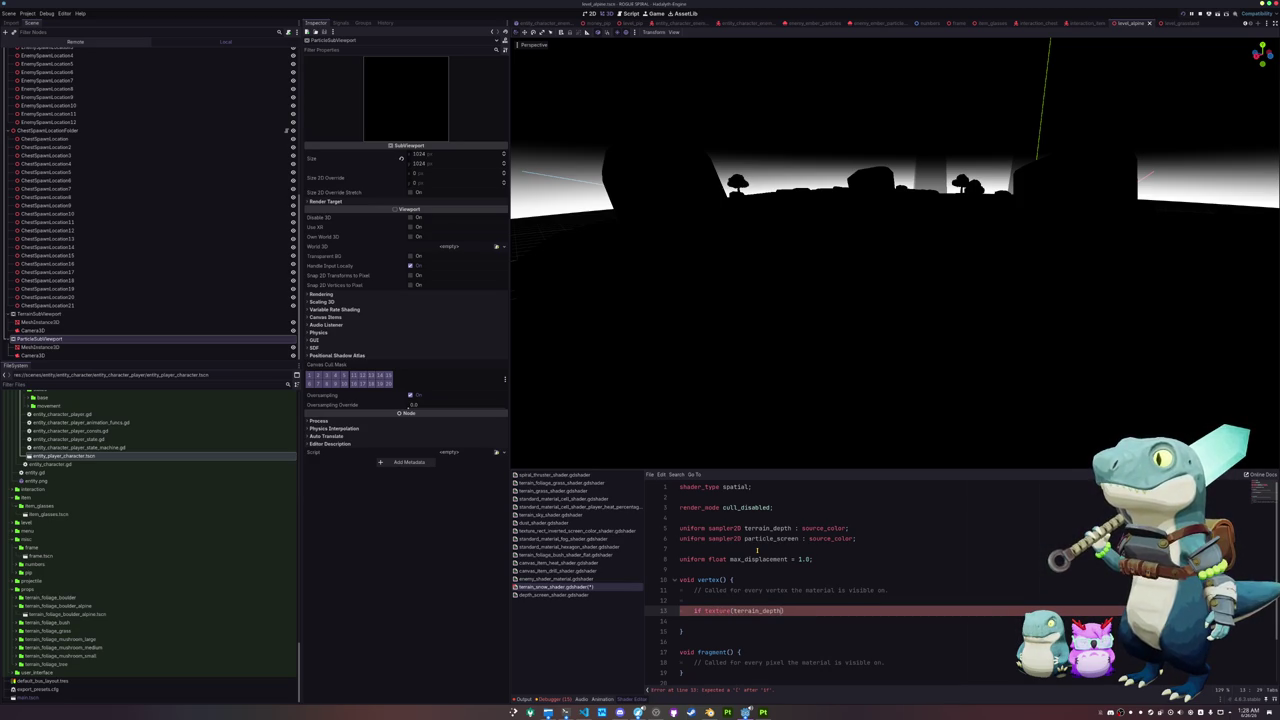
Step: Append ', world_vertex_coords' to the render_mode line and open blank lines below
key(Up)
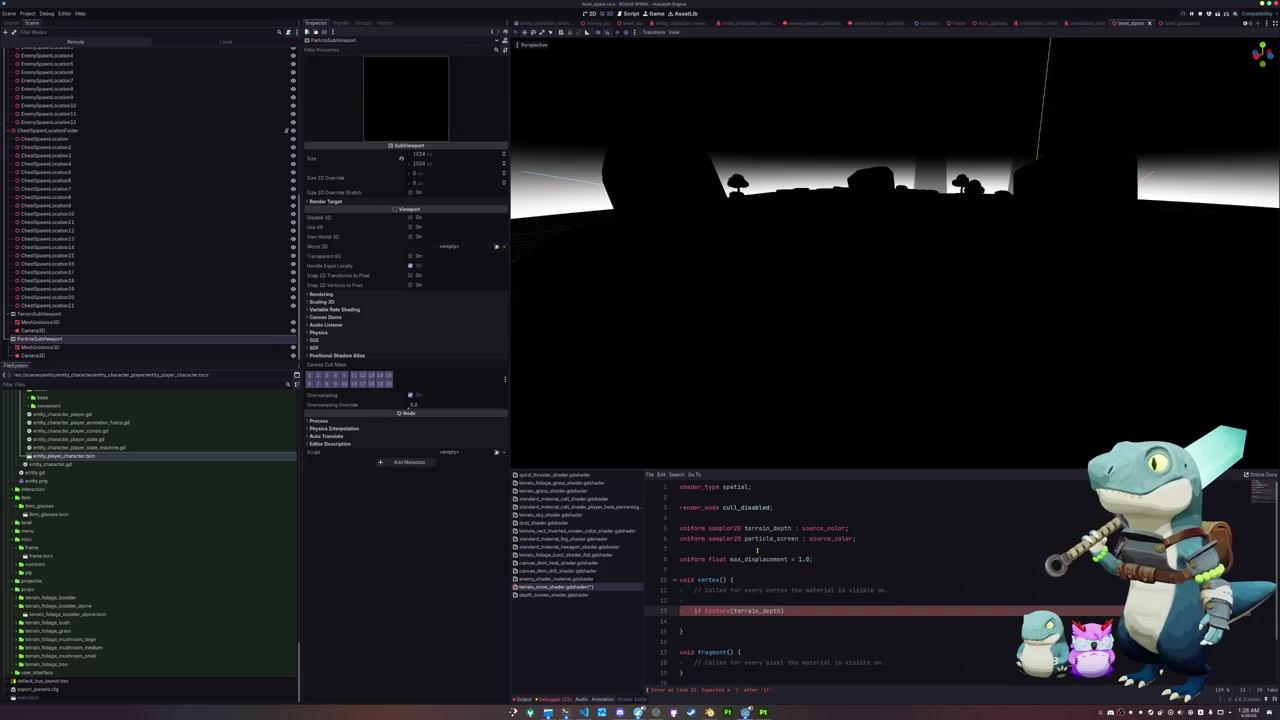
key(Up)
key(Up)
key(Up)
text(, world_vertex_coords)
key(Down)
key(Down)
key(Down)
key(Return)
key(Return)
key(Up)
key(Up)
key(Up)
key(Return)
key(Return)
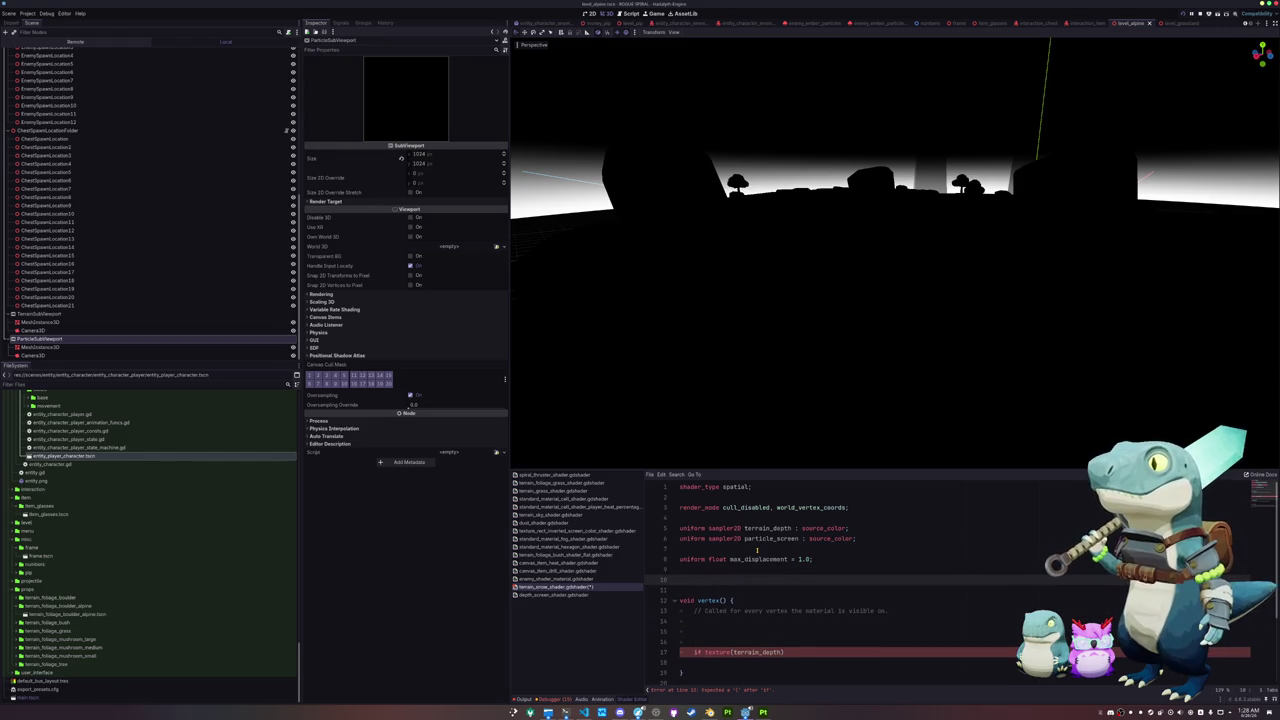
Step: Declare 'uniform float viewport_size = 300.0' below max_displacement, then open a line in vertex()
text(uniform float)
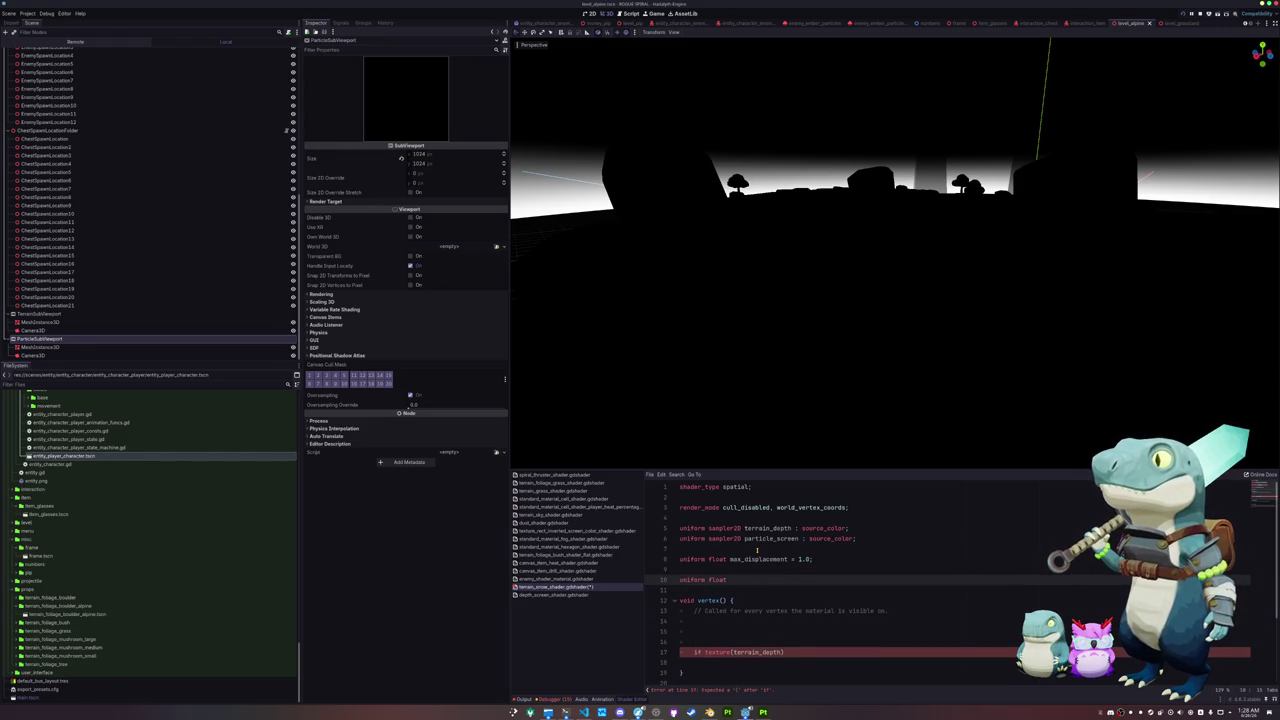
text( ter)
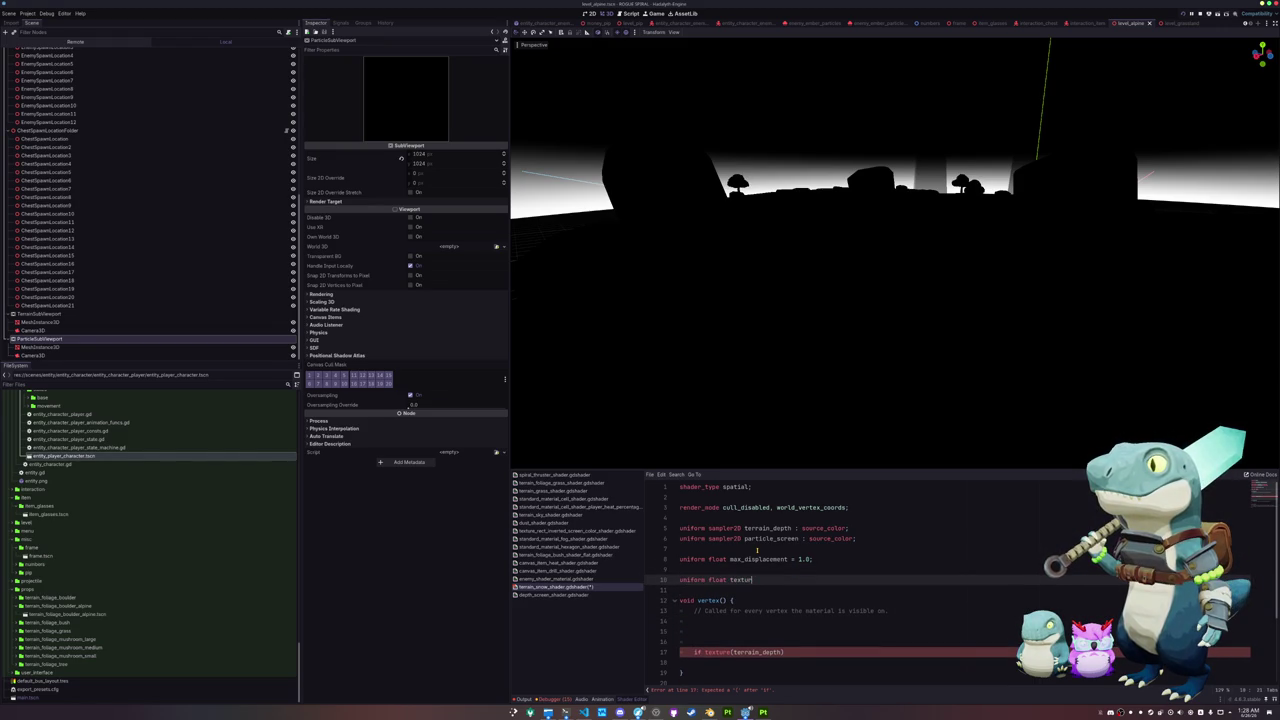
key(BackSpace)
key(BackSpace)
key(BackSpace)
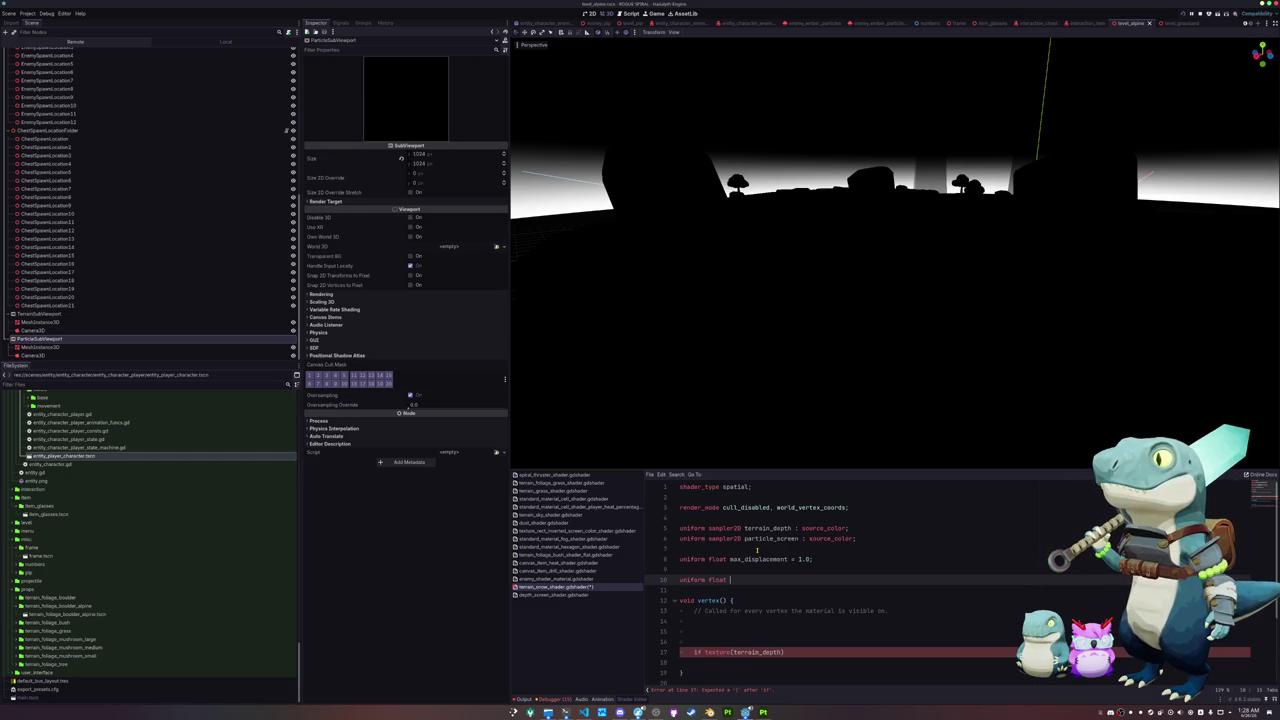
text(texture)
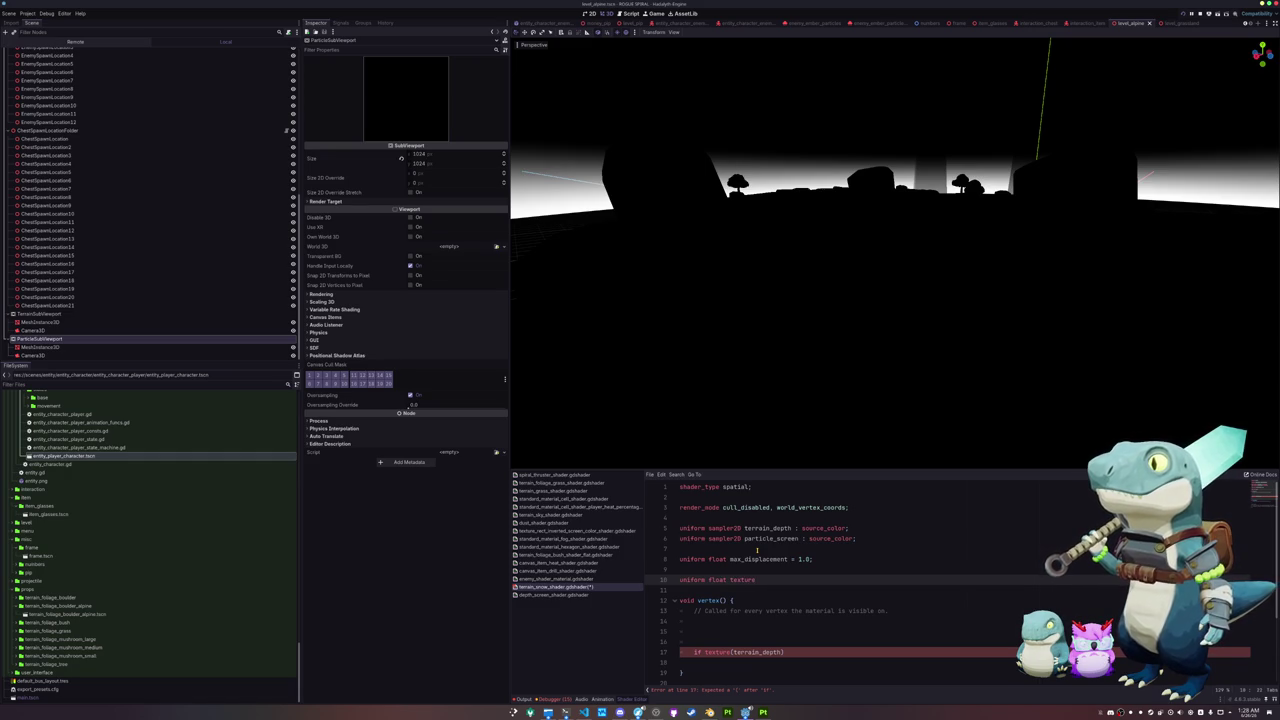
text(_)
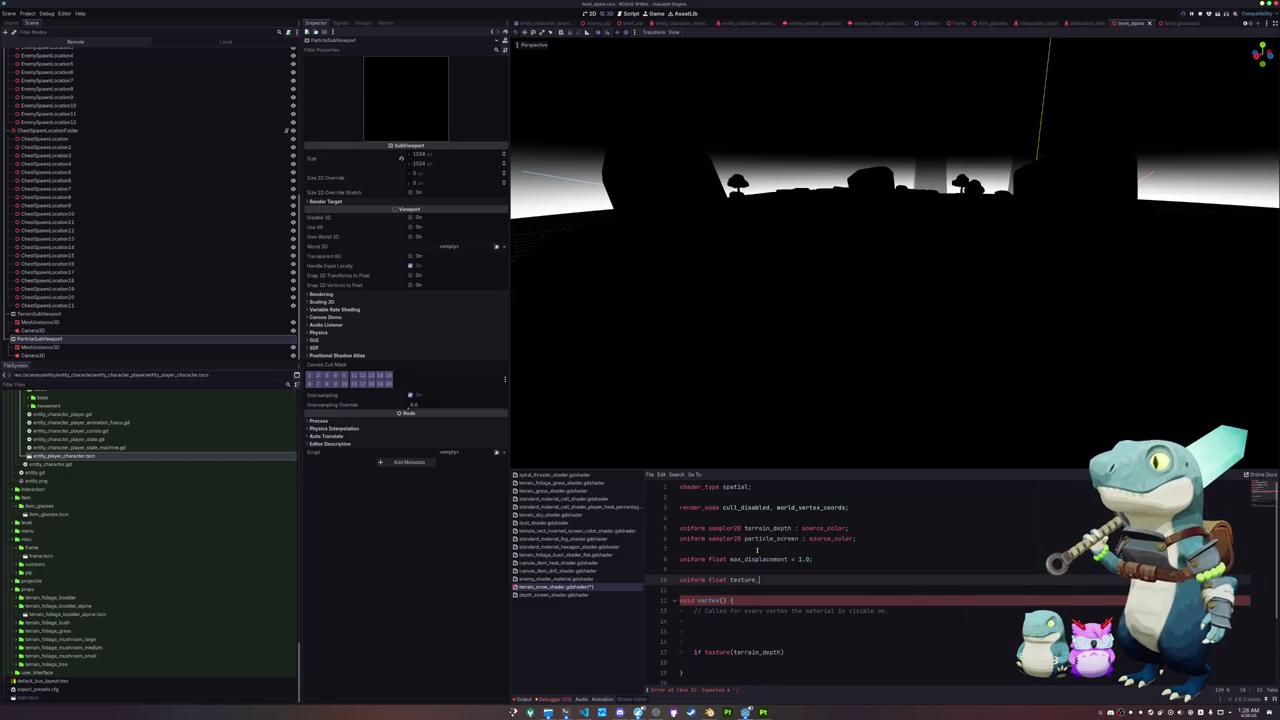
key(BackSpace)
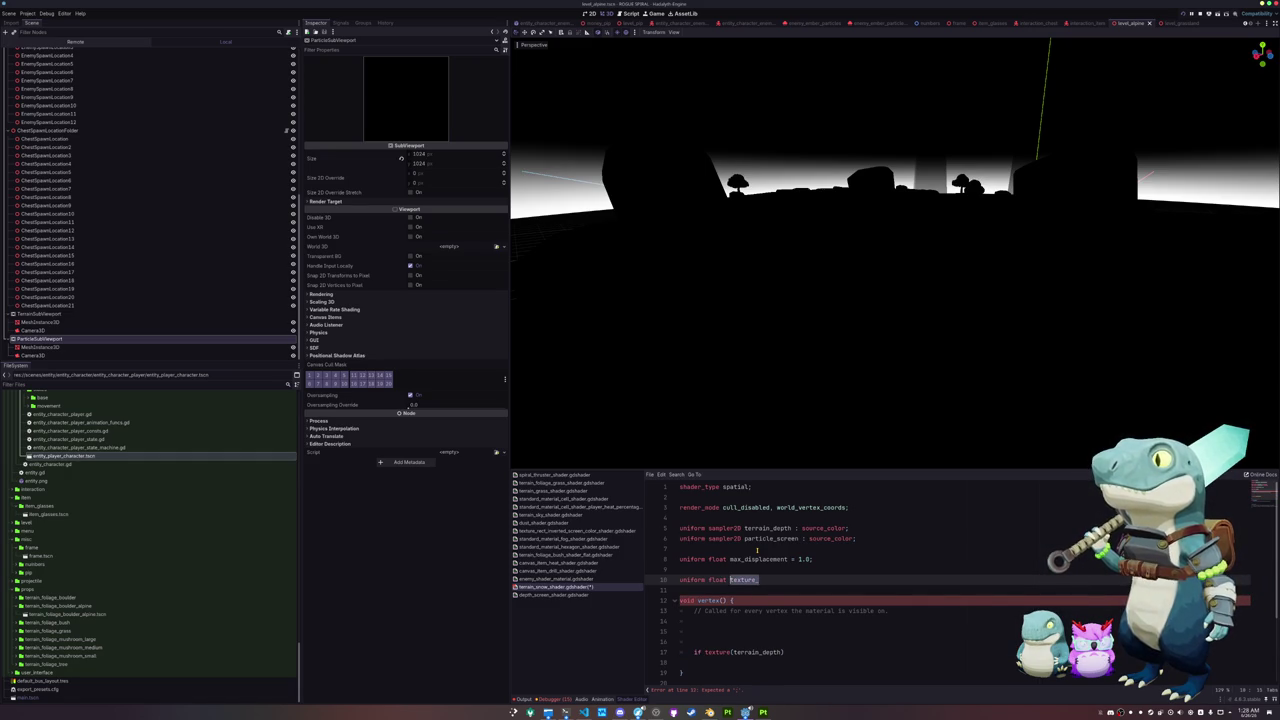
text(viewp)
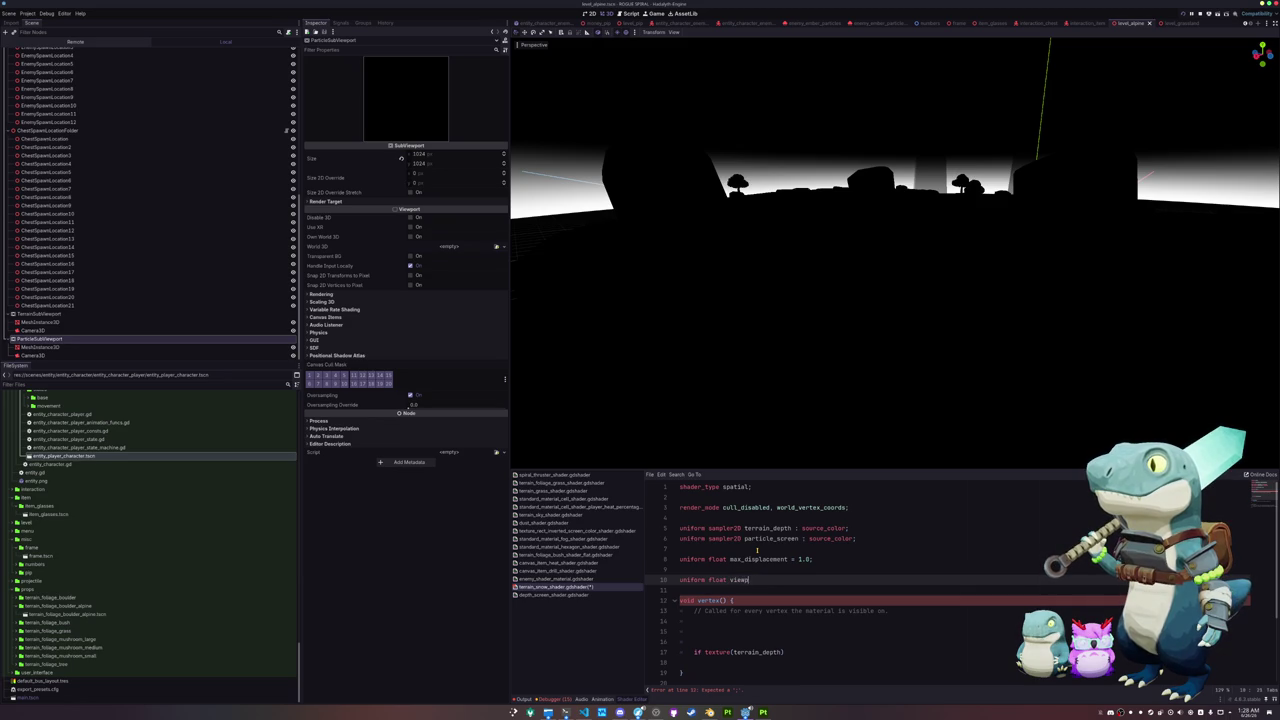
text(ort_size)
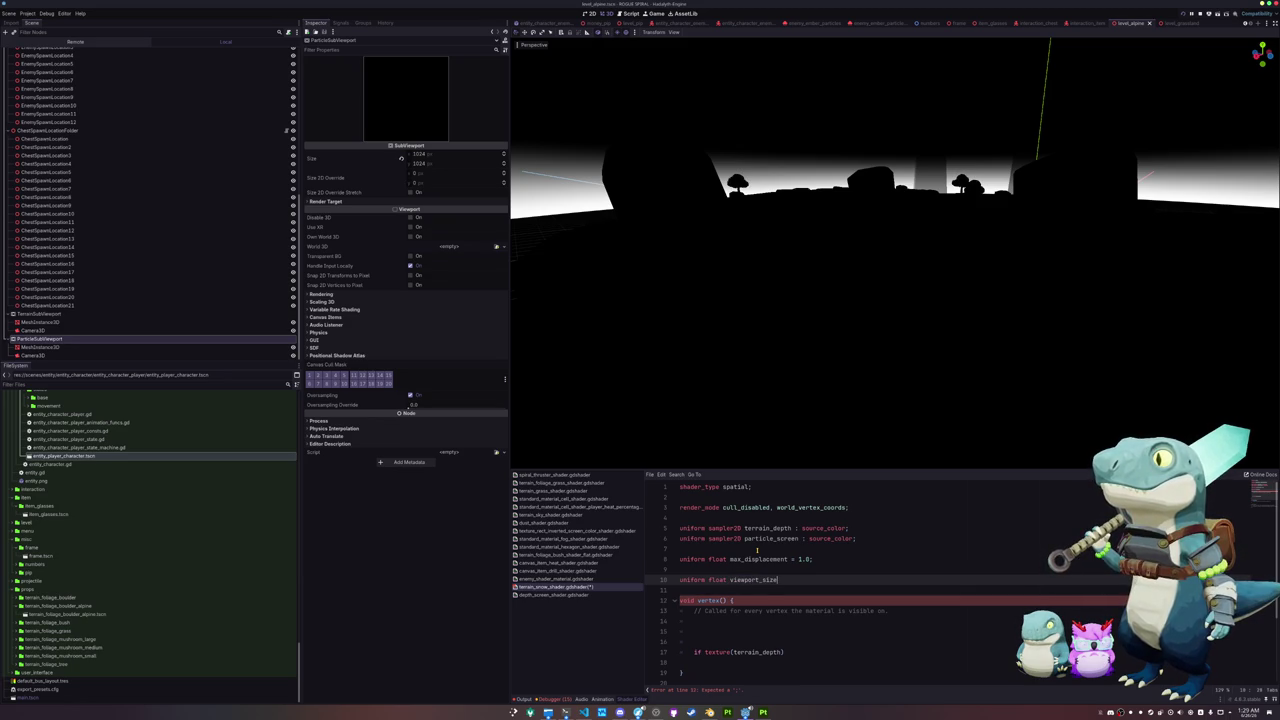
text( = 300.0)
key(Down)
key(Down)
key(Down)
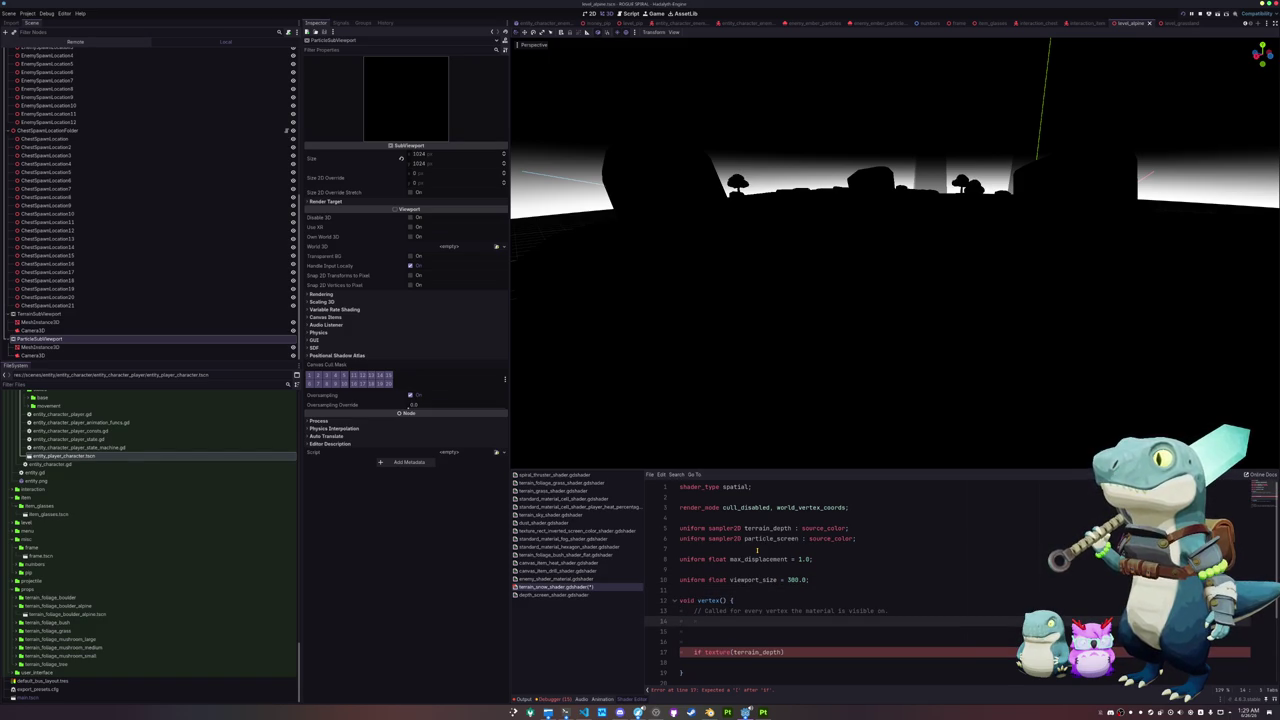
key(Return)
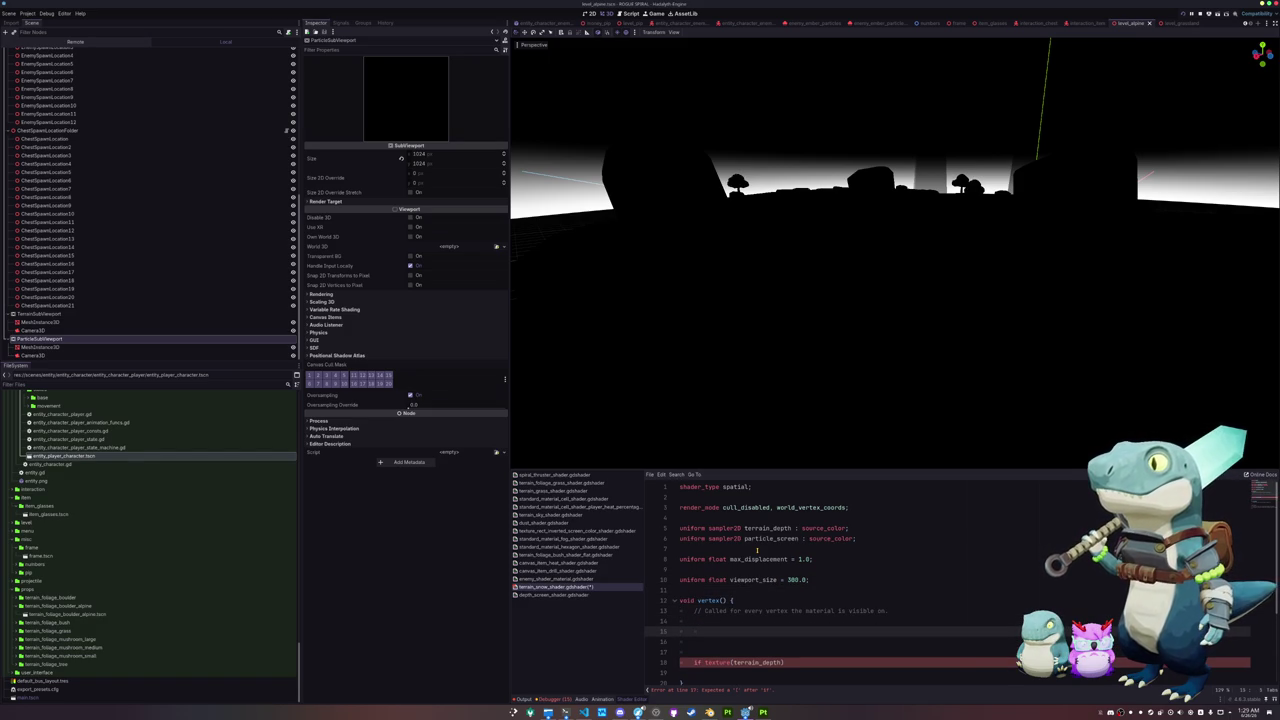
Step: Write 'vec2 sample_pos = (VERTEX.xz + (viewport_size / 2.0)) / (viewport_size)' in vertex()
text(vec2)
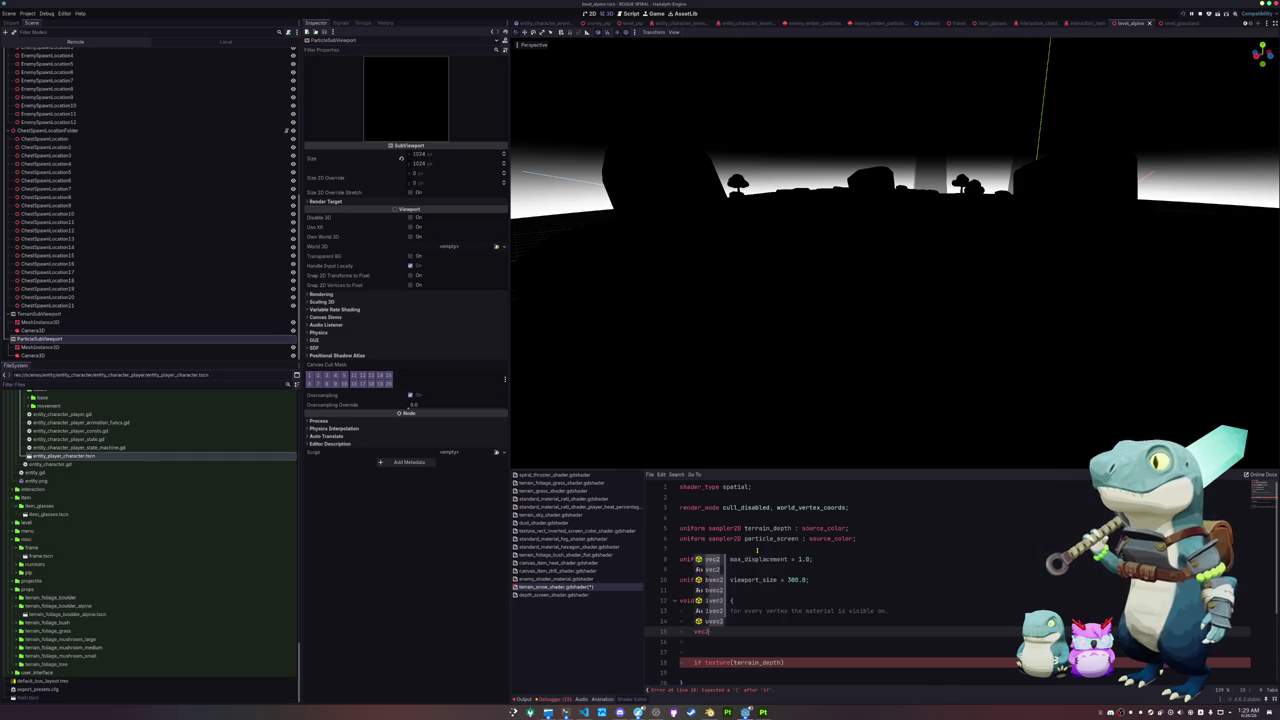
text( sample_pos = )
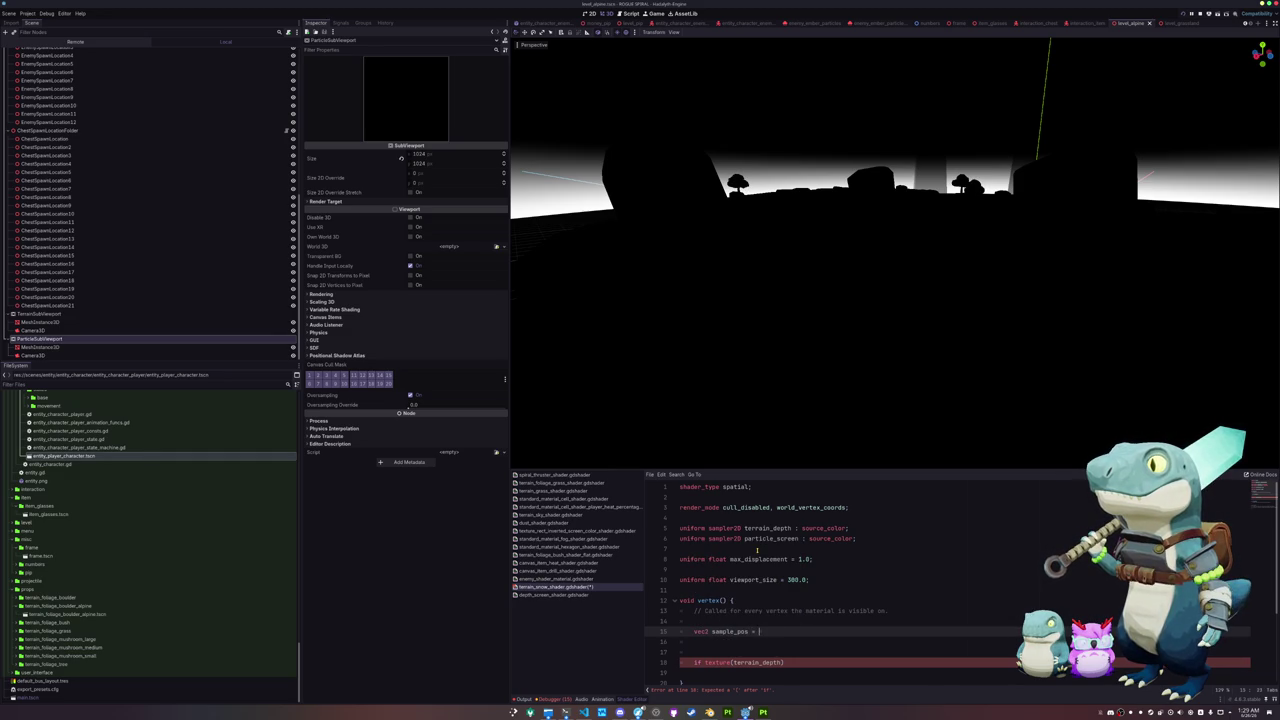
text(VERTEX.xz)
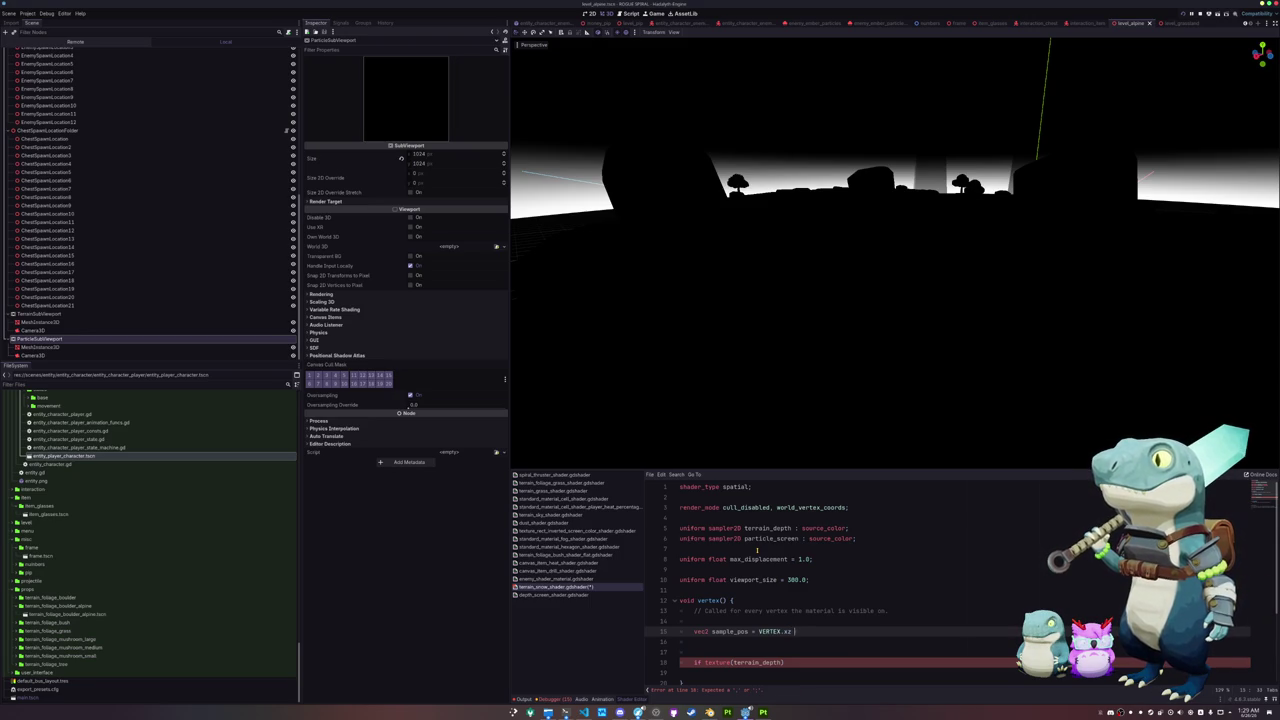
text( + vie)
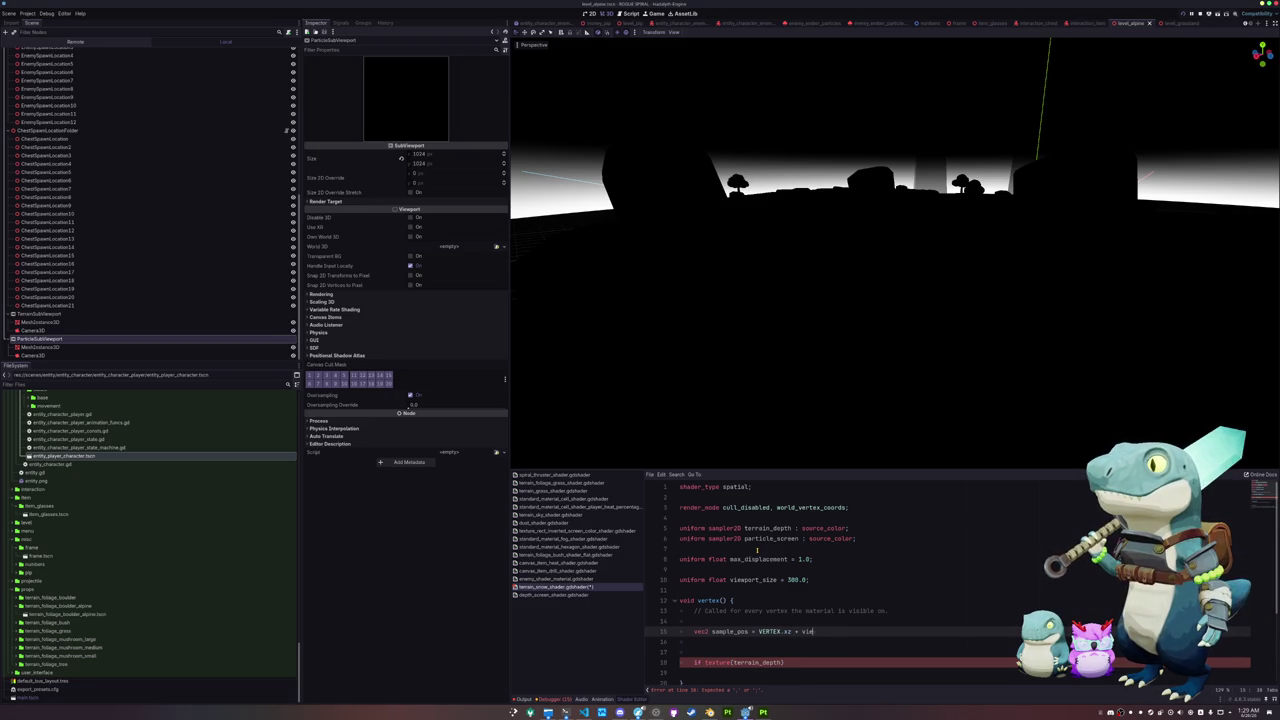
text(wport_size / 2.0;)
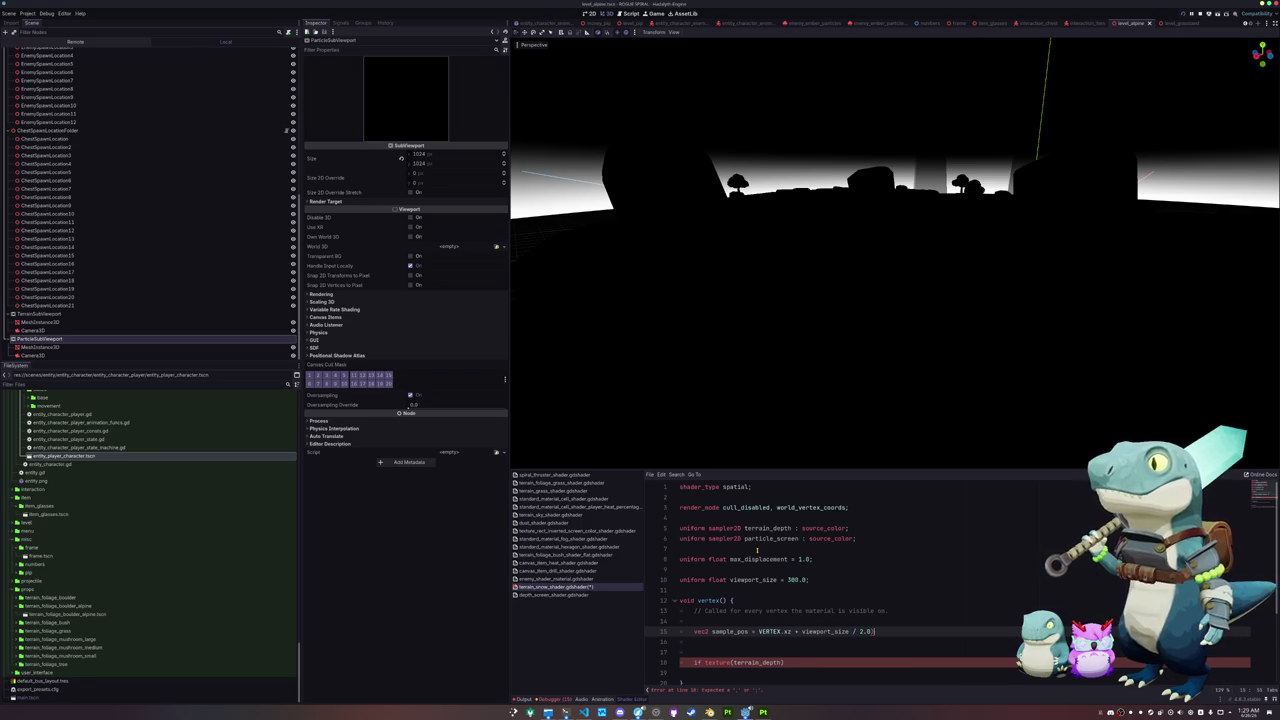
key(Right)
key(Right)
key(Right)
text(()
text(()
text())
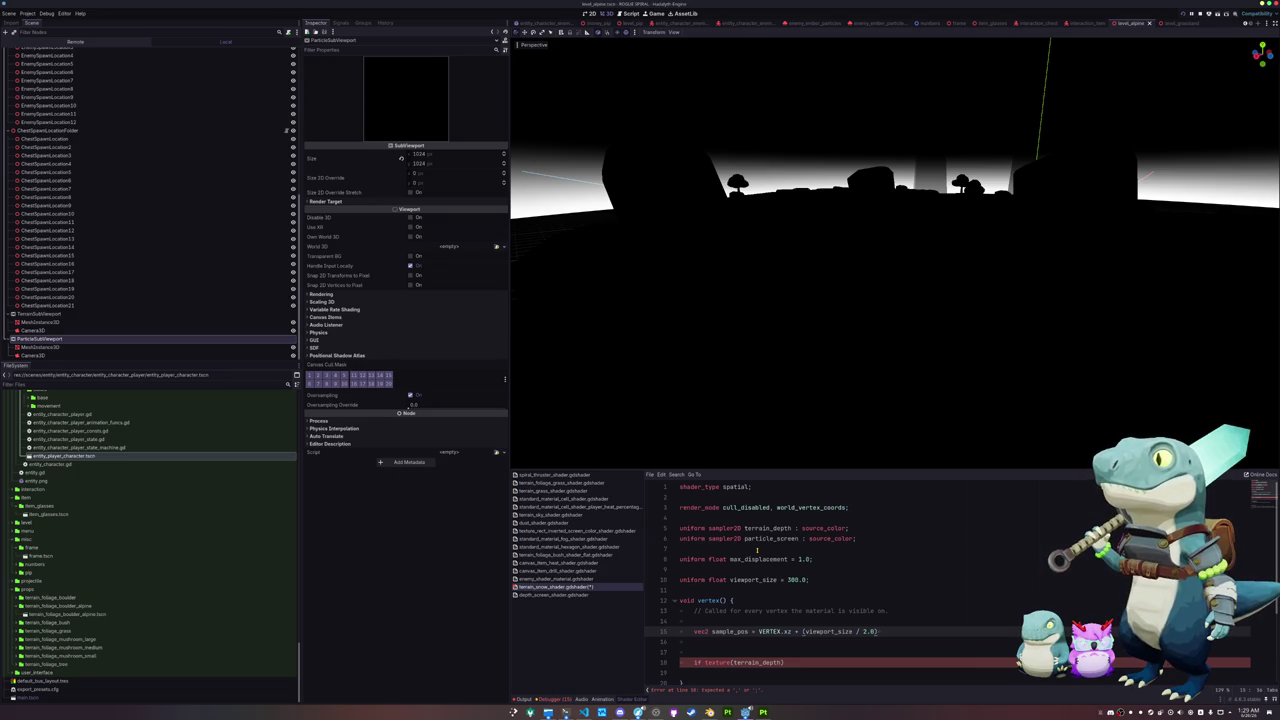
text( / )
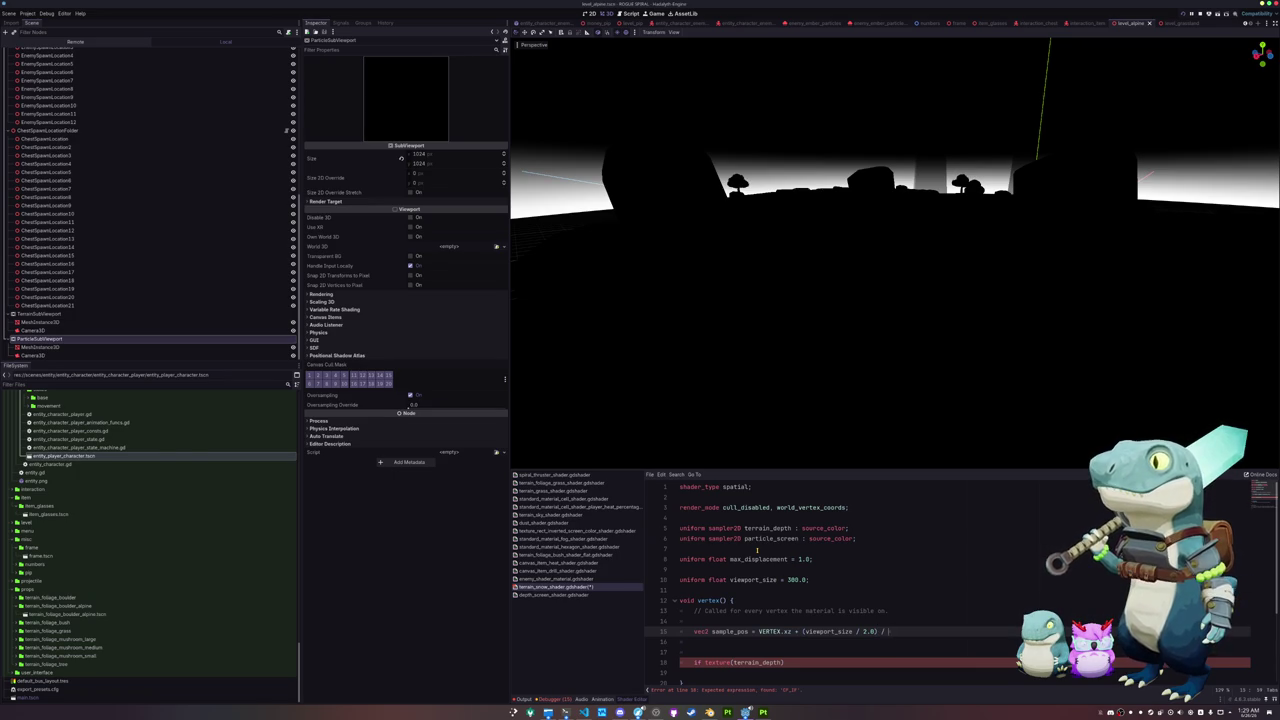
text(viewport_siz)
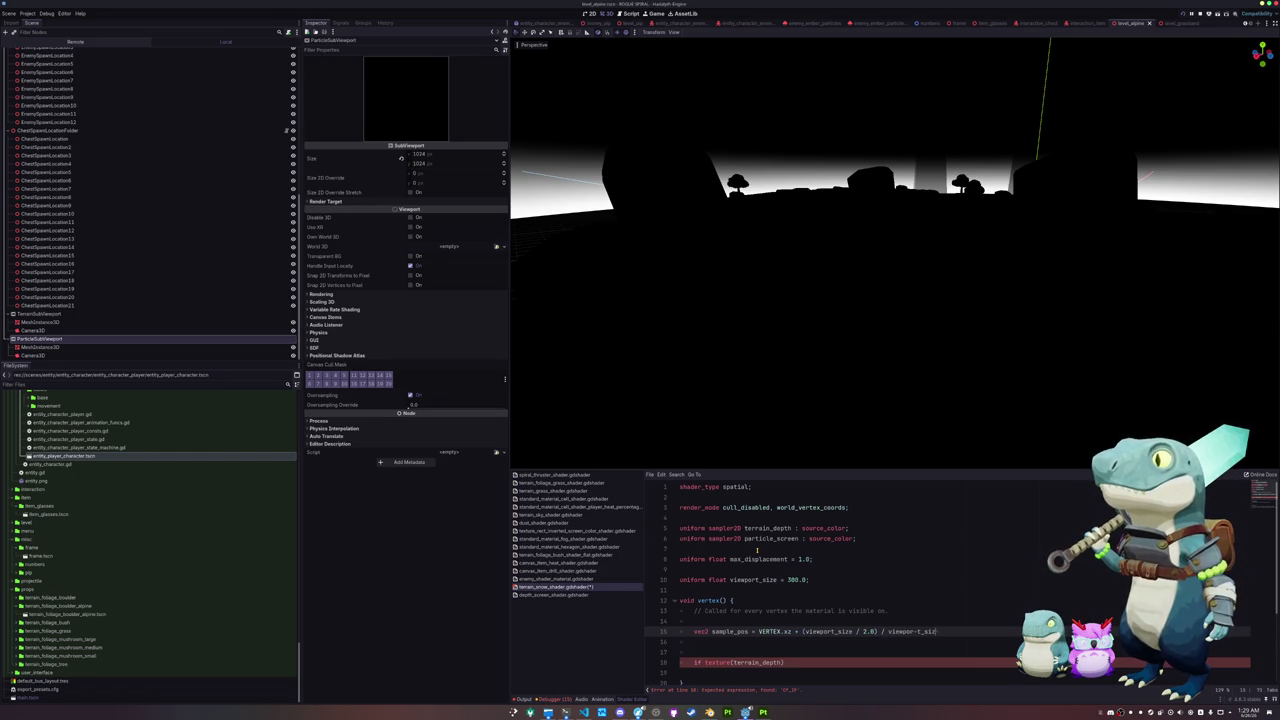
text(e)
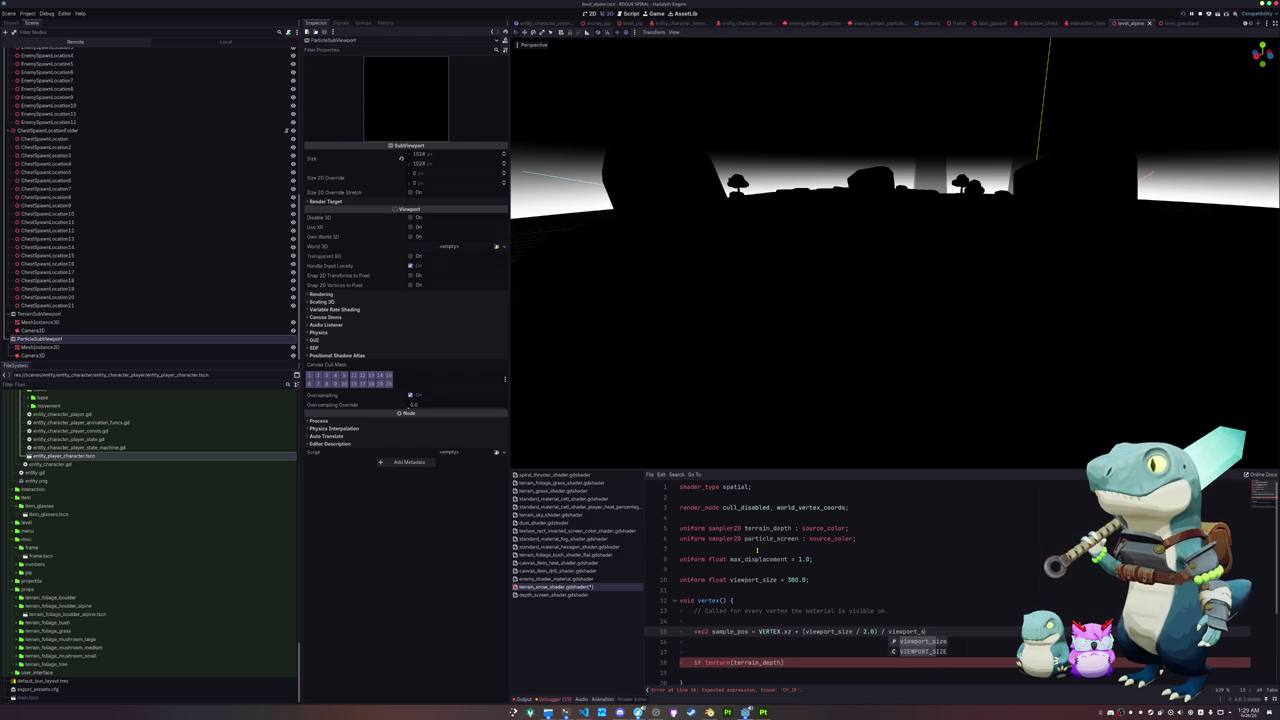
text(;)
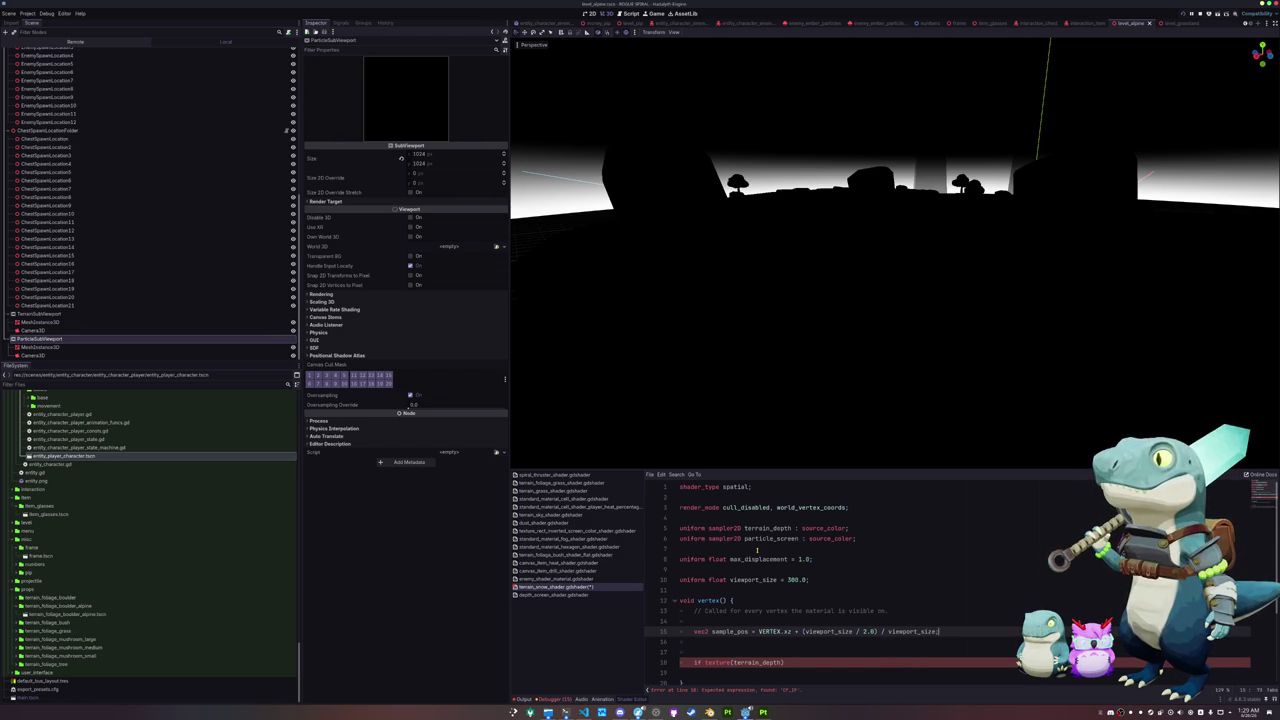
key(BackSpace)
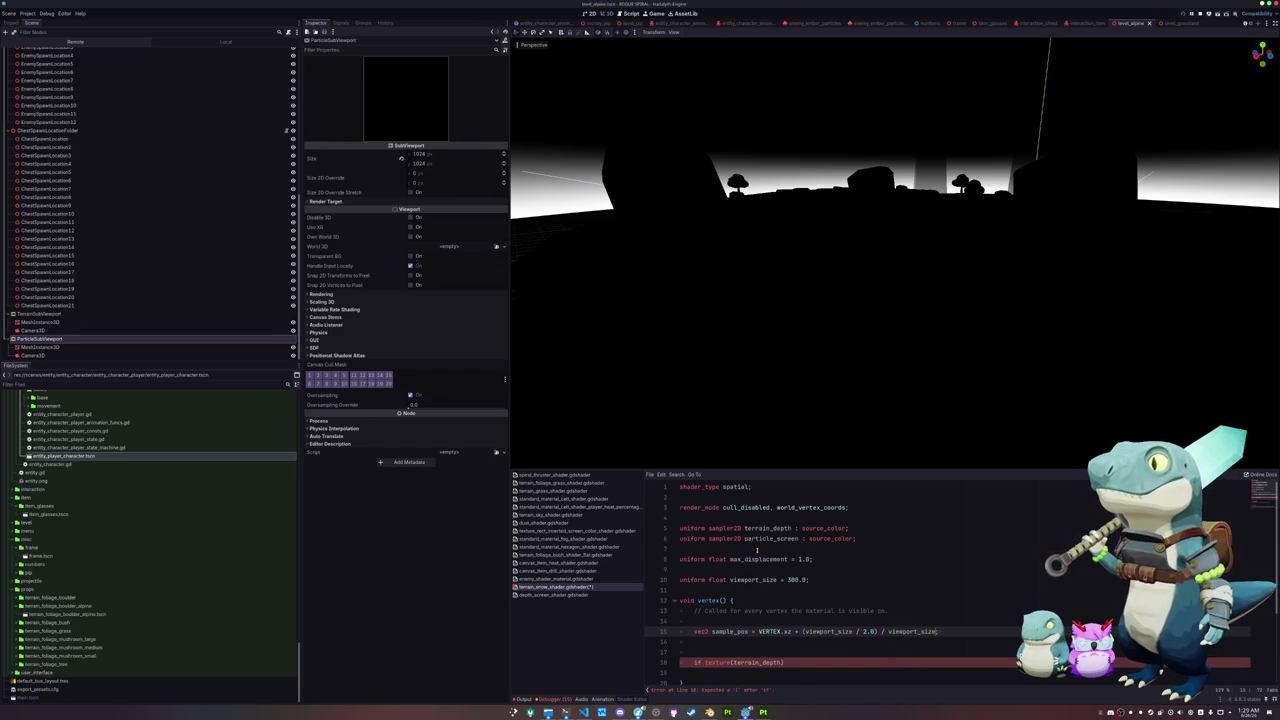
text(/2.0)
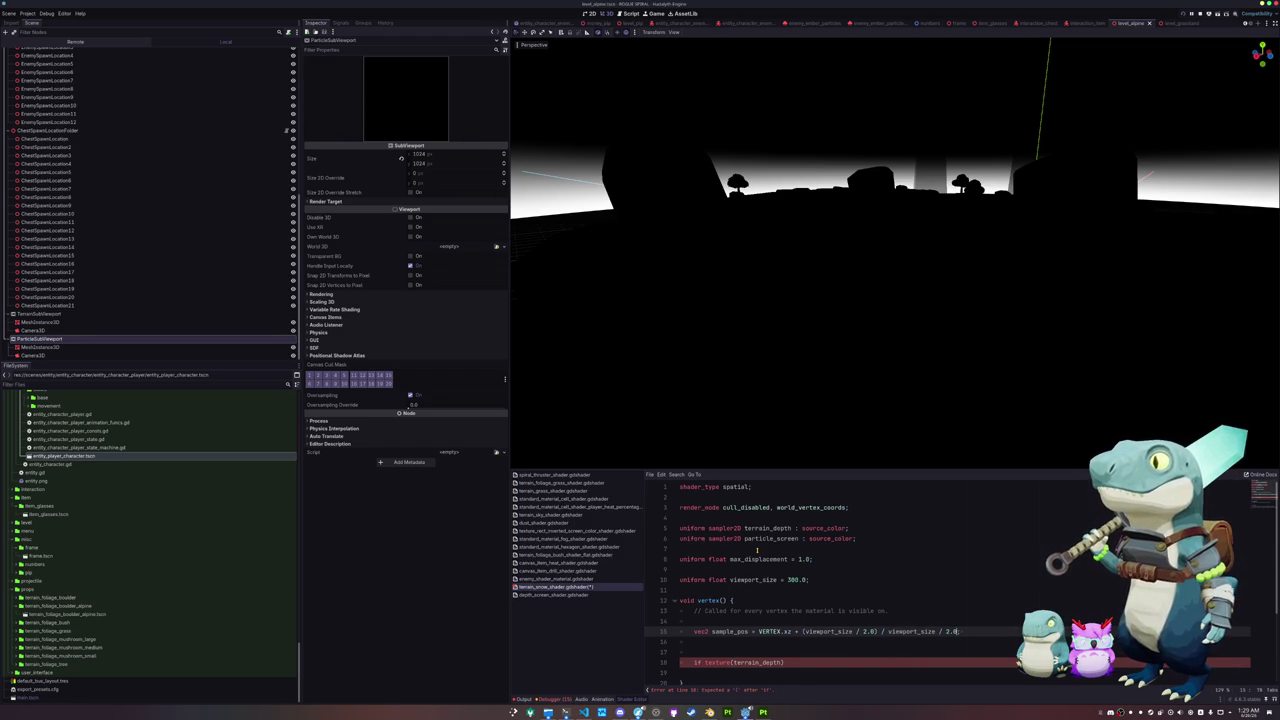
text(()
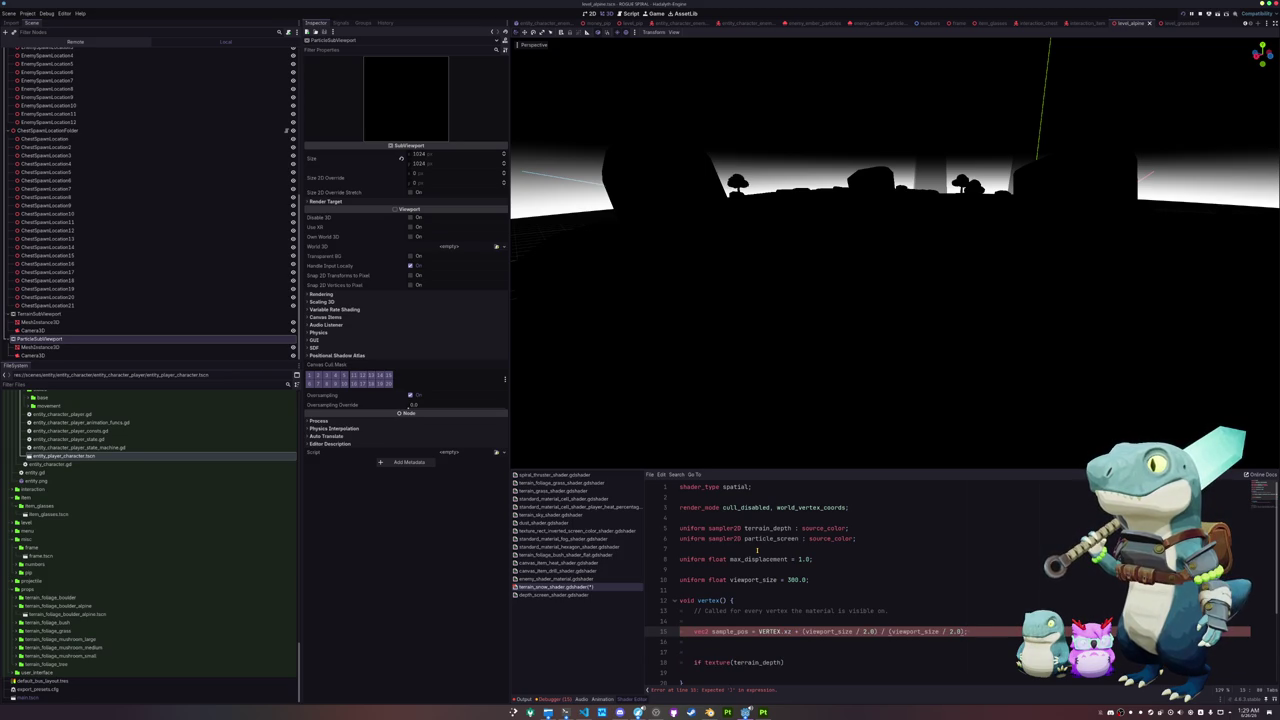
text())
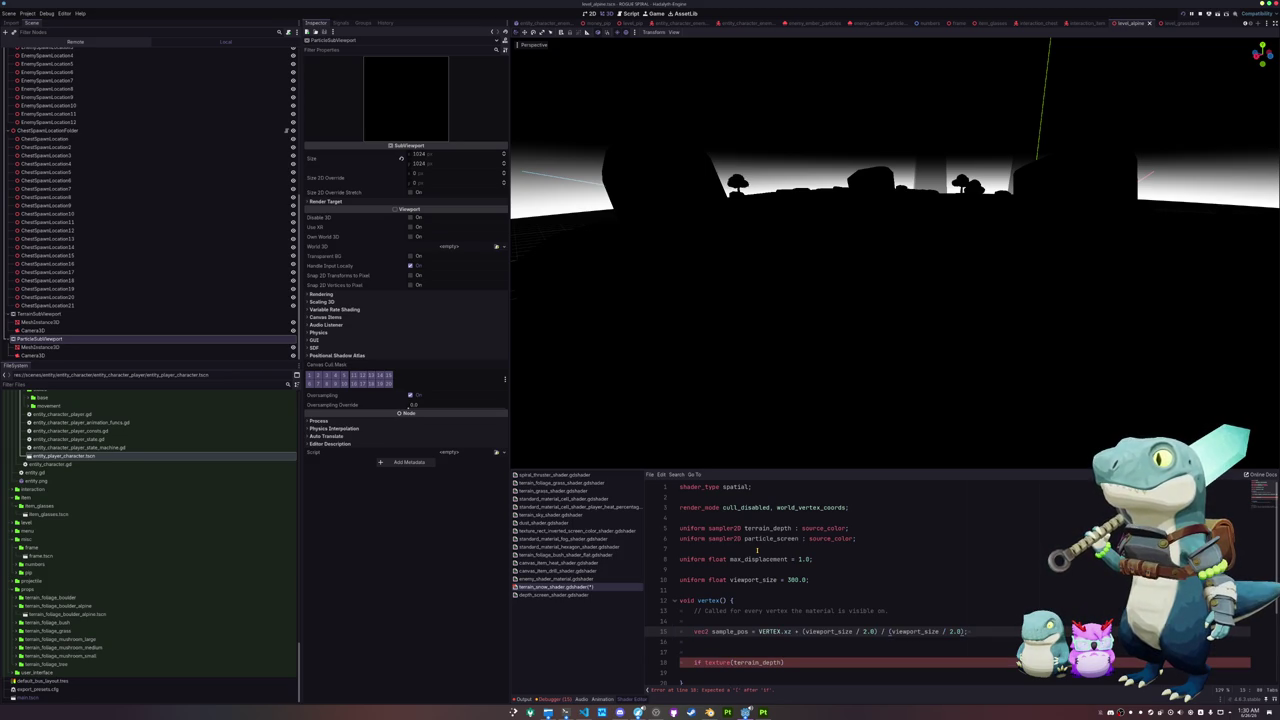
key(shift+Right)
key(shift+Right)
key(shift+Right)
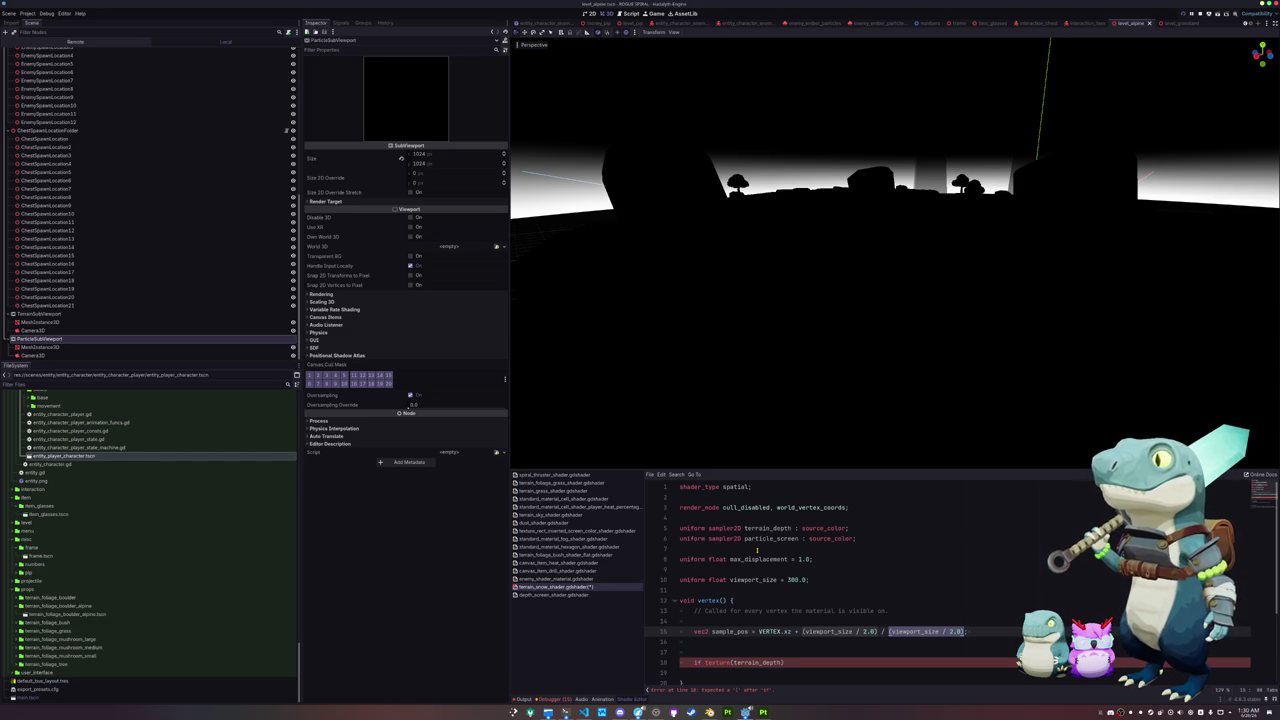
key(Left)
key(shift+Right)
key(shift+Right)
key(shift+Right)
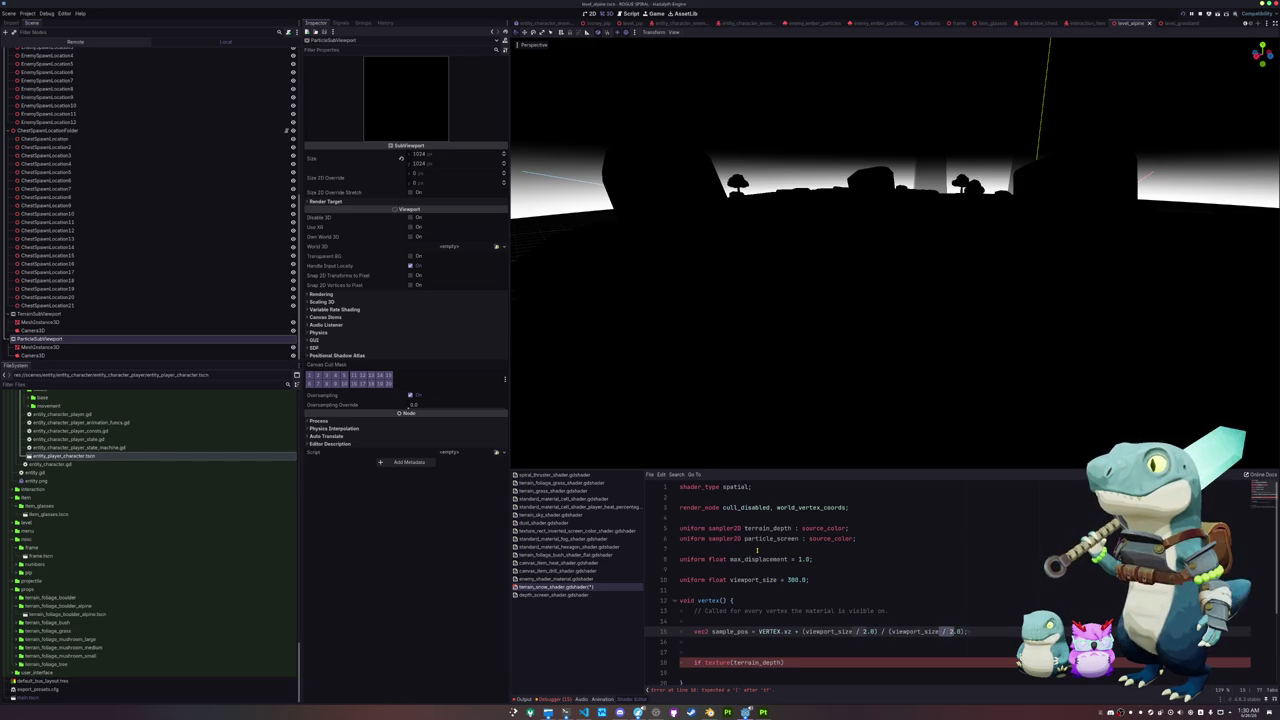
key(BackSpace)
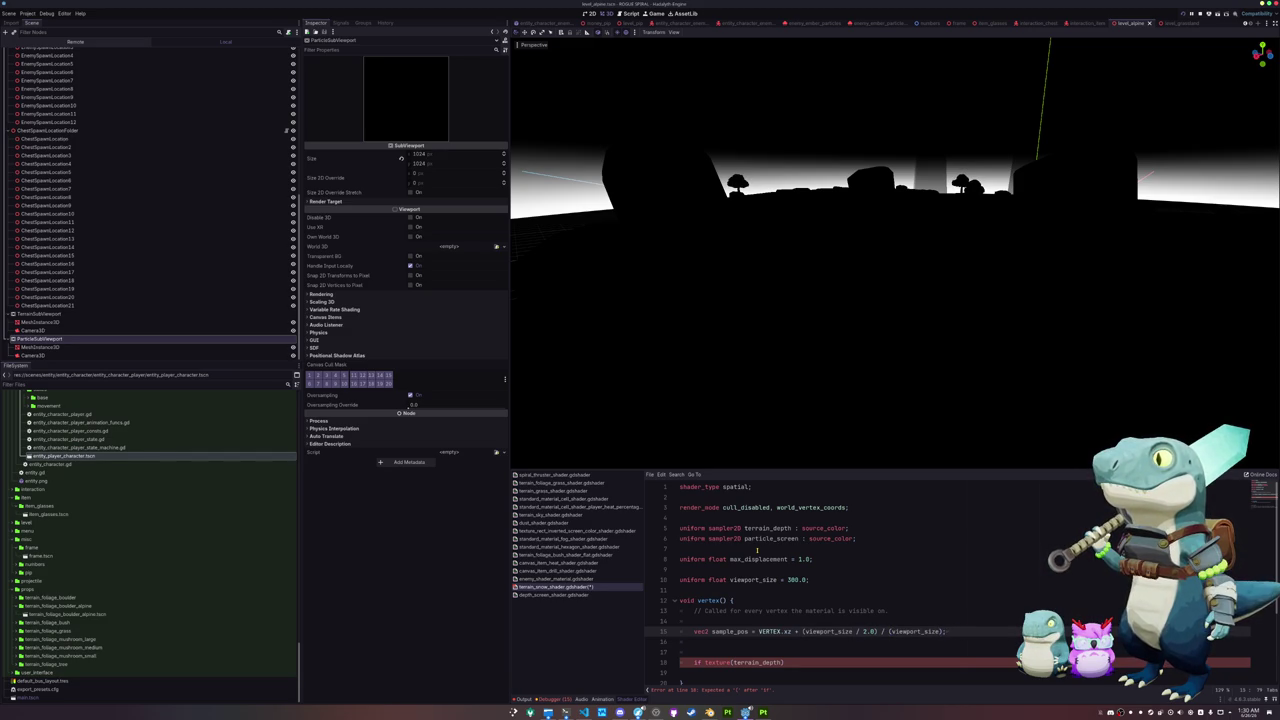
key(Down)
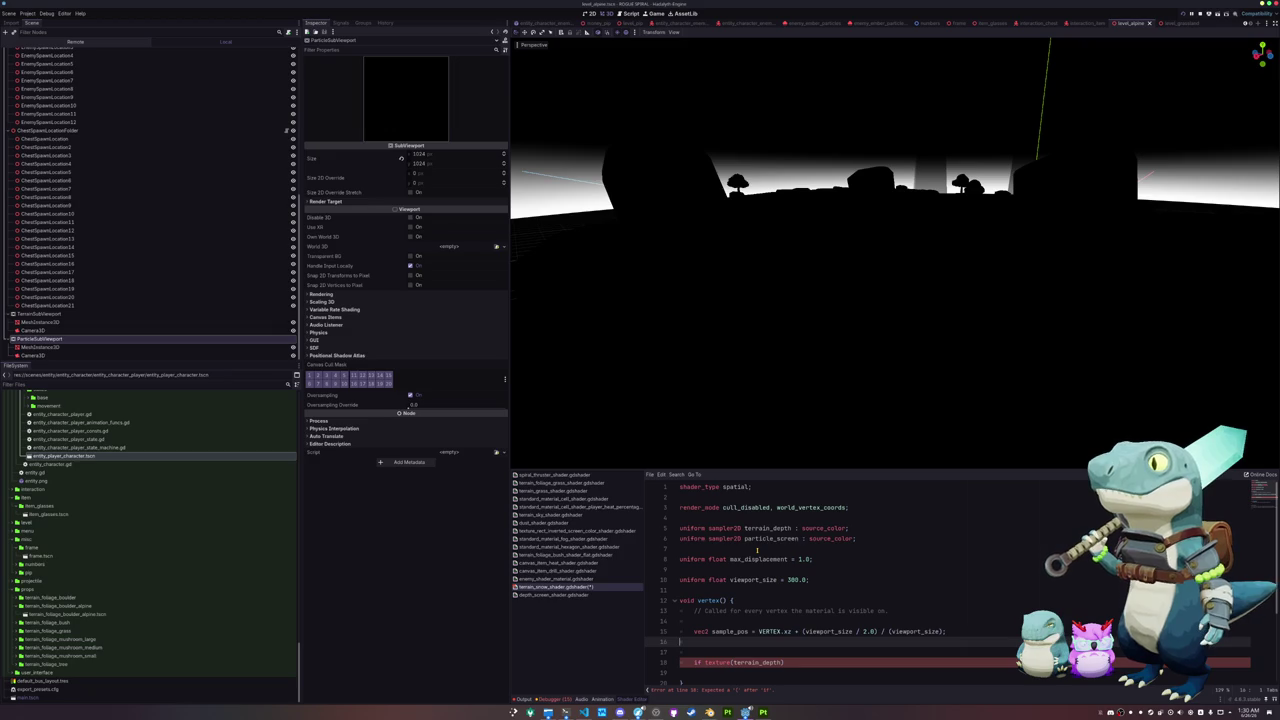
key(Up)
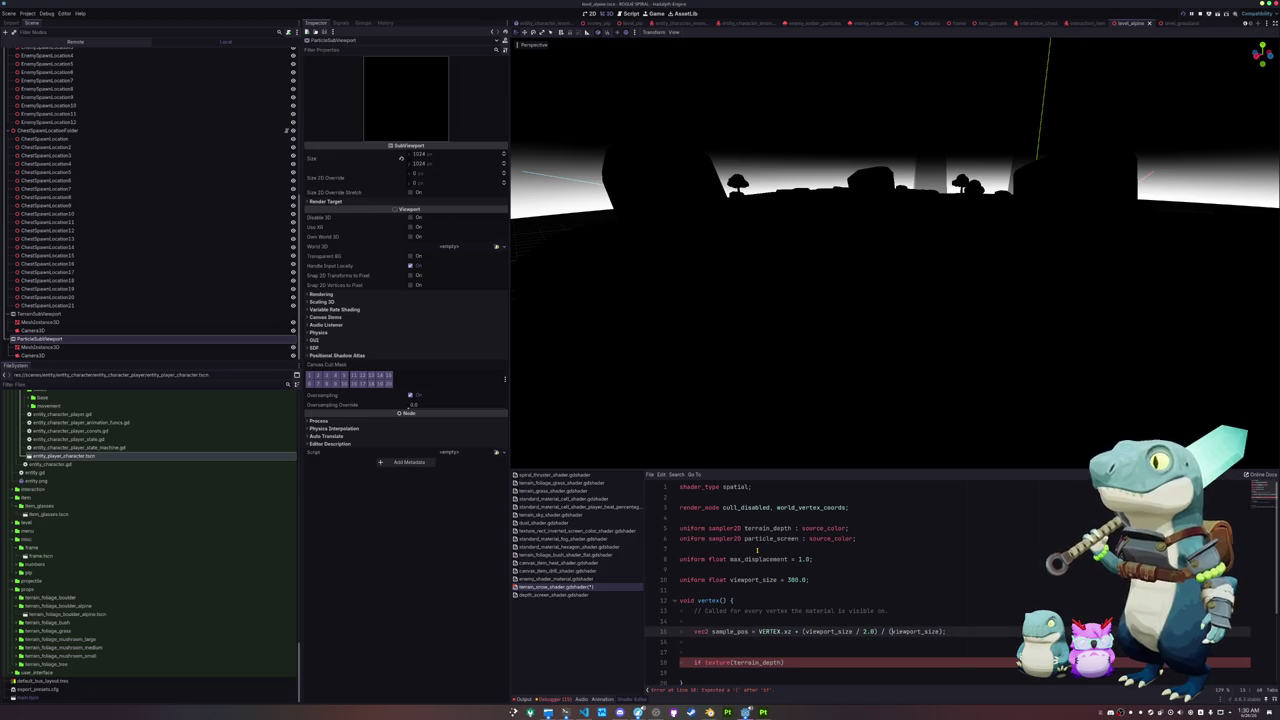
text() / )
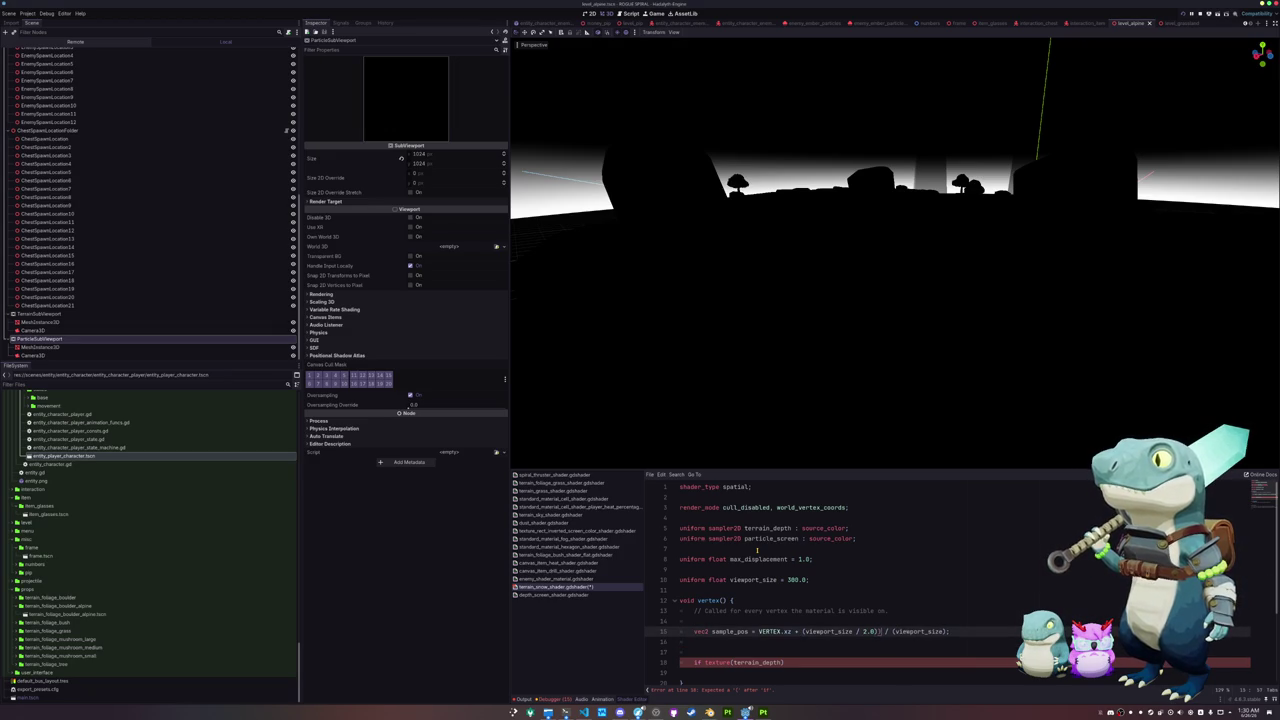
text(()
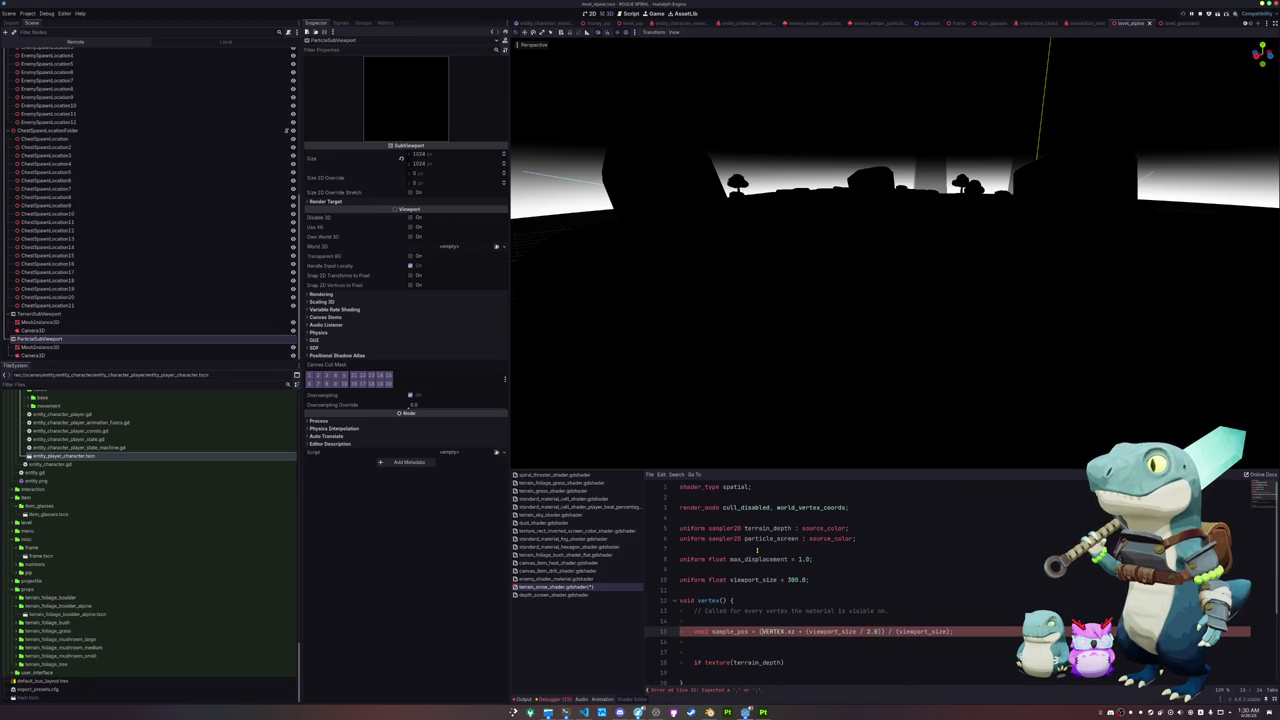
Step: Extend the if check to 'texture(terrain_depth, sample_pos).r < particle_screen', then delete that unfinished line
key(Down)
key(Delete)
key(Down)
key(Down)
key(Up)
text(, sample_pos))
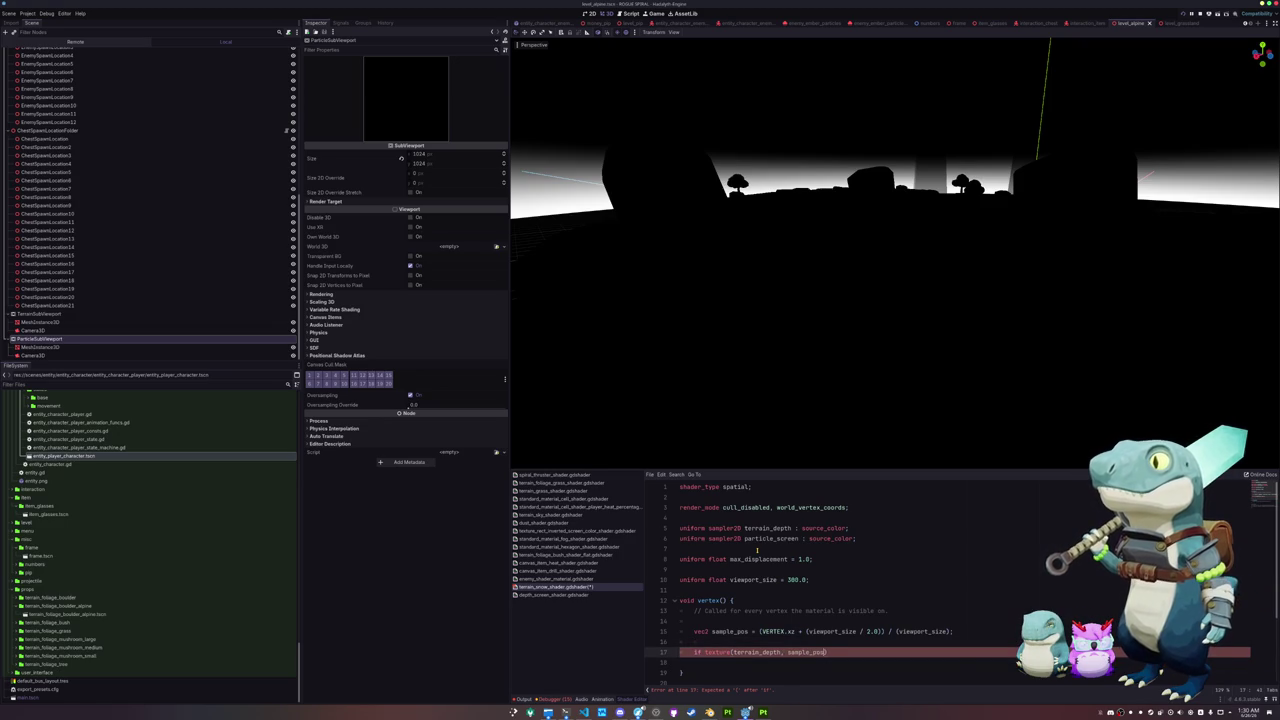
text(.r)
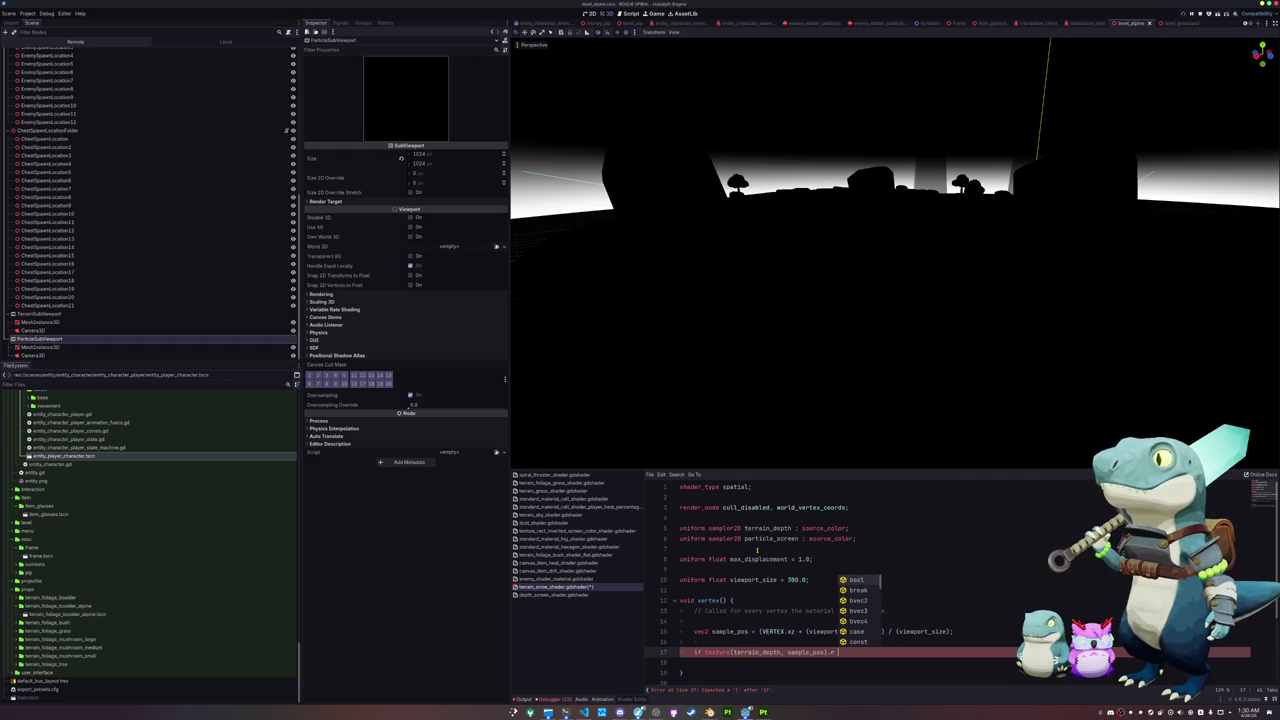
text(< particle_screen)
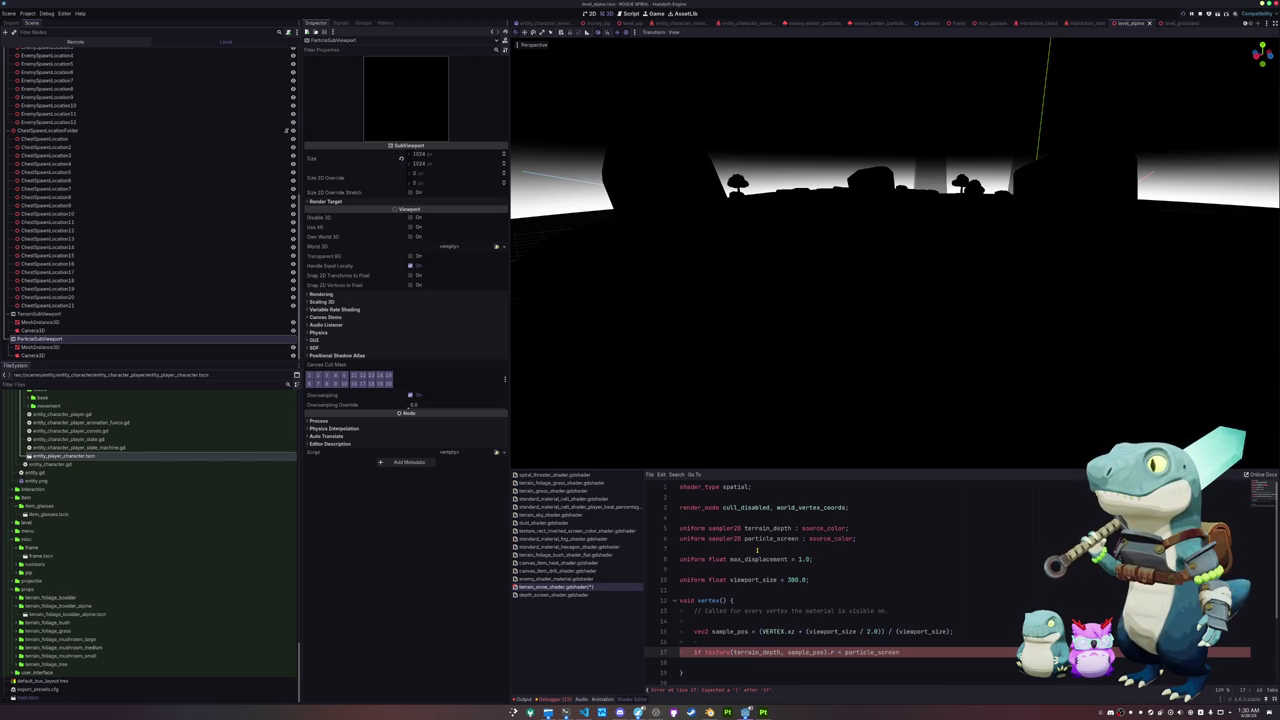
key(ctrl+shift+Left)
key(ctrl+shift+Left)
key(ctrl+shift+Left)
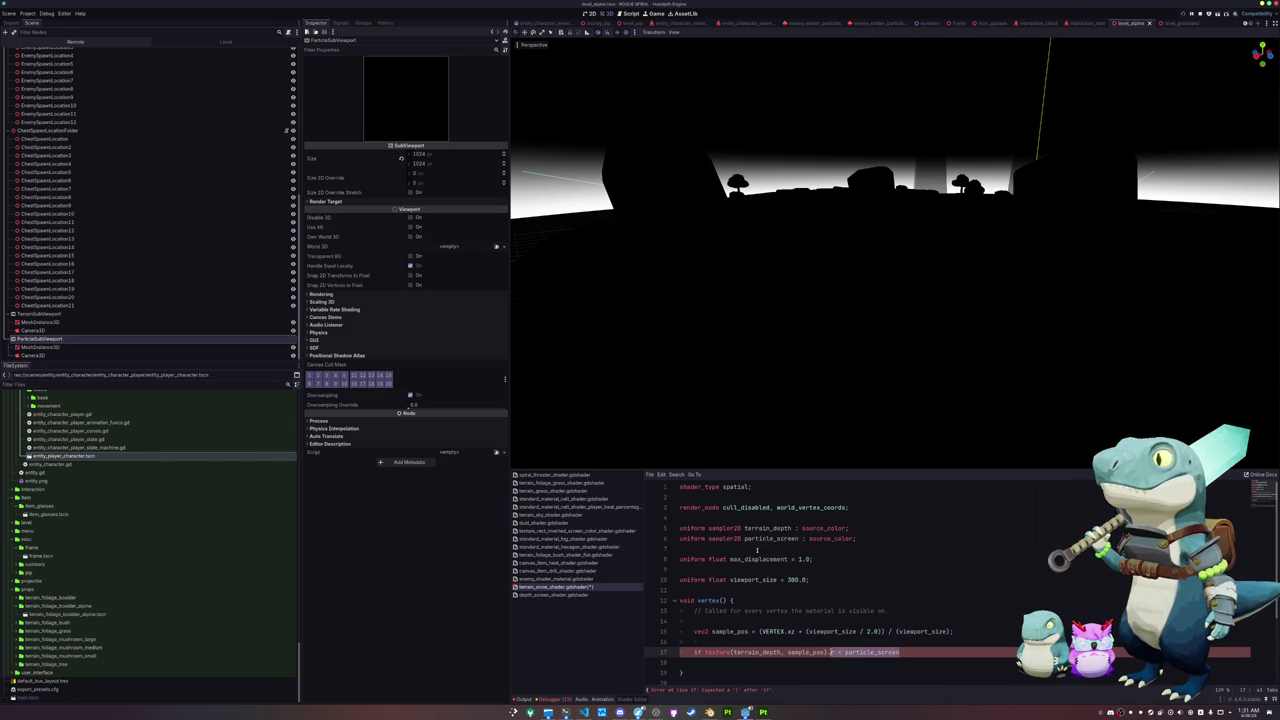
key(End)
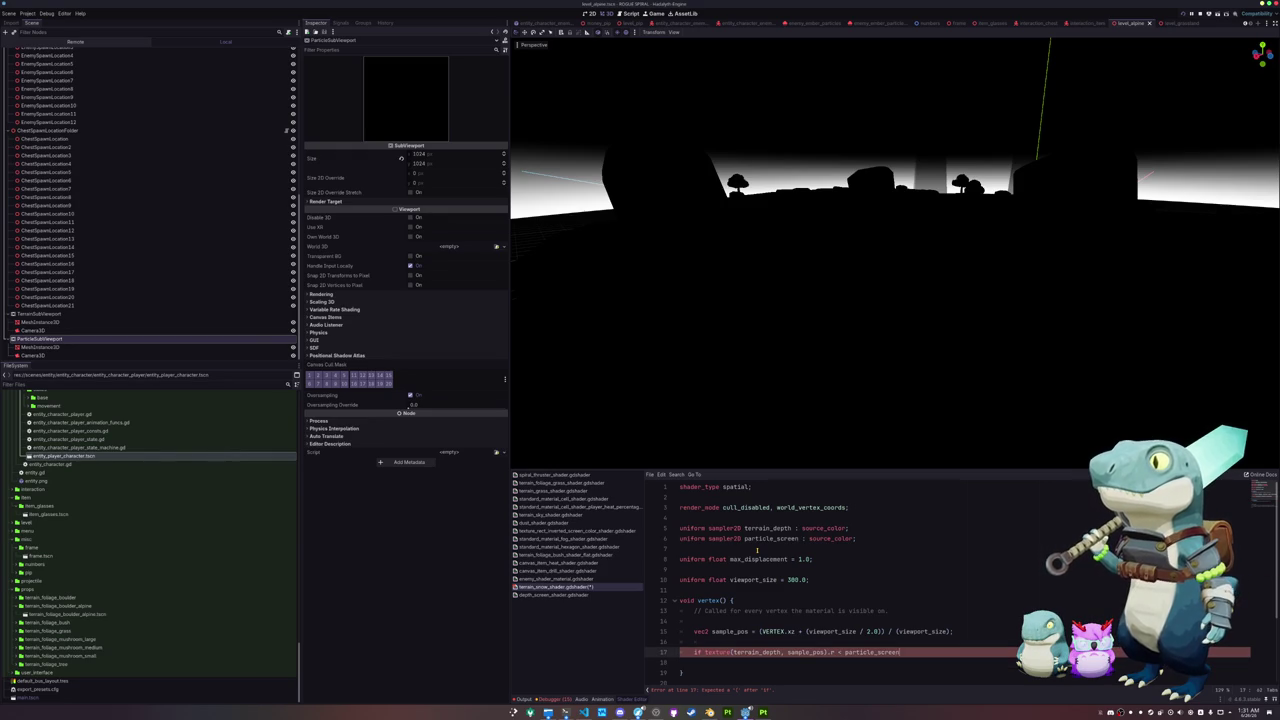
key(shift+Home)
key(BackSpace)
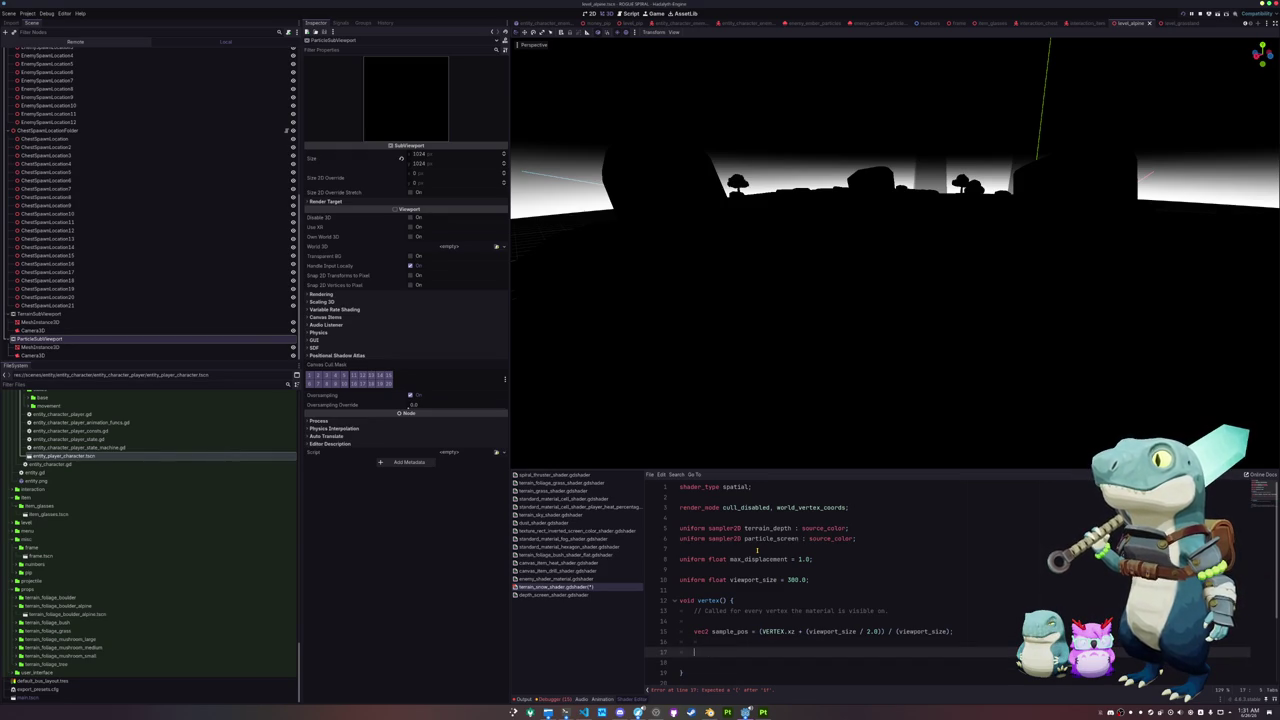
Step: Add float terrain_depth_value and particle_depth_value lookups using texture(..., sample_pos).r
text(float )
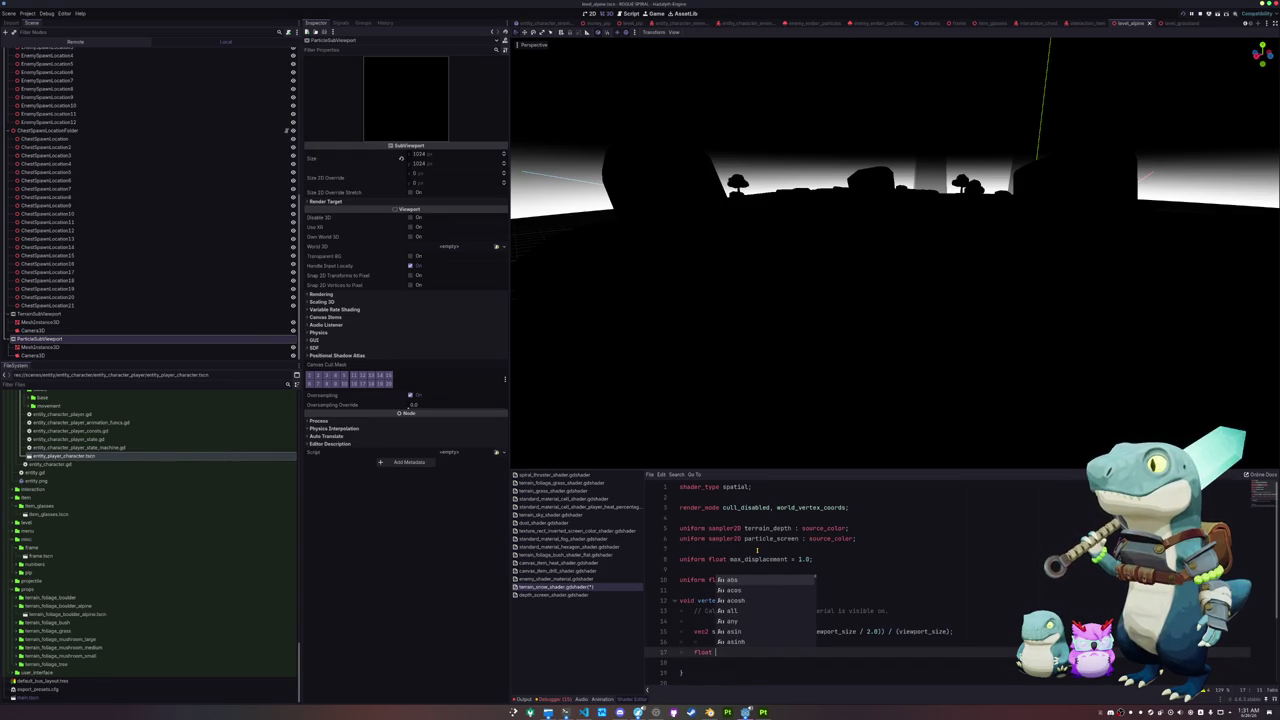
text(terrain_dept)
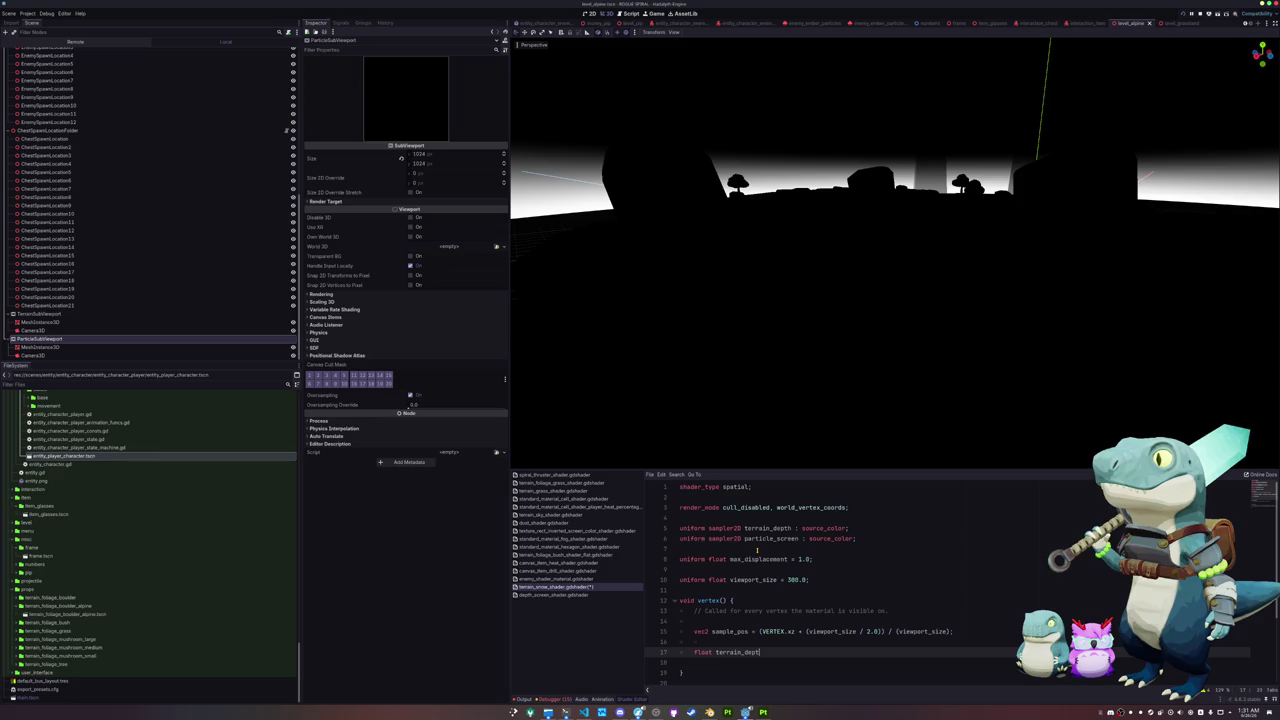
text(h_value = texture(terrain_depth, sample_pos).r;)
key(Return)
text(floa)
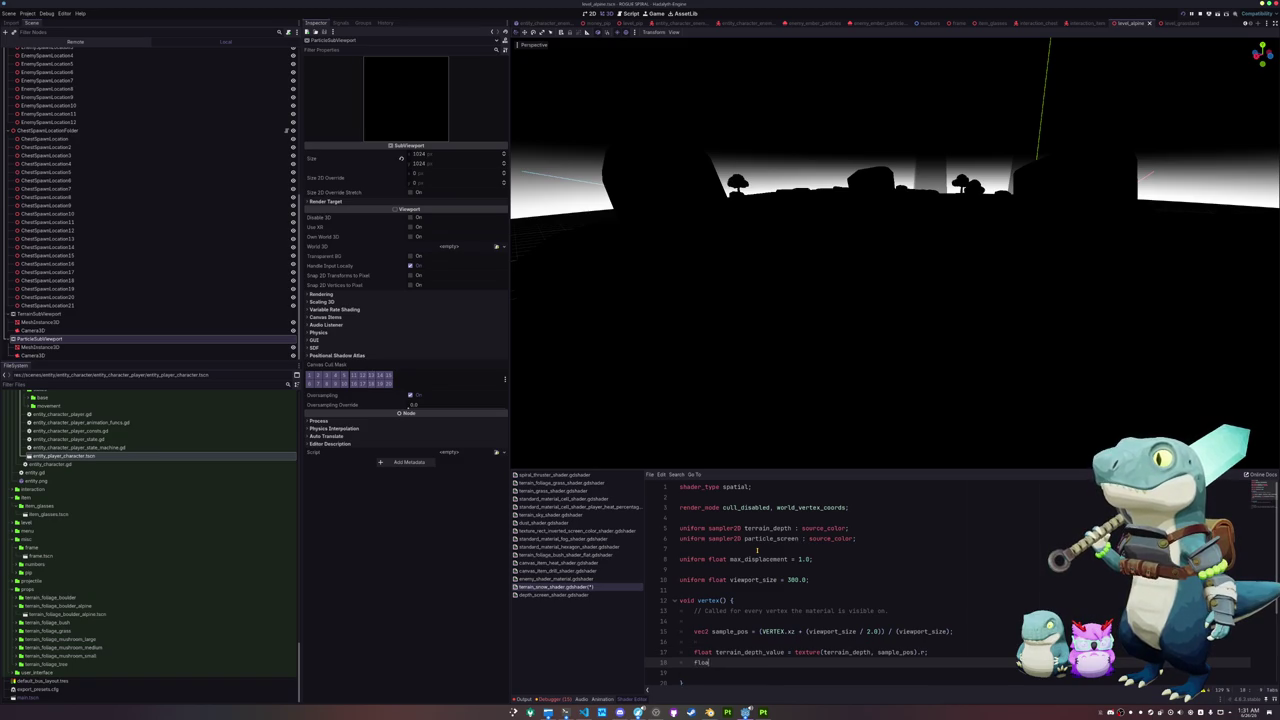
text(t particle_depth_value = )
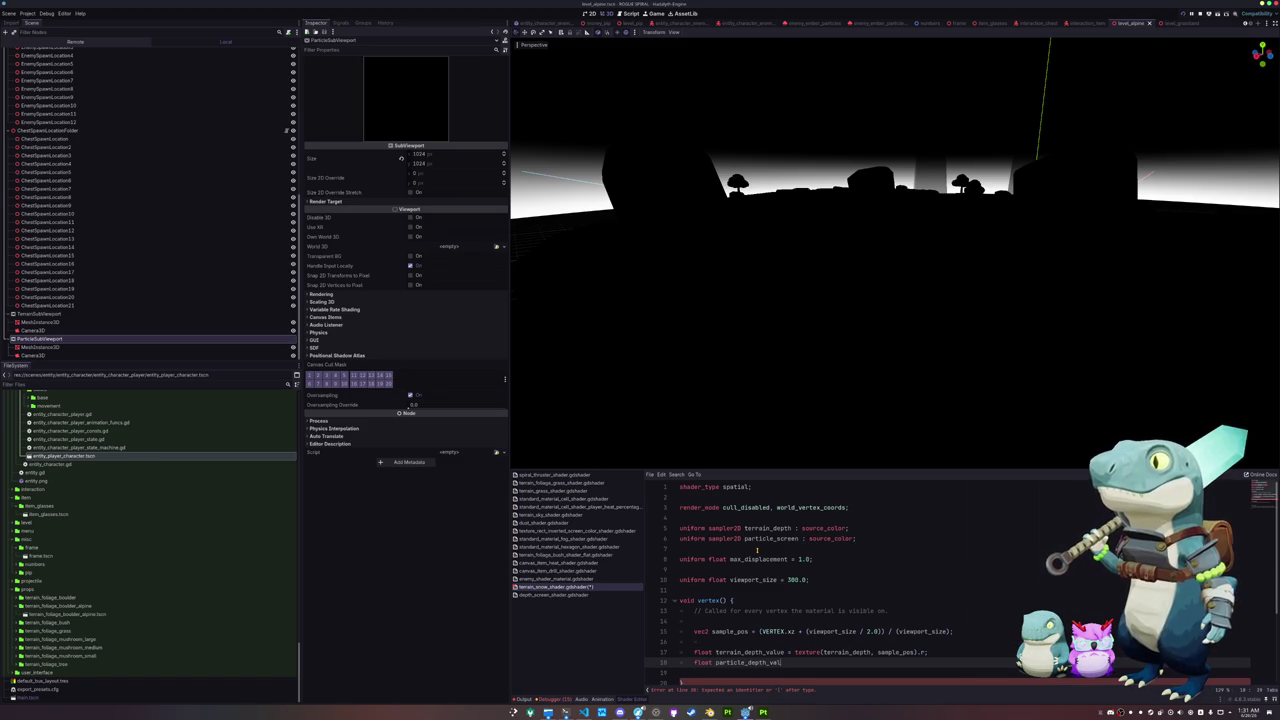
text(texture(terrain_)
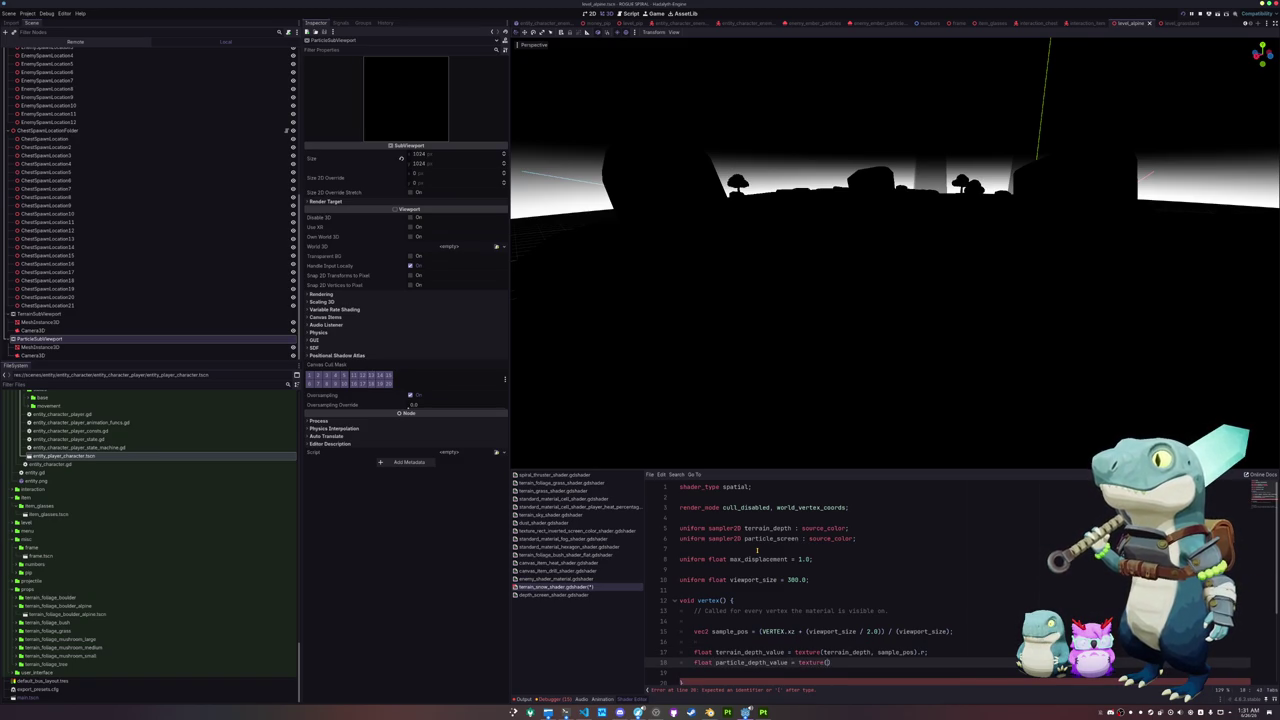
text(depth, s)
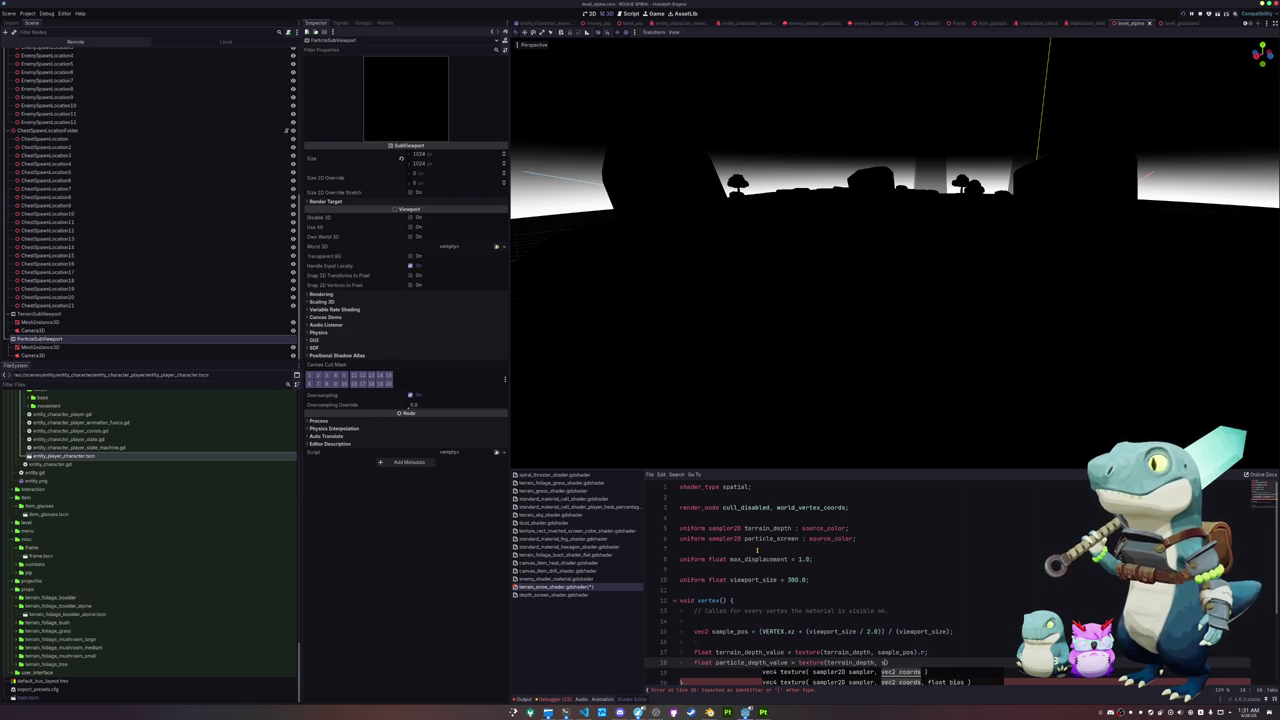
key(BackSpace)
key(BackSpace)
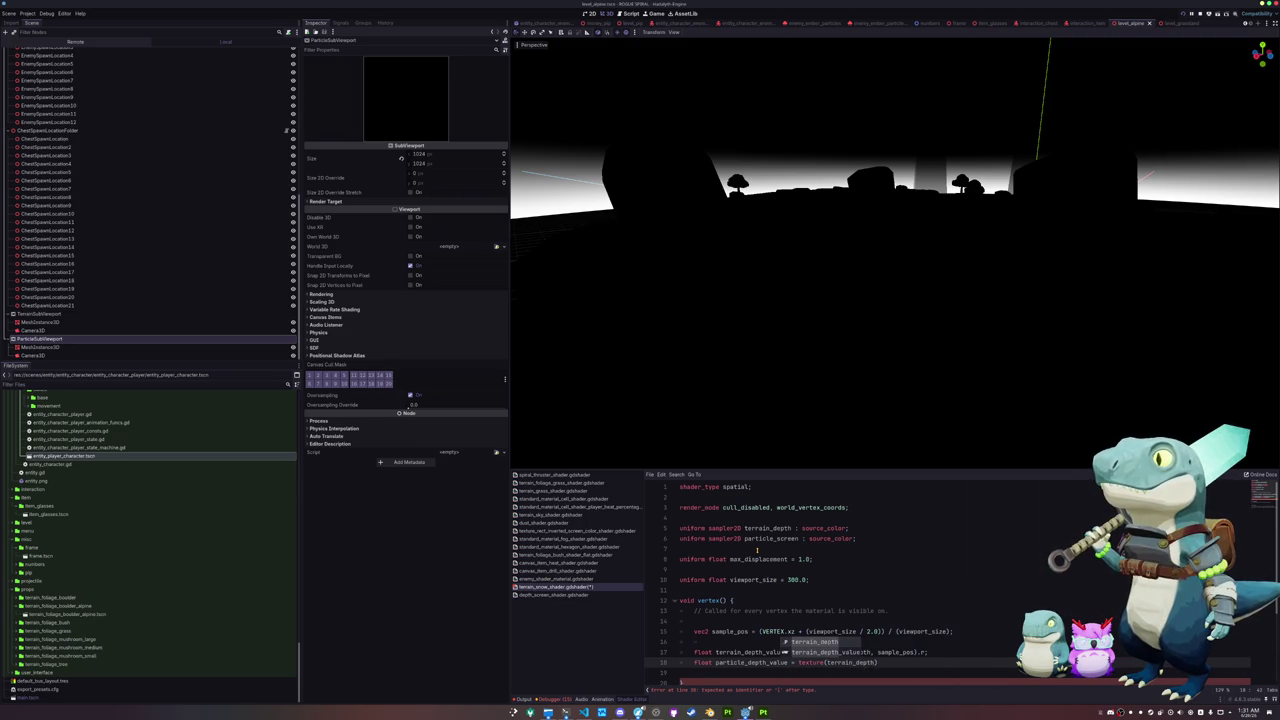
key(BackSpace)
key(BackSpace)
key(BackSpace)
text(particle_depth, sample_pos)
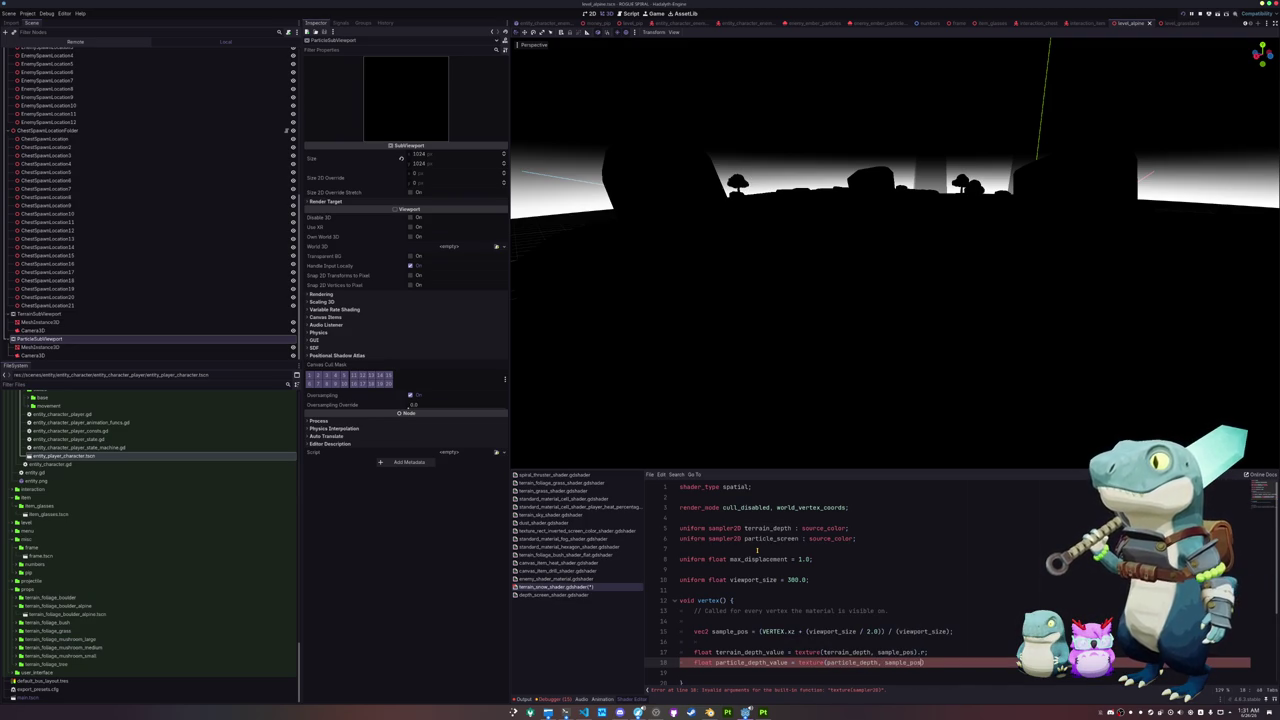
text().r;)
key(Return)
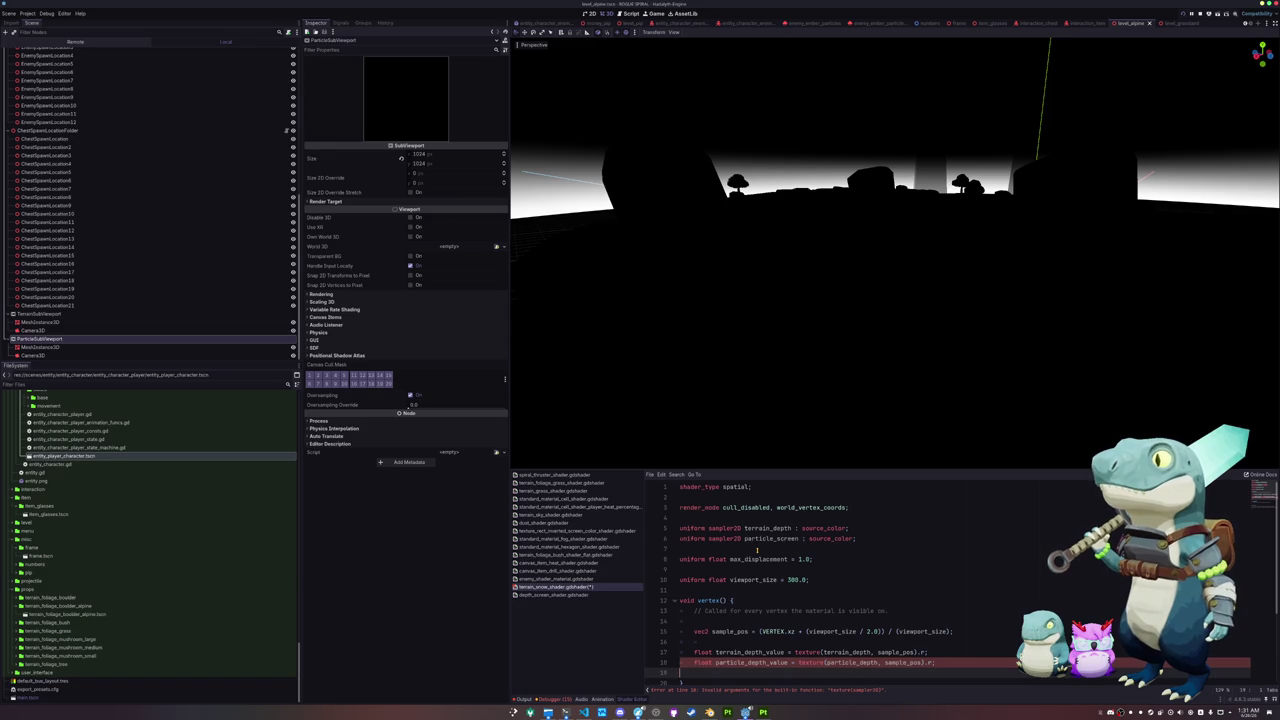
key(BackSpace)
key(Left)
Step: Rename the particle_screen sampler uniform to particle_depth
key(ctrl+shift+Right)
text(particle_depth)
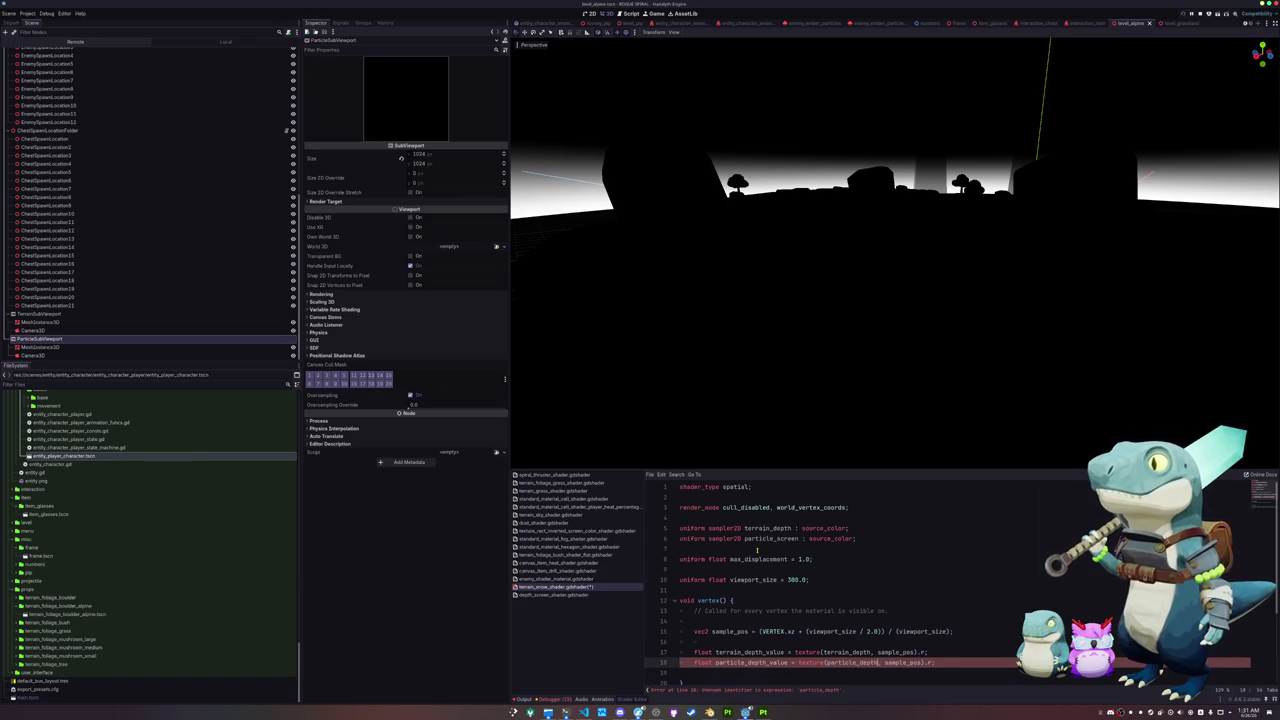
key(End)
key(Return)
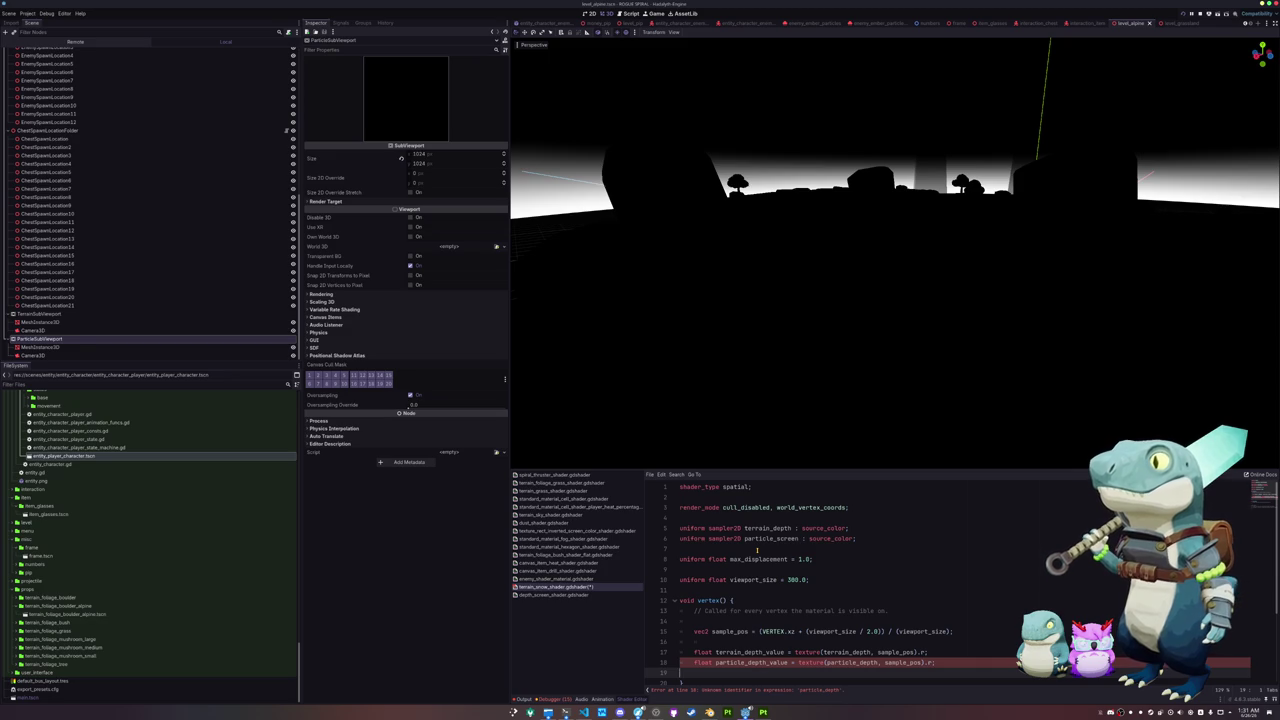
key(ctrl+z)
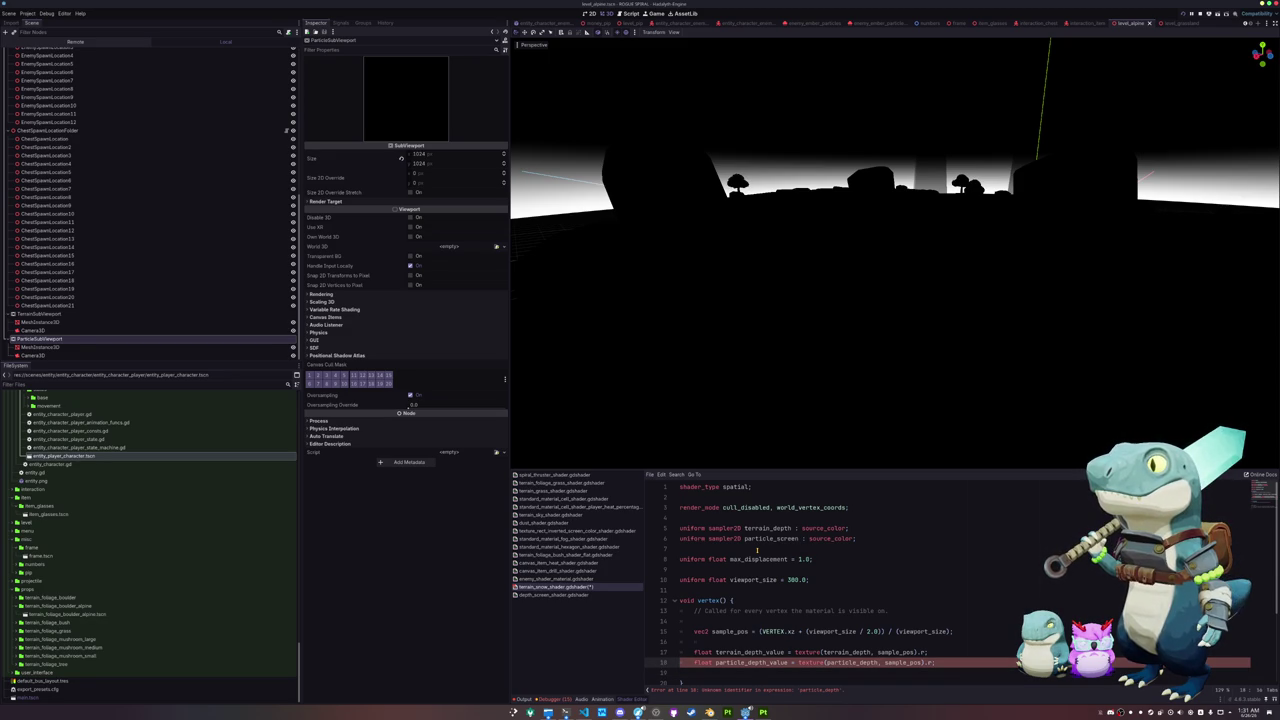
key(Up)
key(Up)
key(Up)
key(Down)
key(BackSpace)
key(BackSpace)
key(BackSpace)
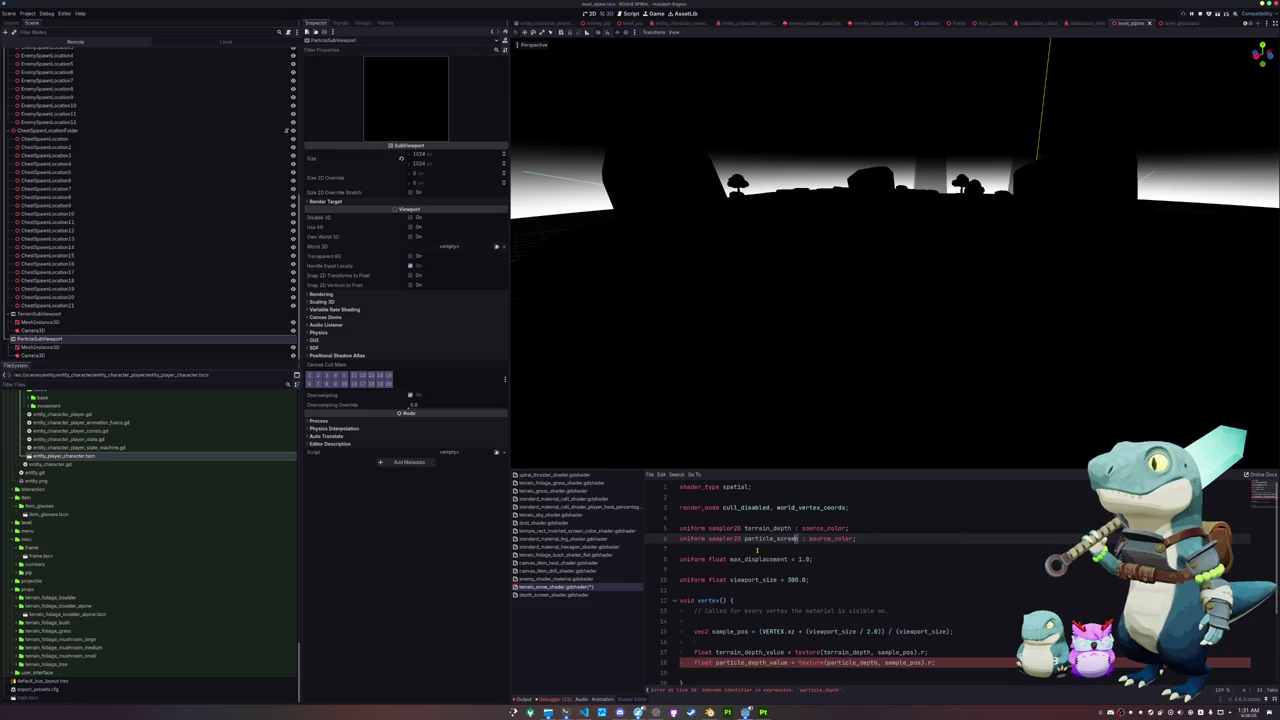
text(depth)
key(Down)
key(Down)
key(Down)
key(Down)
key(Down)
scroll(752, 569, down, 2)
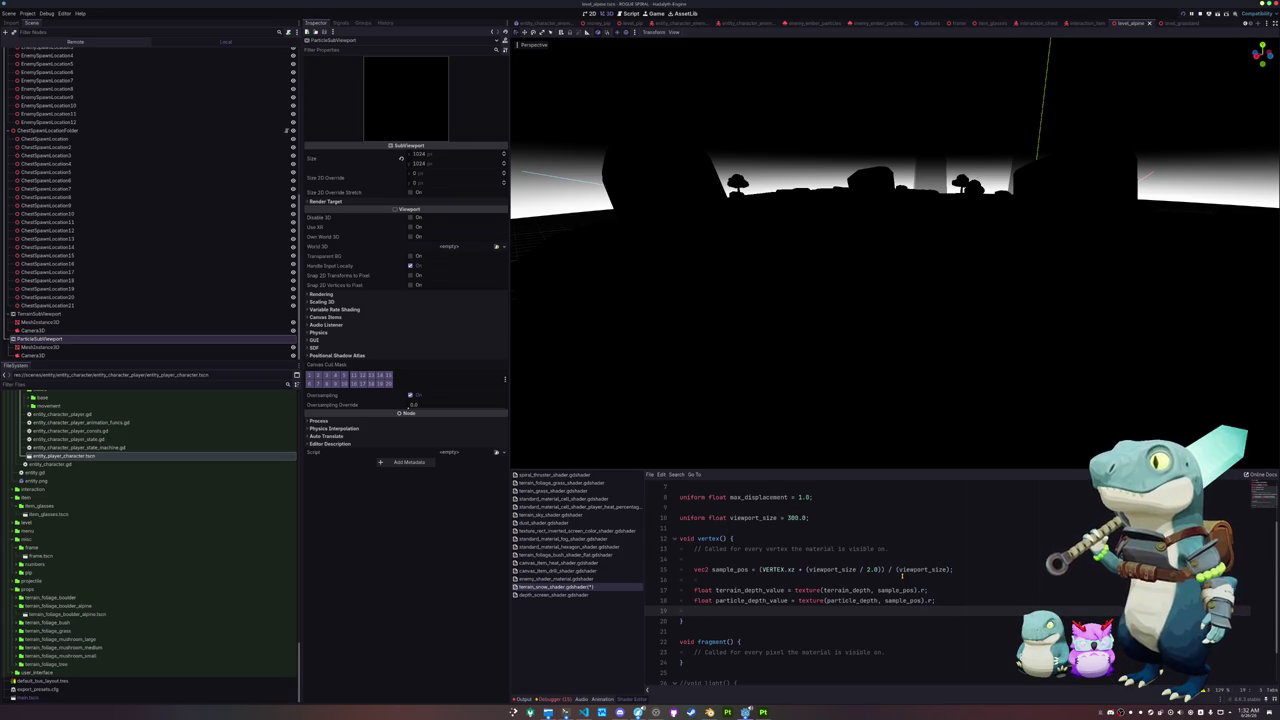
Step: Add 'float mask = step(terrain_depth_value, particle_depth_value);' after the depth lookups in vertex()
key(Return)
text(float depth_)
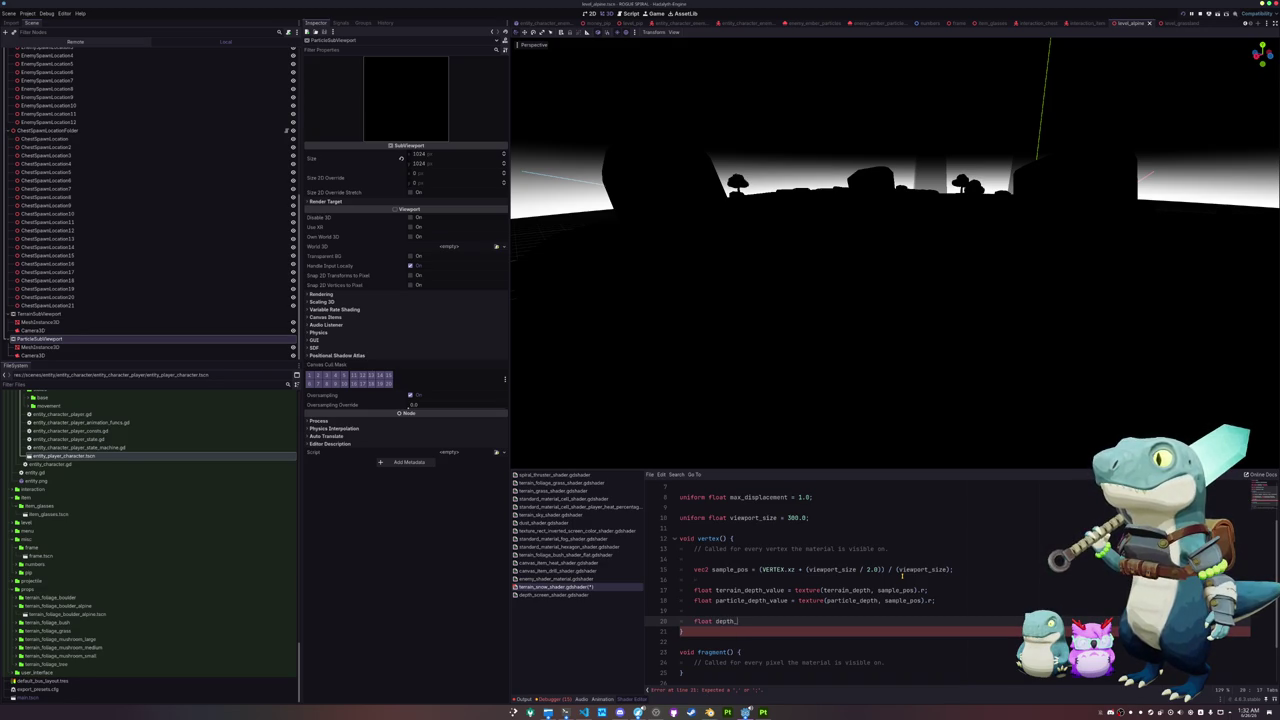
key(BackSpace)
key(BackSpace)
key(BackSpace)
key(BackSpace)
key(BackSpace)
key(BackSpace)
text(mask =)
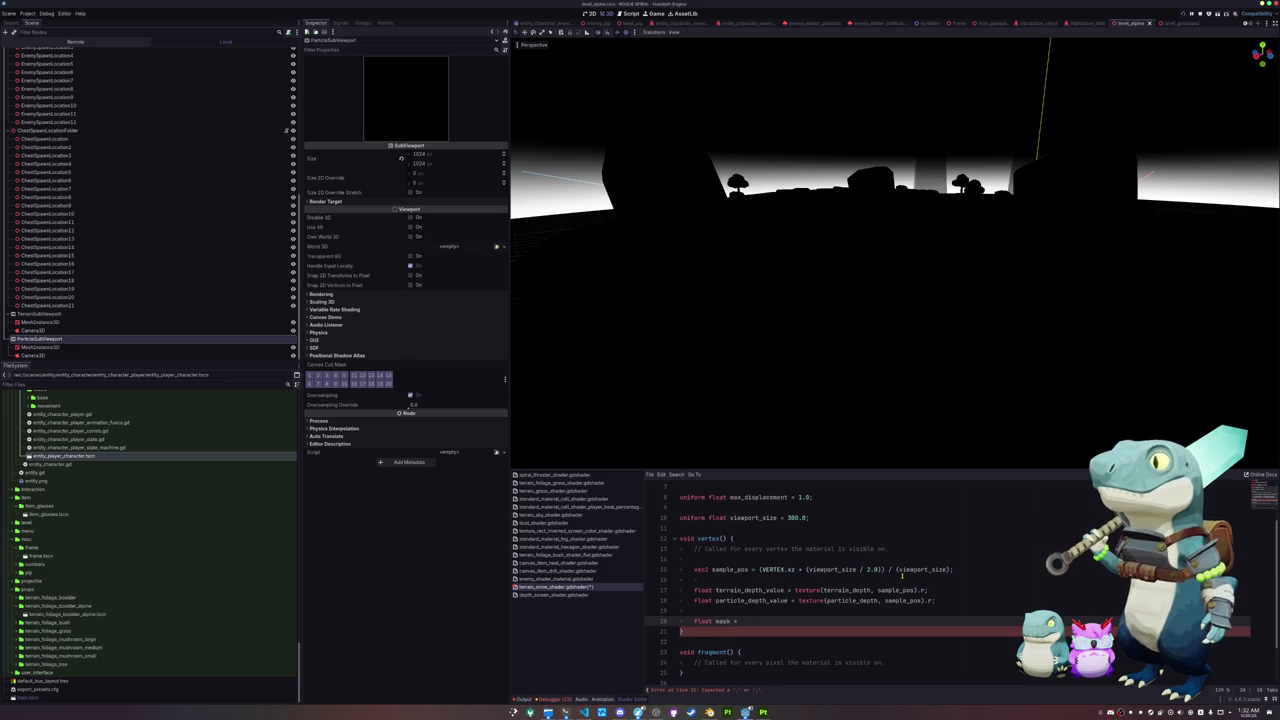
key(BackSpace)
key(BackSpace)
text(step)
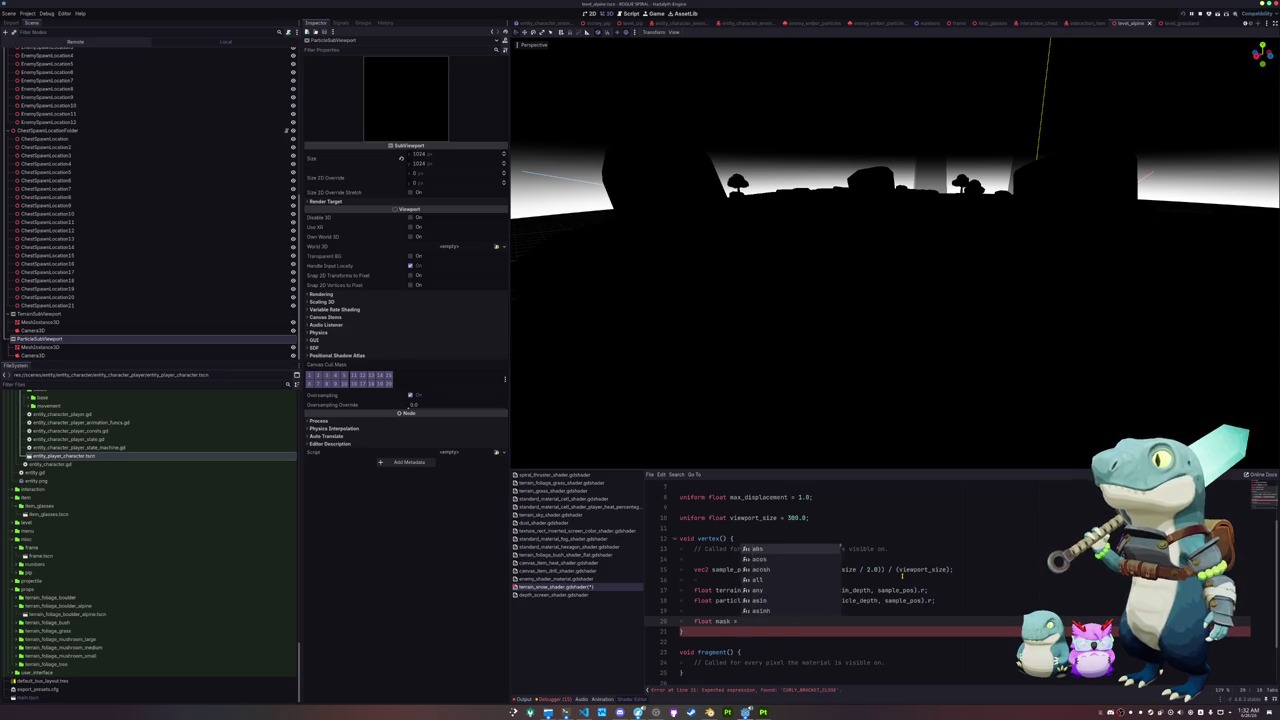
key(Return)
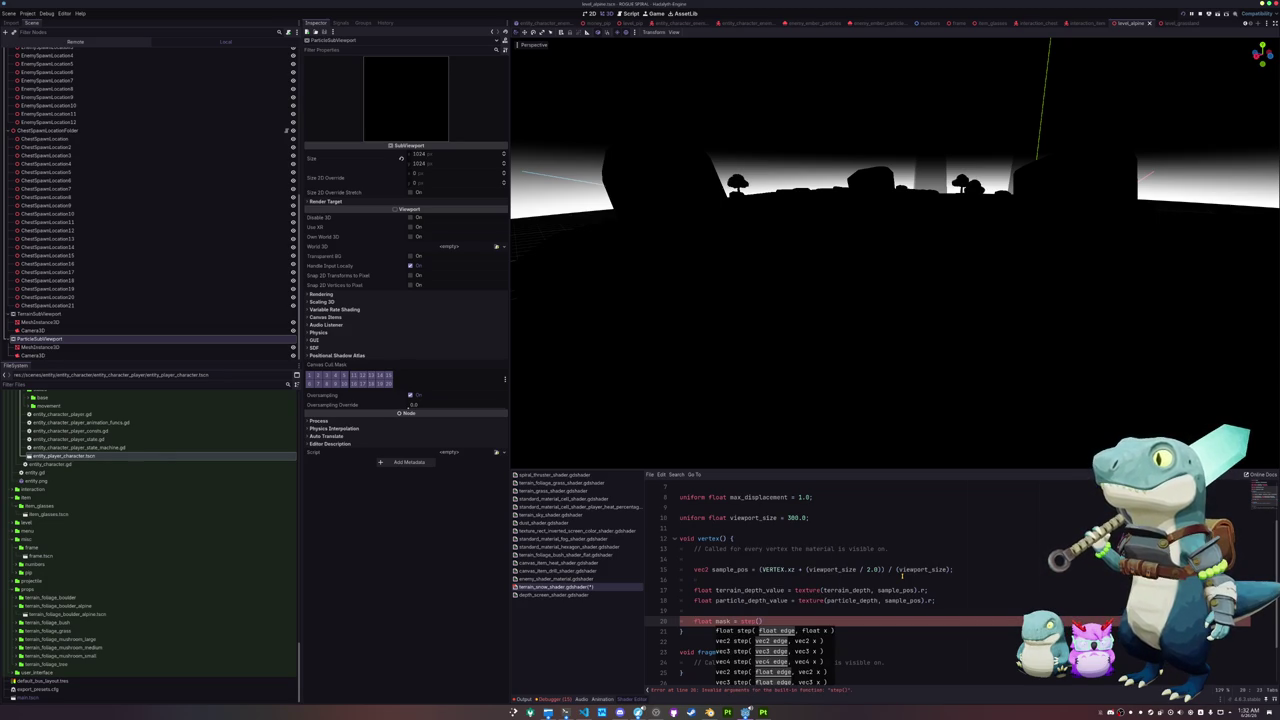
text(terrain_depth,)
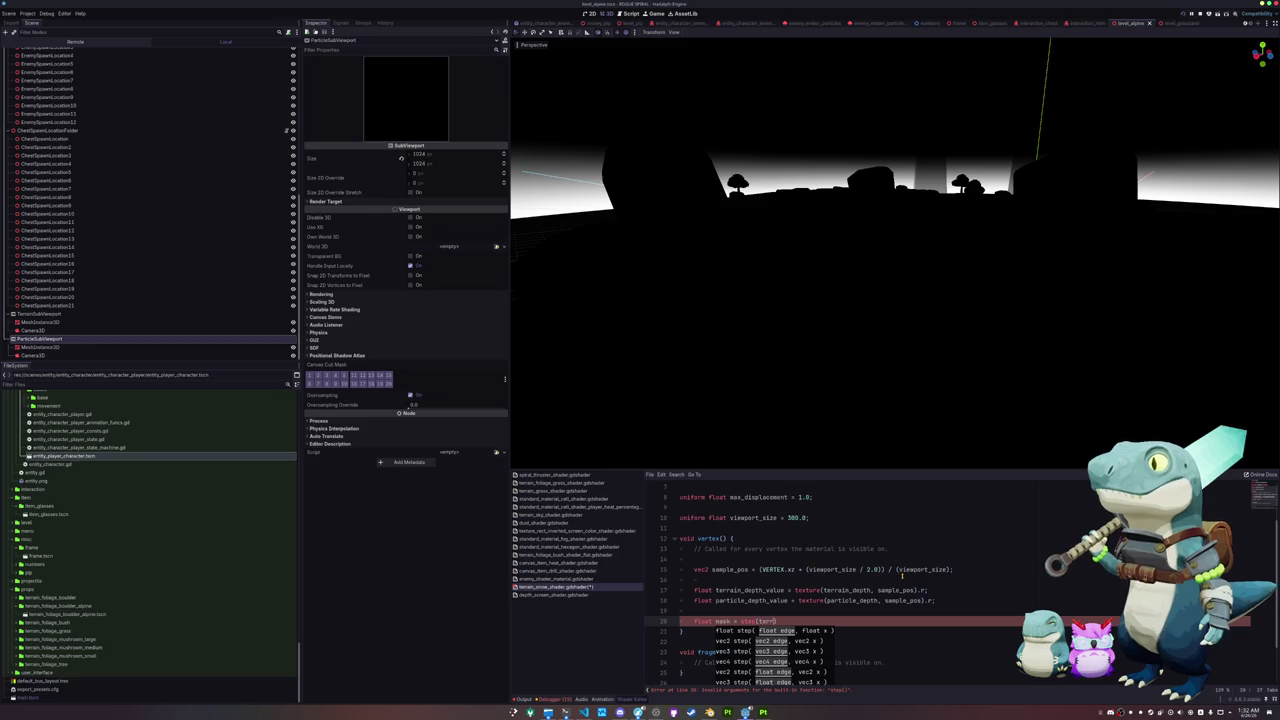
text(valu)
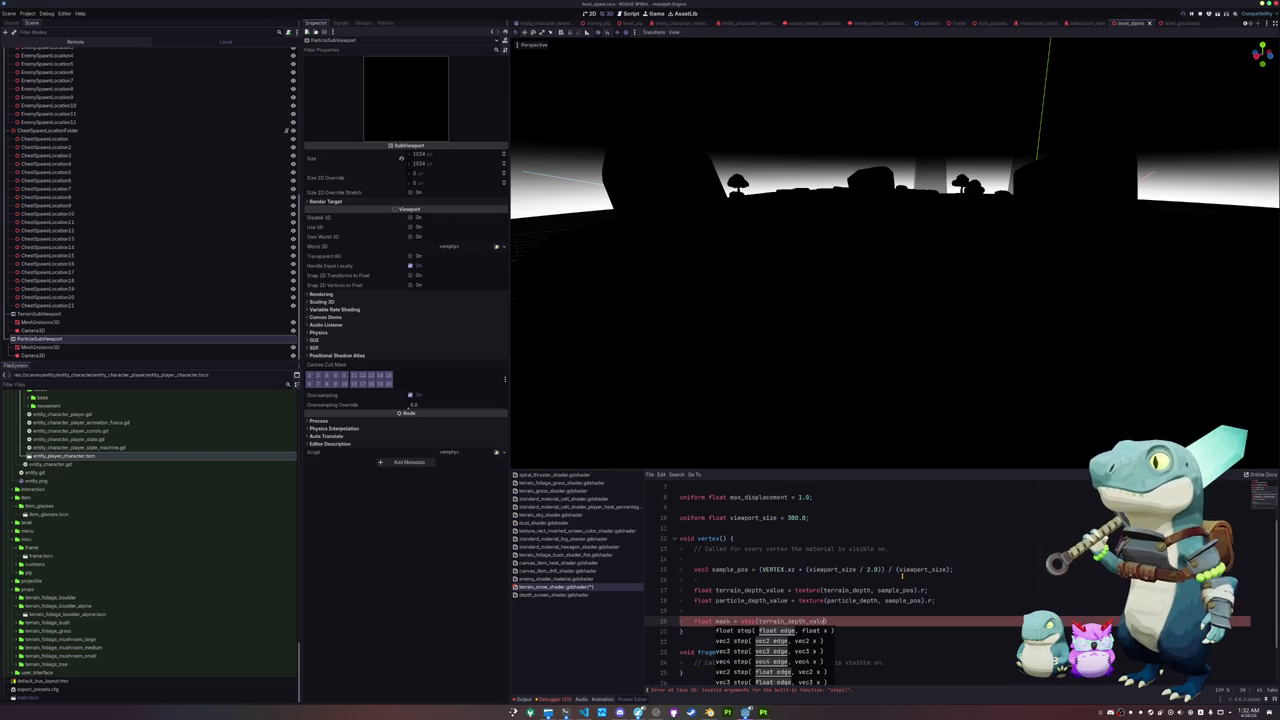
text(e, particle_depth_va)
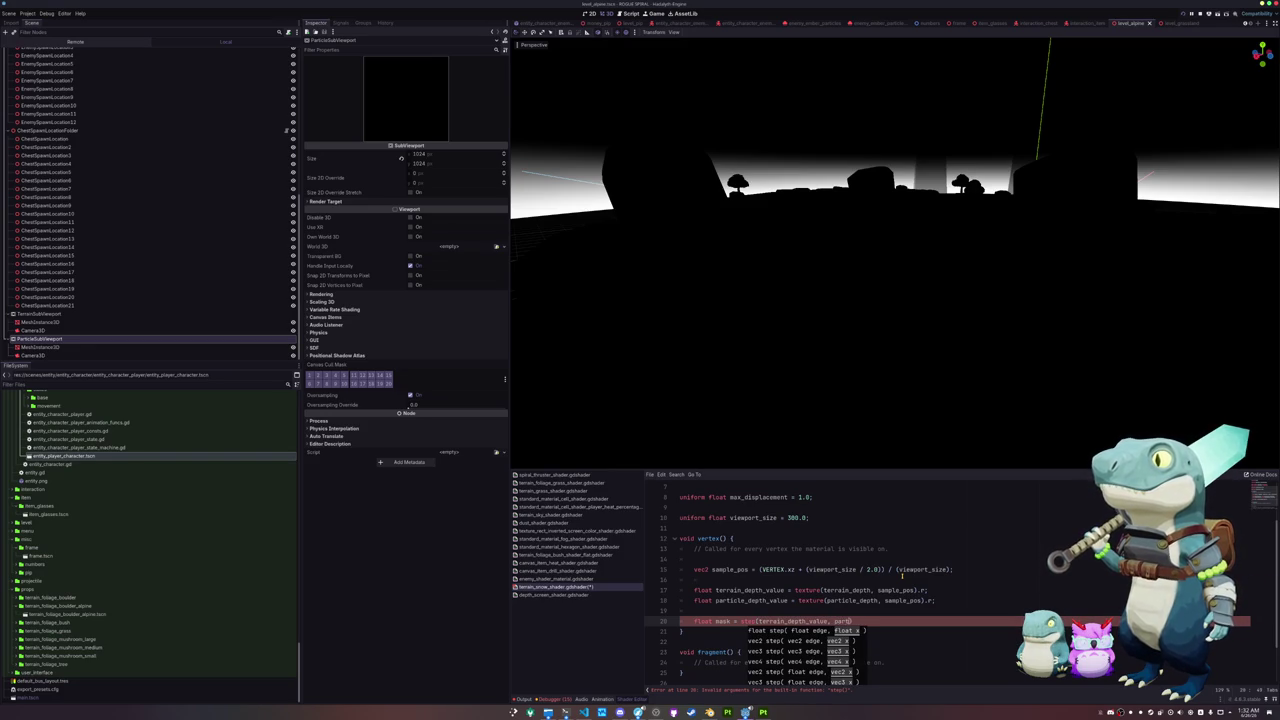
text(lue);)
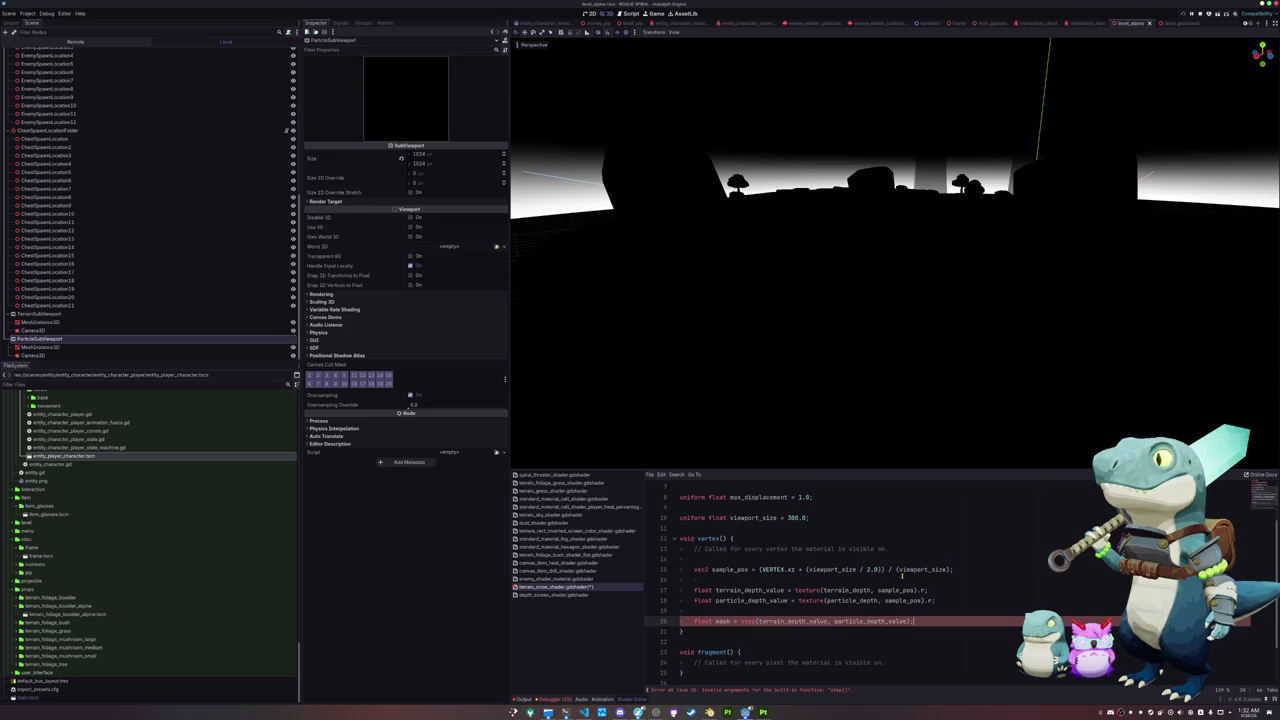
key(Return)
key(Return)
key(Return)
key(Up)
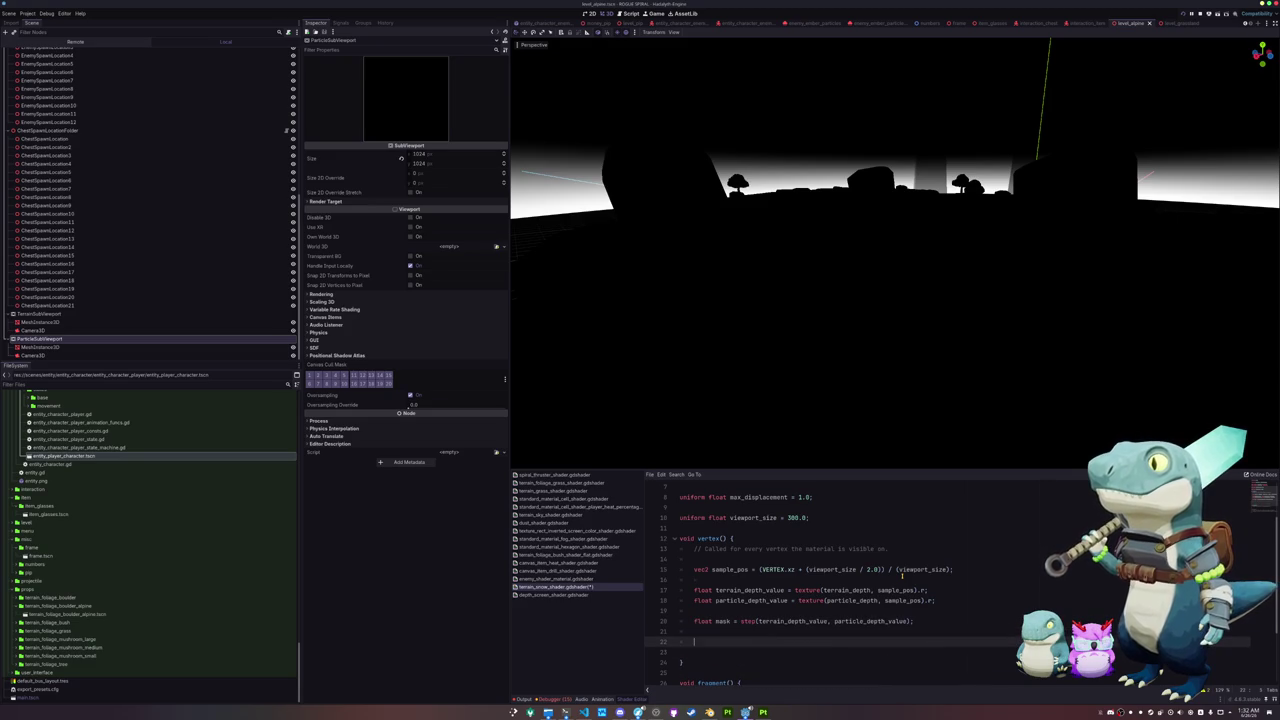
Step: Write 'VERTEX.y += max_displacement * mask;' below the mask line
text(vertex)
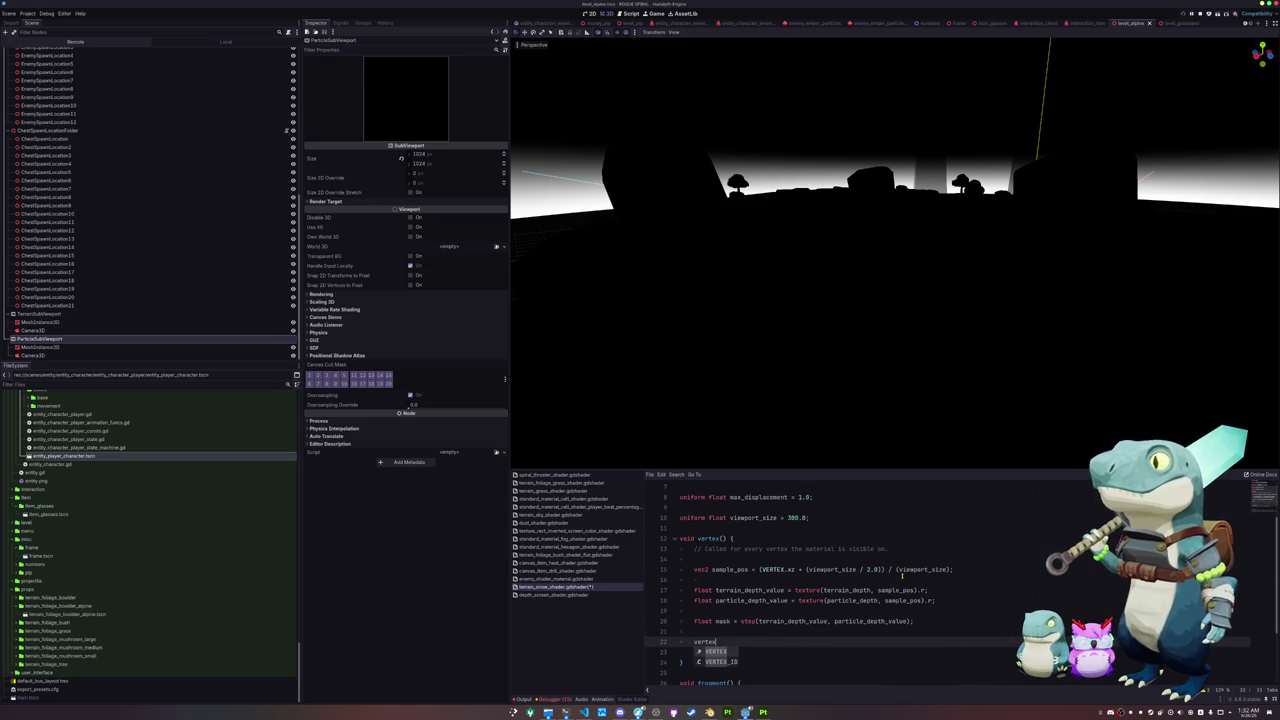
key(Return)
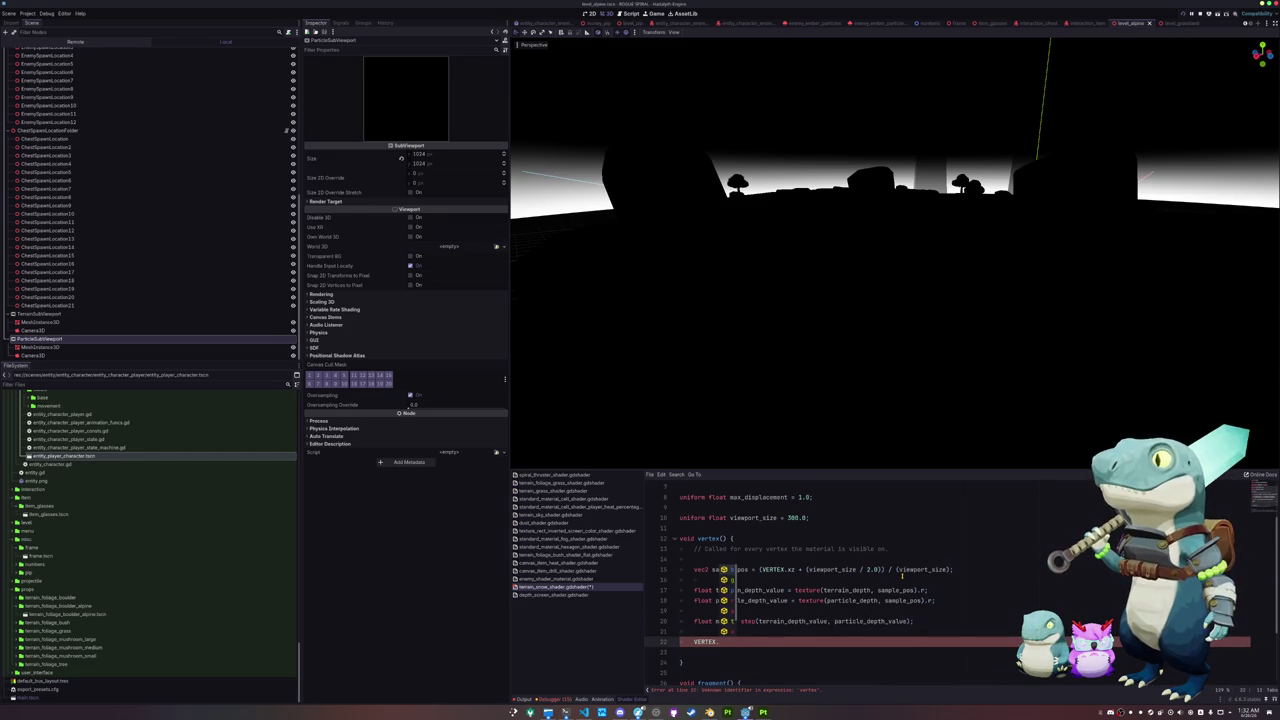
text(y)
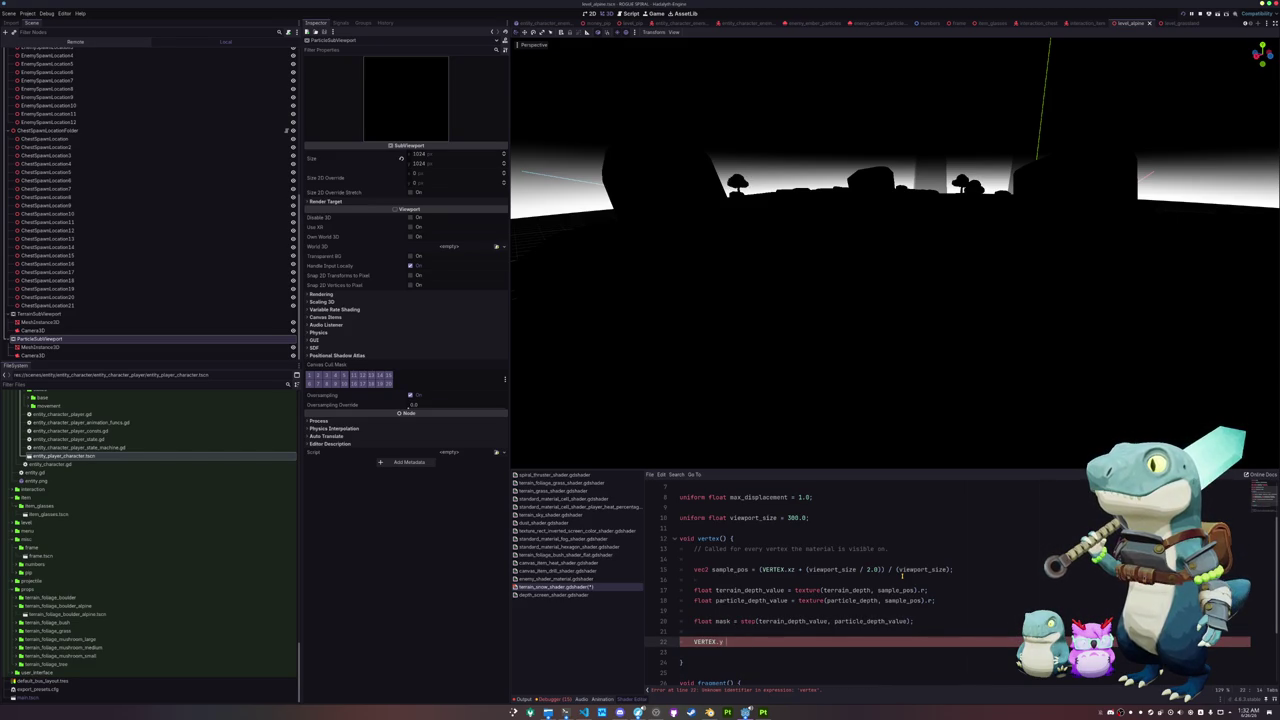
text( += ma)
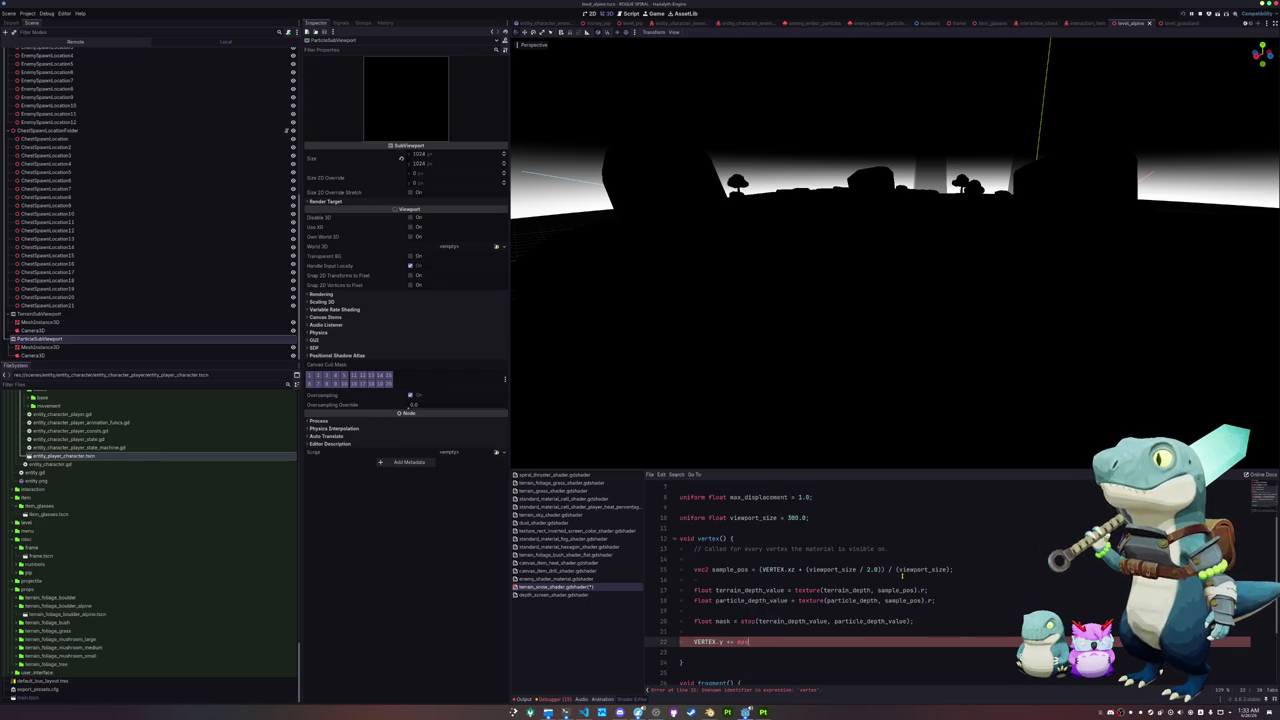
key(Return)
text(mask)
key(Down)
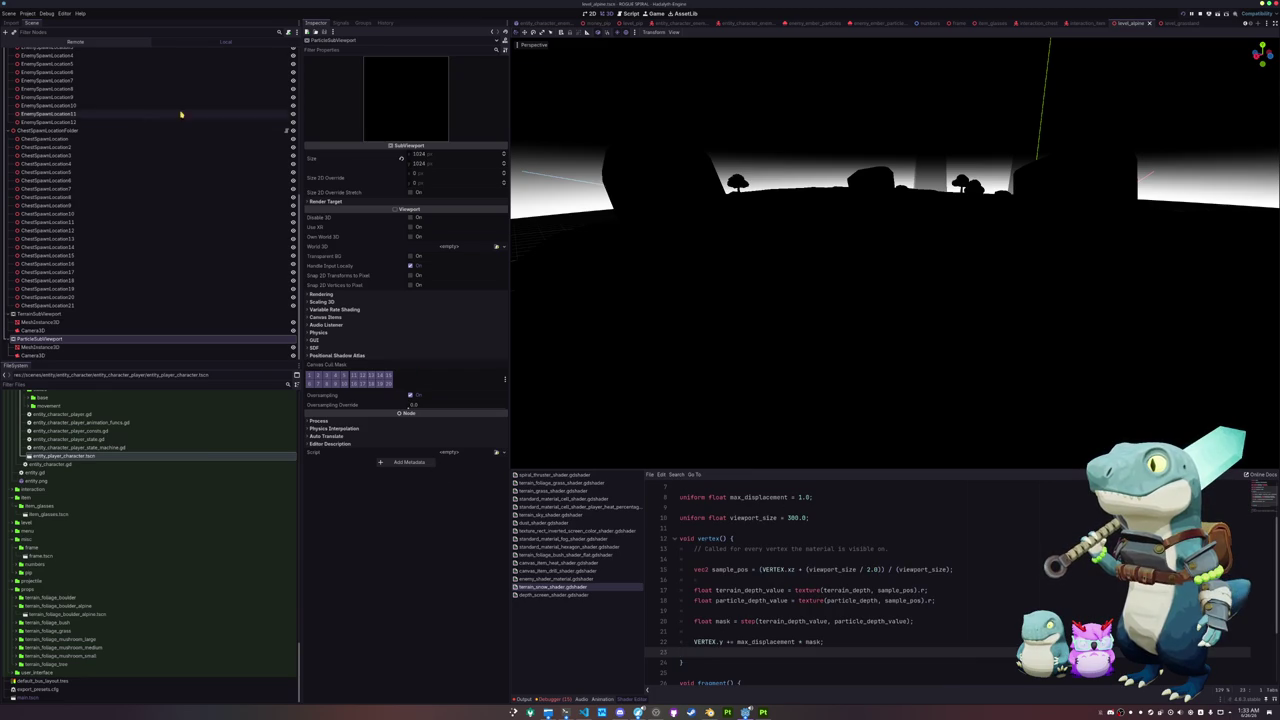
scroll(94, 149, up, 10)
Step: Select the background mesh and add hint_default_white to the terrain_depth sampler declaration
click(36, 85)
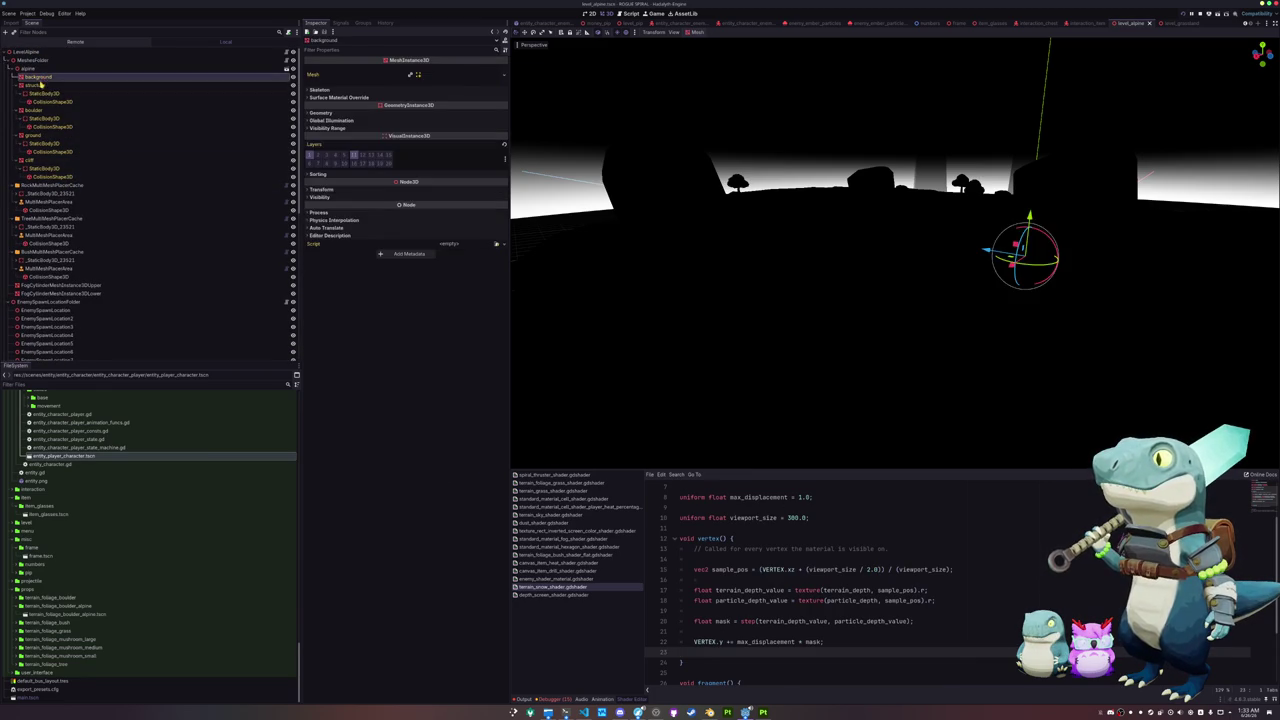
click(38, 76)
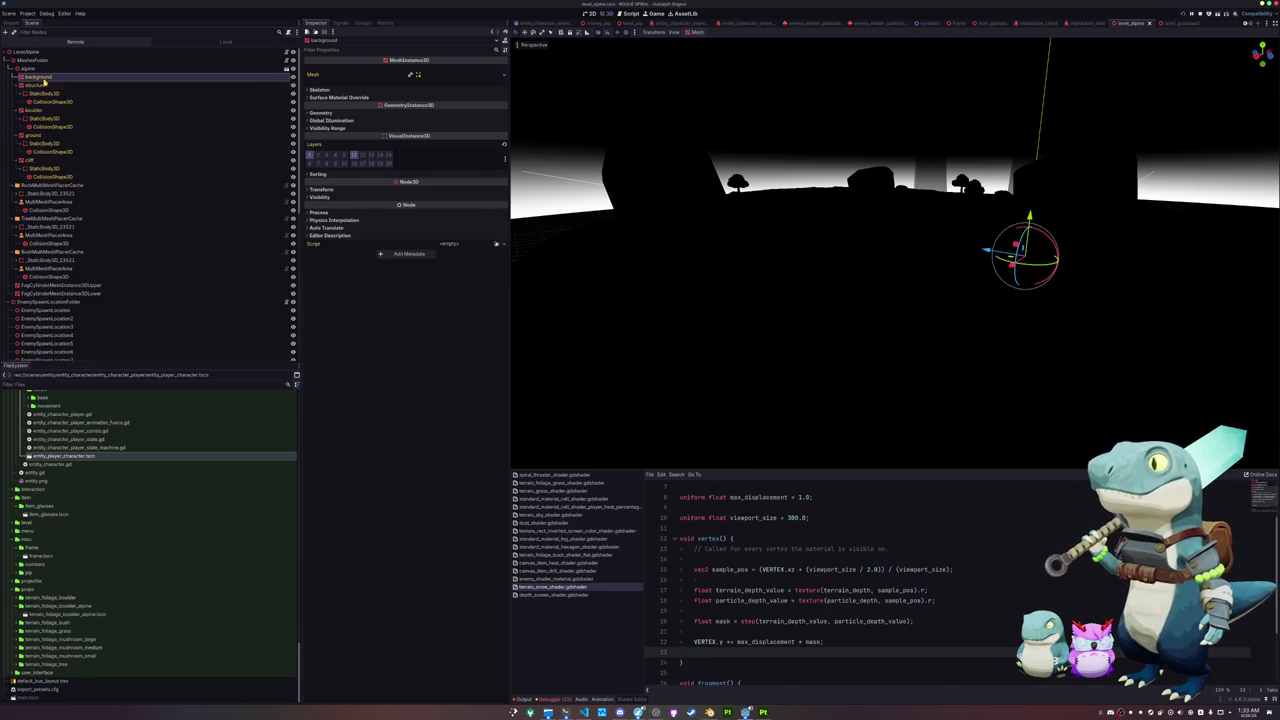
scroll(772, 528, up, 2)
click(848, 528)
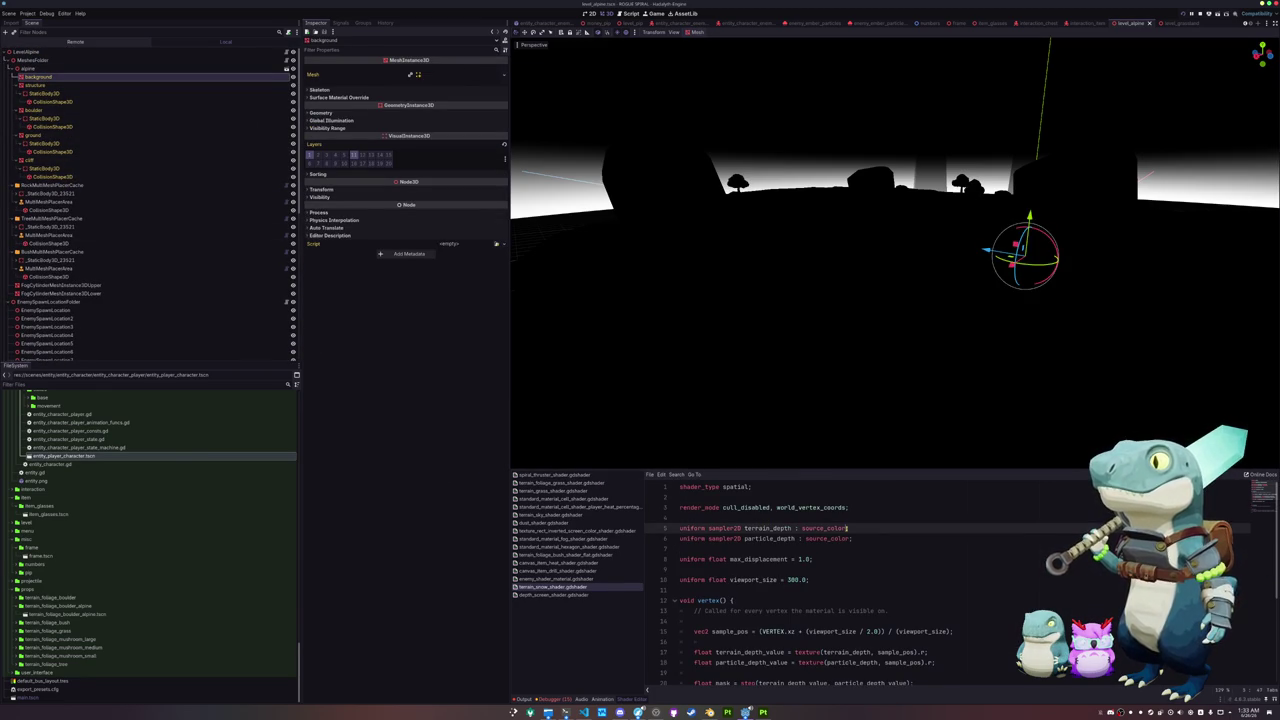
key(ctrl+space)
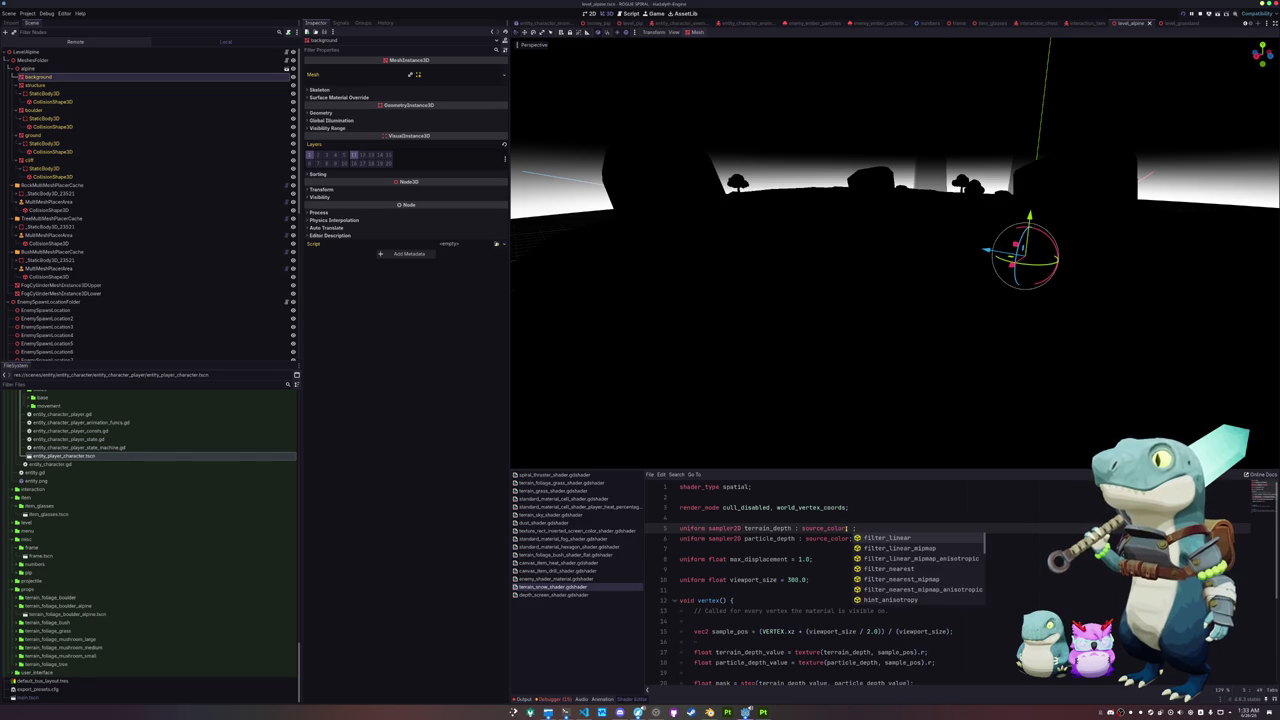
text(defaul)
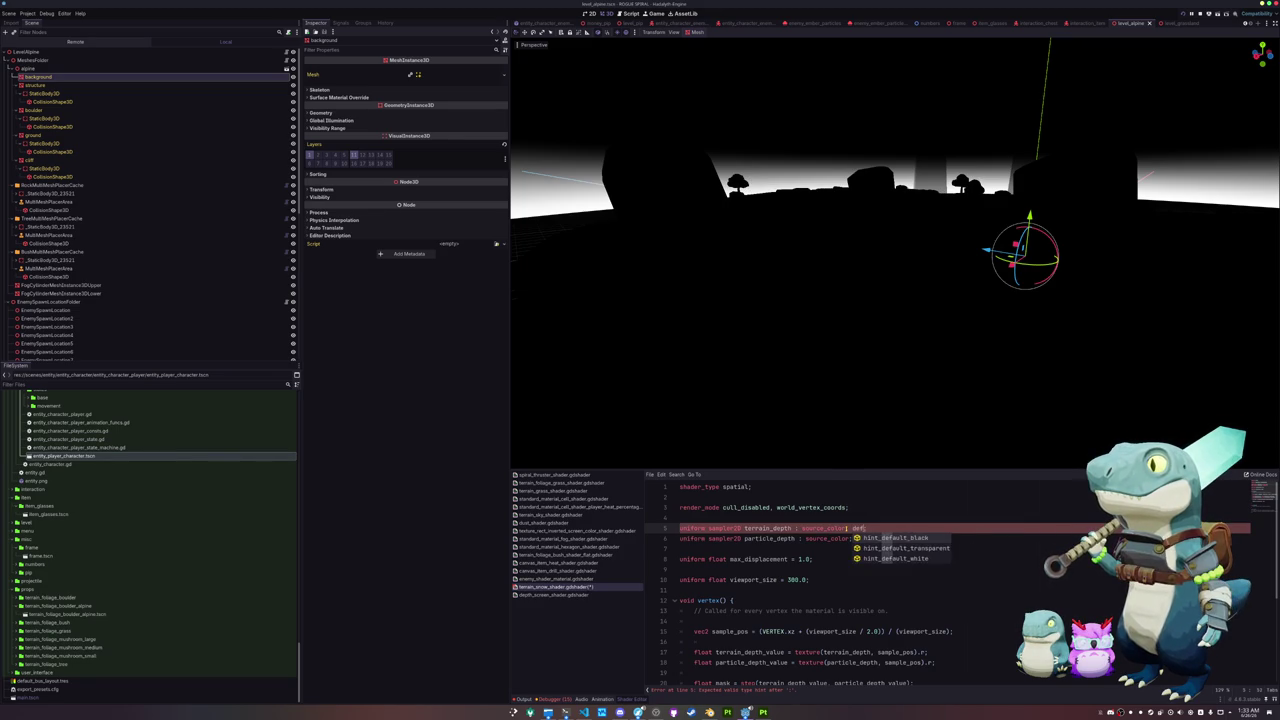
key(BackSpace)
key(BackSpace)
key(Down)
key(Return)
text(;)
Step: Add hint_default_black to the particle_depth sampler declaration
click(851, 538)
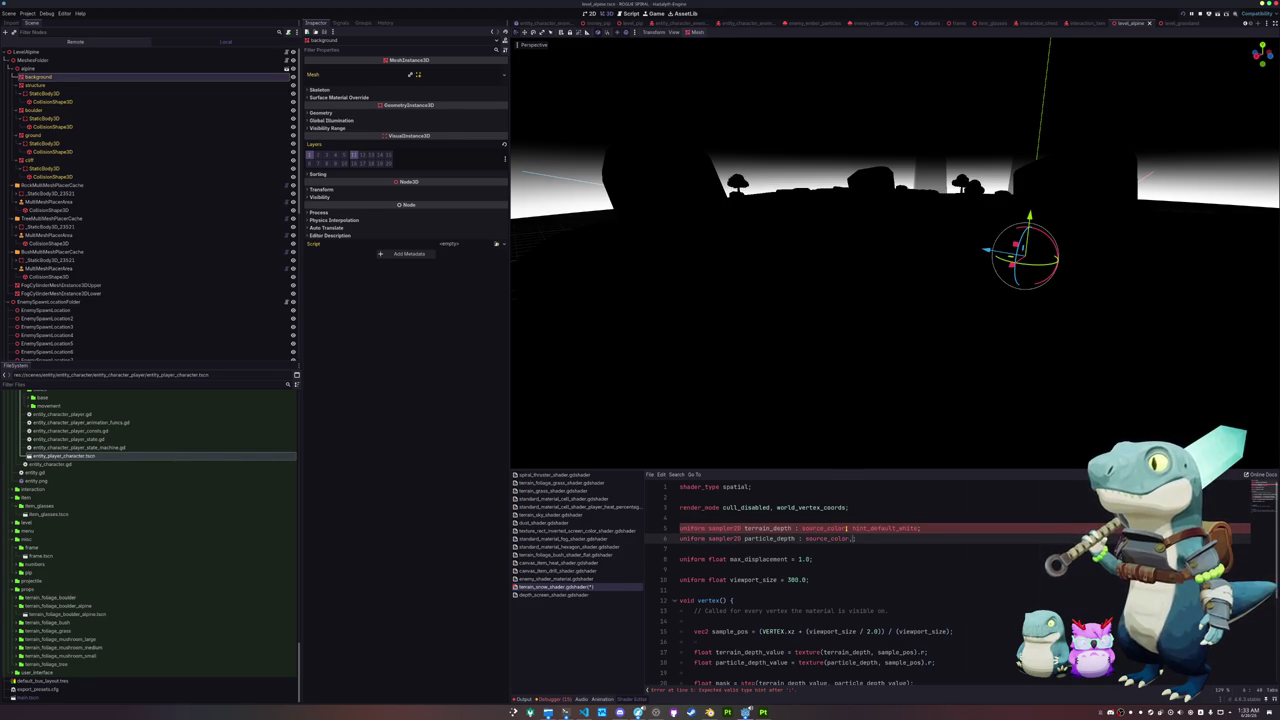
text(, hint_default_bl)
key(Return)
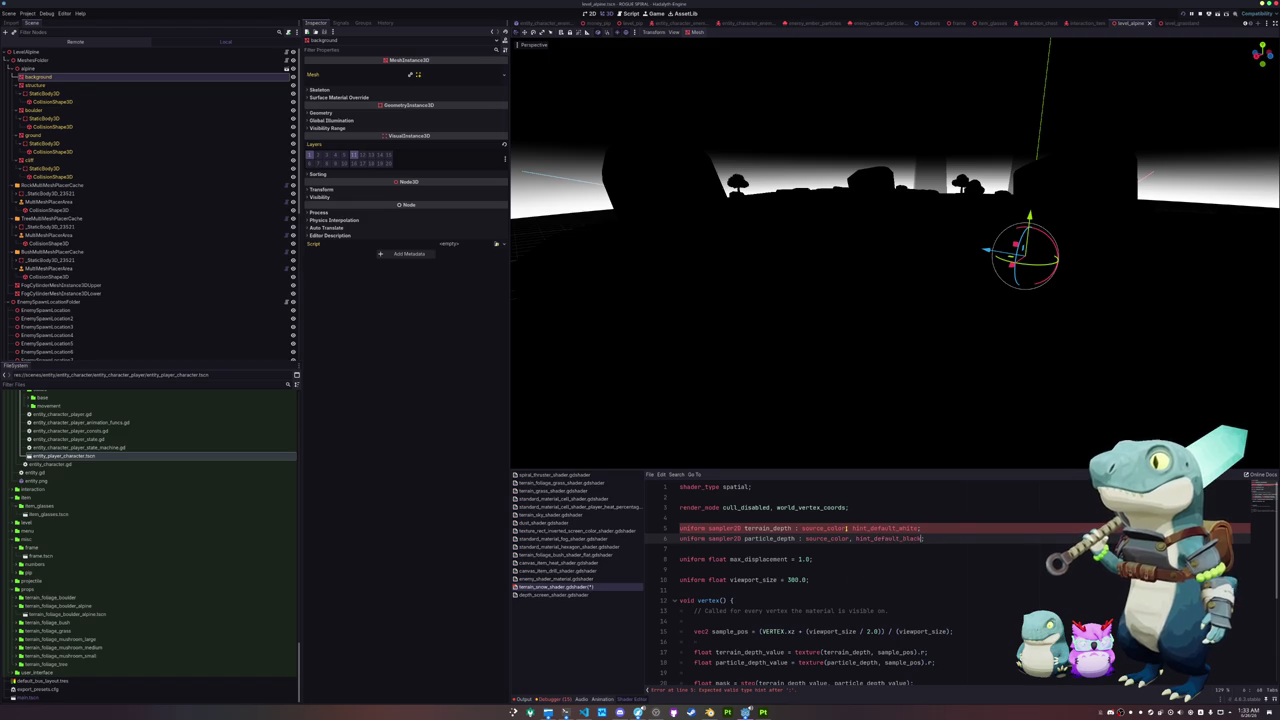
text(;)
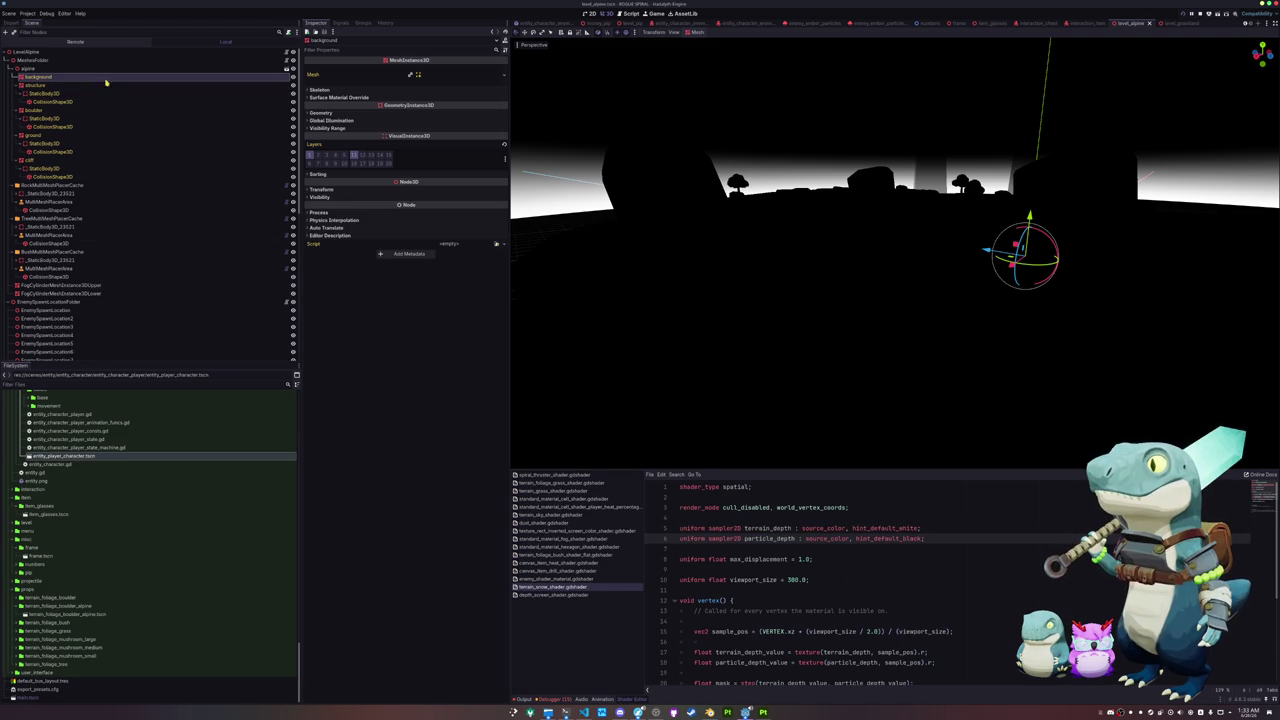
click(320, 112)
Step: Set the background mesh's Material Override to a new ShaderMaterial and search 'snow' for its shader
click(496, 121)
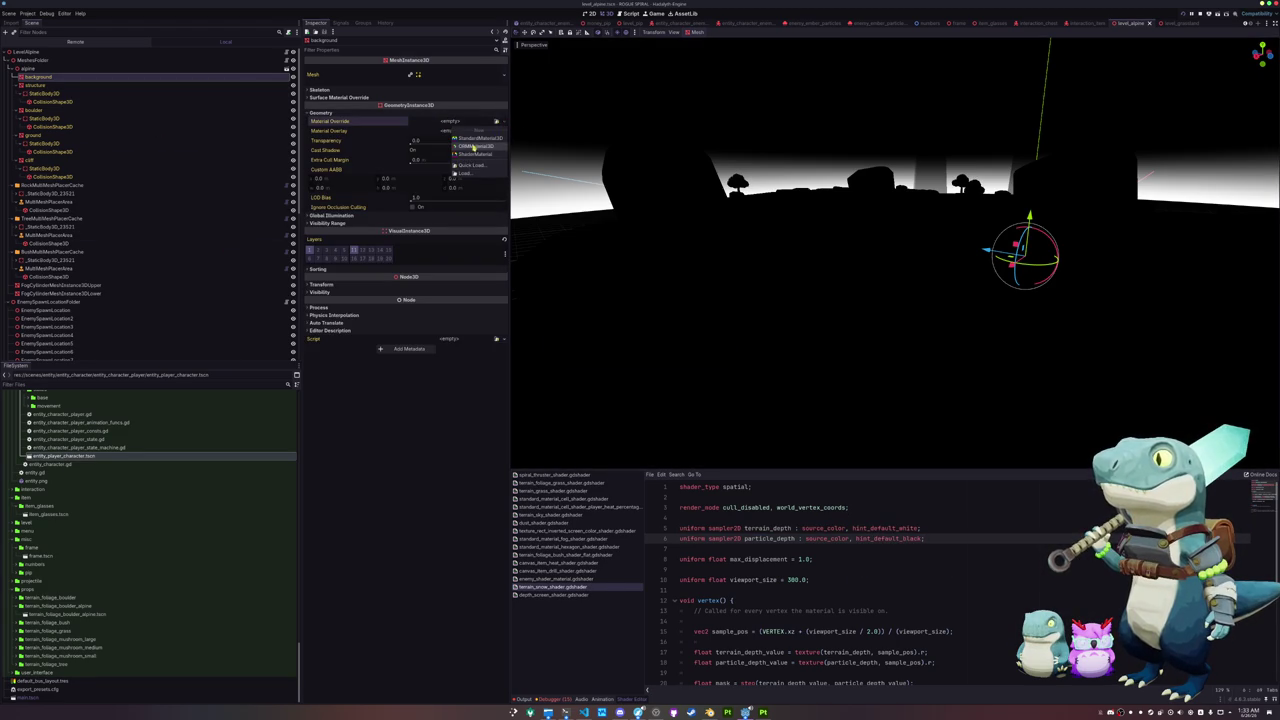
click(470, 138)
click(462, 128)
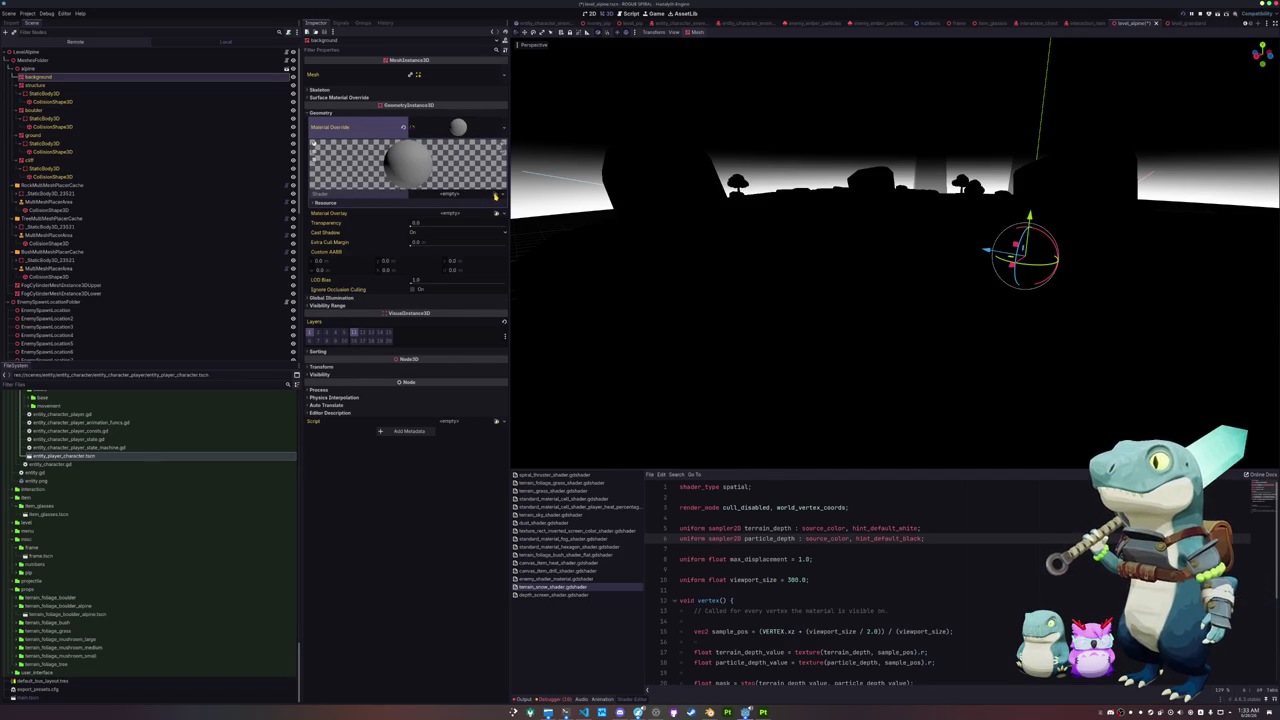
click(495, 196)
text(snow)
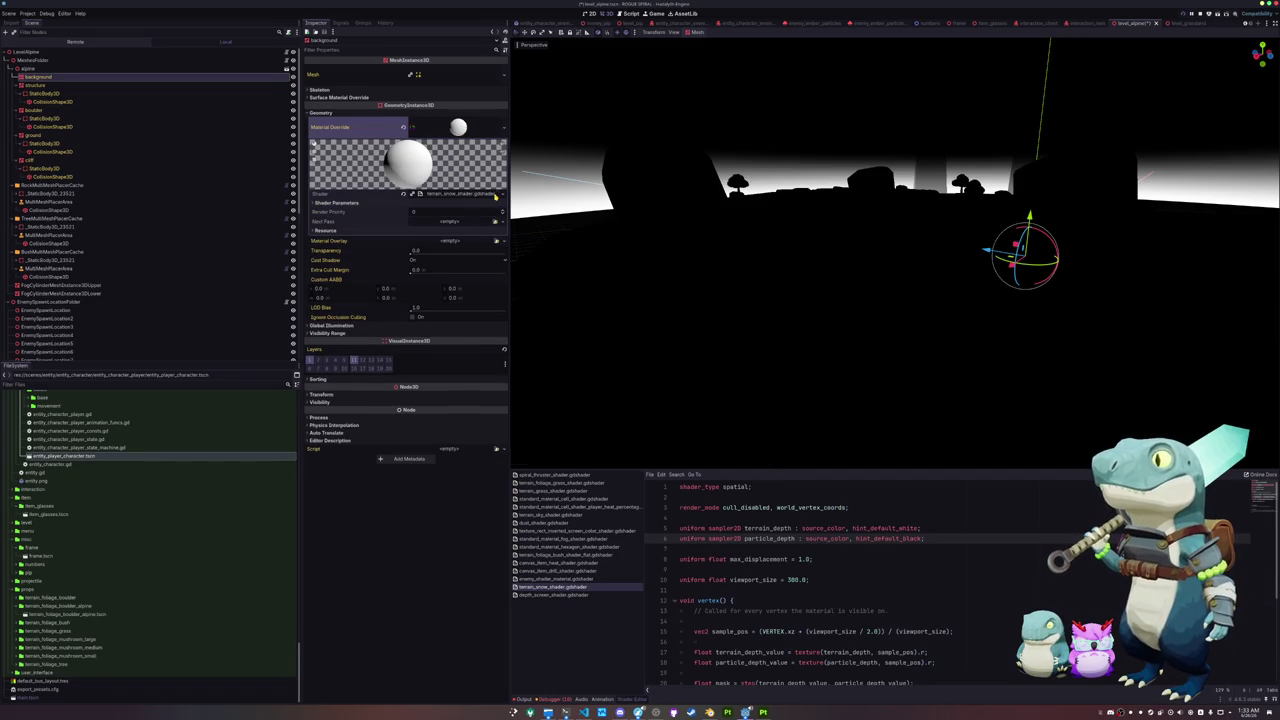